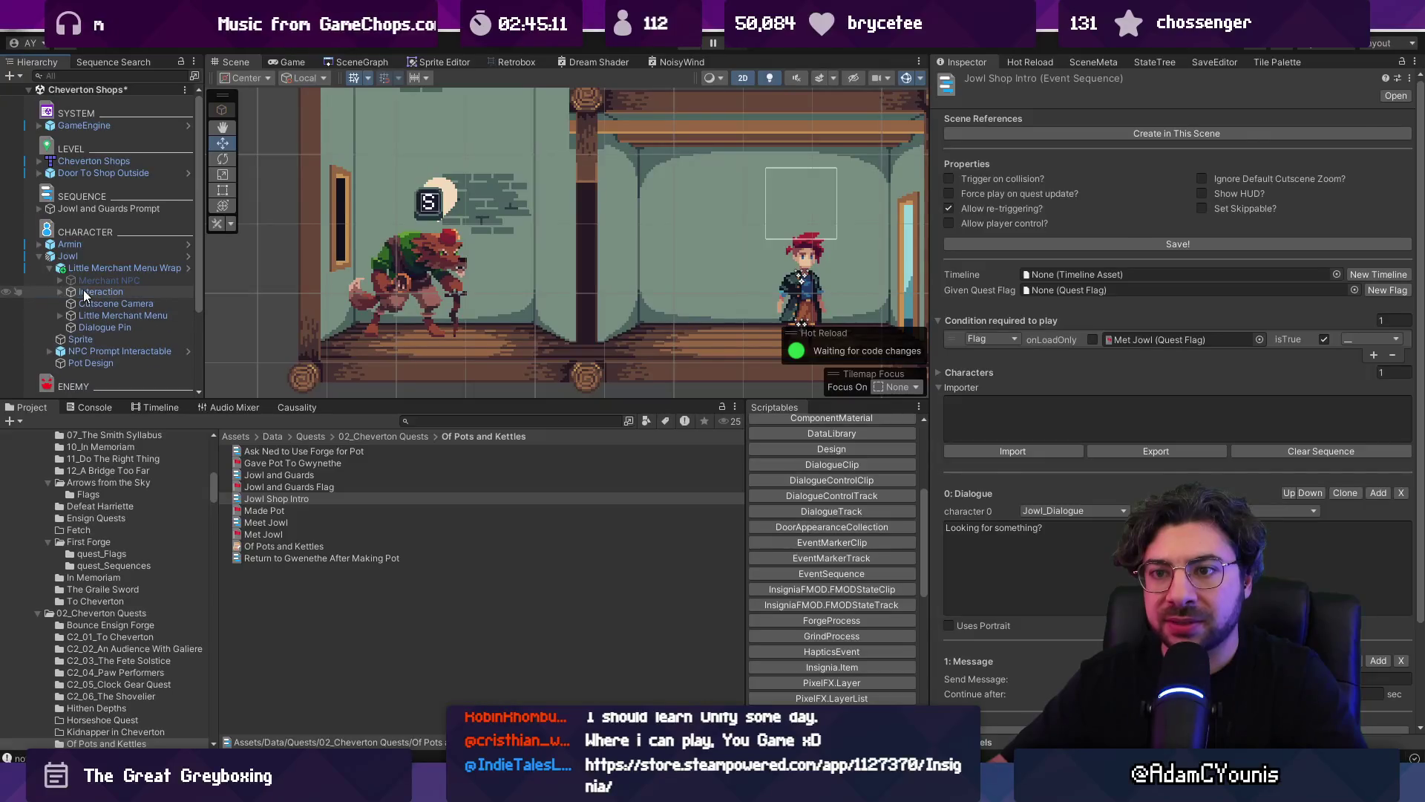
- Turn off the Interaction object, playtest talking to Jowl, then select the Little Merchant Menu Wrapper
left_click(970, 83)
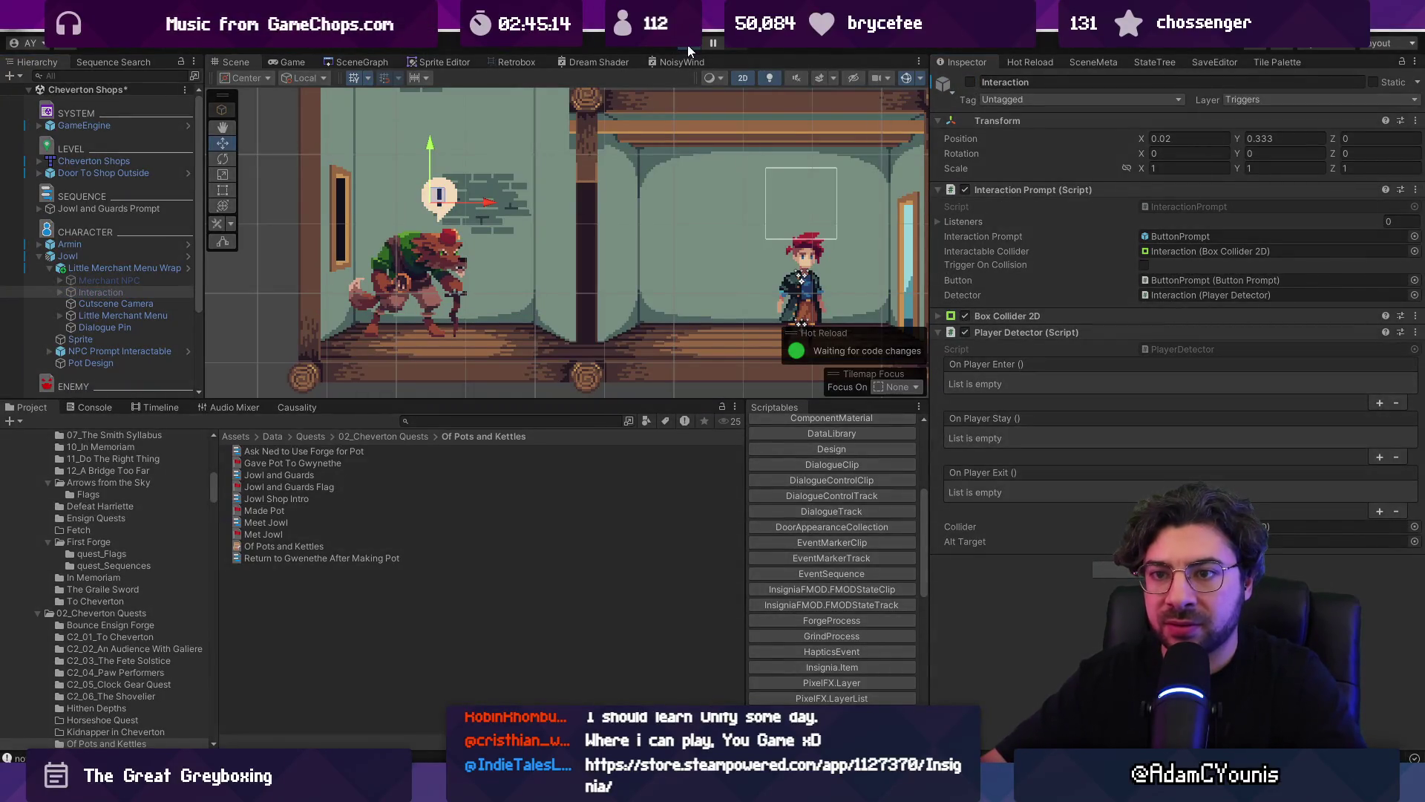
left_click(688, 45)
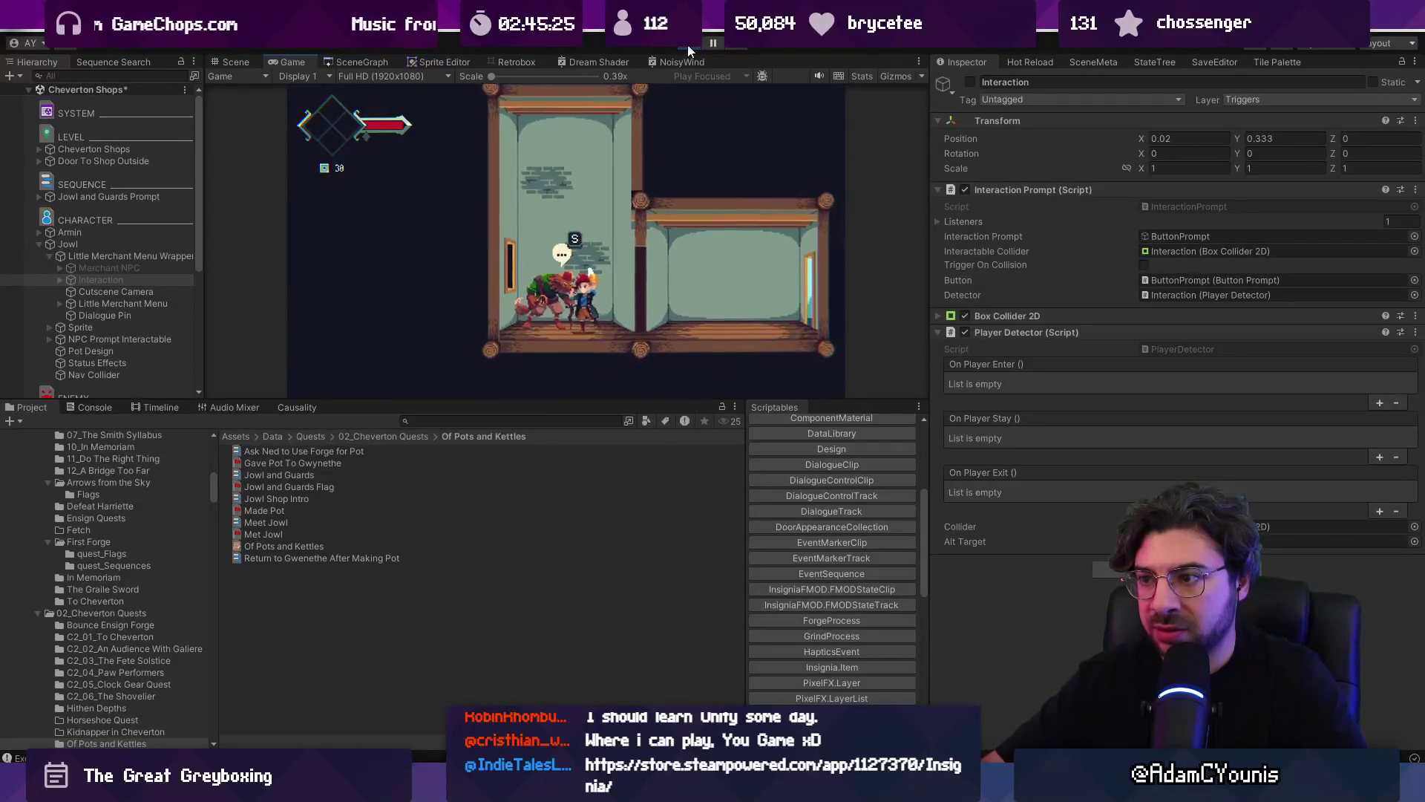
left_click(689, 46)
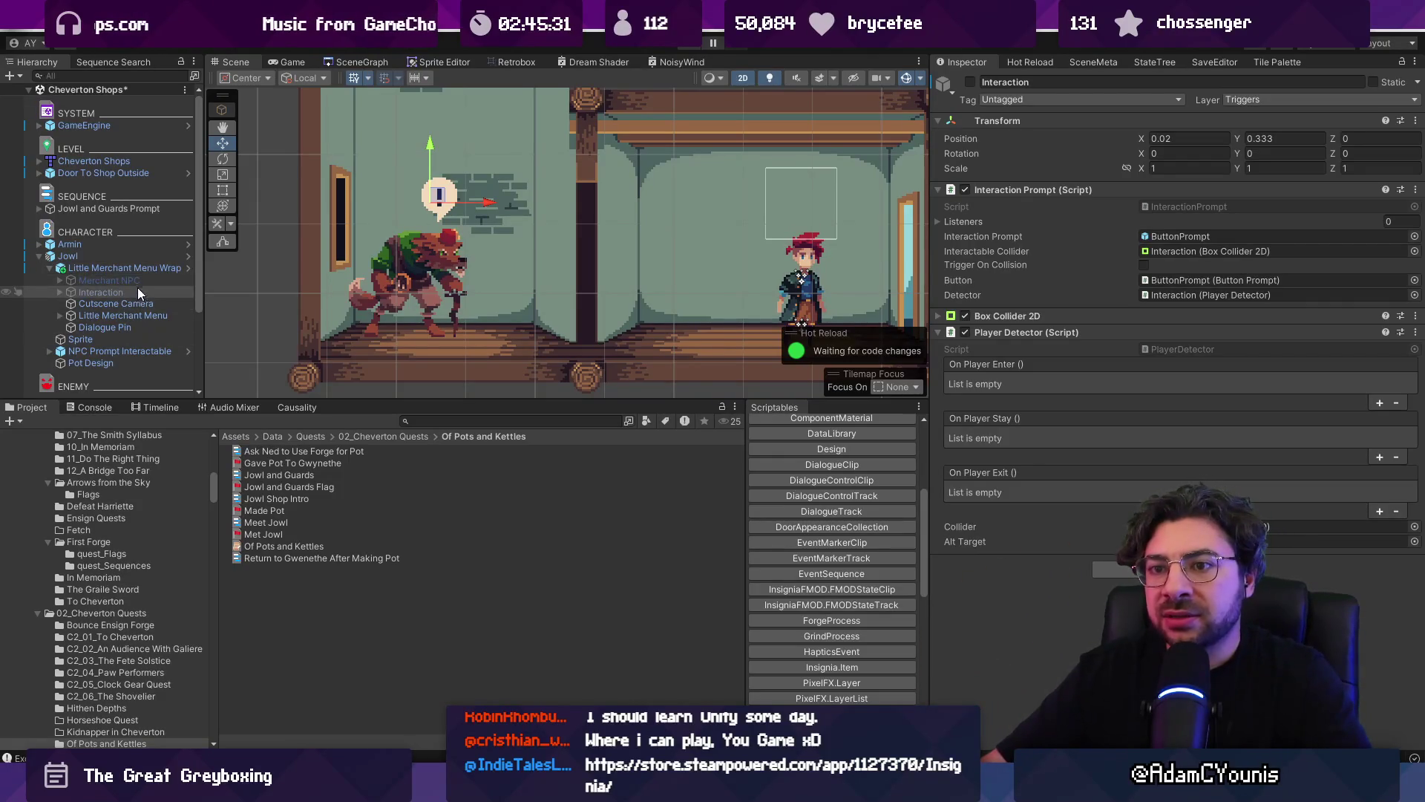
left_click(115, 268)
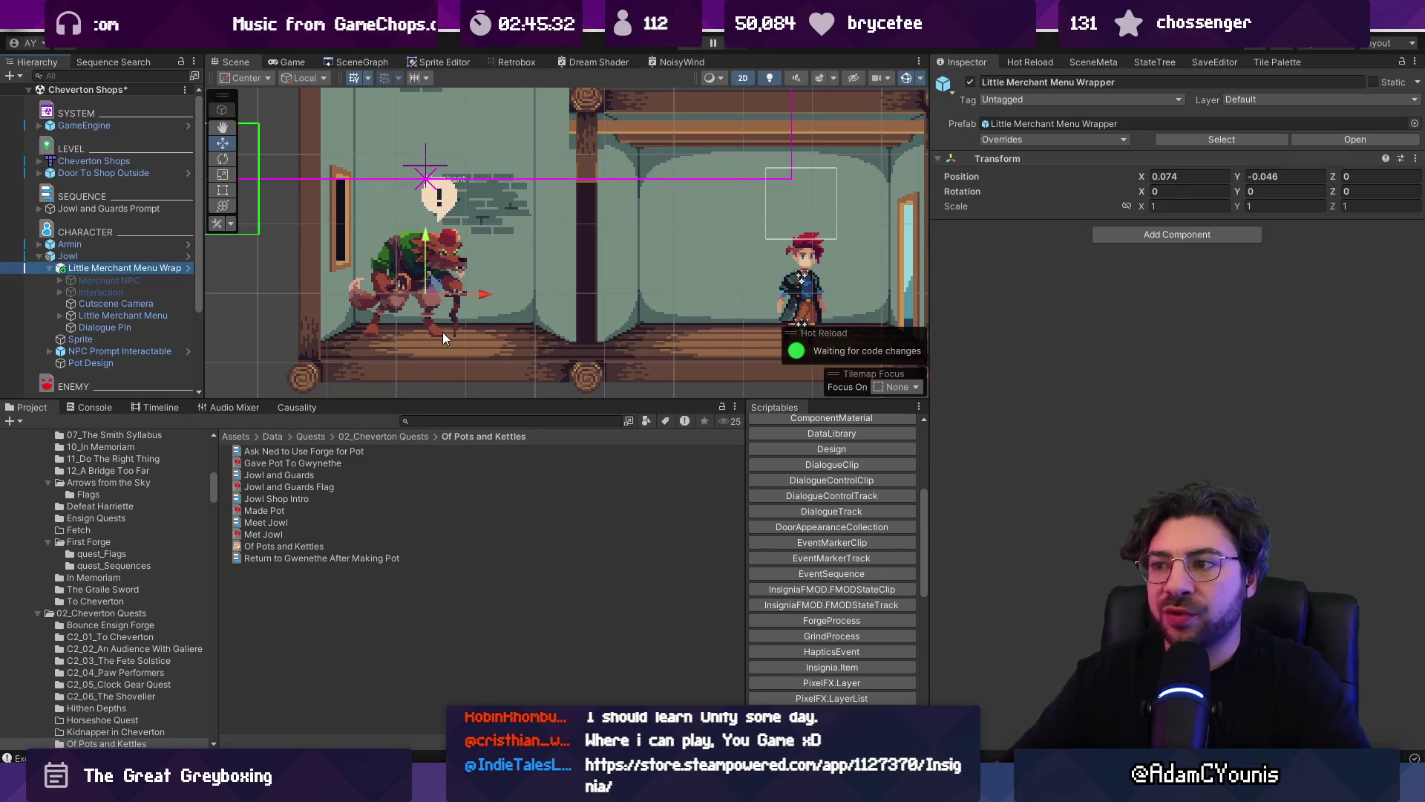
- Select the NPC Prompt Interactable under Dialogue Pin and drag it right to X 0.249
scroll(511, 267, "down", 2)
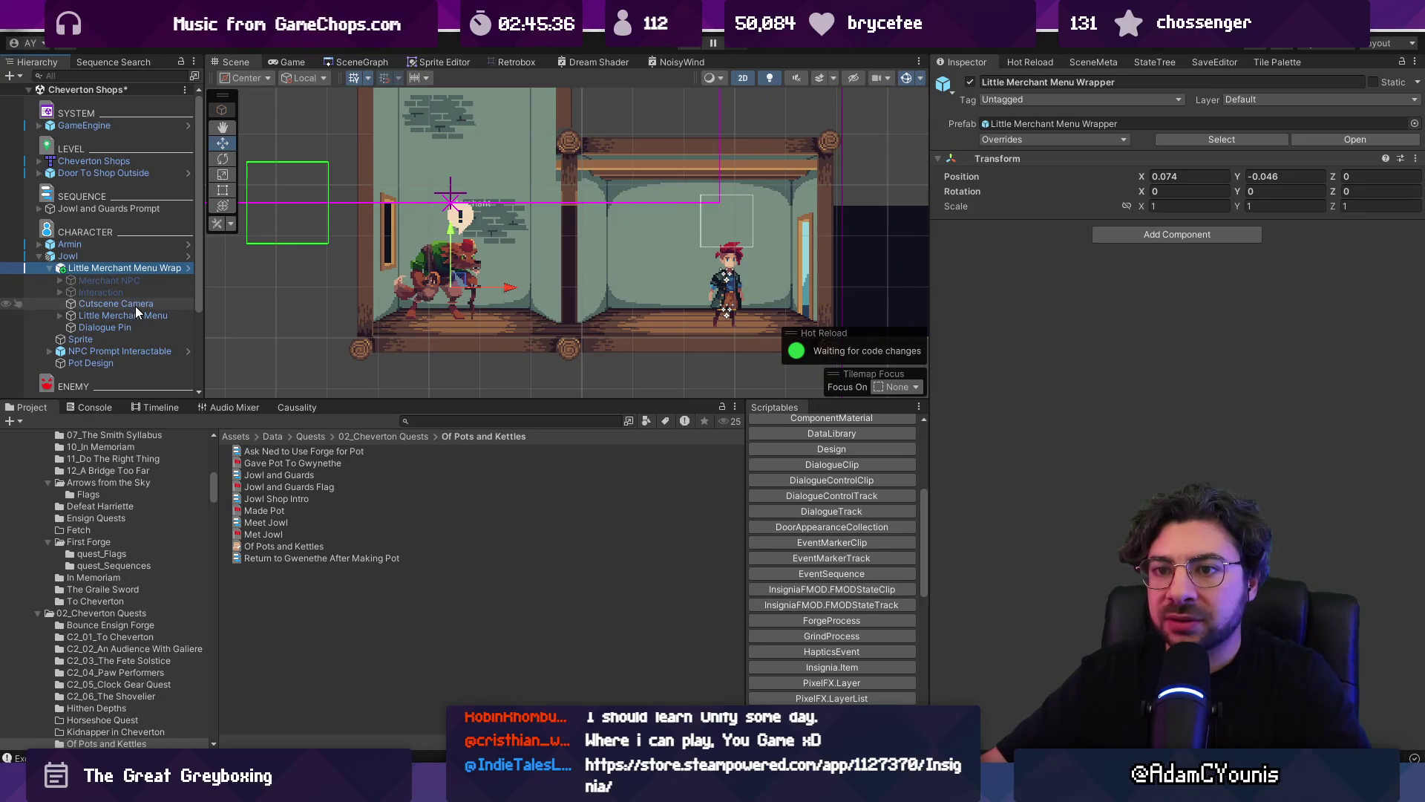
left_click(132, 327)
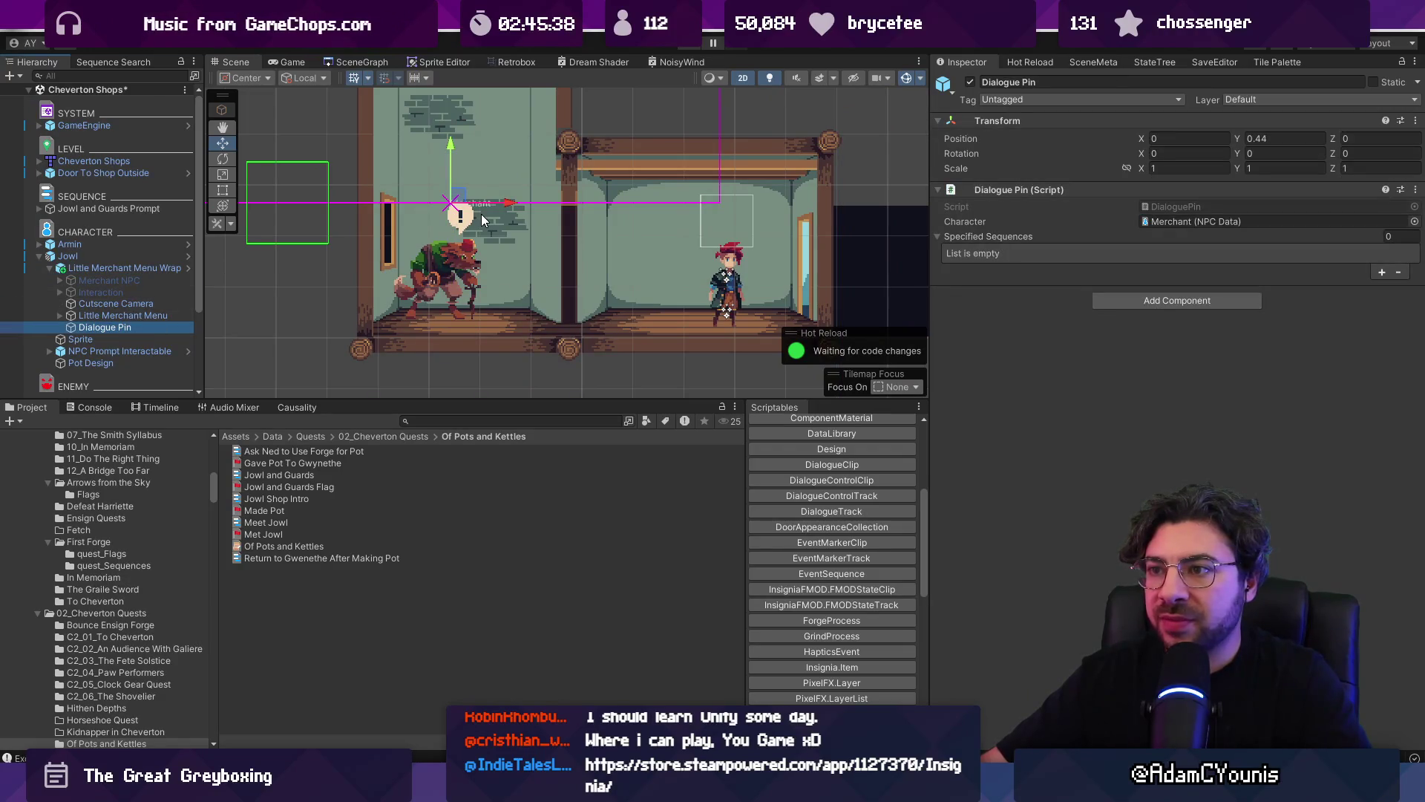
left_click(144, 350)
left_click_drag(561, 263, 581, 254)
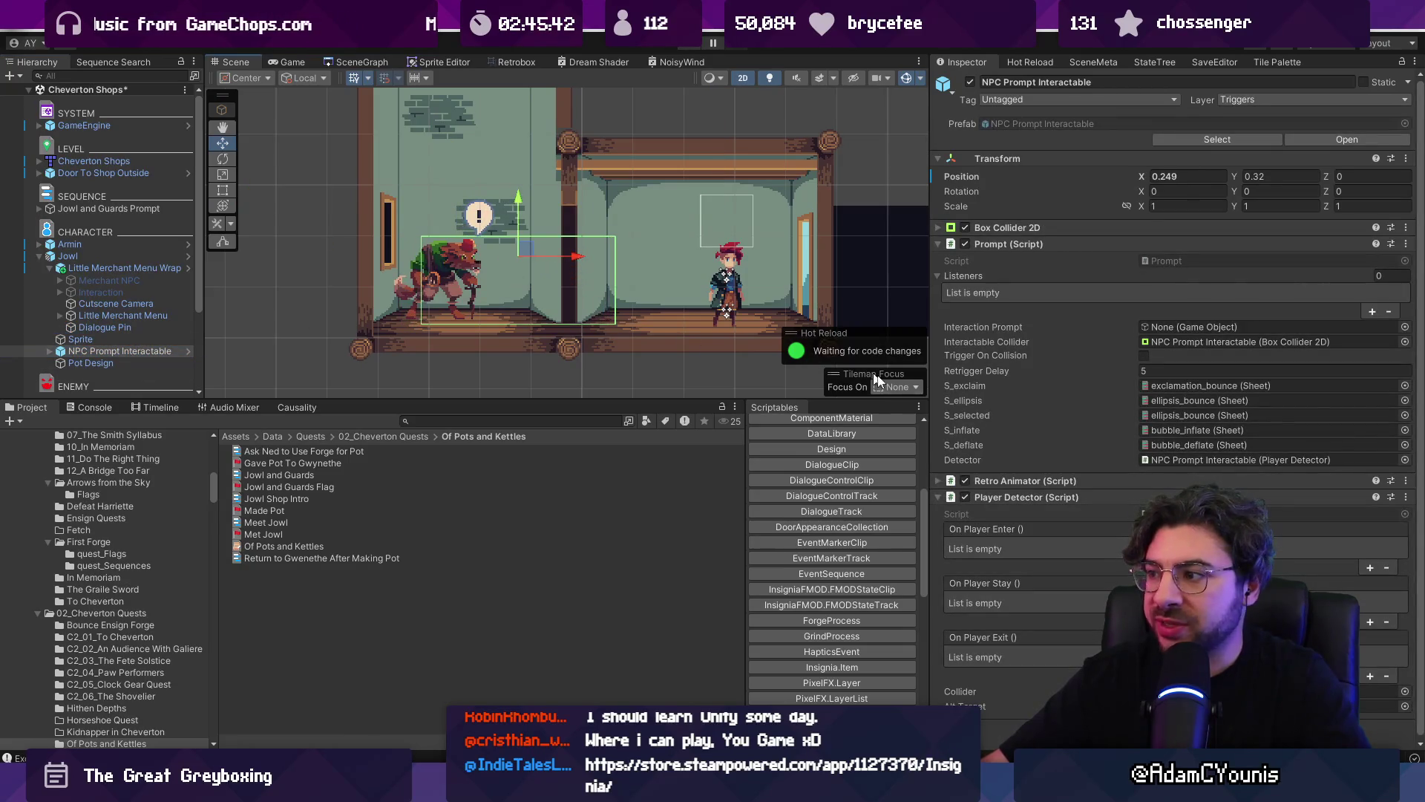
left_click(1073, 227)
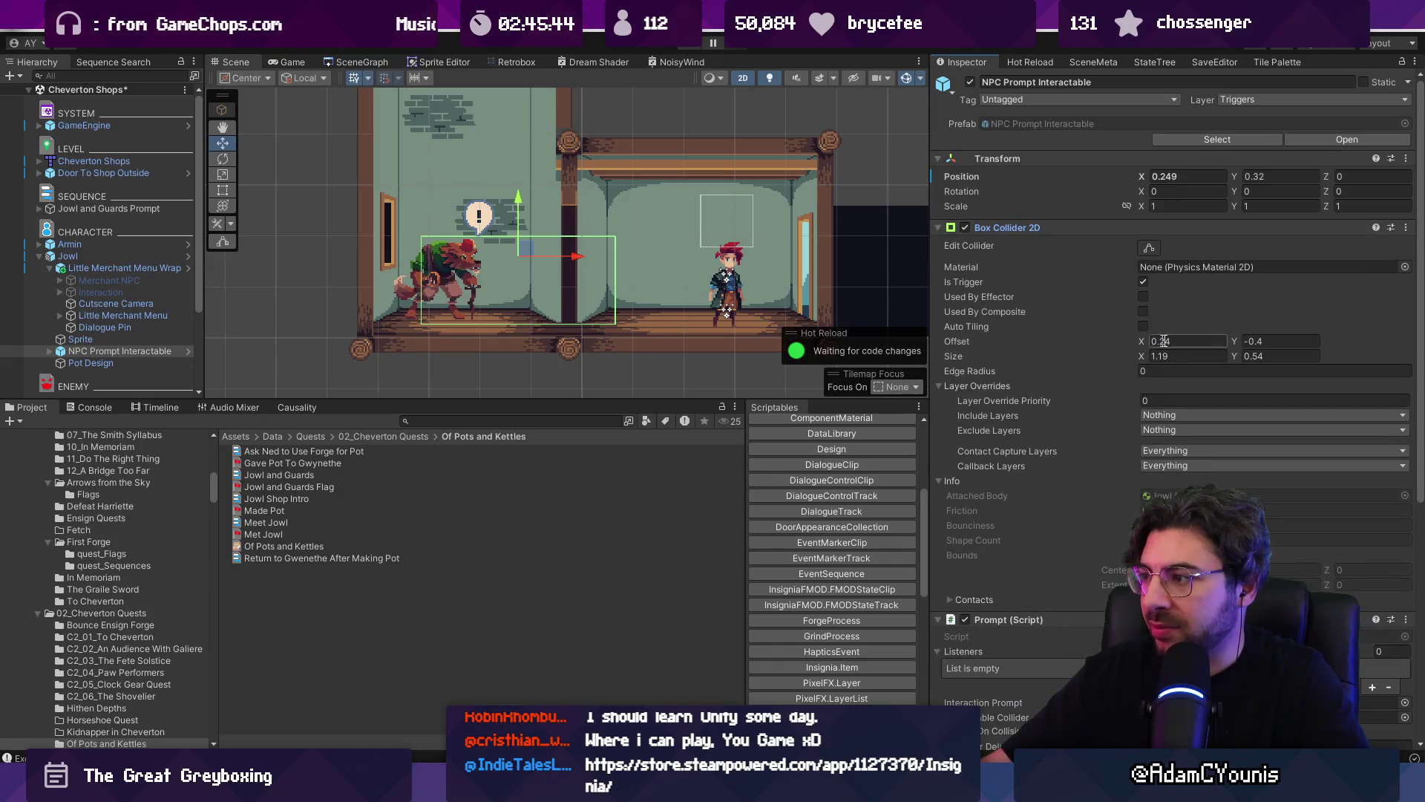
- Edit the prompt collider's Offset X and playtest talking to Jowl
type("0")
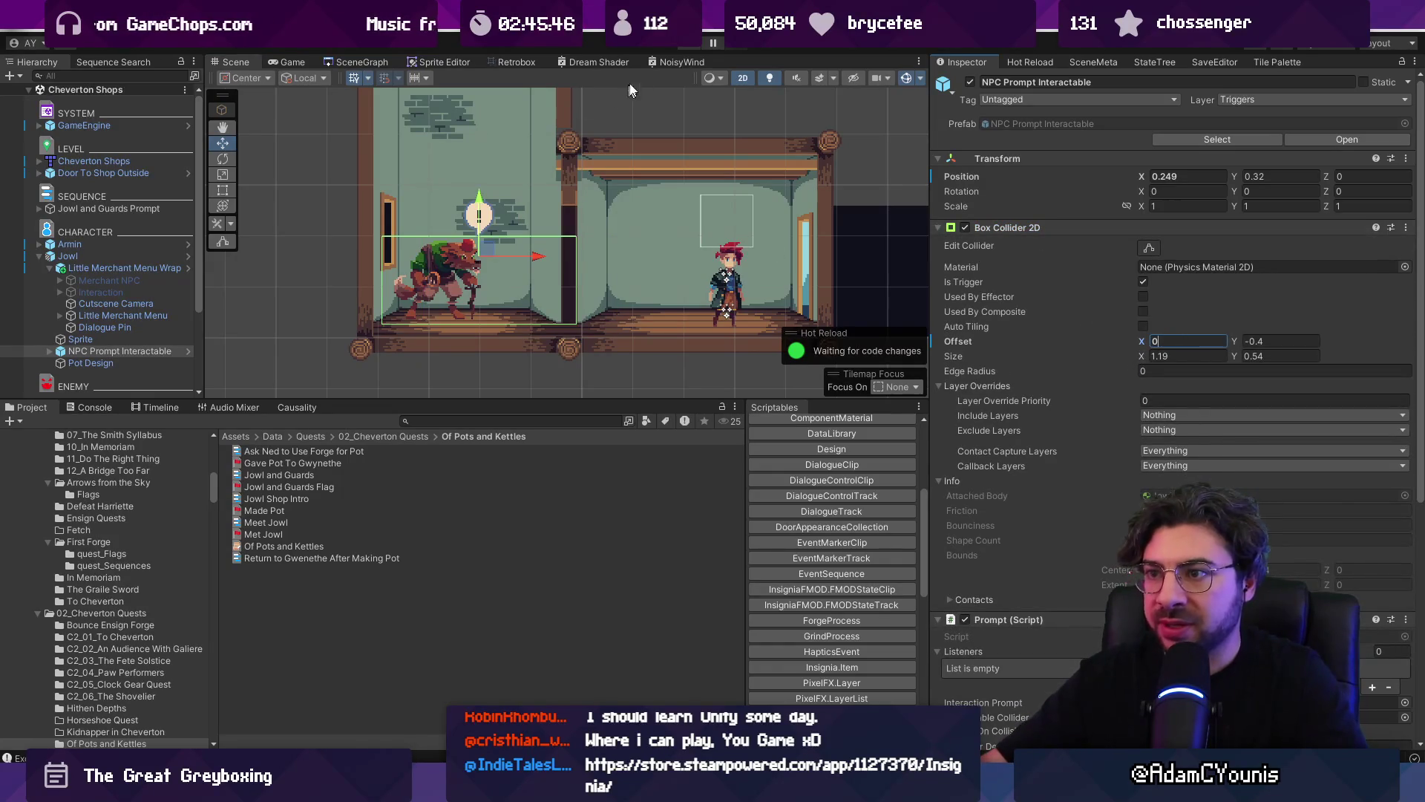
left_click(694, 46)
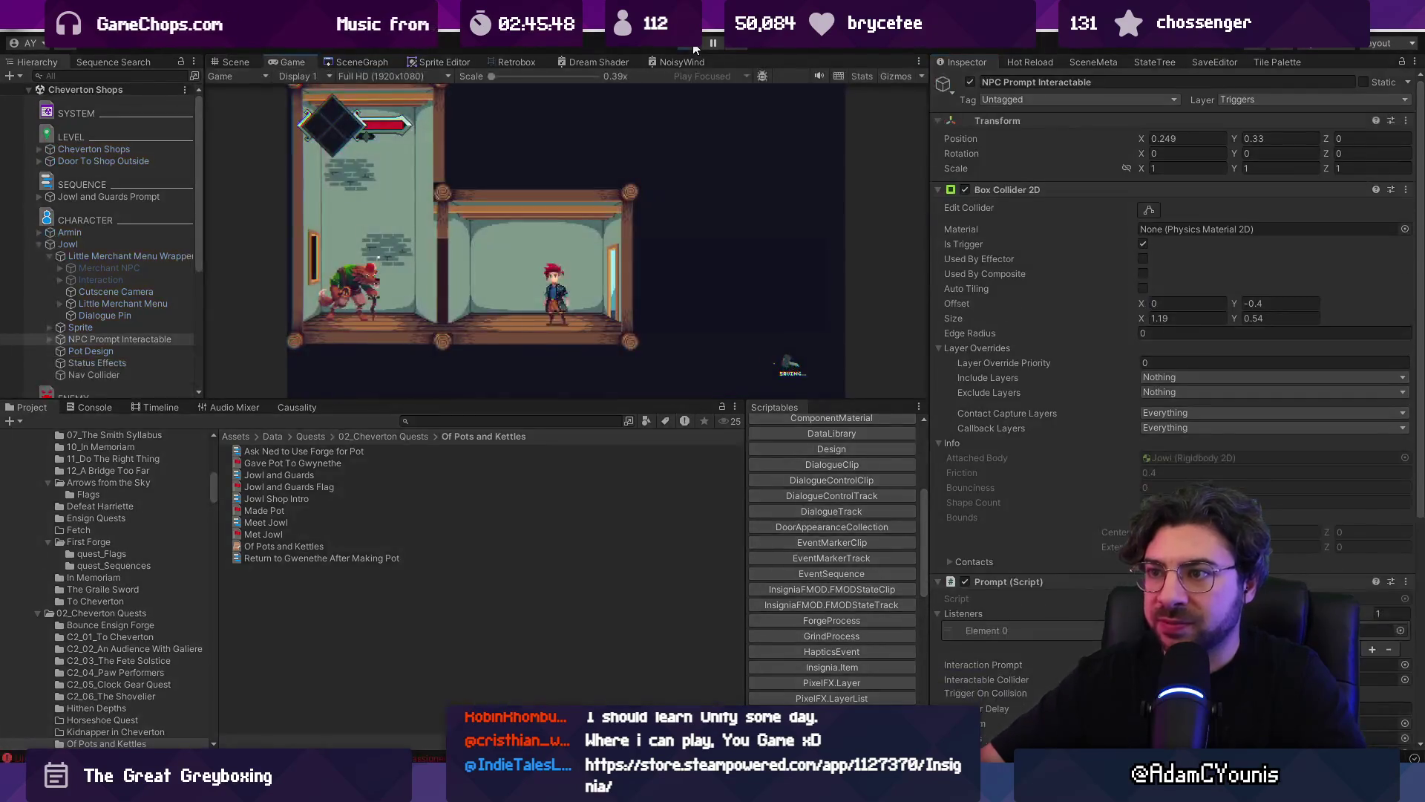
key("s")
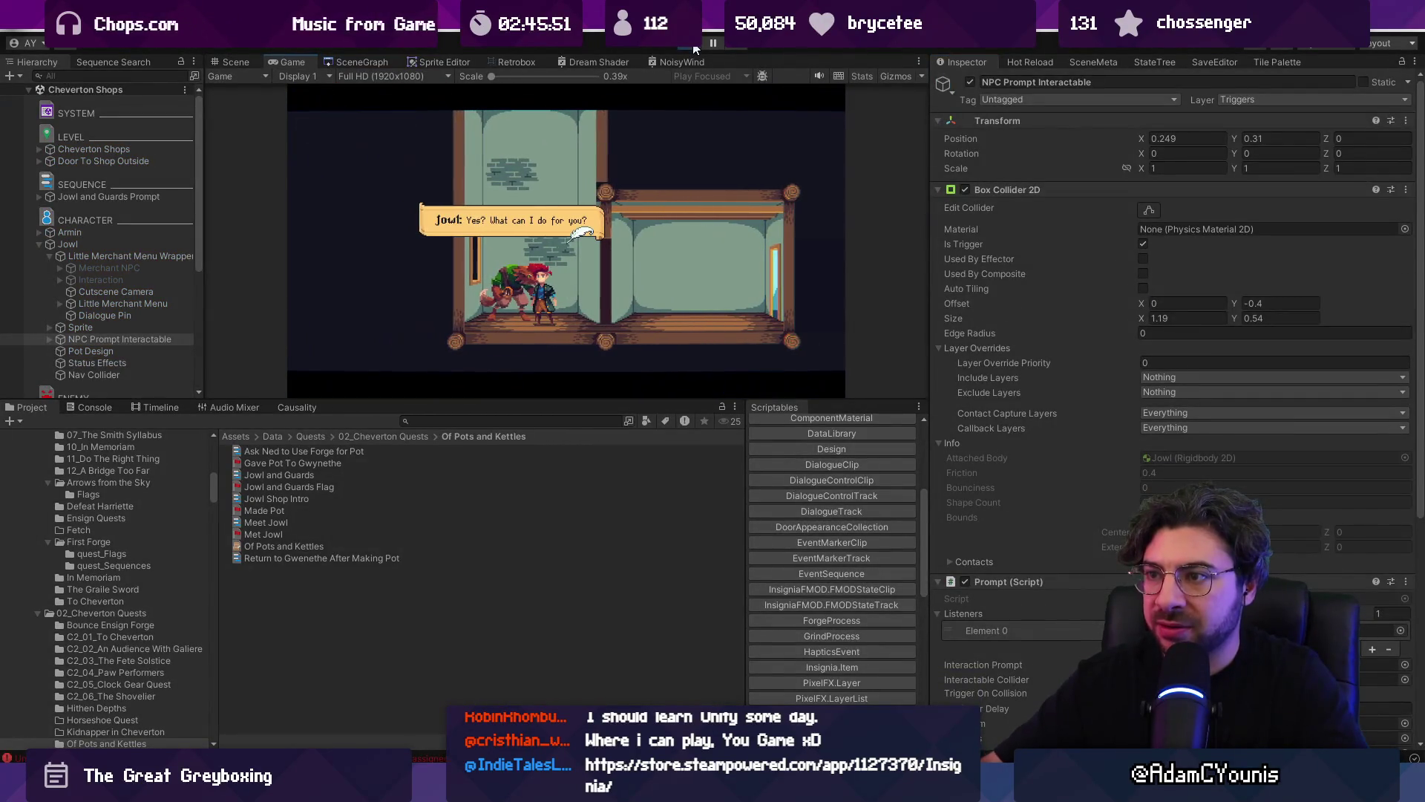
left_click(694, 46)
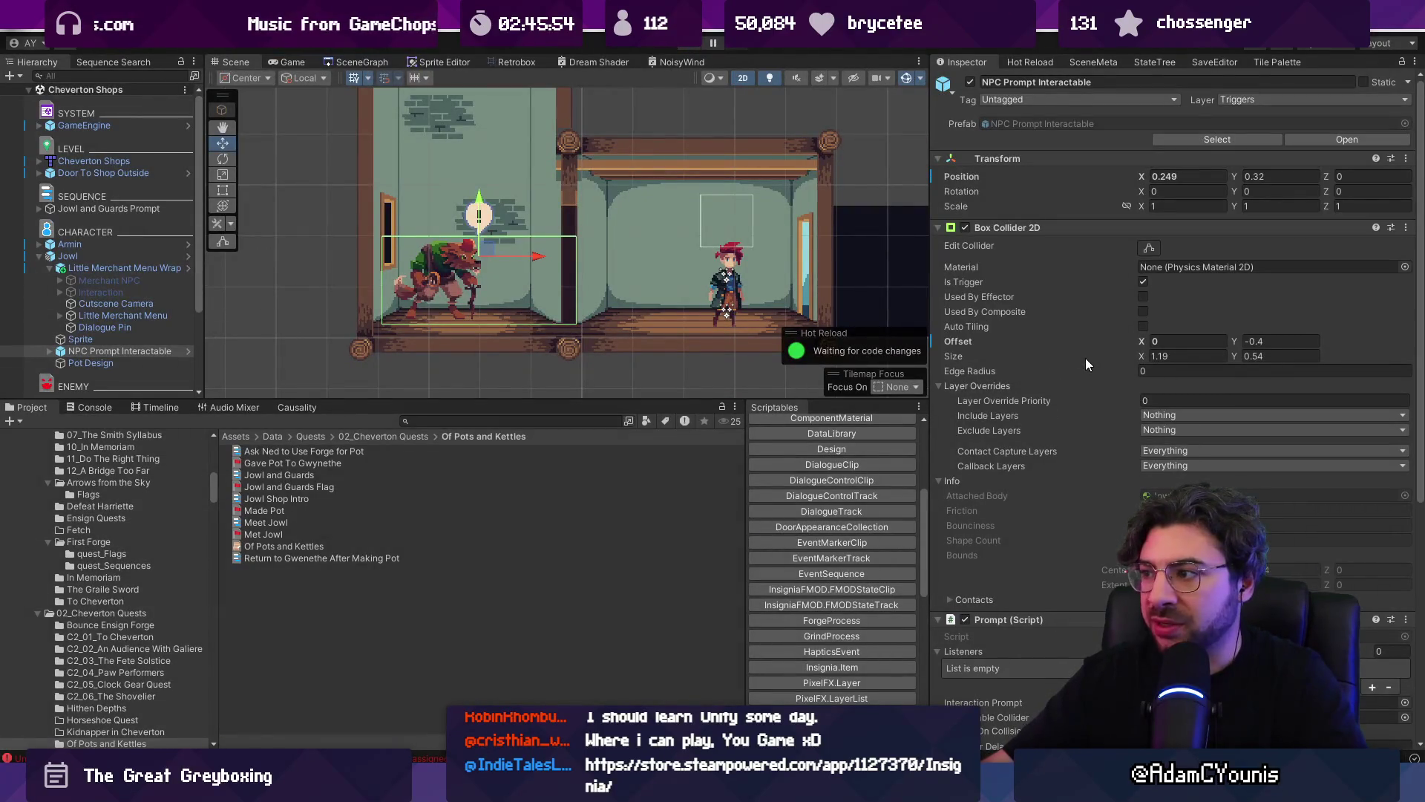
- Set the trigger box Offset X to 0.3 and Size X to 0.92, then playtest again
left_click_drag(1135, 341, 1147, 337)
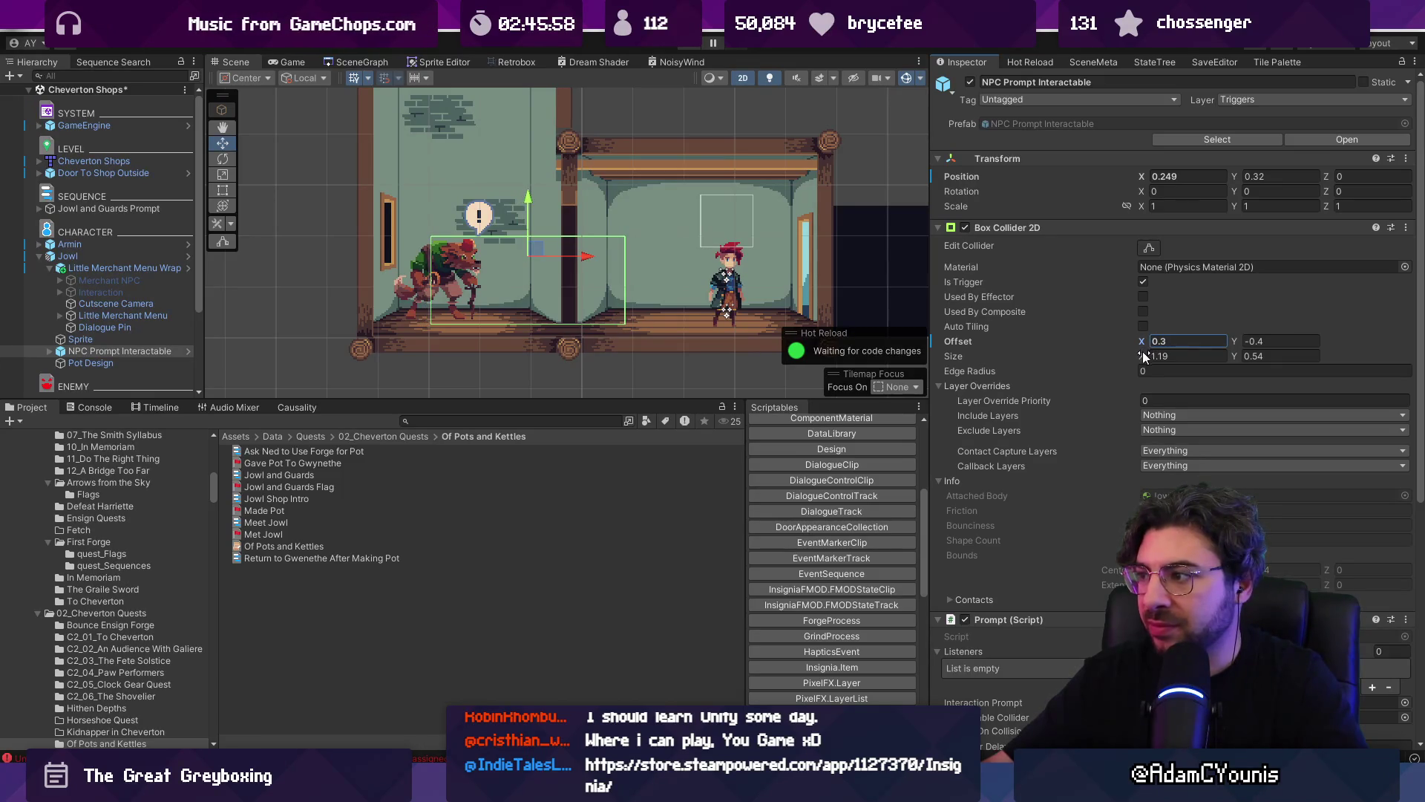
left_click_drag(1130, 353, 1131, 353)
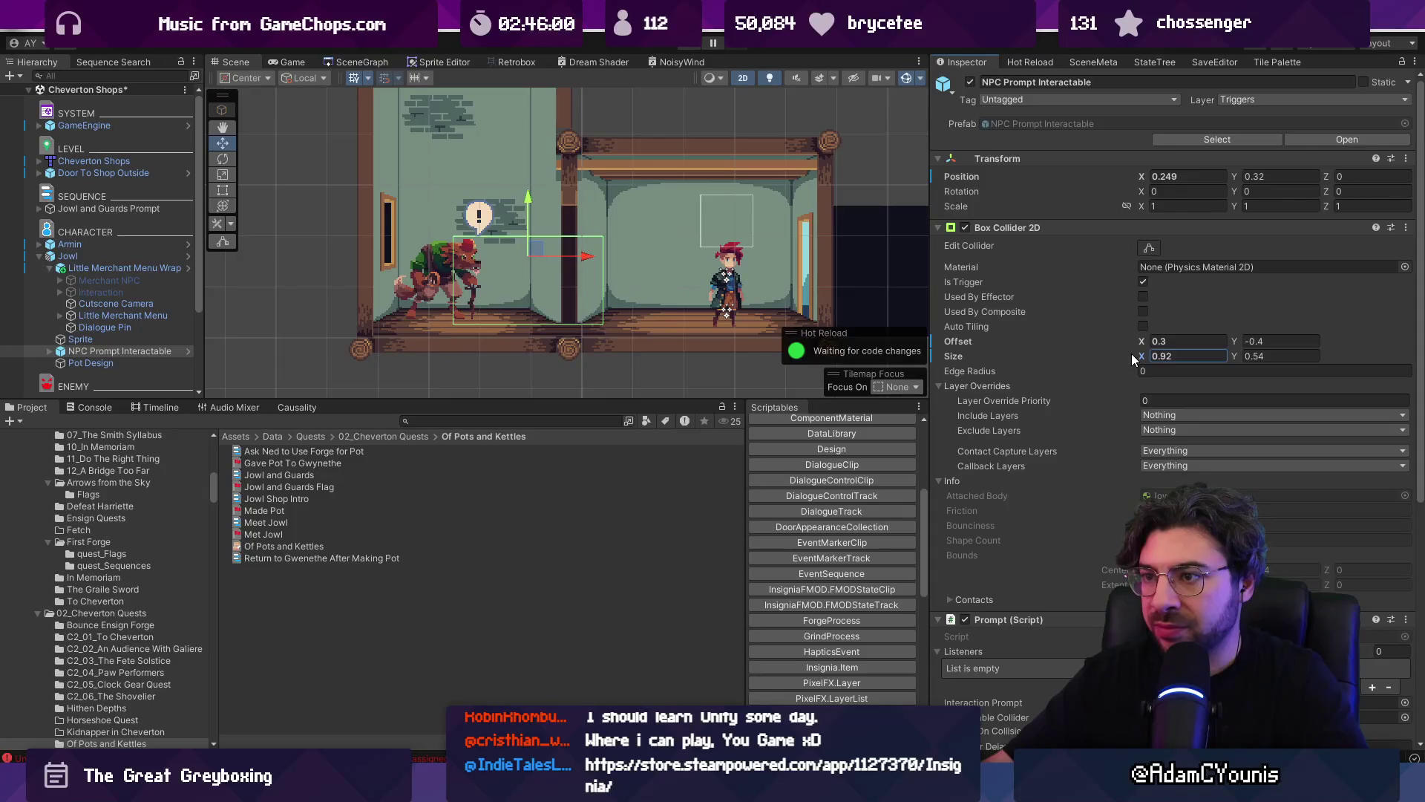
left_click(691, 46)
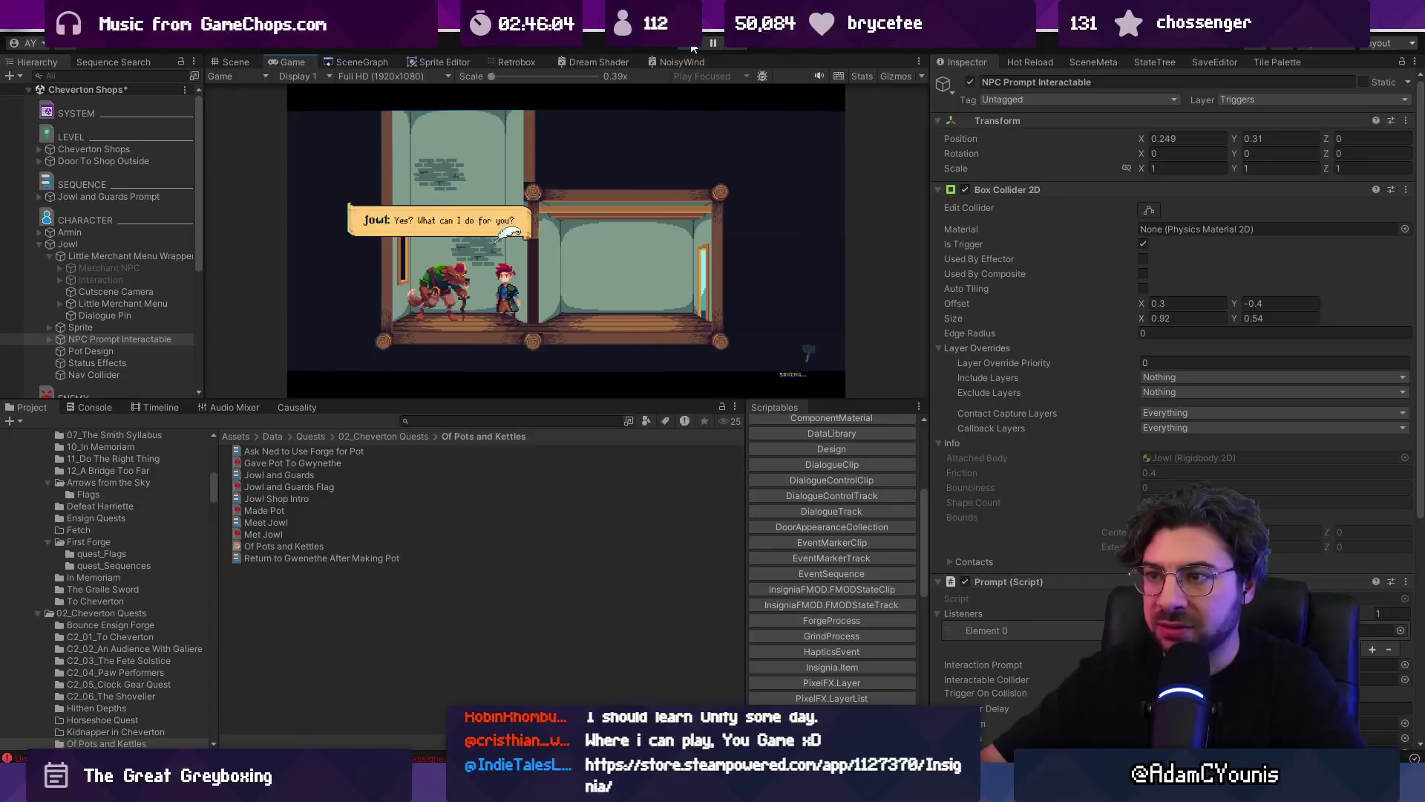
key("ctrl+p")
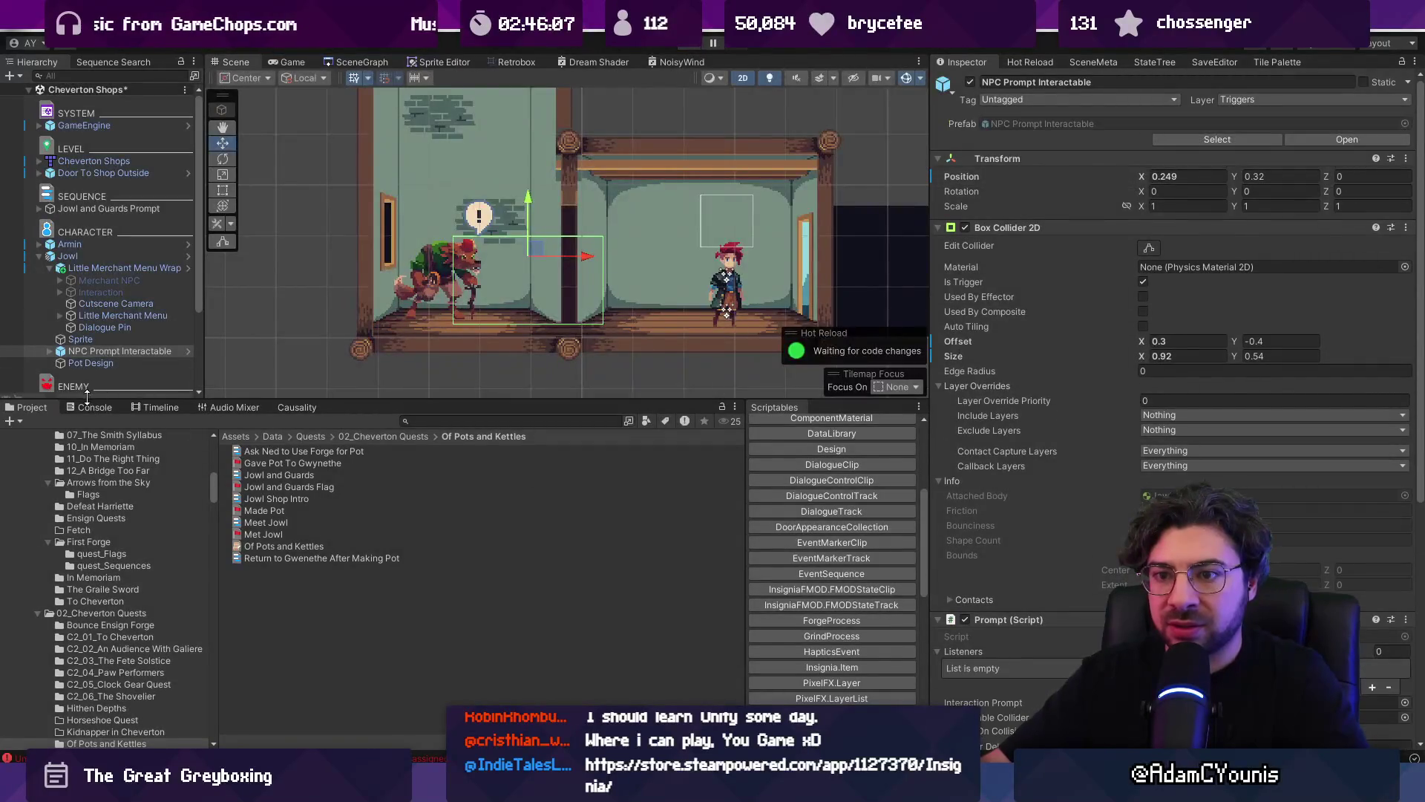
- Inspect the console errors and view the failing line in SceneInstances.cs in VS Code
left_click(89, 406)
left_click(229, 466)
left_click(216, 449)
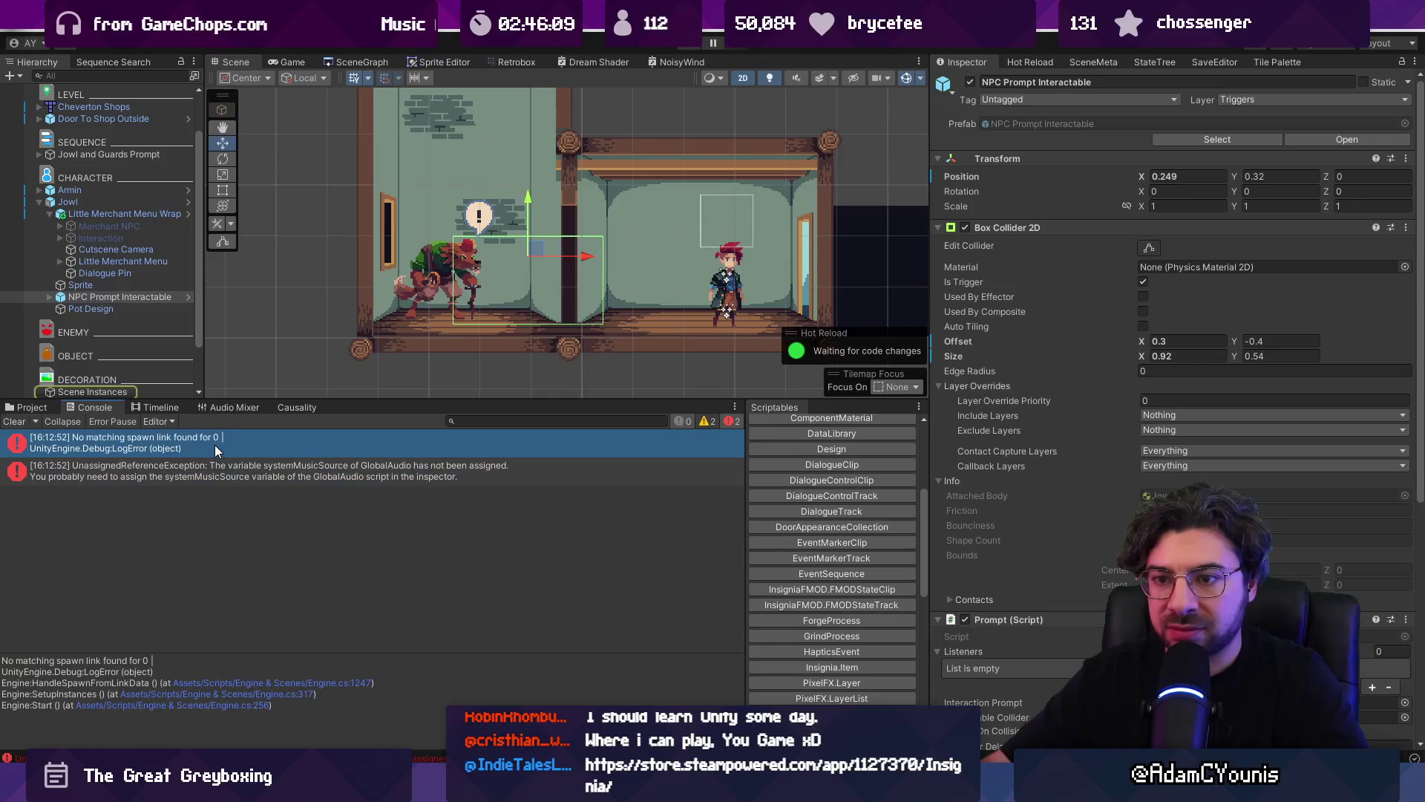
left_click(219, 469)
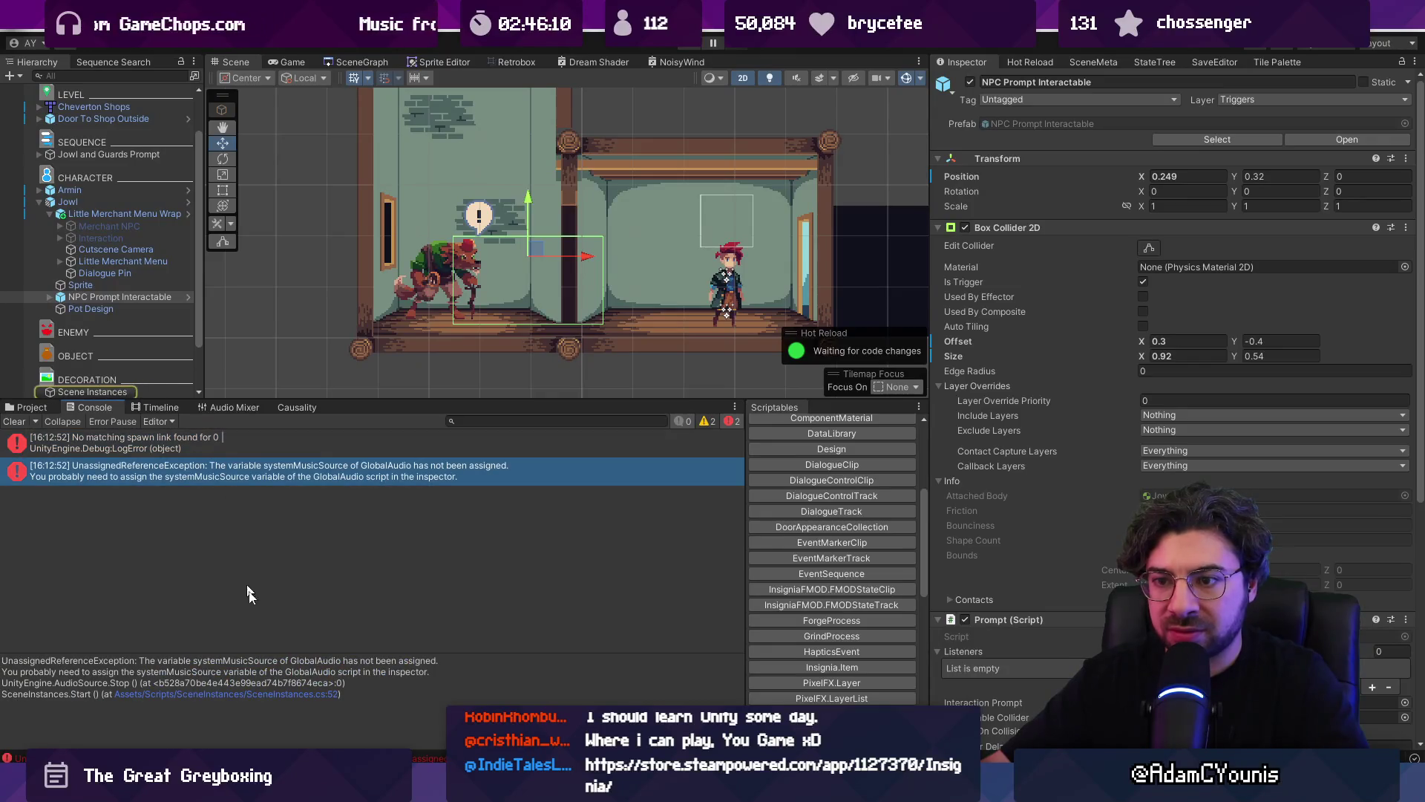
left_click(264, 696)
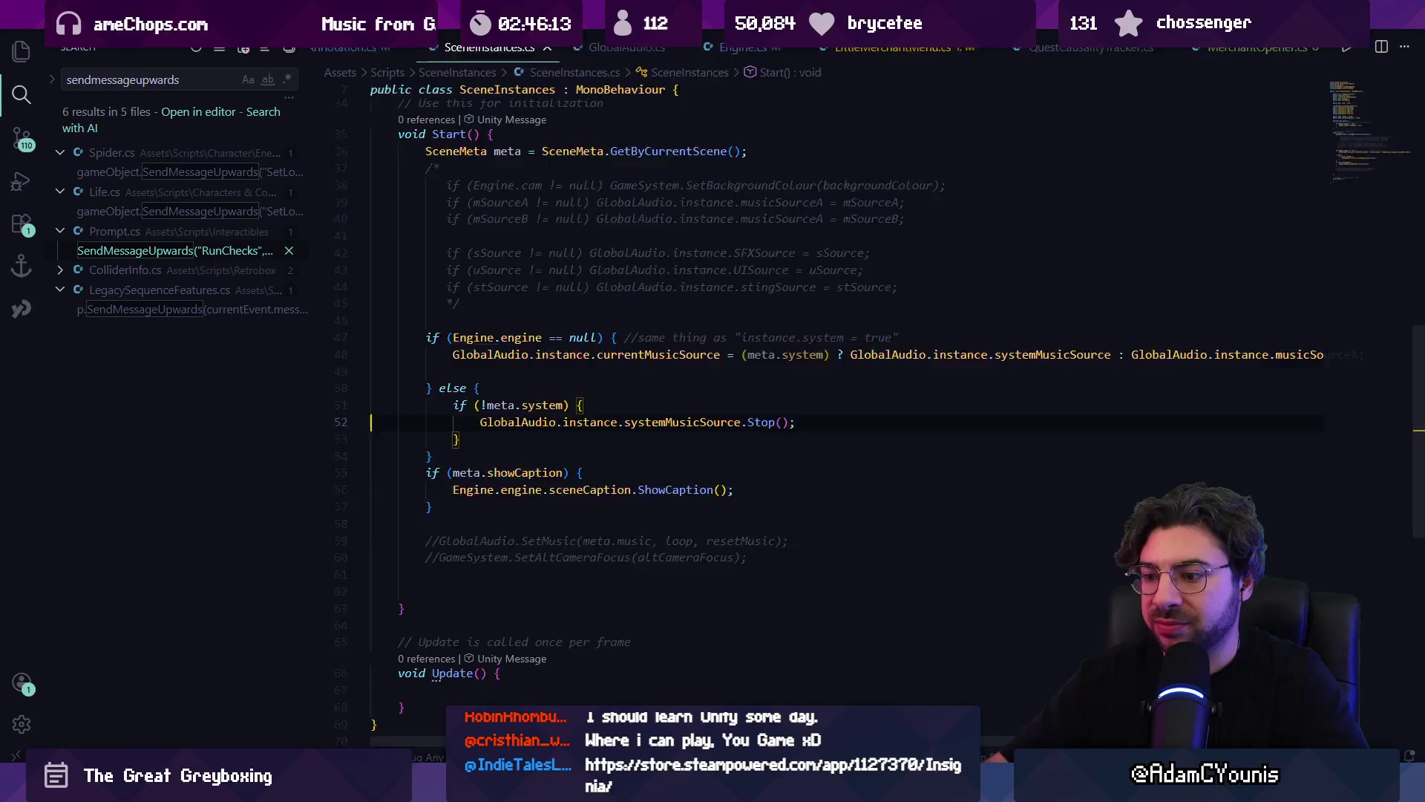
key("alt+Tab")
- Delete the Scene Instances object and run a playtest to check the errors
left_click(119, 332)
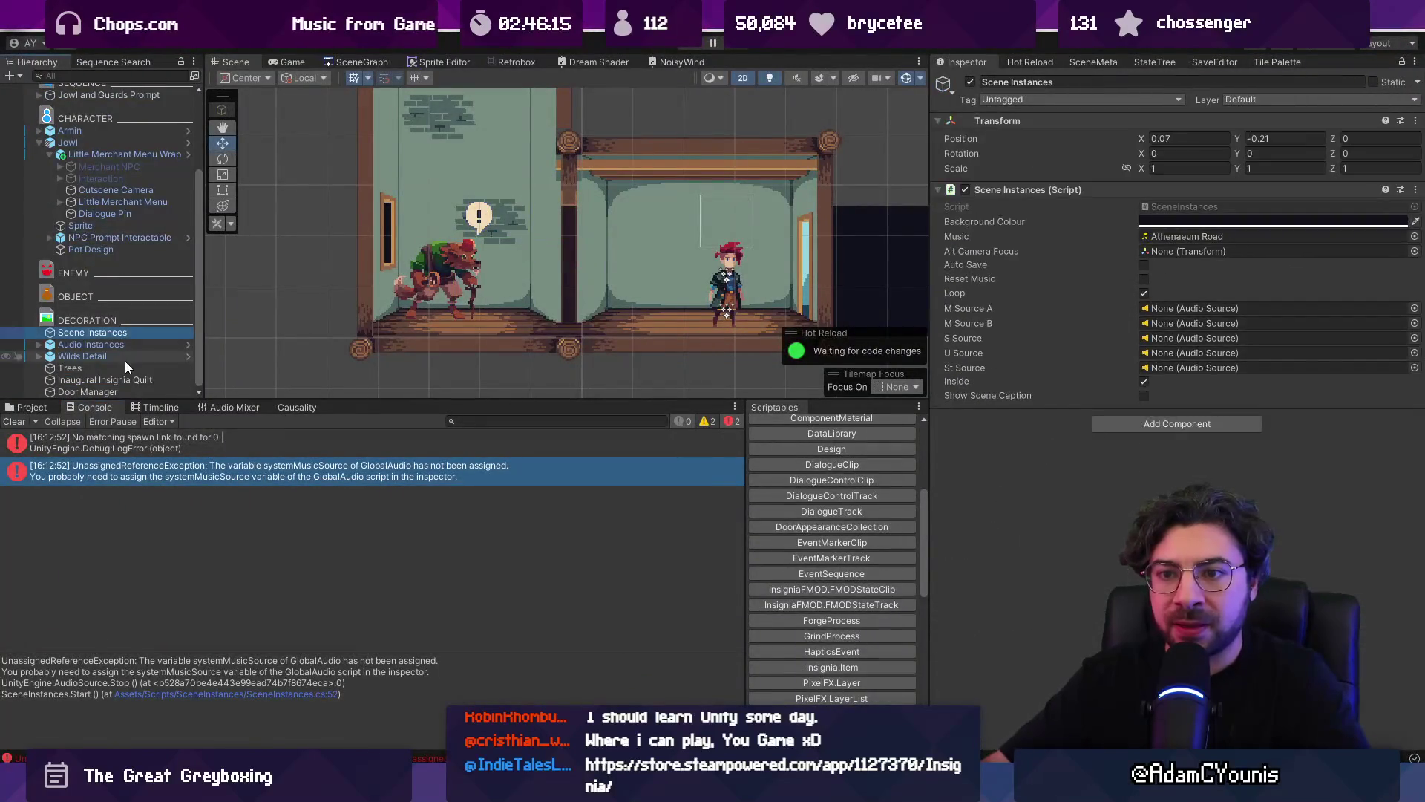
key("Delete")
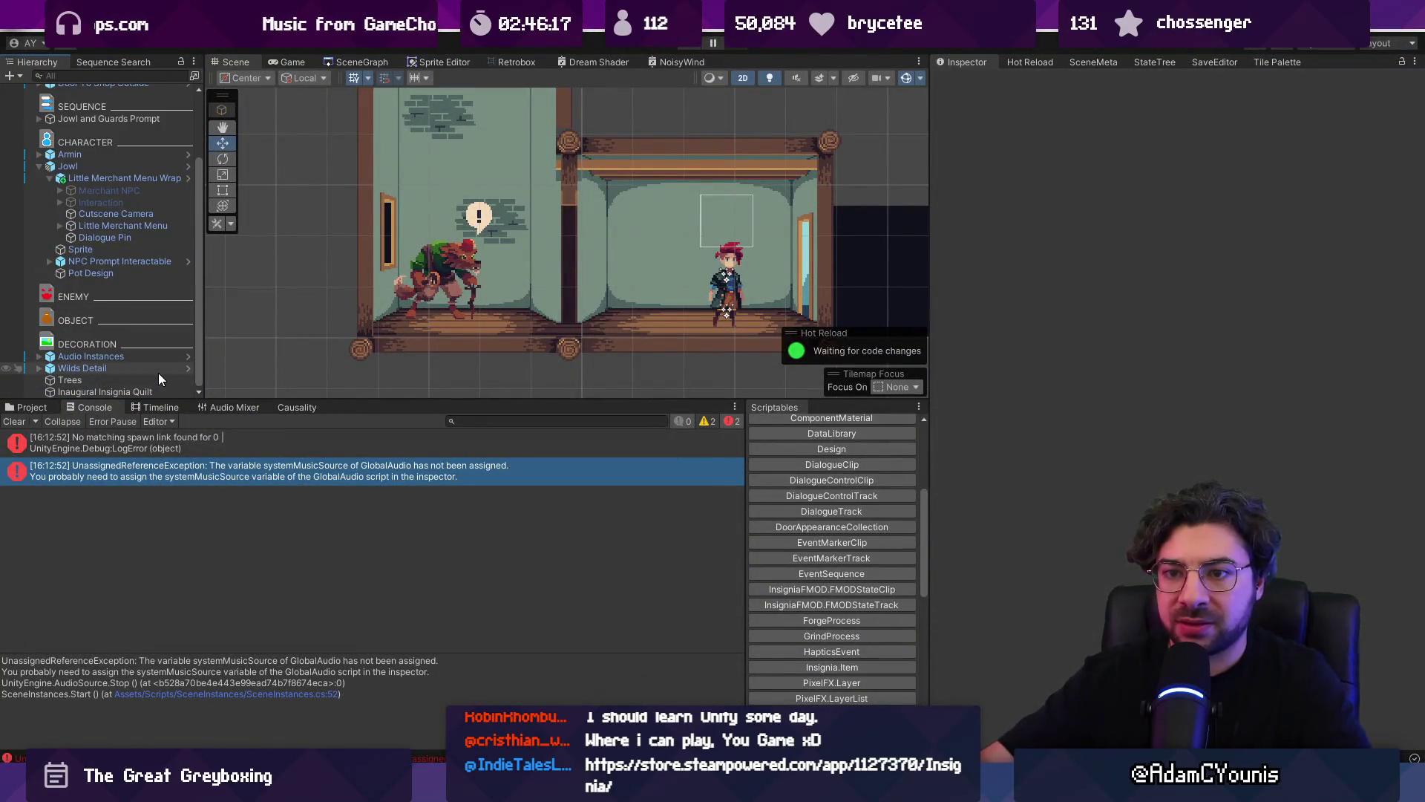
key("ctrl+p")
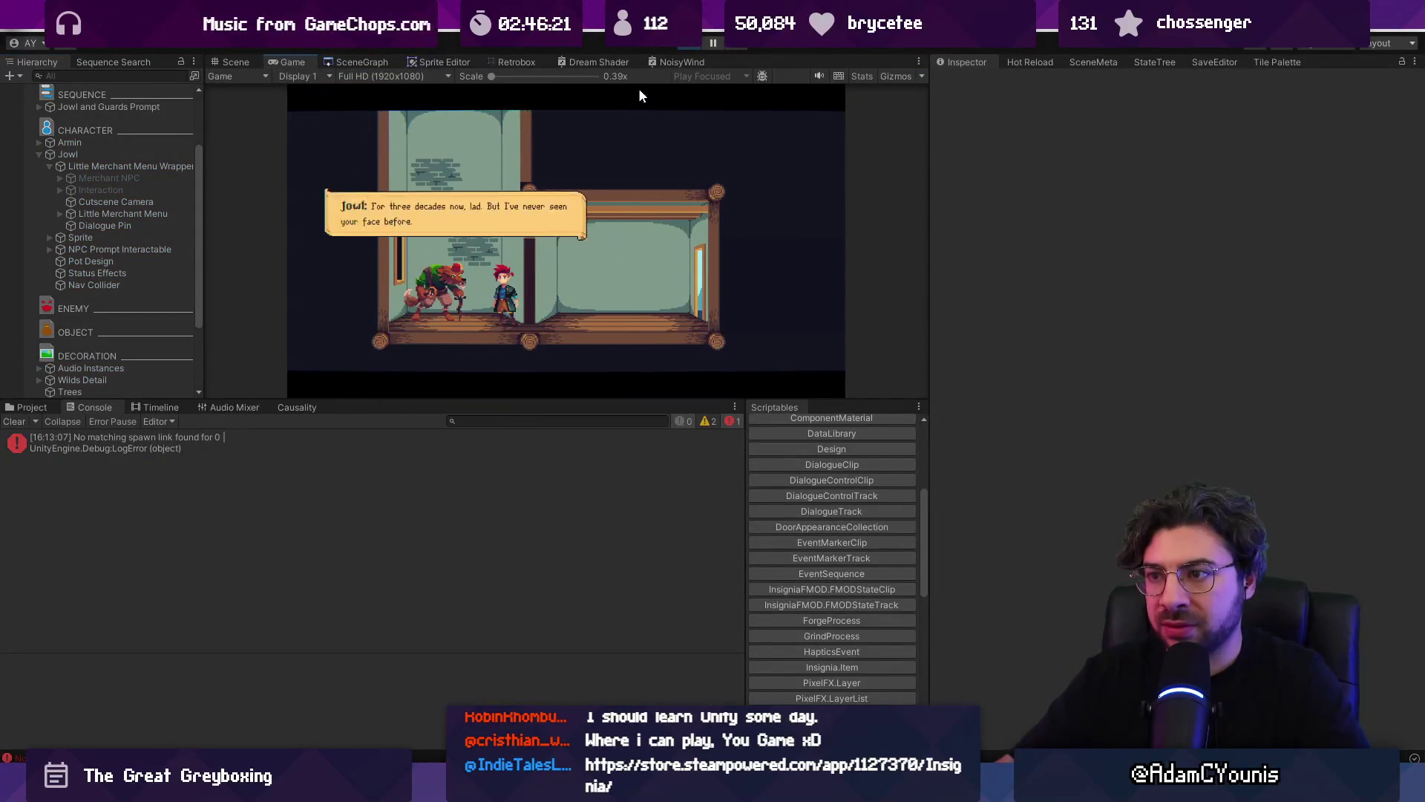
left_click(692, 42)
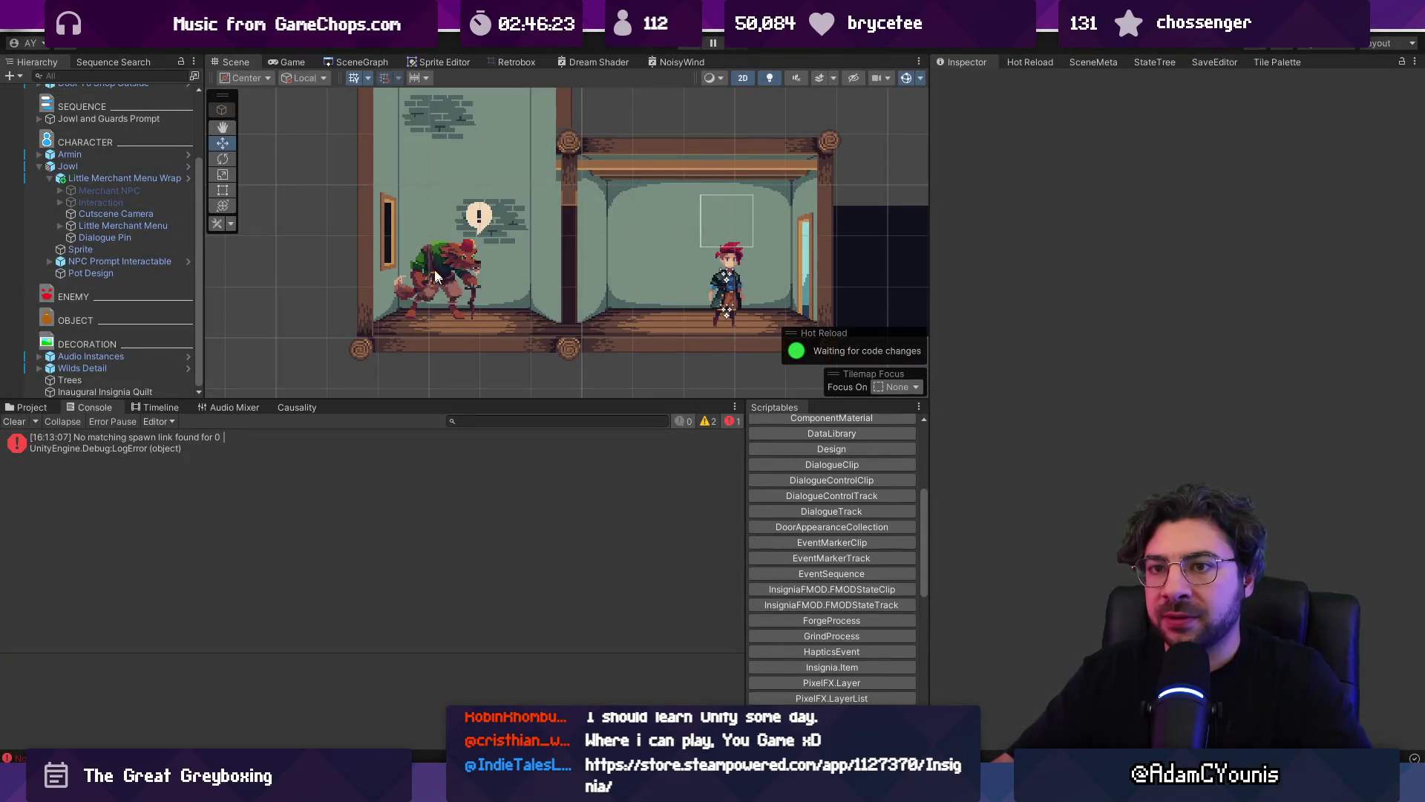
- Glance at the SceneGraph overview, return to the Scene view, and collapse Jowl's children
left_click(336, 62)
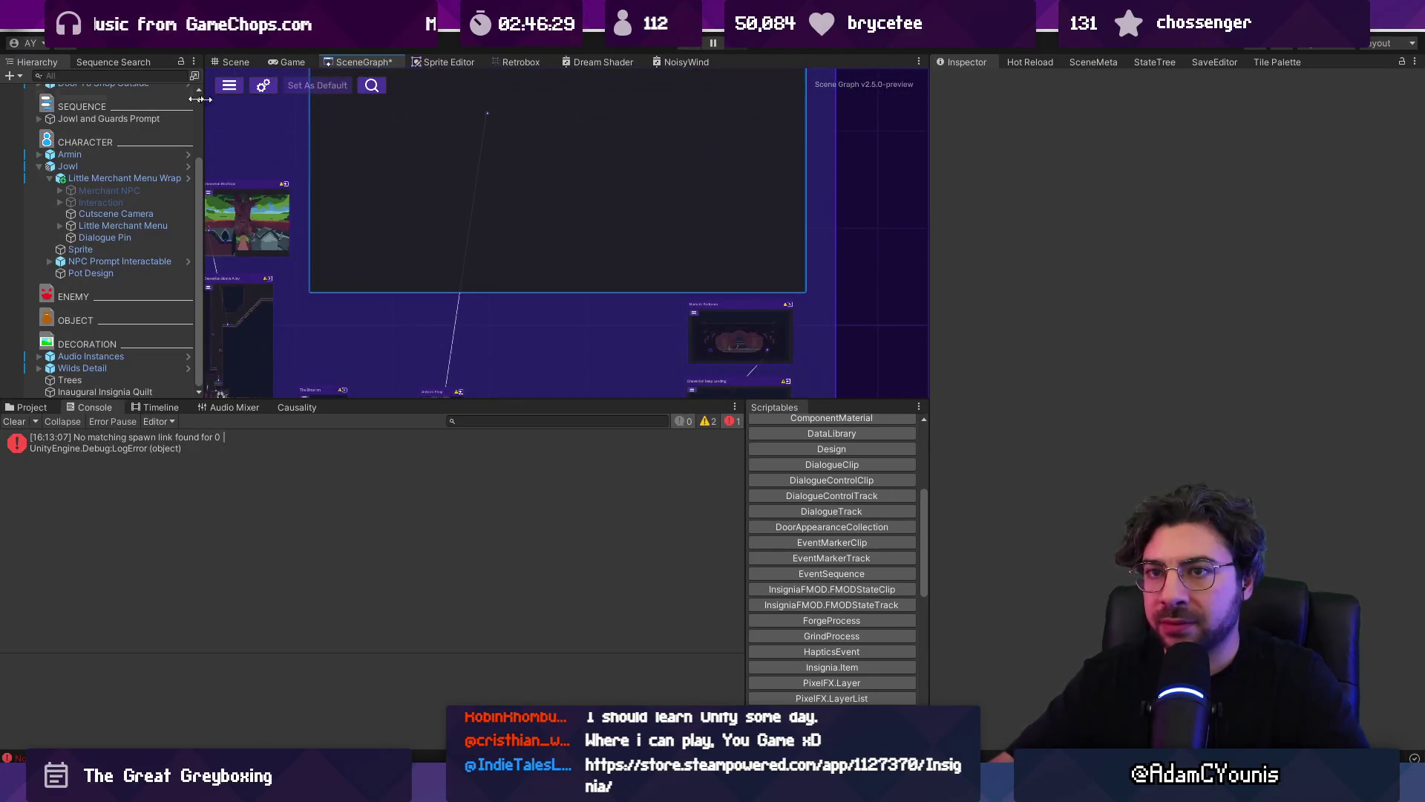
scroll(119, 159, "up", 3)
left_click(236, 62)
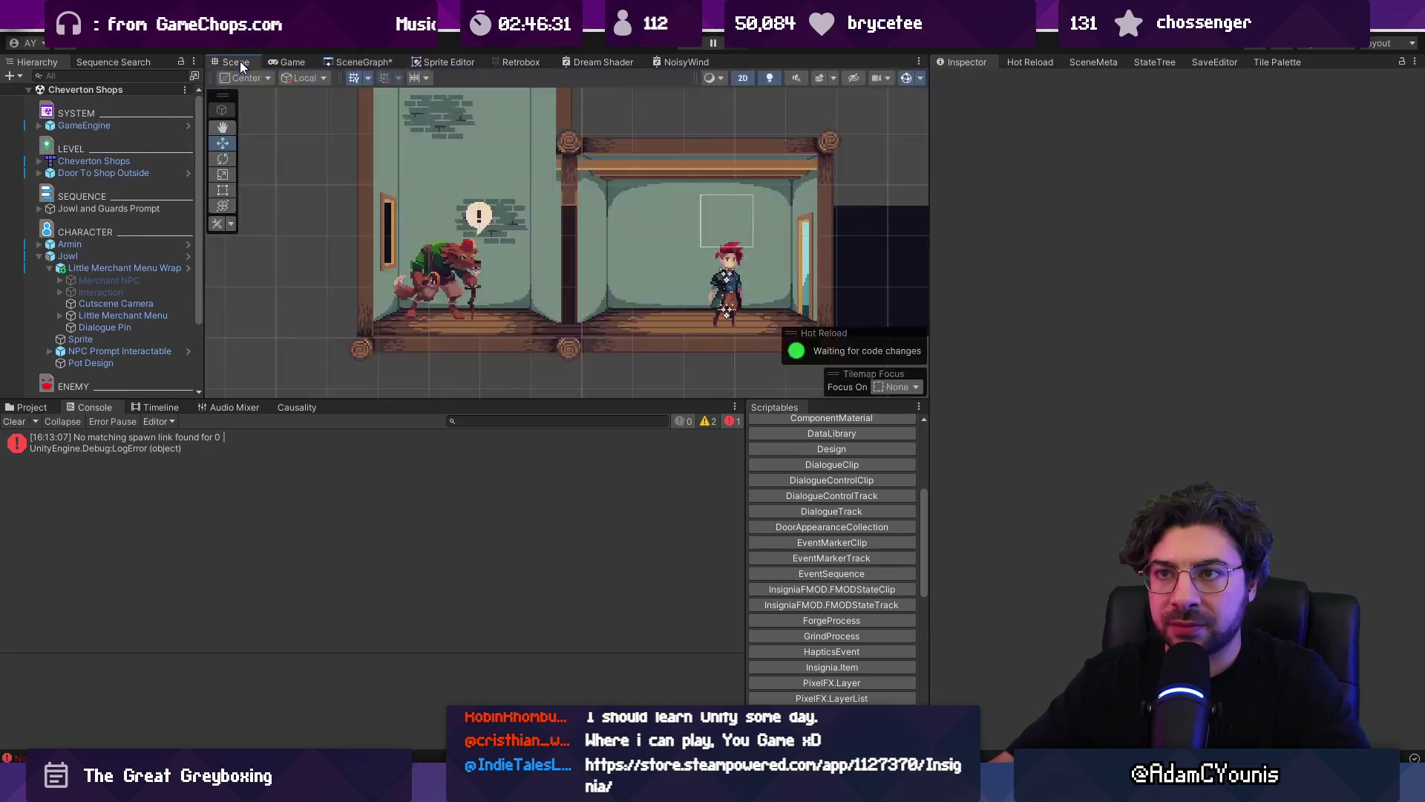
scroll(401, 213, "down", 5)
scroll(439, 217, "down", 5)
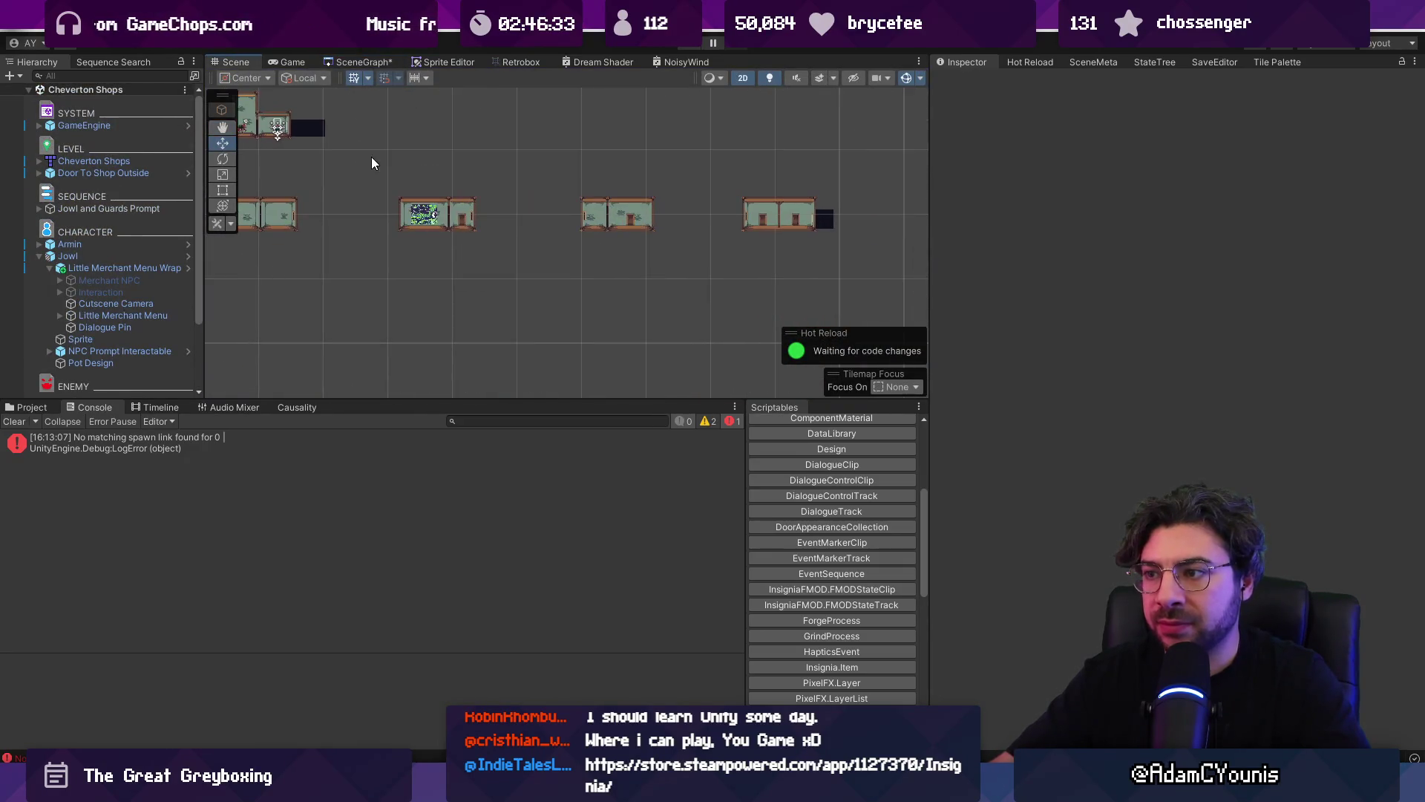
left_click(40, 256)
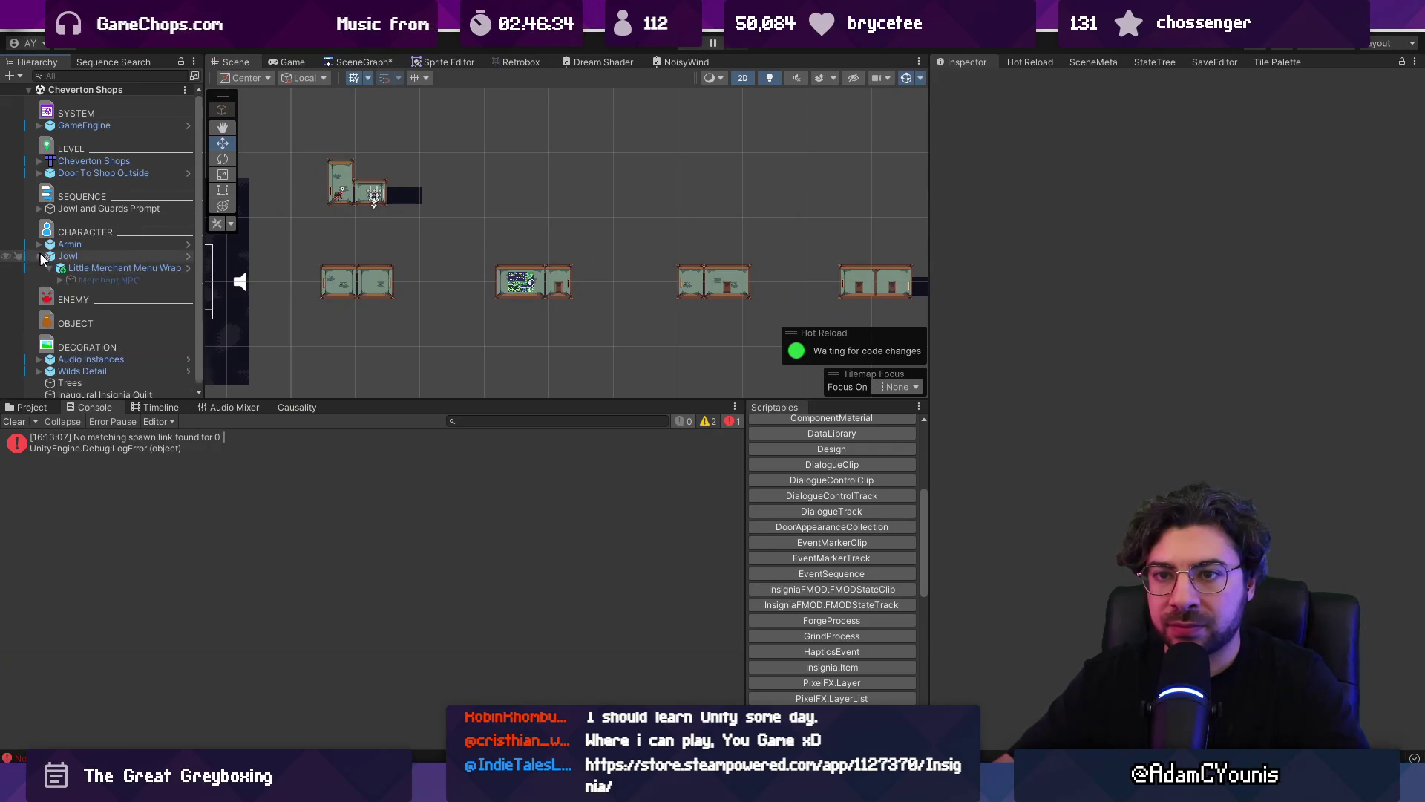
- Search the project for 'level bounds' and open the Level Scrolling Bounds prefab
key("ctrl+5")
left_click(512, 420)
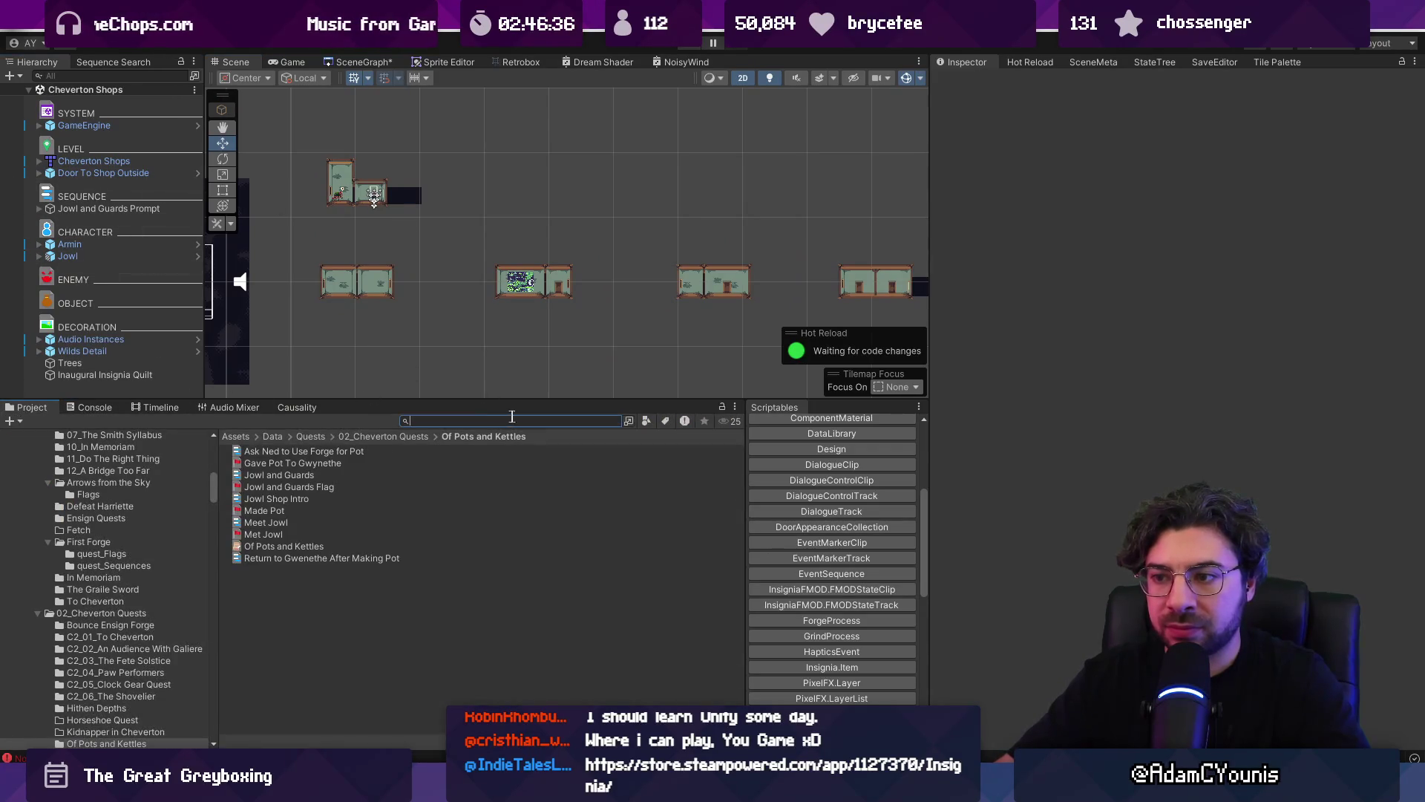
type("level bouinds")
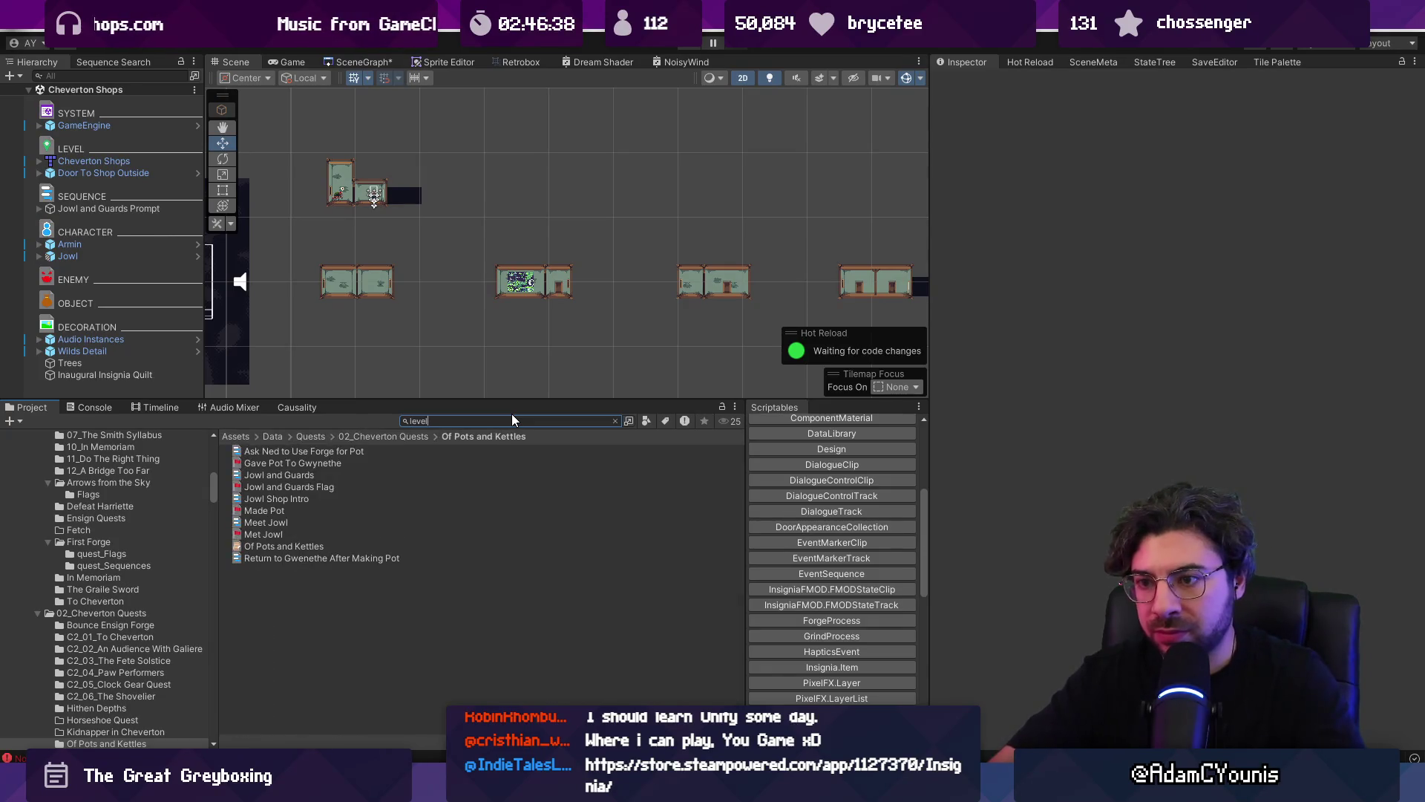
key("BackSpace")
key("BackSpace")
key("BackSpace")
type("nds")
key("Down")
key("Return")
left_click(231, 77)
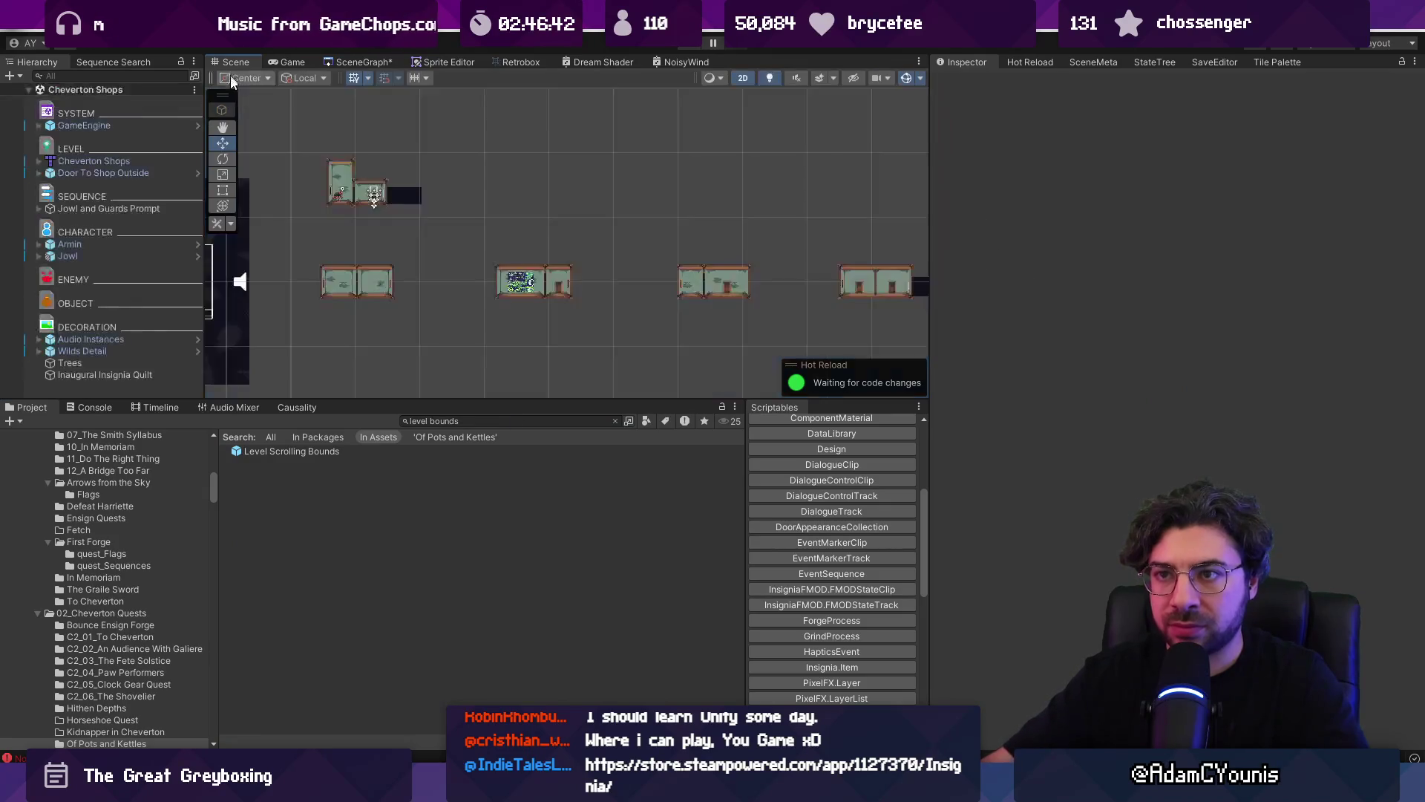
- Drop Level Scrolling Bounds into the scene, move it over the rooms, and extend its Left Edge downward
left_click_drag(156, 196, 155, 184)
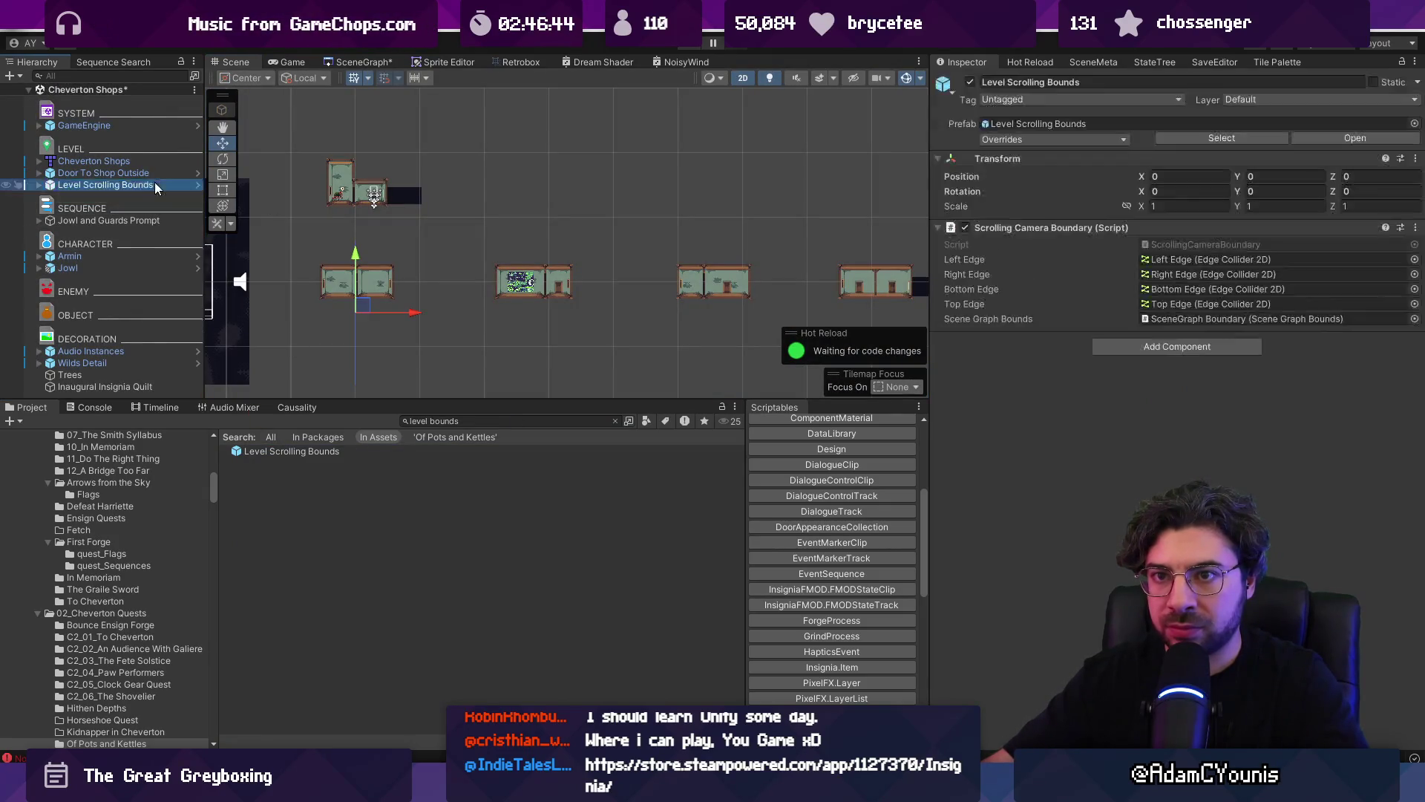
scroll(356, 301, "down", 2)
mouse_move(357, 301)
left_mouse_down()
mouse_move(345, 245)
mouse_move(330, 241)
left_mouse_up()
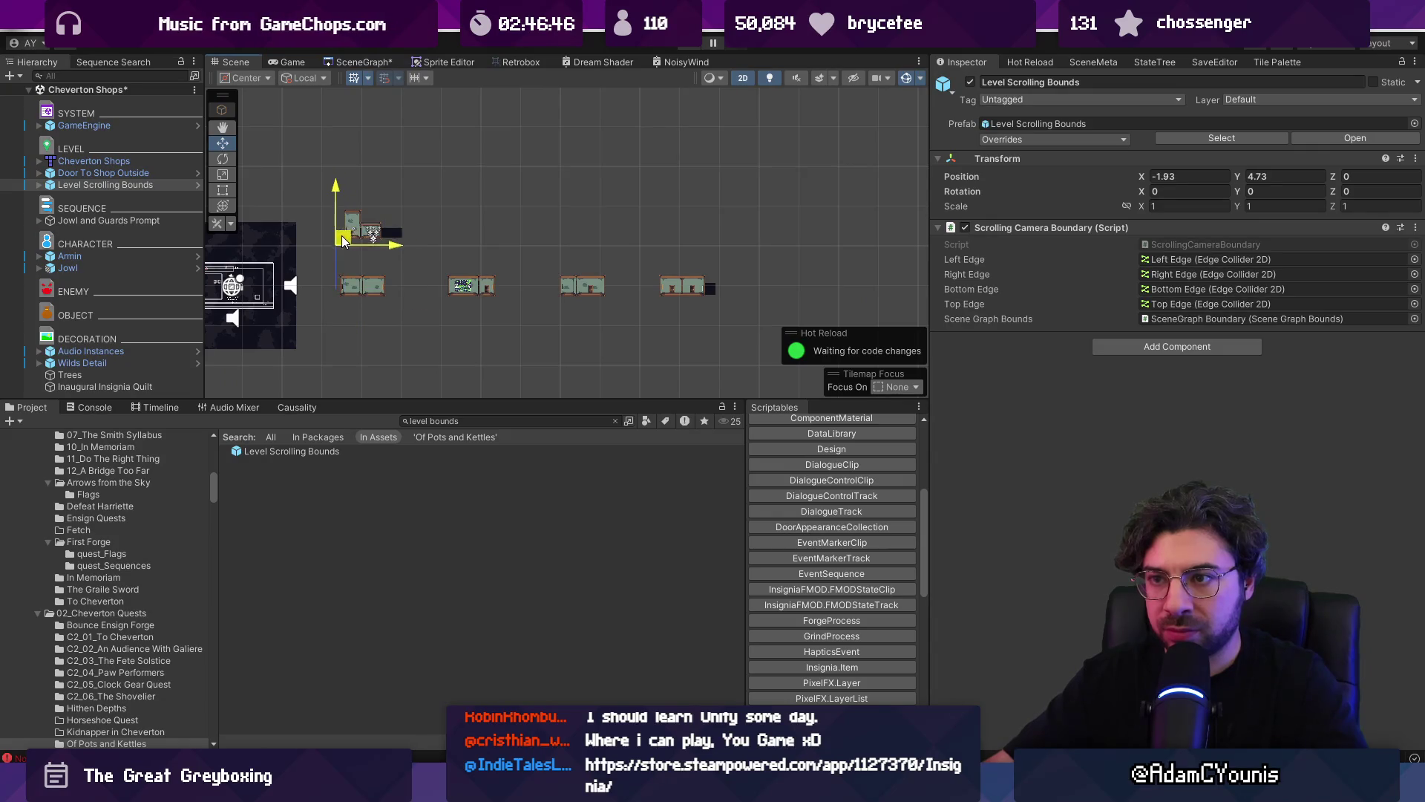
double_click(1185, 259)
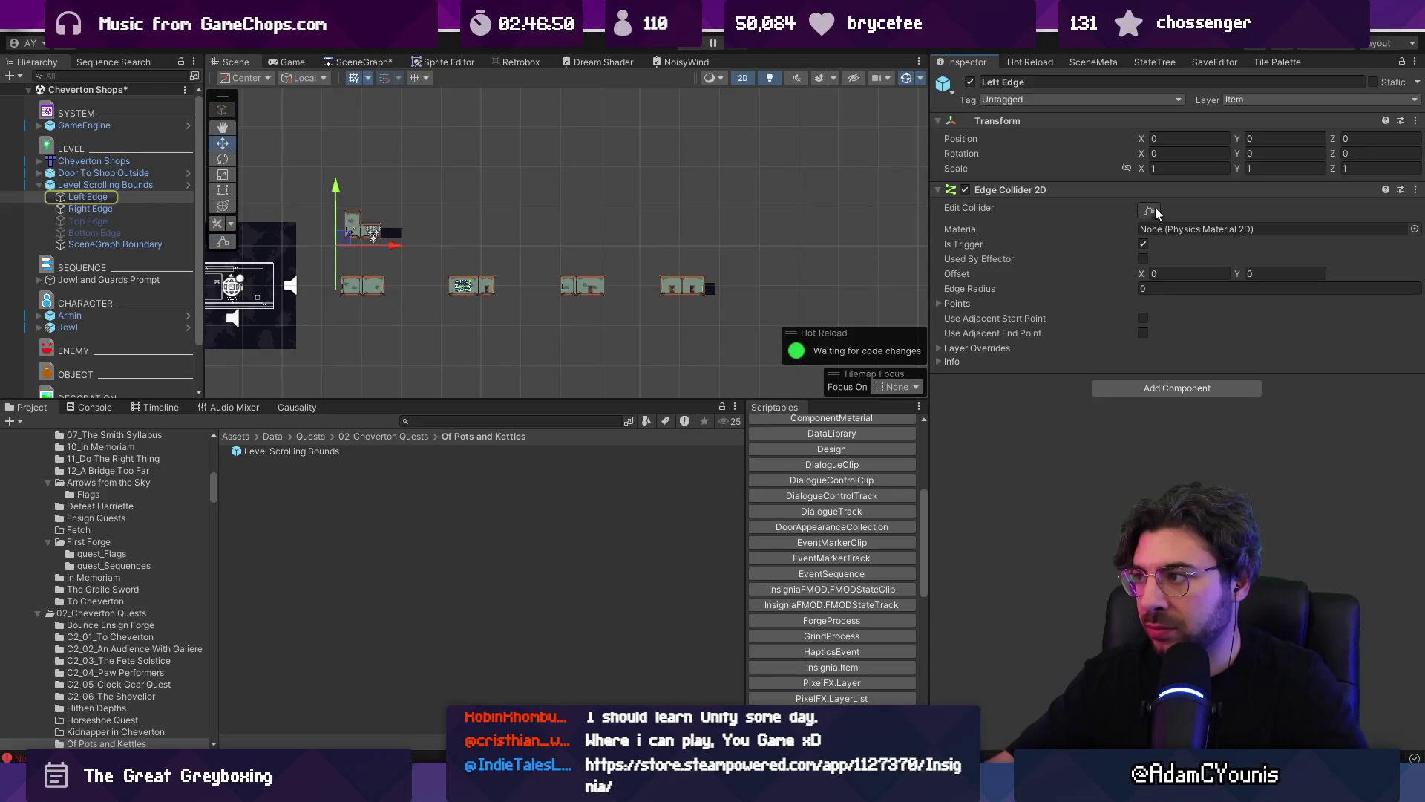
left_click_drag(336, 289, 336, 316)
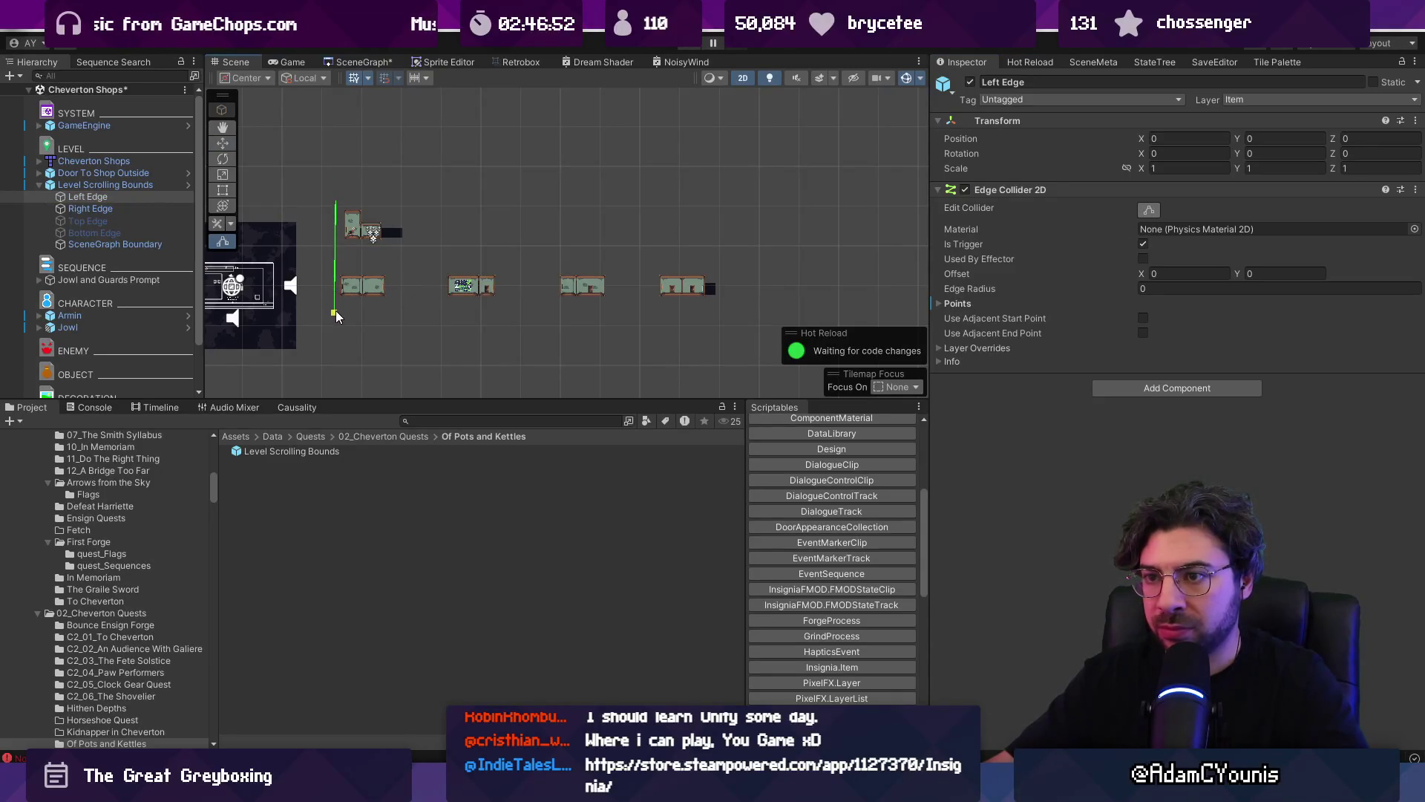
- Stretch the Right Edge past the rightmost room, disable Scrolling Camera Boundary, and save
left_click(91, 208)
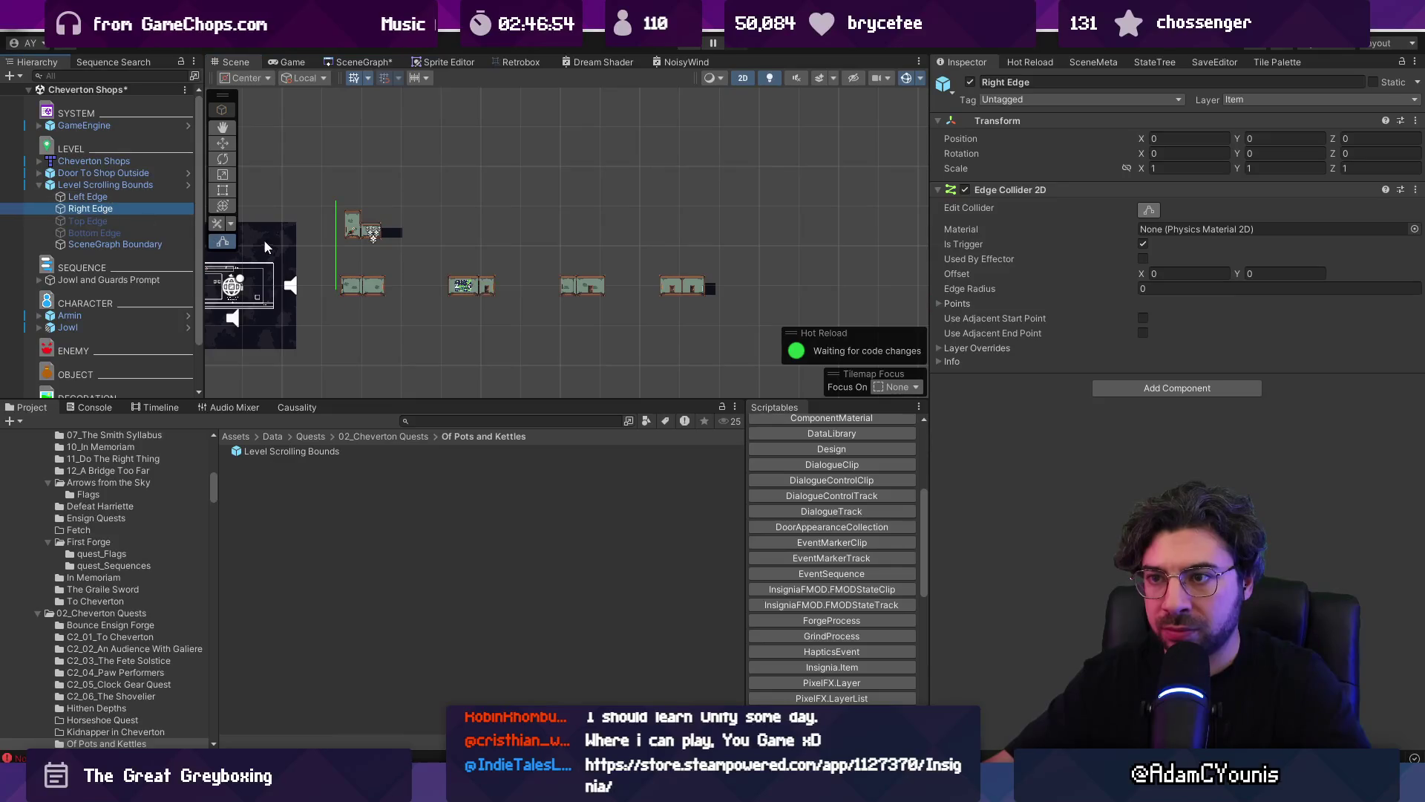
left_click_drag(366, 242, 791, 245)
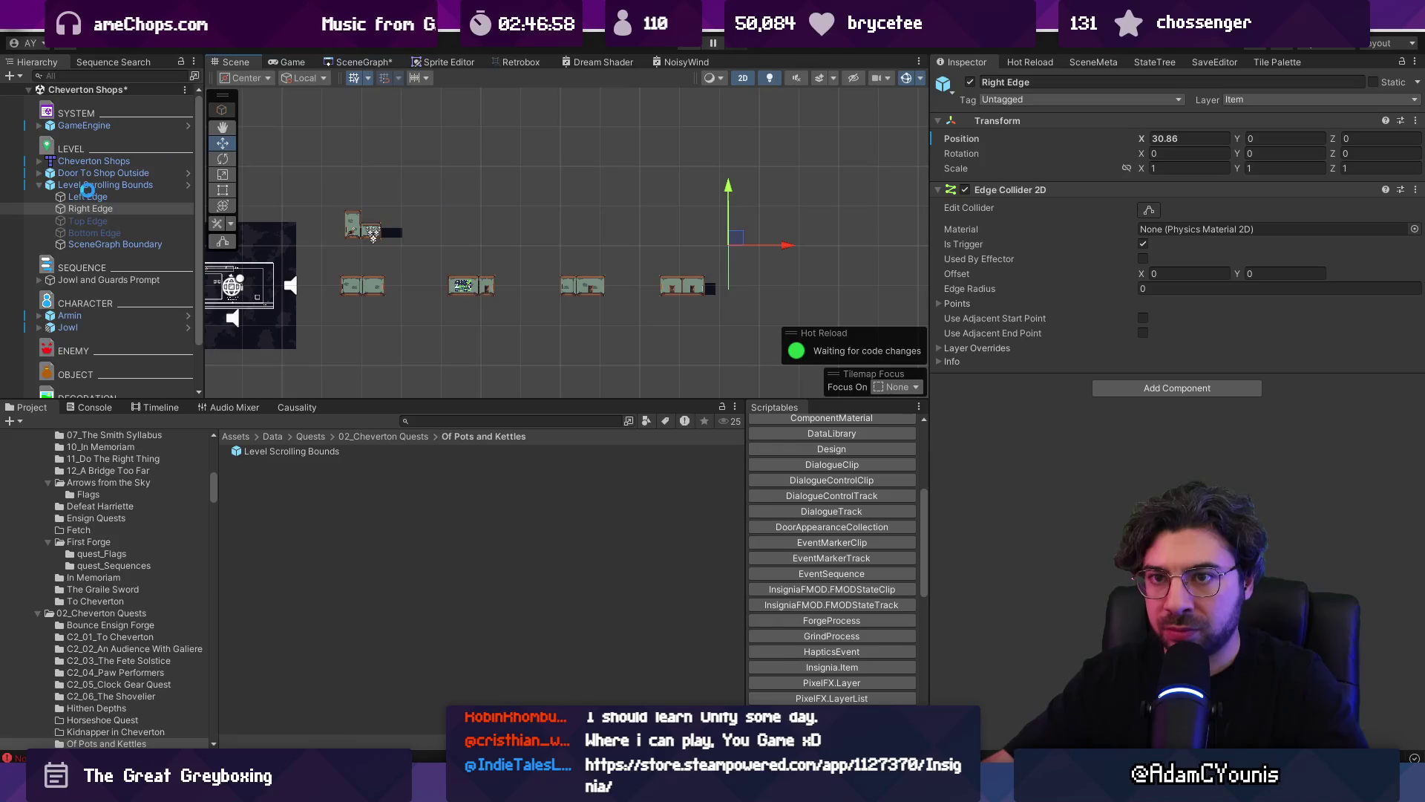
left_click(117, 185)
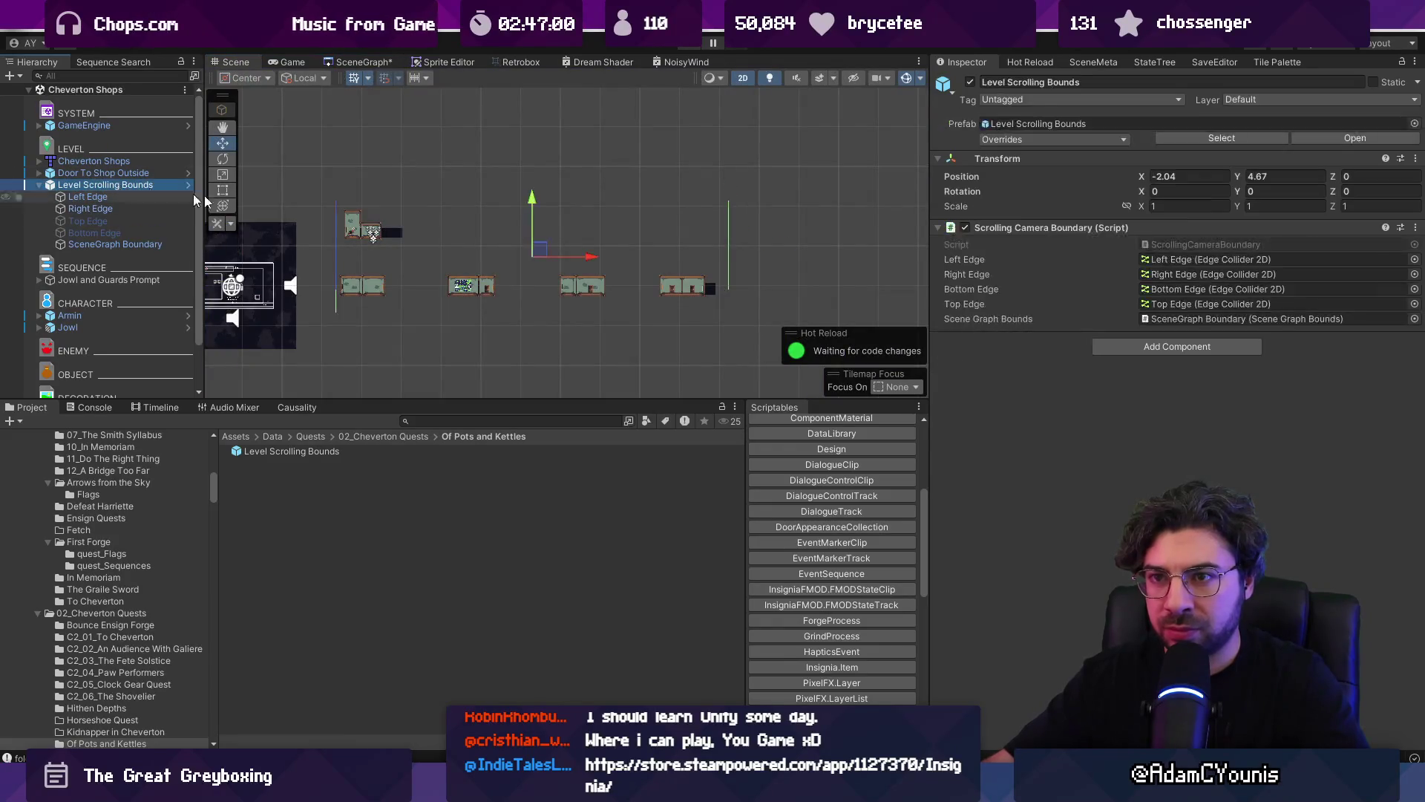
left_click(964, 227)
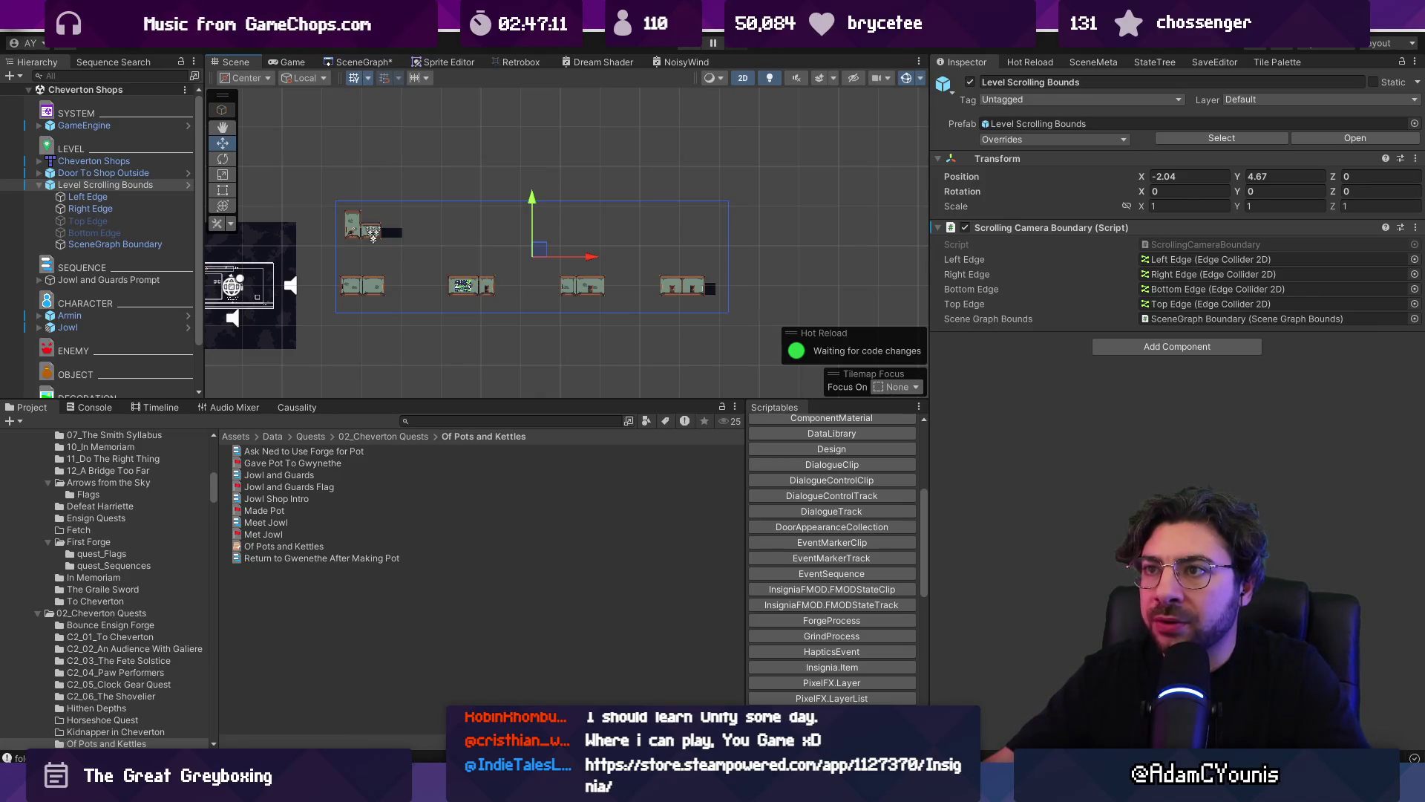
key("ctrl+s")
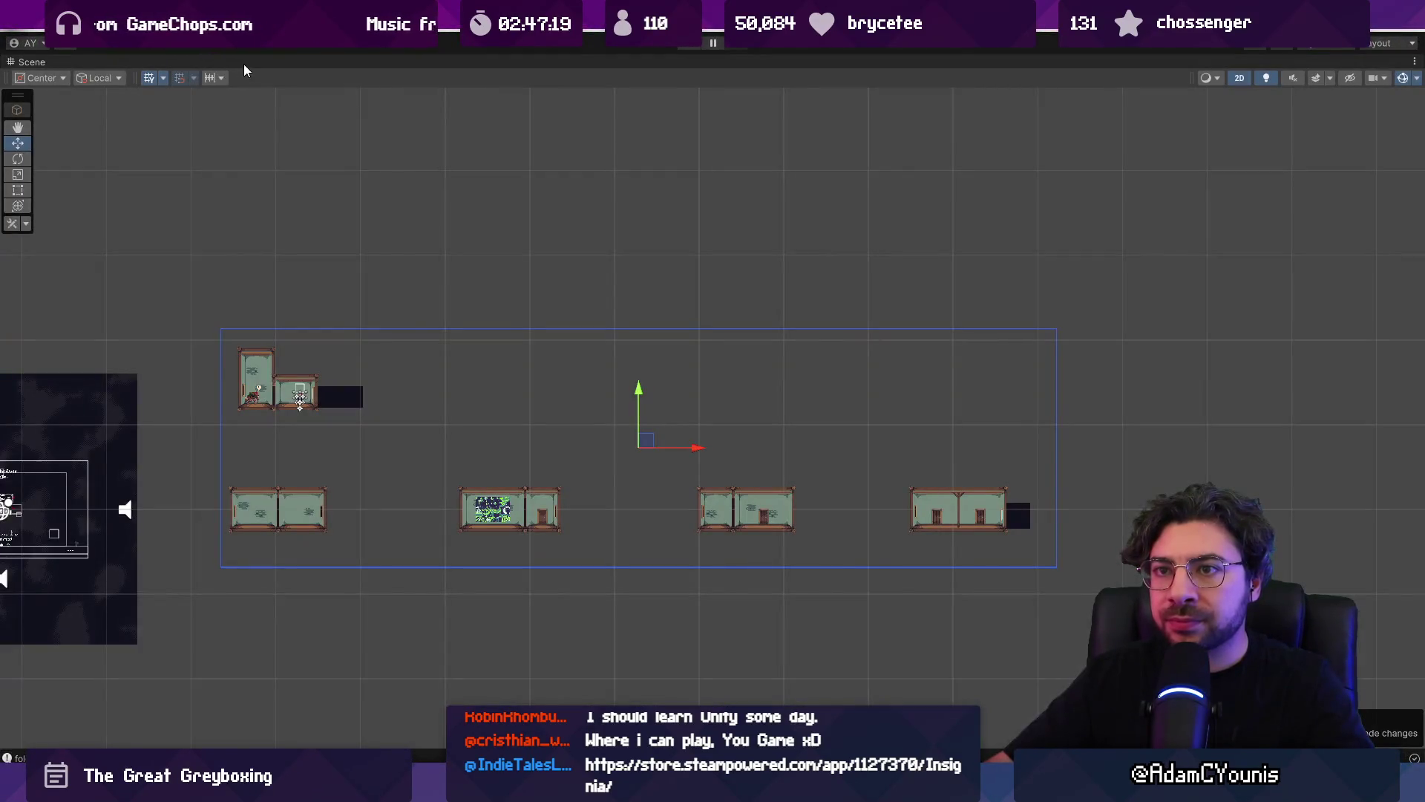
double_click(37, 59)
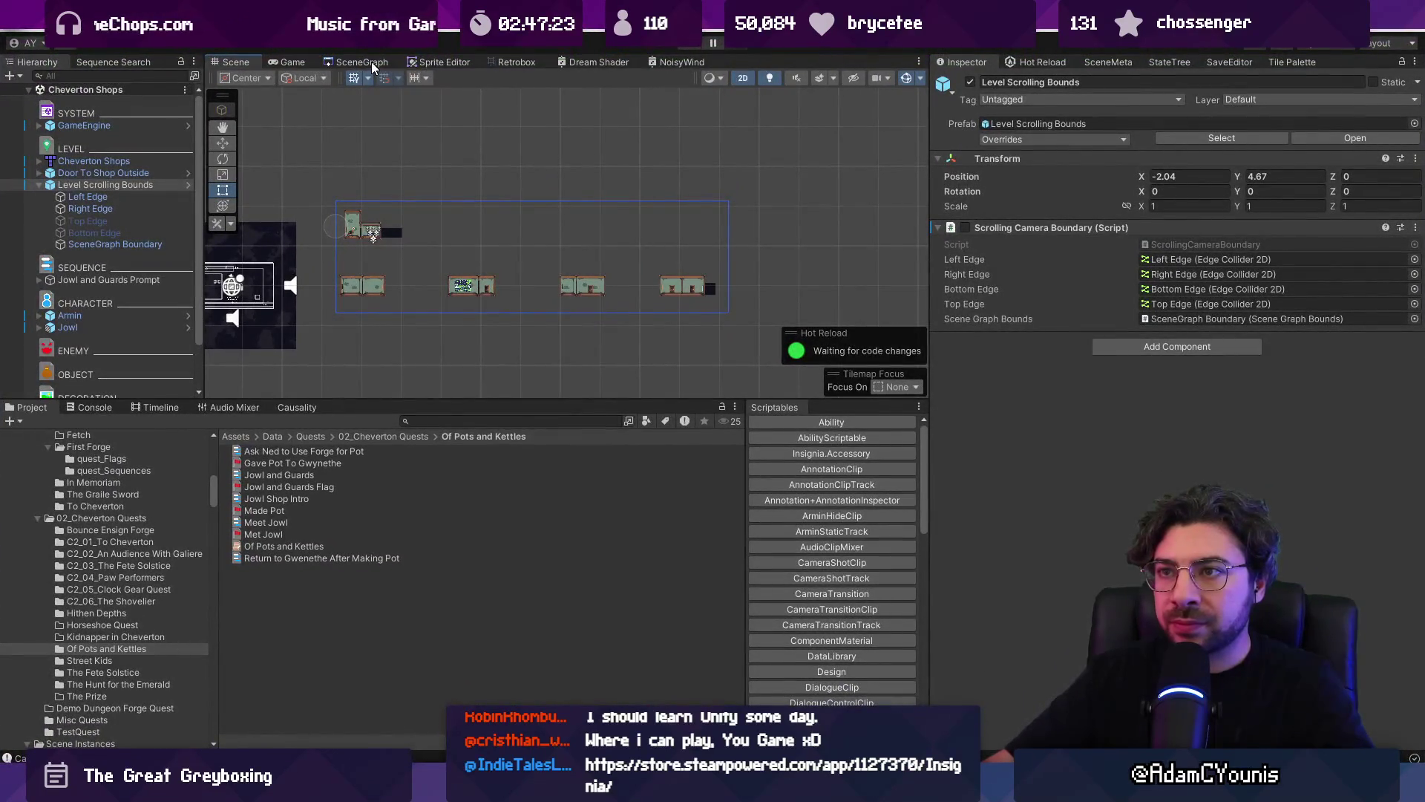
left_click(88, 197)
left_click(97, 185)
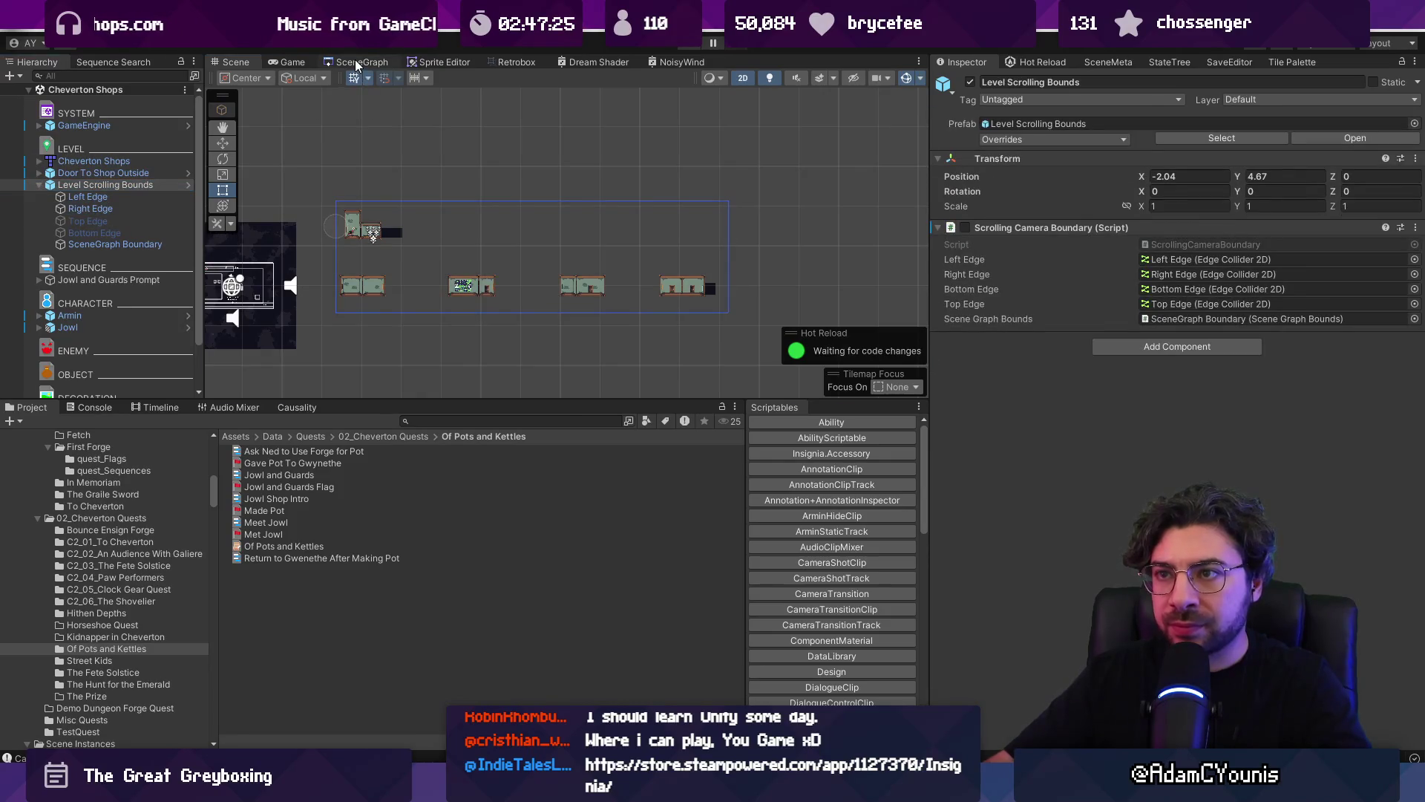
left_click(355, 60)
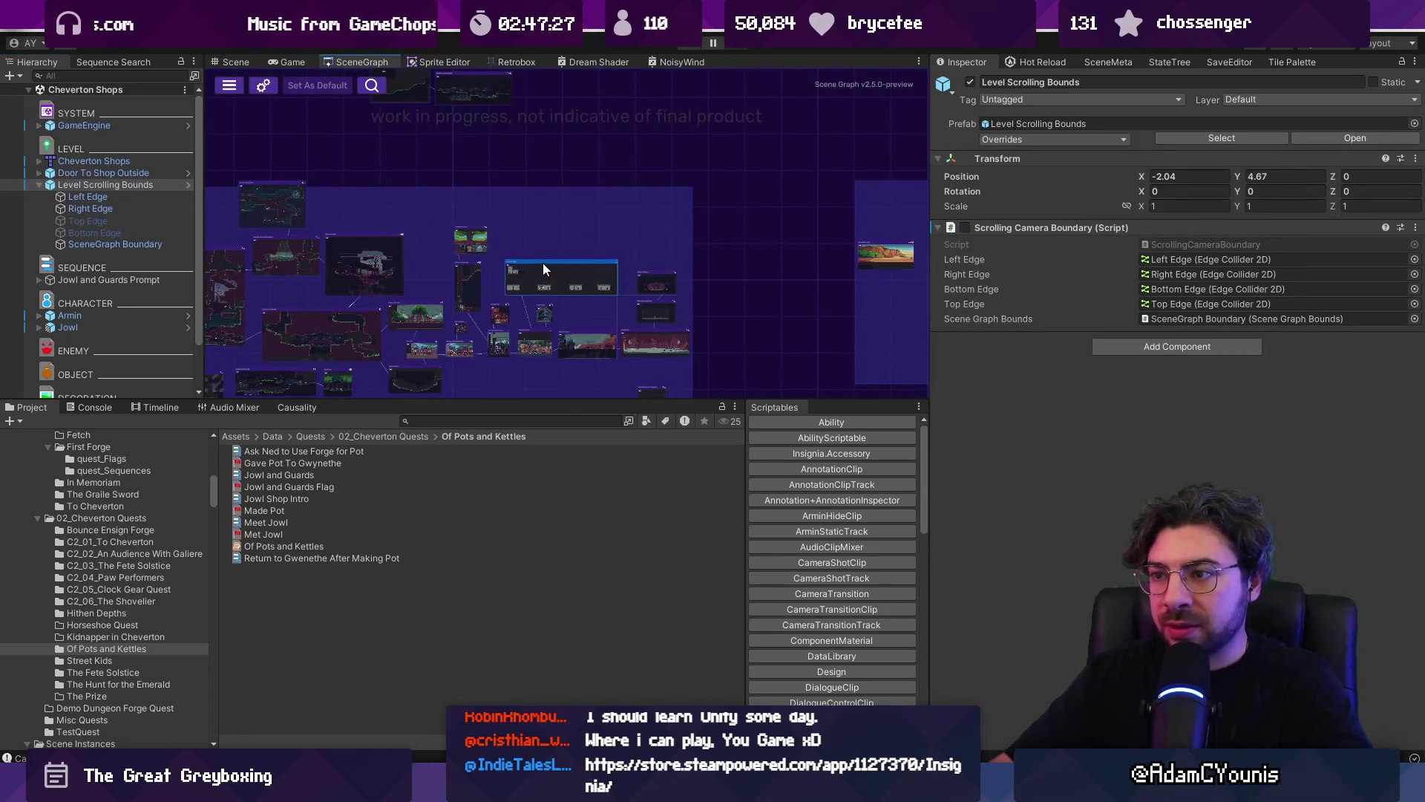
scroll(542, 263, "up", 5)
scroll(506, 207, "down", 3)
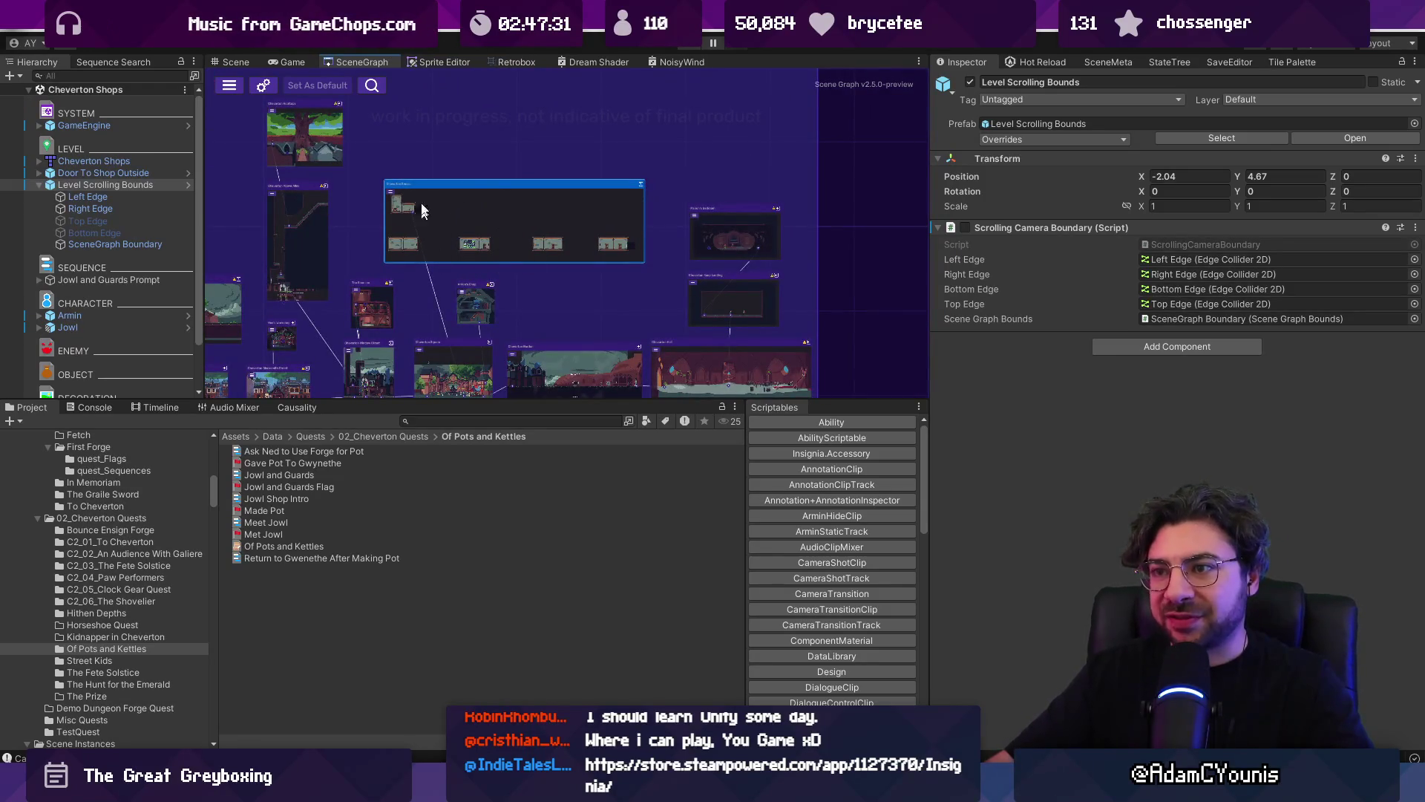
left_click(223, 62)
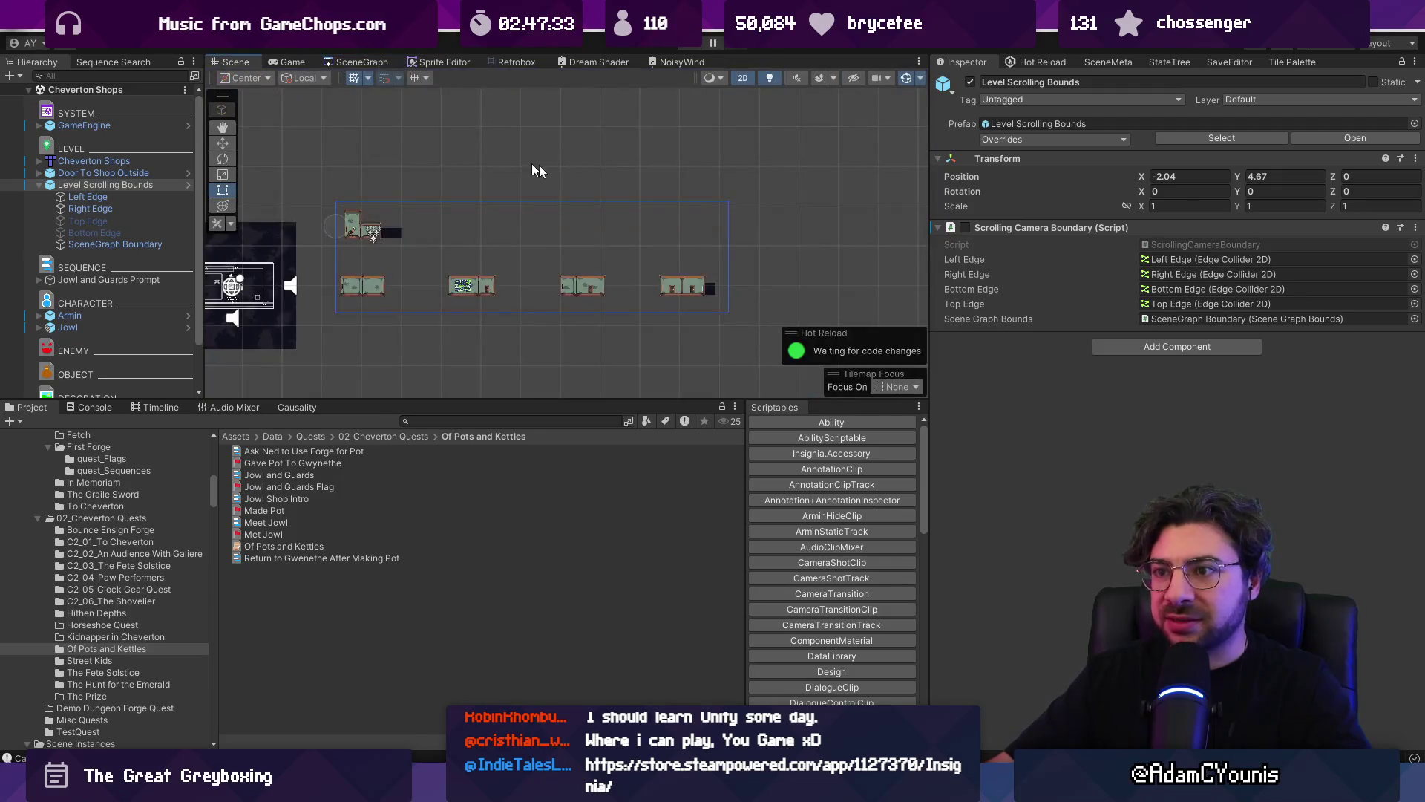
scroll(475, 237, "up", 2)
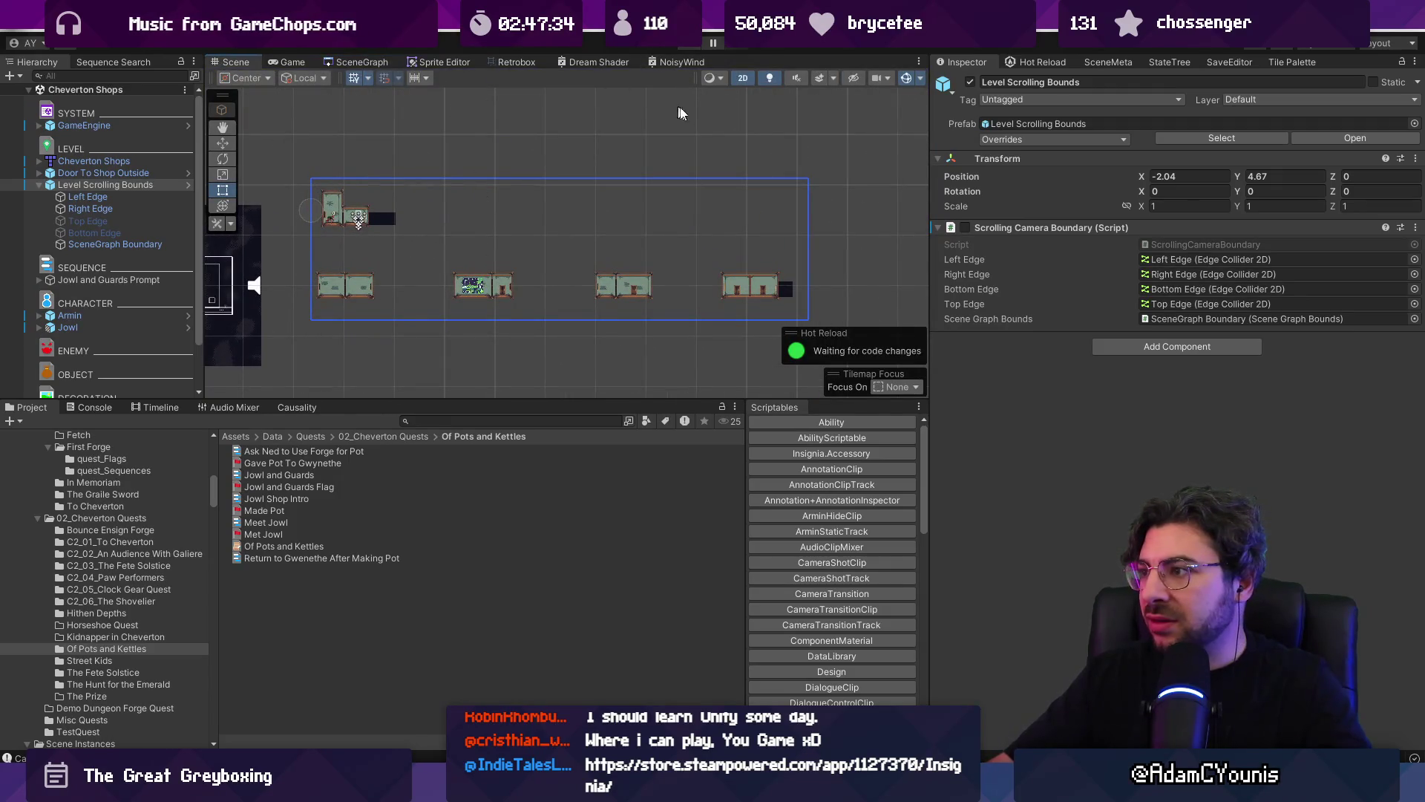
- Select Jowl and remove his Quest Causality Tracker component
left_click(110, 184)
key("Left")
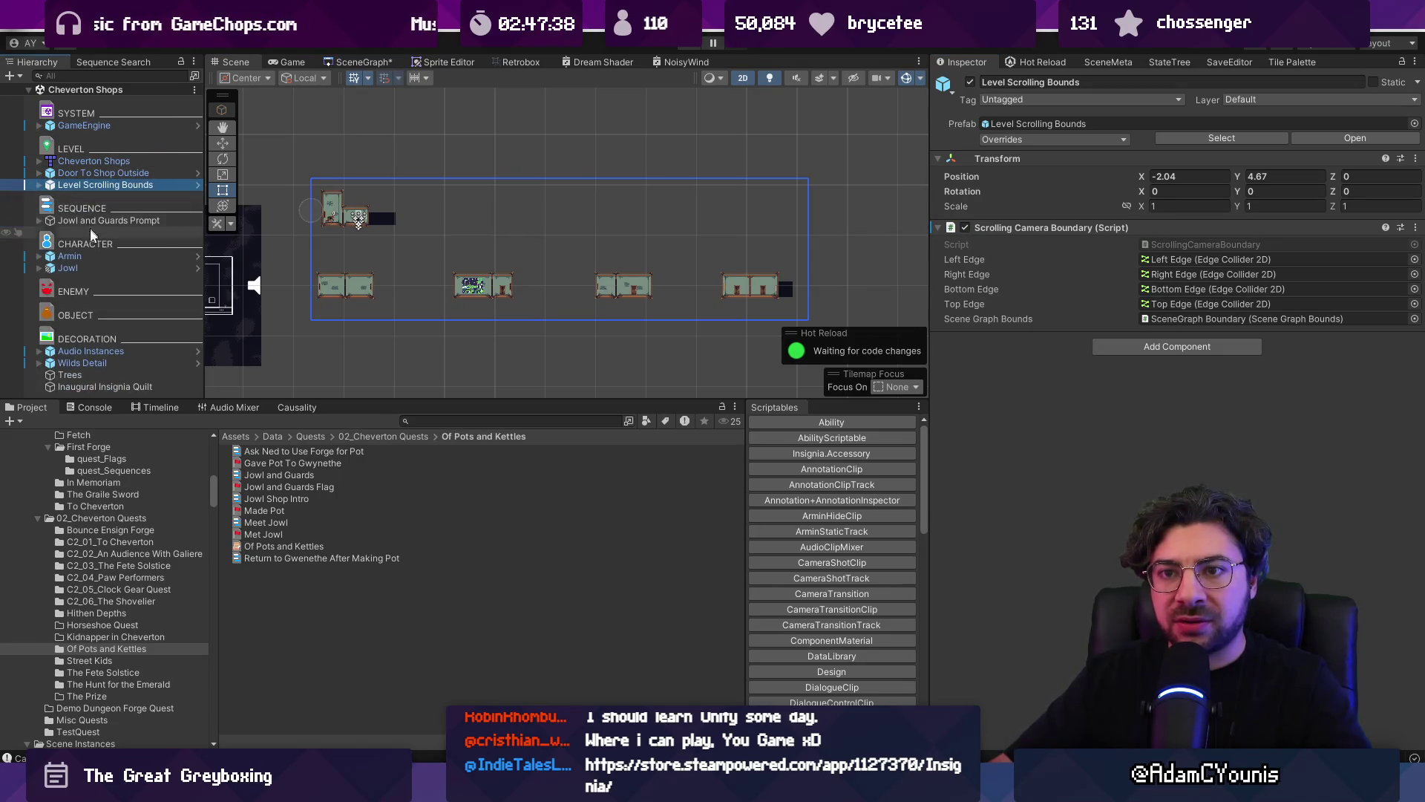
left_click(70, 267)
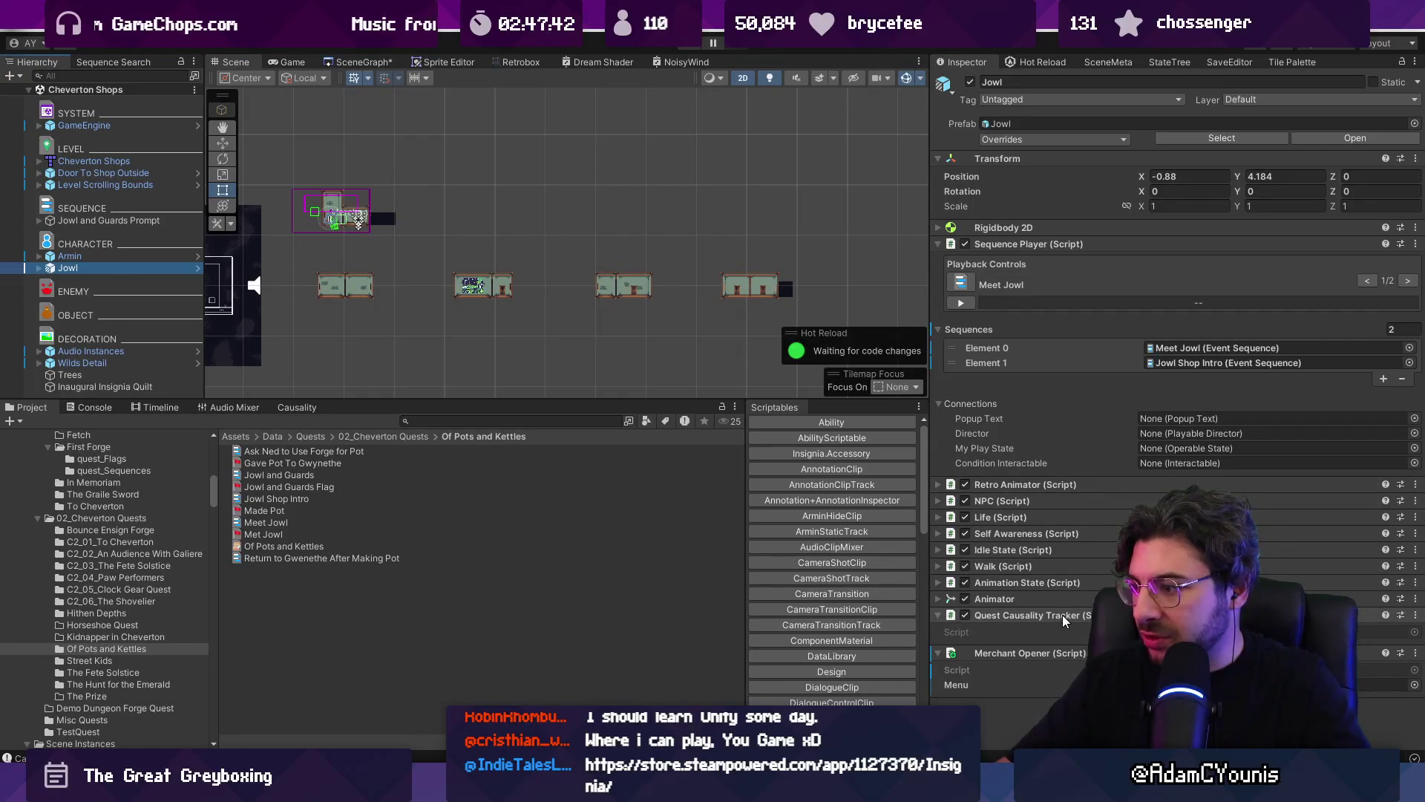
right_click(1033, 616)
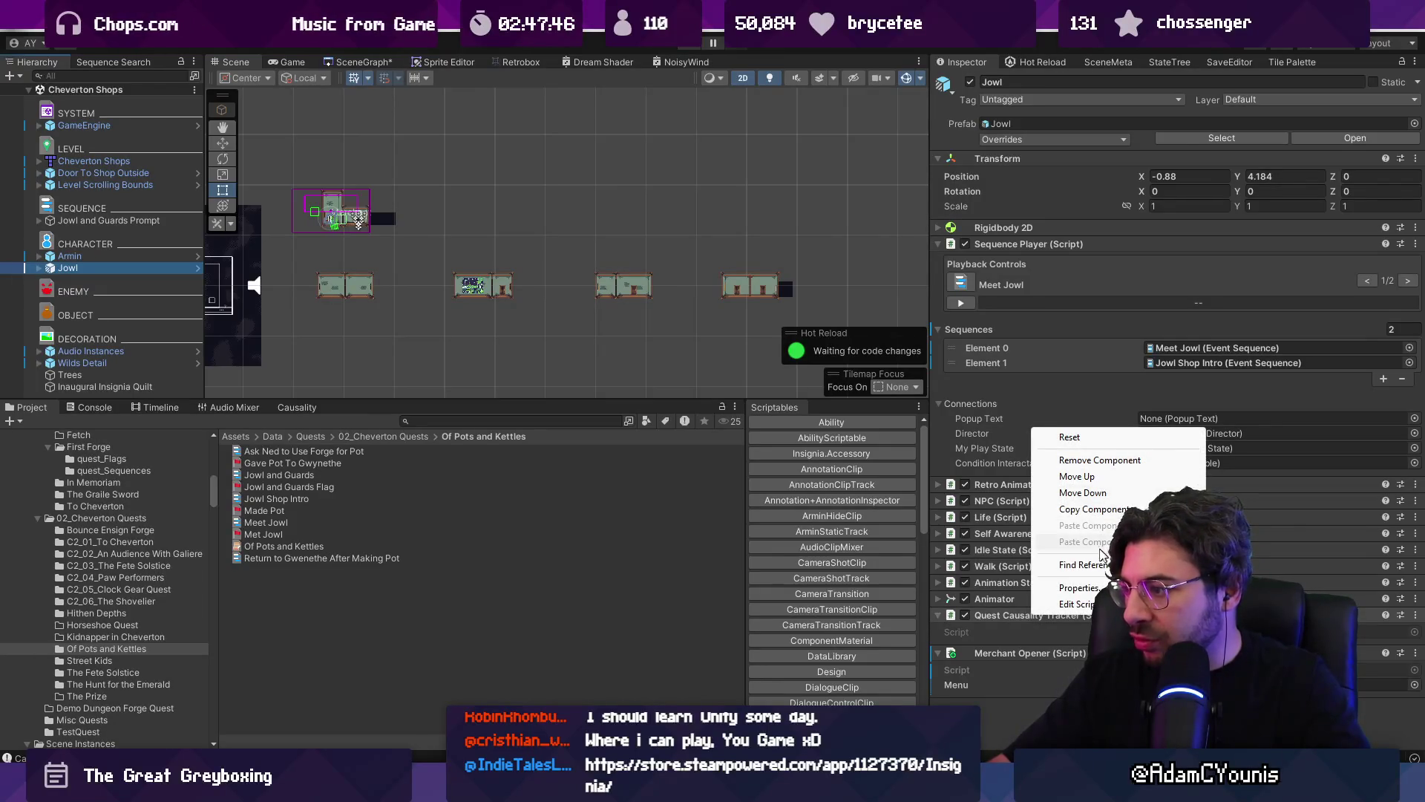
left_click(1078, 460)
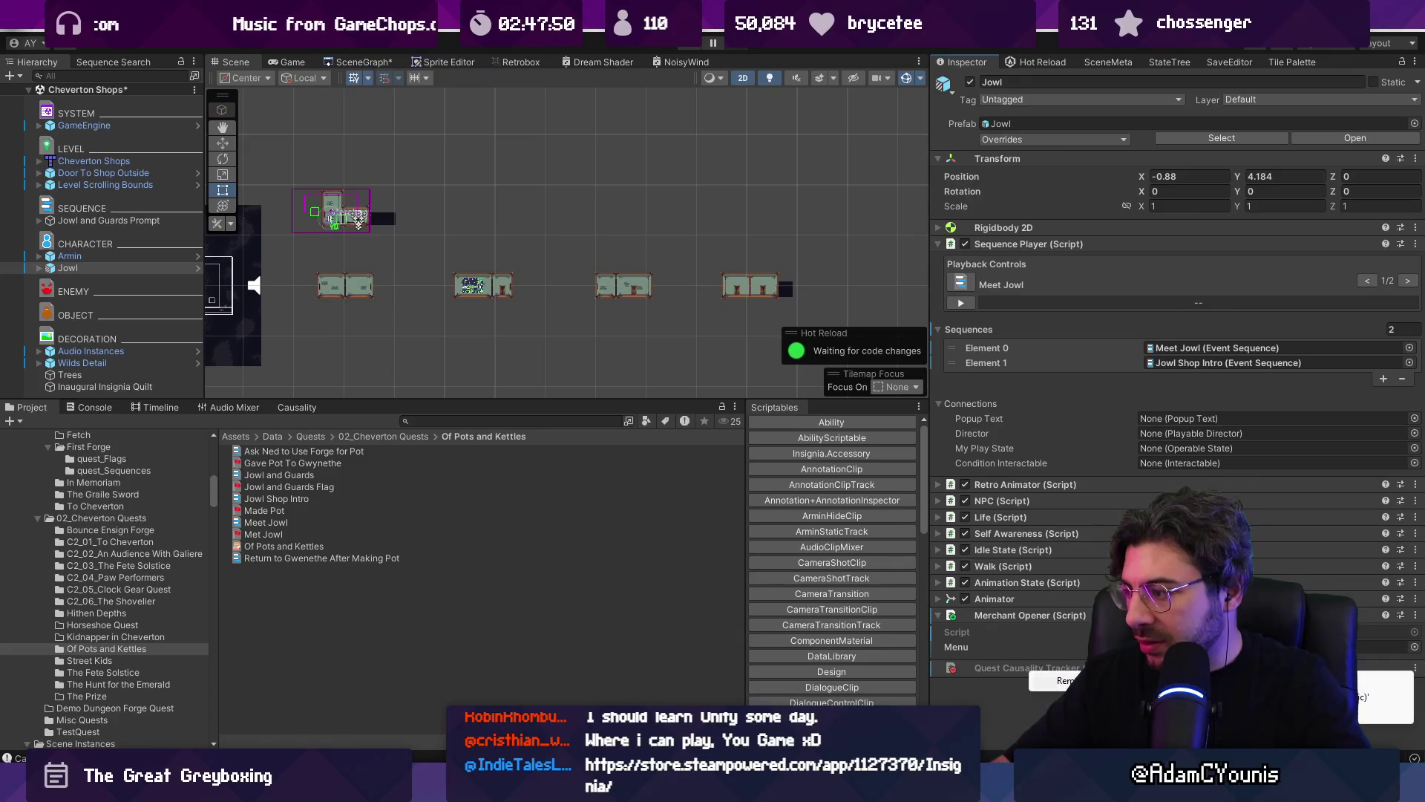
- Open Jowl's prefab for editing
right_click(1031, 626)
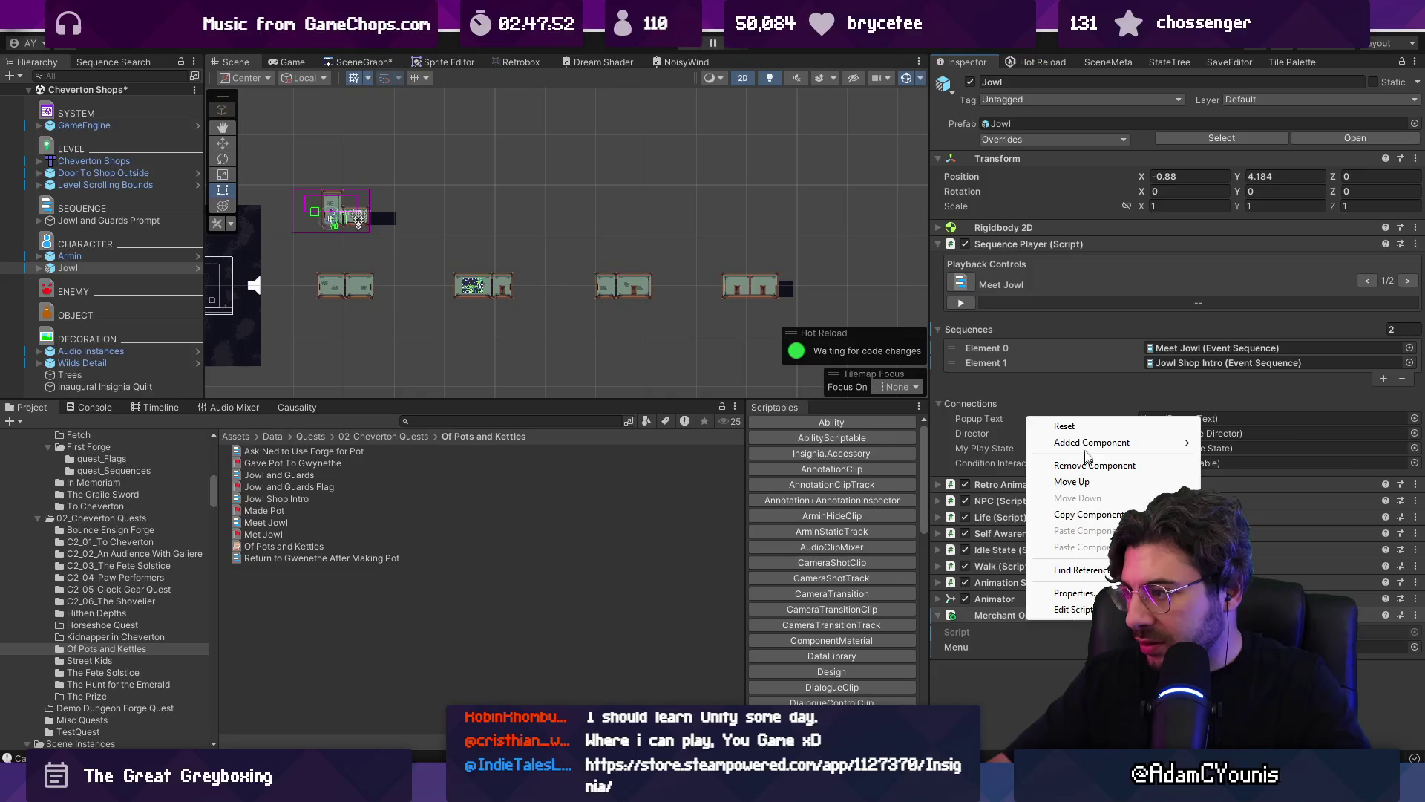
key("Escape")
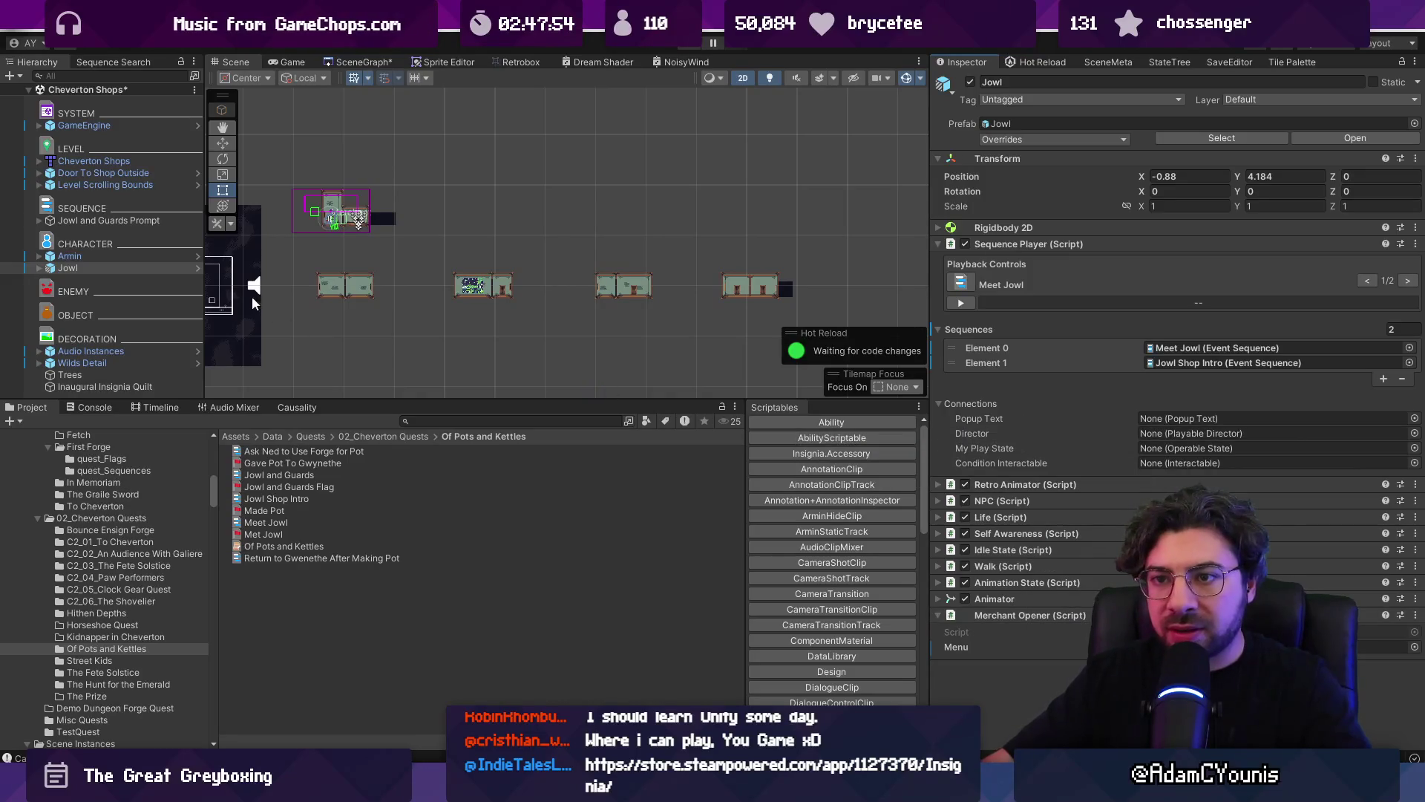
left_click(198, 271)
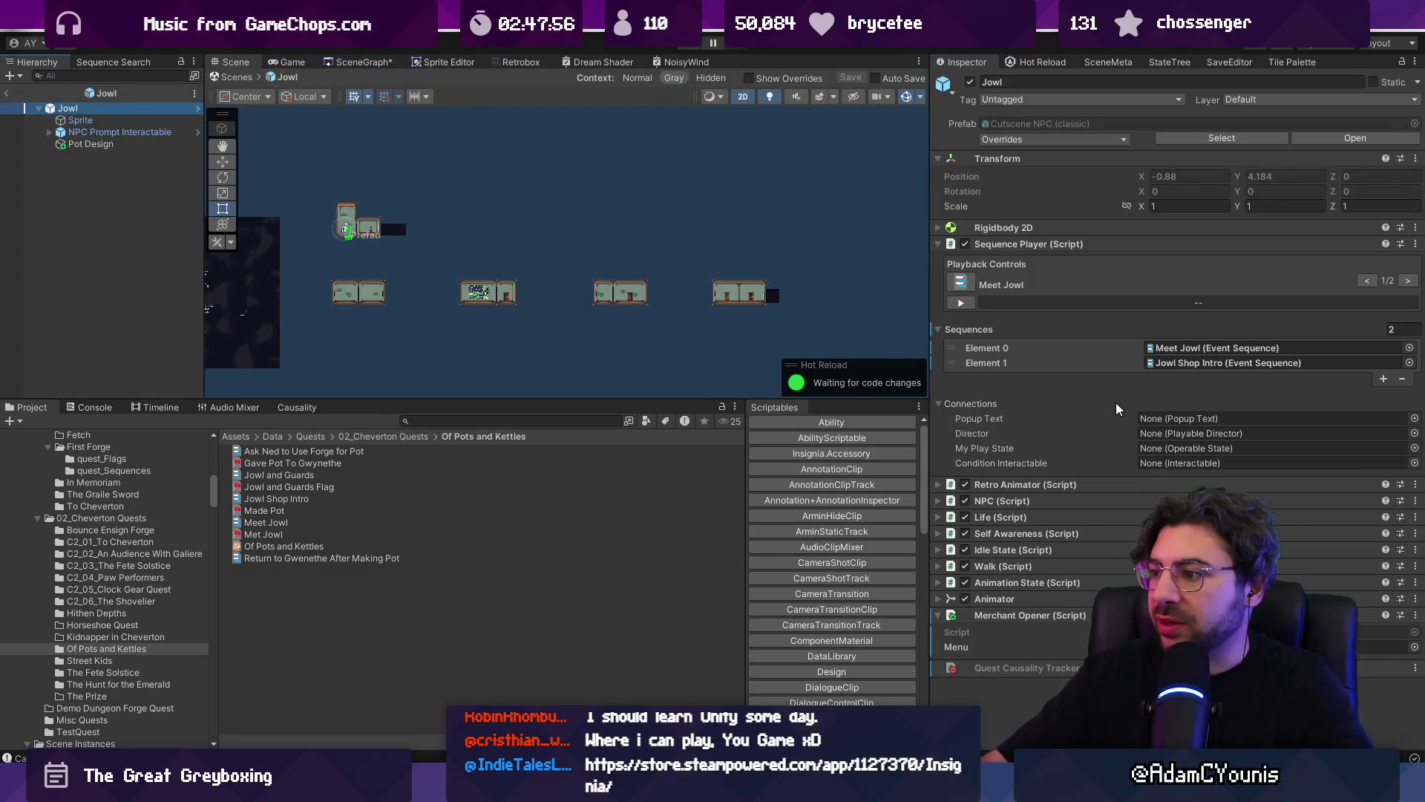
- Set the Pot Design child's quest flag to Met Jowl
left_click(1035, 244)
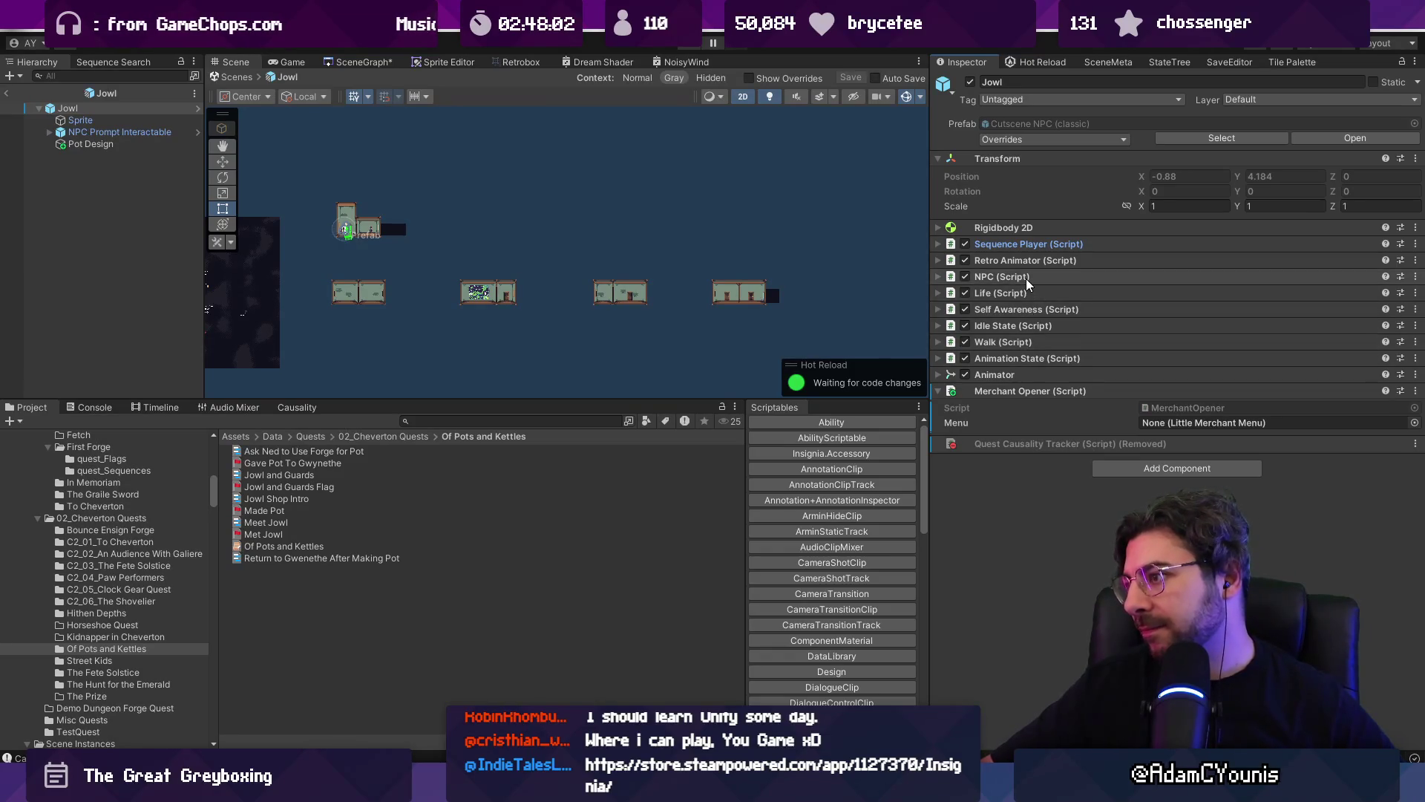
left_click(111, 146)
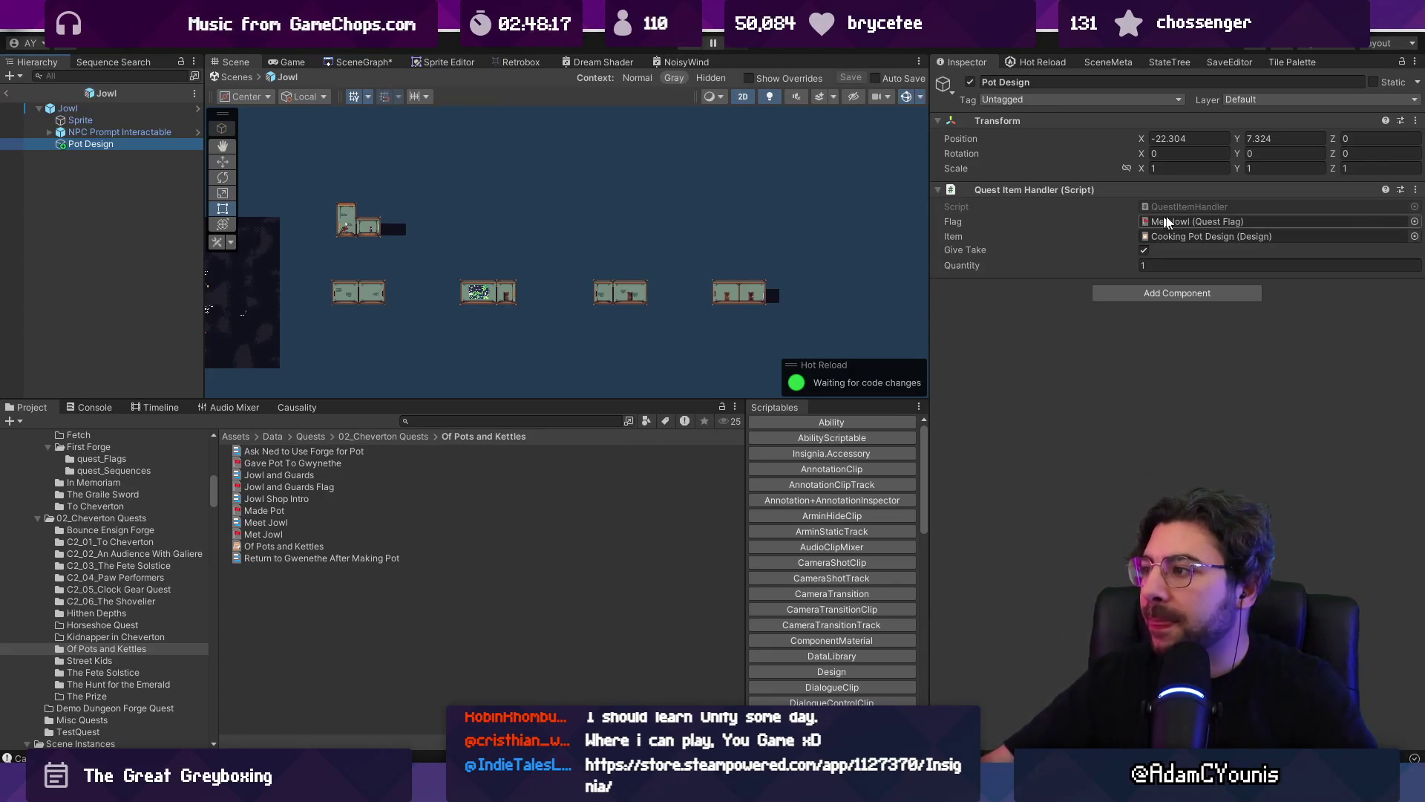
left_click(1415, 221)
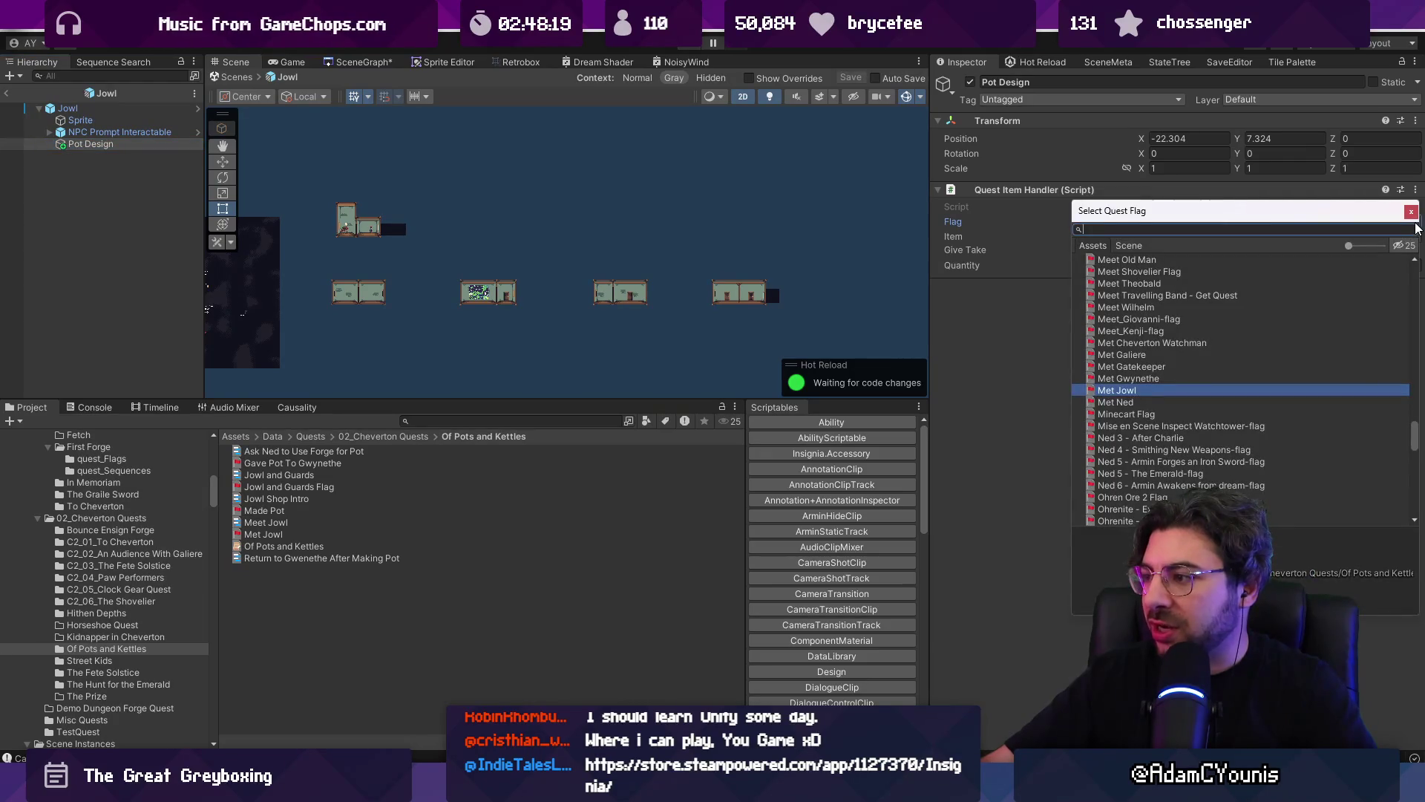
left_click(1411, 212)
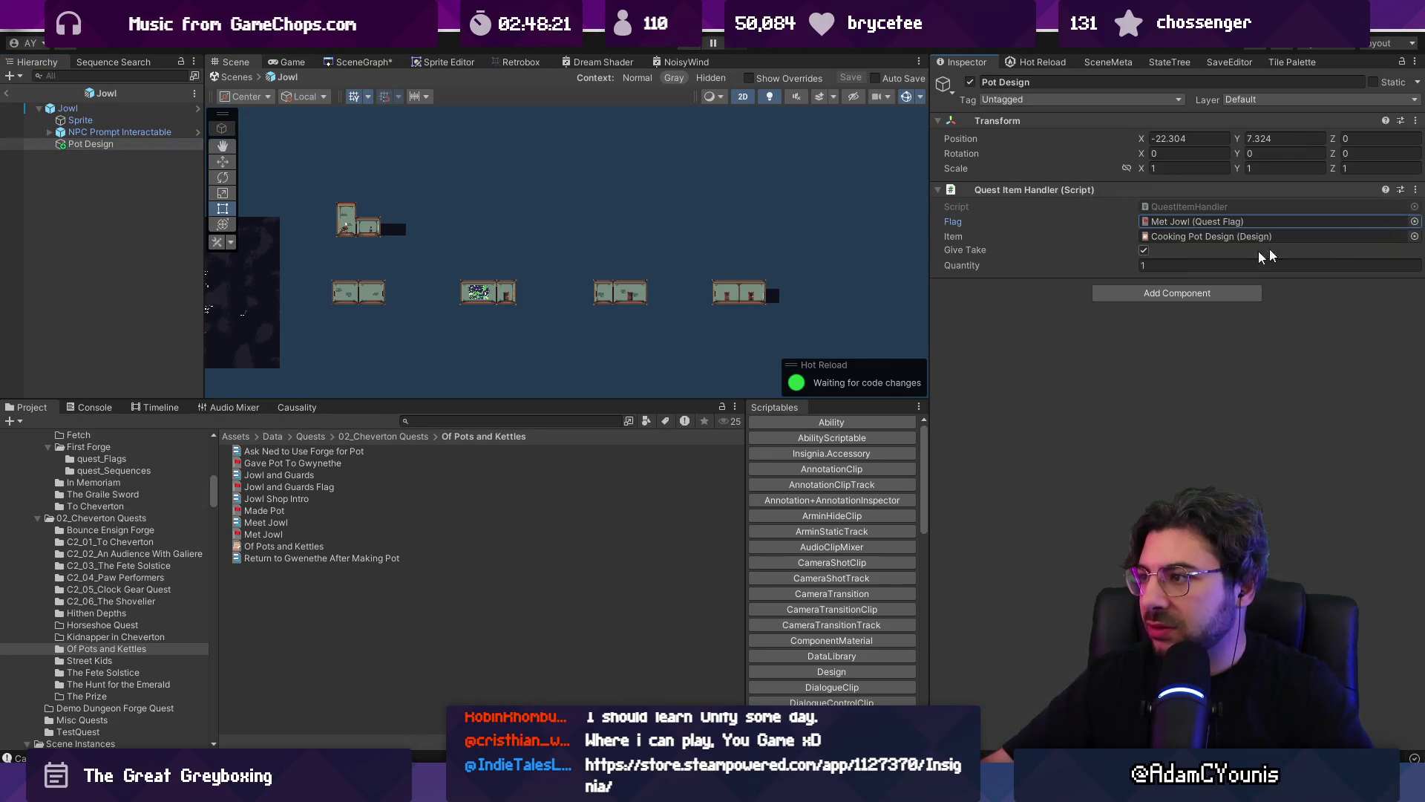
- Delete Pot Design from the Jowl prefab, save it, and return to the shop scene
left_click(90, 144)
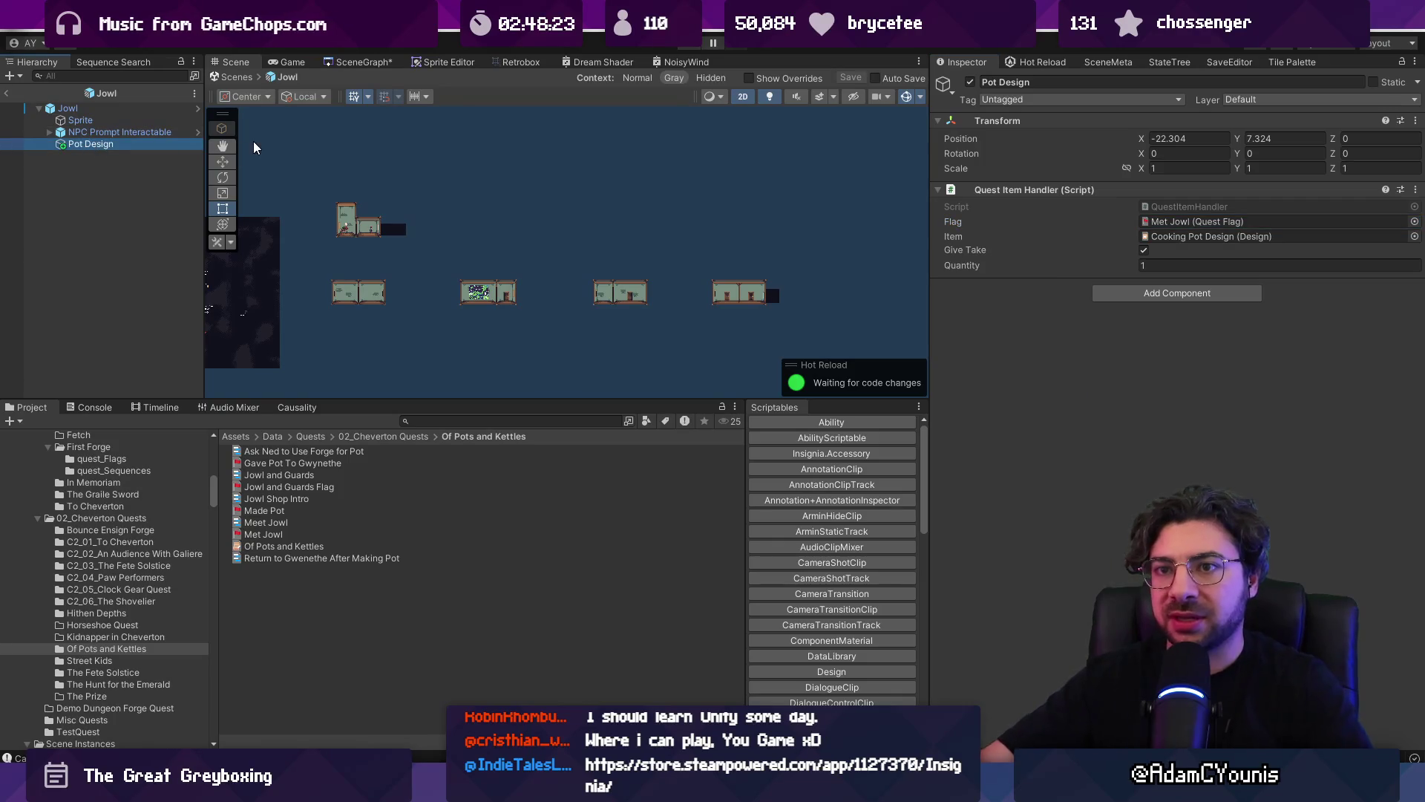
key("Delete")
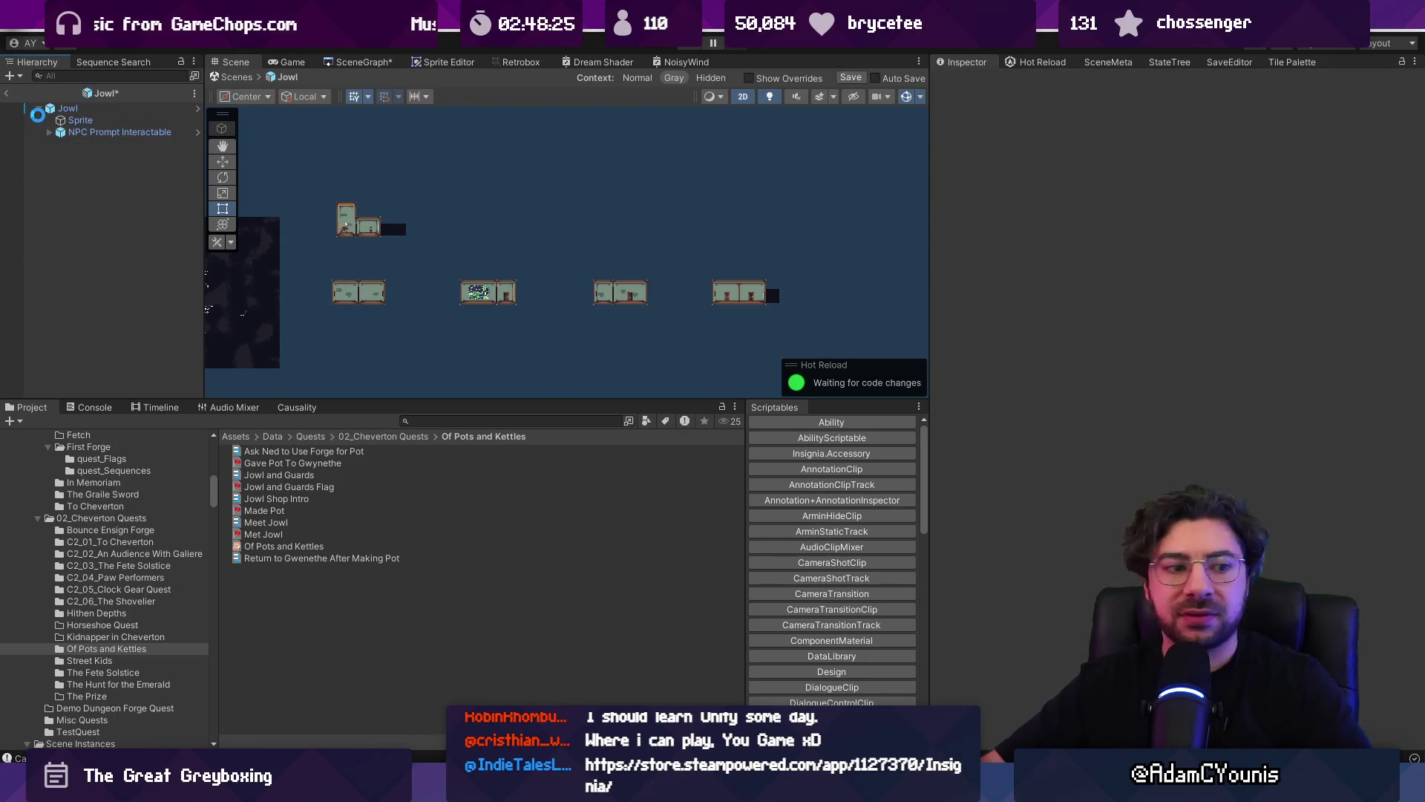
key("ctrl+s")
left_click(38, 111)
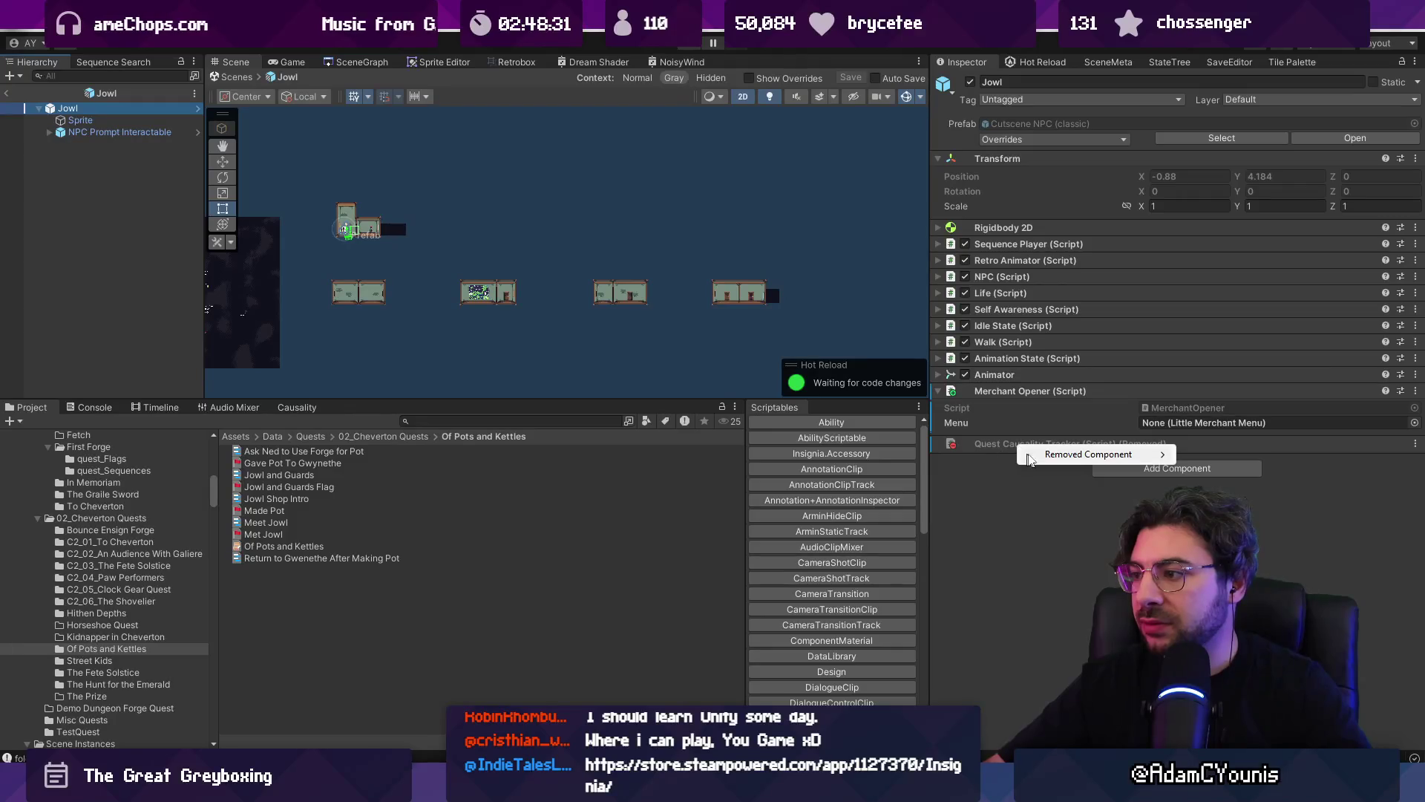
left_click(1091, 507)
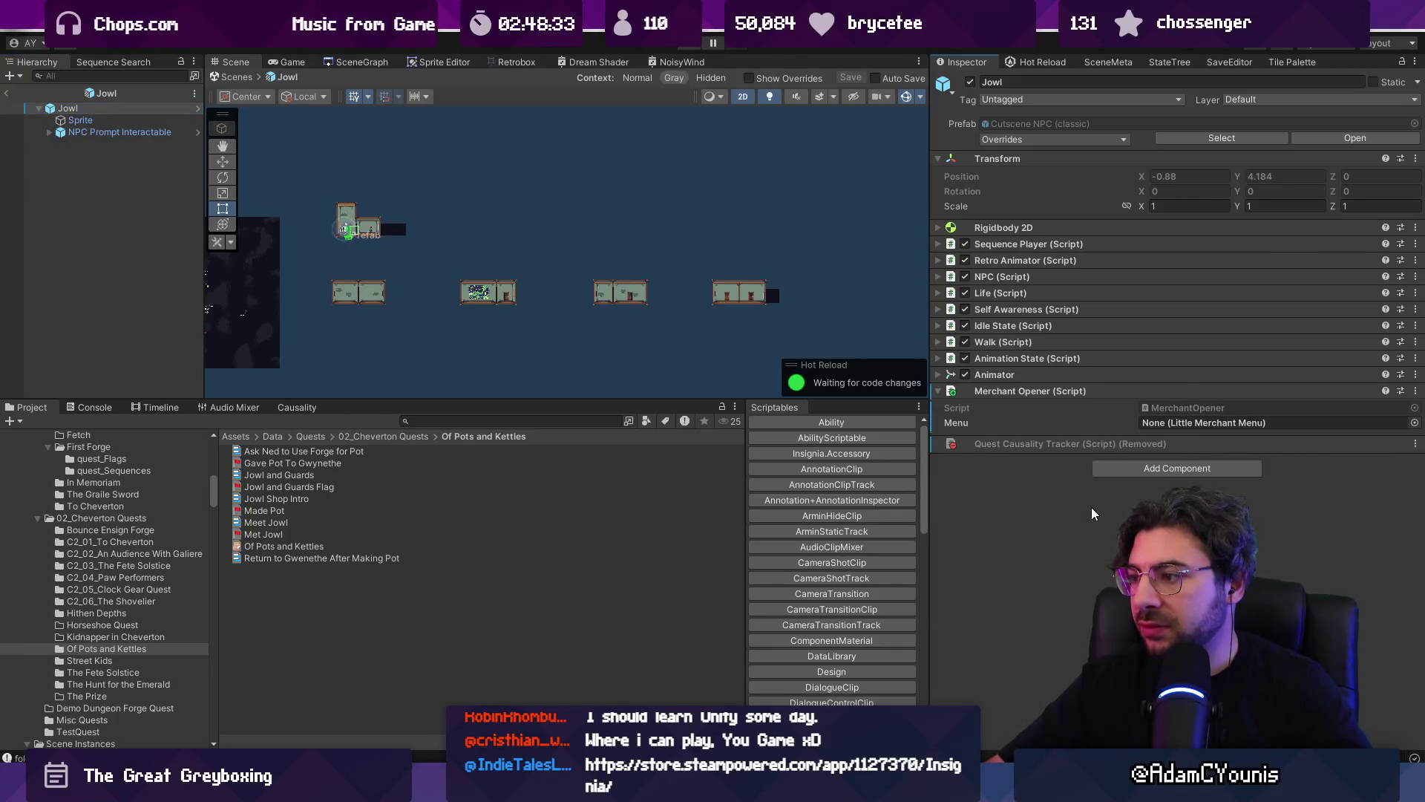
left_click(5, 95)
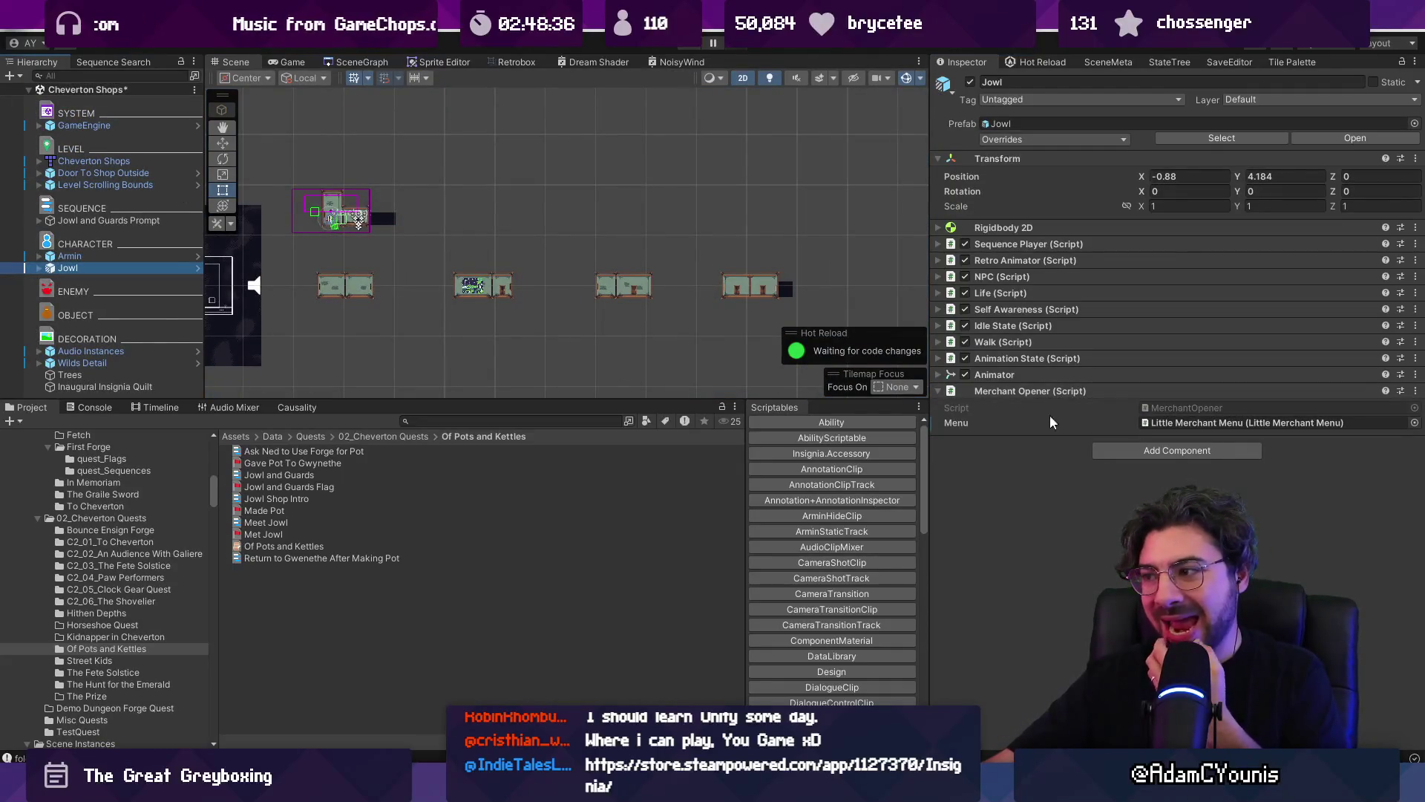
- Expand Jowl's children and zoom to Cheverton Shops in the scene graph overview
left_click(1247, 422)
left_click(100, 280)
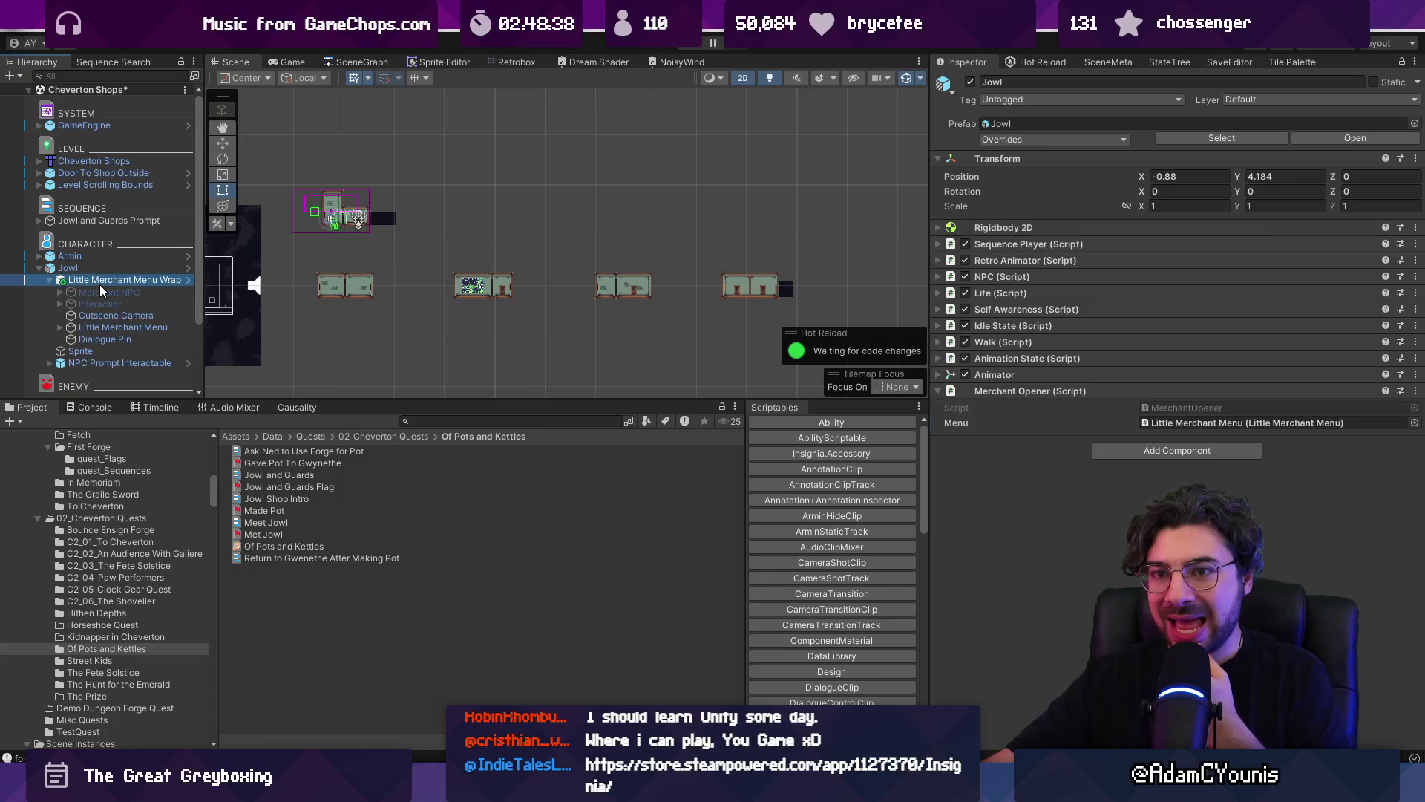
right_click(101, 278)
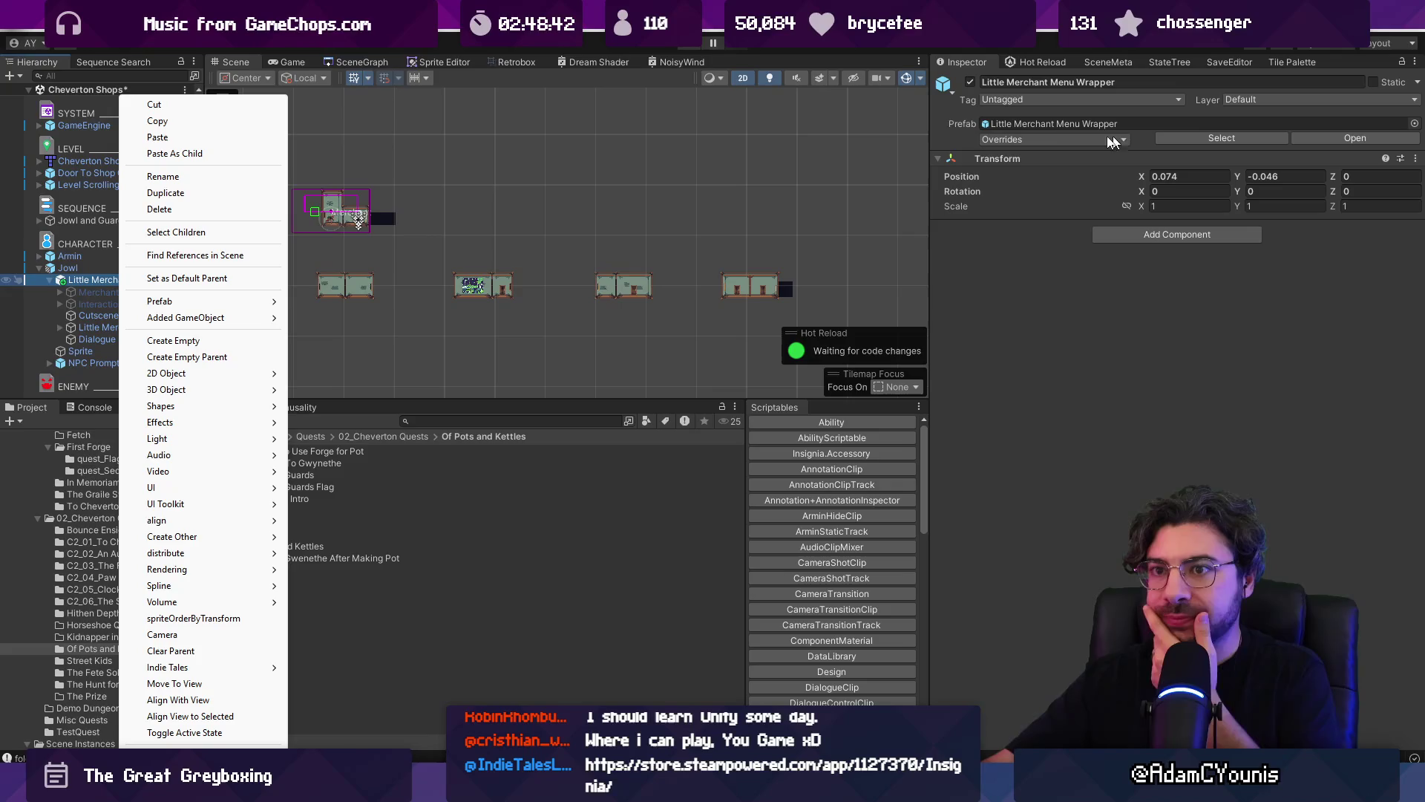
left_click(396, 195)
scroll(320, 235, "up", 3)
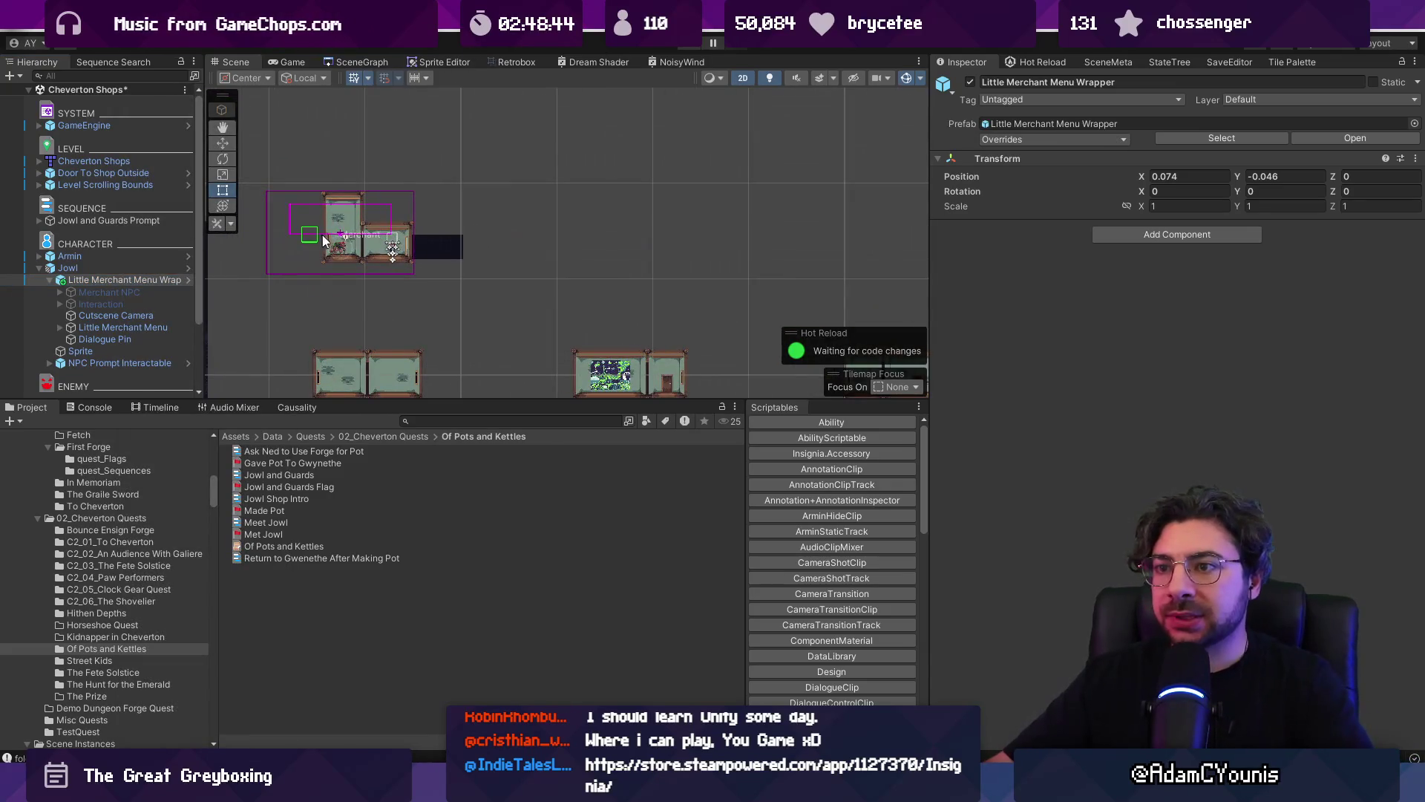
left_click(362, 61)
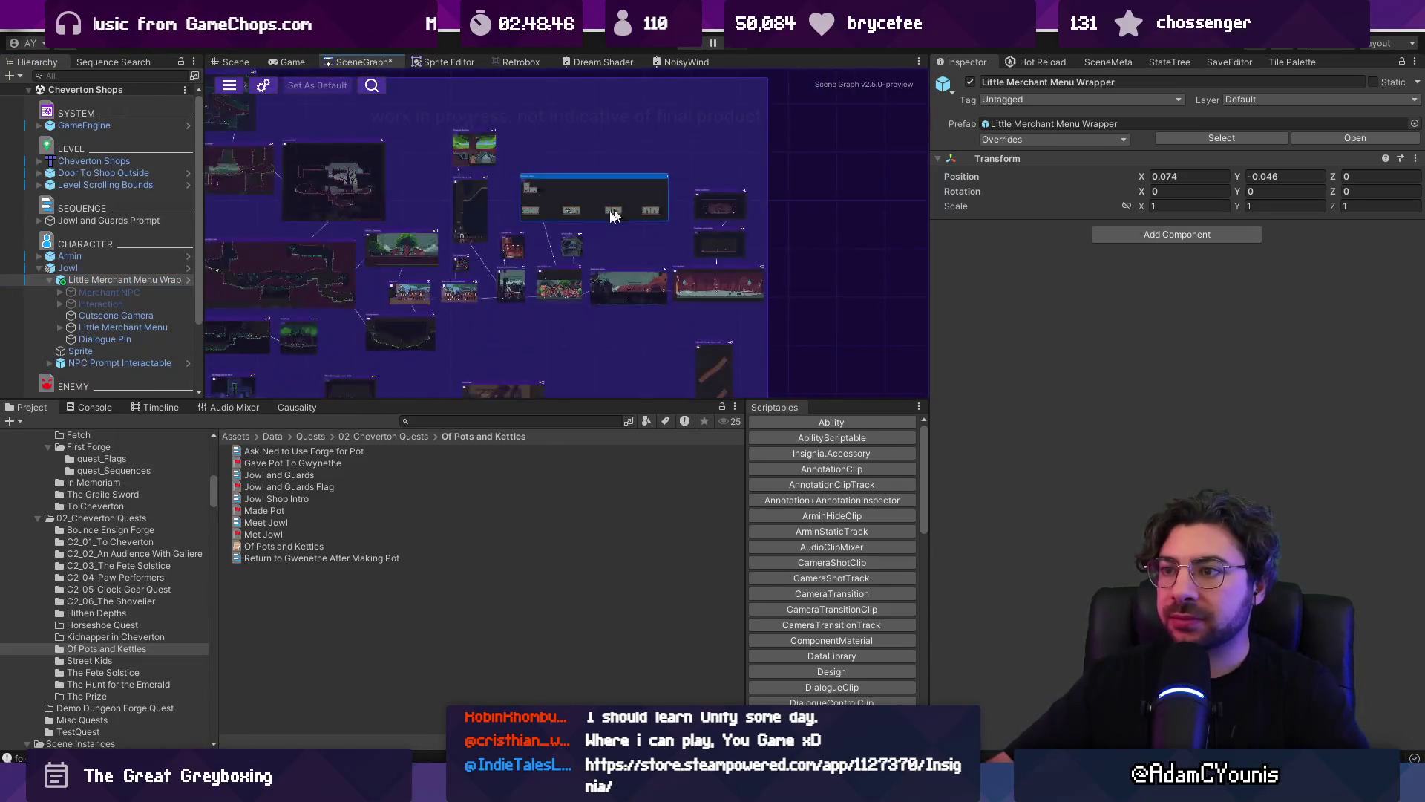
double_click(625, 211)
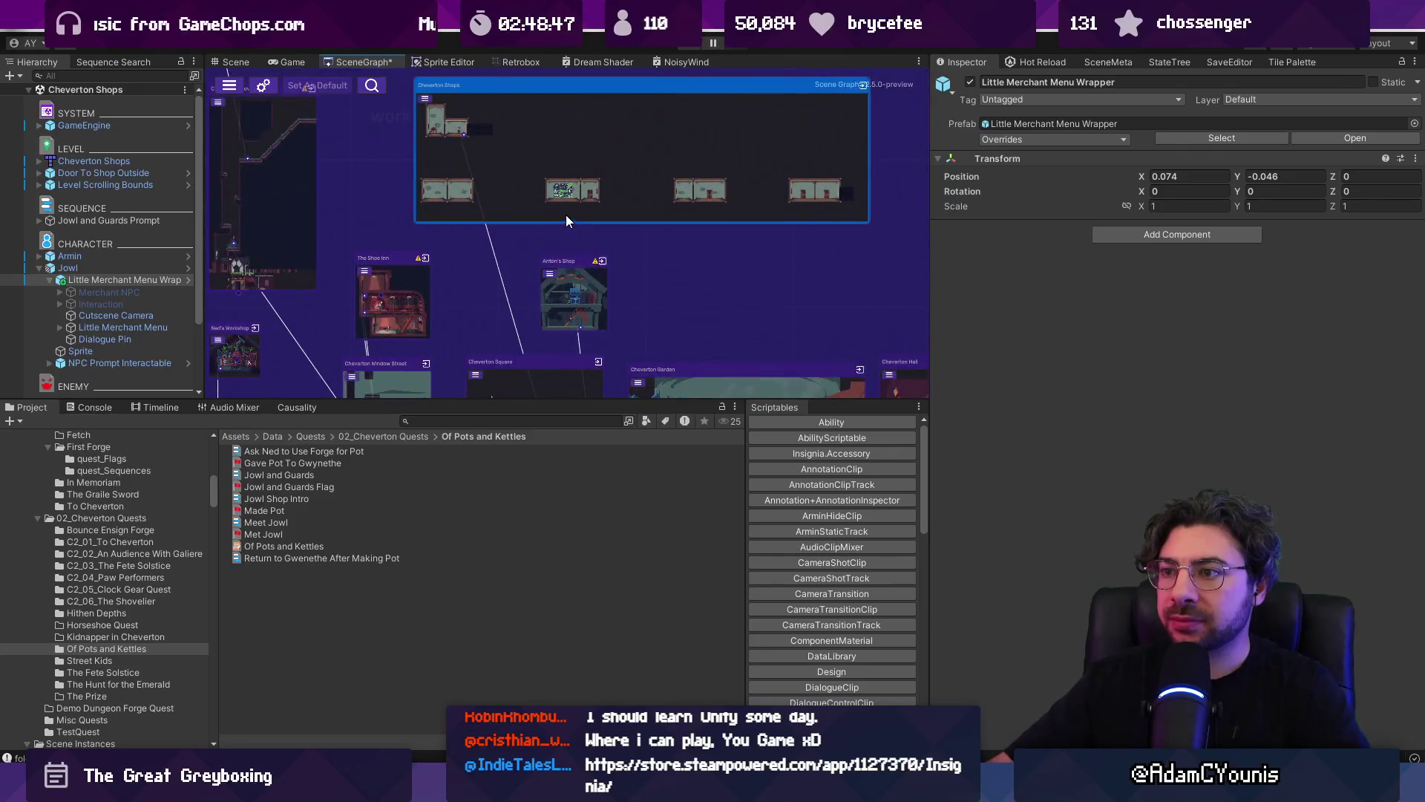
- Review the Jowl prefab's components, then exit and select the Little Merchant Menu
left_click(187, 269)
left_click(138, 131)
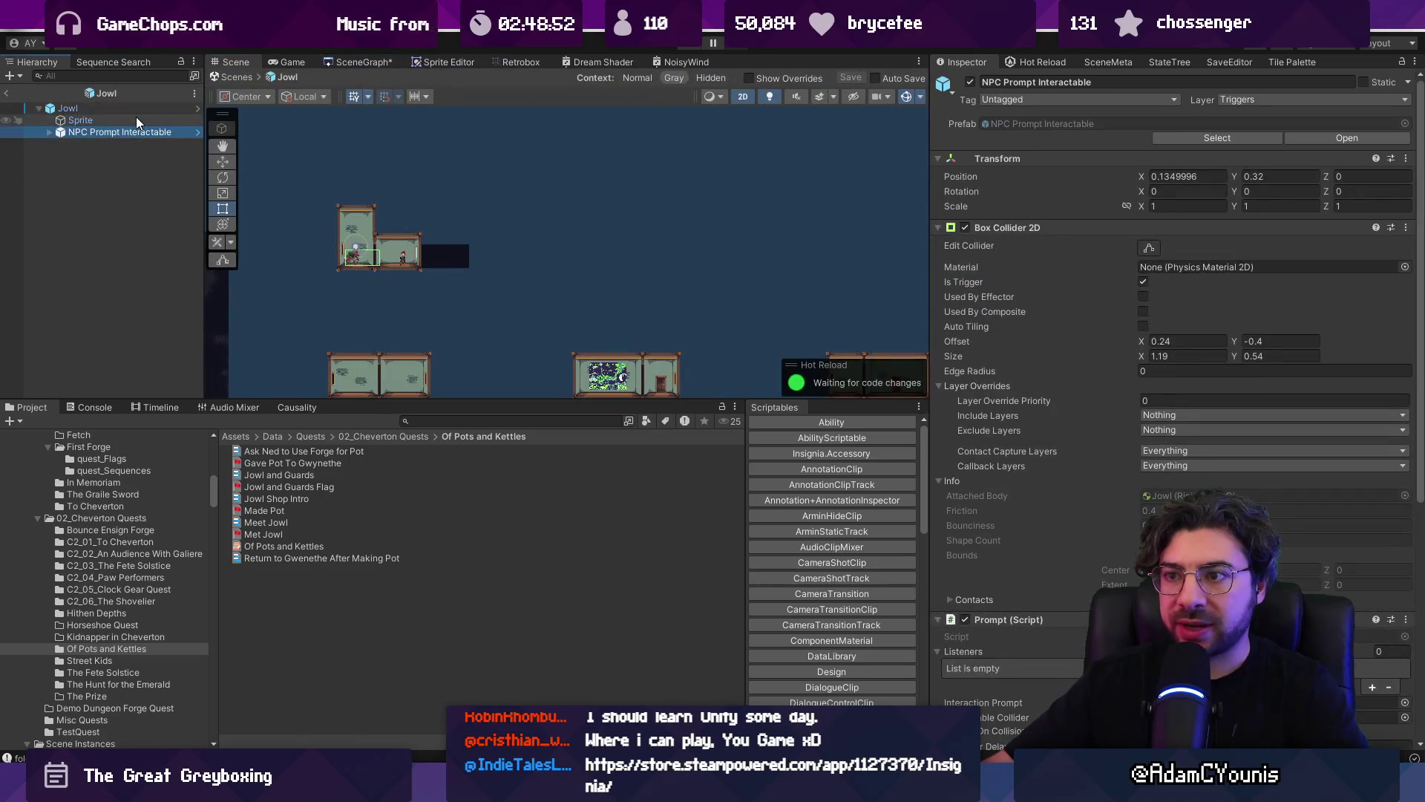
left_click(1002, 228)
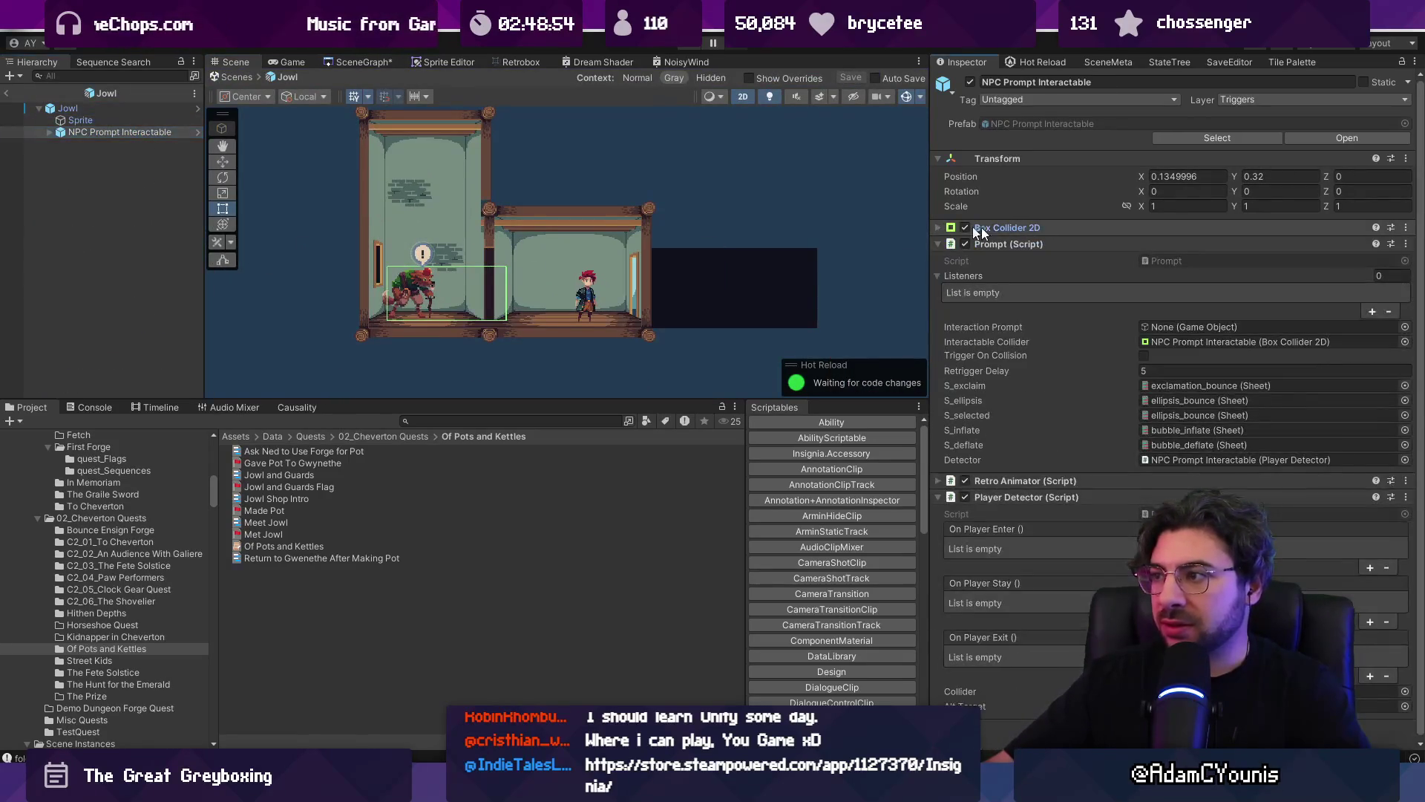
left_click(121, 111)
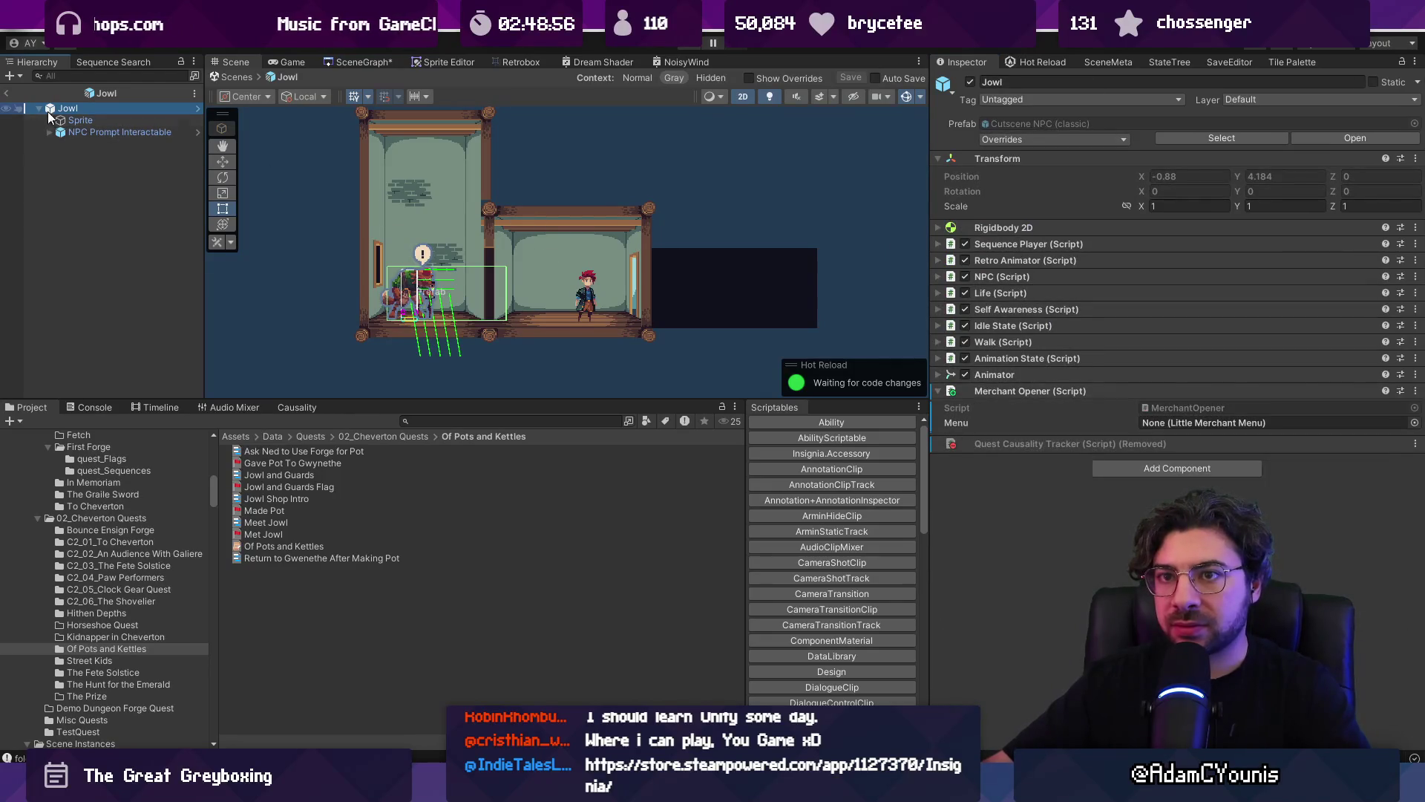
left_click(6, 92)
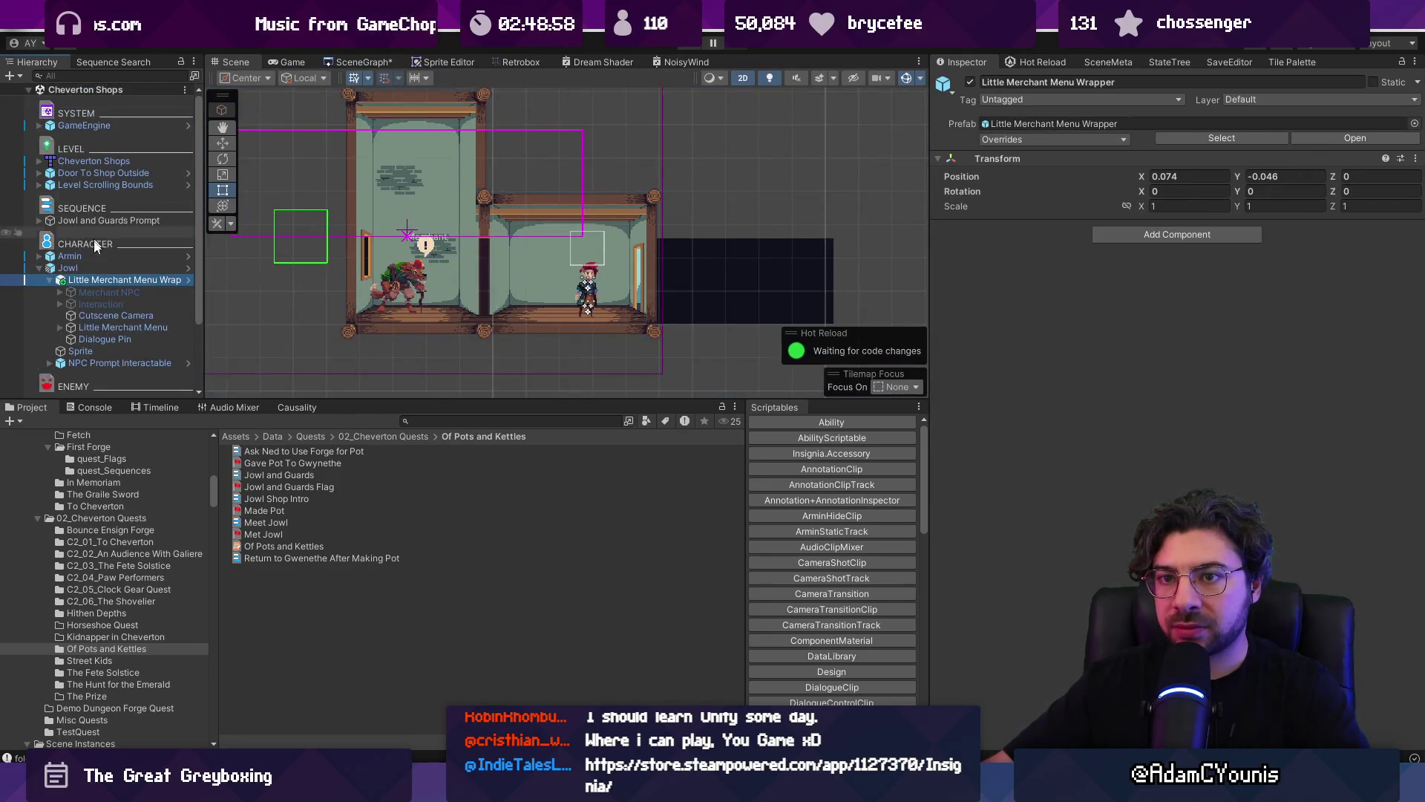
left_click(90, 328)
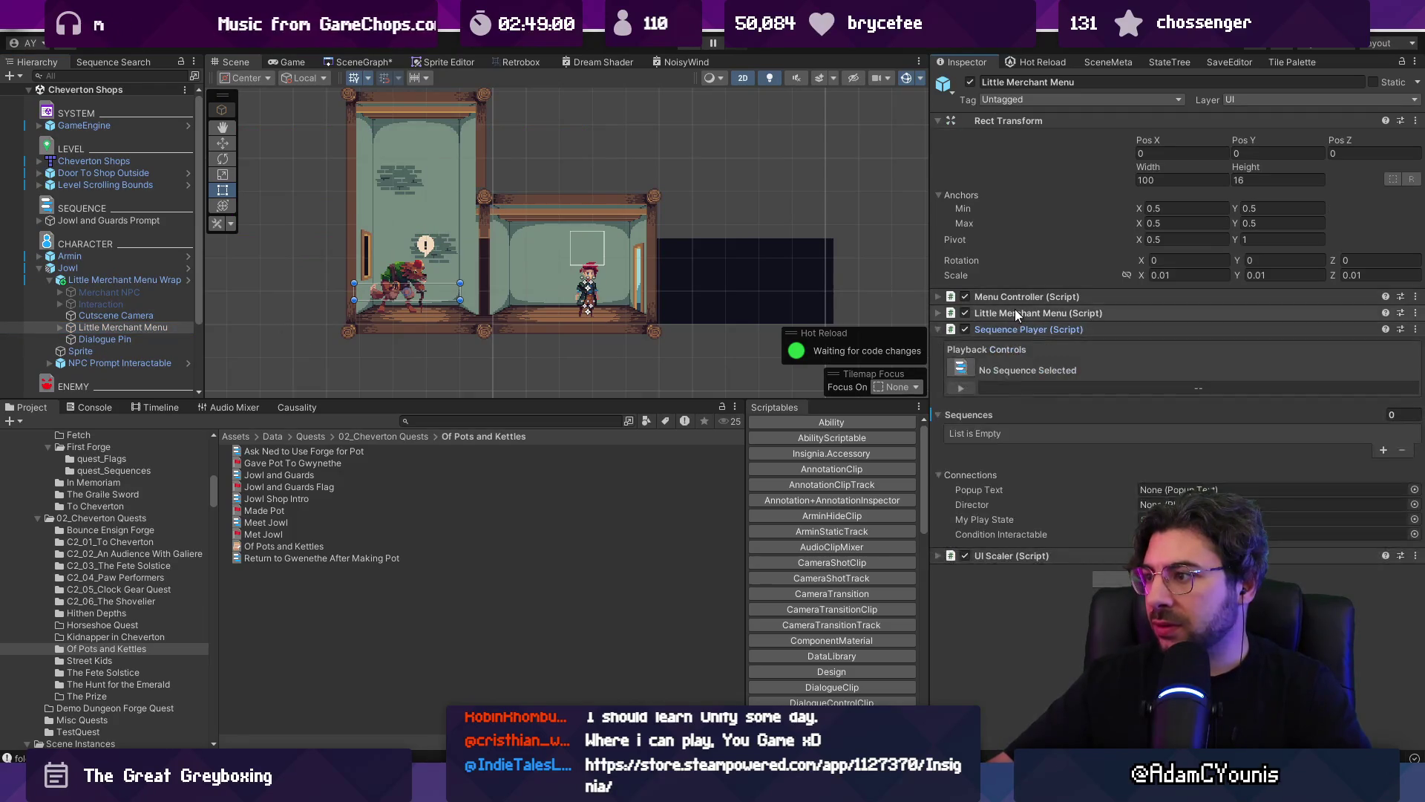
- Set the merchant's Element 3 item to Leather Strap
left_click(1014, 314)
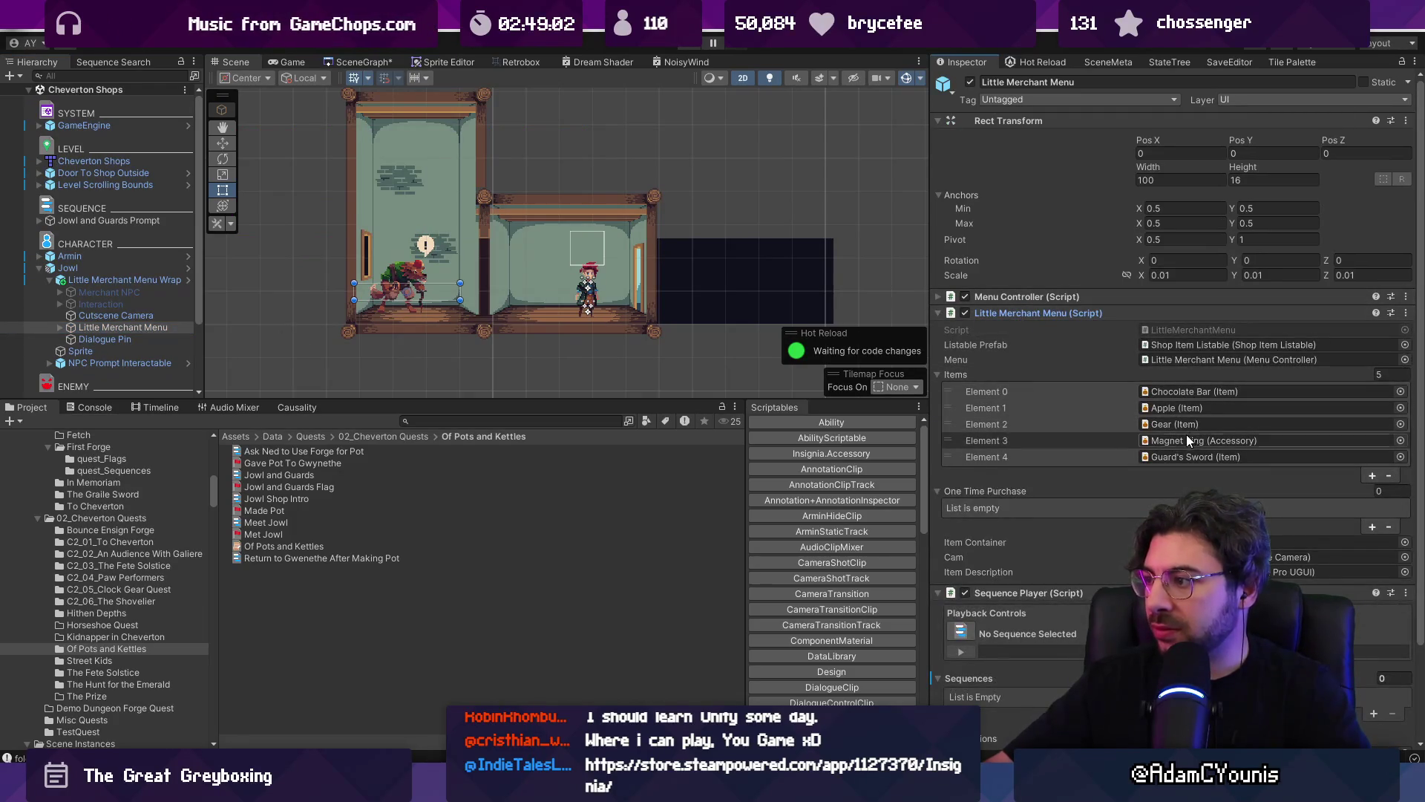
left_click(1400, 440)
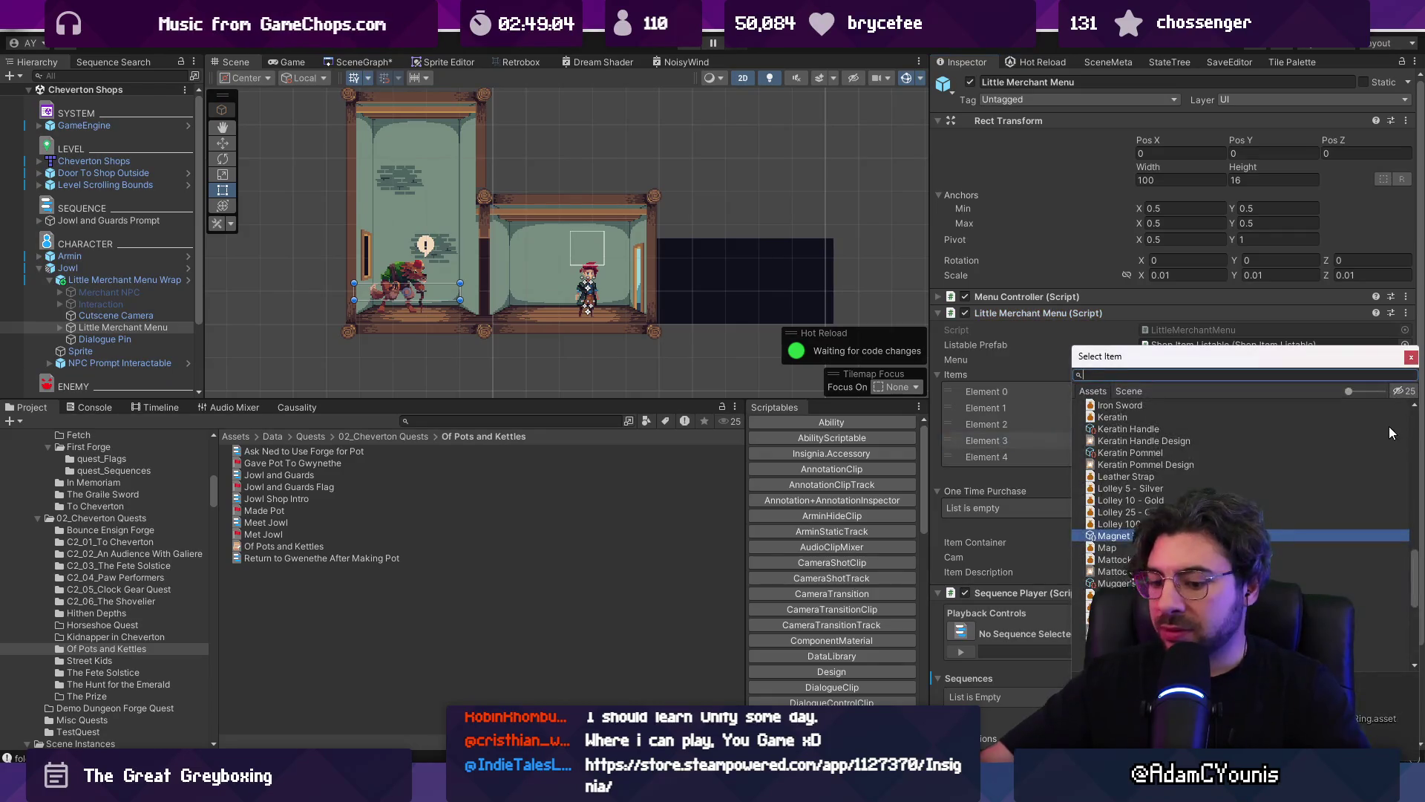
type("cart")
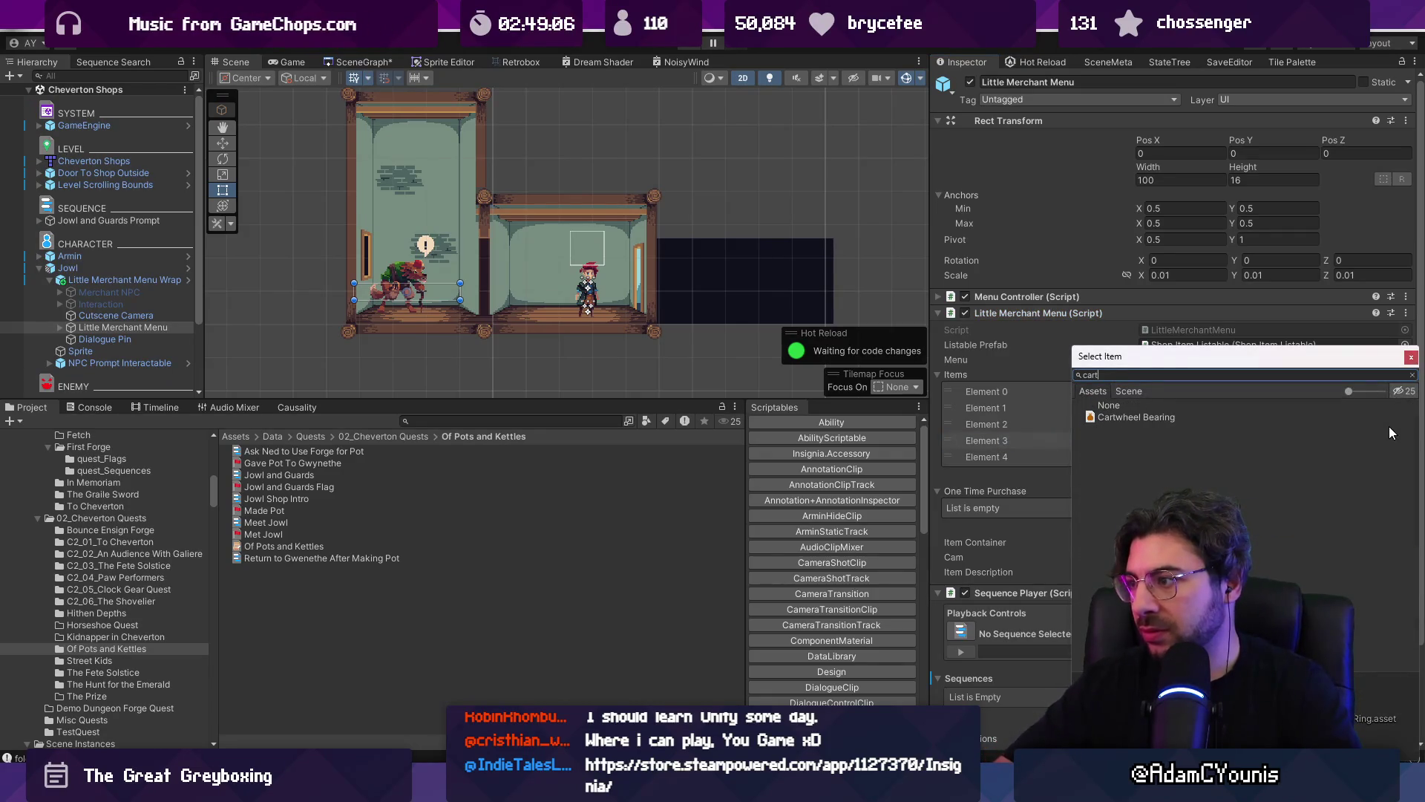
key("BackSpace")
key("BackSpace")
key("BackSpace")
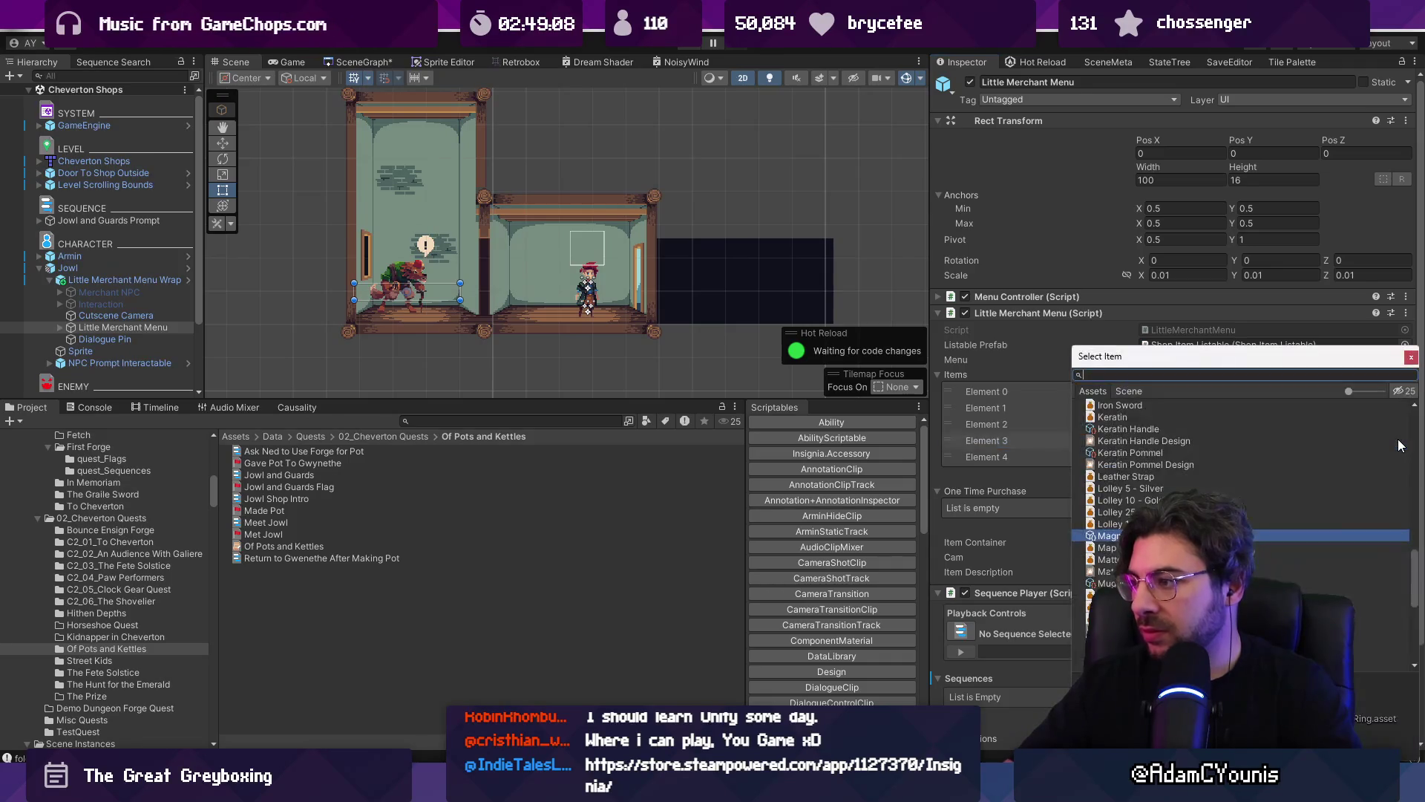
type("leather")
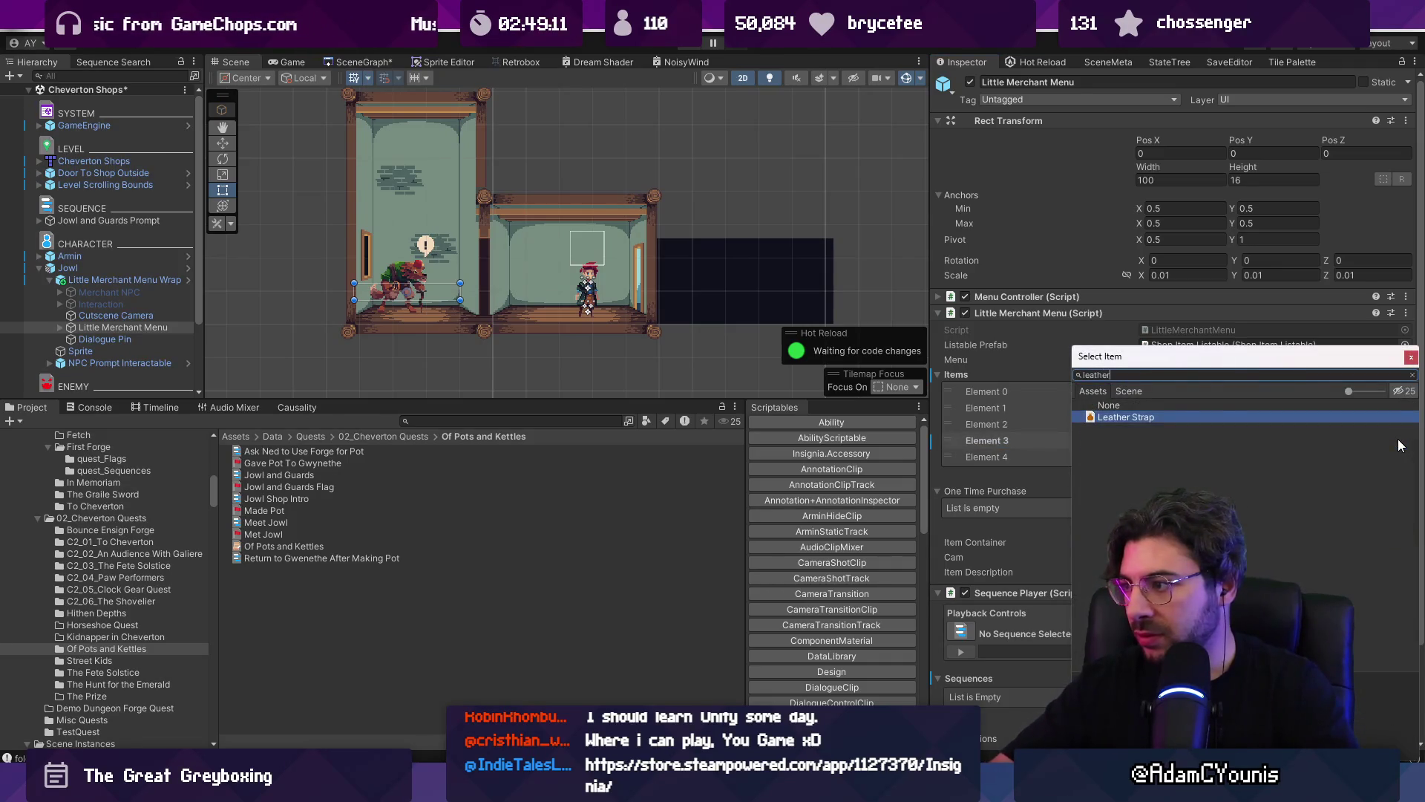
key("Return")
- Set Element 4 to Carrot, move Leather Strap up to second place, and save the scene
left_click(1405, 458)
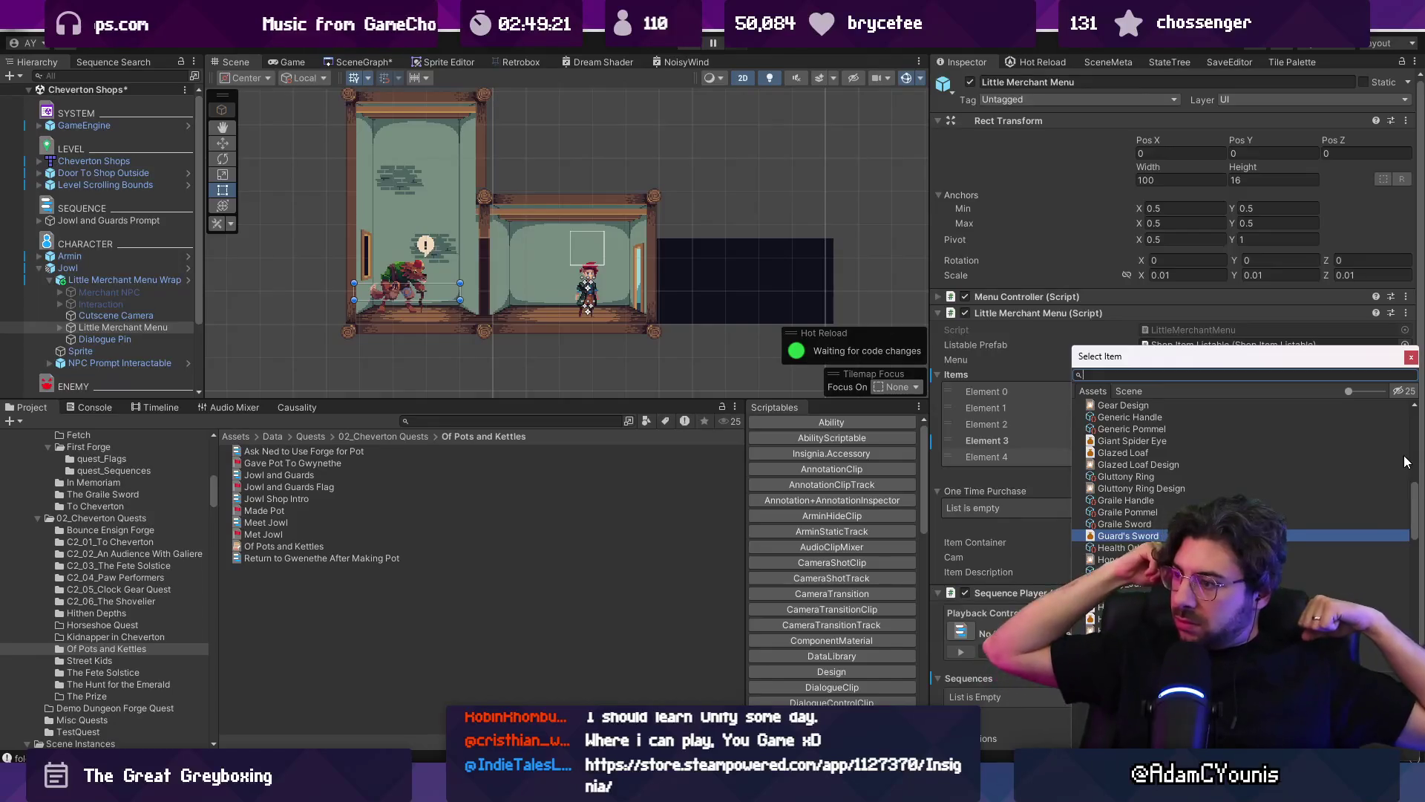
left_click(1004, 443)
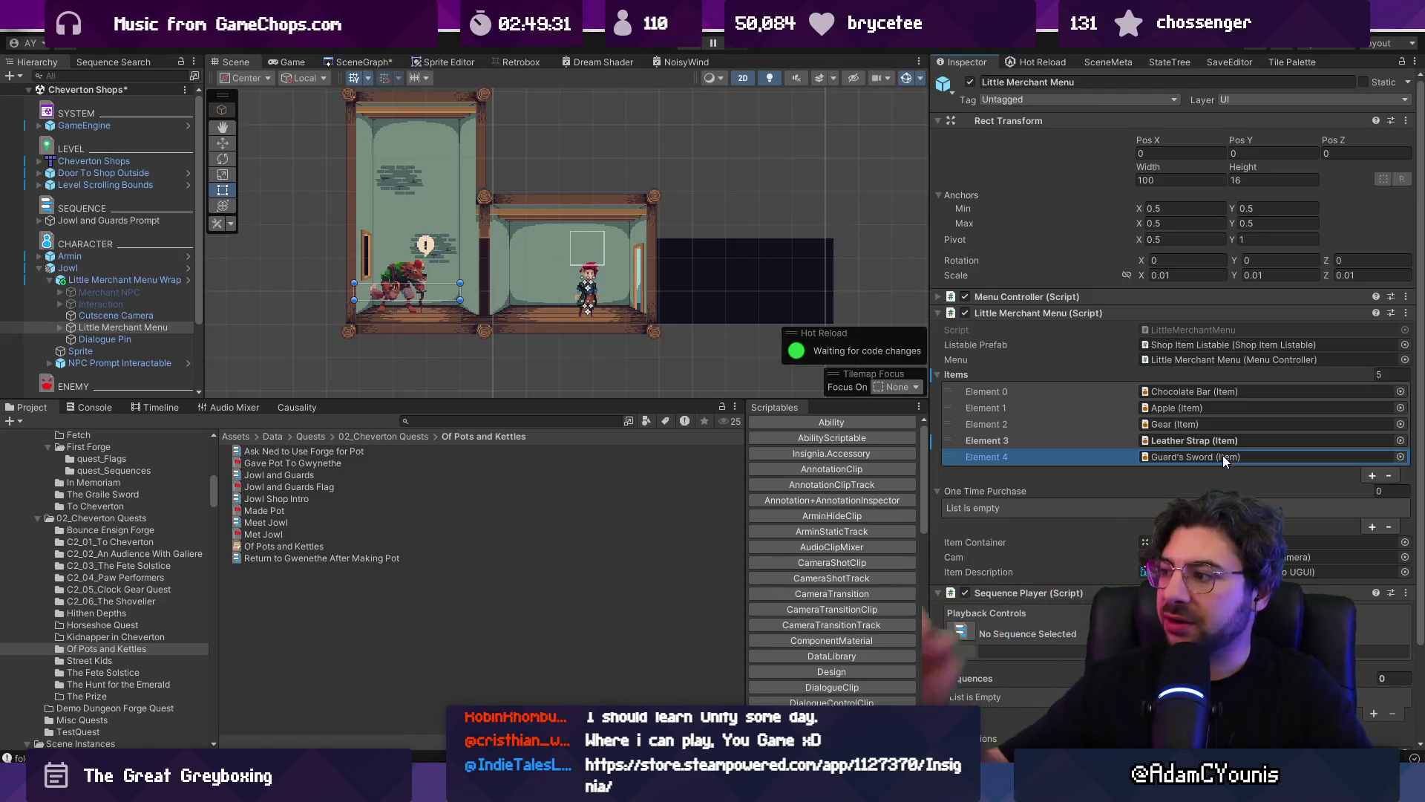
left_click(1400, 457)
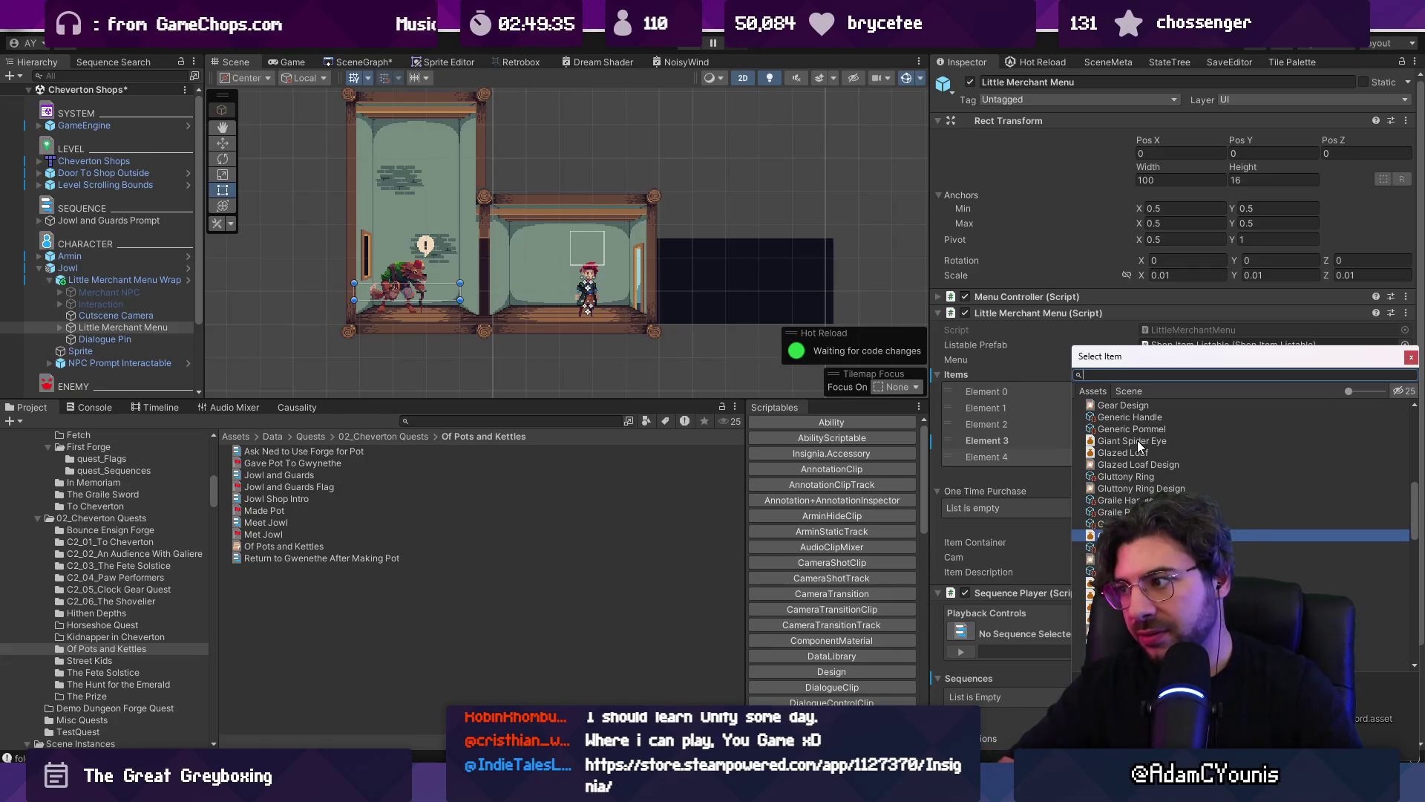
key("Escape")
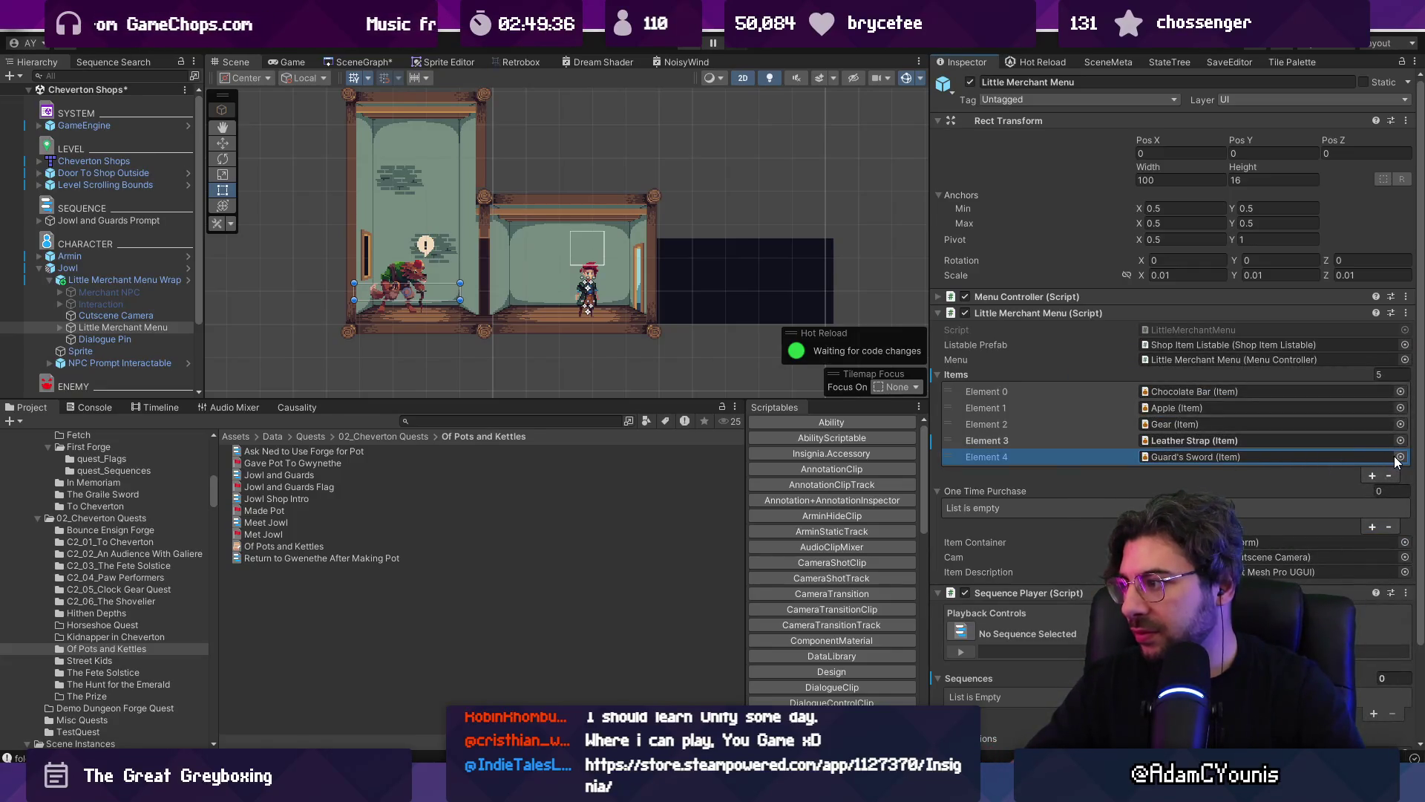
left_click(1400, 457)
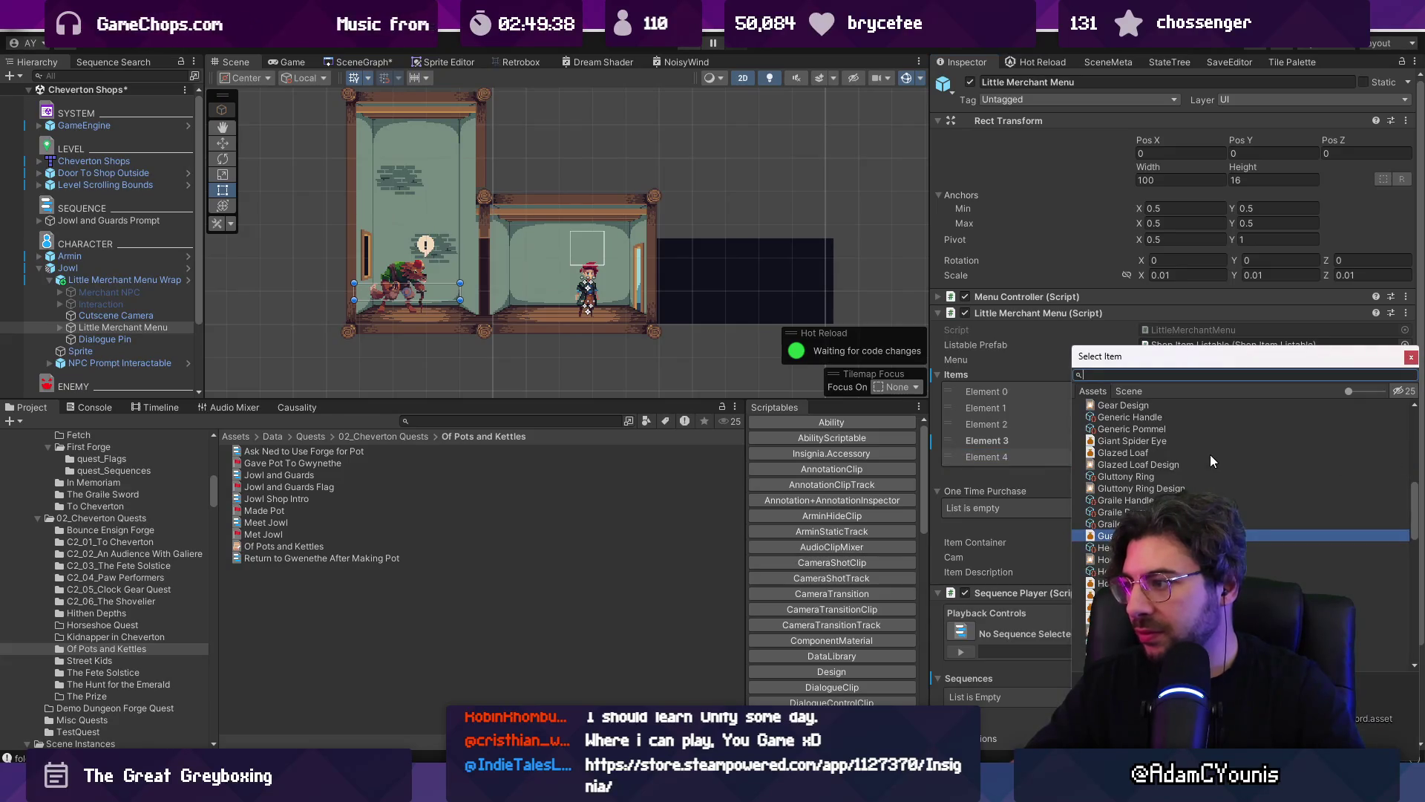
scroll(1188, 438, "up", 10)
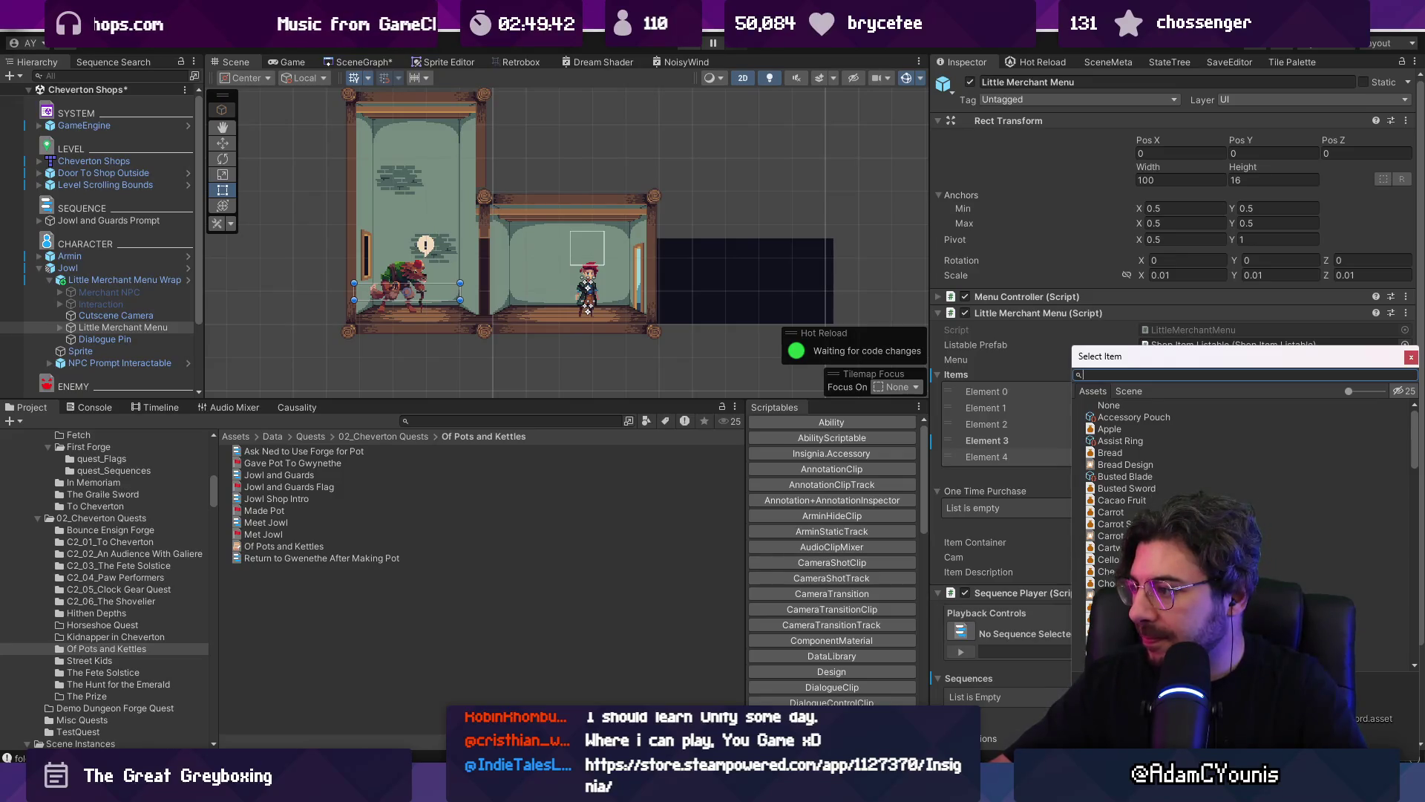
left_click(1149, 512)
double_click(1111, 512)
left_click_drag(948, 455, 955, 407)
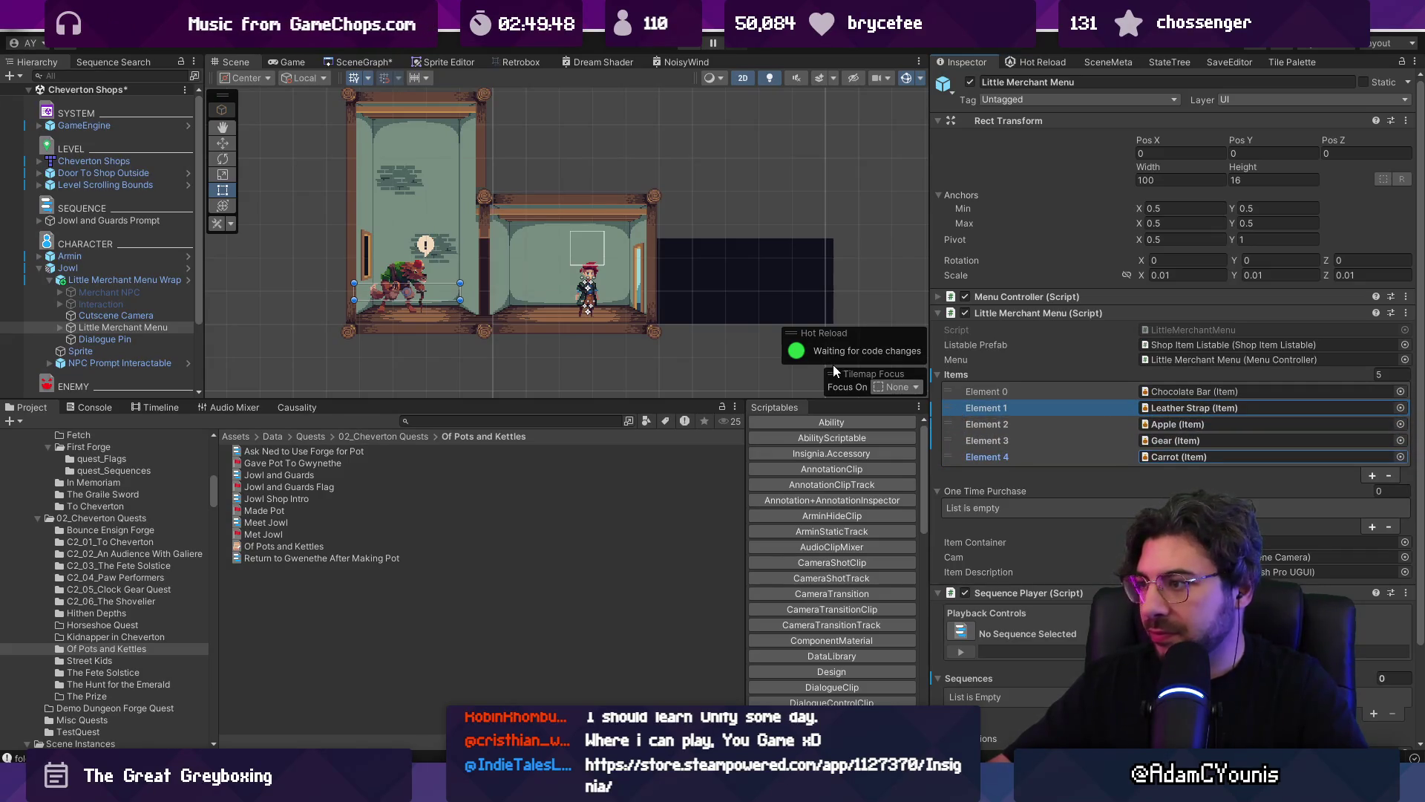
key("ctrl+s")
- Playtest Jowl's shop, skipping the cutscene and buying three Leather Straps from his stock
left_click(687, 42)
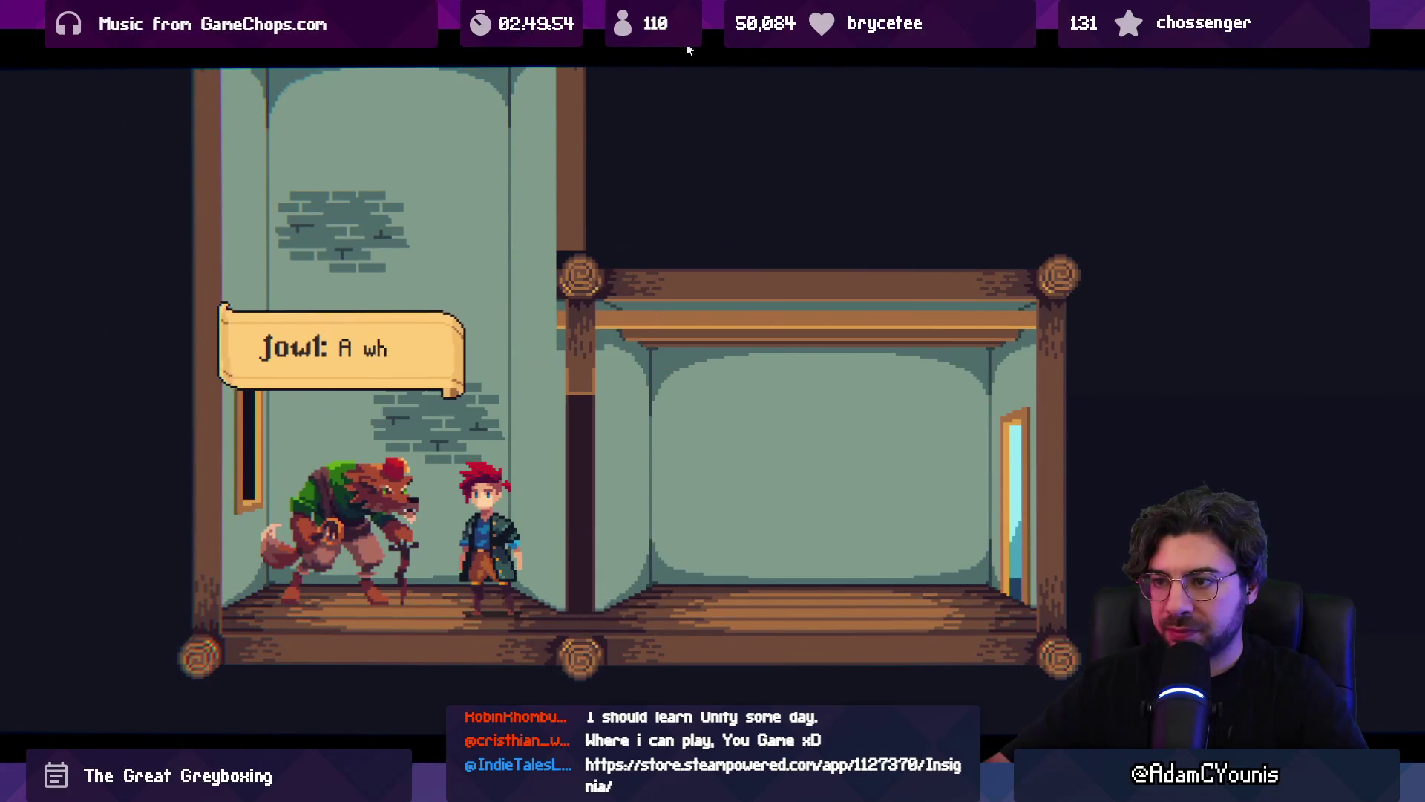
key("Escape")
key("Return")
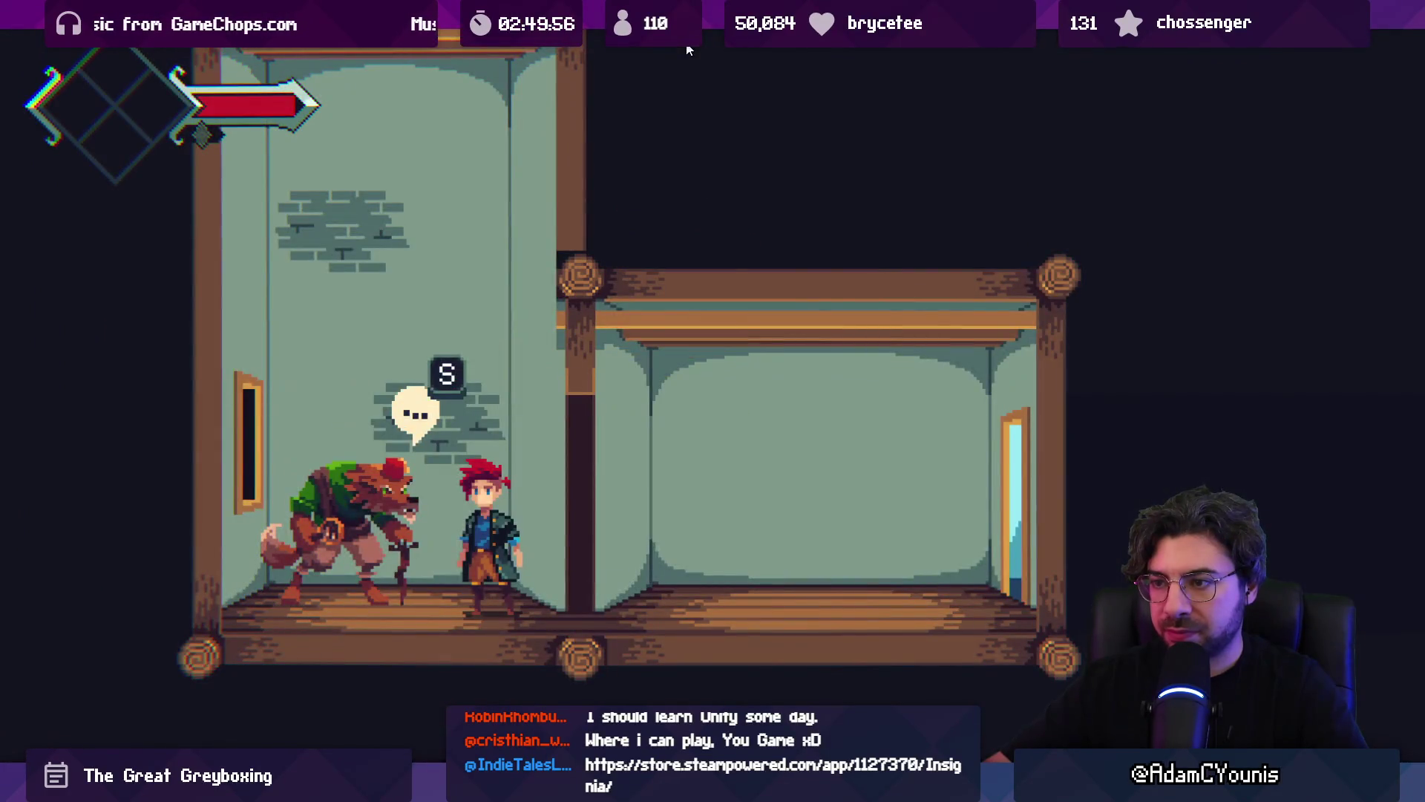
key("s")
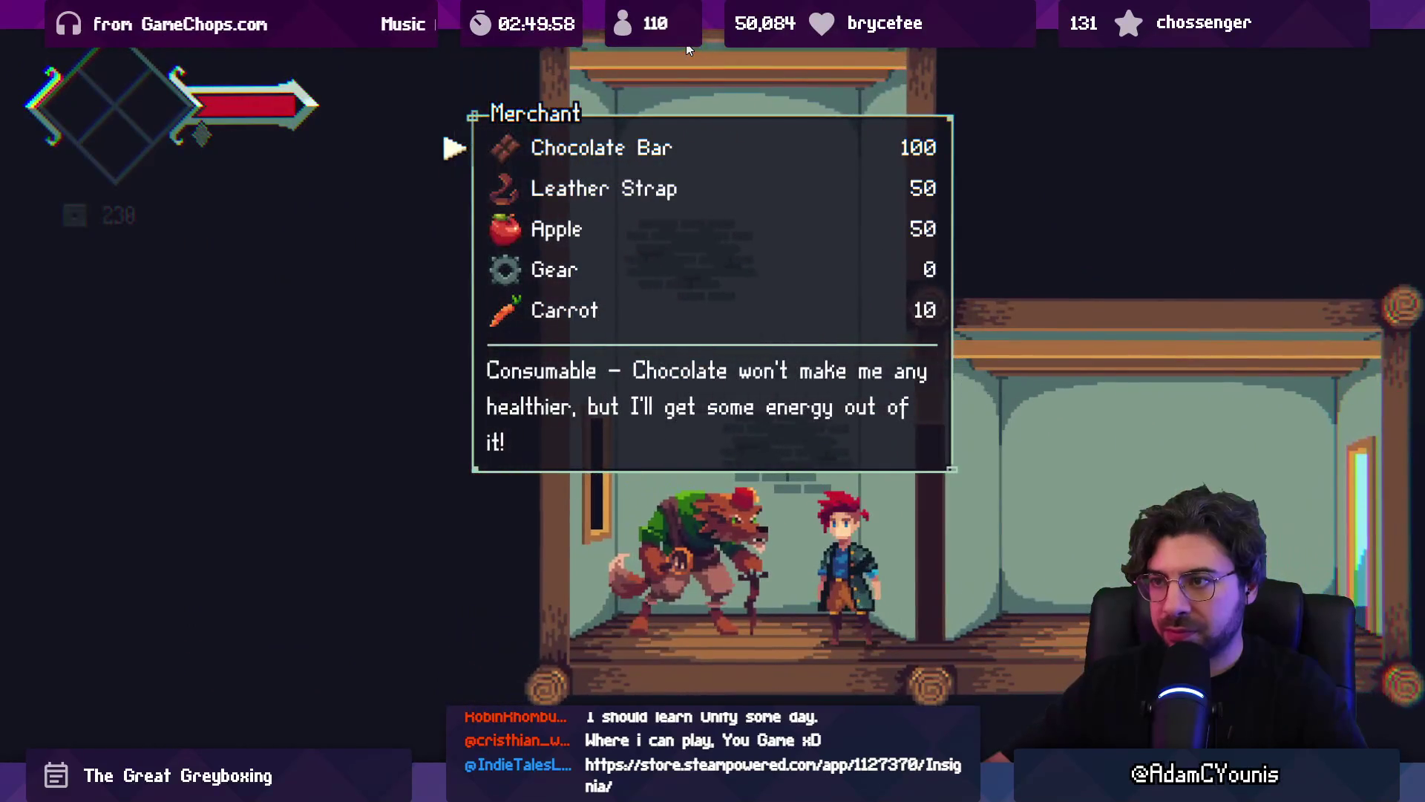
key("Down")
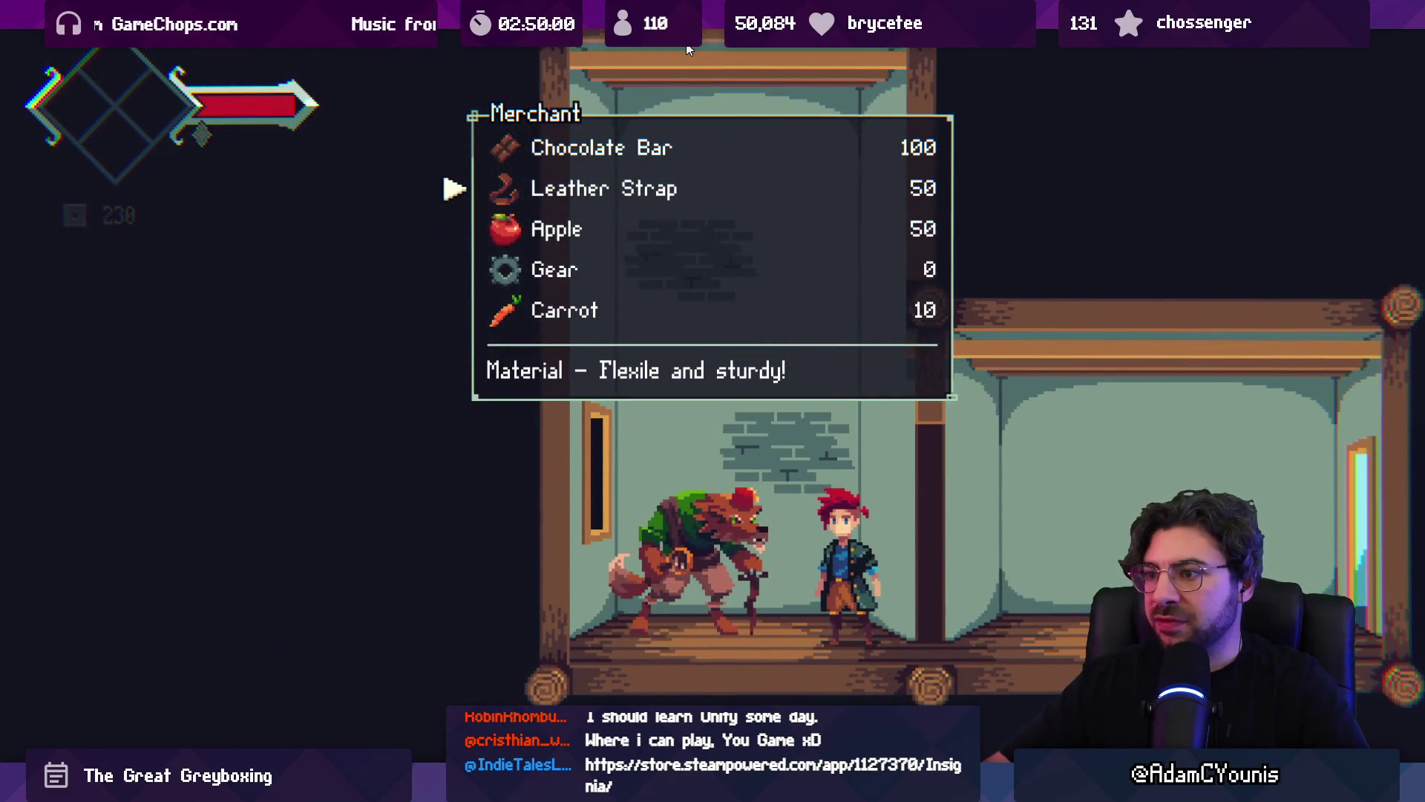
key("s")
key("s")
key("s")
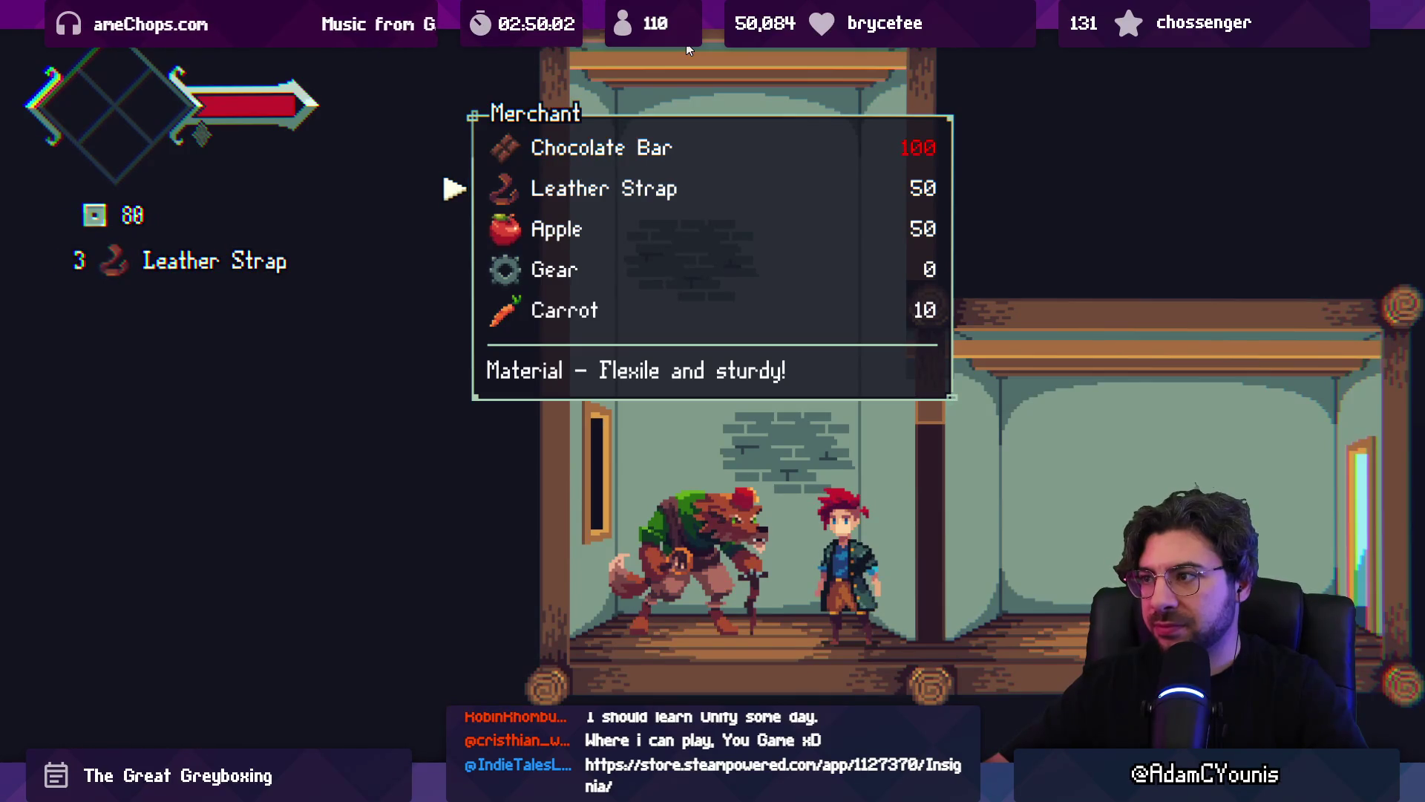
key("Escape")
key("a")
key("shift+space")
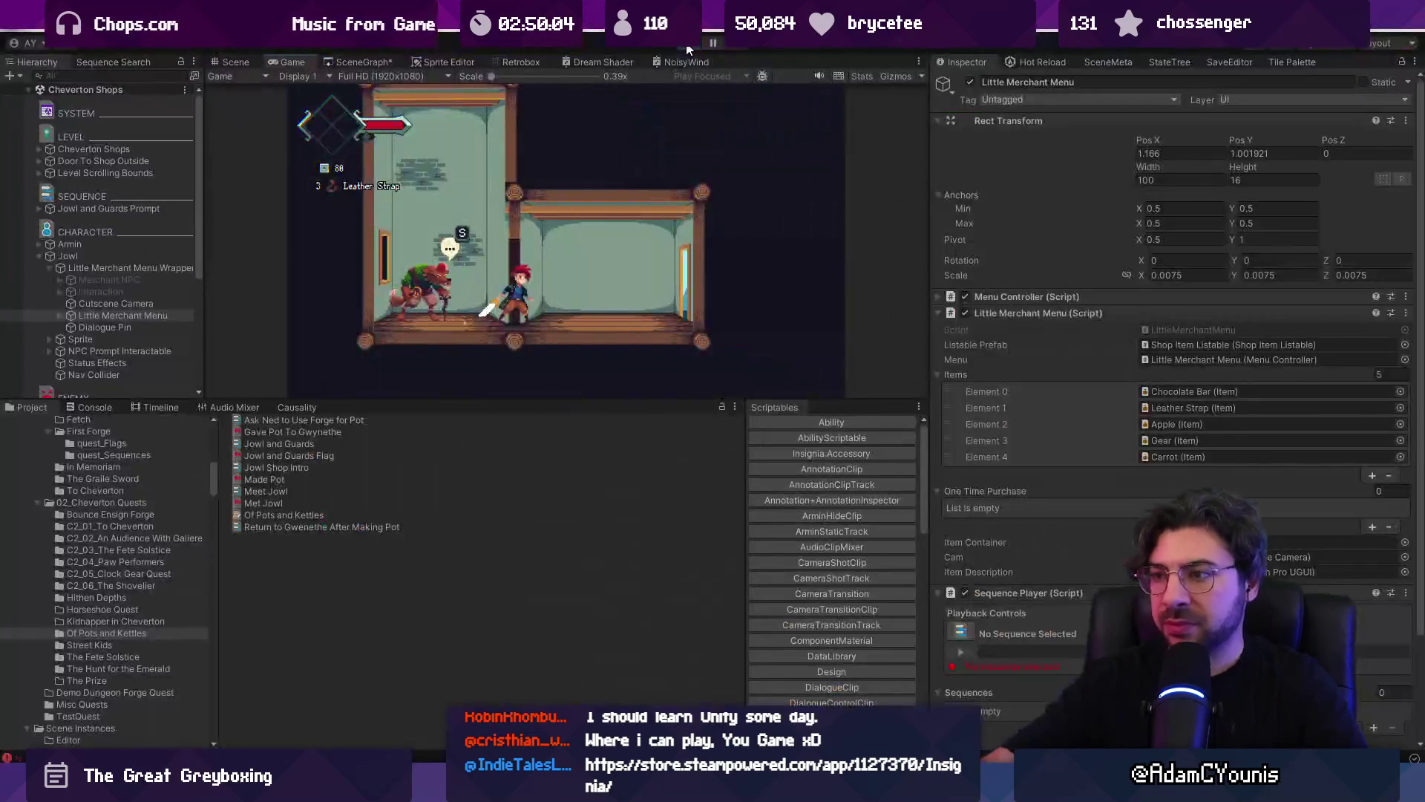
- Switch back to VS Code with the quick file search open
key("alt+Tab")
key("ctrl+p")
key("Escape")
key("ctrl+p")
- Open LittleMerchantMenu.cs and locate the CloseMenu call
type("littlemerch")
key("Return")
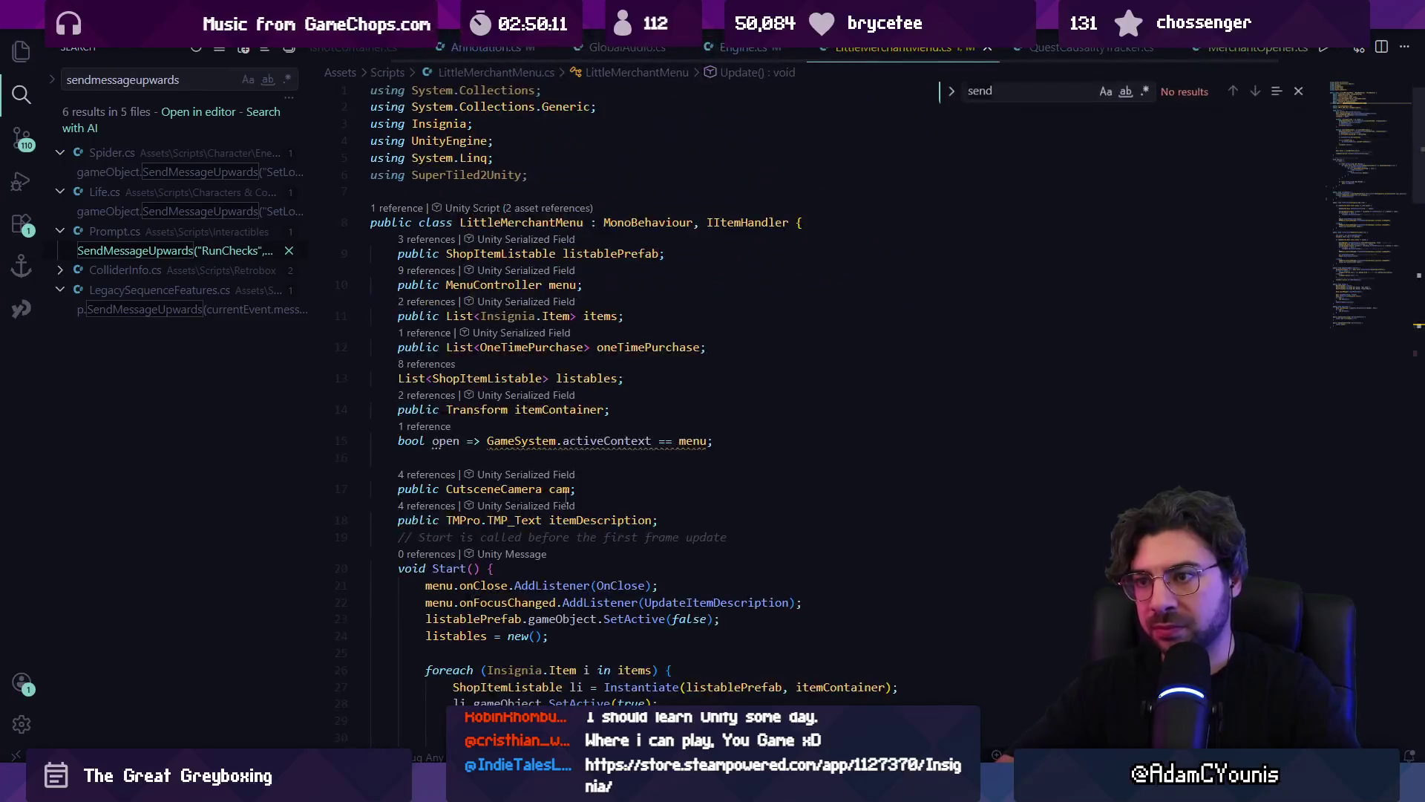
type("closemenu")
key("Escape")
- Add Engine.playerCharacter.input.attack.Confirm() on the line above menu.CloseMenu()
key("End")
key("Return")
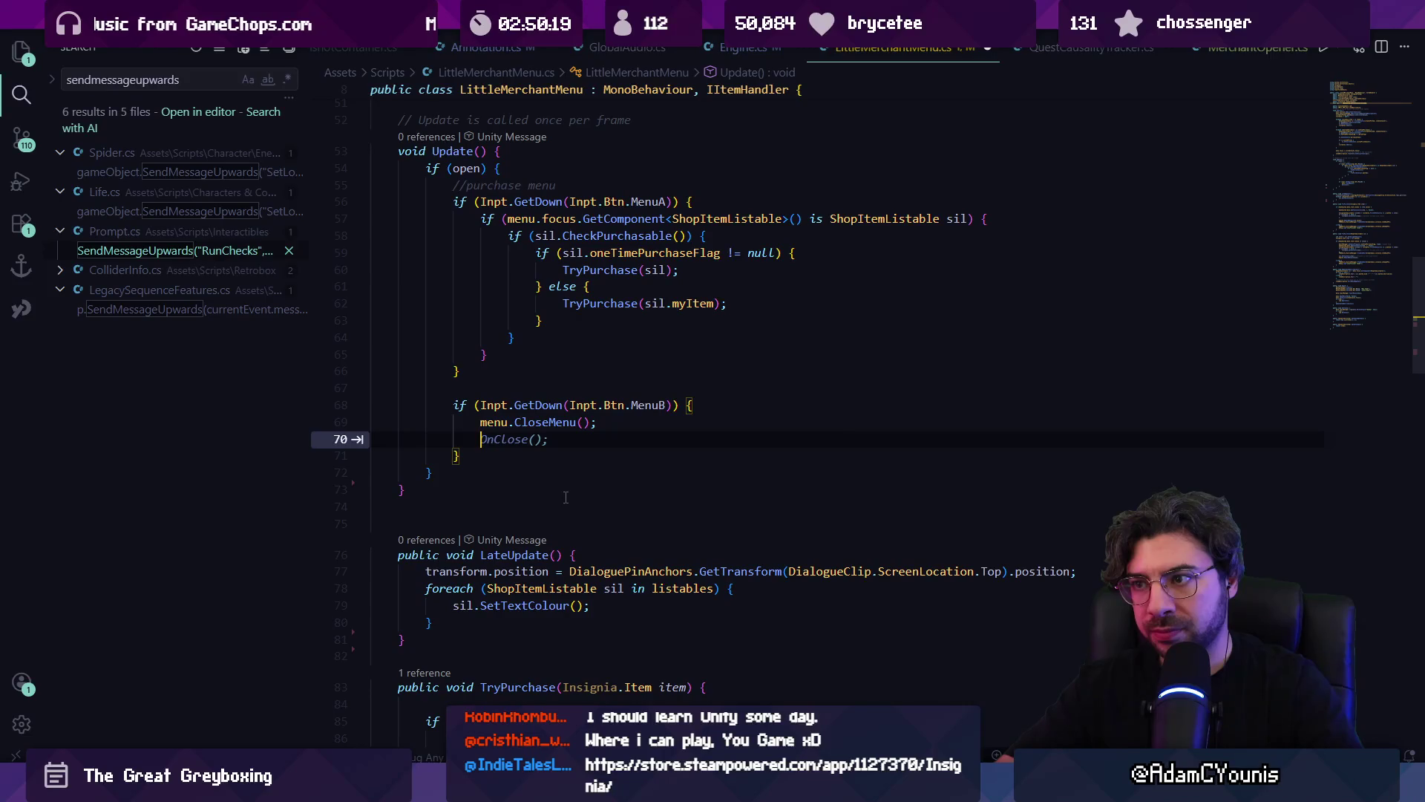
type("engine.pl")
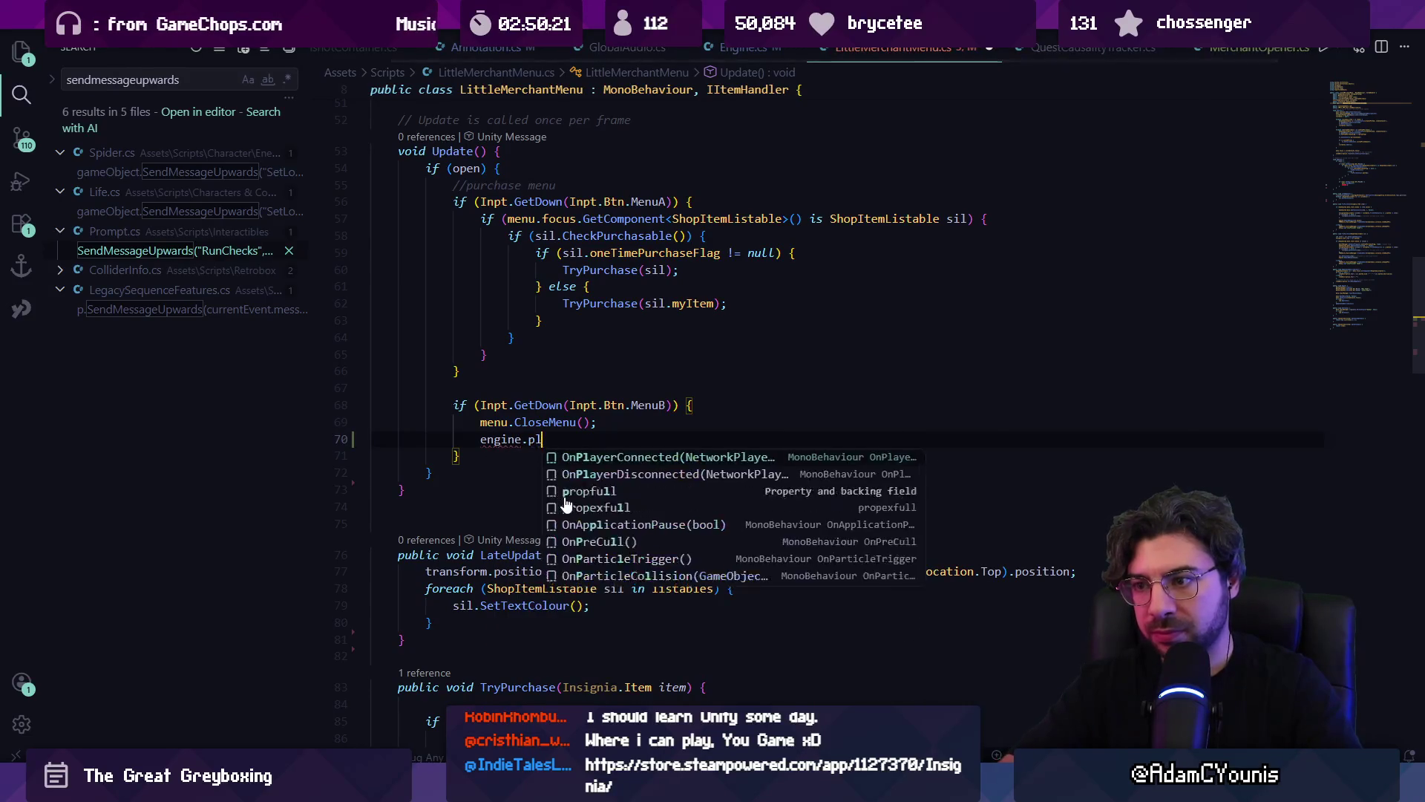
type("Engi")
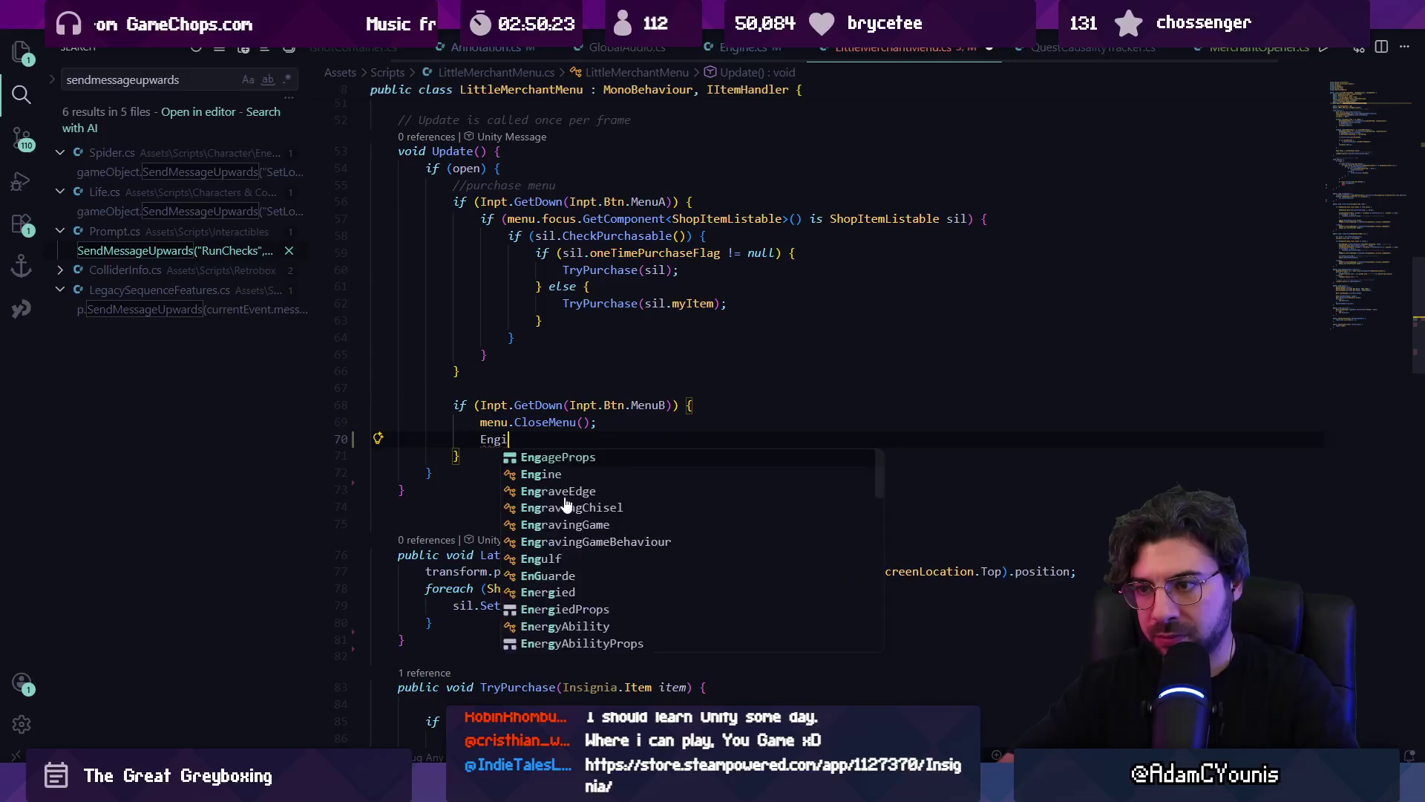
type("ne.player")
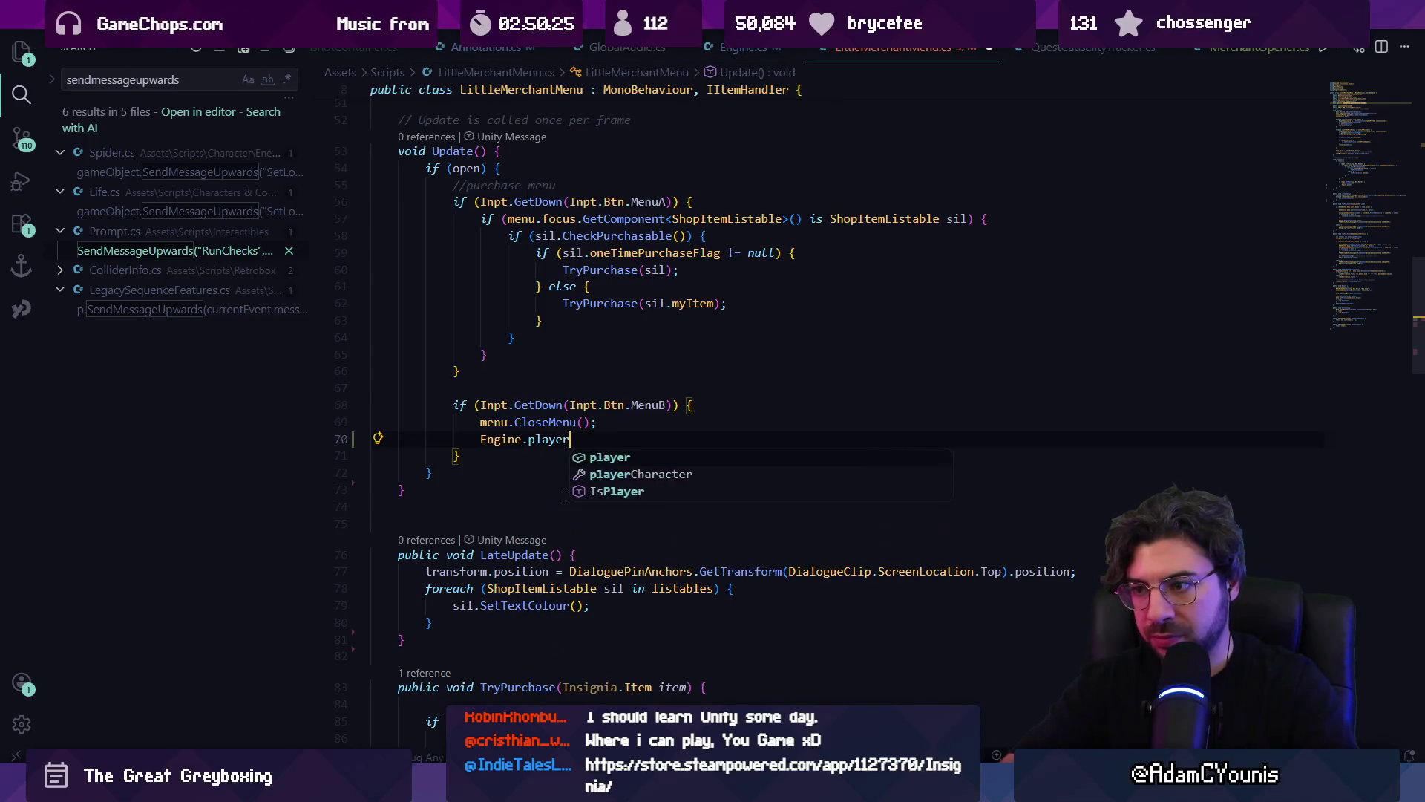
type("in")
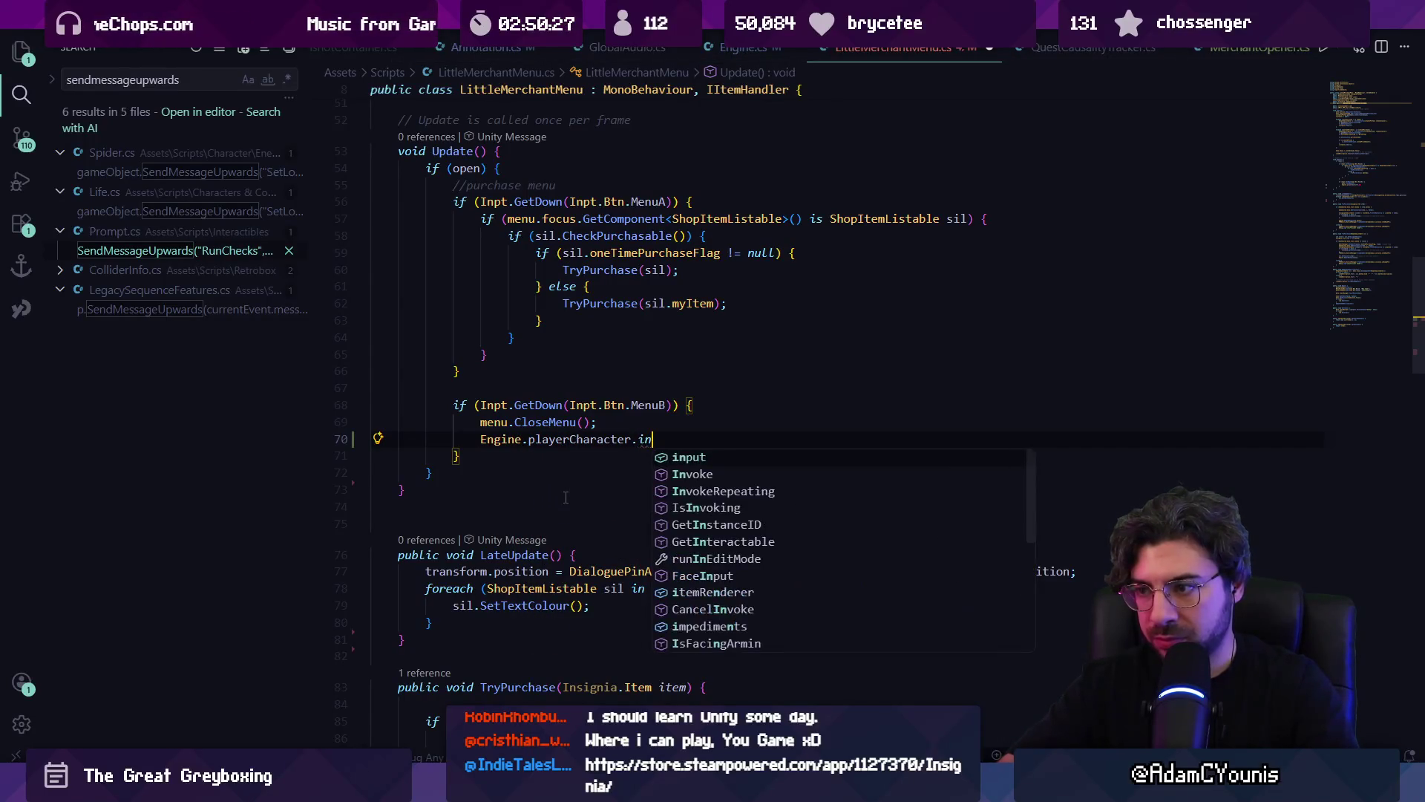
type("put.attack")
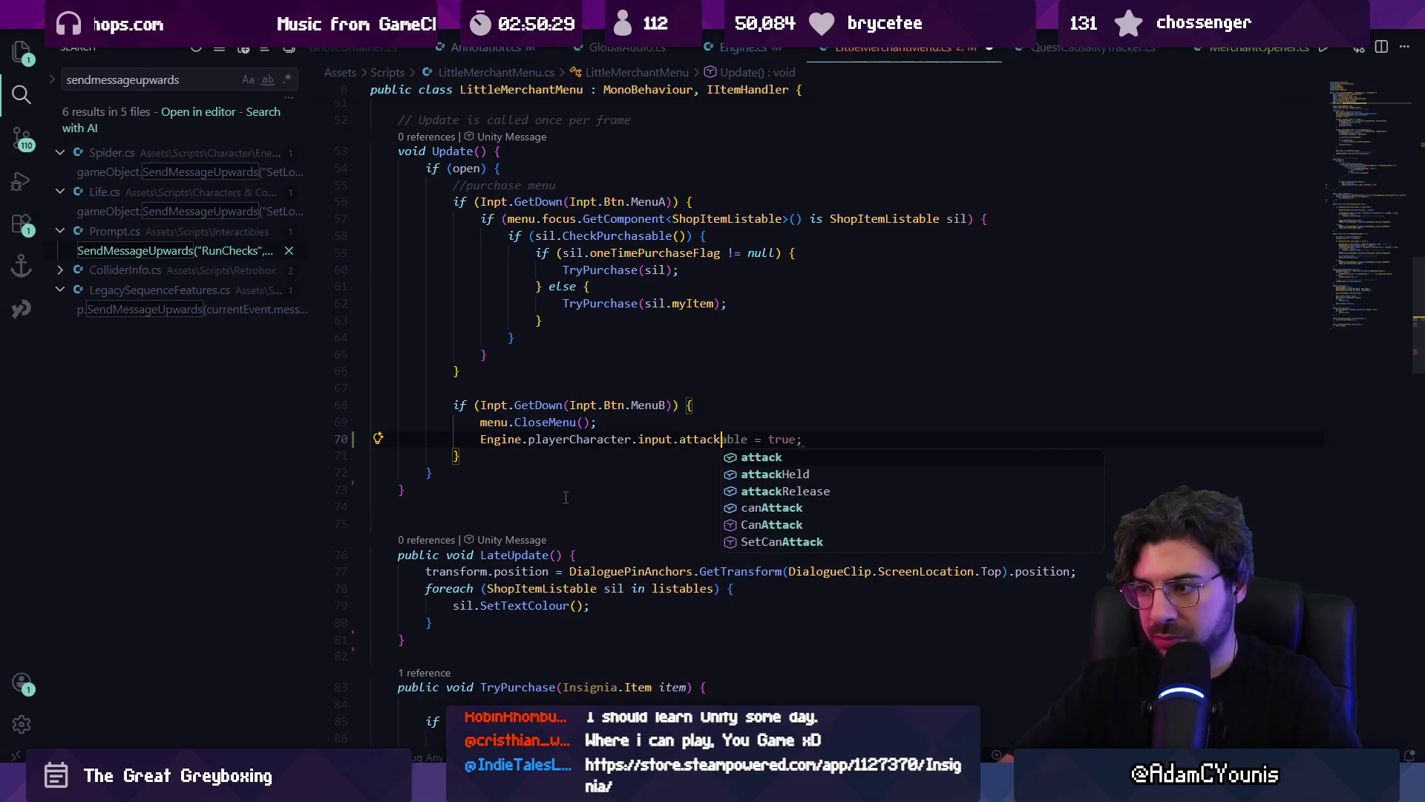
type(".c")
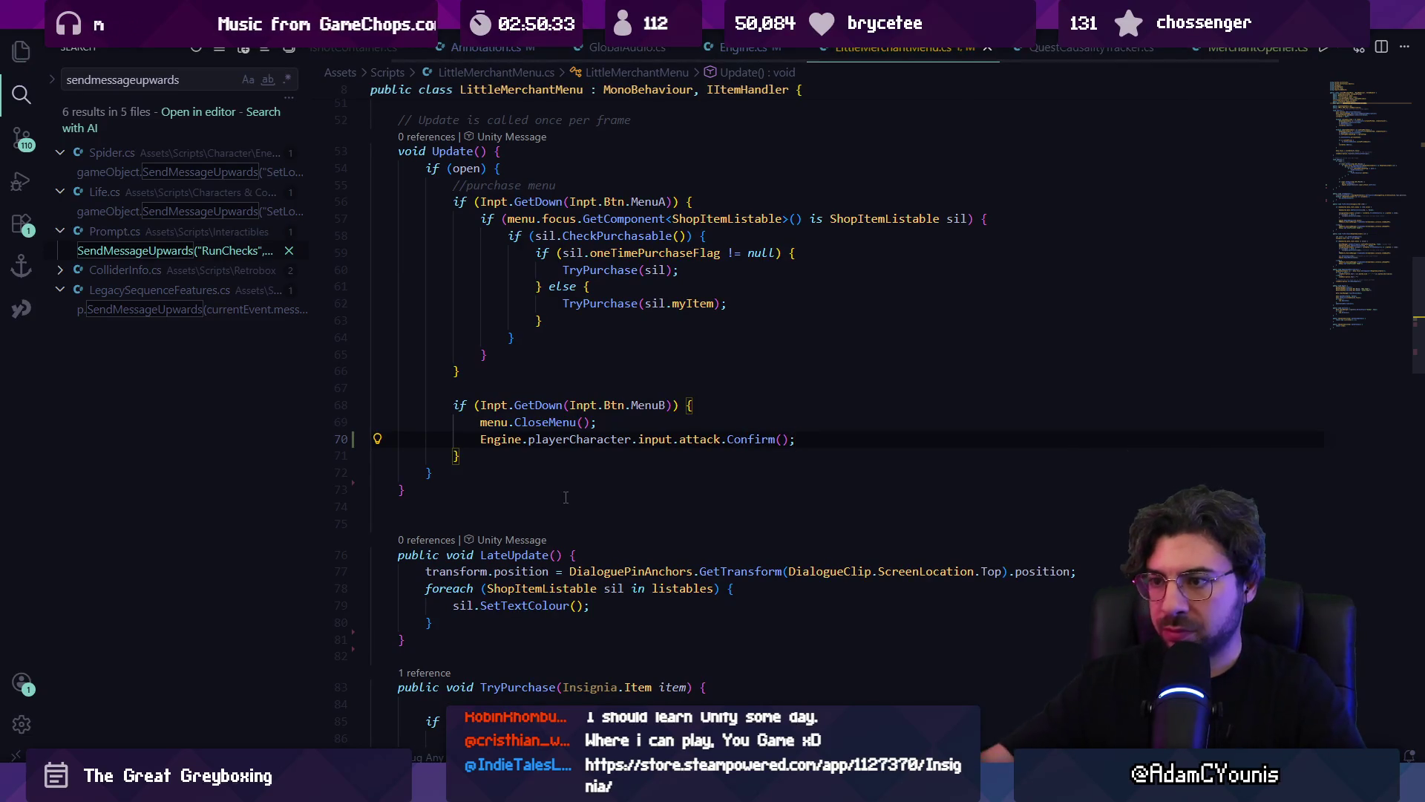
left_click(541, 439)
key("alt+Up")
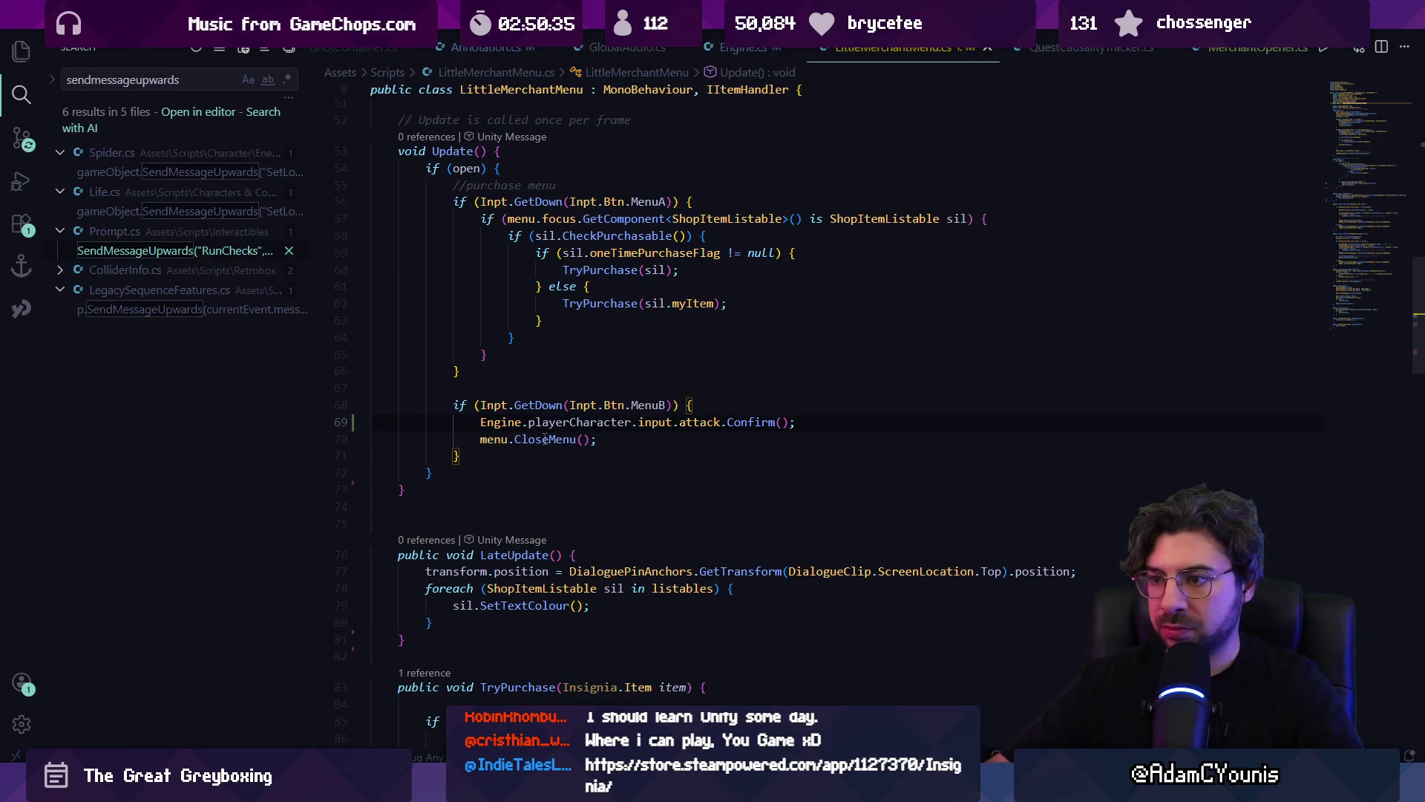
key("alt+Tab")
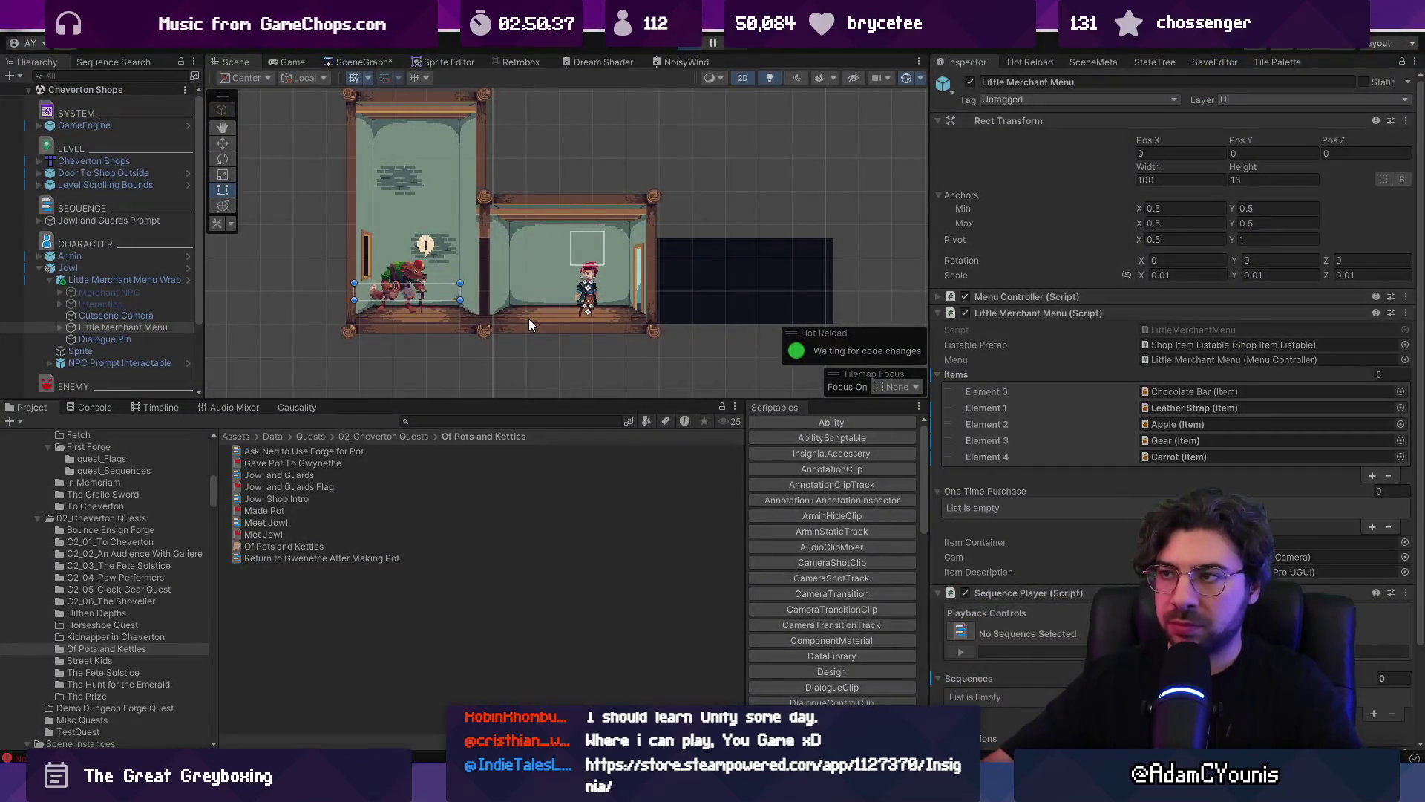
- Playtest opening and closing Jowl's Merchant menu, then select the Confirm line in VS Code
key("ctrl+p")
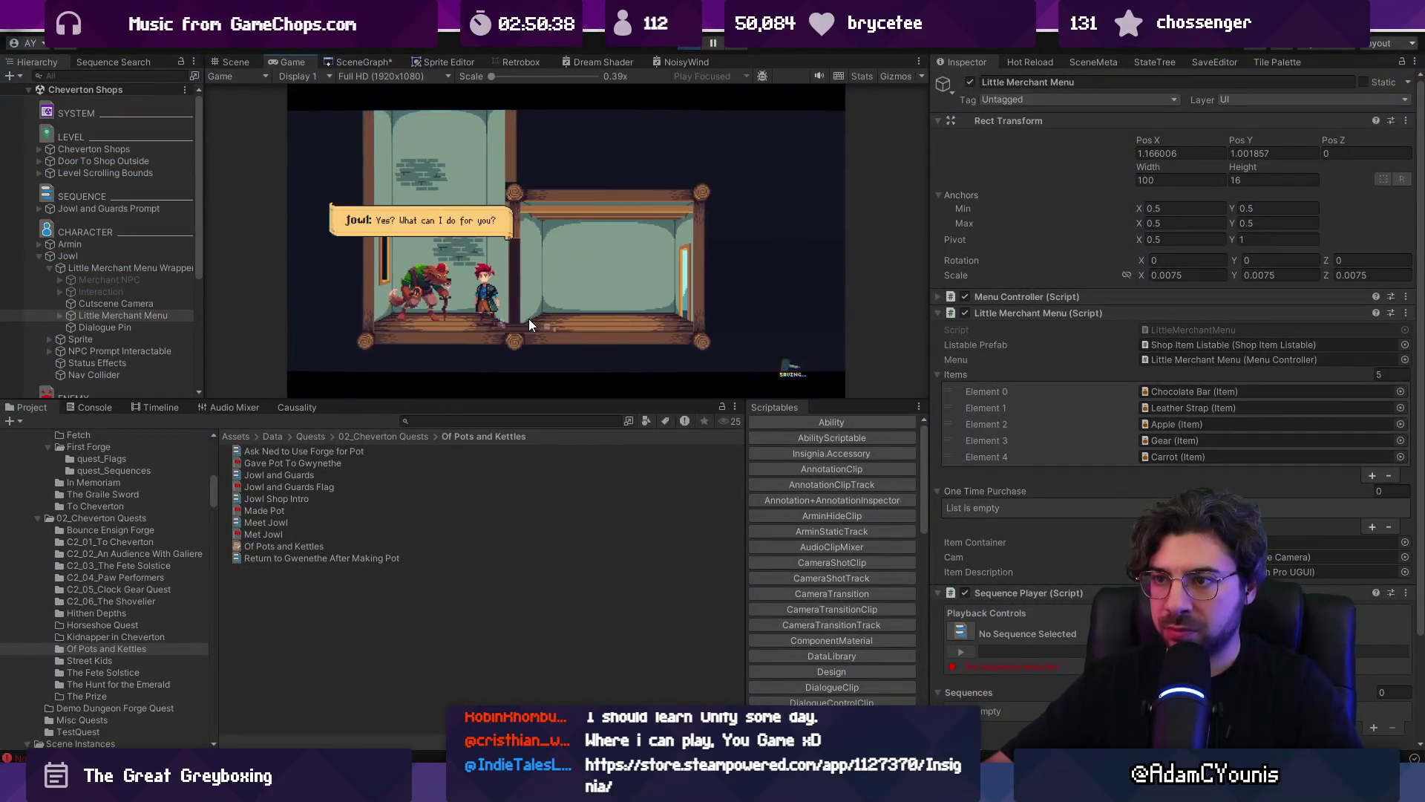
key("shift+space")
key("space")
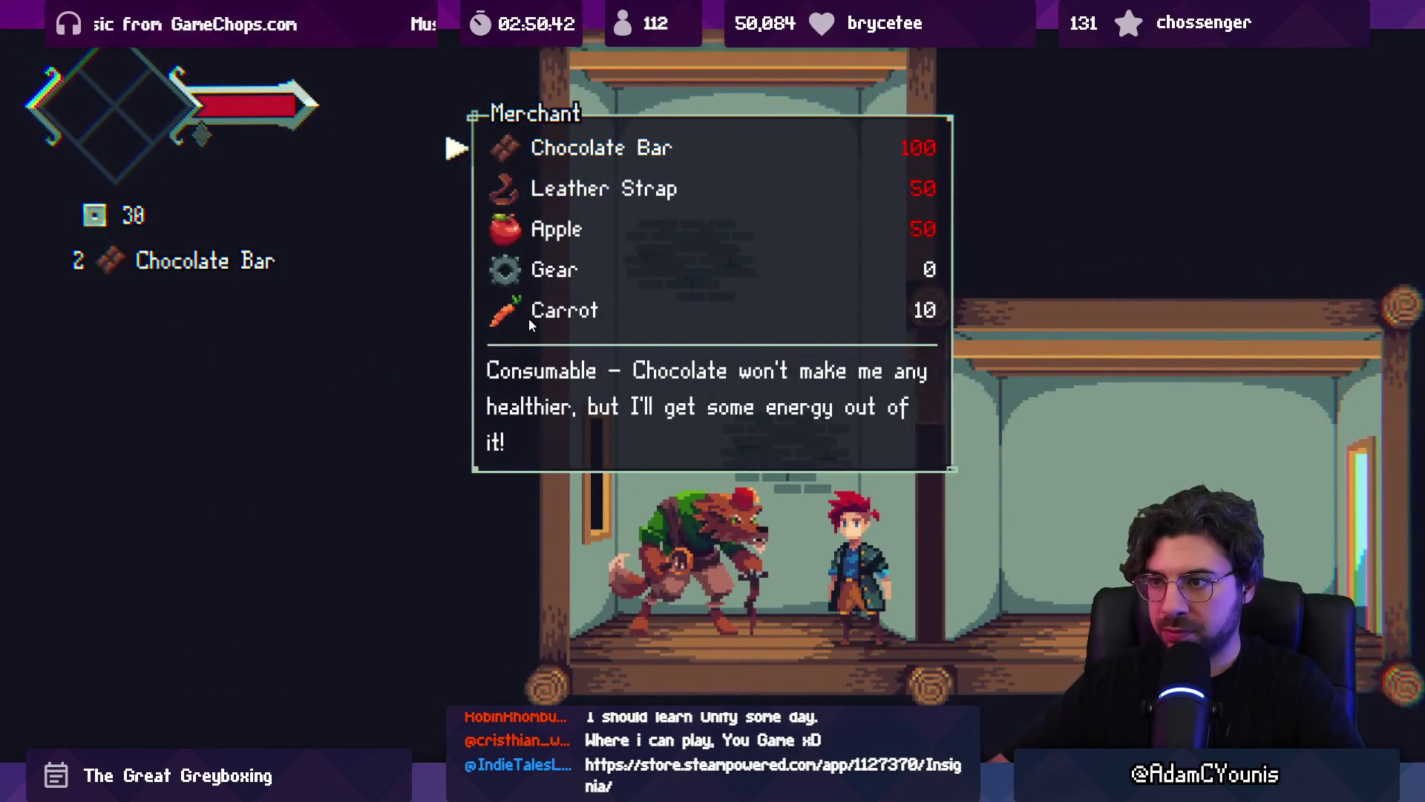
key("Escape")
key("shift+space")
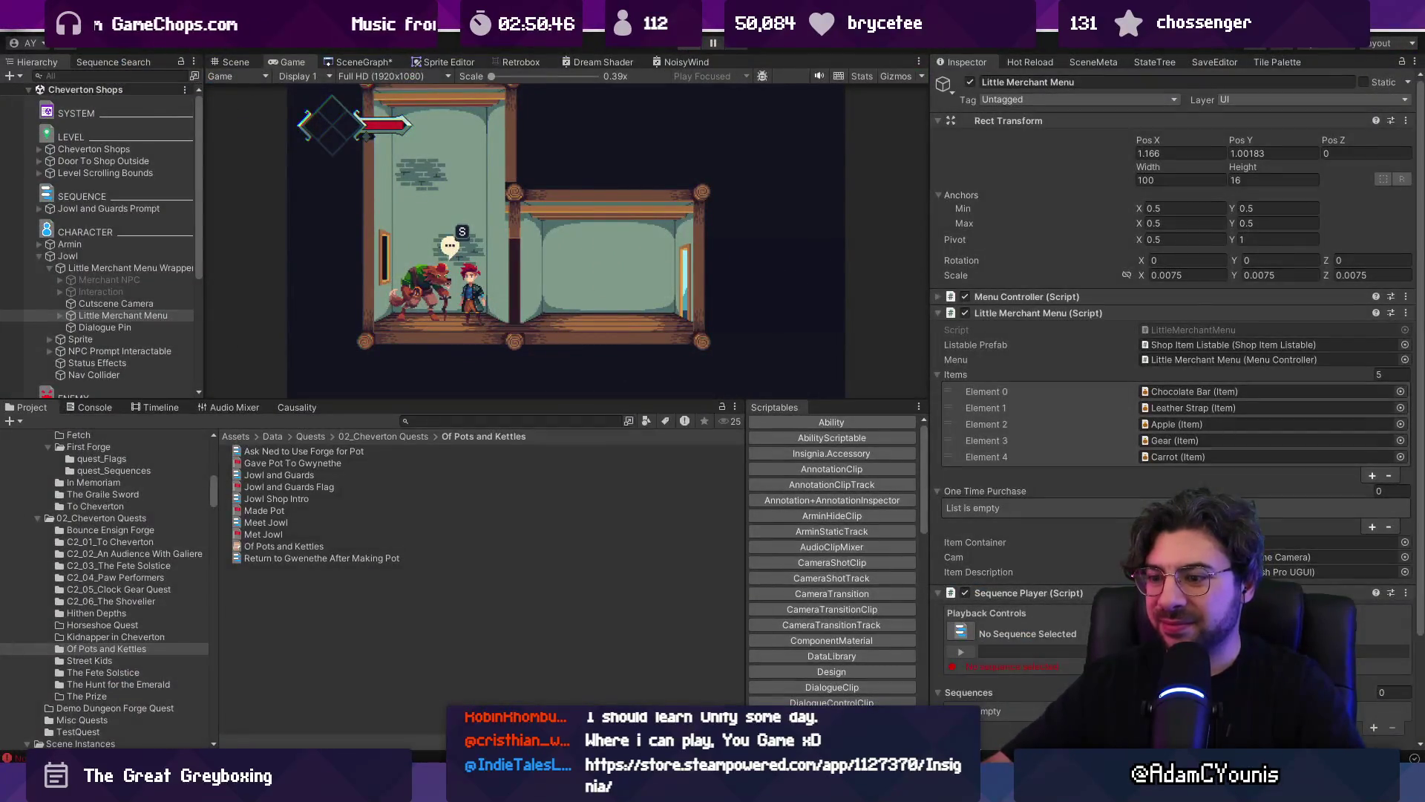
key("alt+Tab")
triple_click(623, 422)
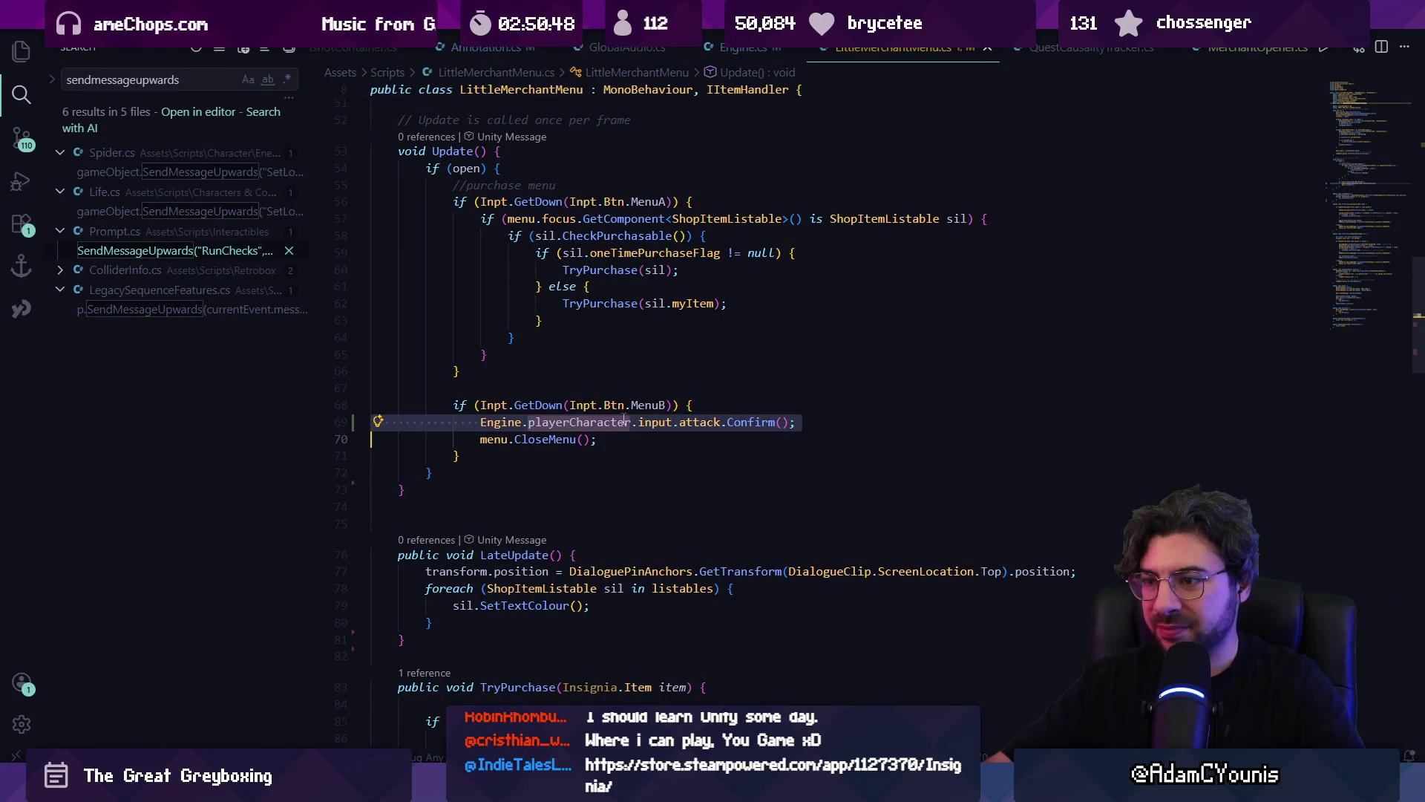
- Open the ArminBehaviour.cs script via quick file search
key("Up")
key("End")
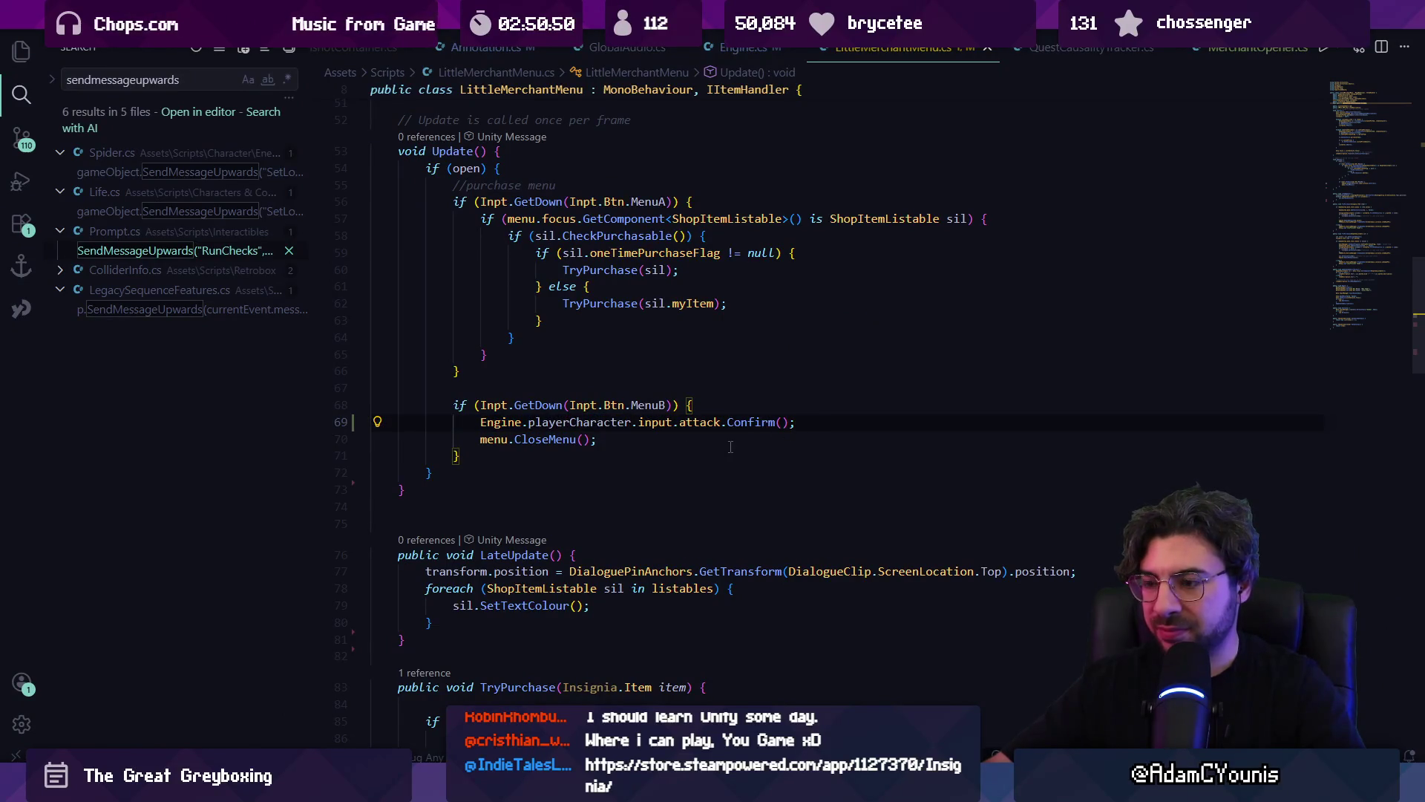
key("ctrl+p")
type("arminb")
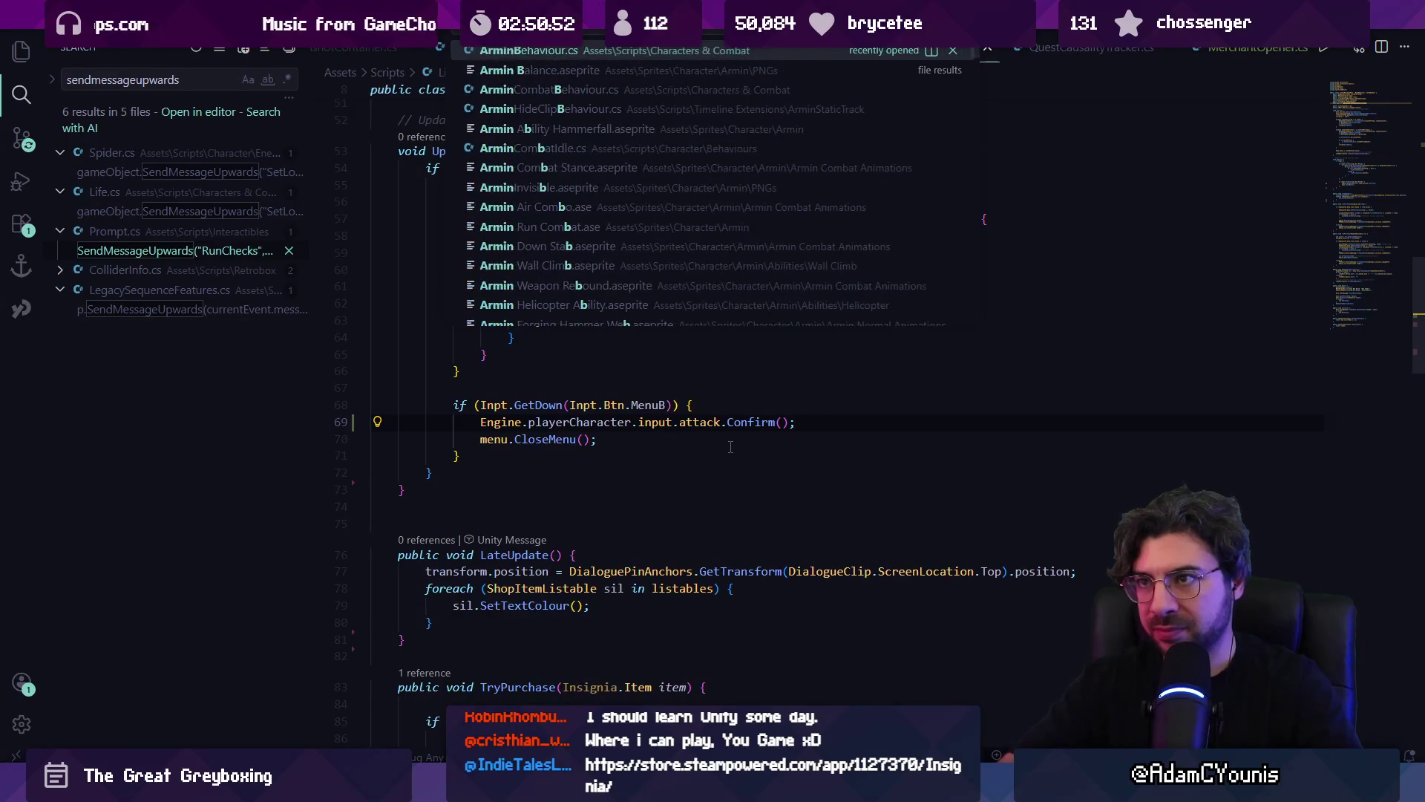
key("Return")
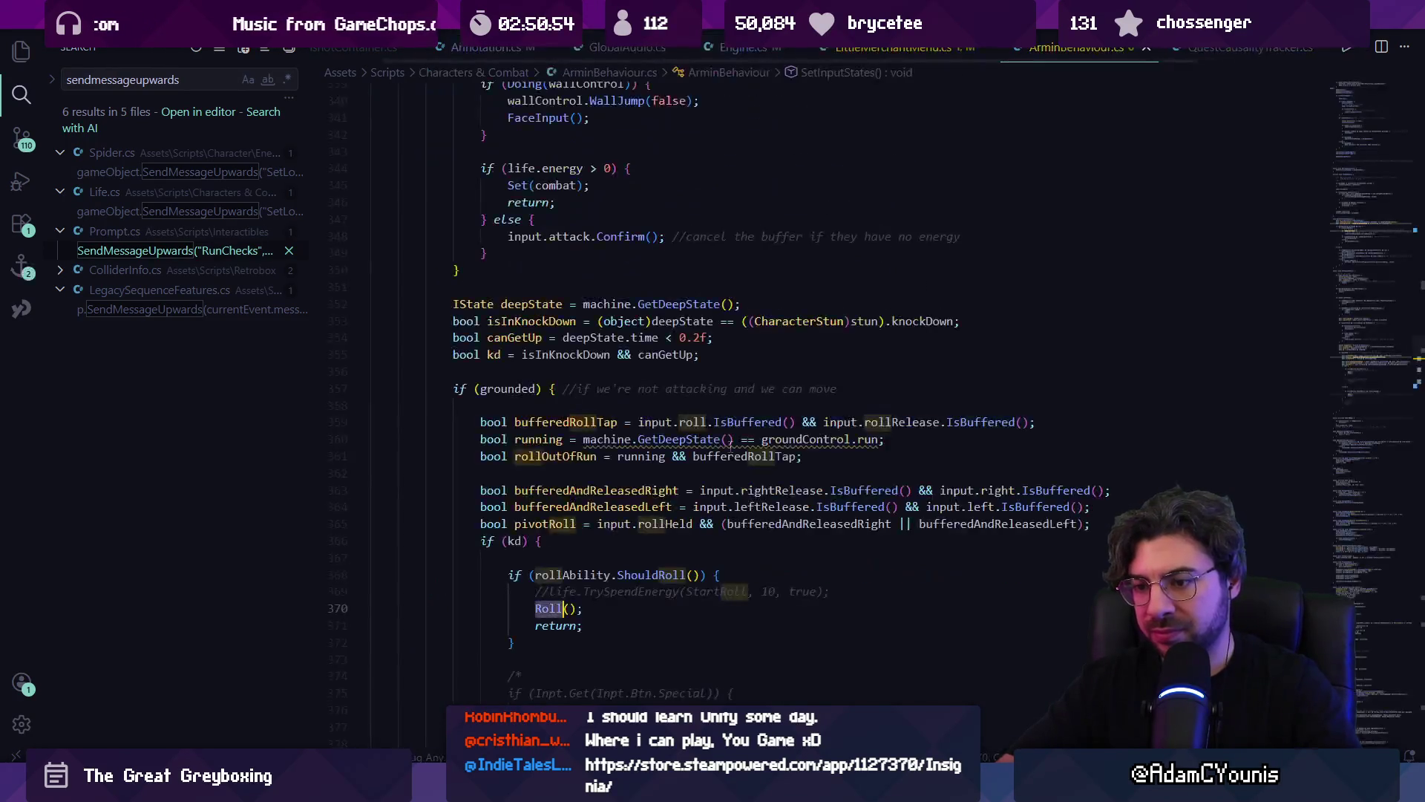
- Find the 'buffered' matches in ArminBehaviour and peek at the IsBuffered definition
key("ctrl+f")
type("bugge")
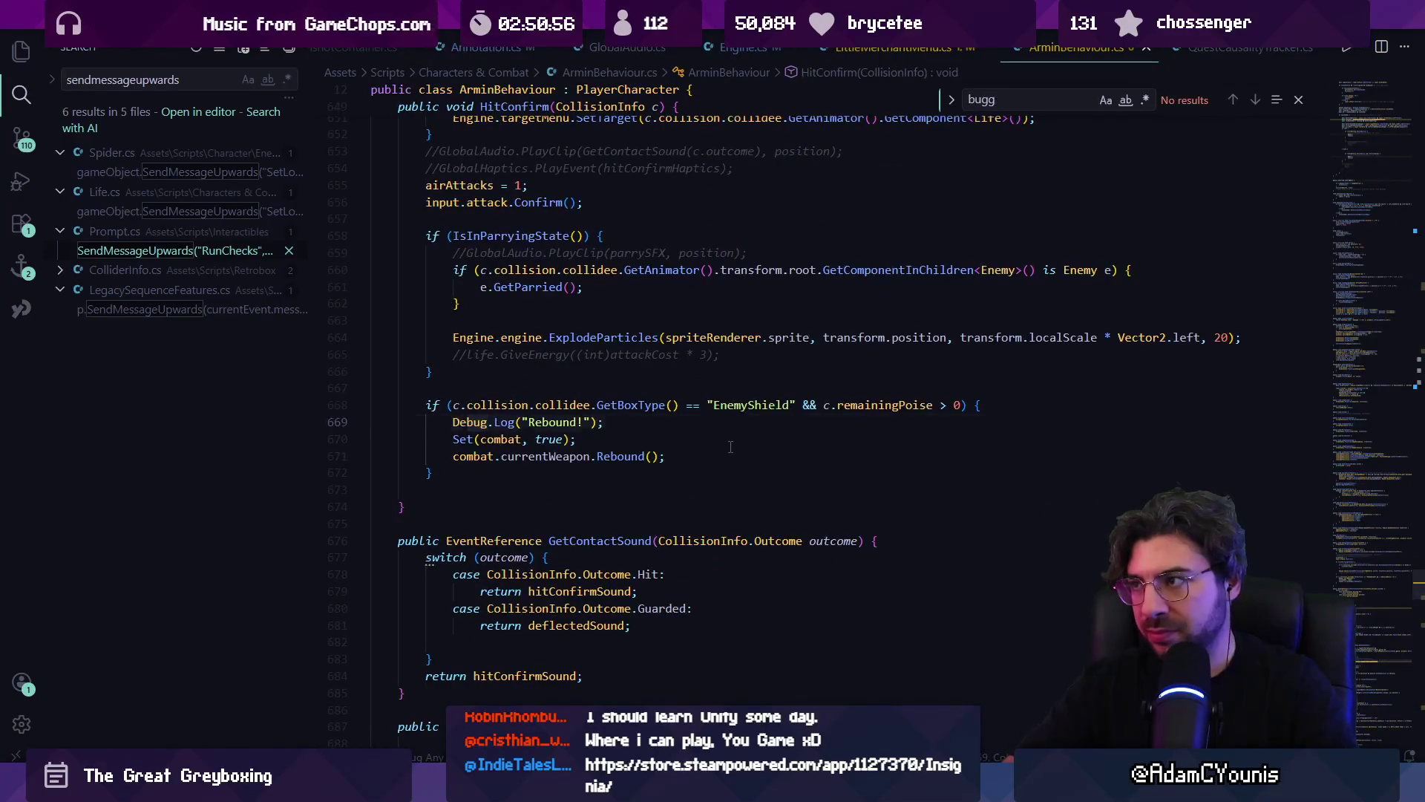
key("BackSpace")
key("BackSpace")
type("ffered.")
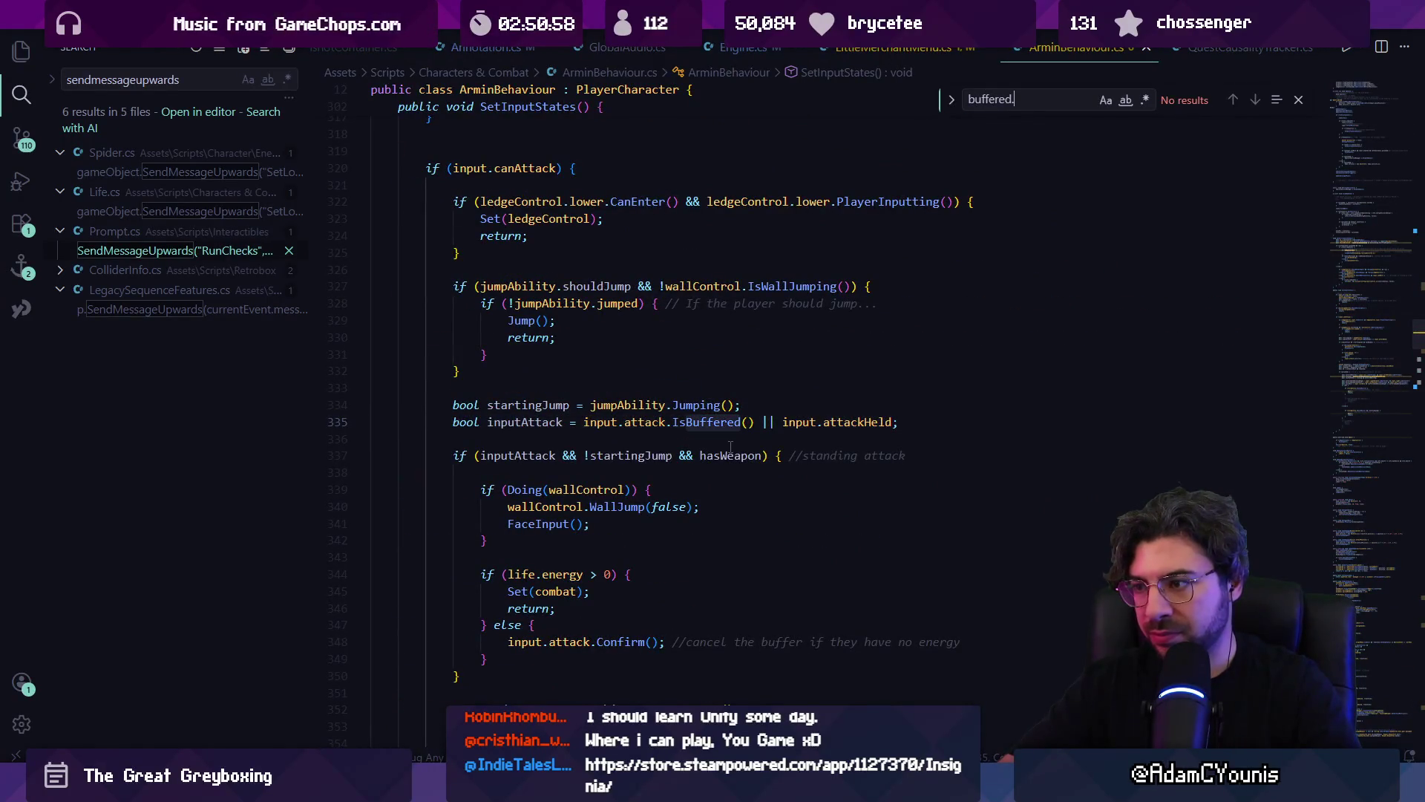
key("BackSpace")
key("Return")
key("shift+Return")
key("shift+Return")
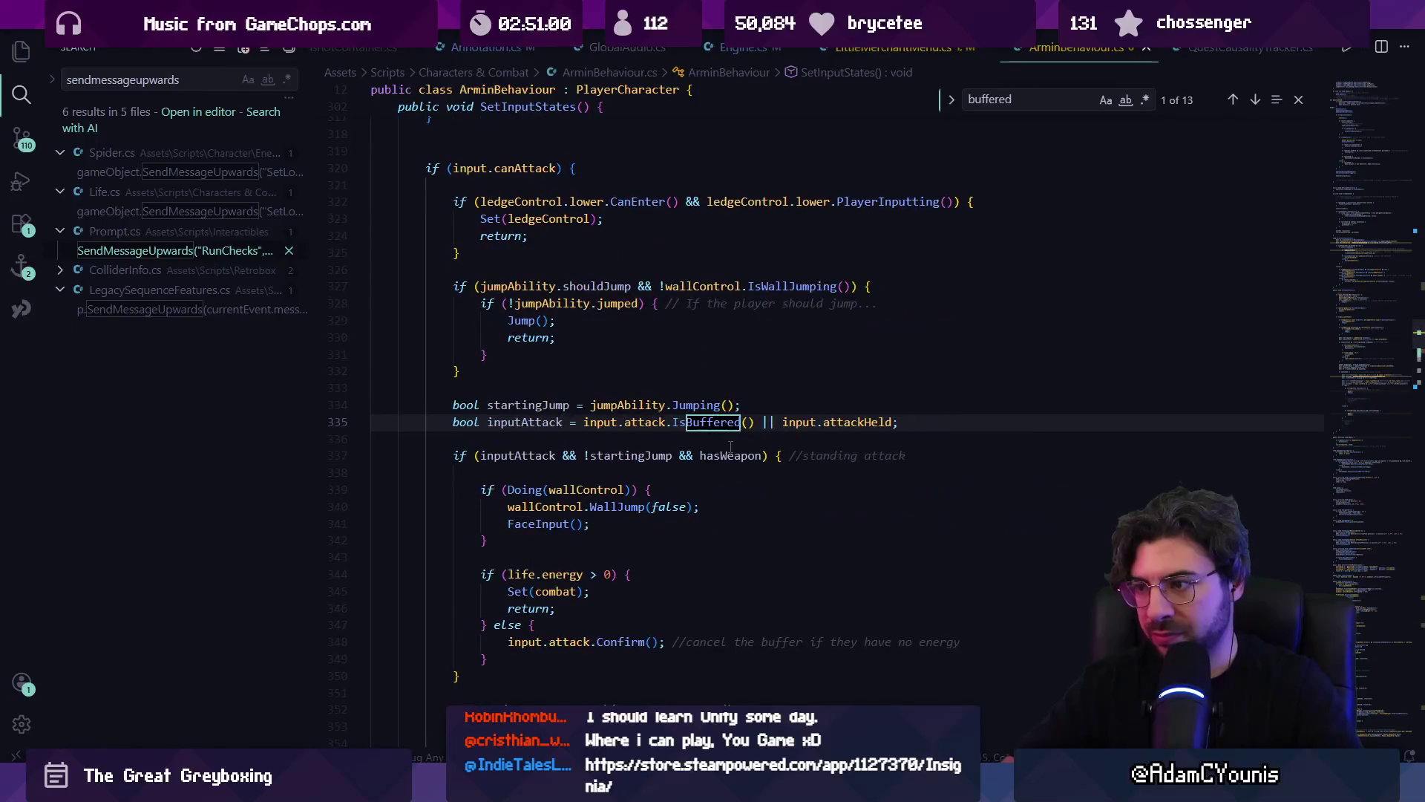
left_click(710, 423, "ctrl")
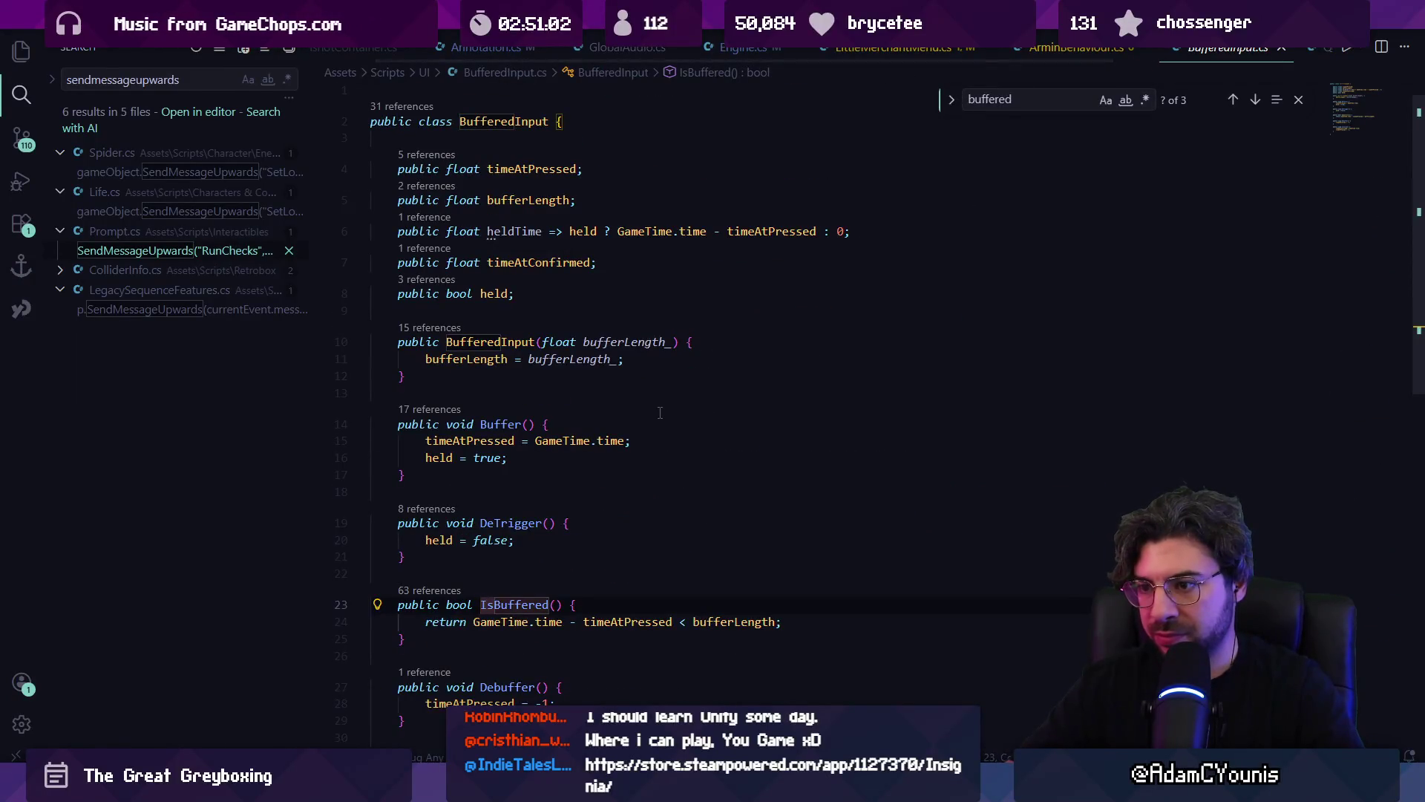
key("alt+Left")
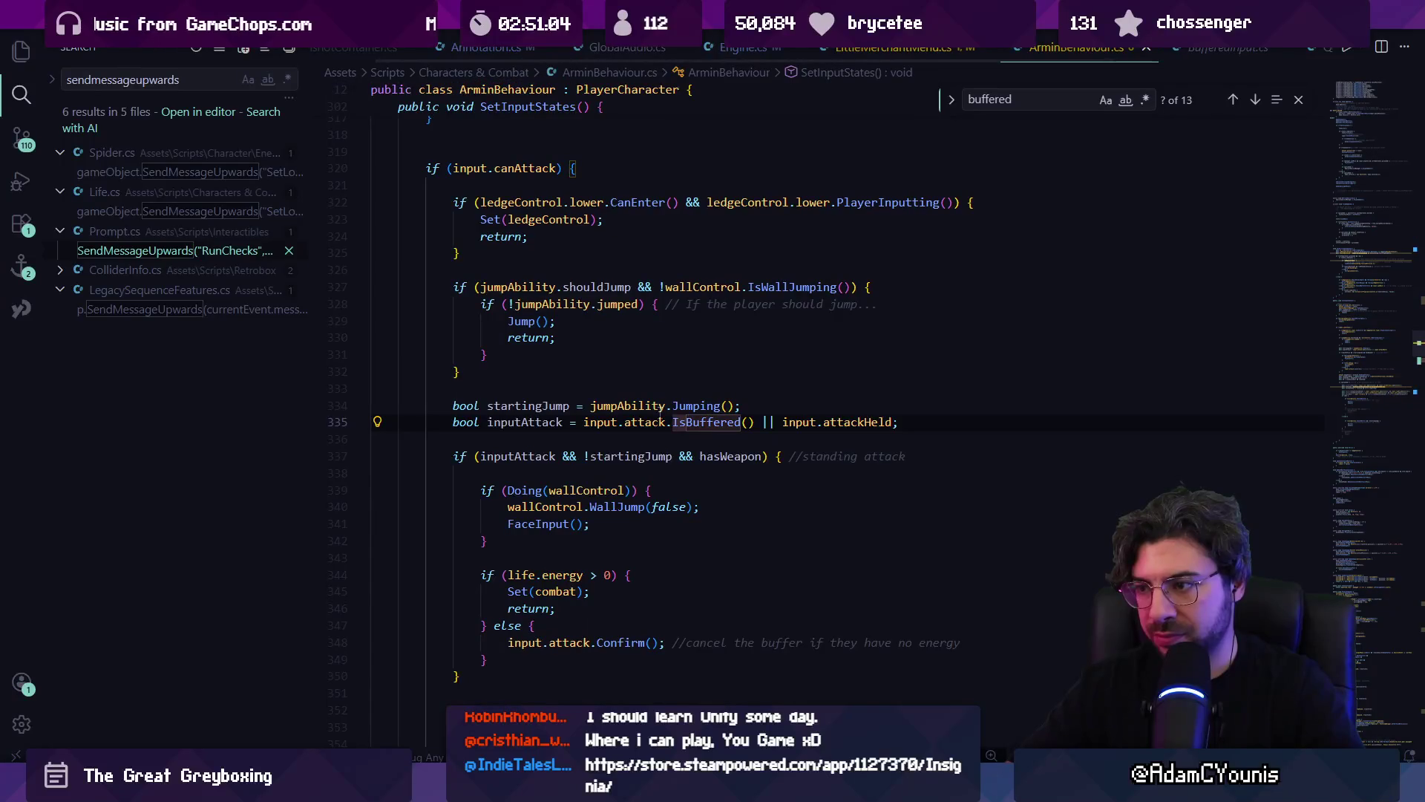
- Insert a Debug.Log 'attack buffered?' line above the Set(combat) call
type("Debug.Lo")
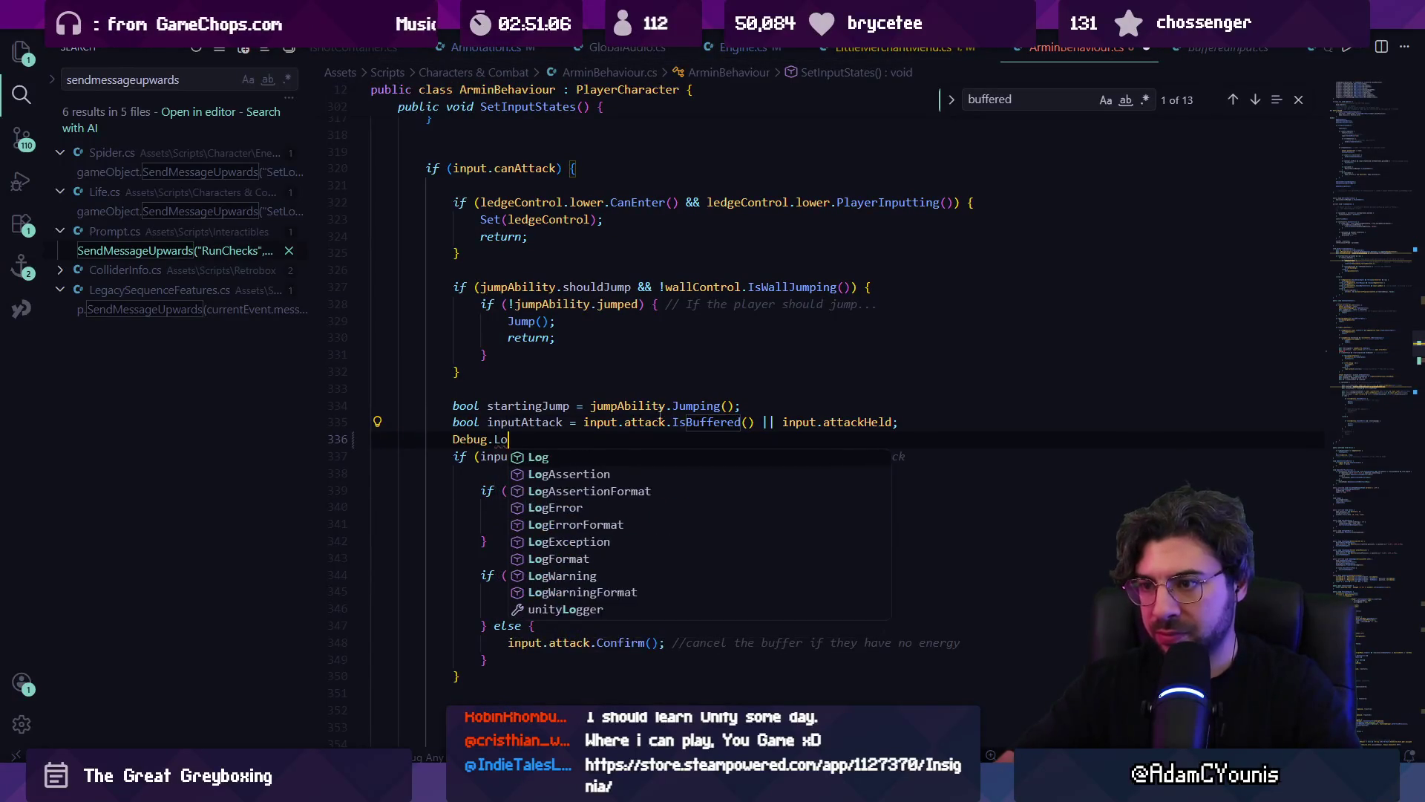
type("g(attack buff")
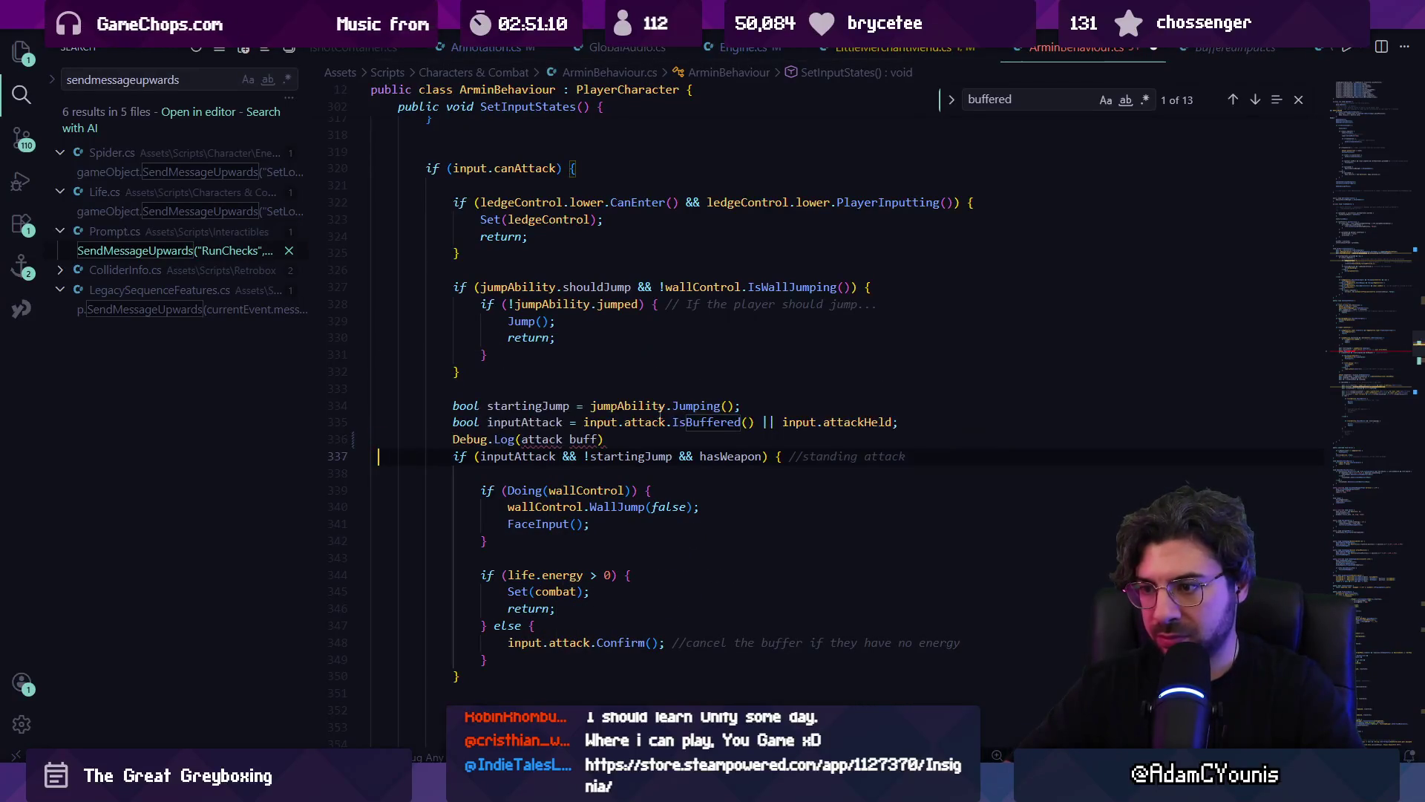
key("ctrl+z")
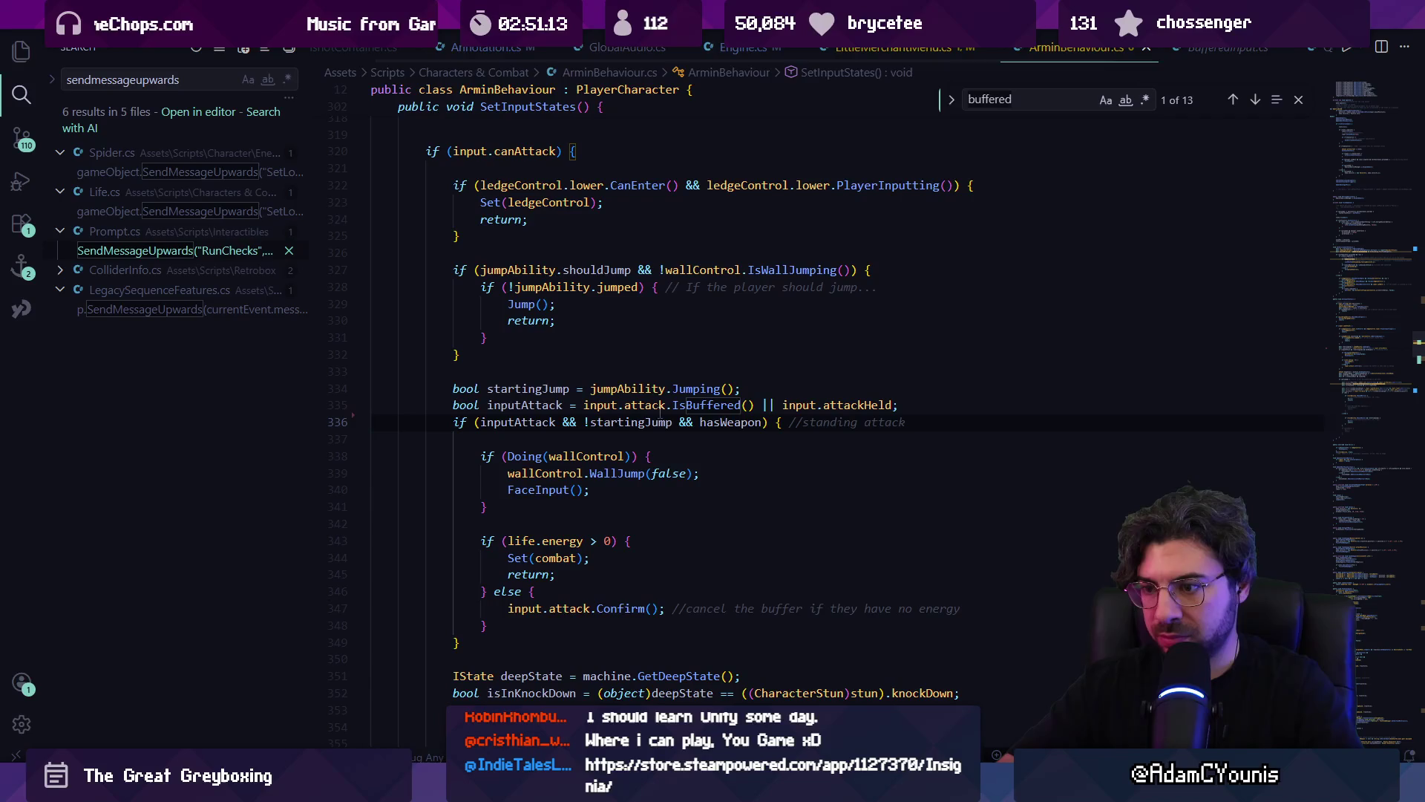
key("ctrl+f")
type("set(coimn")
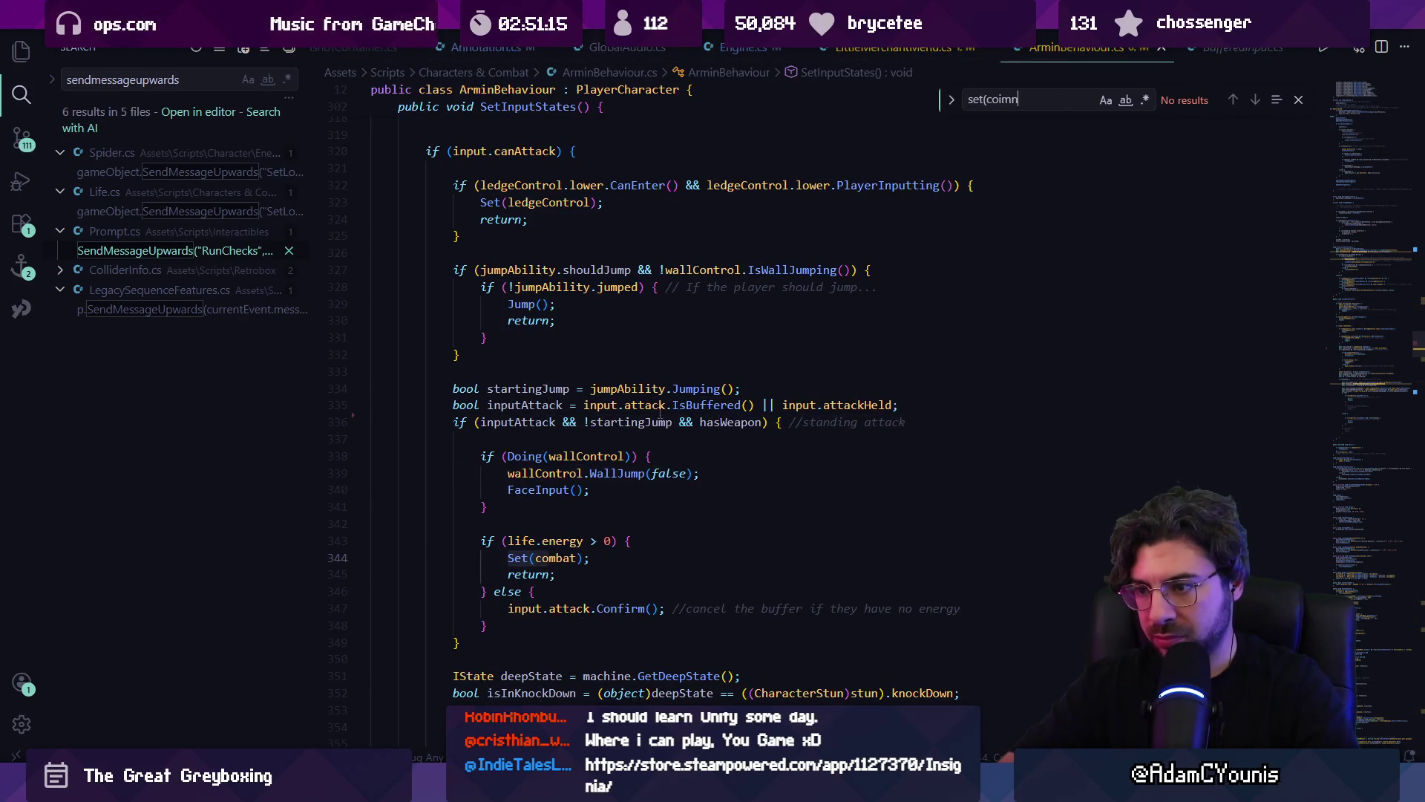
key("Escape")
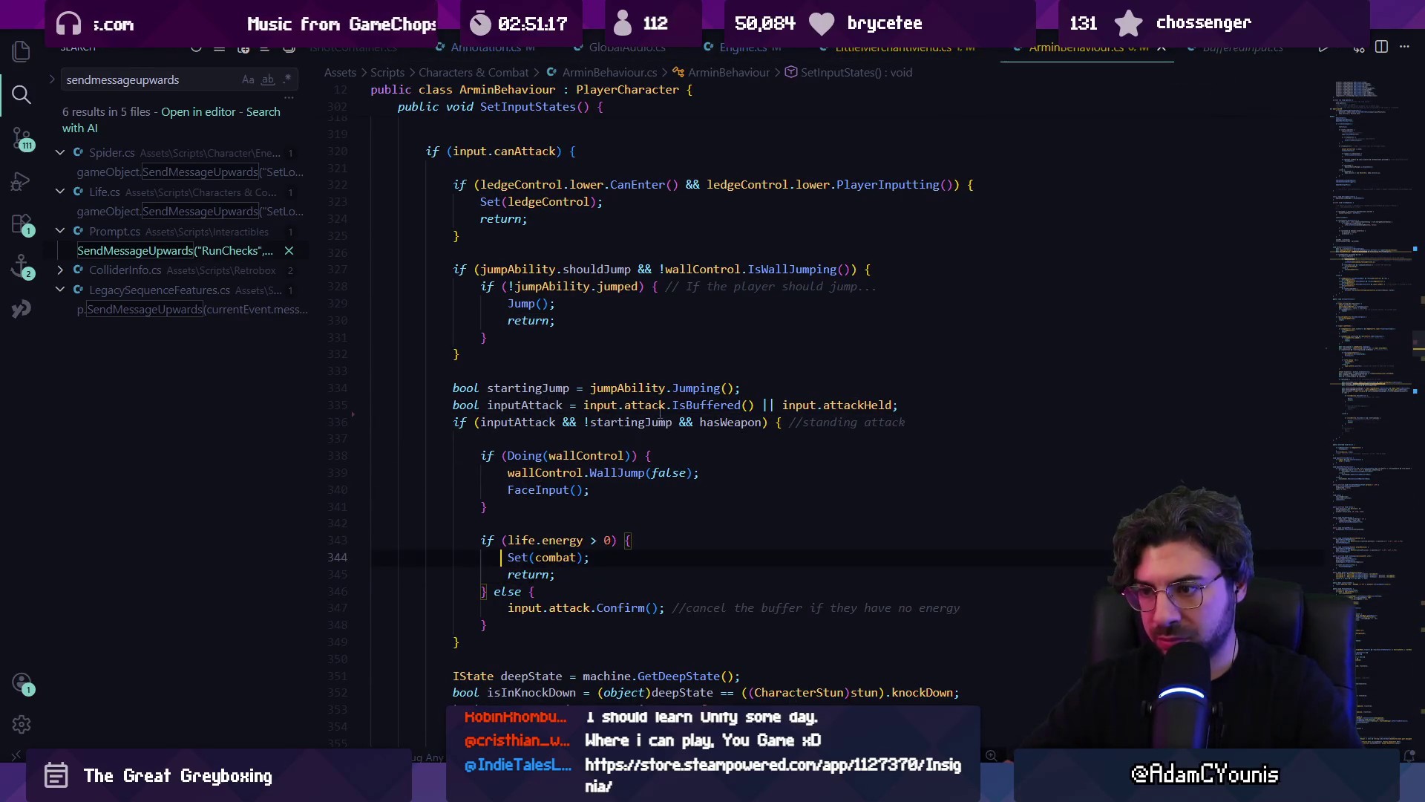
key("Return")
key("Up")
type("Debug.Log")
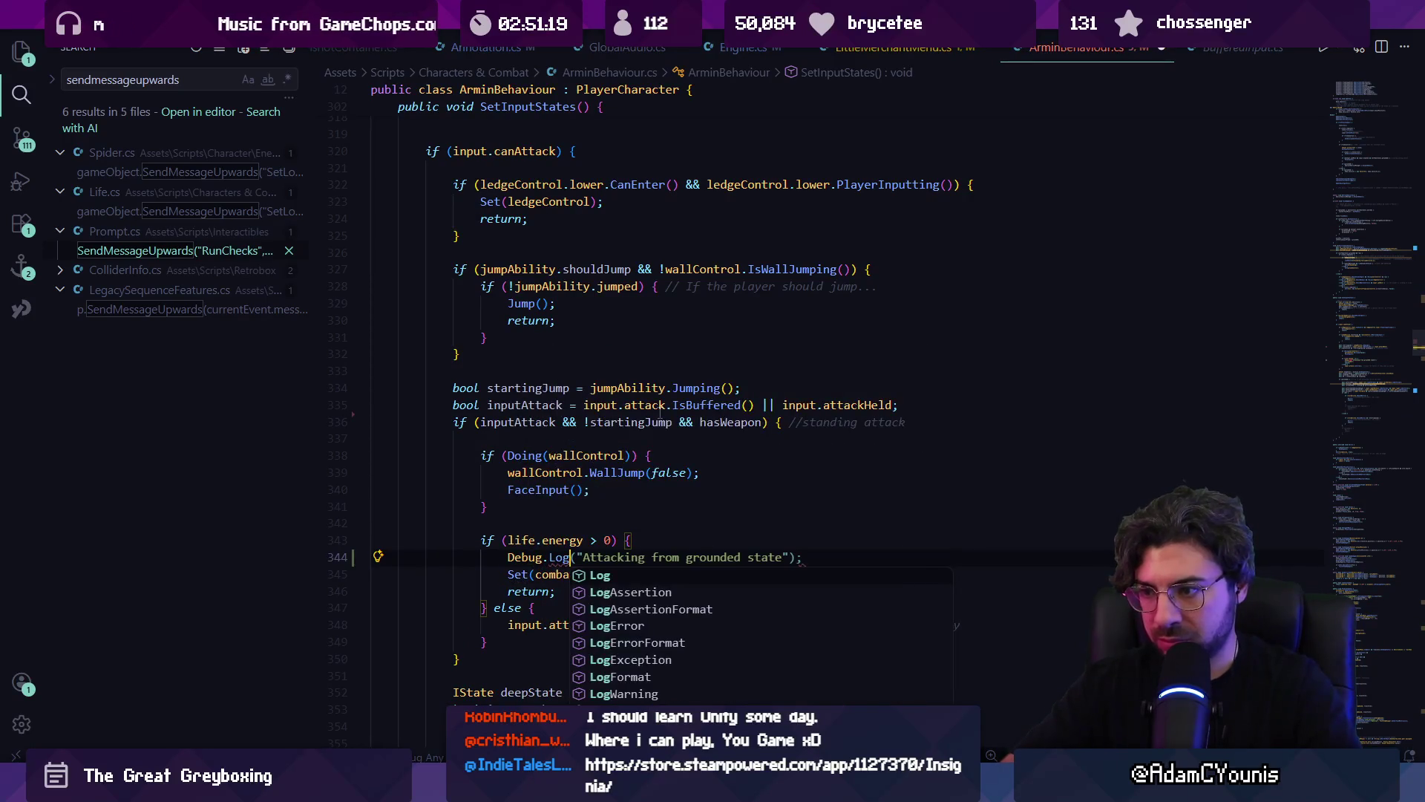
key("Tab")
key("ctrl+shift+Left")
key("ctrl+shift+Left")
key("ctrl+shift+Left")
type("ast")
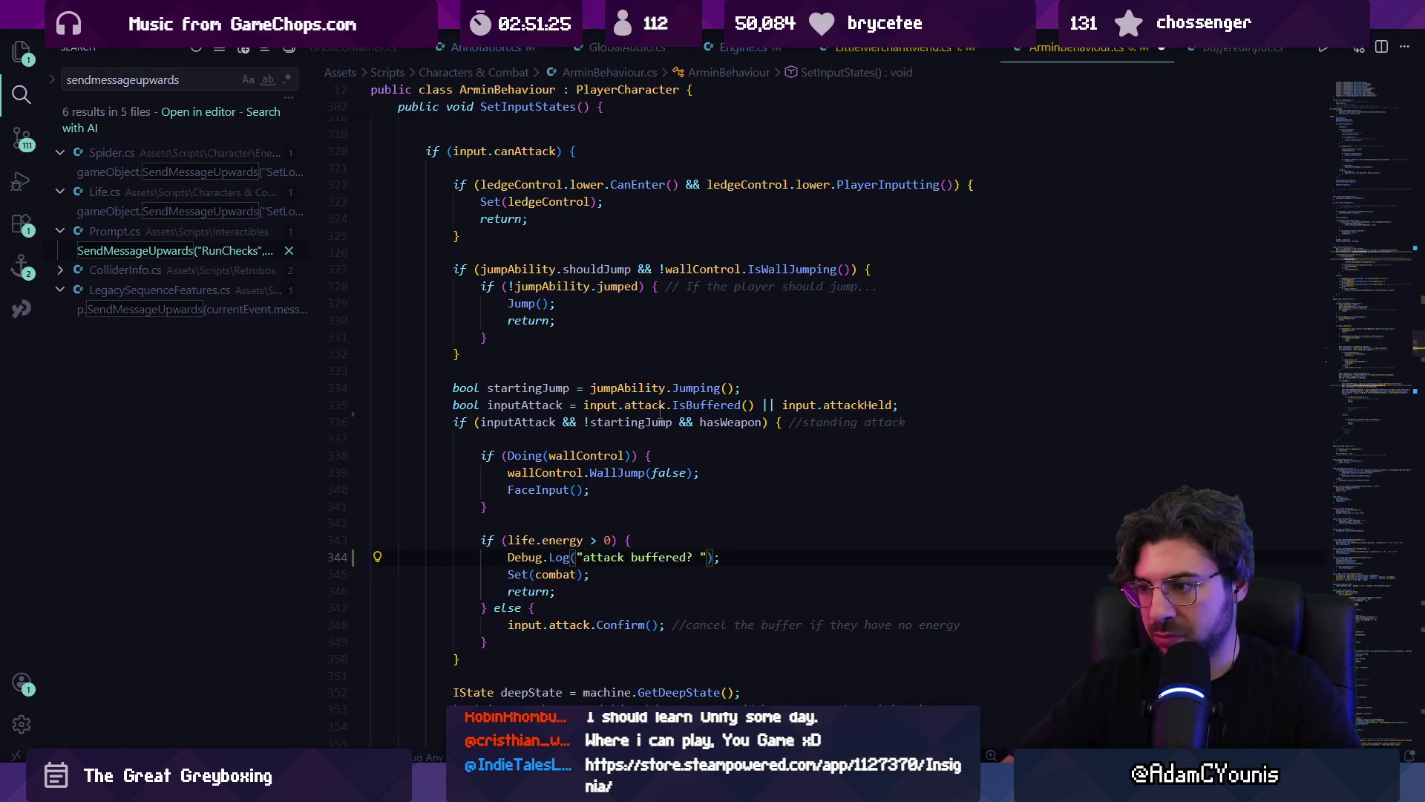
- Move the attack Confirm() call below menu.CloseMenu() in LittleMerchantMenu.cs
scroll(661, 413, "down", 6)
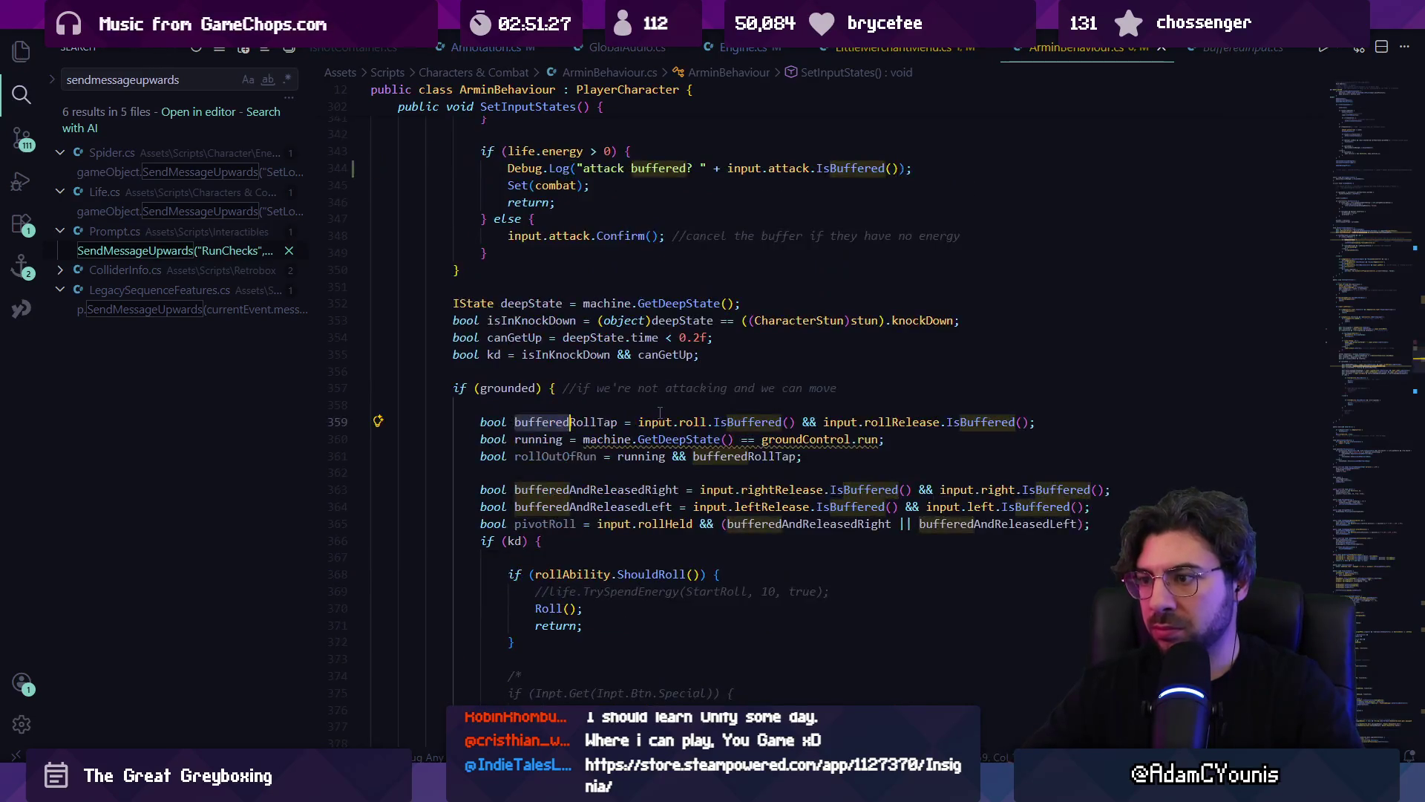
scroll(661, 413, "up", 6)
left_click(741, 422)
key("alt+Left")
key("alt+Left")
key("alt+Right")
key("alt+Left")
key("alt+Left")
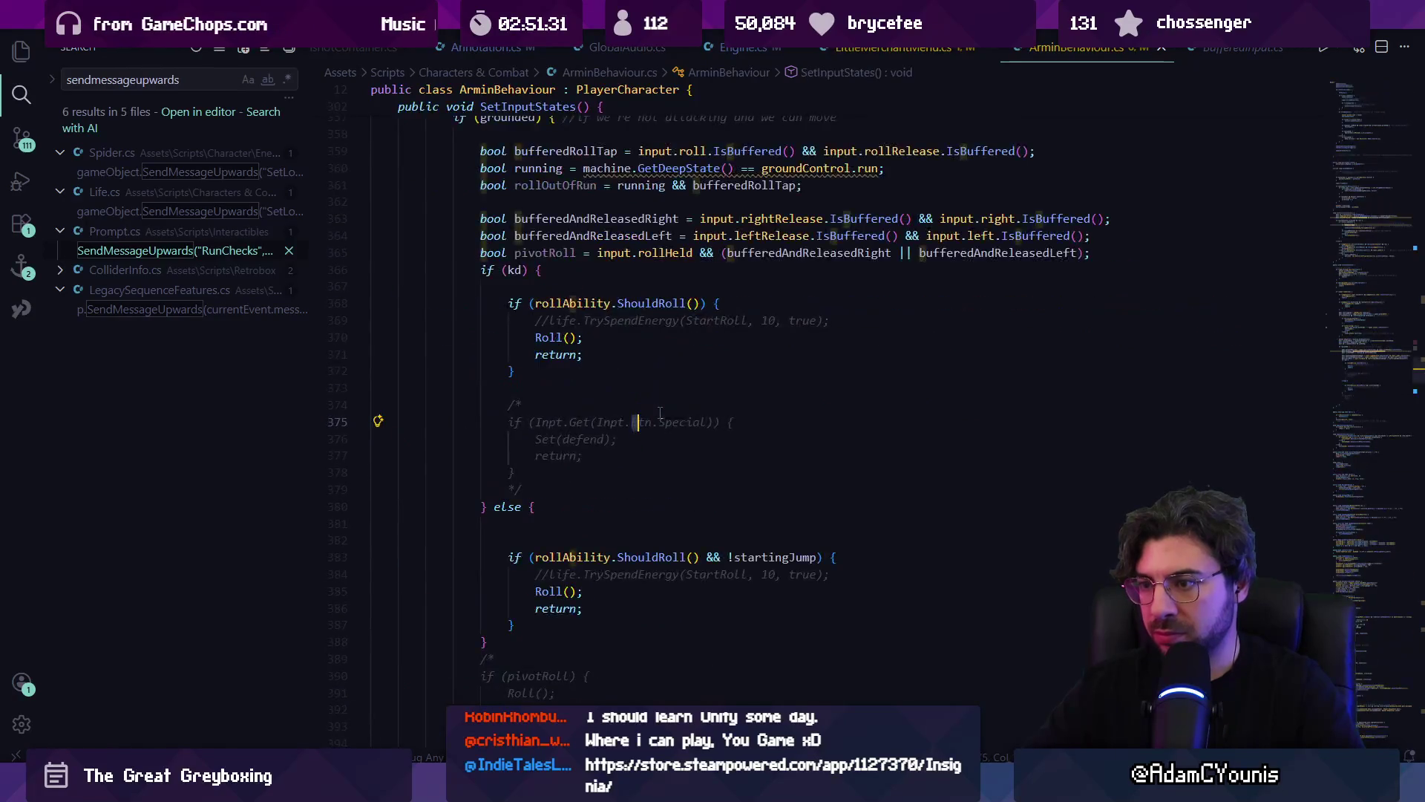
key("alt+Down")
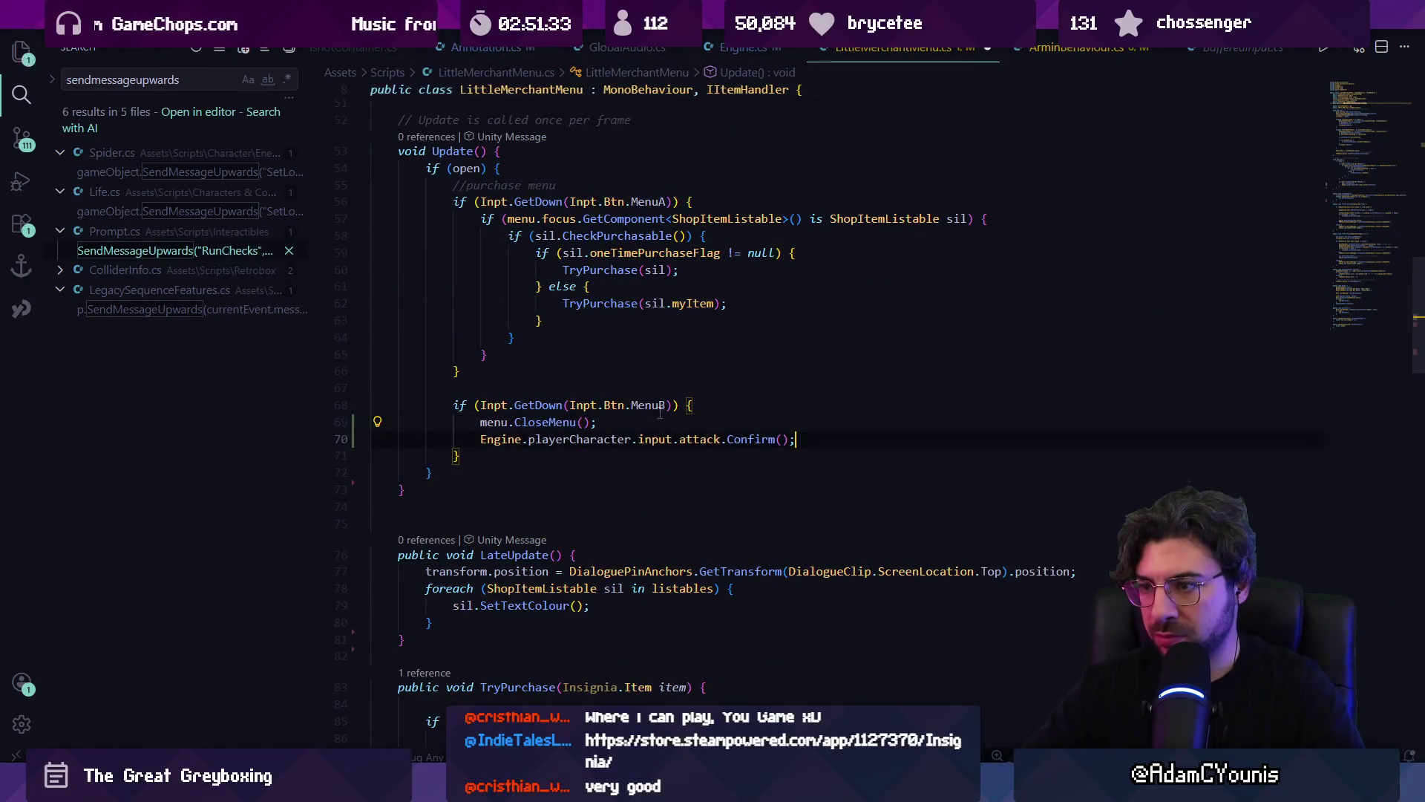
key("alt+Tab")
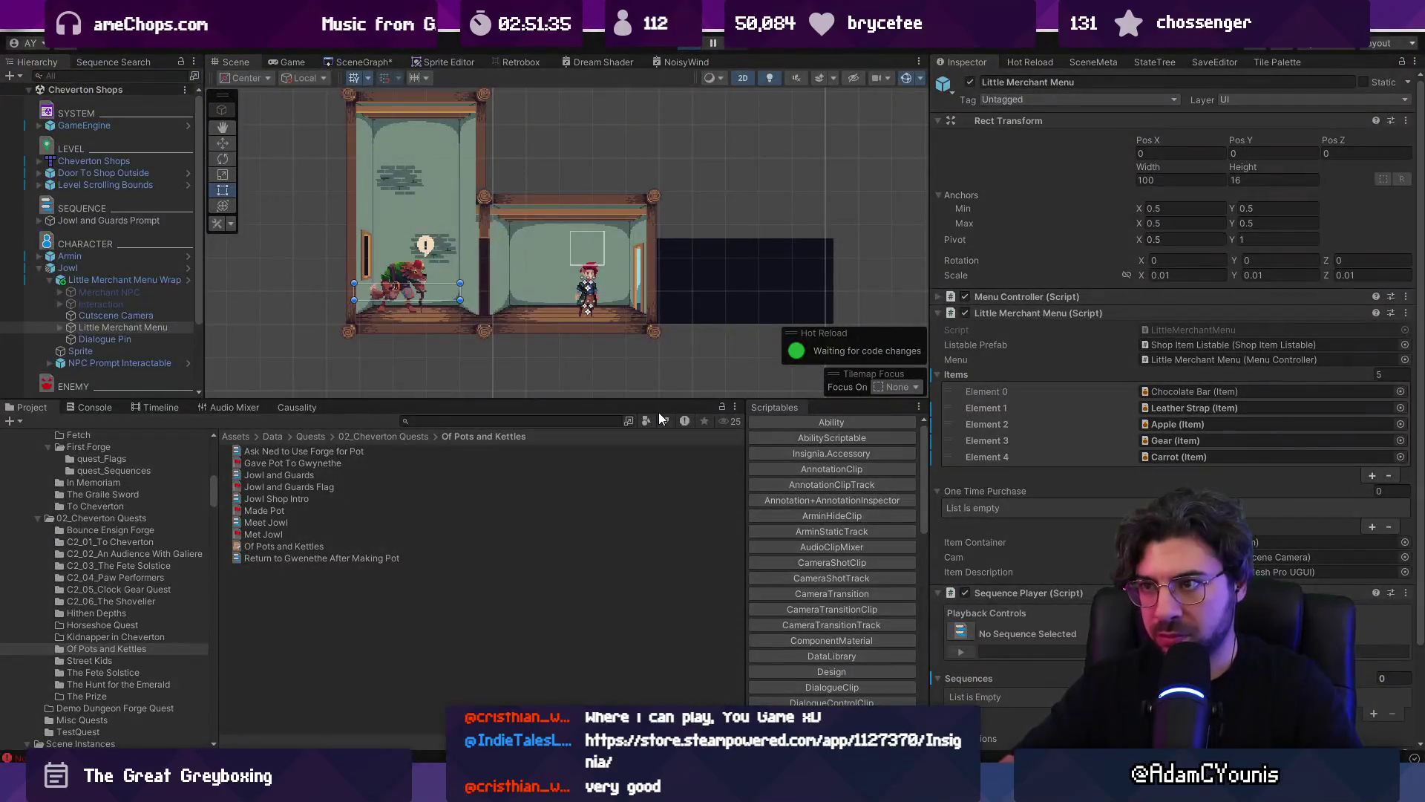
- Playtest closing the merchant menu and attacking, reading 'attack buffered? False' then 'True' in the Console
key("ctrl+p")
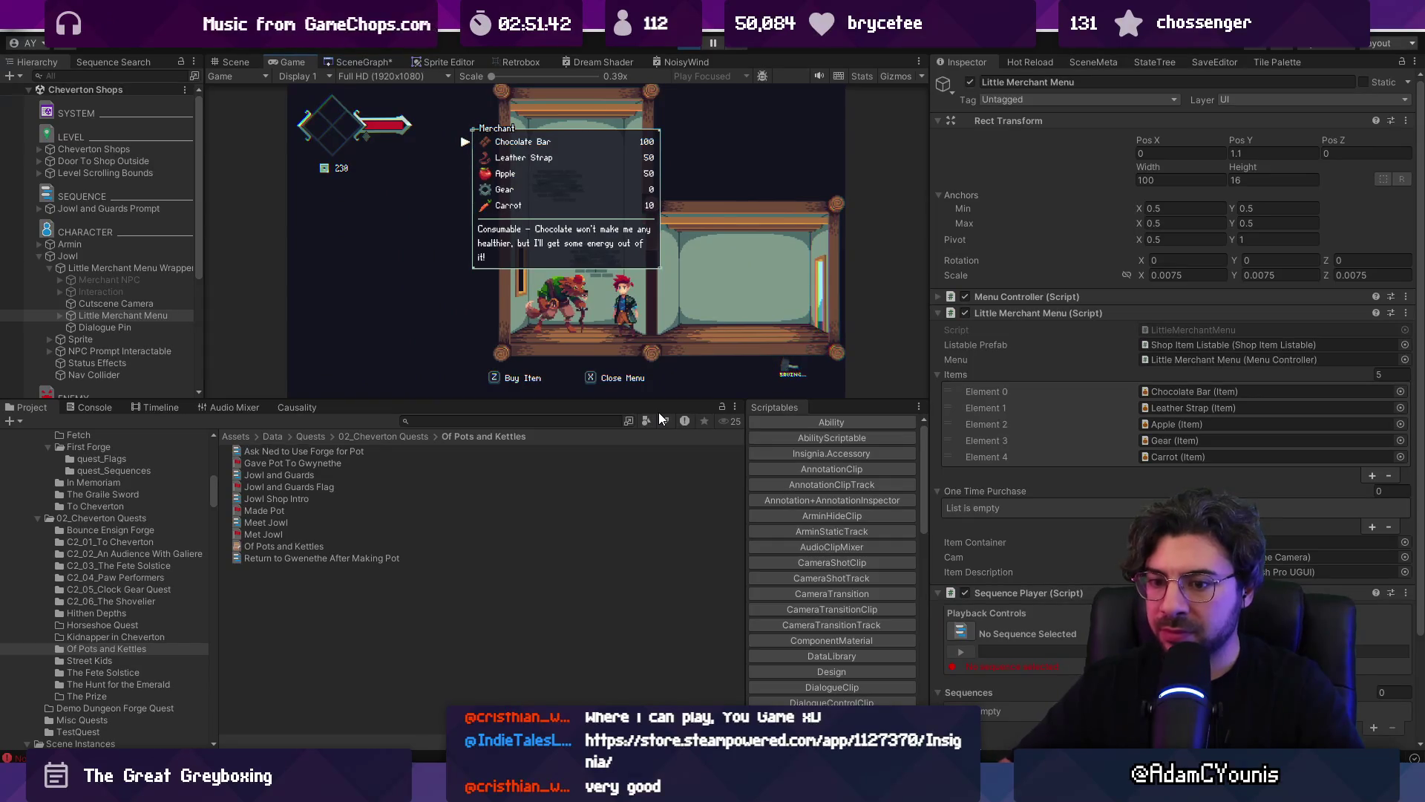
left_click(95, 407)
left_click(570, 339)
key("x")
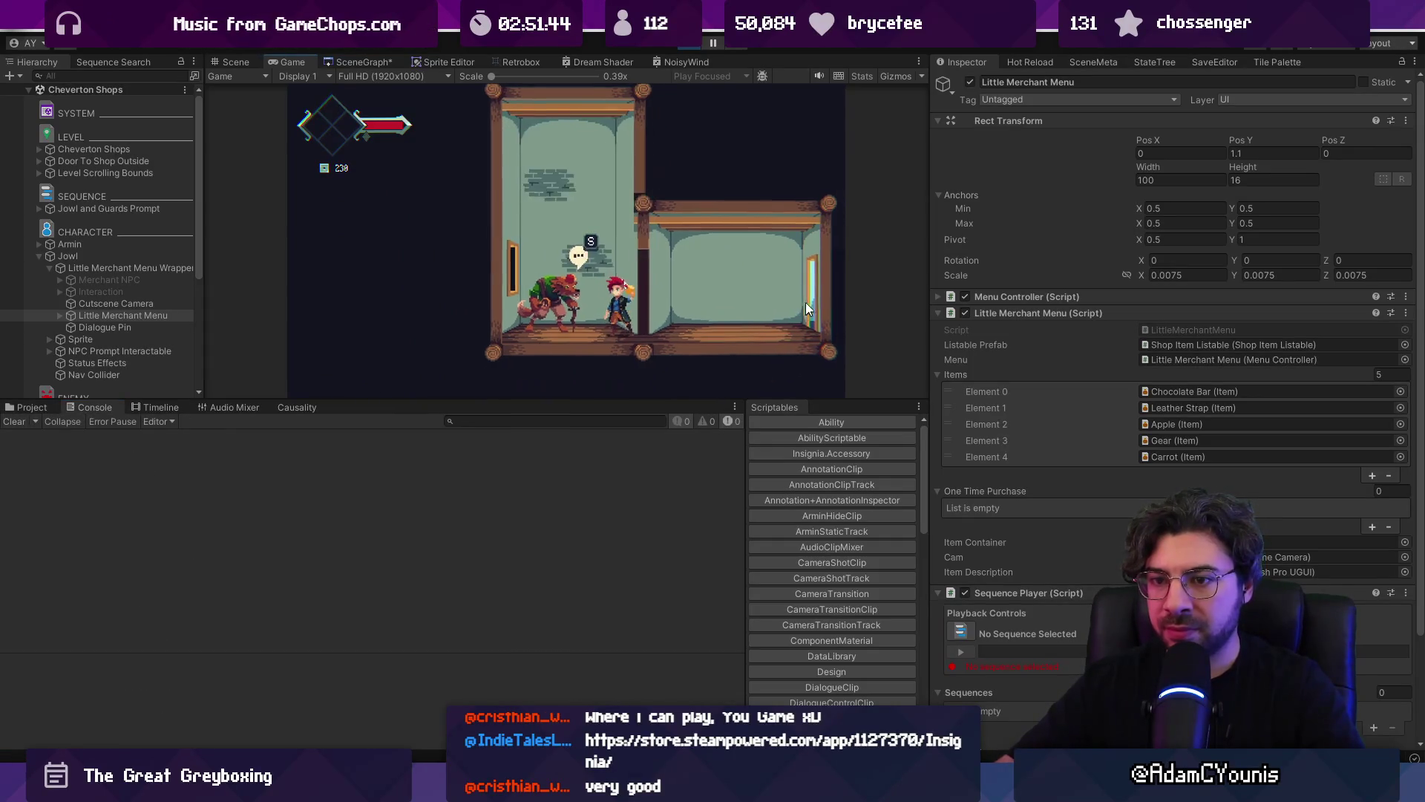
key("x")
left_click(129, 443)
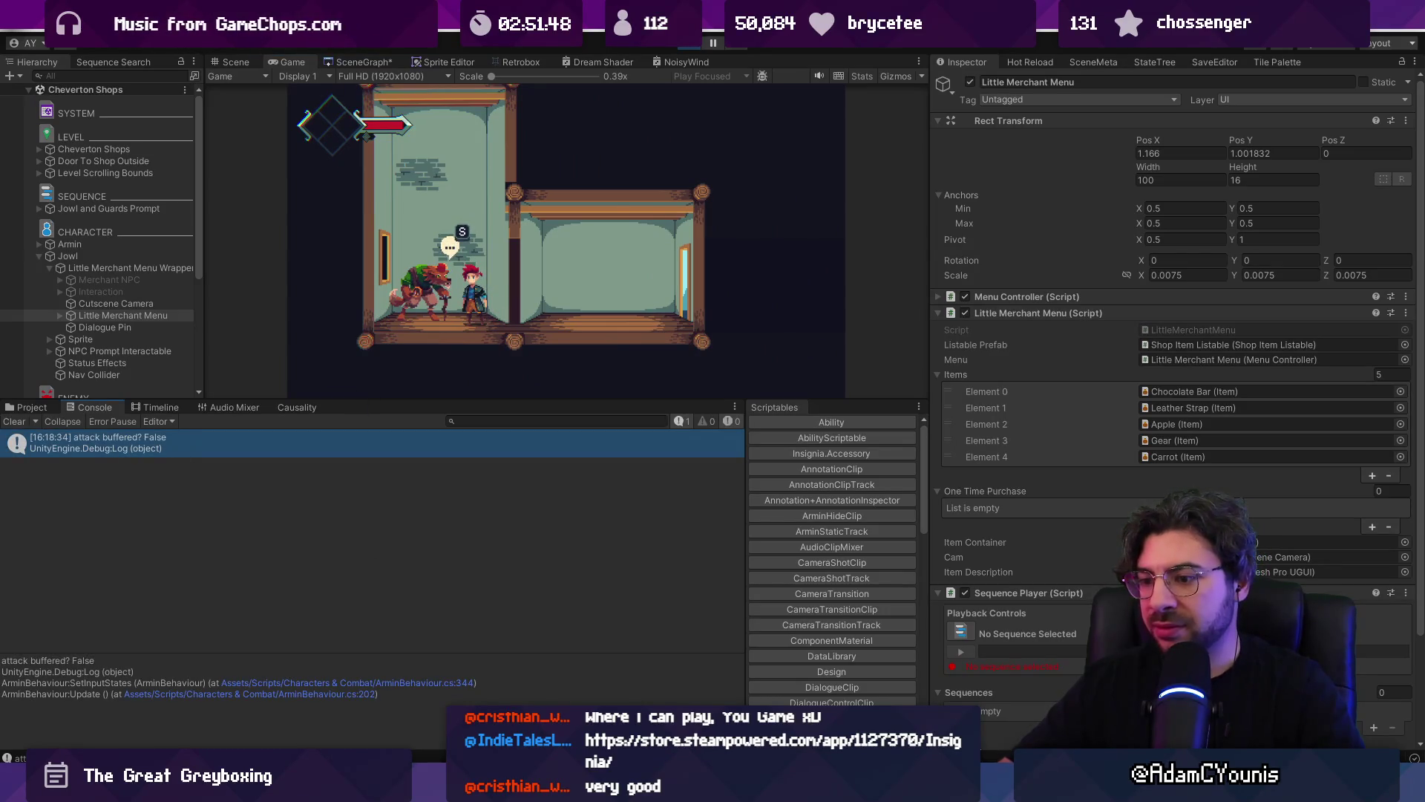
mouse_move(501, 789)
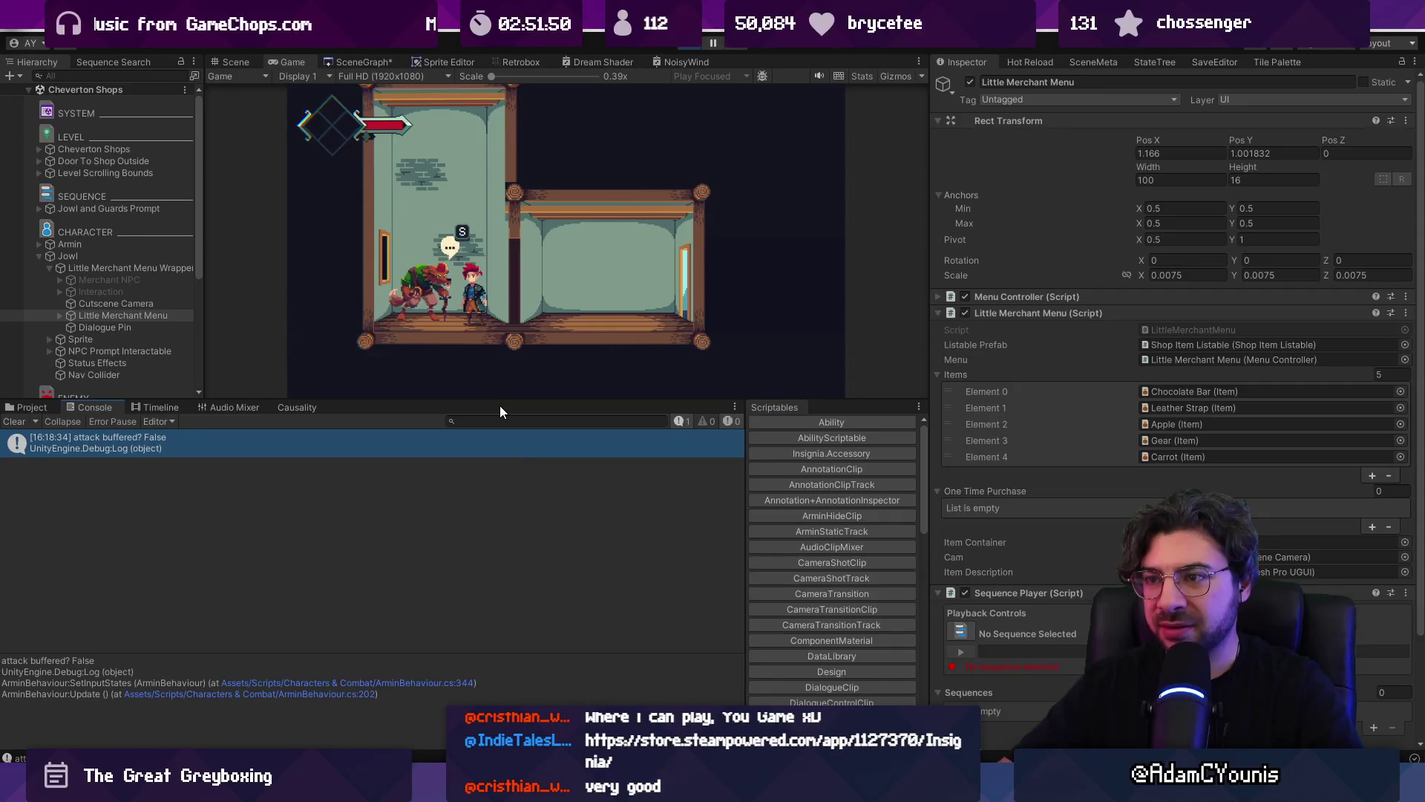
left_click(509, 319)
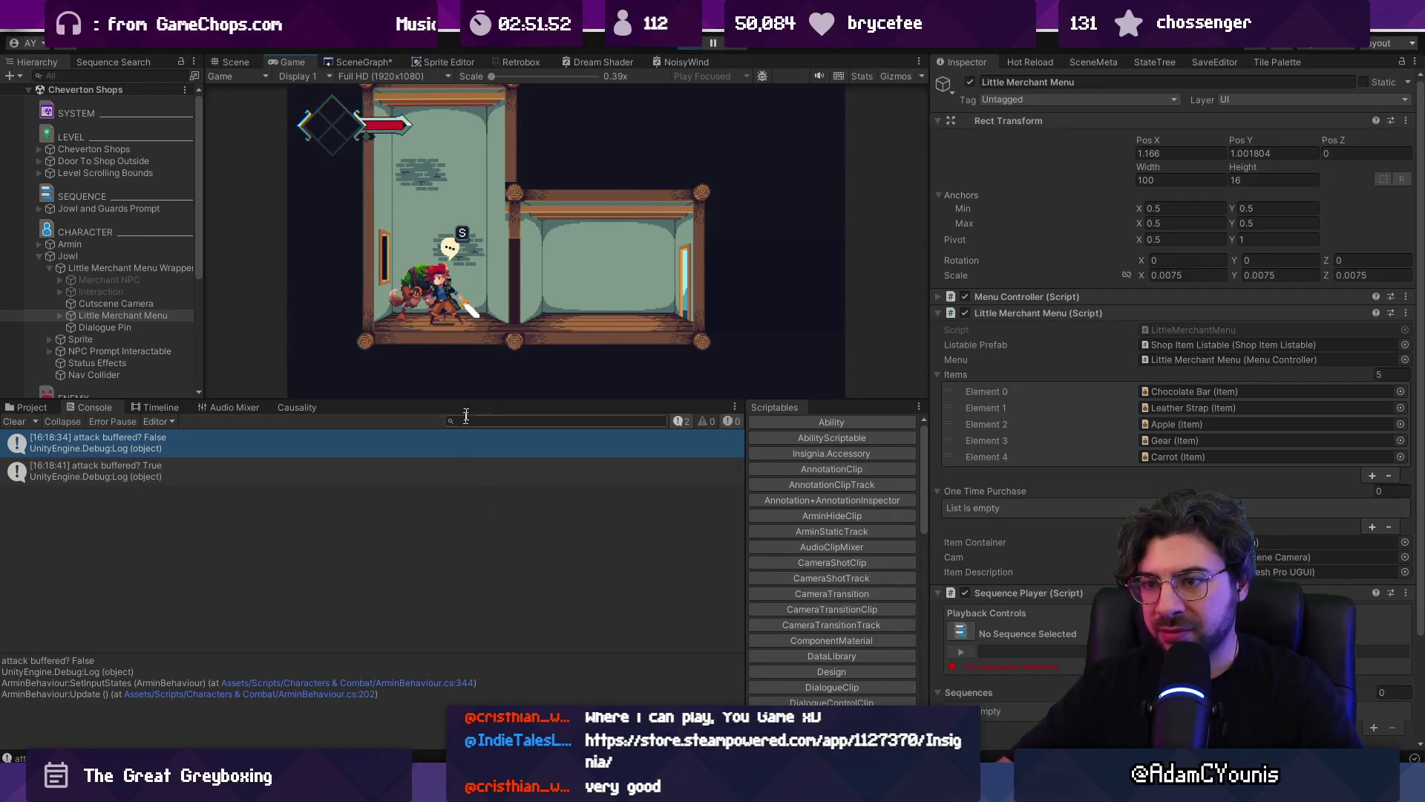
key("alt+Tab")
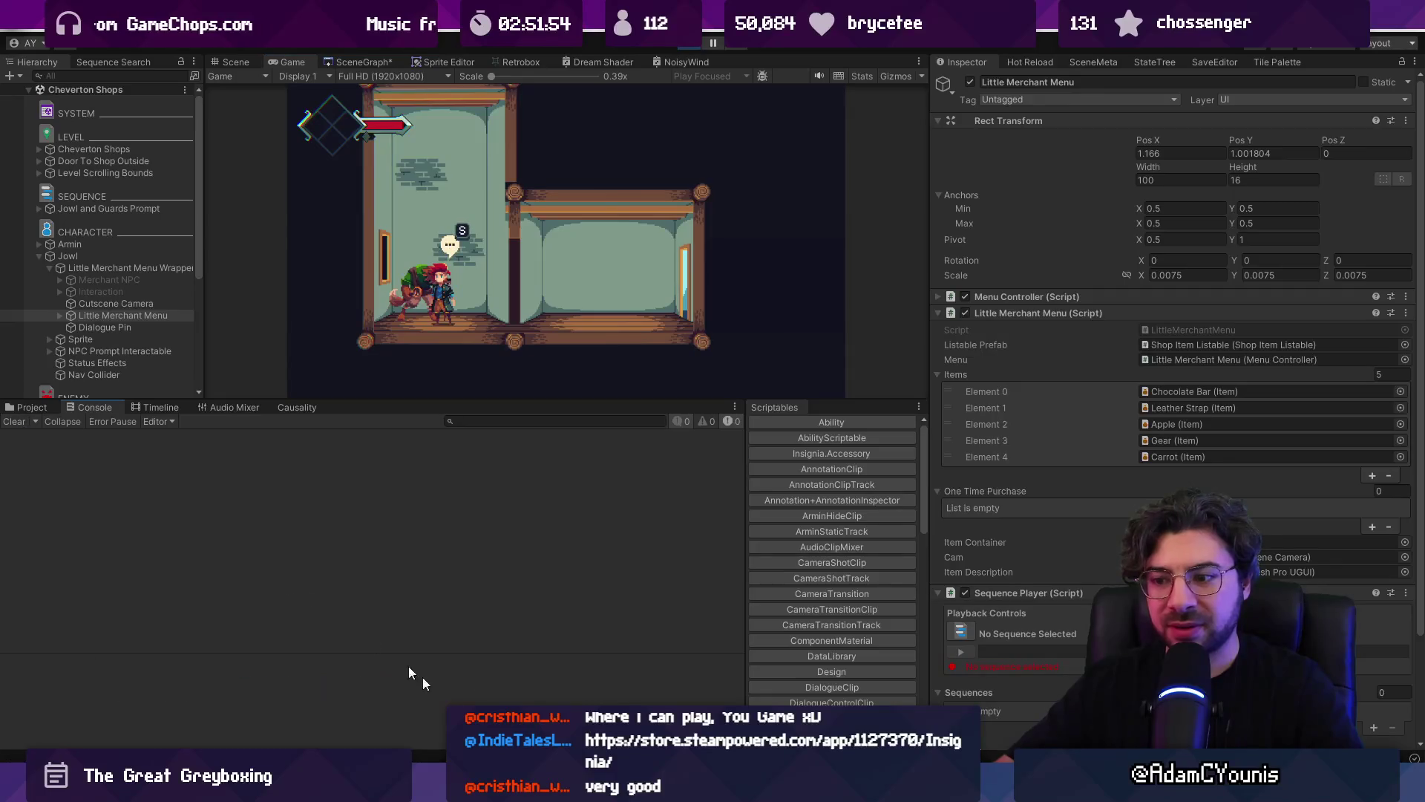
left_click(671, 439)
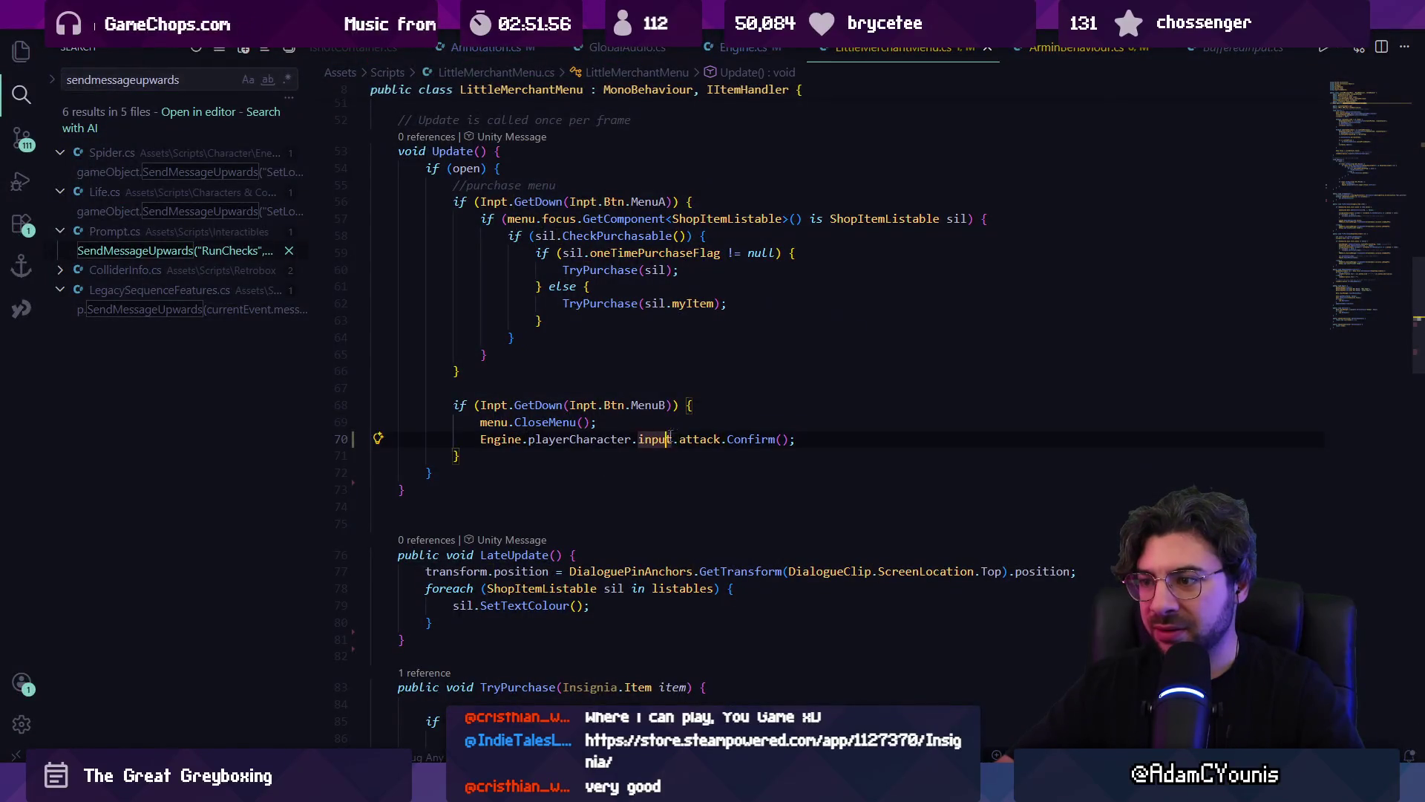
- Search the whole project for Set( calls
left_click(727, 438)
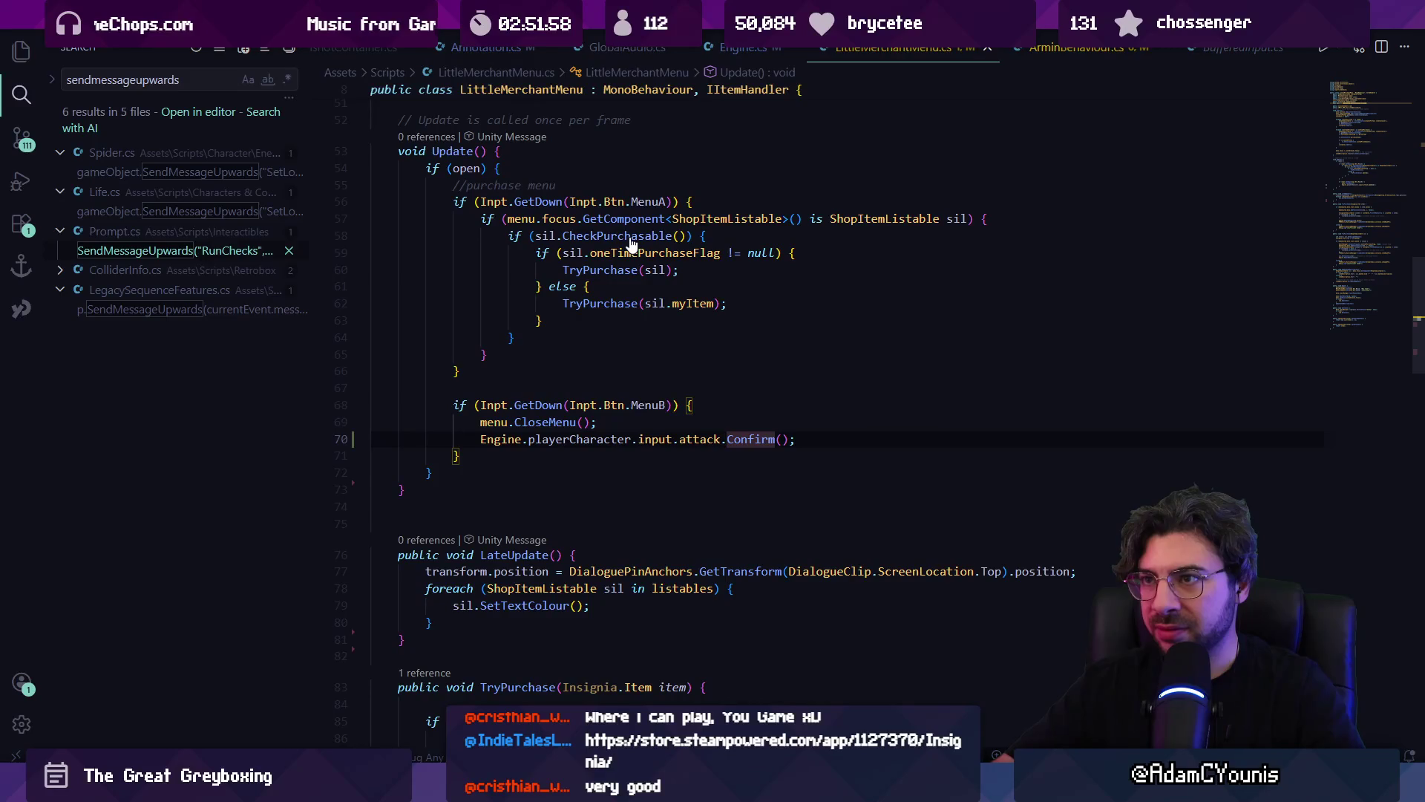
key("ctrl+p")
scroll(627, 236, "down", 3)
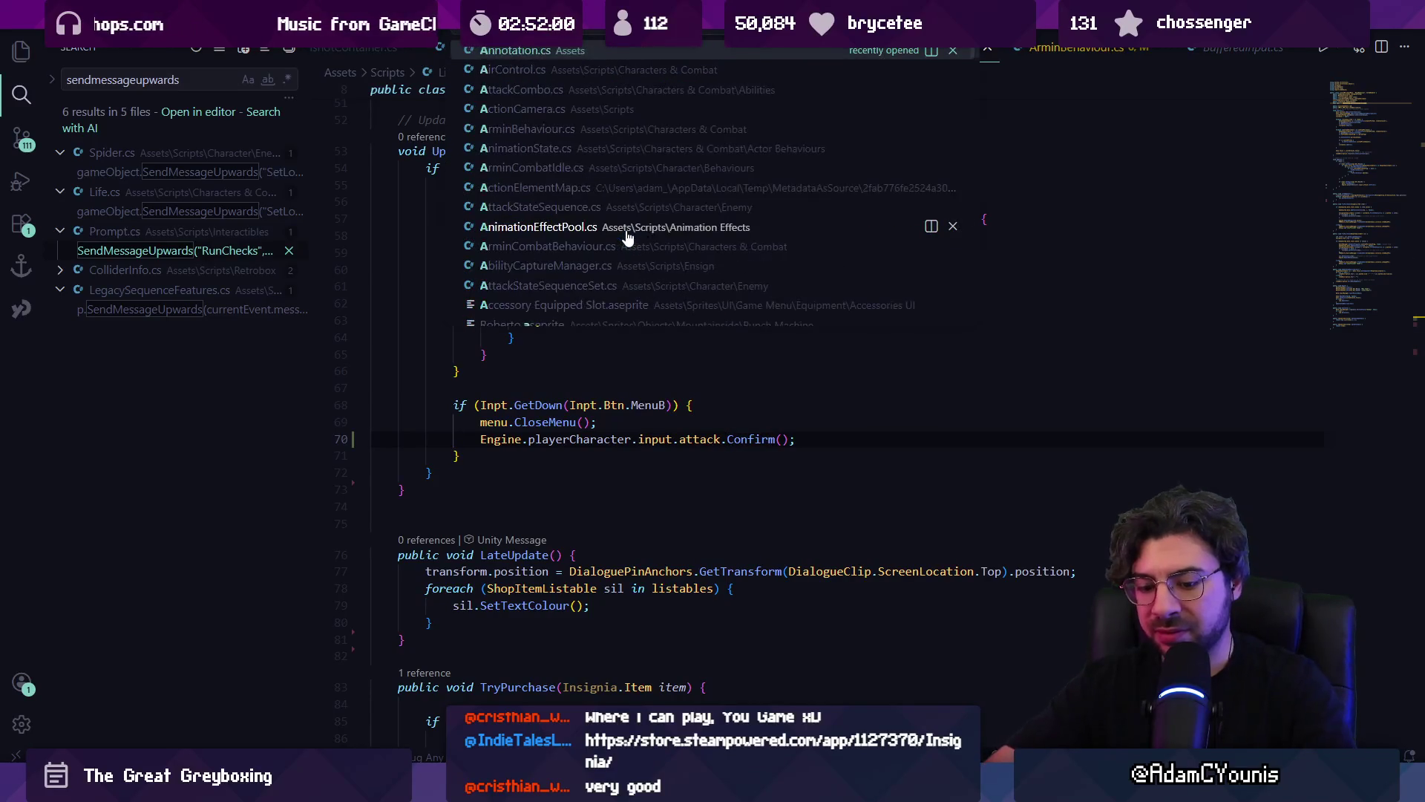
key("Escape")
key("ctrl+shift+f")
type("set(combo")
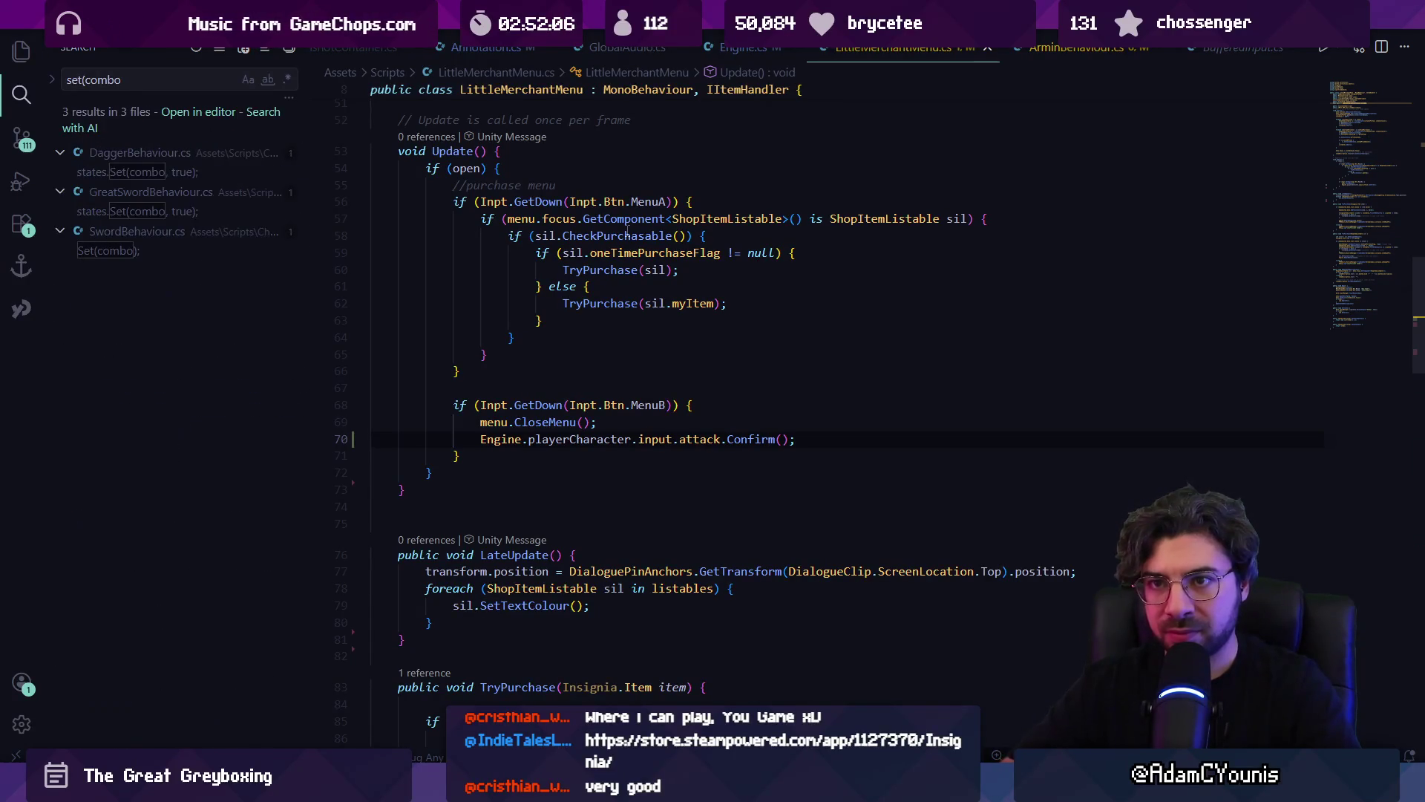
- In ArminBehaviour.cs, find the Set(combat call inside SetInputStates
key("ctrl+Tab")
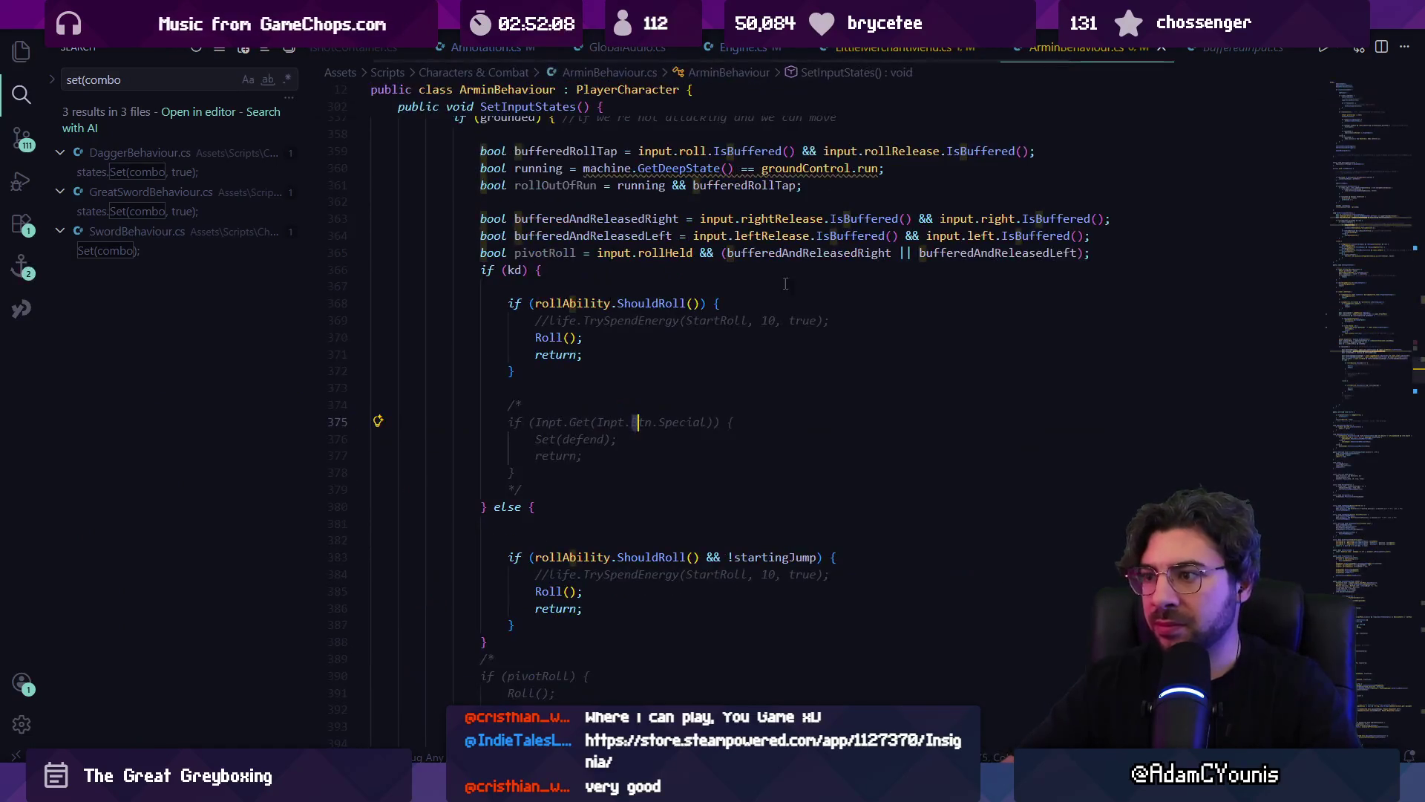
key("ctrl+f")
type("com")
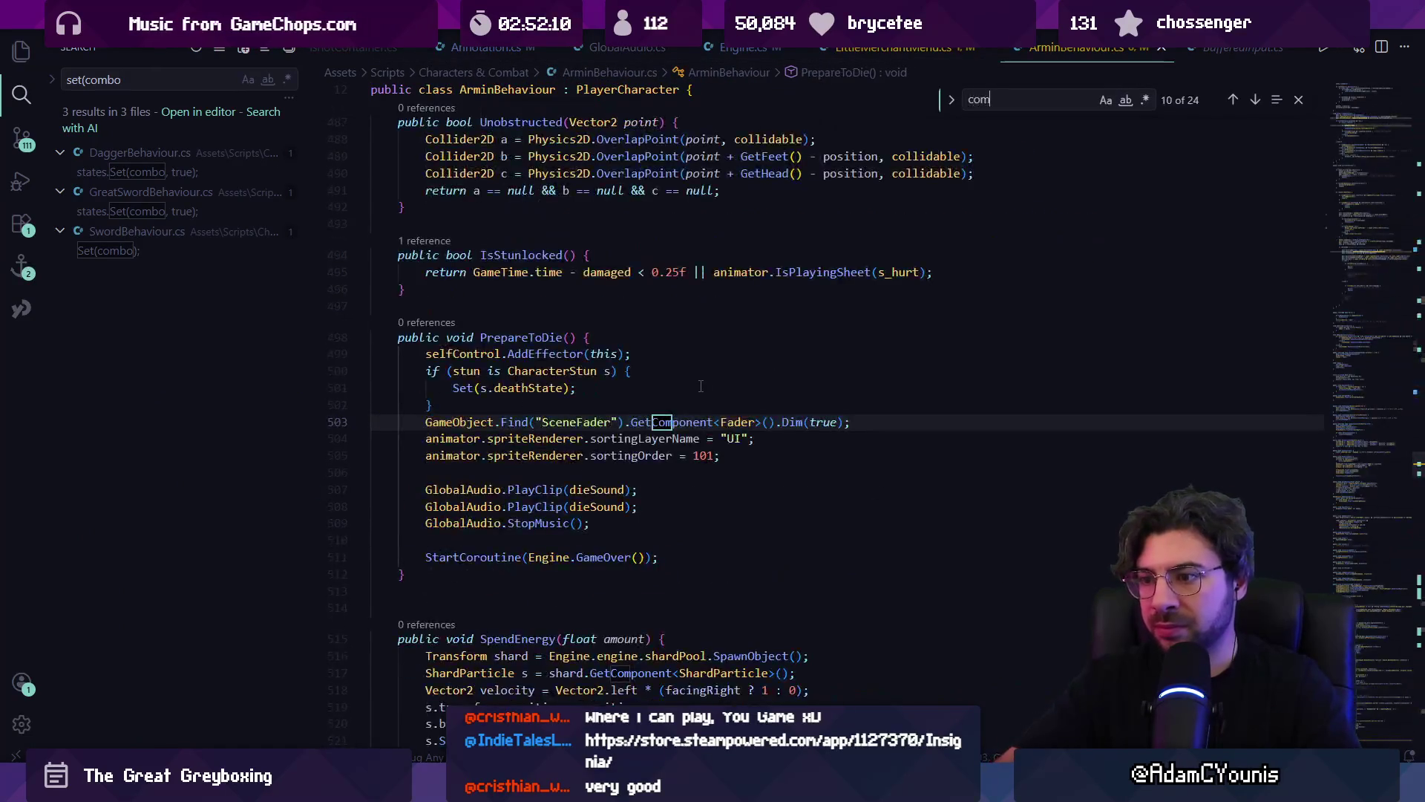
type("ba")
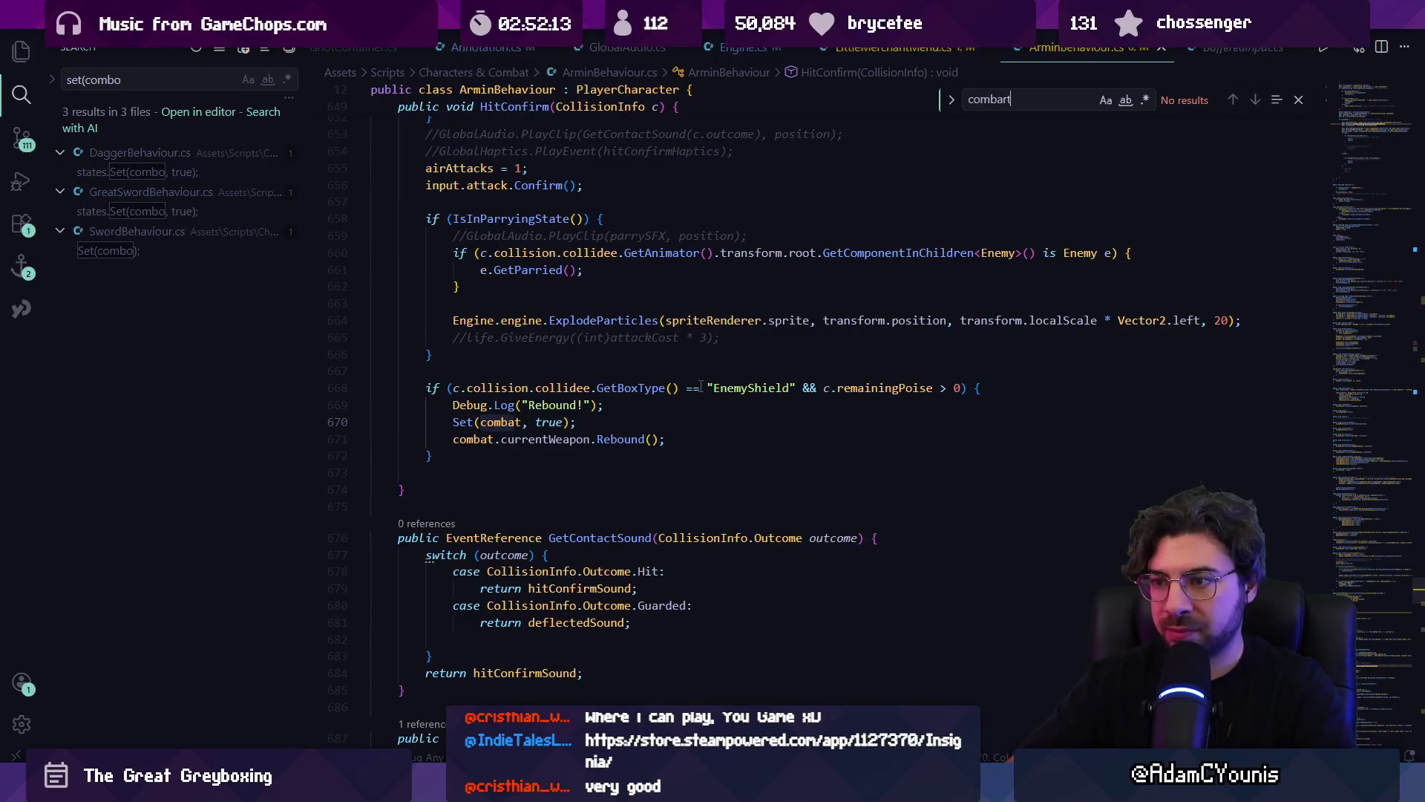
key("Home")
type("set(")
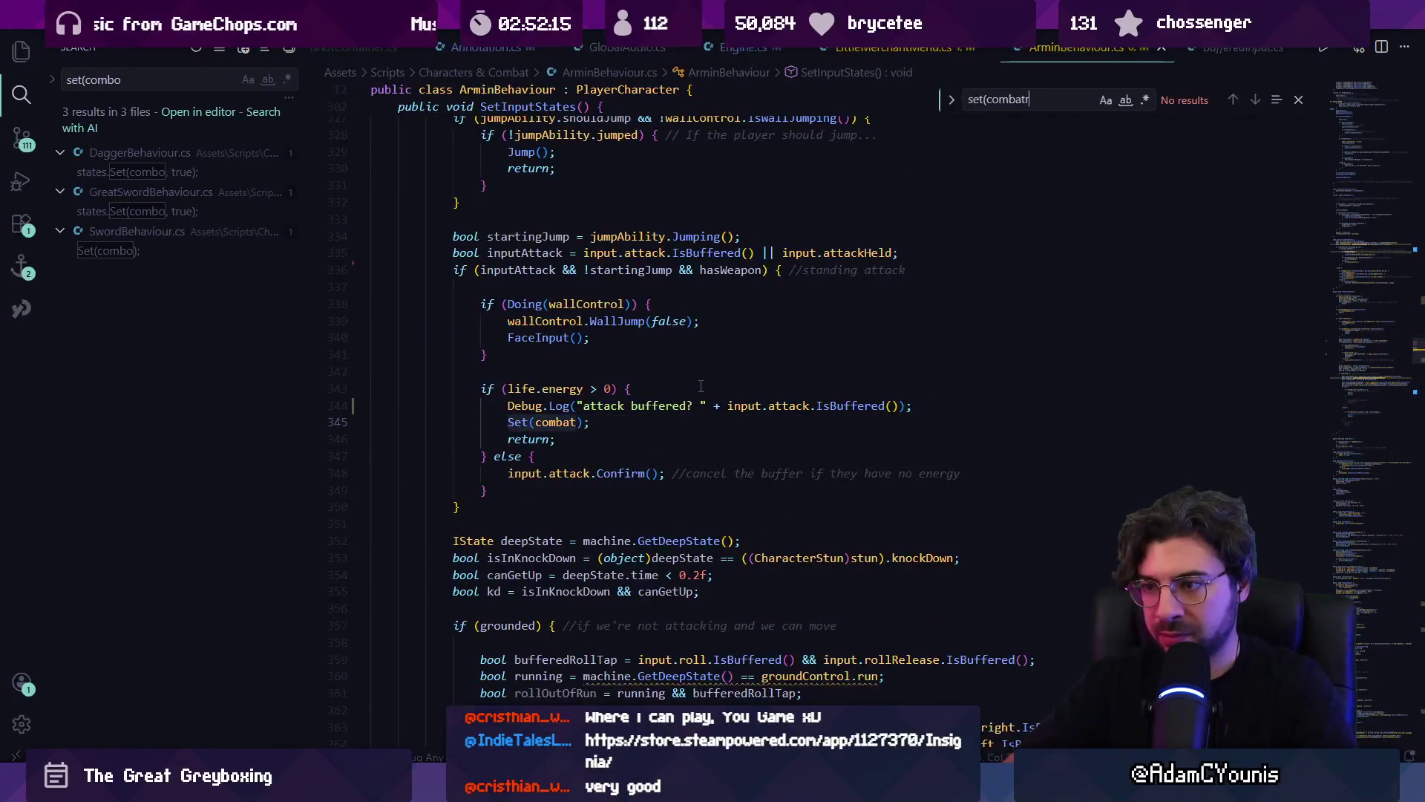
key("Return")
key("Return")
key("Return")
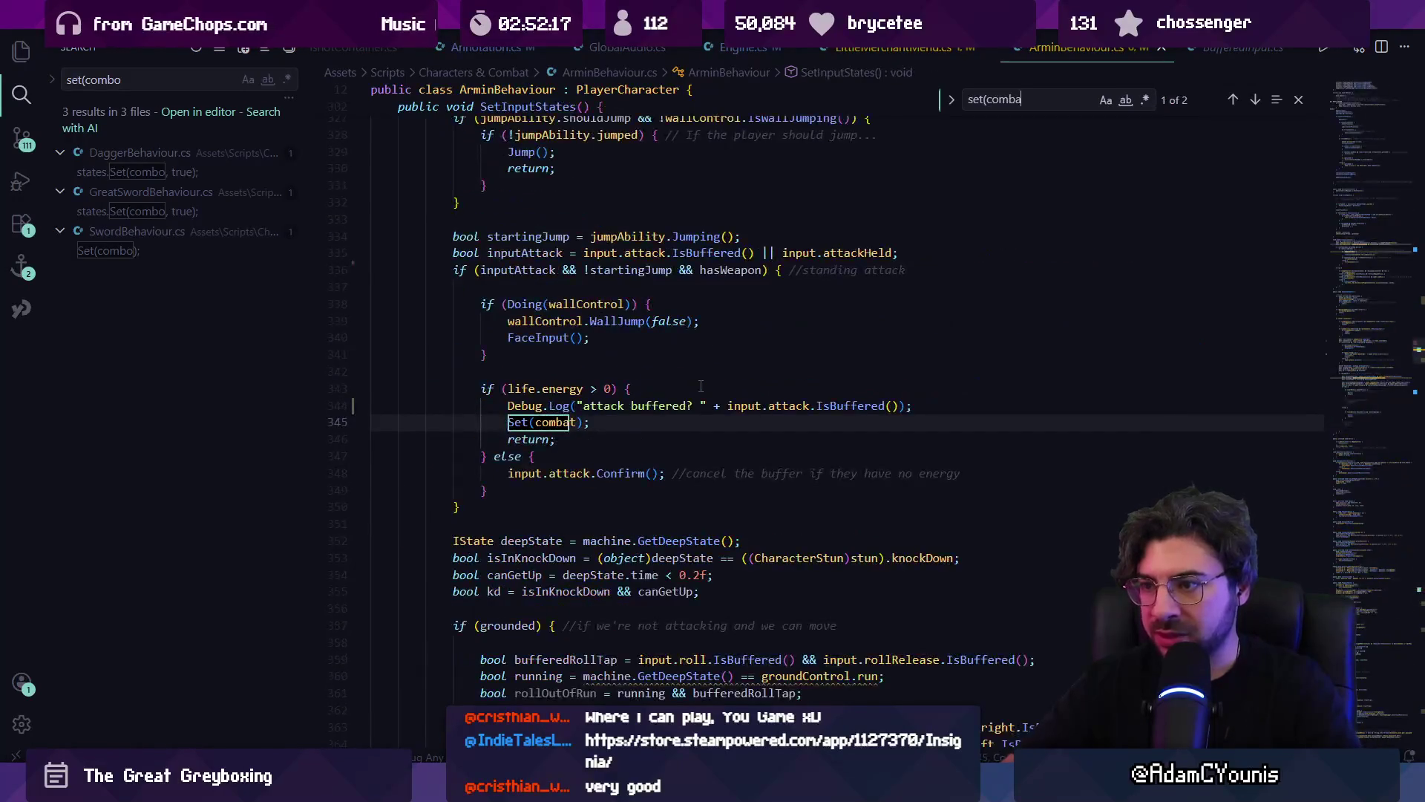
key("Return")
key("Return")
key("Return")
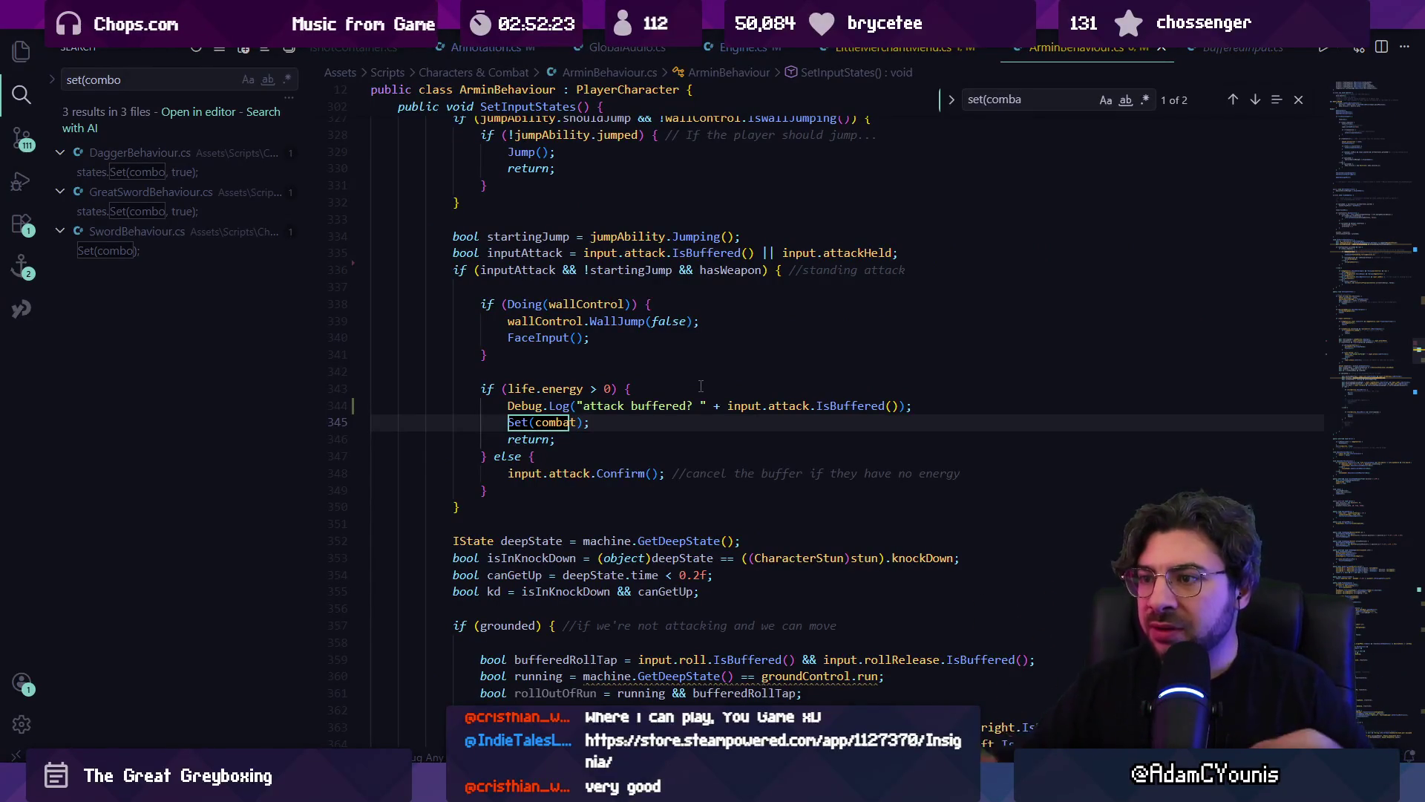
- Inspect IsBuffered, attackHeld, input and inputAttack usages around line 335 and the debug message
scroll(665, 417, "up", 1)
left_click(556, 425)
left_click(707, 290)
left_click(854, 290)
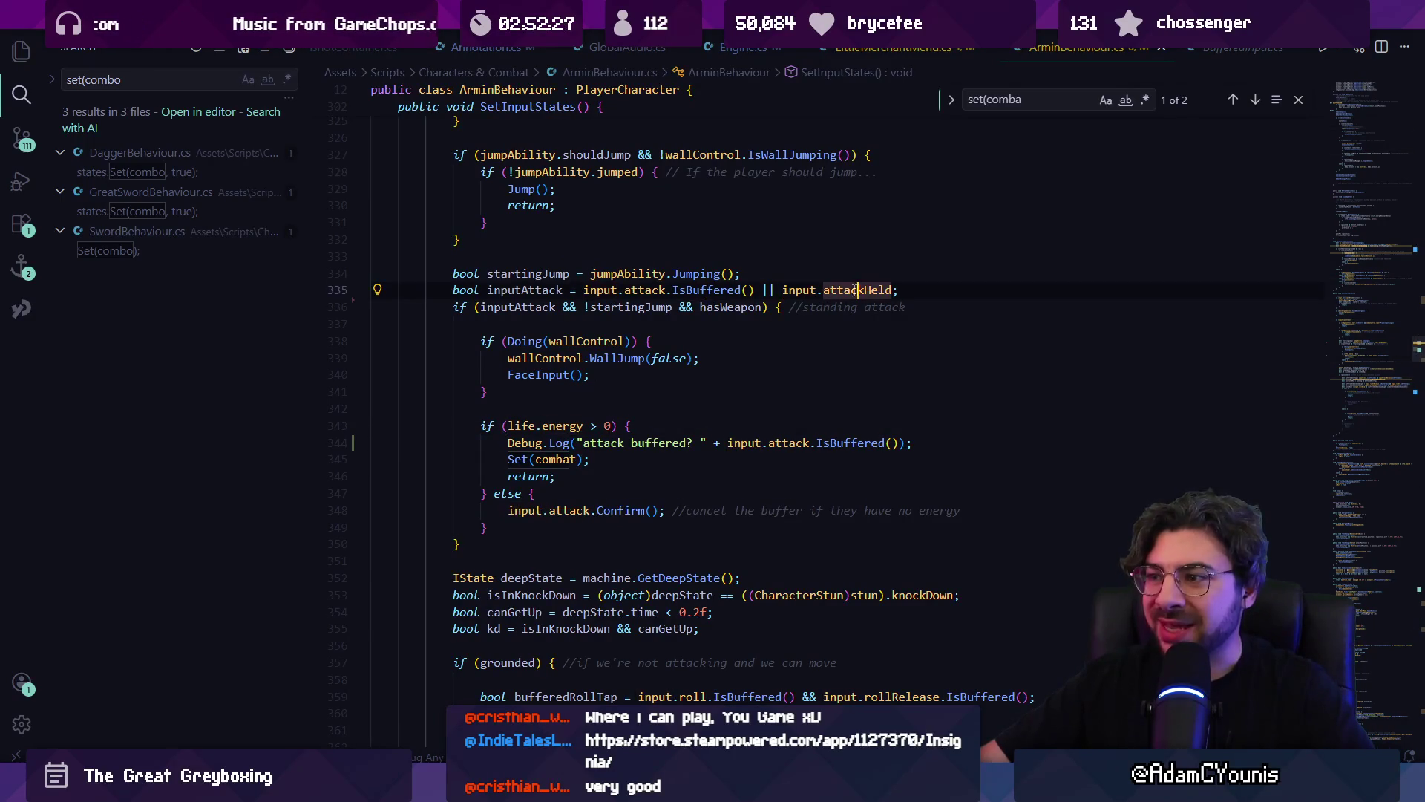
left_click(816, 290)
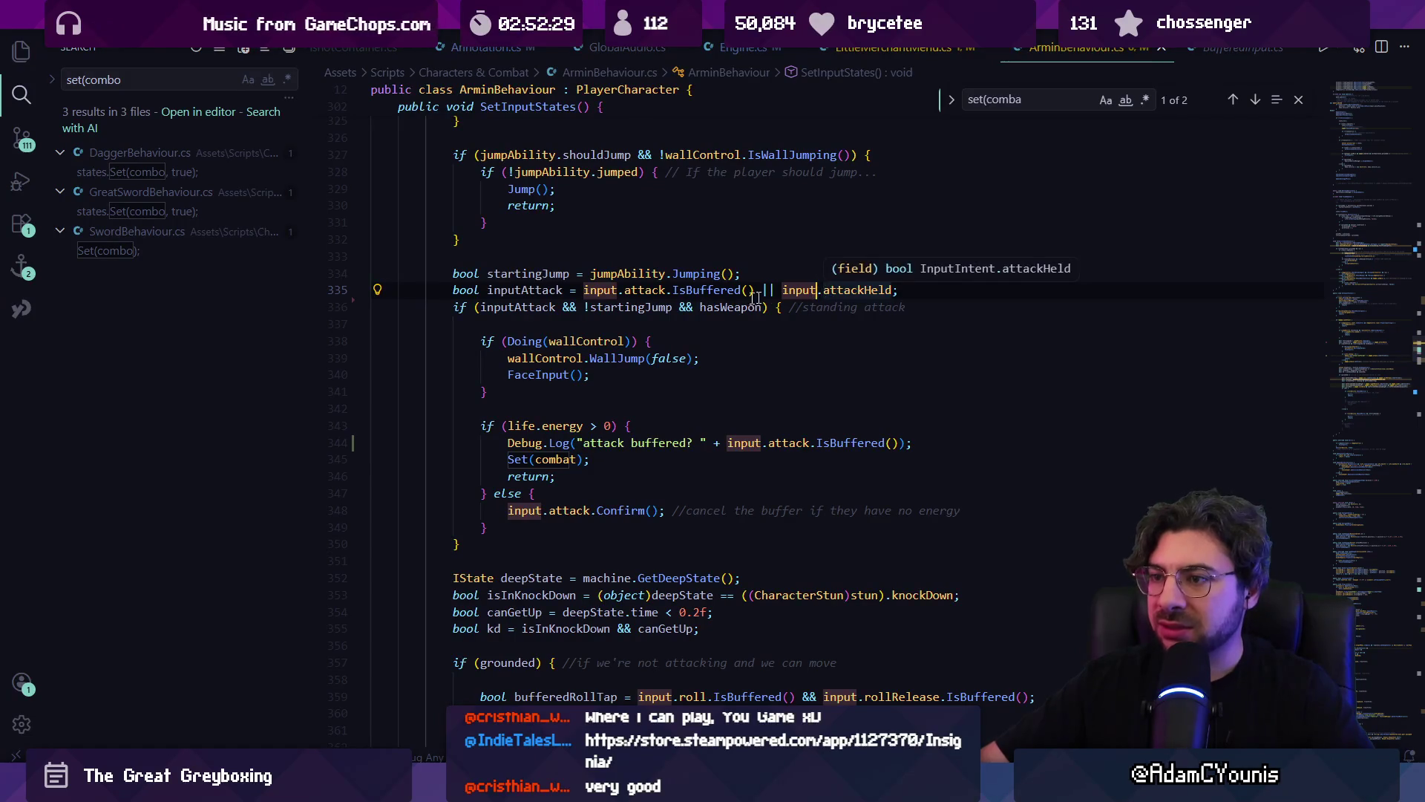
left_click(550, 290)
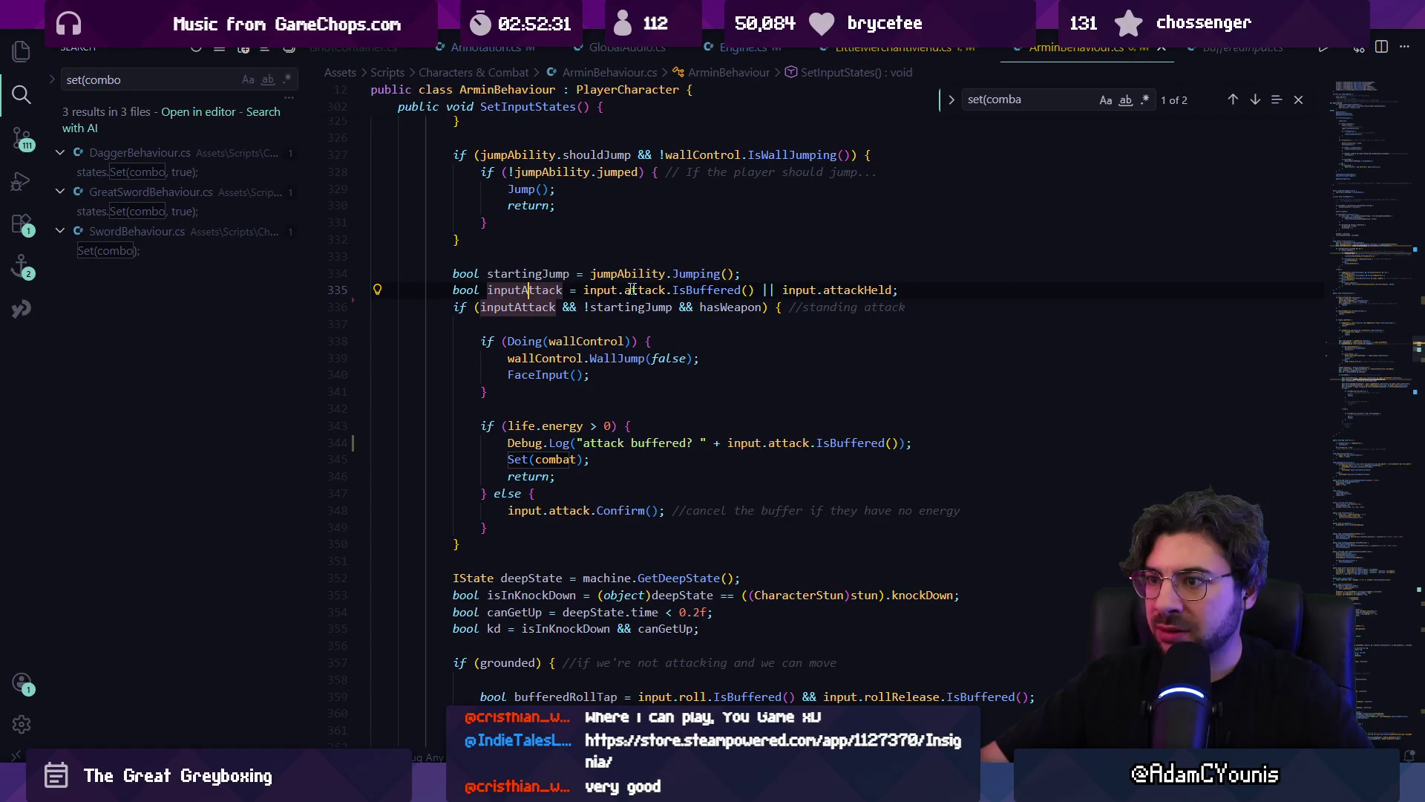
left_click(821, 291)
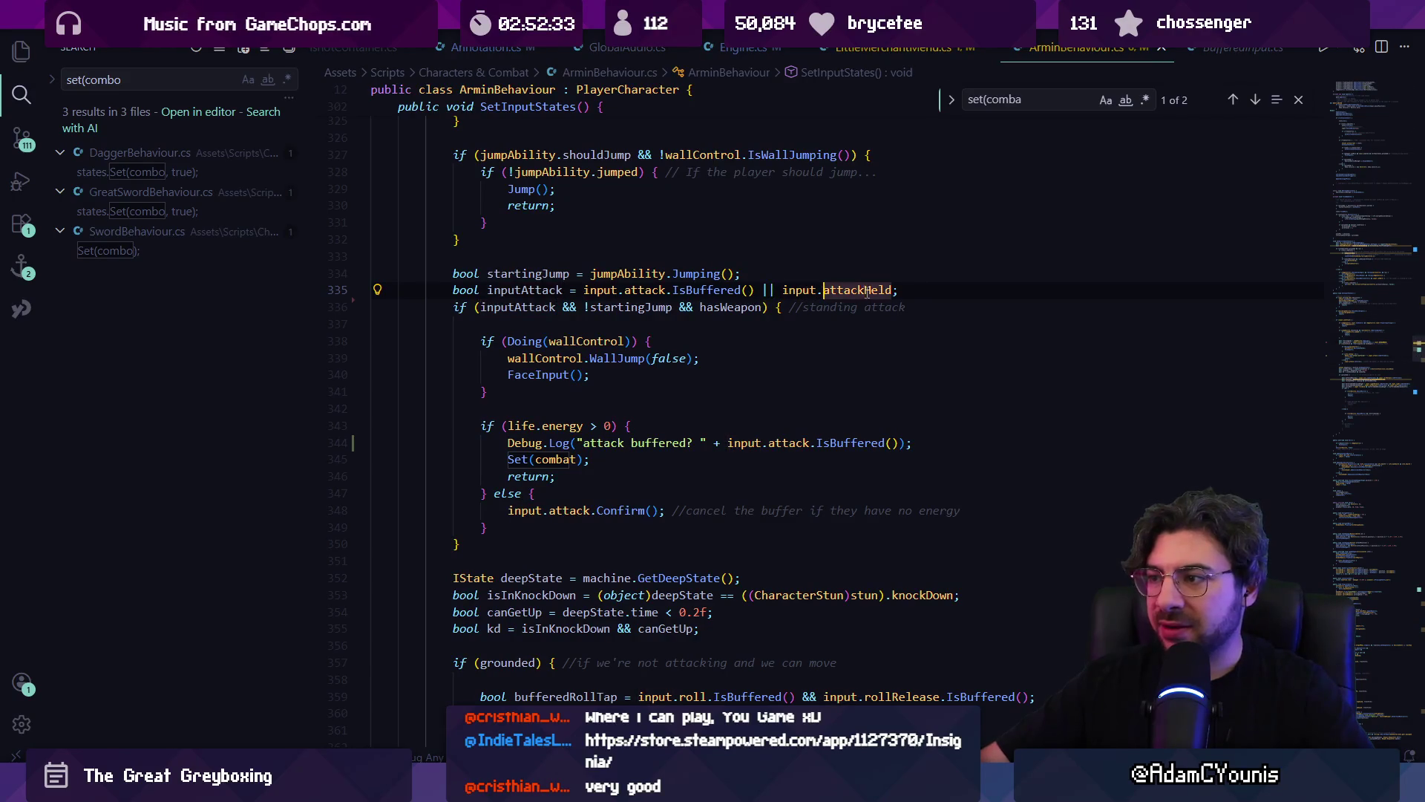
left_click(683, 443)
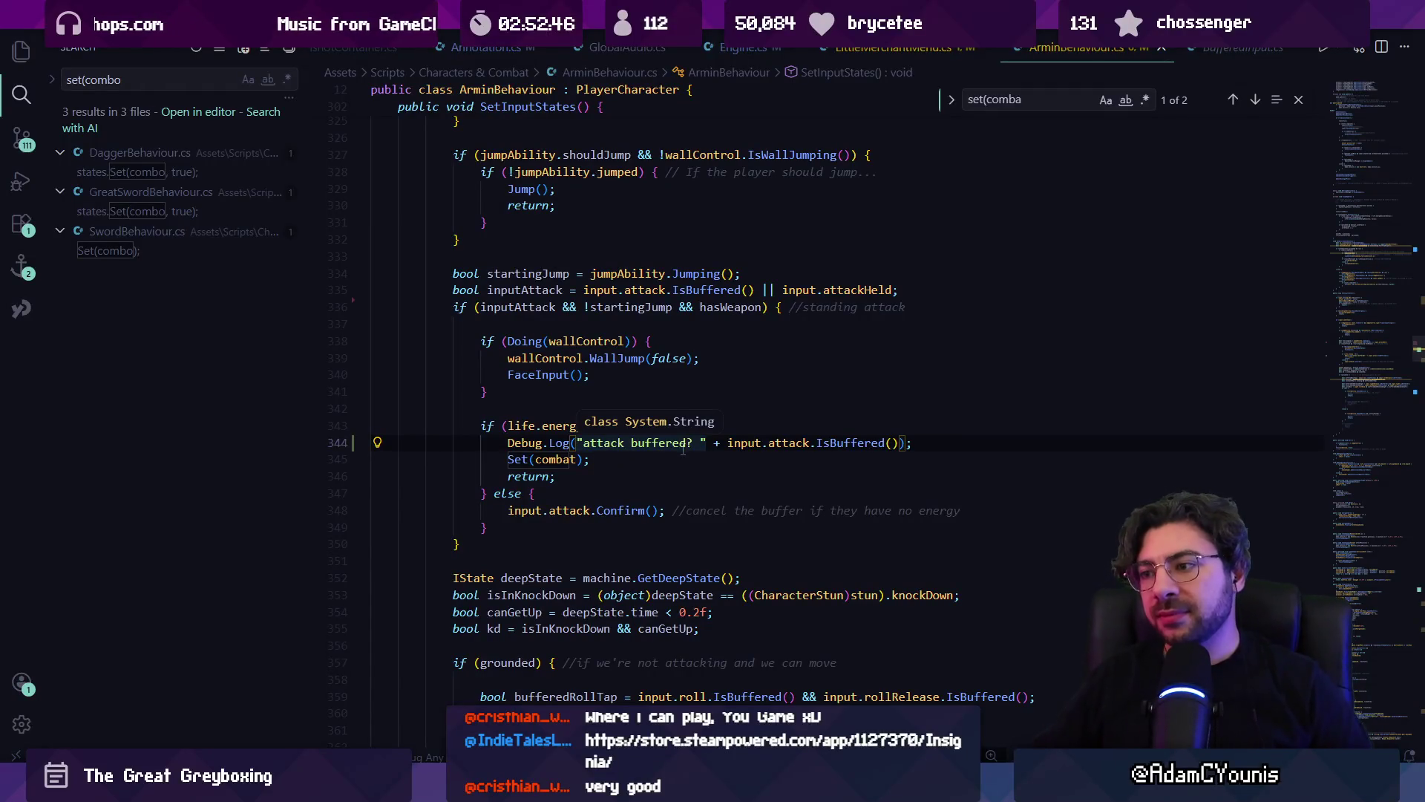
left_click(696, 464)
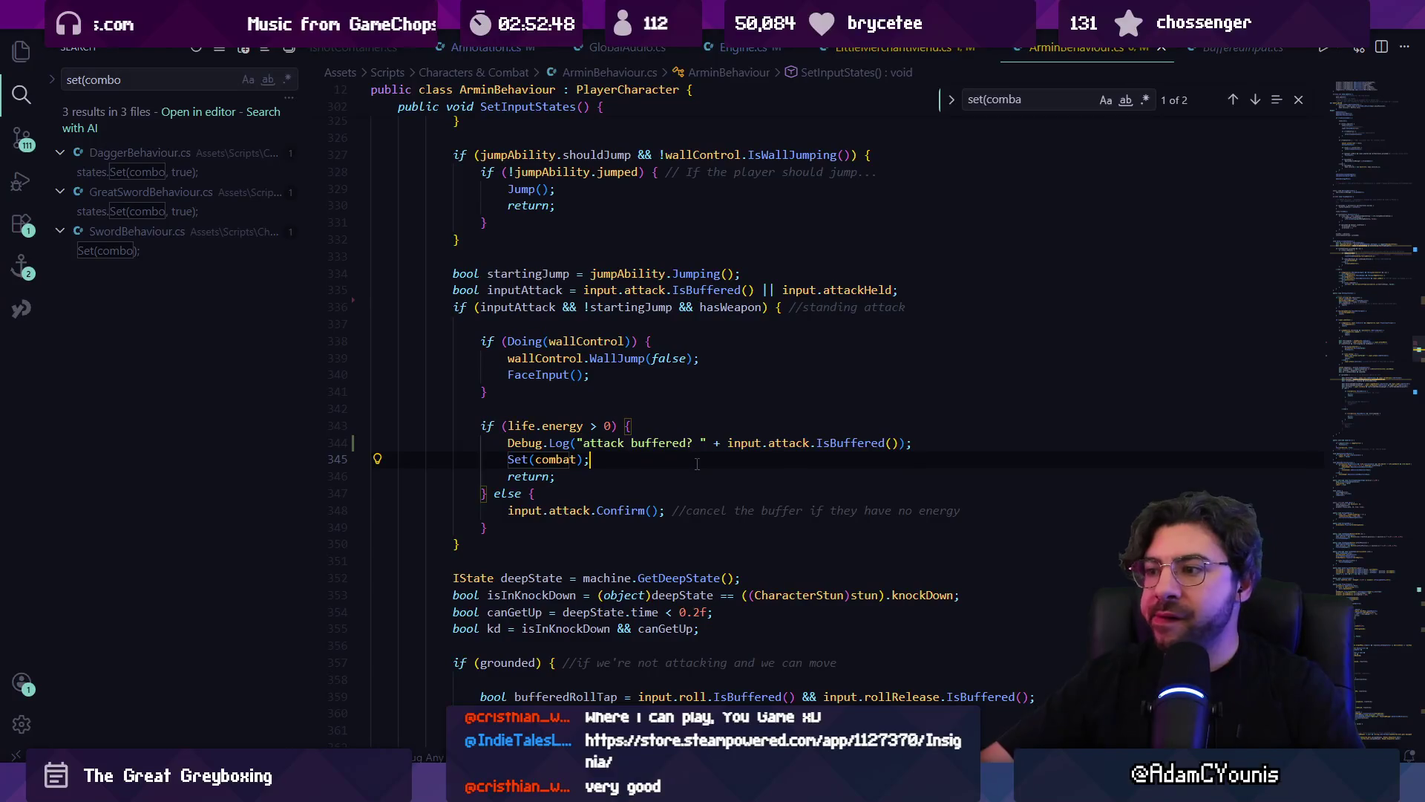
- Examine IsBuffered's definition in BufferedInput.cs, searching for time, then return to ArminBehaviour
left_click(843, 442, "ctrl")
scroll(551, 388, "down", 3)
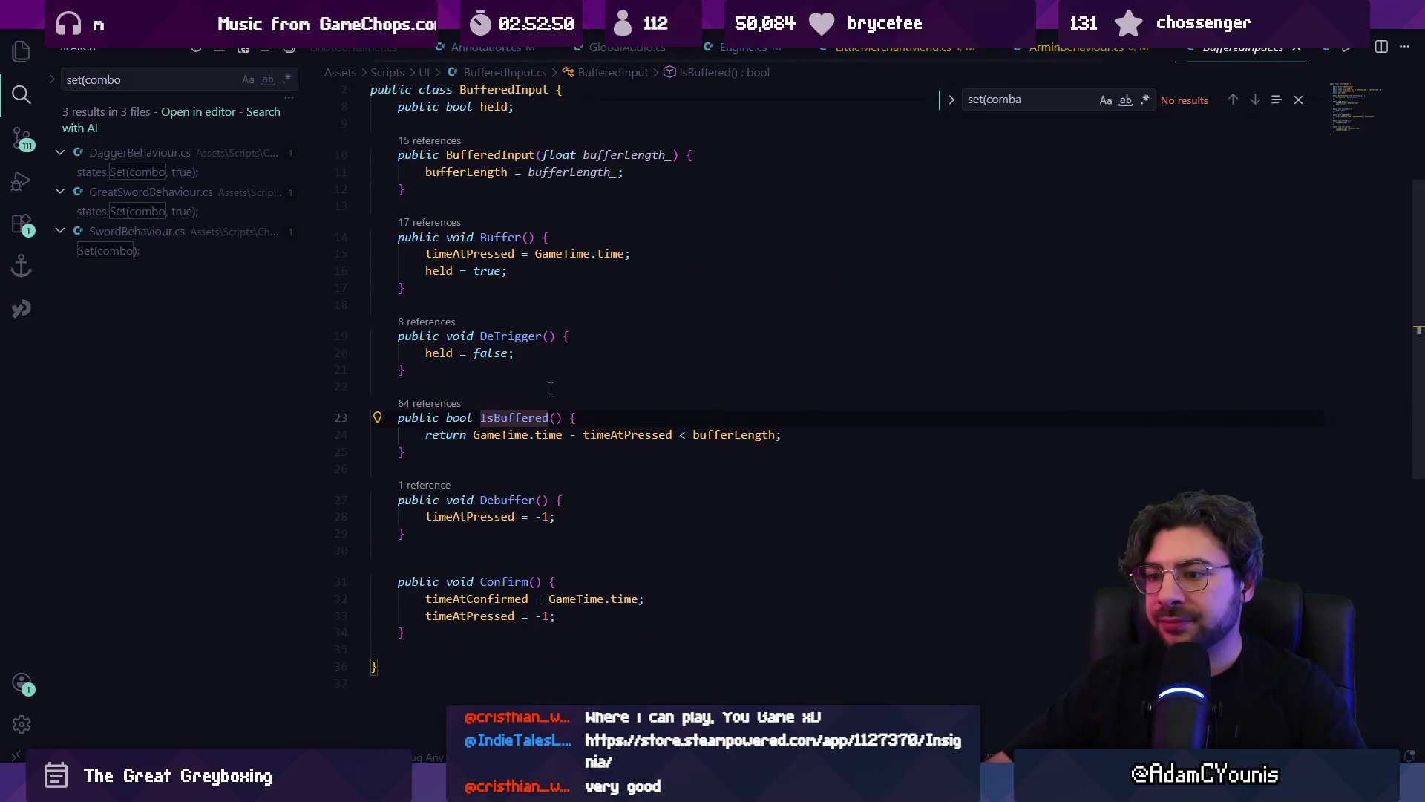
scroll(548, 456, "up", 3)
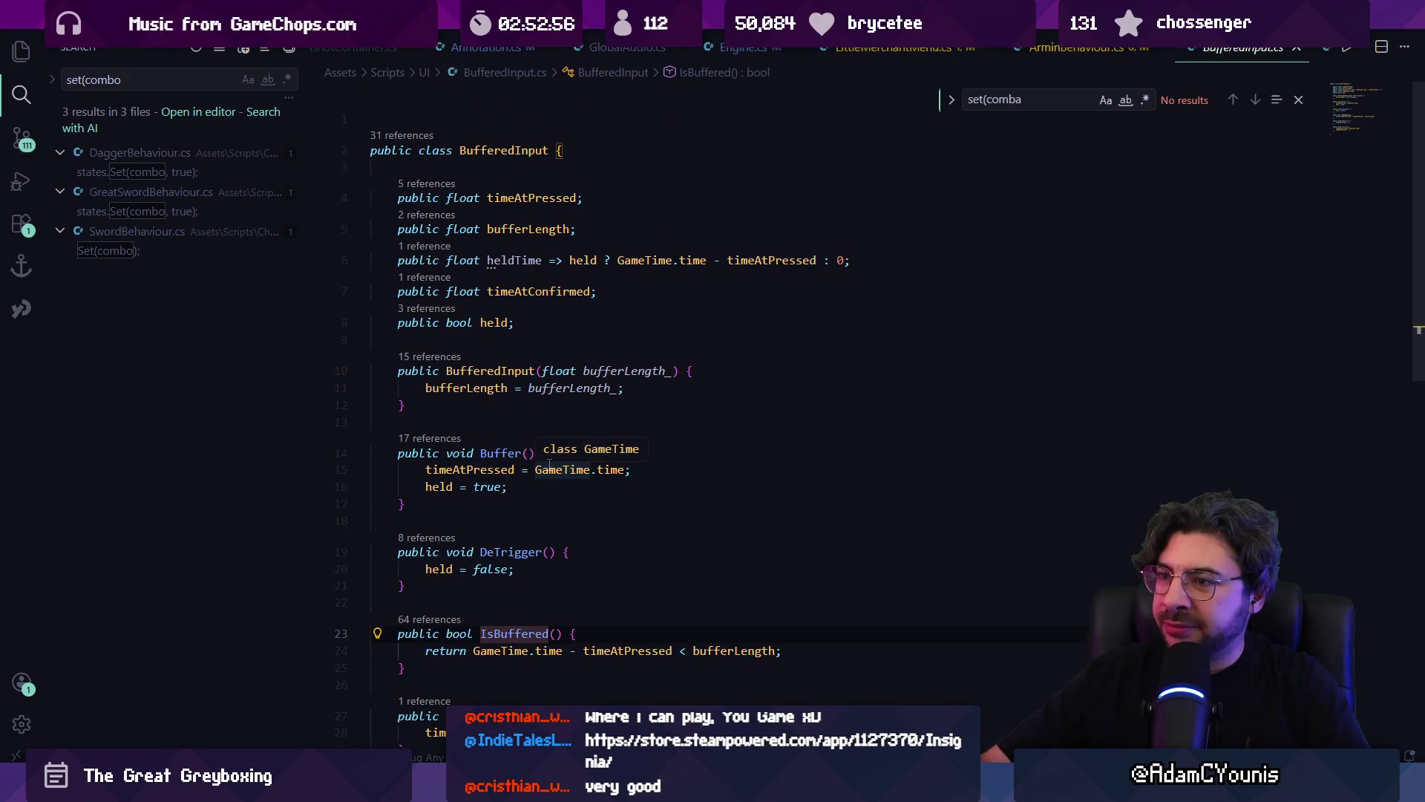
key("ctrl+f")
type("time")
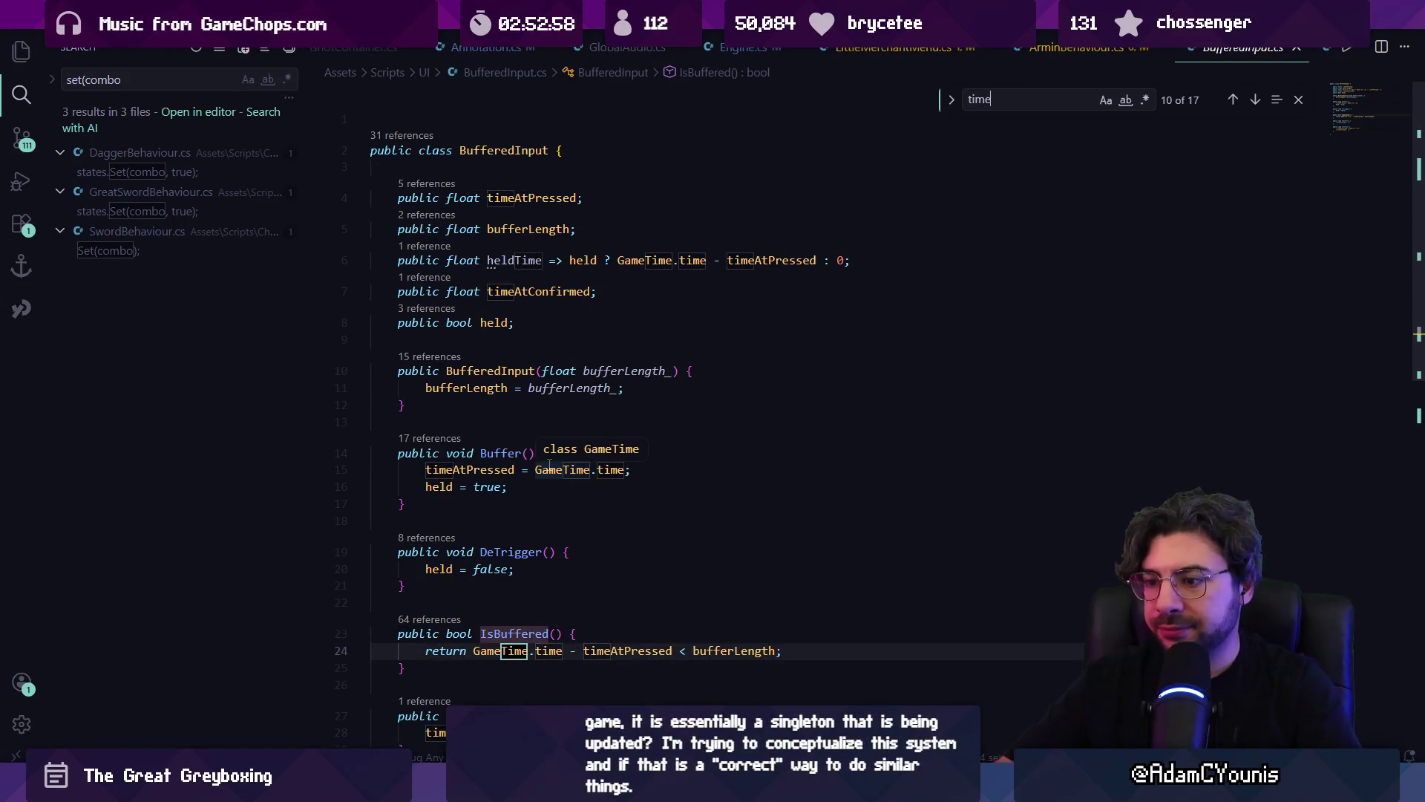
key("alt+Left")
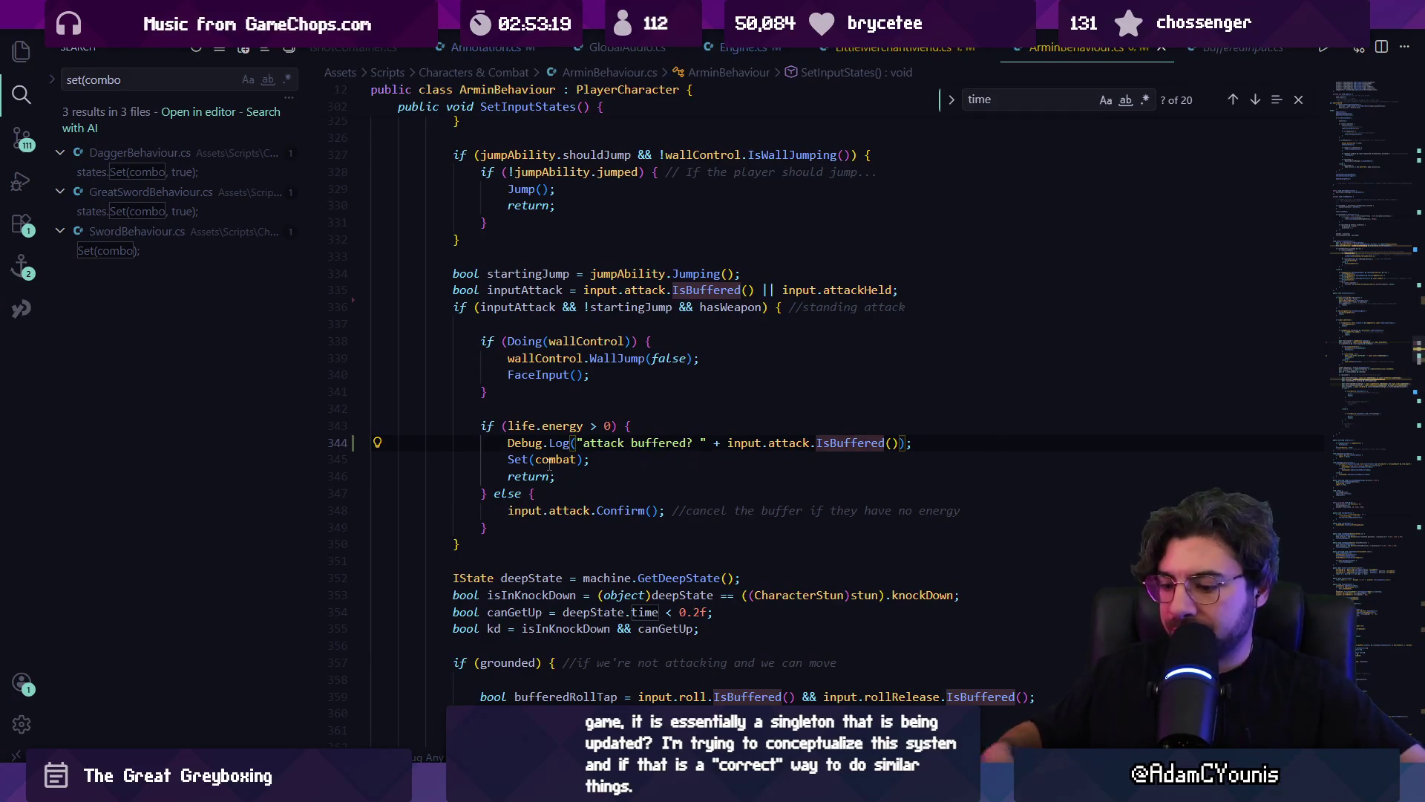
key("alt+Tab")
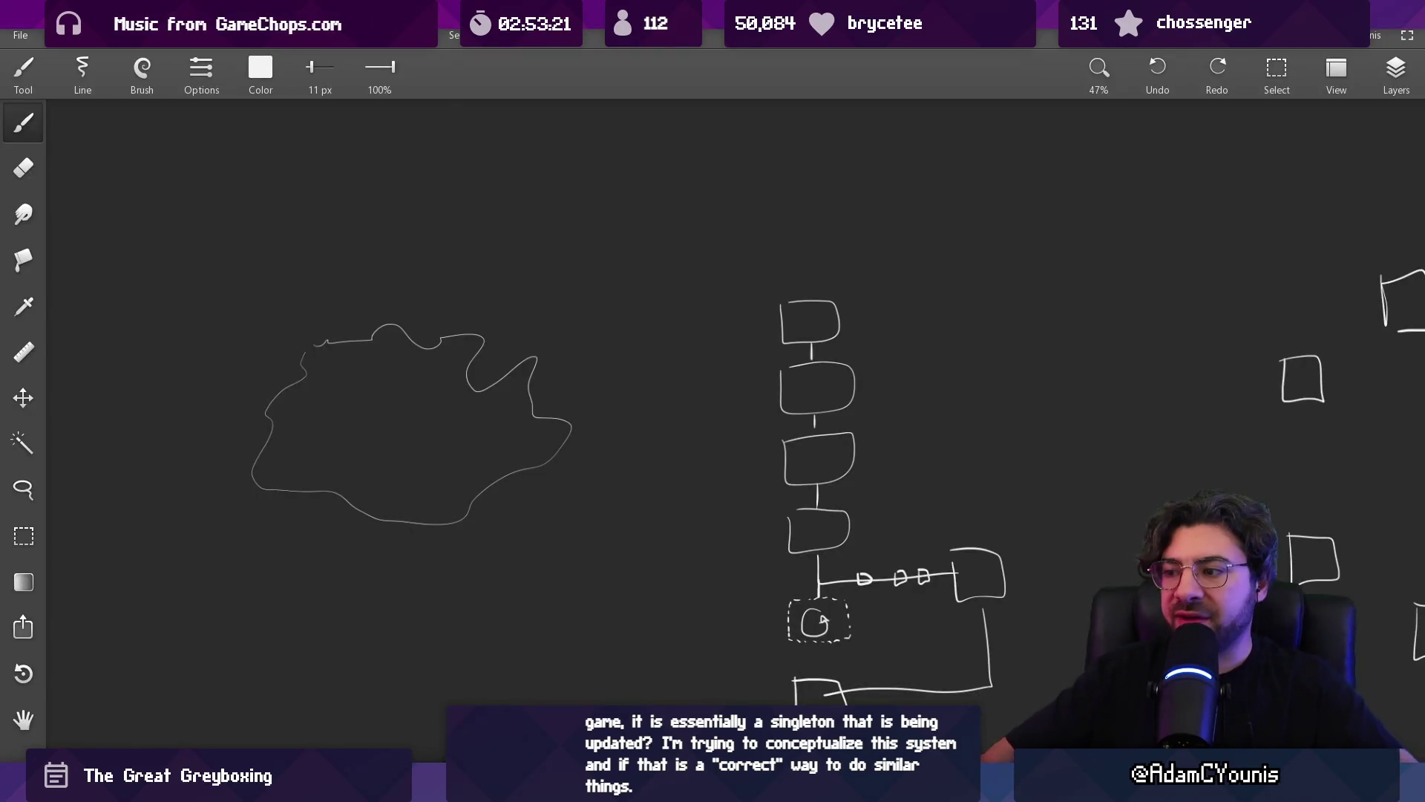
- Clear the canvas and handwrite an underlined 'Game Data'
key("ctrl+a")
key("Delete")
key("Escape")
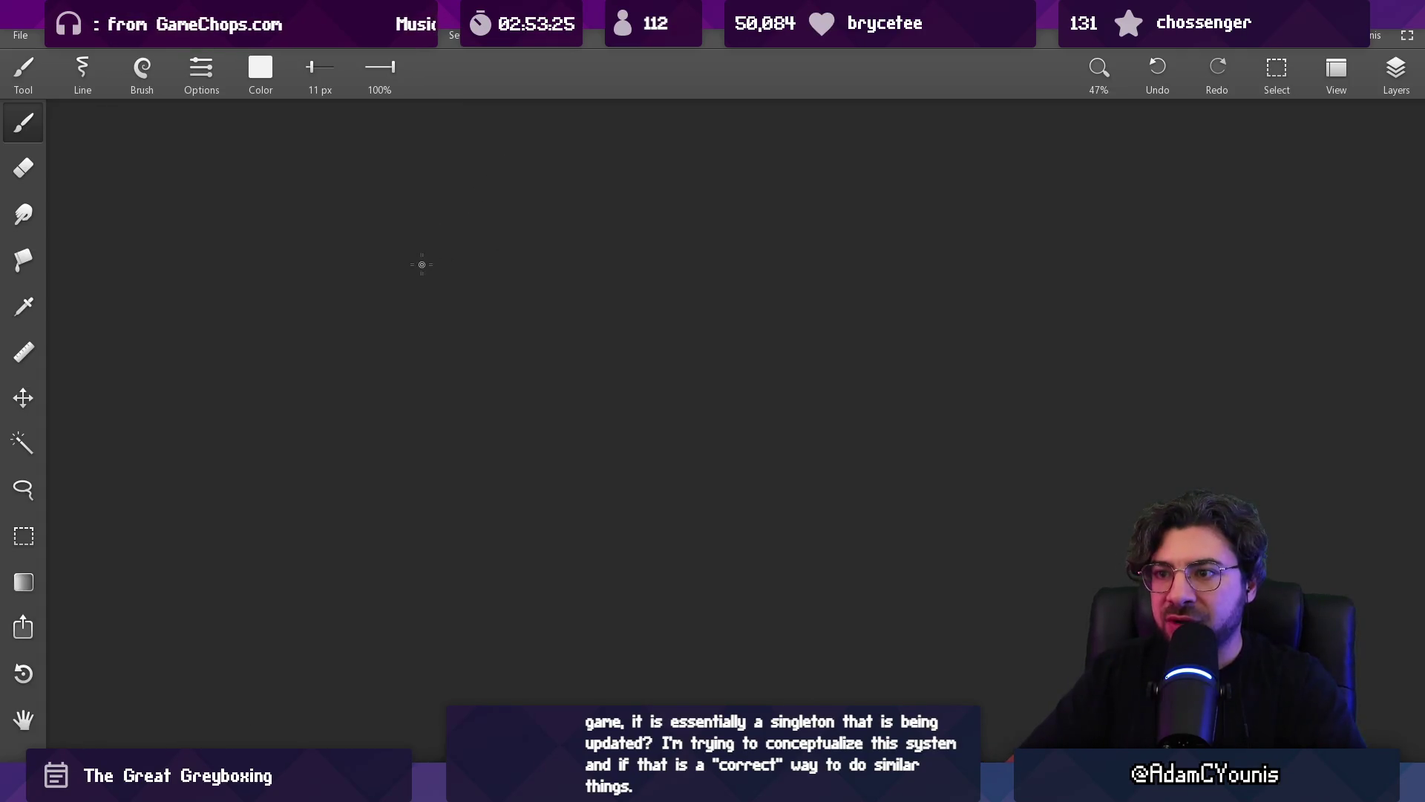
left_click_drag(428, 248, 427, 264)
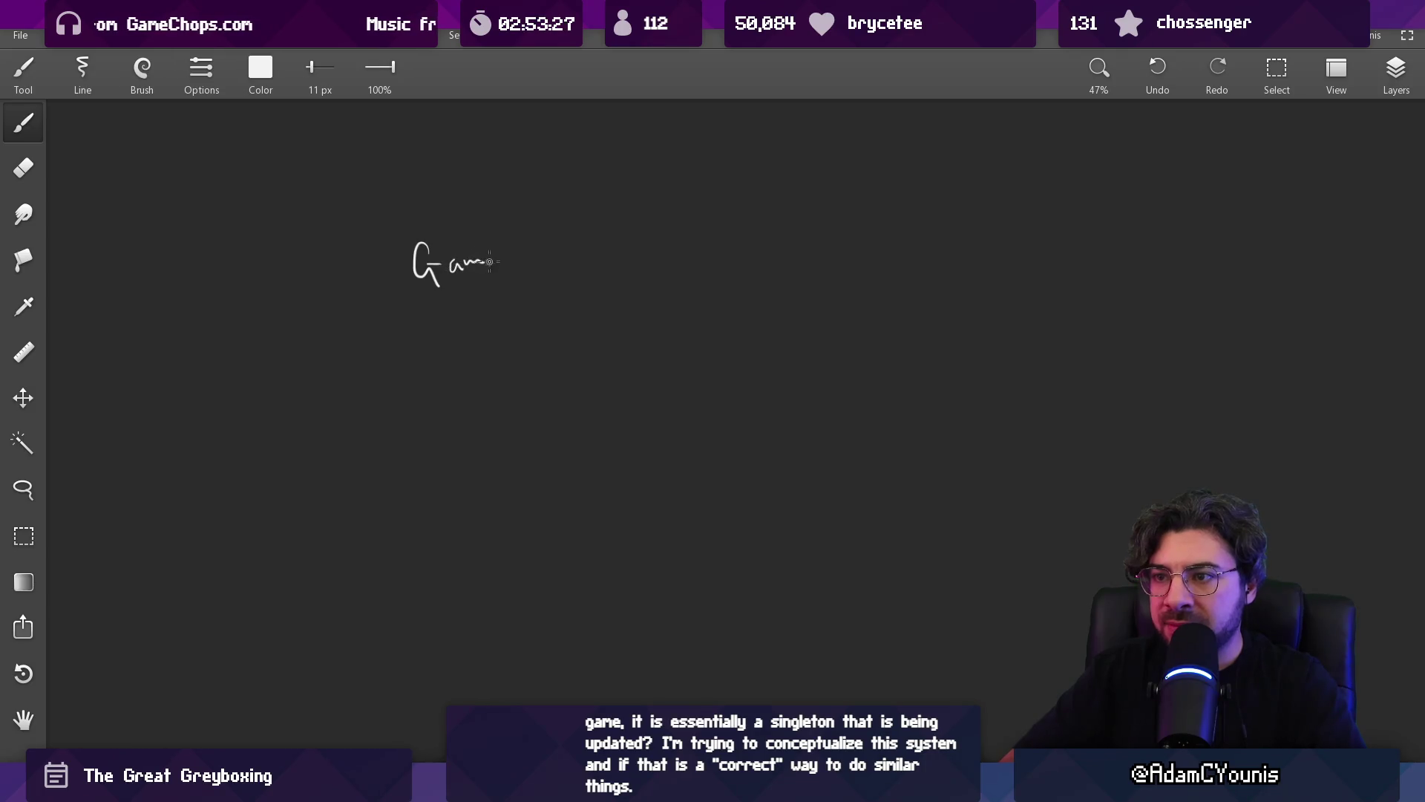
left_click_drag(519, 240, 529, 263)
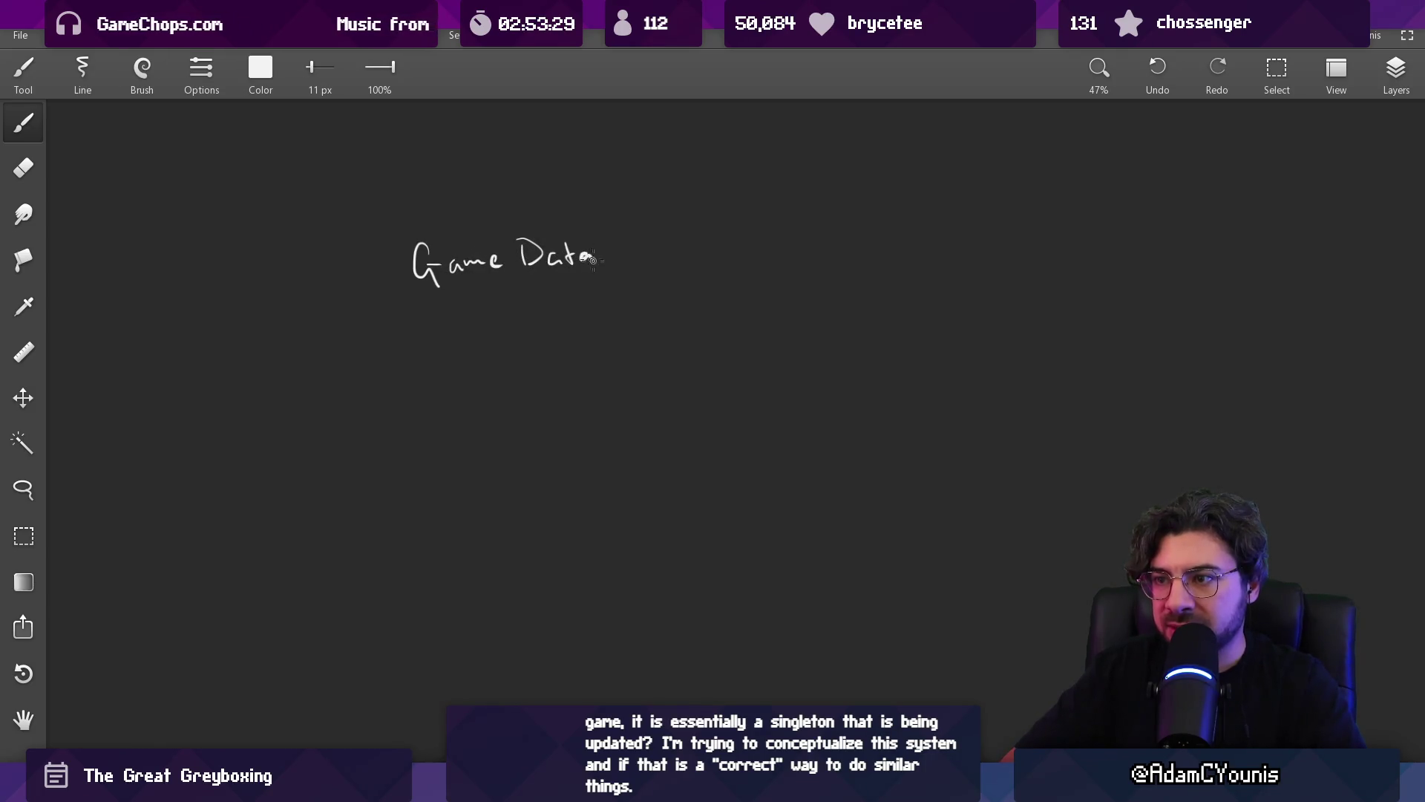
left_click_drag(617, 273, 625, 379)
left_click_drag(419, 398, 597, 398)
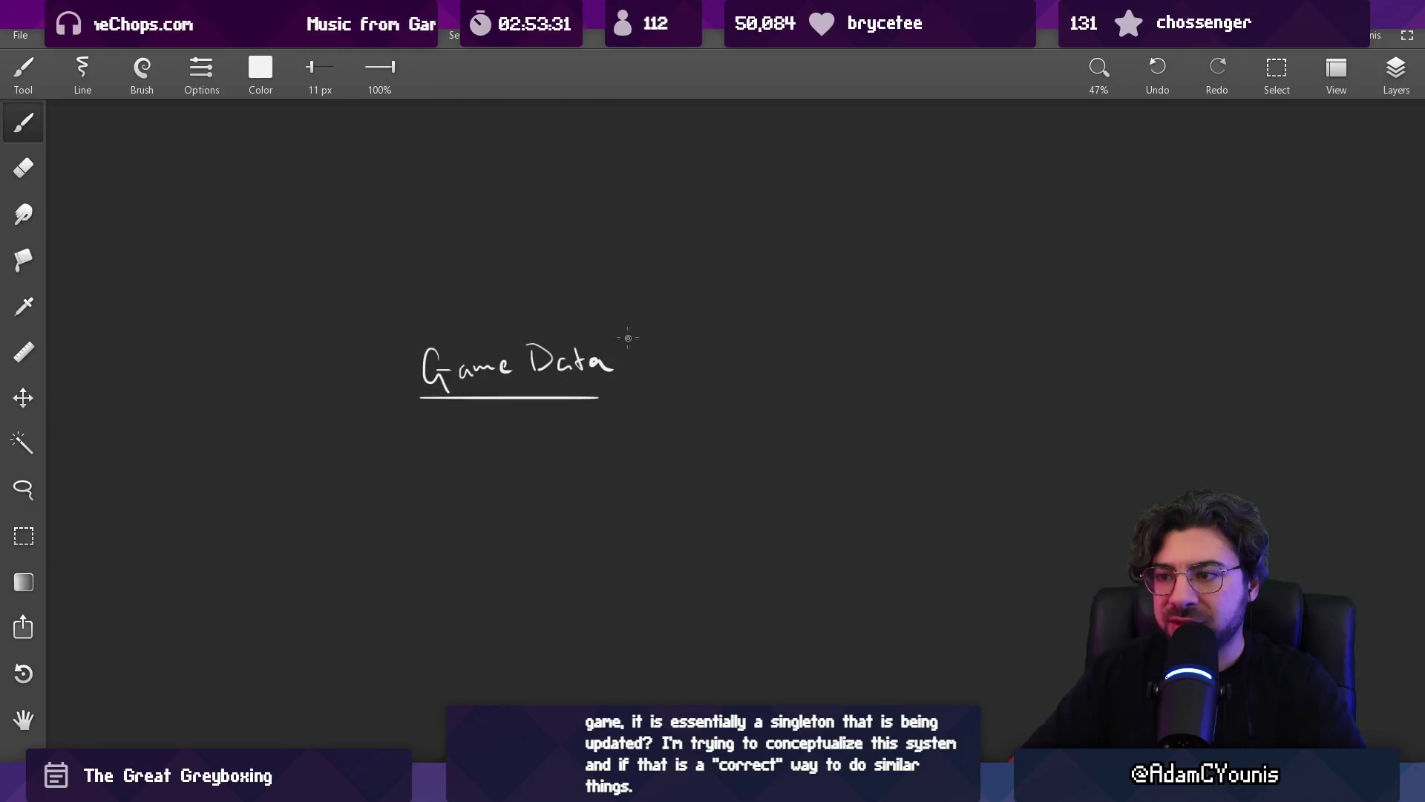
- Write 'Game System' in a rounded box connected above Game Data
left_click_drag(495, 355, 495, 402)
left_click_drag(493, 350, 509, 382)
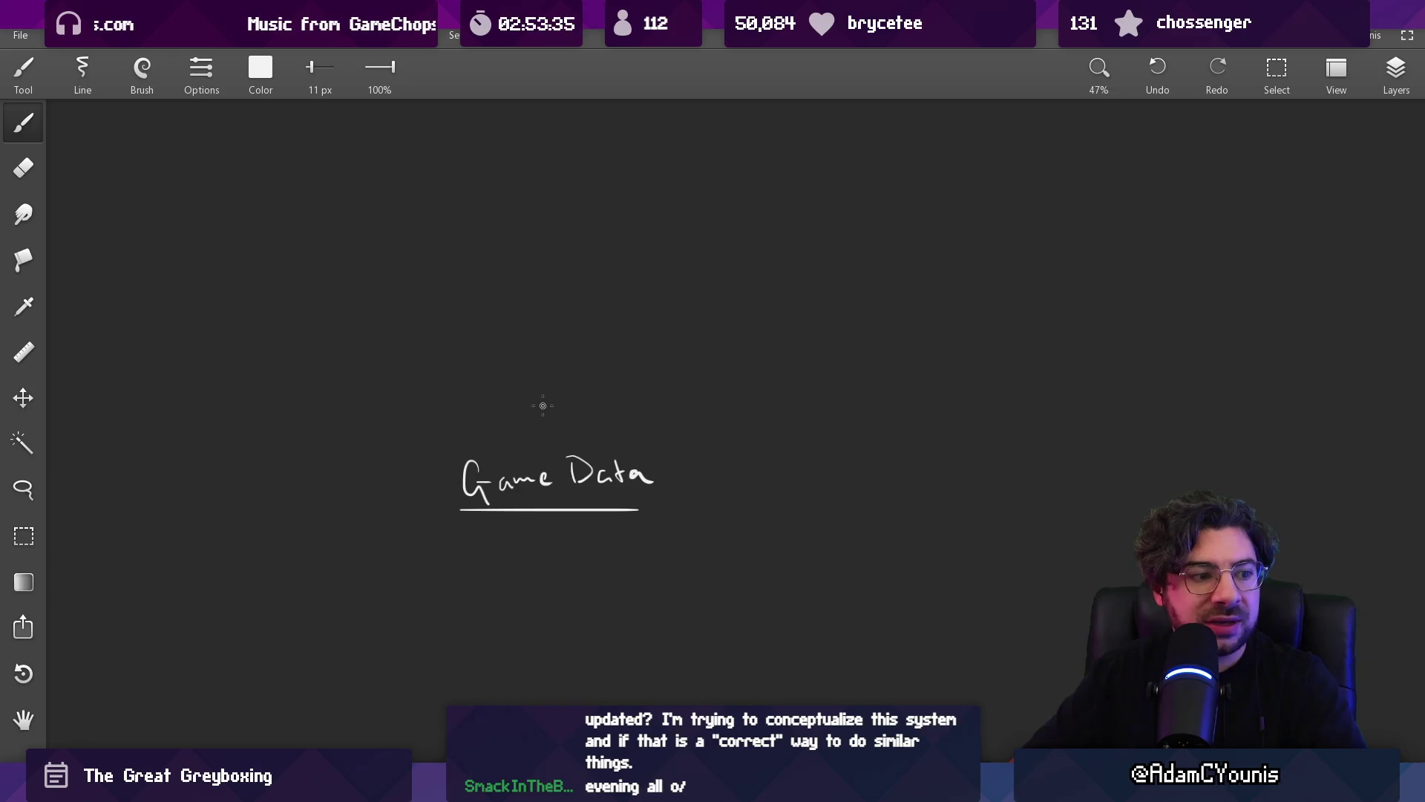
left_click_drag(547, 407, 548, 414)
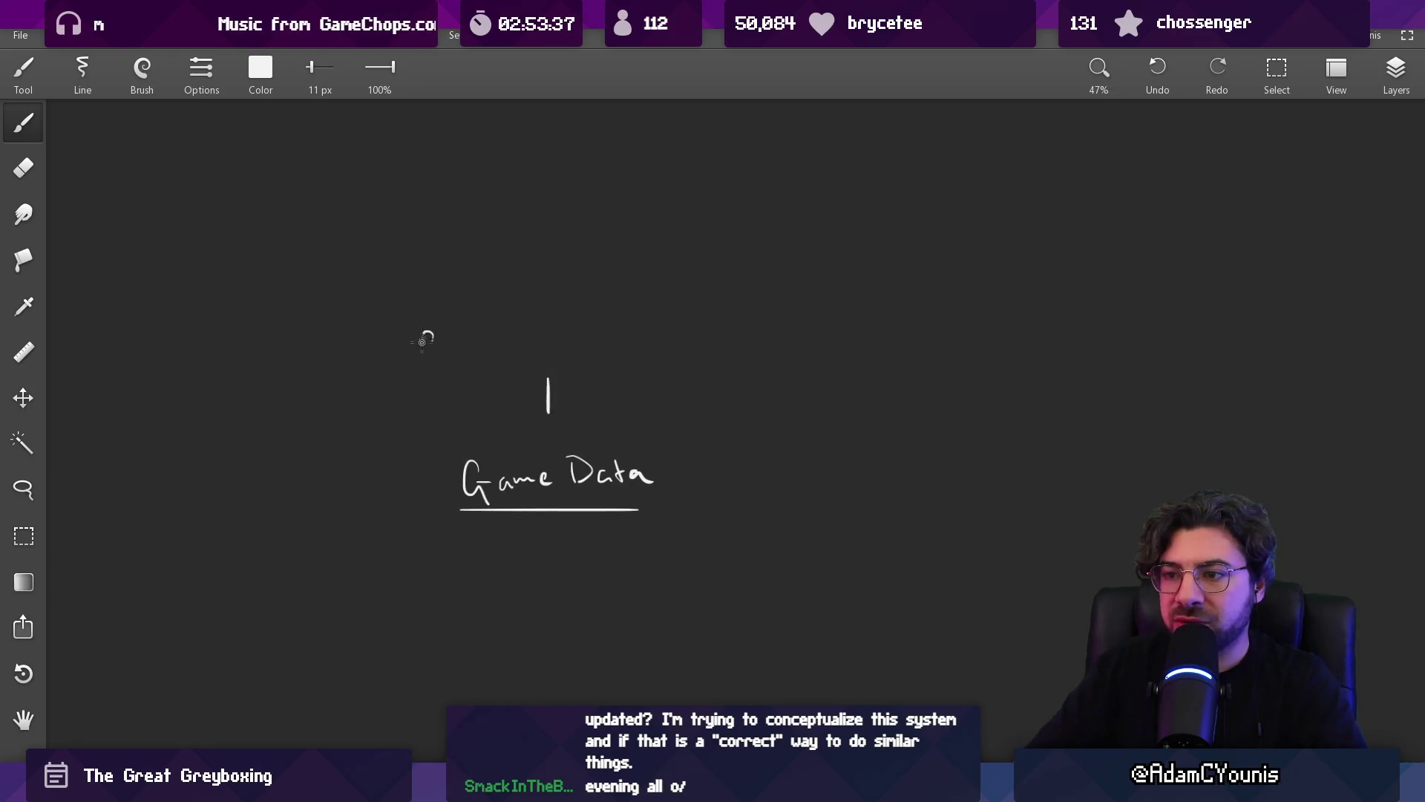
left_click_drag(502, 324, 549, 334)
scroll(603, 334, "right", 3)
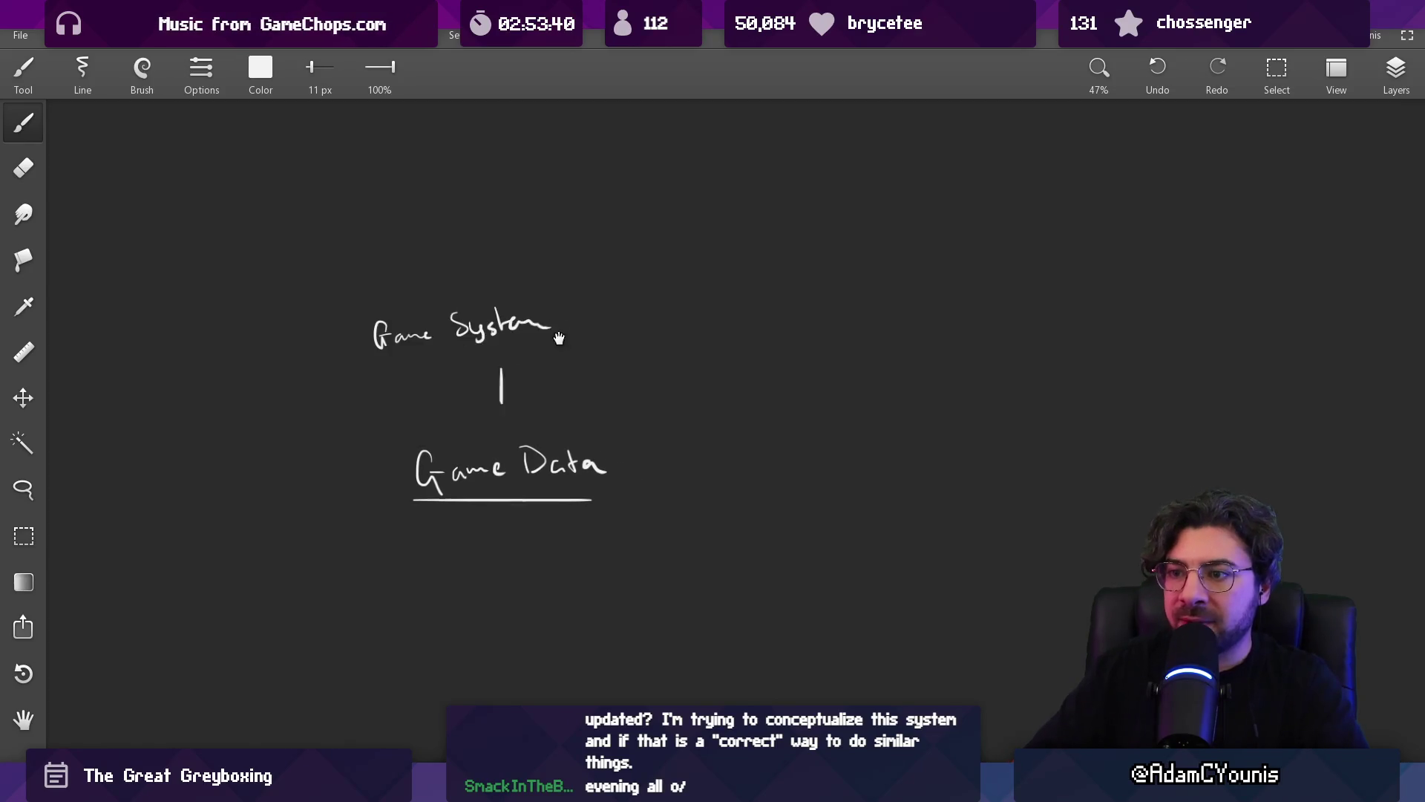
mouse_move(328, 301)
left_mouse_down()
mouse_move(563, 331)
mouse_move(377, 298)
mouse_move(447, 374)
left_mouse_up()
key("ctrl+z")
- Draw a small box with a U shape beside Game Data
key("ctrl+z")
mouse_move(326, 294)
left_mouse_down()
mouse_move(544, 376)
mouse_move(325, 295)
left_mouse_up()
scroll(452, 341, "down", 3)
scroll(453, 342, "right", 2)
mouse_move(453, 341)
left_mouse_down()
mouse_move(445, 323)
mouse_move(536, 395)
mouse_move(592, 397)
left_mouse_up()
key("ctrl+z")
scroll(471, 360, "up", 3)
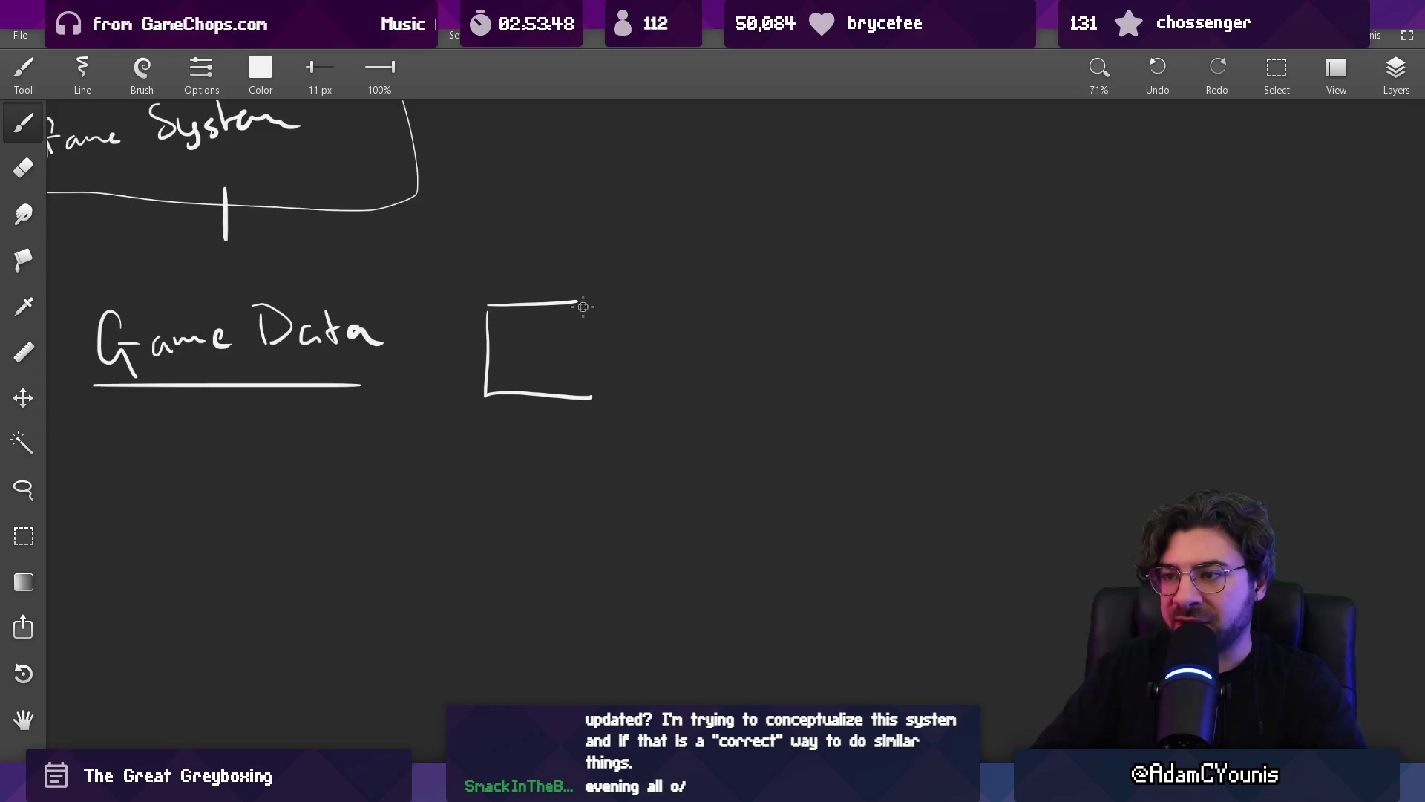
left_click_drag(515, 362, 552, 317)
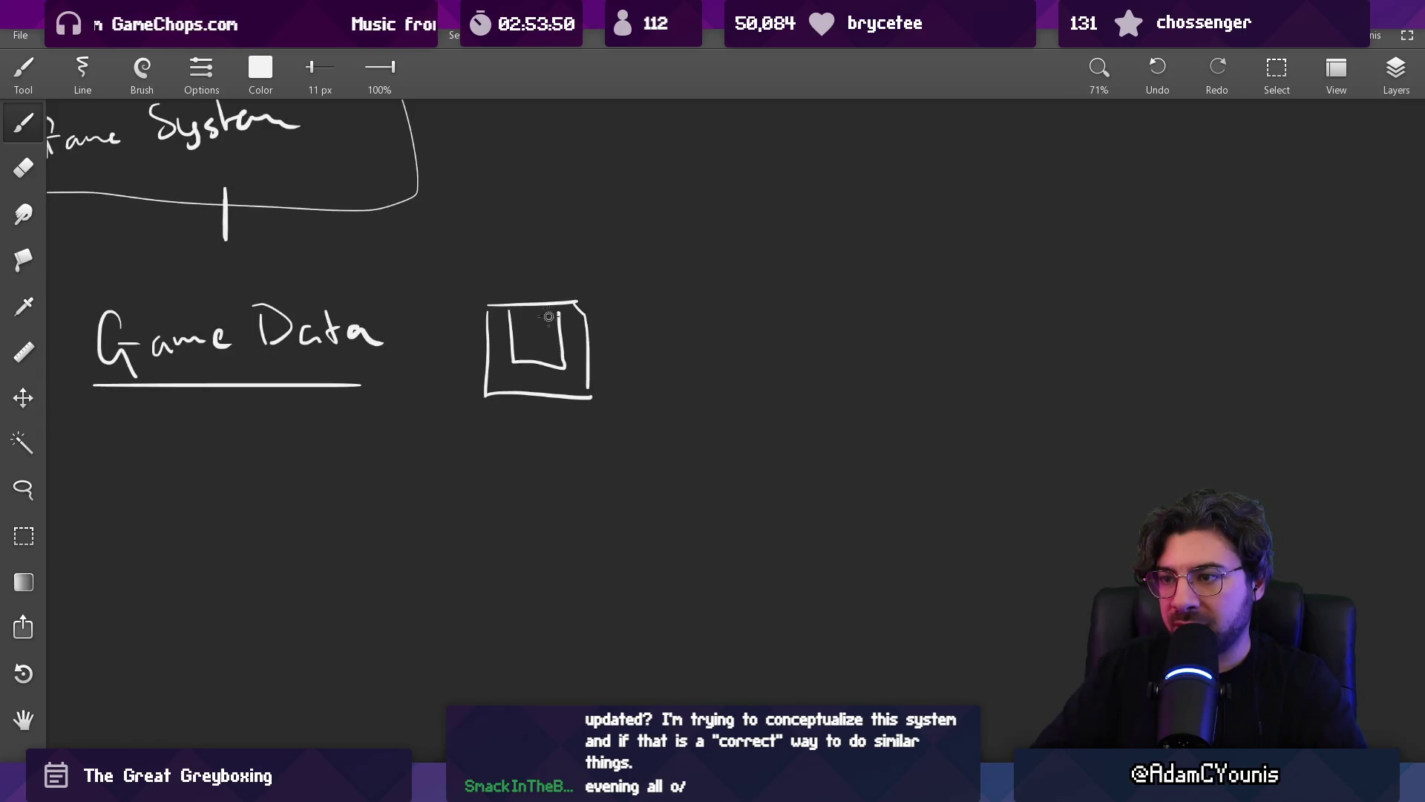
scroll(542, 302, "down", 2)
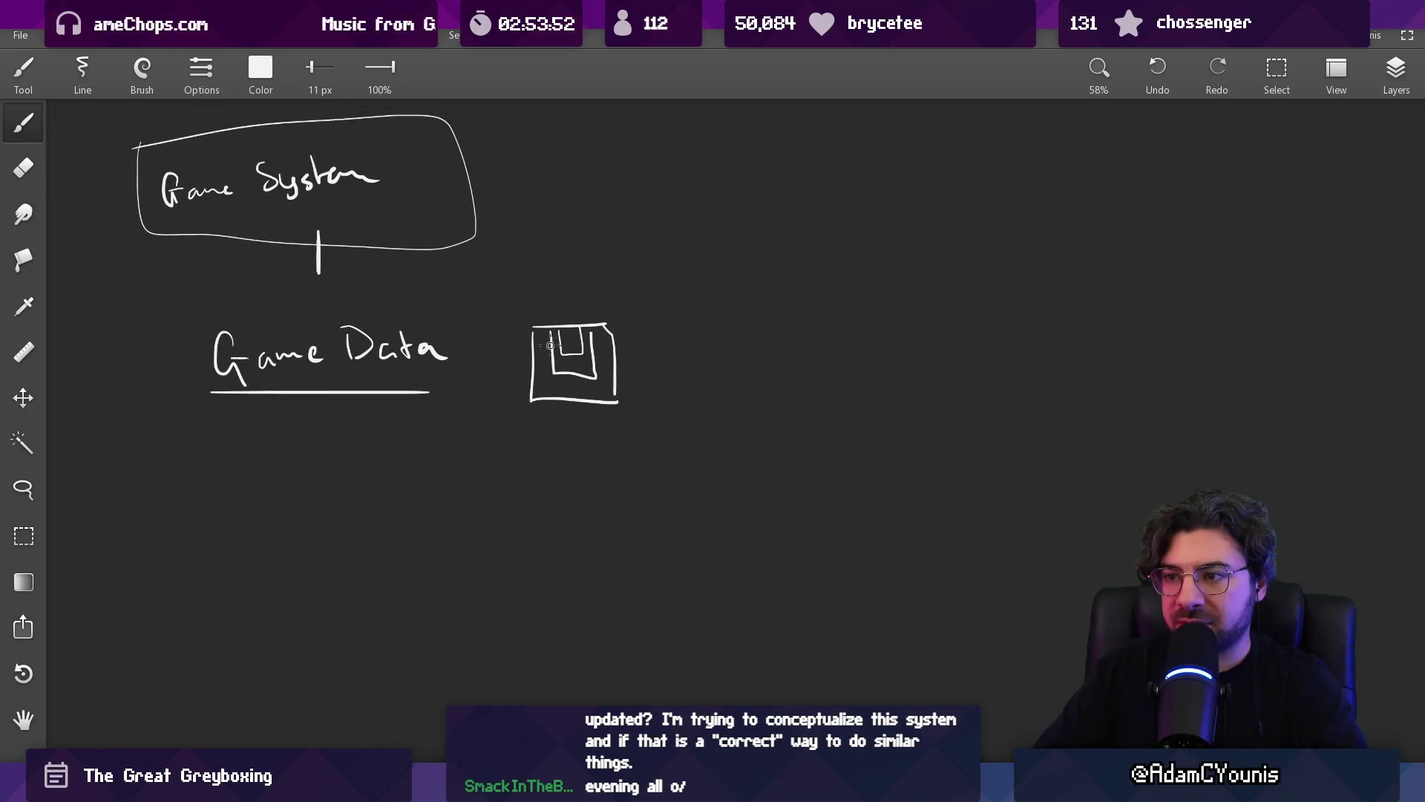
- Draw a tall checkbox column below the small box with check marks
mouse_move(585, 234)
left_mouse_down()
mouse_move(566, 306)
mouse_move(578, 285)
left_mouse_up()
scroll(497, 364, "down", 2)
scroll(497, 364, "right", 2)
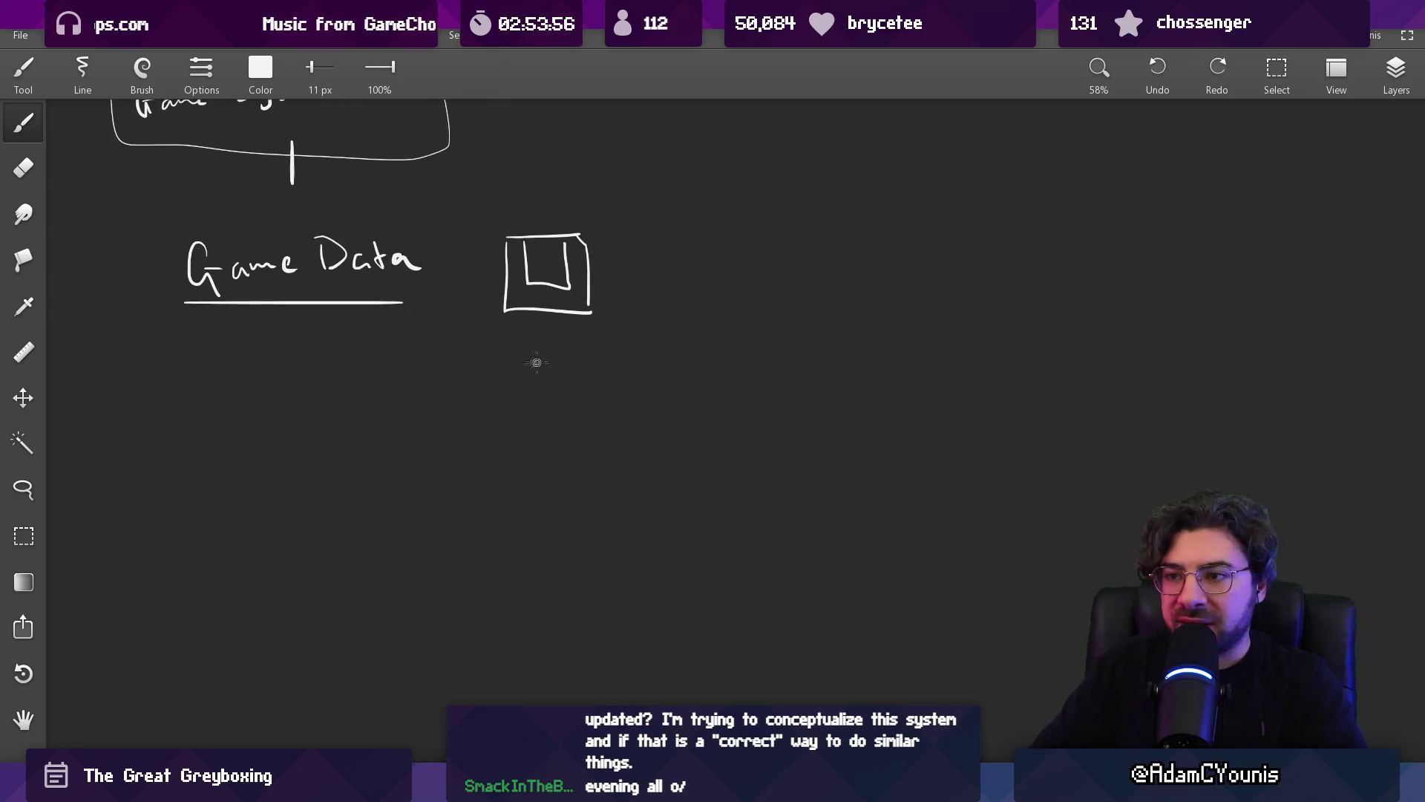
left_click_drag(517, 348, 517, 661)
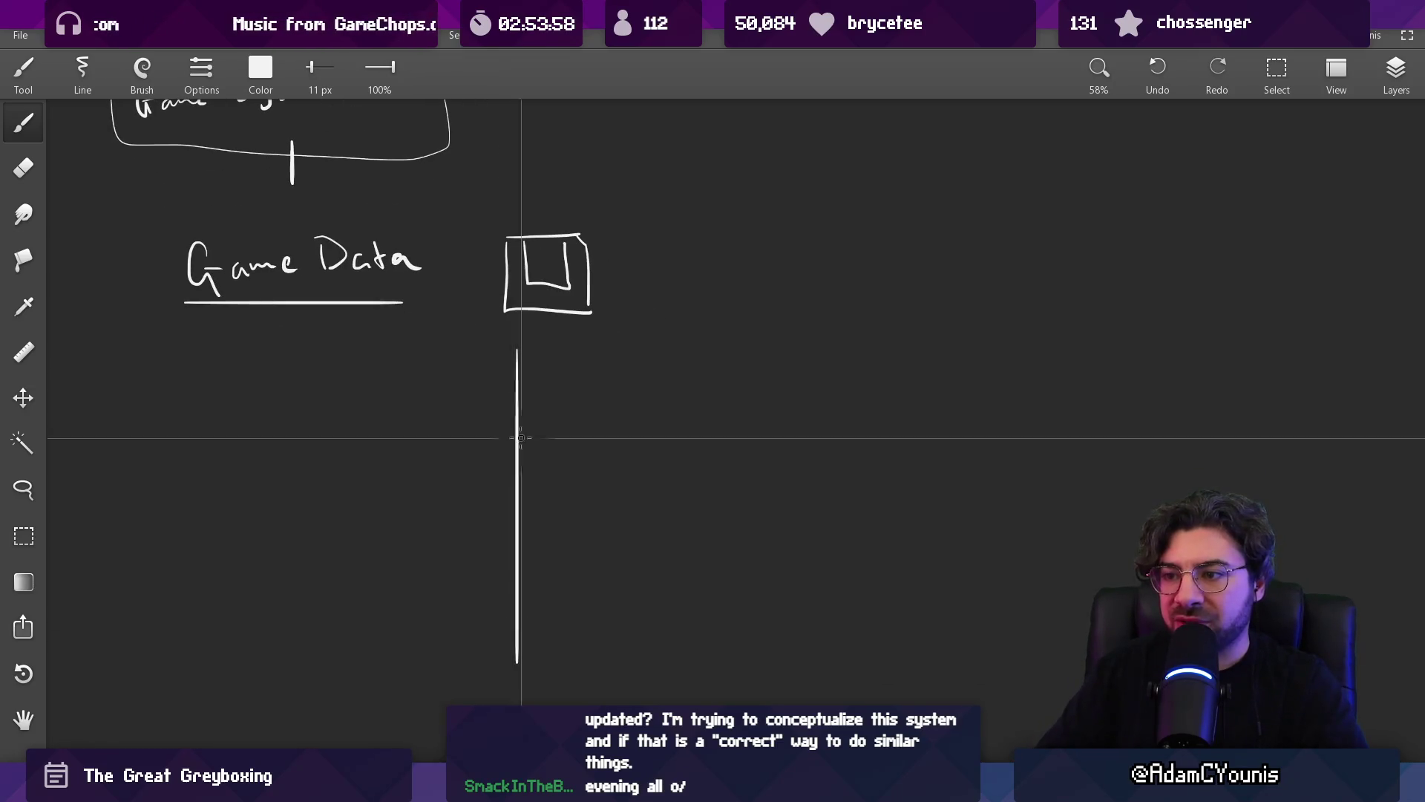
mouse_move(517, 348)
left_mouse_down()
mouse_move(584, 349)
mouse_move(585, 667)
mouse_move(531, 670)
left_mouse_up()
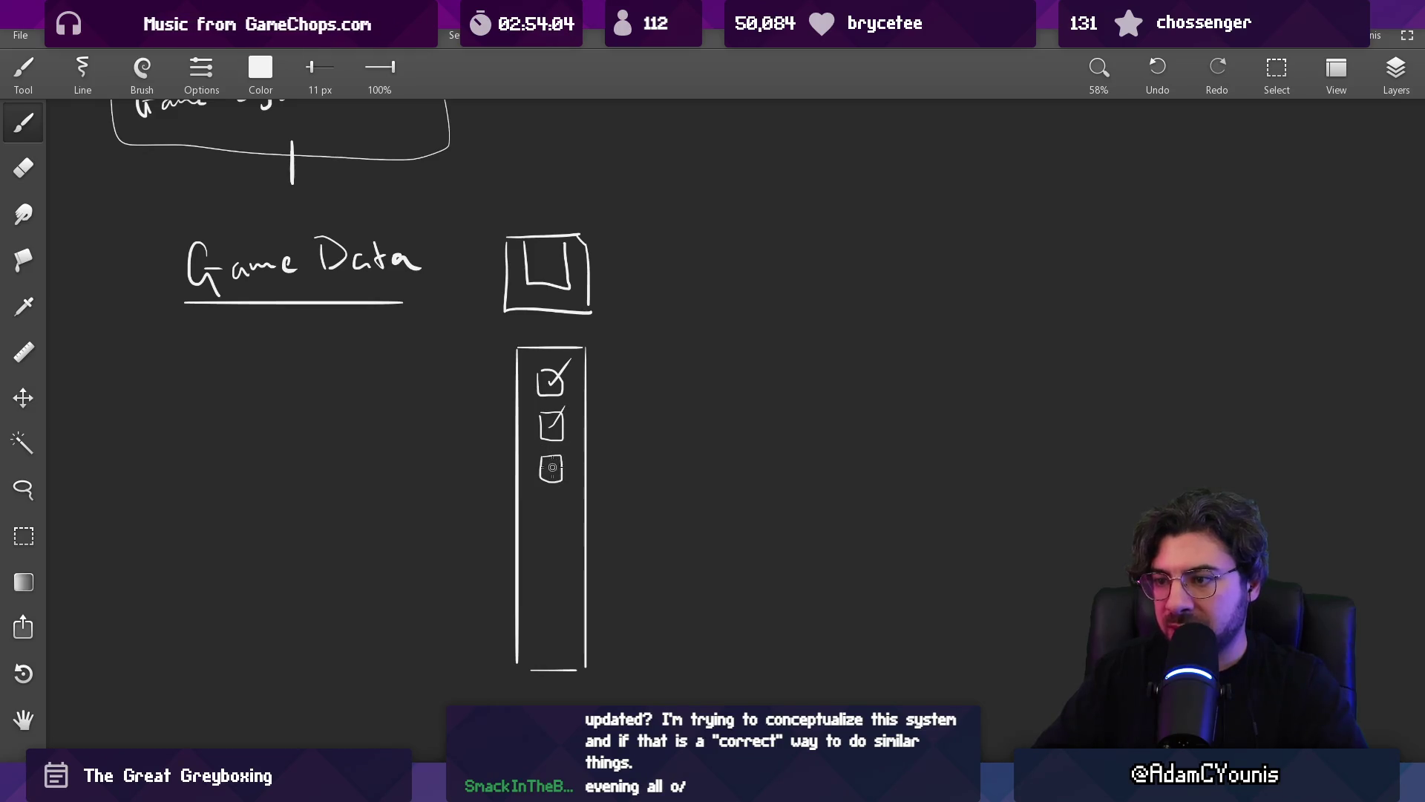
left_click_drag(553, 467, 566, 448)
scroll(564, 450, "up", 2)
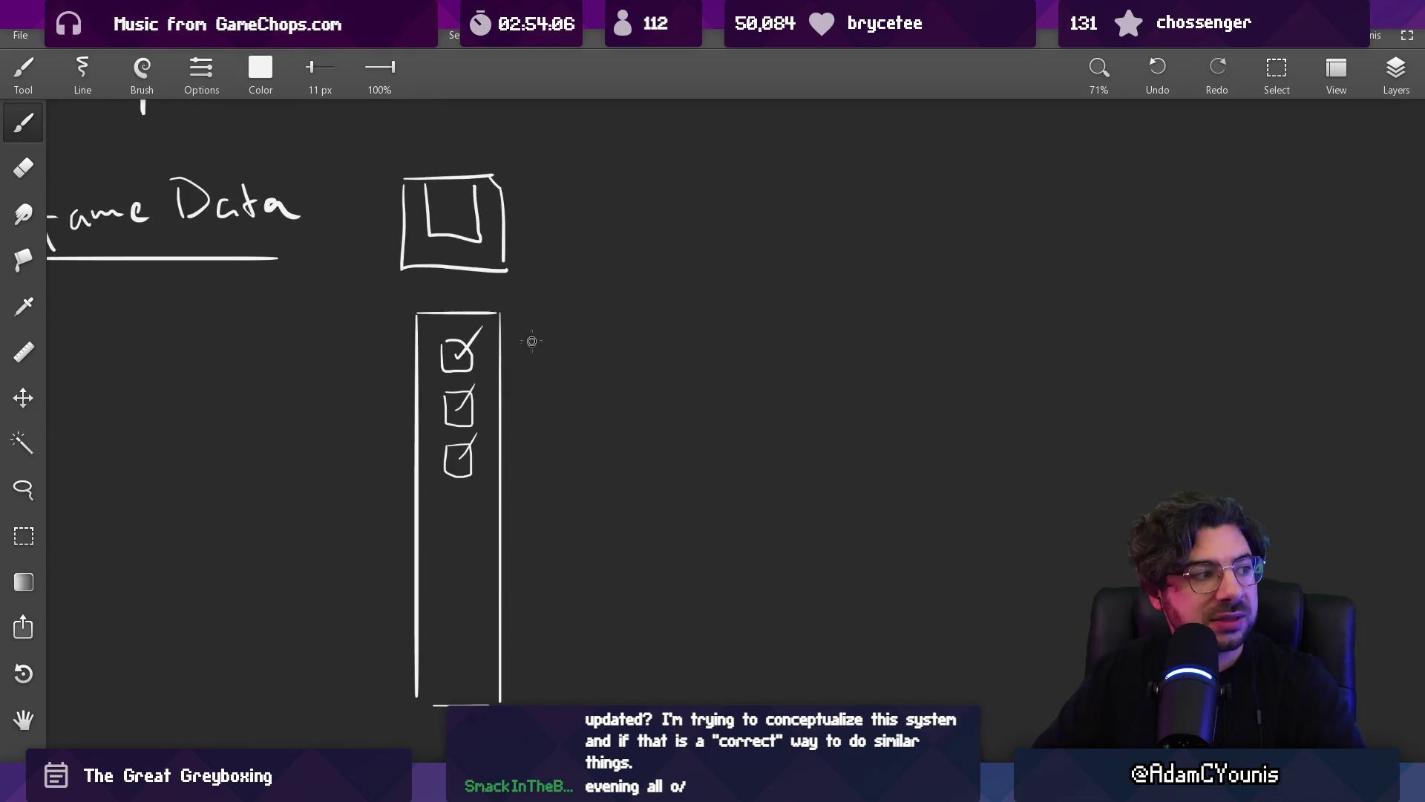
- Label the column 'dictionary <Flag, status>'
left_click_drag(590, 330, 587, 355)
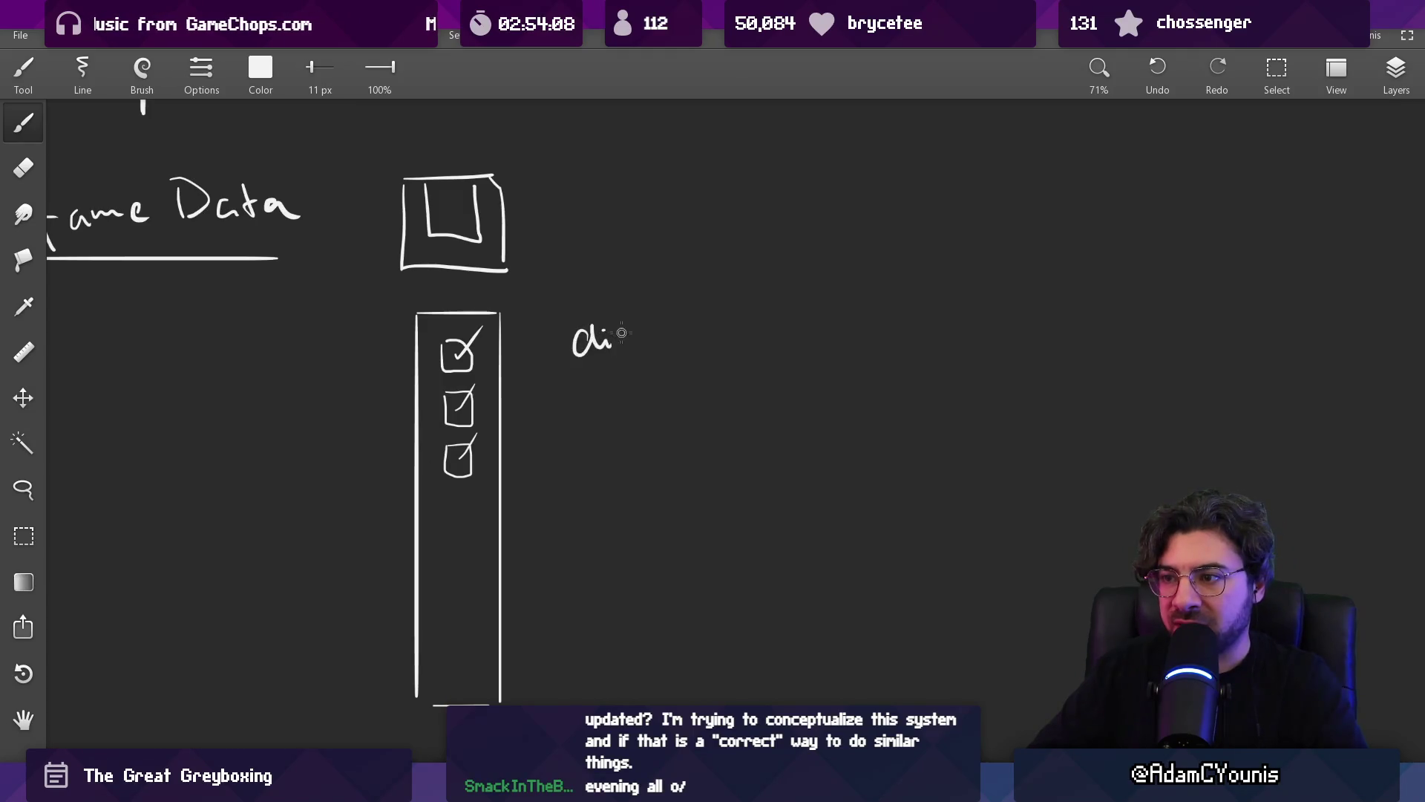
mouse_move(693, 338)
left_mouse_down()
mouse_move(745, 334)
mouse_move(723, 376)
left_mouse_up()
left_click_drag(791, 336, 661, 350)
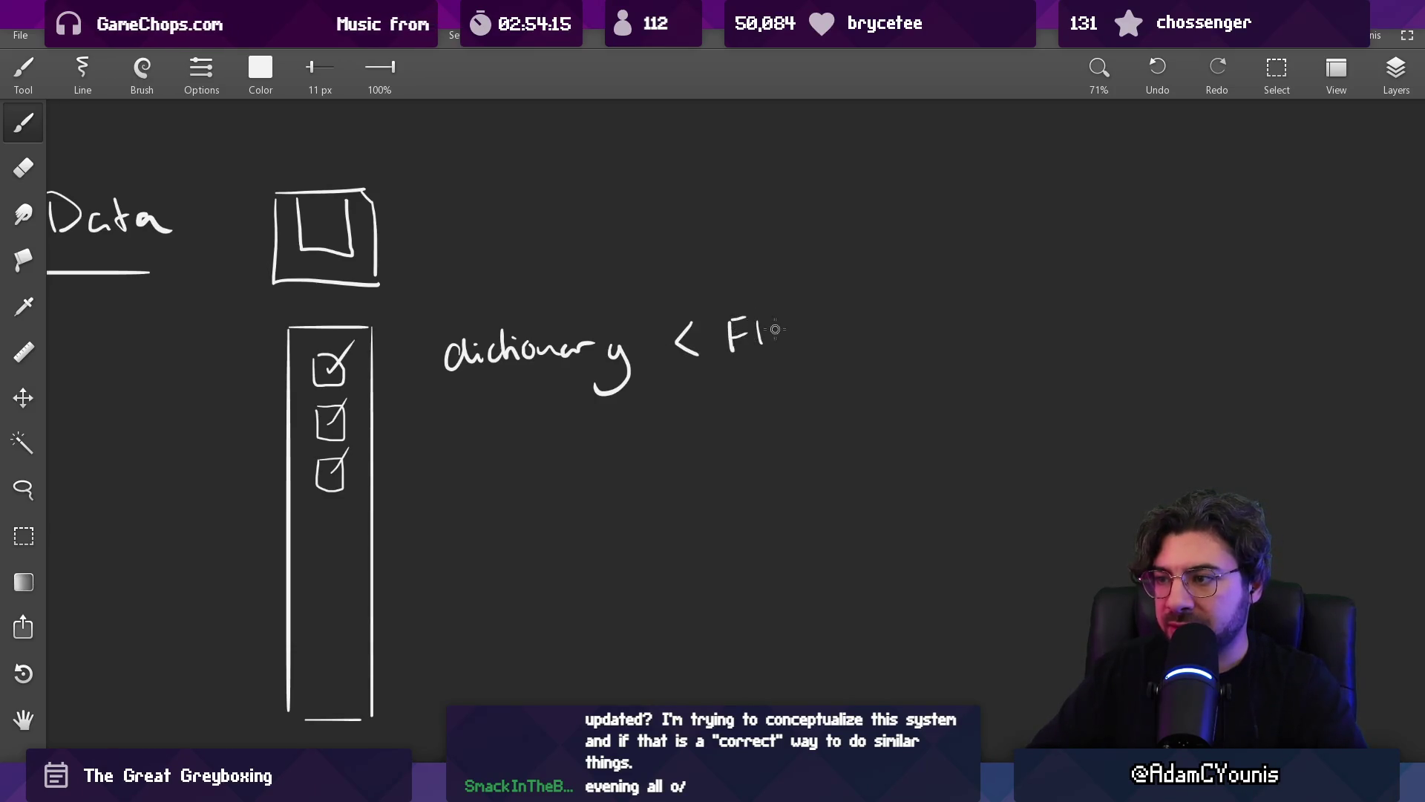
left_click_drag(793, 333, 779, 375)
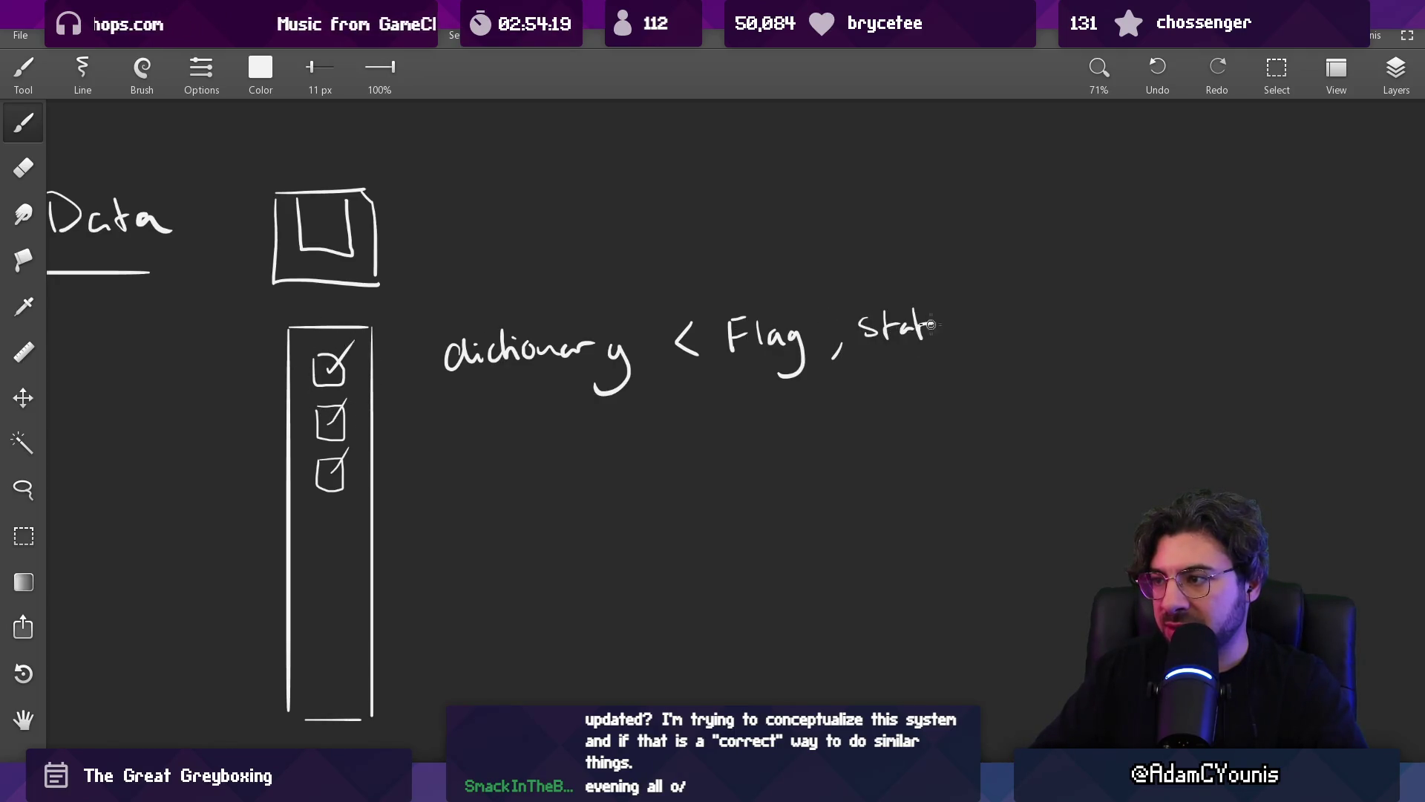
left_click_drag(965, 316, 970, 347)
scroll(665, 339, "down", 3)
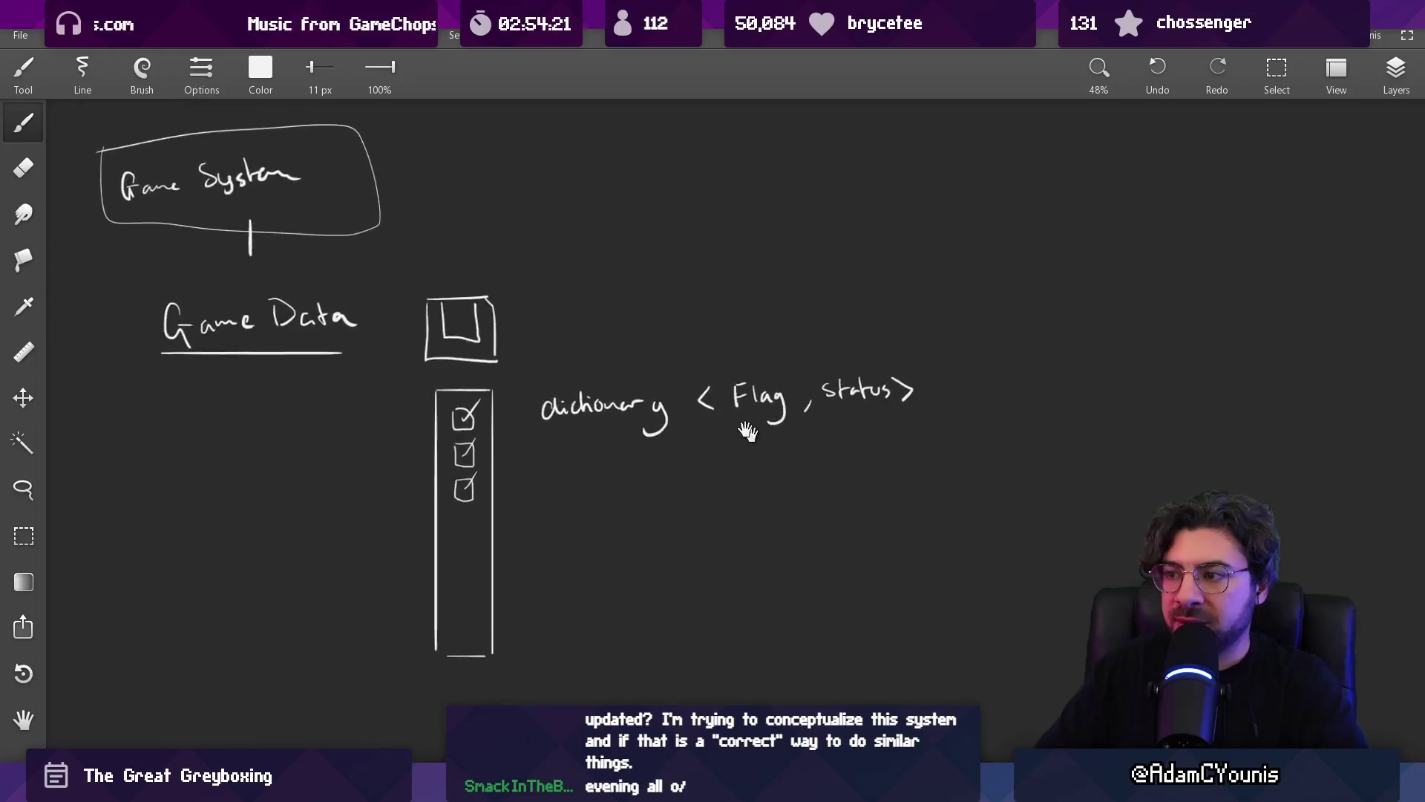
left_click_drag(665, 339, 615, 323)
- Erase the three checkboxes from the tall column
key("e")
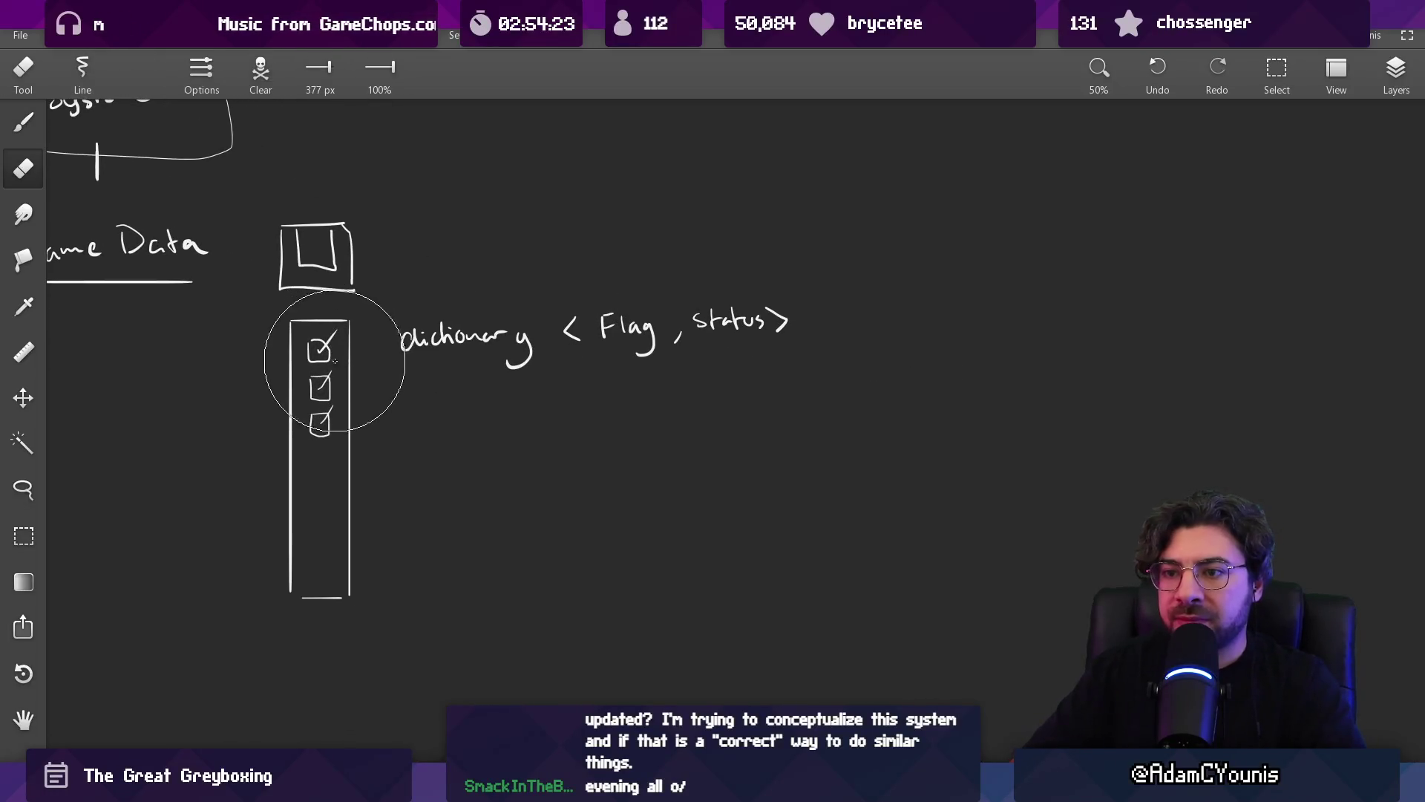
mouse_move(324, 362)
left_mouse_down()
mouse_move(318, 415)
mouse_move(331, 340)
mouse_move(322, 425)
left_mouse_up()
key("b")
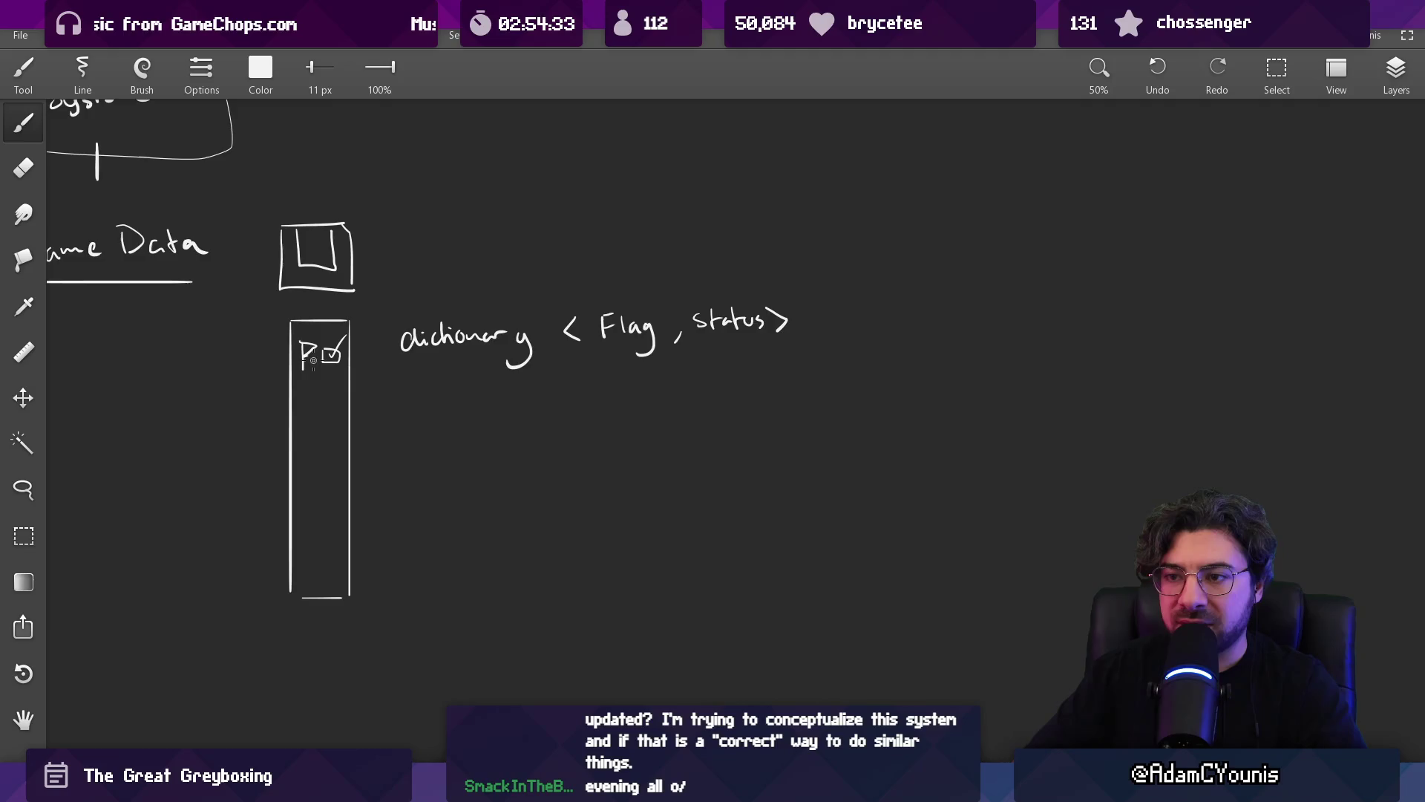
scroll(313, 360, "up", 3)
- Reshape the letter at the column top into a P and recentre the view
key("e")
mouse_move(297, 361)
left_mouse_down()
mouse_move(289, 345)
mouse_move(317, 354)
left_mouse_up()
key("b")
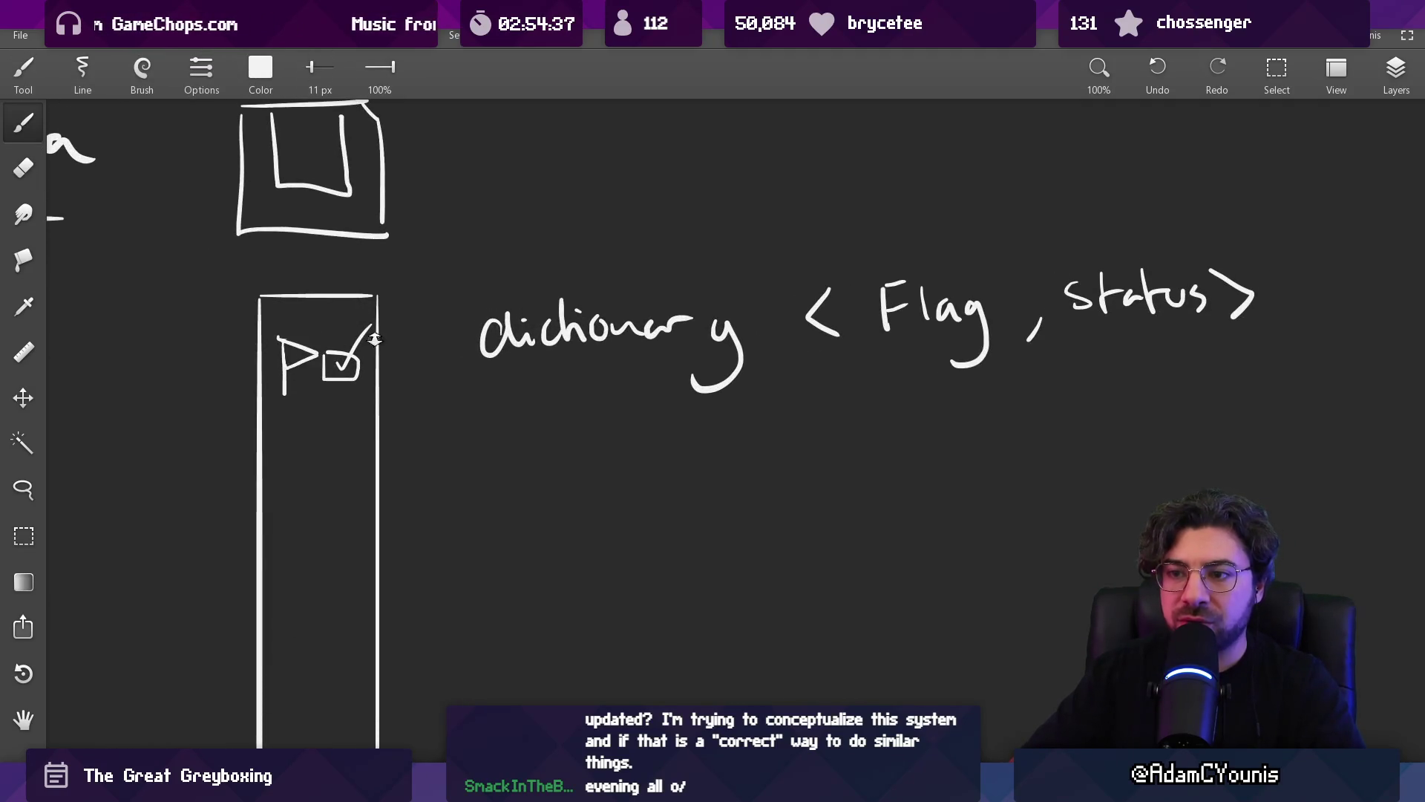
scroll(372, 339, "down", 2)
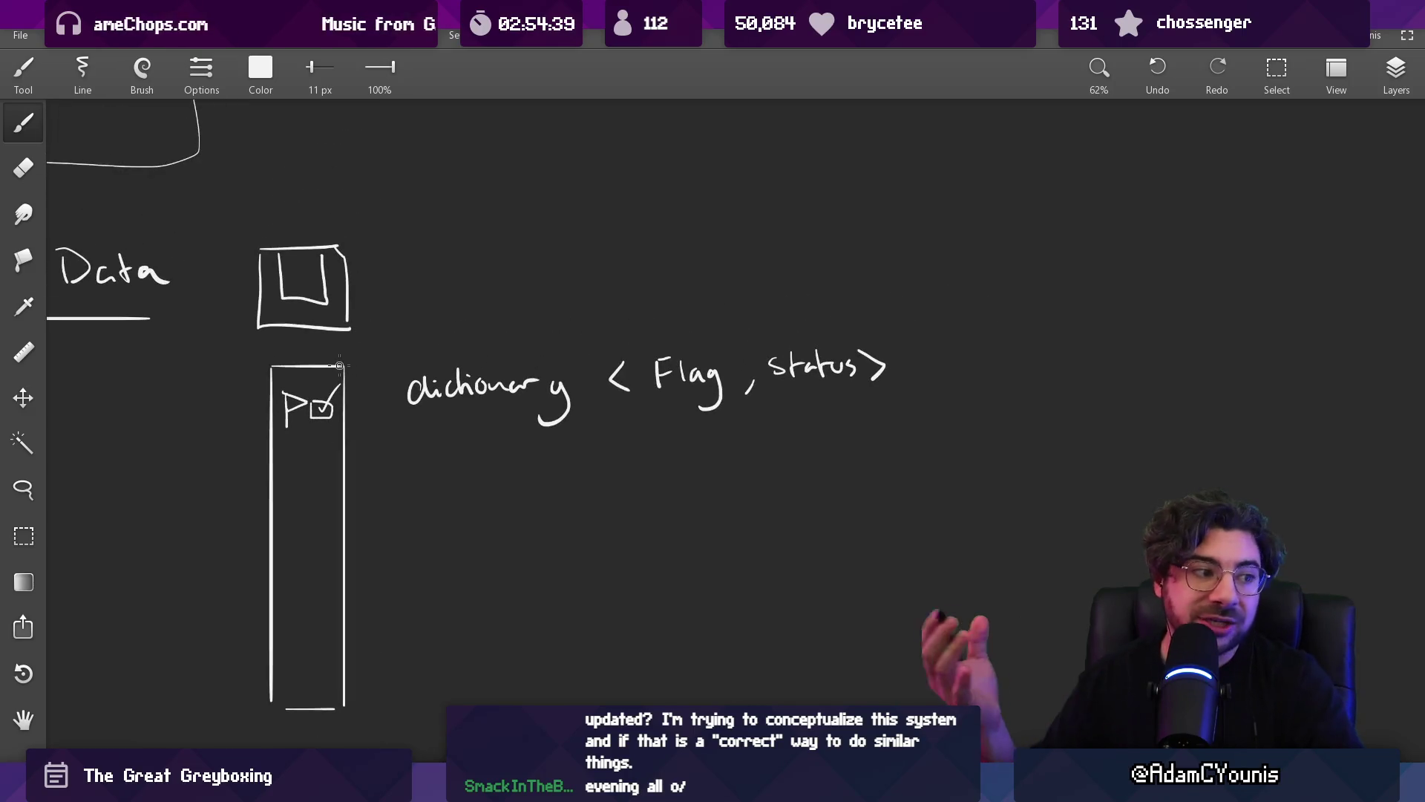
left_click_drag(451, 346, 457, 313)
key("e")
left_click_drag(406, 357, 364, 344)
key("b")
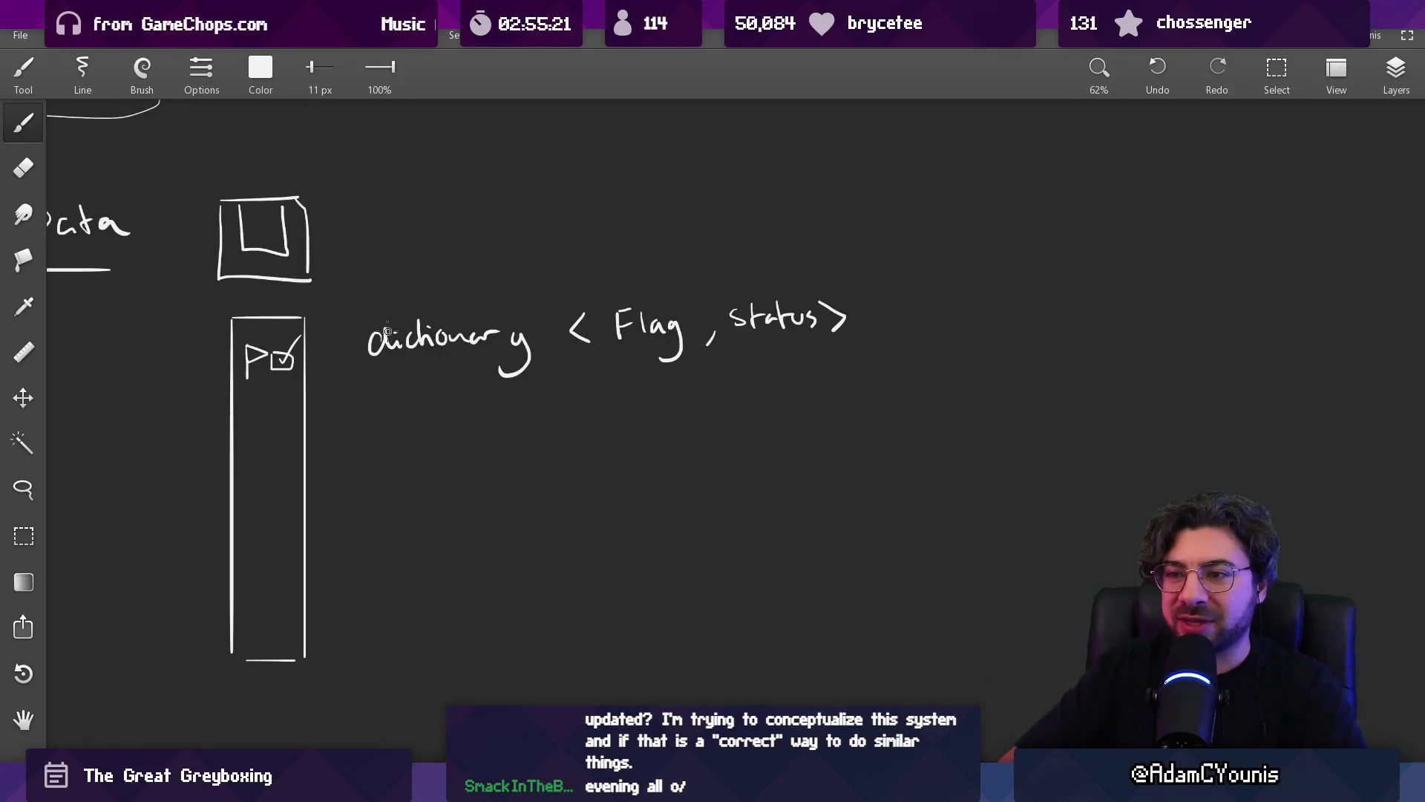
- Remove the small arc above Flag and add an arrowhead to the arrow under it
scroll(385, 332, "down", 4)
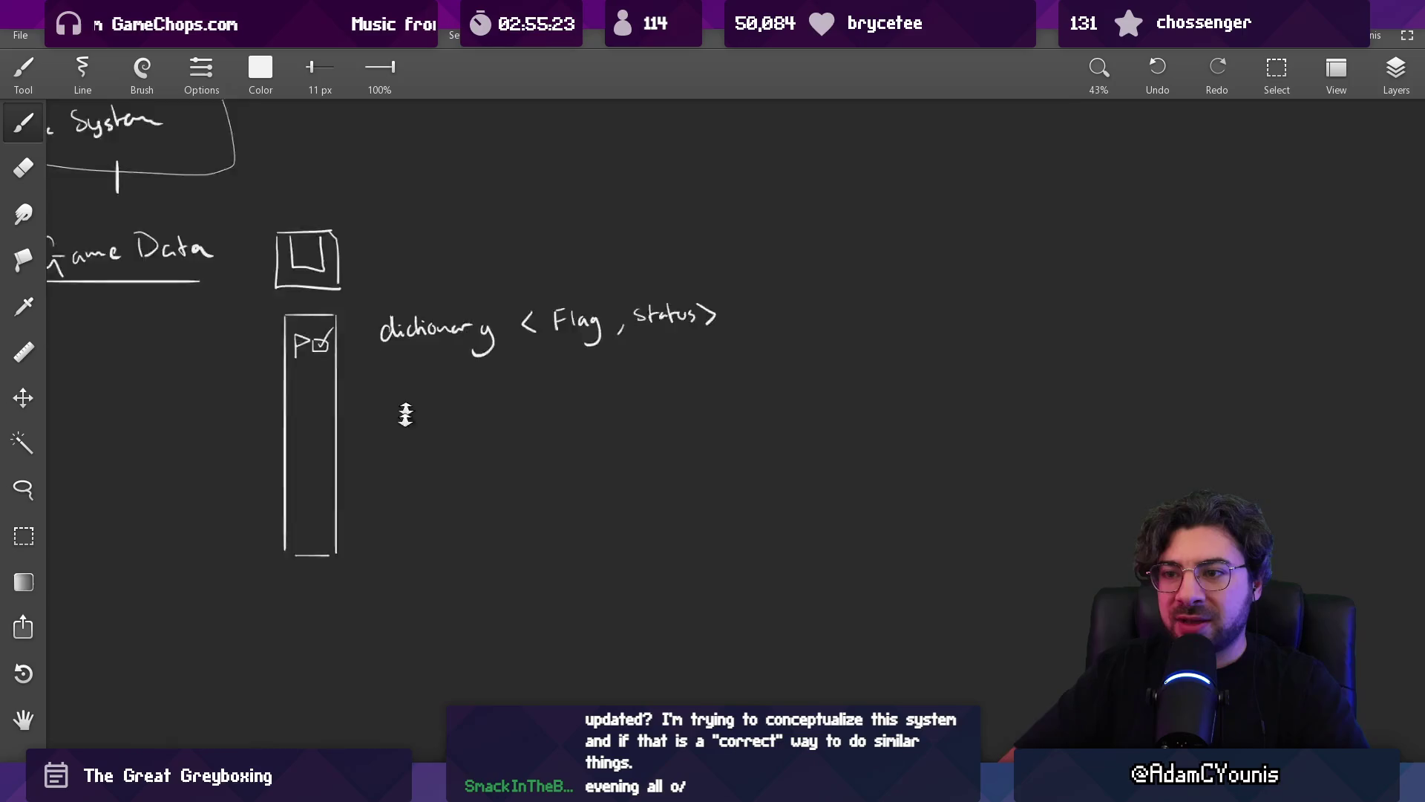
scroll(416, 349, "up", 2)
key("ctrl+z")
left_click_drag(525, 380, 527, 396)
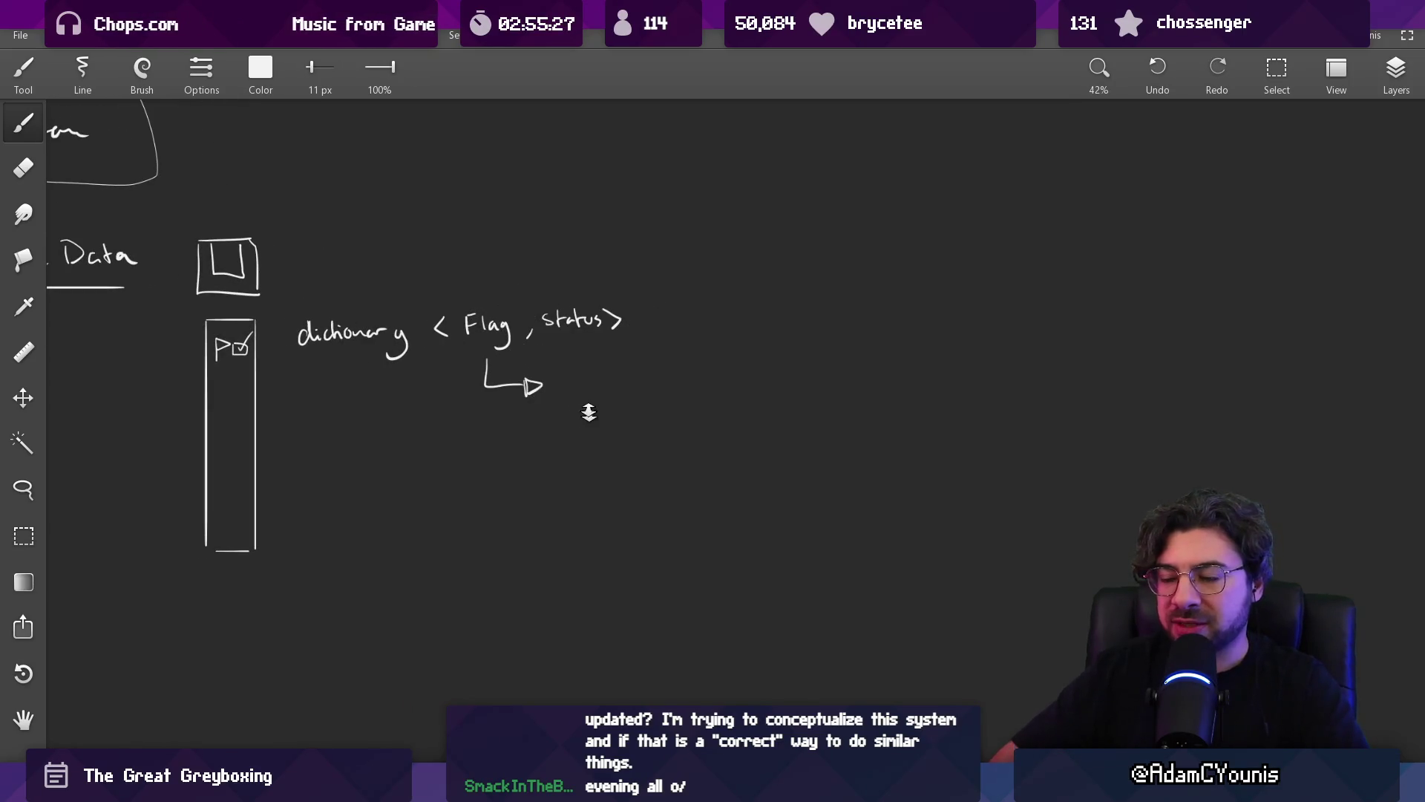
- Fix the strokes after 'Scrip' and finish writing 'Scriptable'
scroll(591, 420, "up", 3)
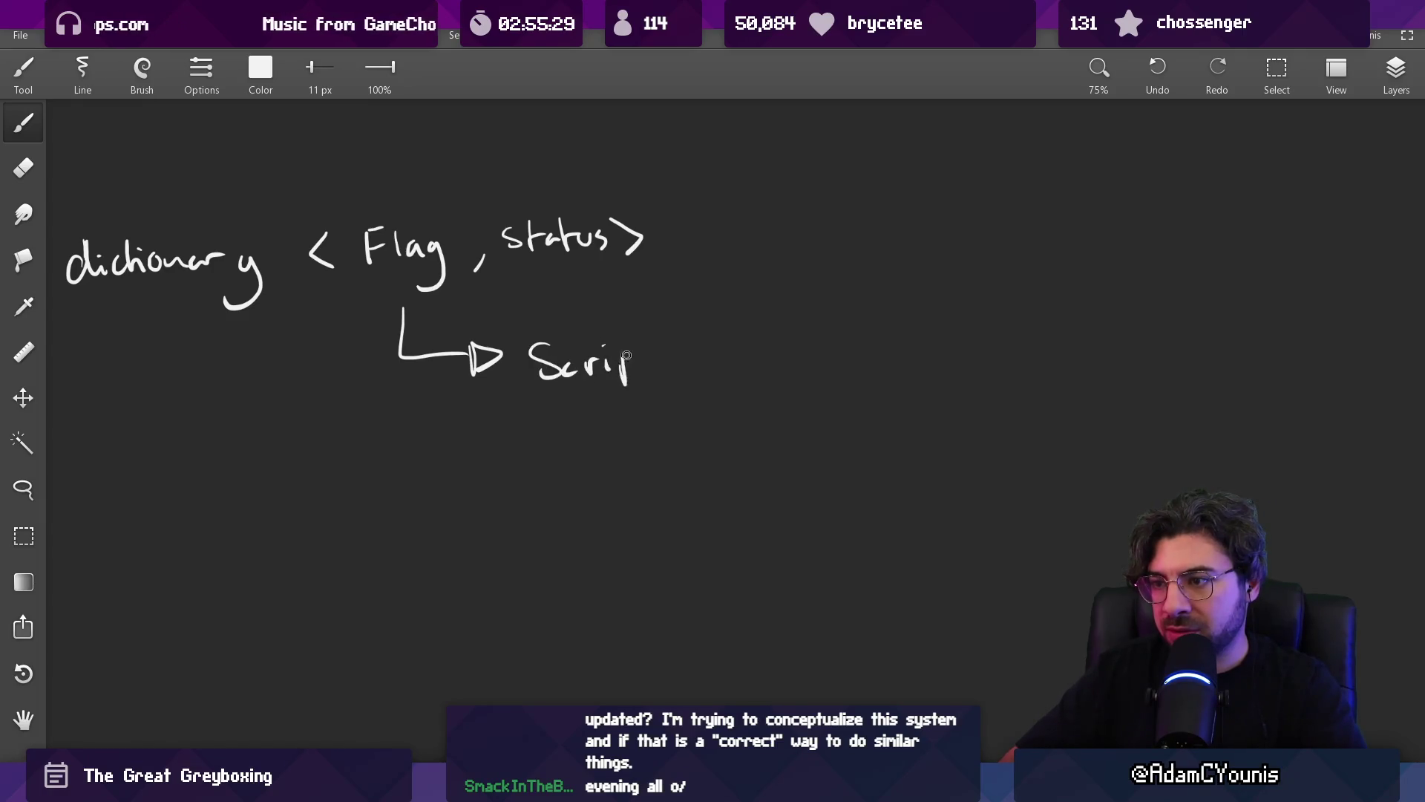
key("ctrl+z")
key("ctrl+z")
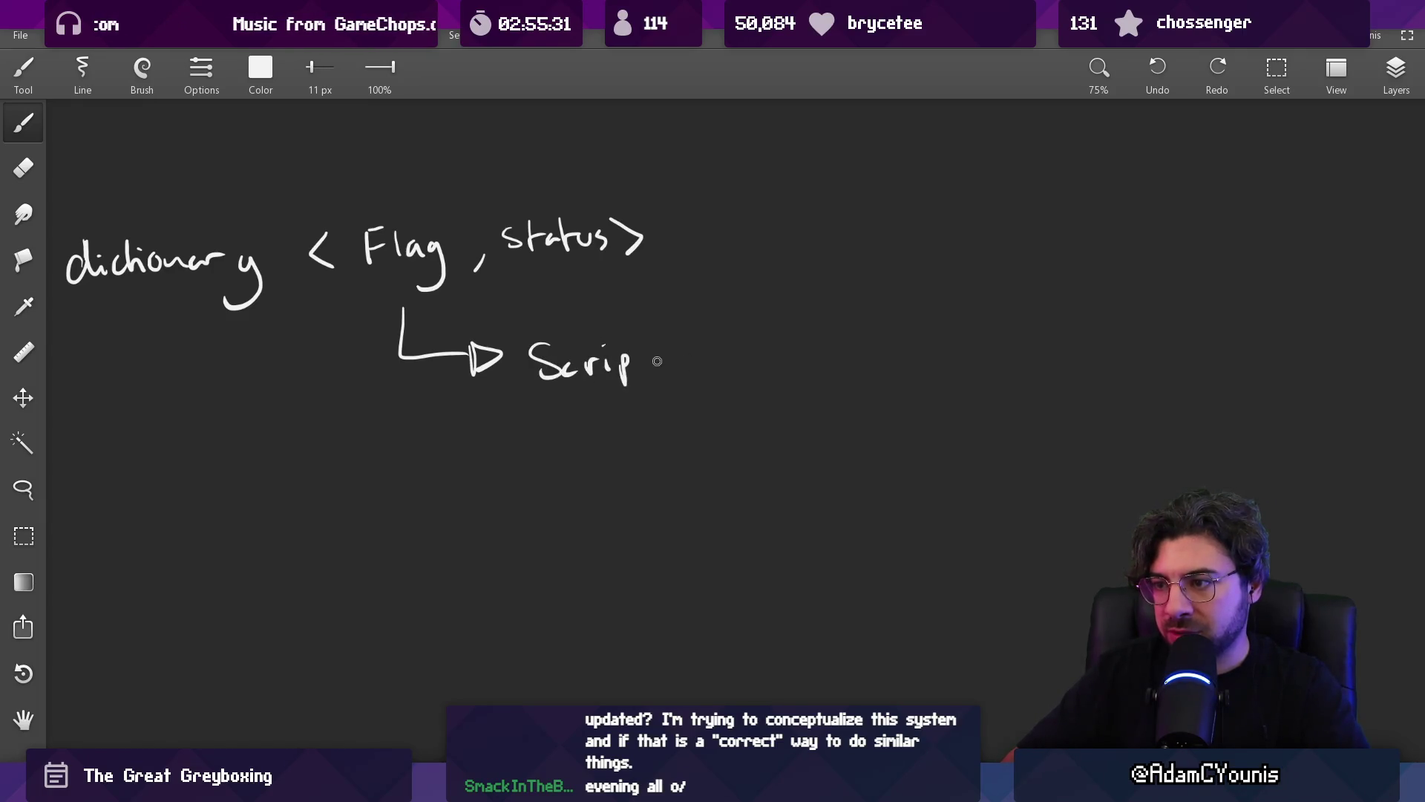
left_click_drag(725, 327, 727, 354)
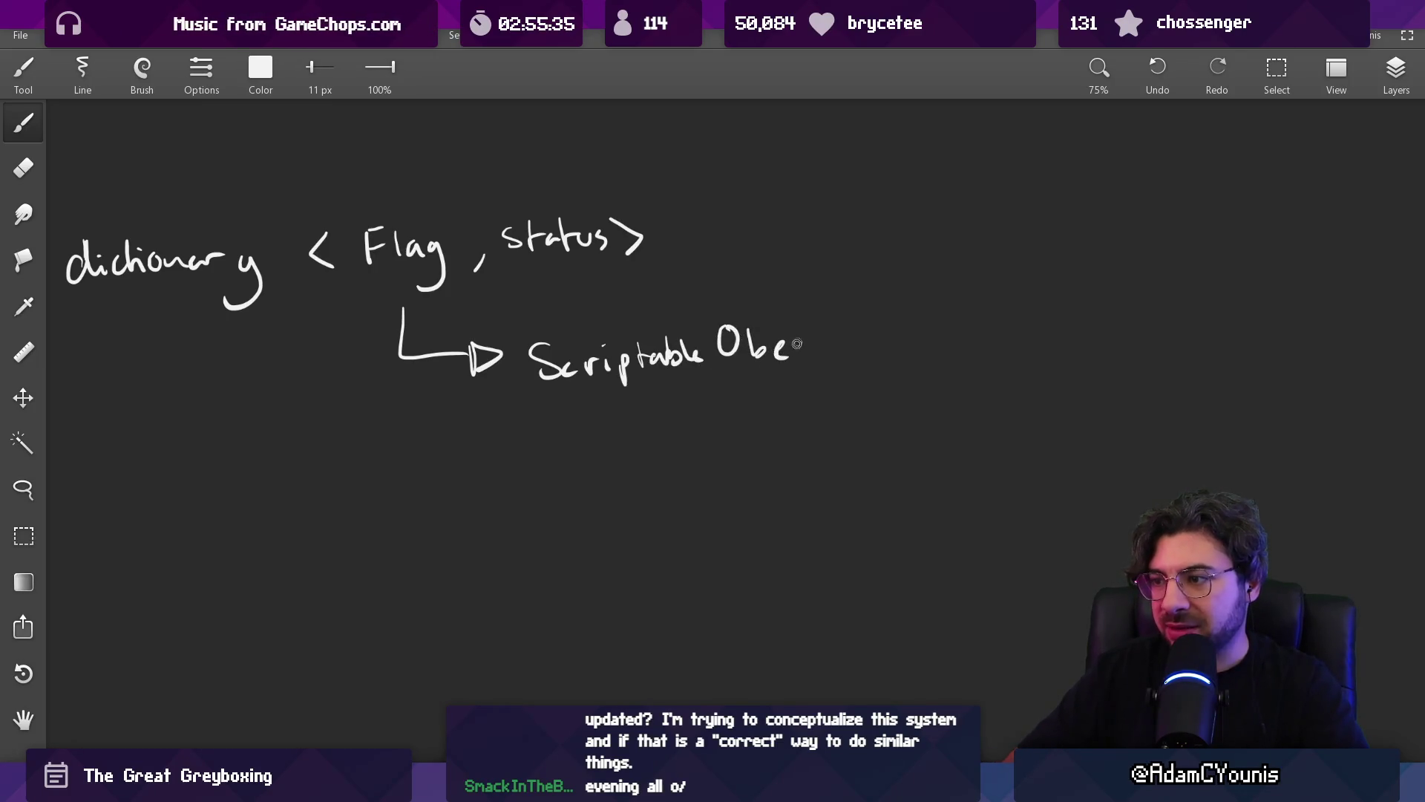
mouse_move(828, 343)
left_mouse_down()
mouse_move(556, 385)
mouse_move(505, 417)
left_mouse_up()
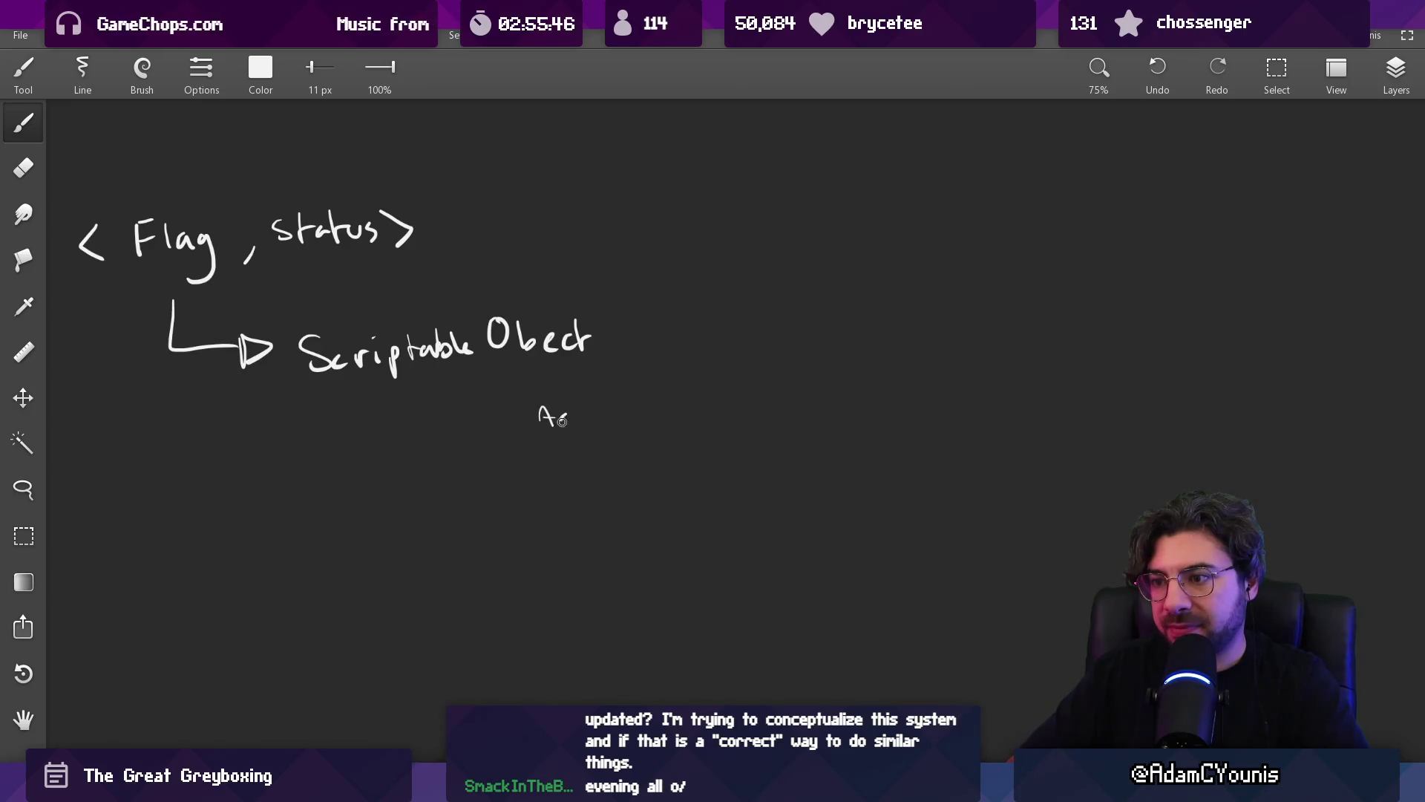
- Wrap 'Asset' in parentheses and move the (Asset) note beside Scriptable Object
left_click_drag(525, 394, 548, 444)
left_click_drag(629, 391, 633, 444)
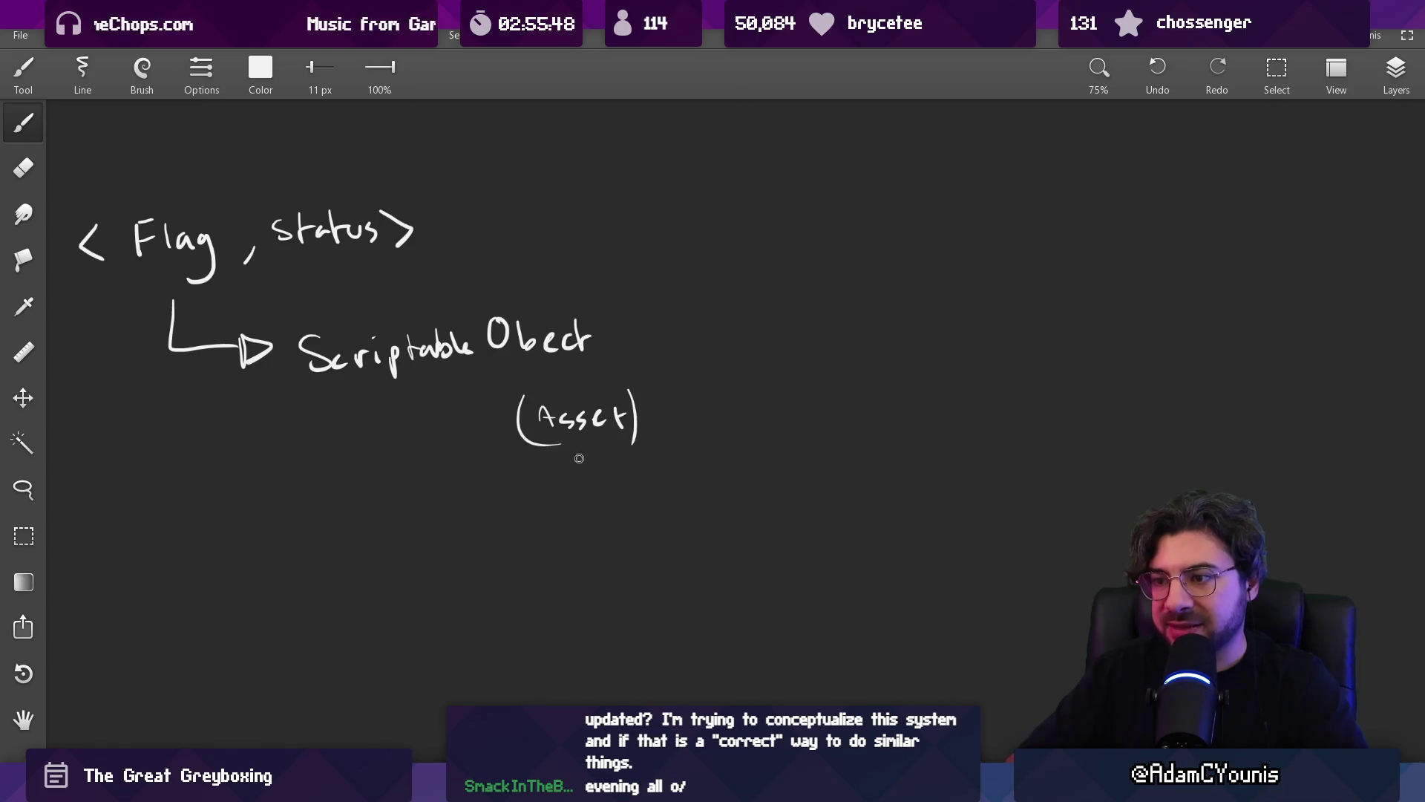
key("l")
mouse_move(531, 386)
left_mouse_down()
mouse_move(523, 433)
mouse_move(642, 349)
left_mouse_up()
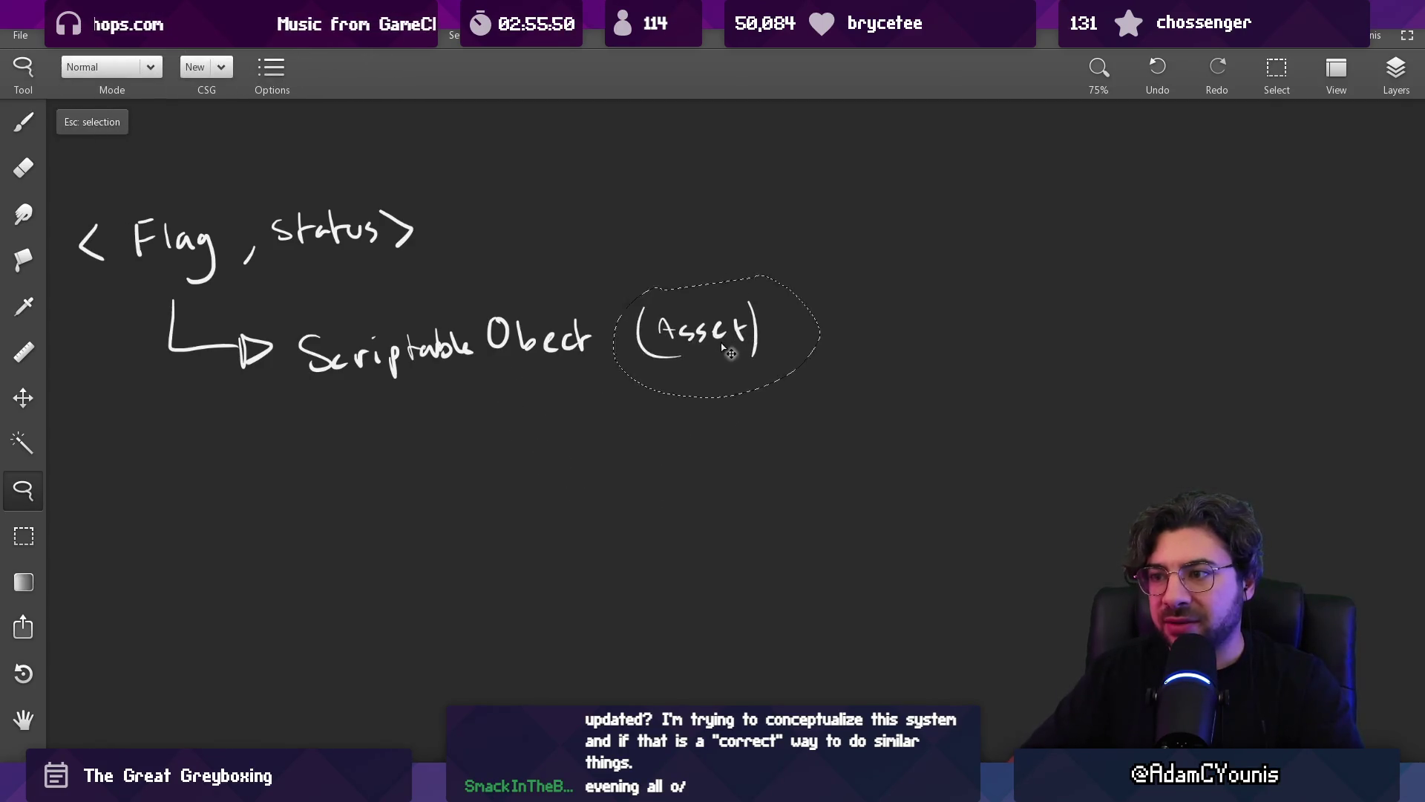
scroll(642, 349, "down", 2)
key("b")
- Draw a curved arrow branching right and an arrow pointing straight down
mouse_move(484, 234)
left_mouse_down()
mouse_move(490, 307)
mouse_move(394, 433)
left_mouse_up()
key("ctrl+z")
scroll(439, 289, "down", 2)
left_click_drag(515, 463, 600, 515)
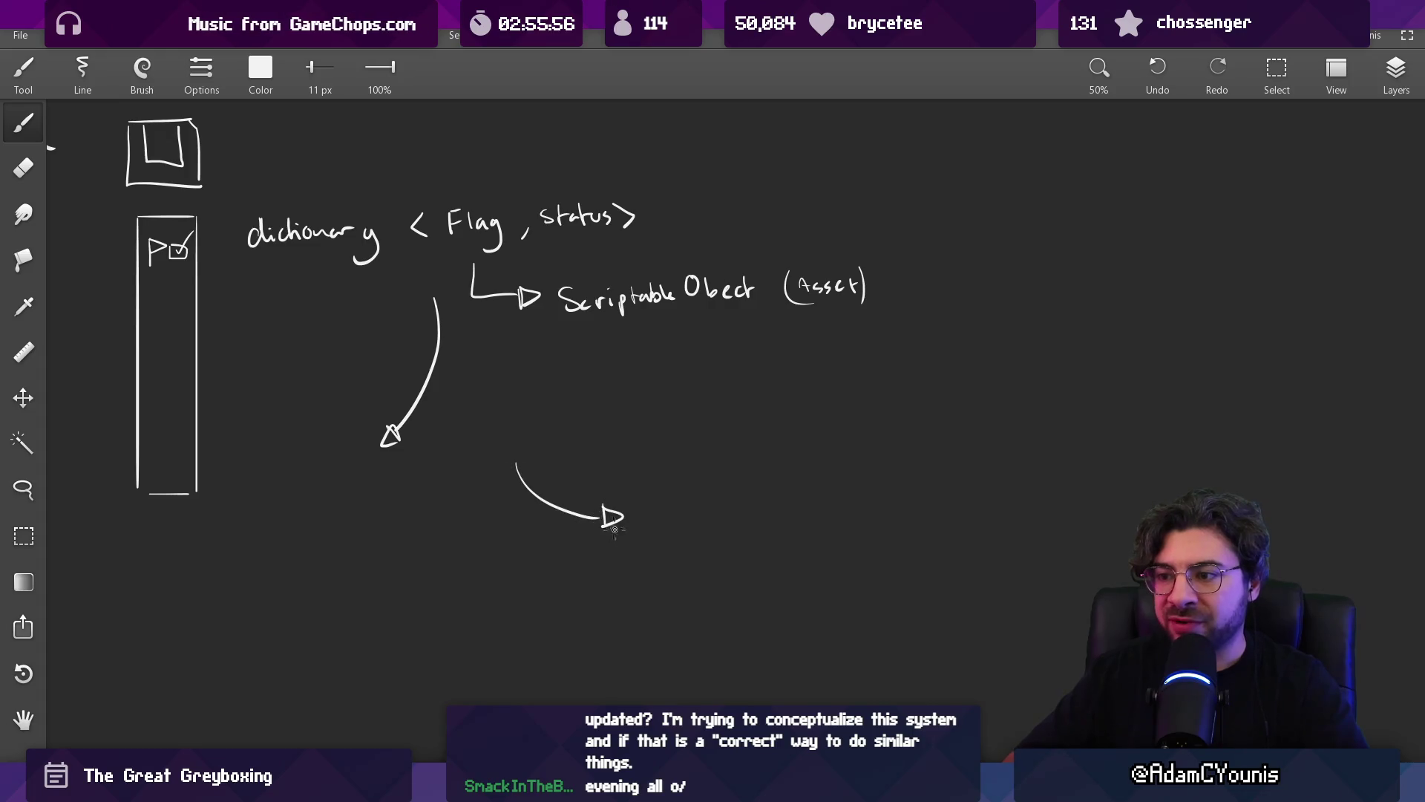
mouse_move(466, 483)
left_mouse_down()
mouse_move(460, 600)
mouse_move(476, 600)
left_mouse_up()
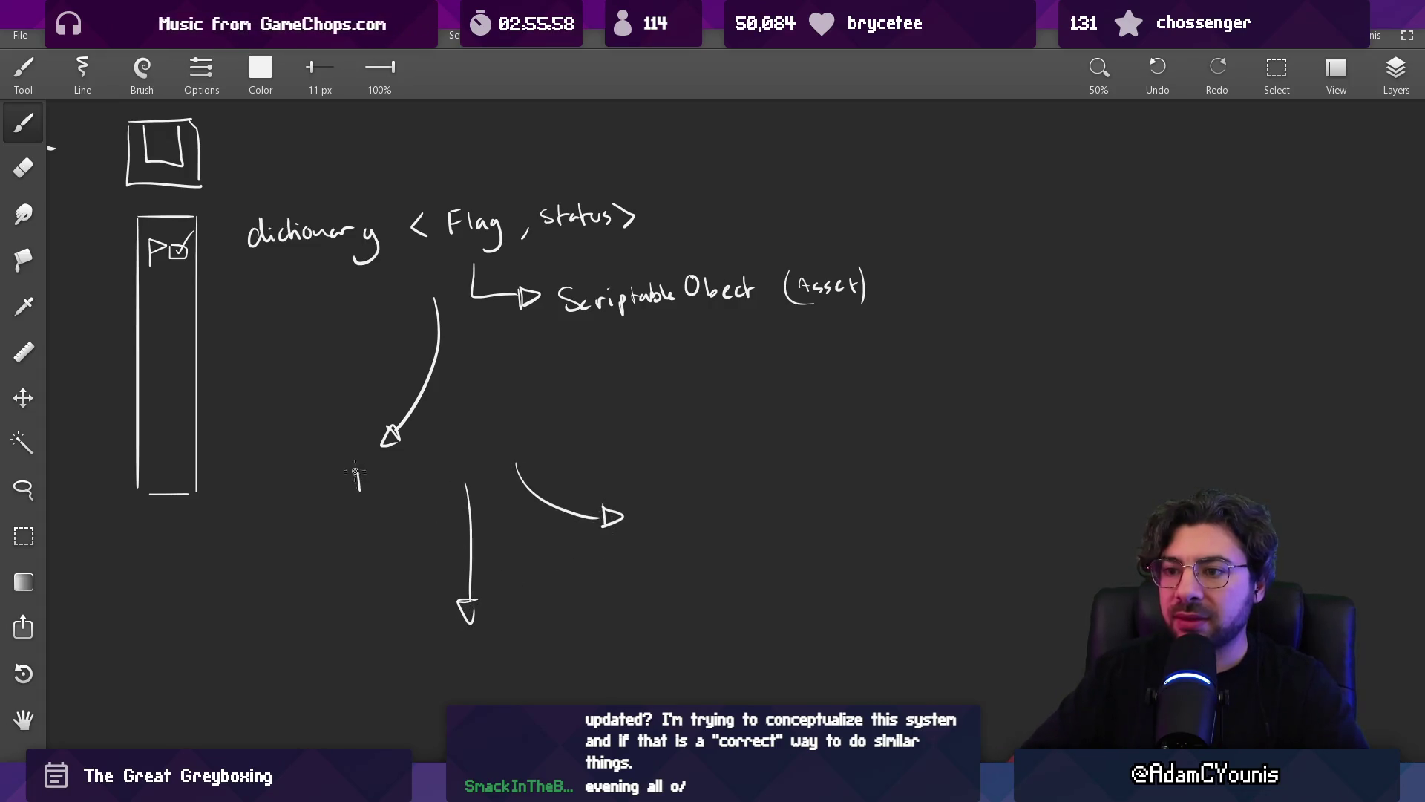
mouse_move(666, 526)
left_mouse_down()
mouse_move(671, 394)
mouse_move(623, 363)
mouse_move(642, 379)
left_mouse_up()
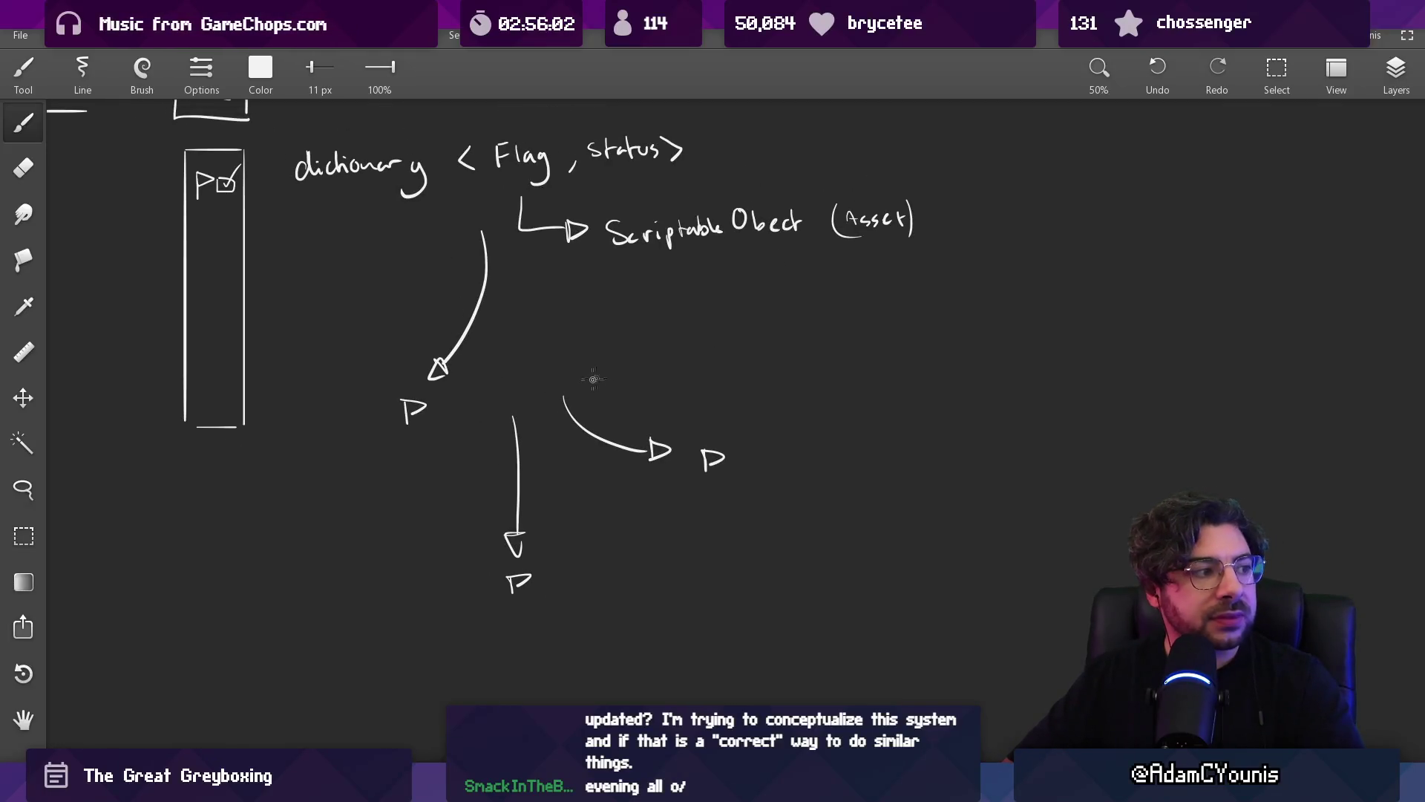
- Circle the left, bottom and right P flags, dropping the stray circle on Flag
left_click_drag(431, 376, 435, 380)
mouse_move(524, 545)
left_mouse_down()
mouse_move(537, 586)
mouse_move(529, 546)
left_mouse_up()
left_click_drag(721, 412, 740, 410)
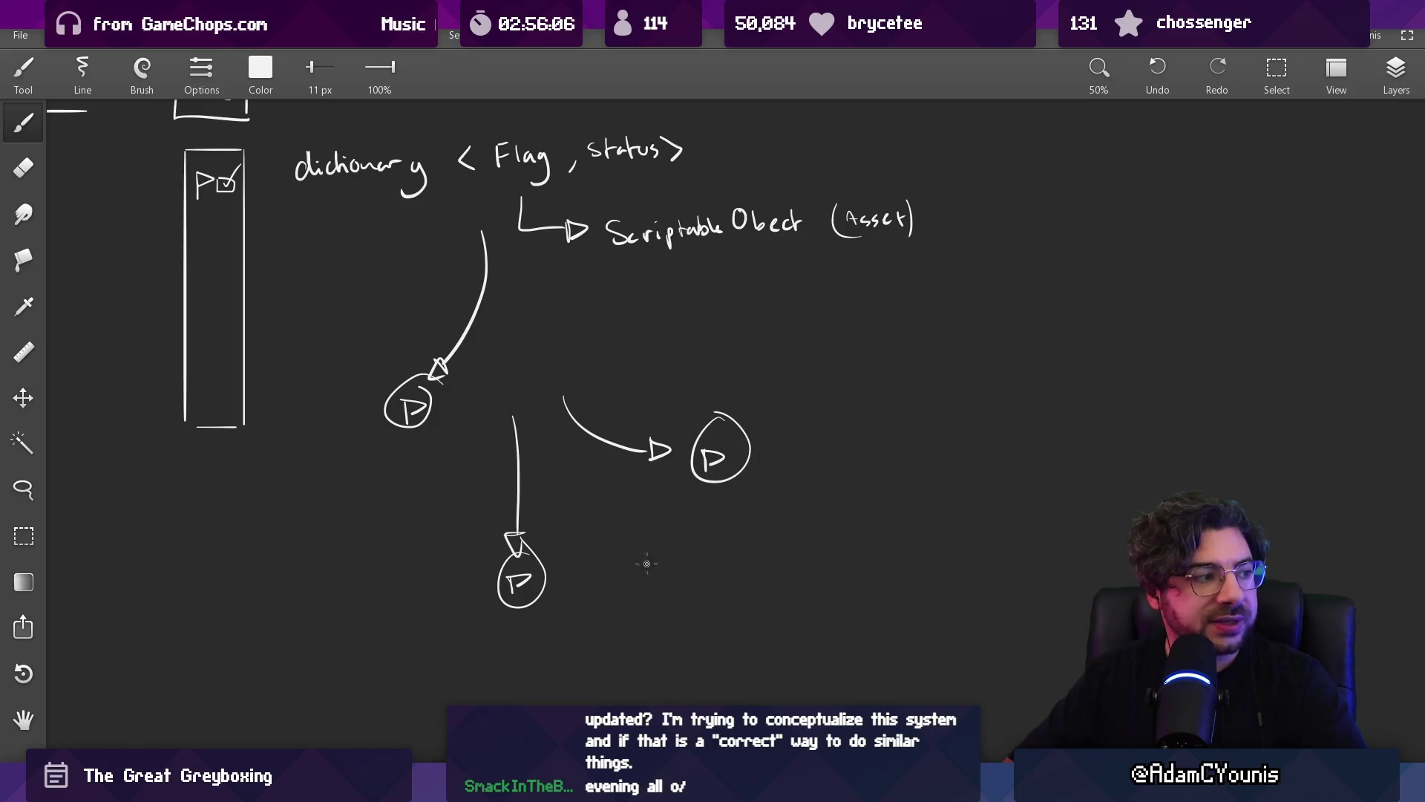
mouse_move(529, 116)
left_mouse_down()
mouse_move(522, 195)
mouse_move(521, 116)
left_mouse_up()
key("ctrl+z")
- Pan the whiteboard down and right toward the tall flag-list box
mouse_move(486, 257)
left_mouse_down()
mouse_move(573, 349)
mouse_move(560, 324)
left_mouse_up()
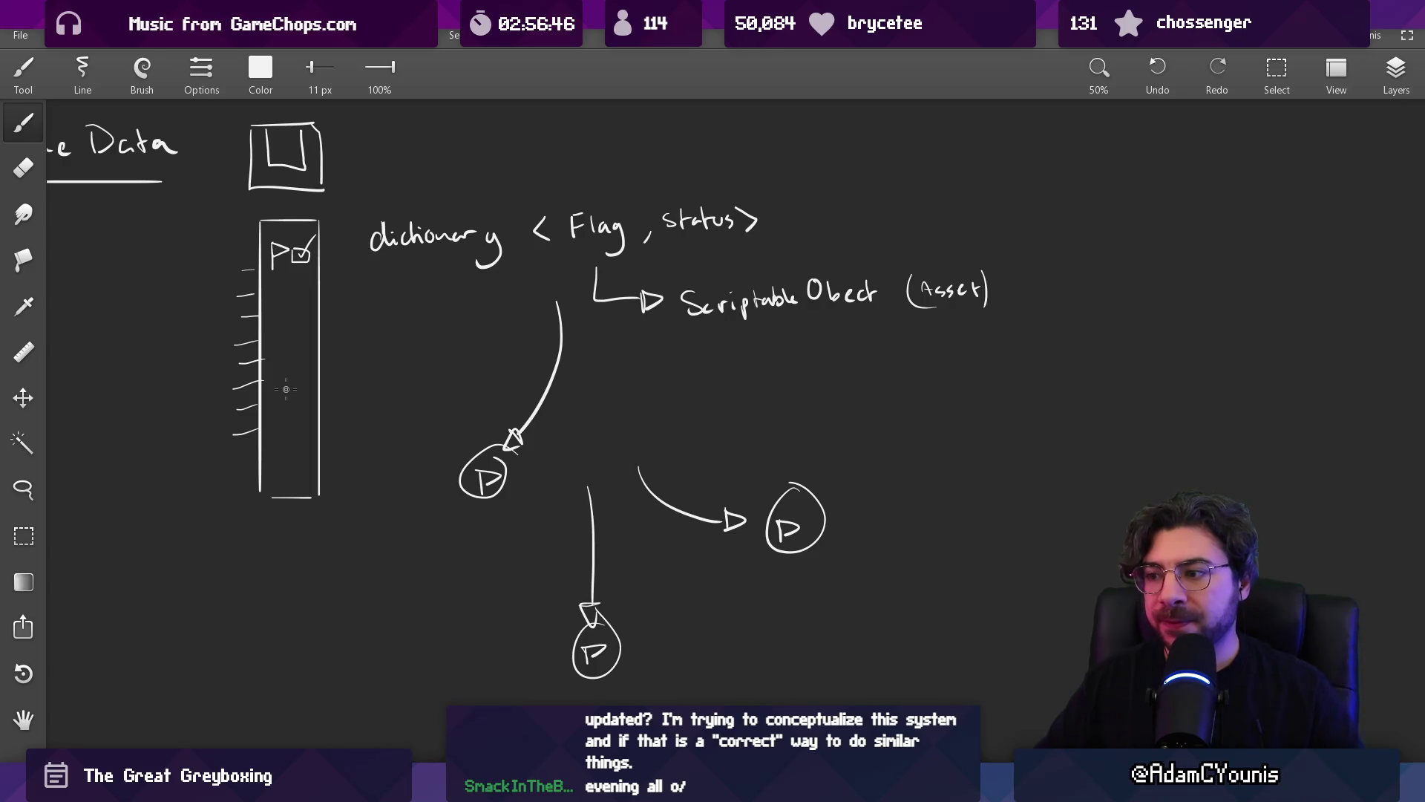
- Box the right P flag, draw an oval around the lower P, and add a question mark
left_click_drag(619, 568, 452, 379)
mouse_move(582, 315)
left_mouse_down()
mouse_move(708, 343)
mouse_move(670, 327)
left_mouse_up()
mouse_move(458, 431)
left_mouse_down()
mouse_move(354, 478)
mouse_move(485, 473)
left_mouse_up()
left_click(487, 479)
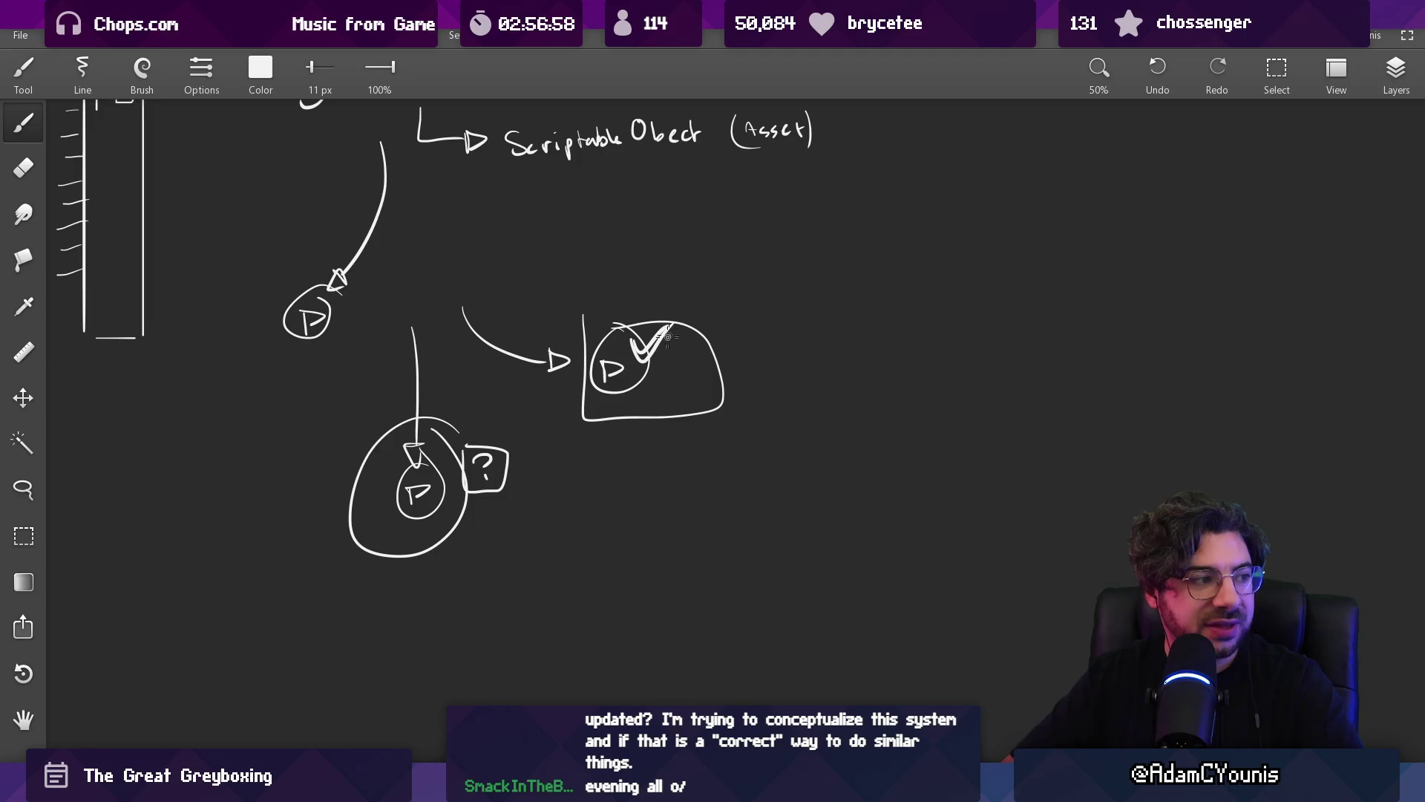
key("ctrl+z")
- Try a diagonal stroke and a circle around the flag-list box, undoing both
left_click_drag(646, 345, 789, 434)
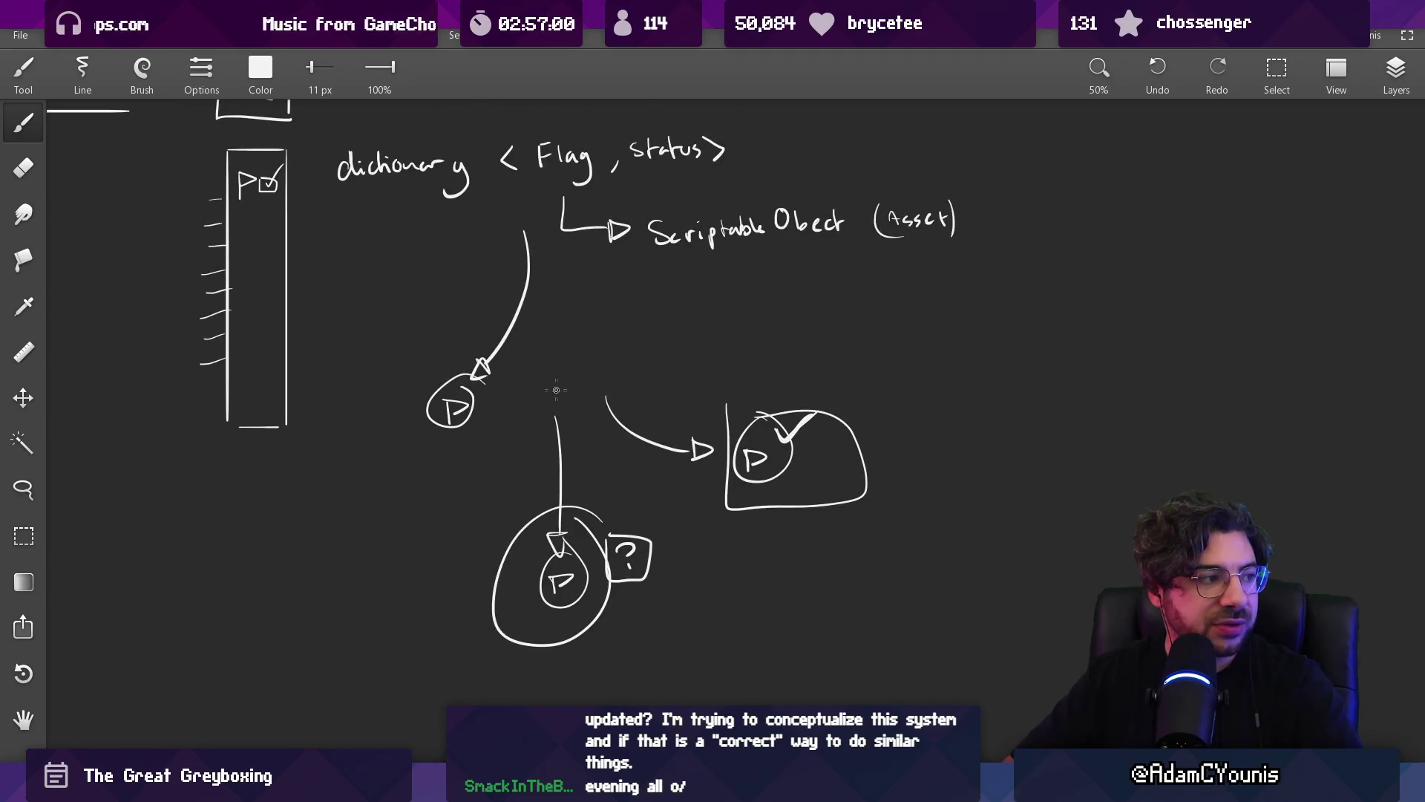
left_click_drag(578, 481, 318, 245)
key("ctrl+z")
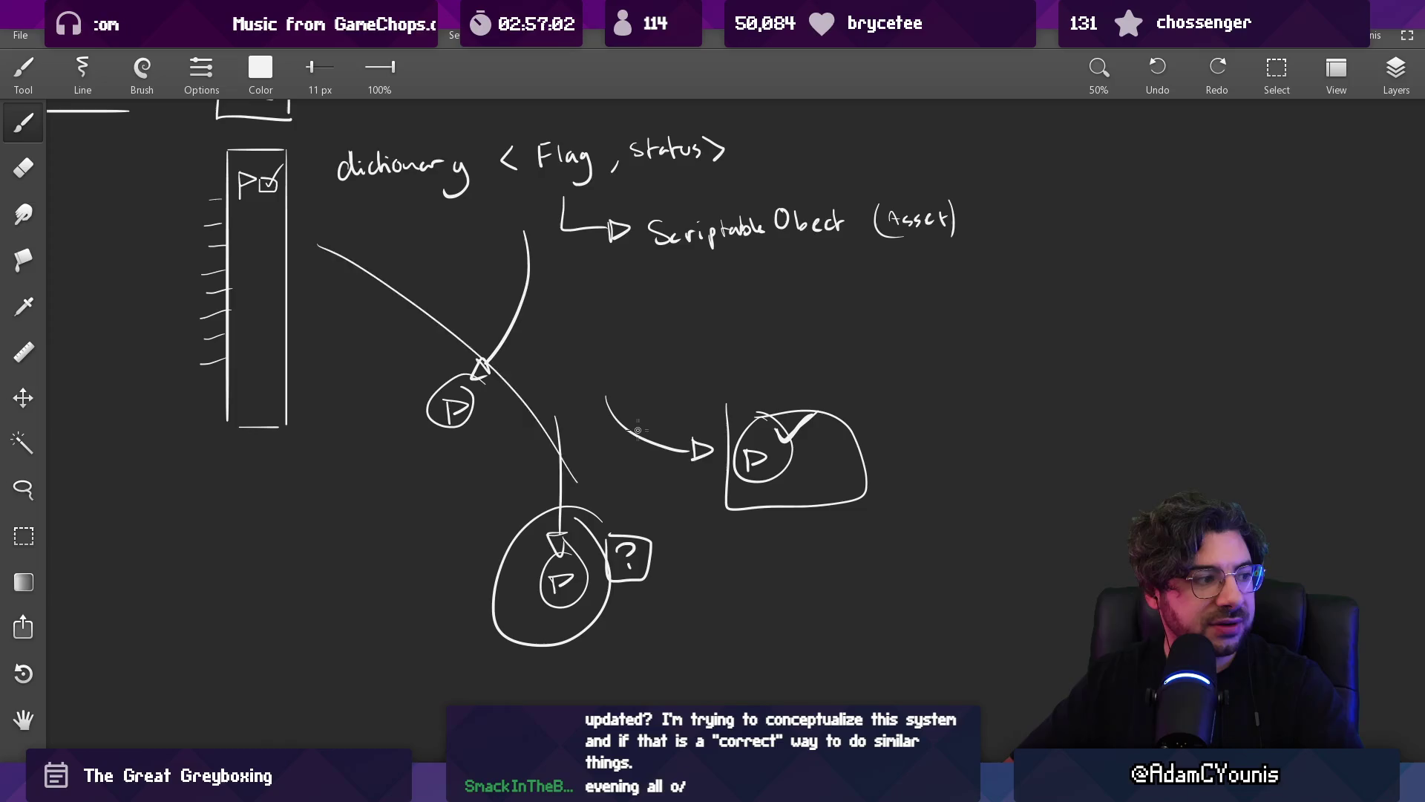
scroll(657, 415, "down", 3)
mouse_move(661, 451)
left_mouse_down()
mouse_move(659, 381)
mouse_move(627, 380)
left_mouse_up()
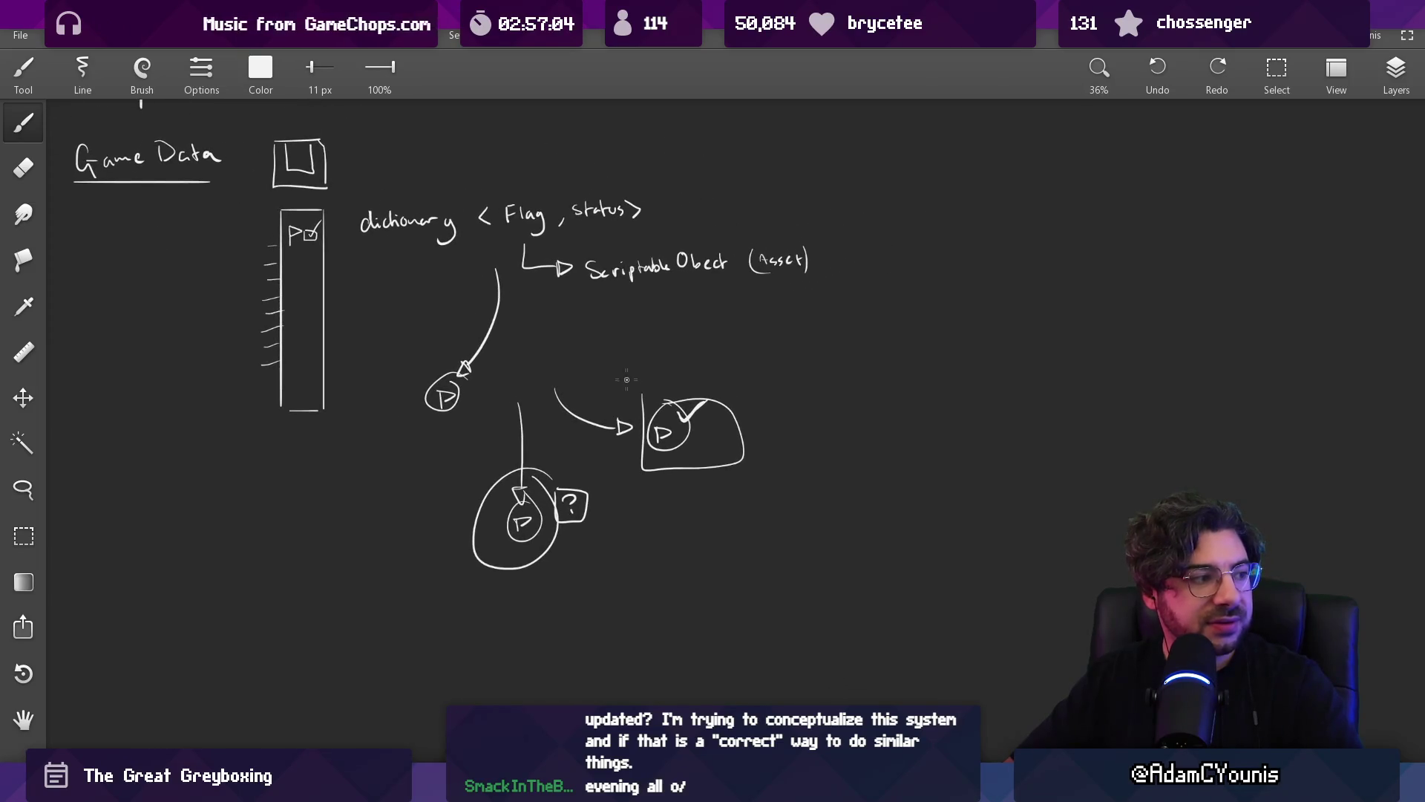
scroll(525, 505, "up", 3)
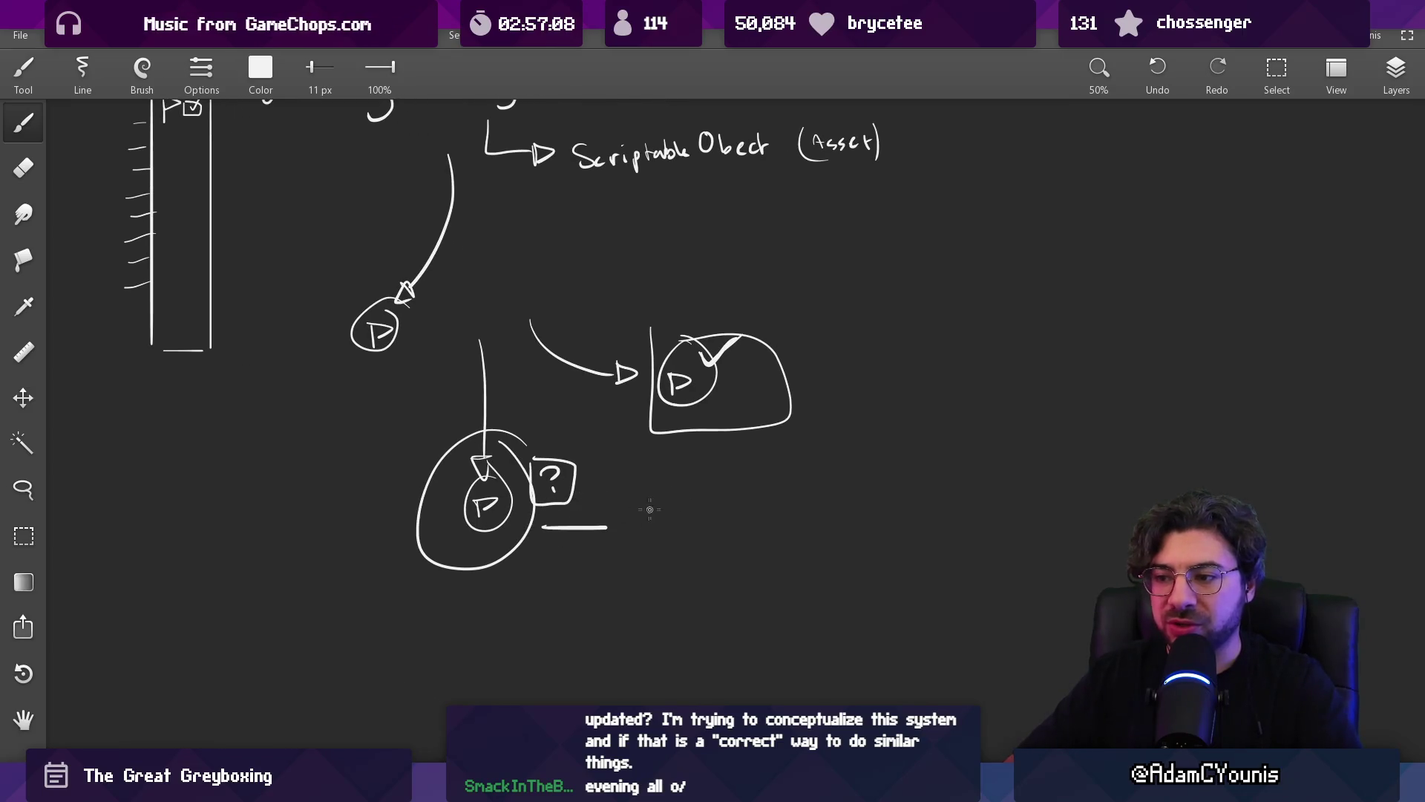
left_click_drag(732, 332, 668, 320)
key("ctrl+z")
- Undo the extra annotations, restore the tick marks, and move over to VS Code
left_click_drag(582, 378, 694, 449)
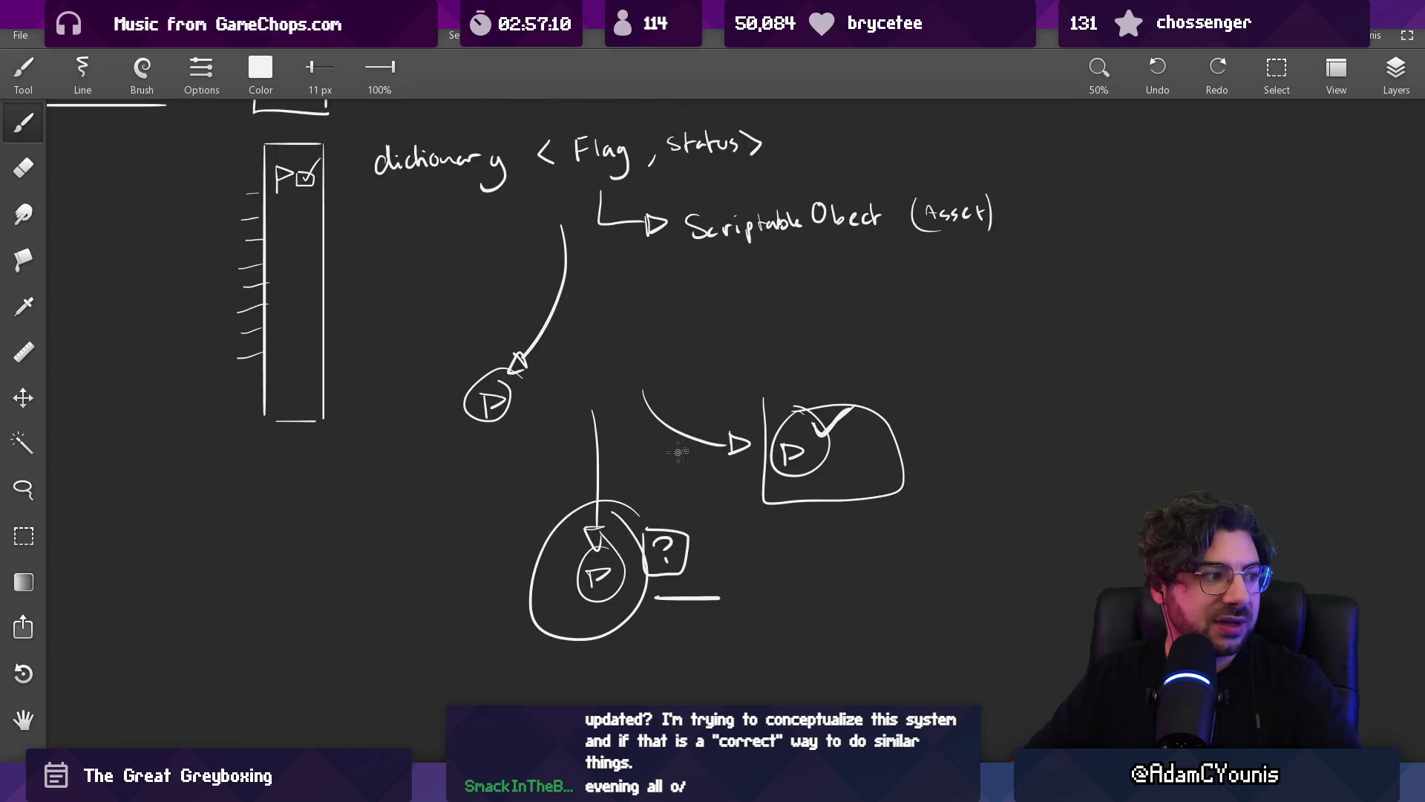
key("ctrl+z")
key("ctrl+z")
key("ctrl+z")
key("ctrl+y")
key("e")
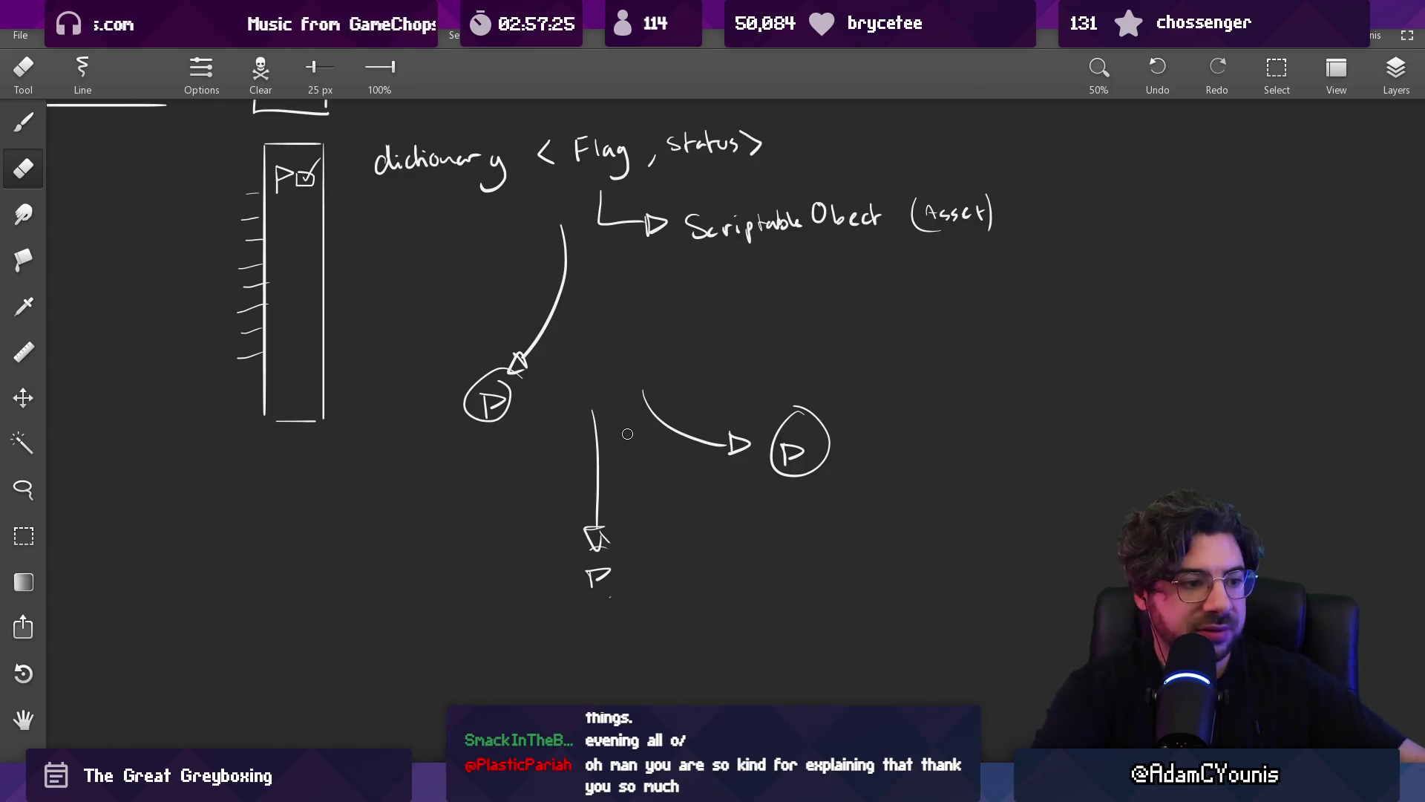
scroll(627, 433, "down", 3)
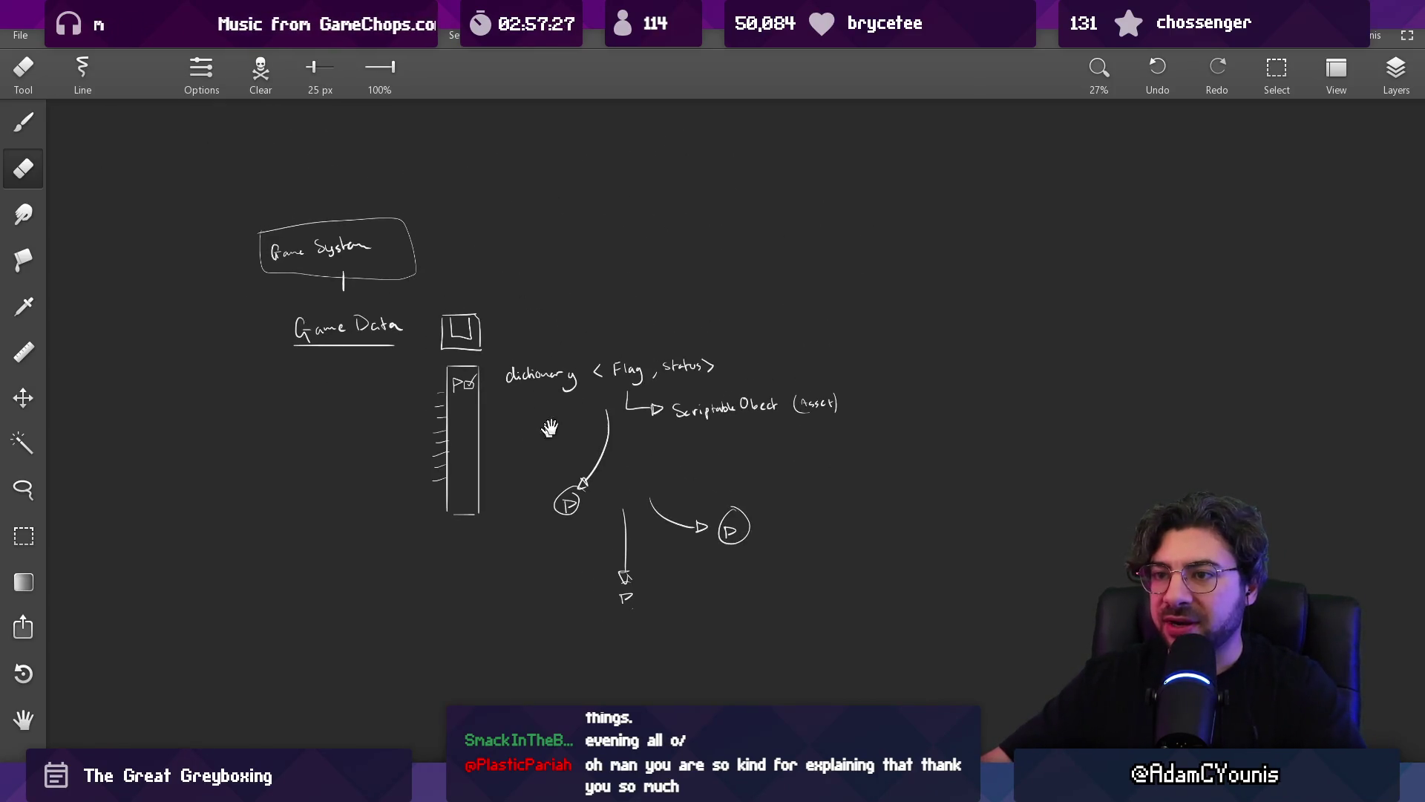
key("alt+Tab")
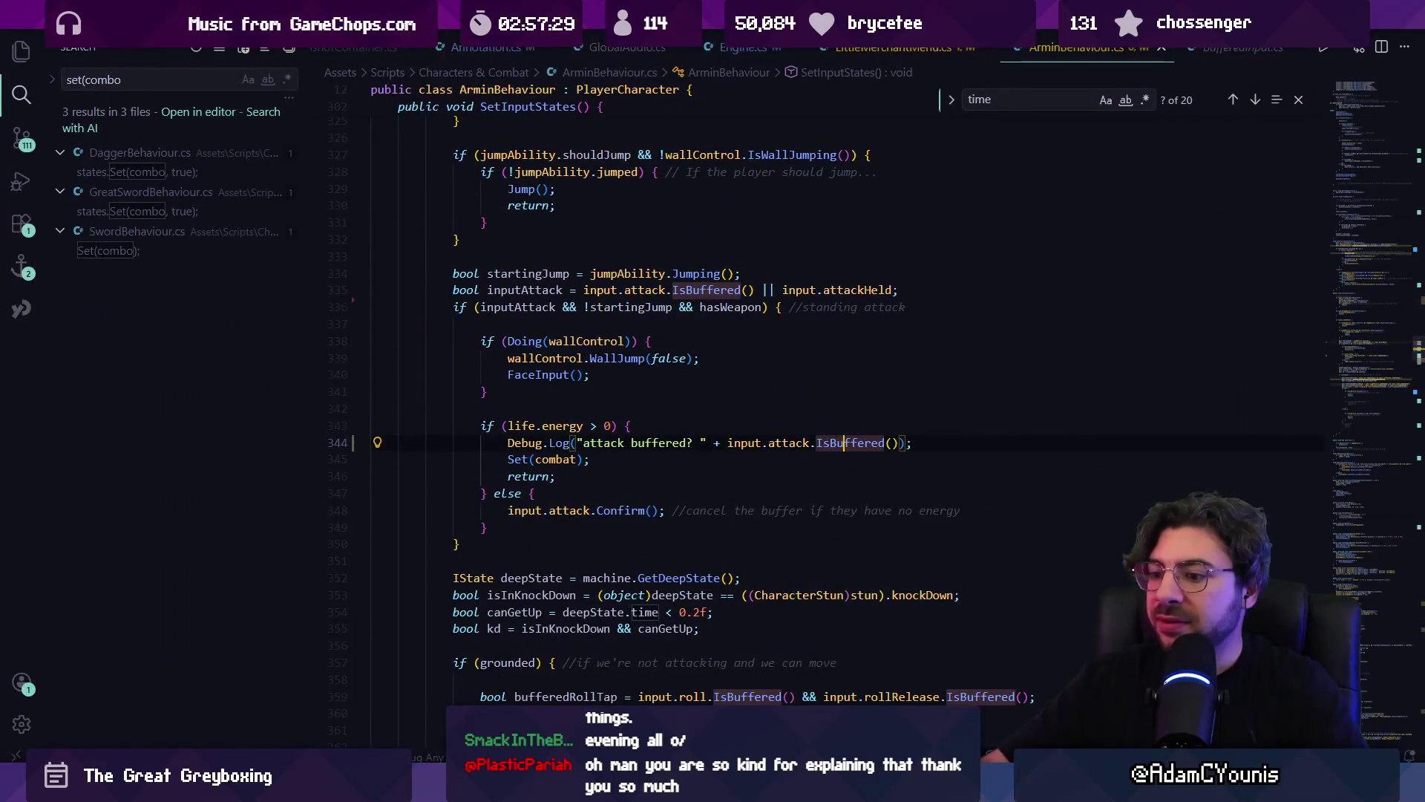
- Select Jowl, open its Meet Jowl sequence, and open the Met Jowl quest flag
key("alt+Tab")
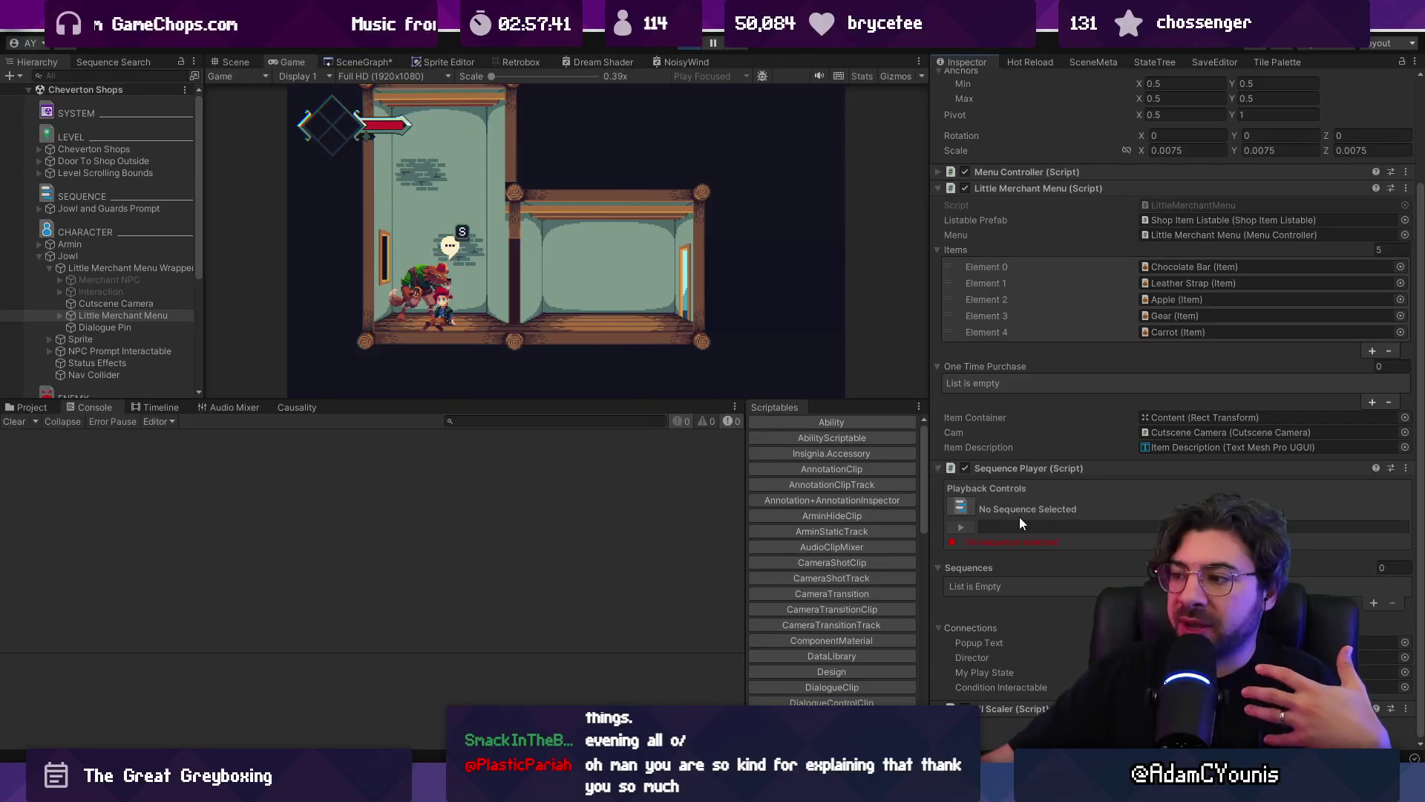
left_click(139, 260)
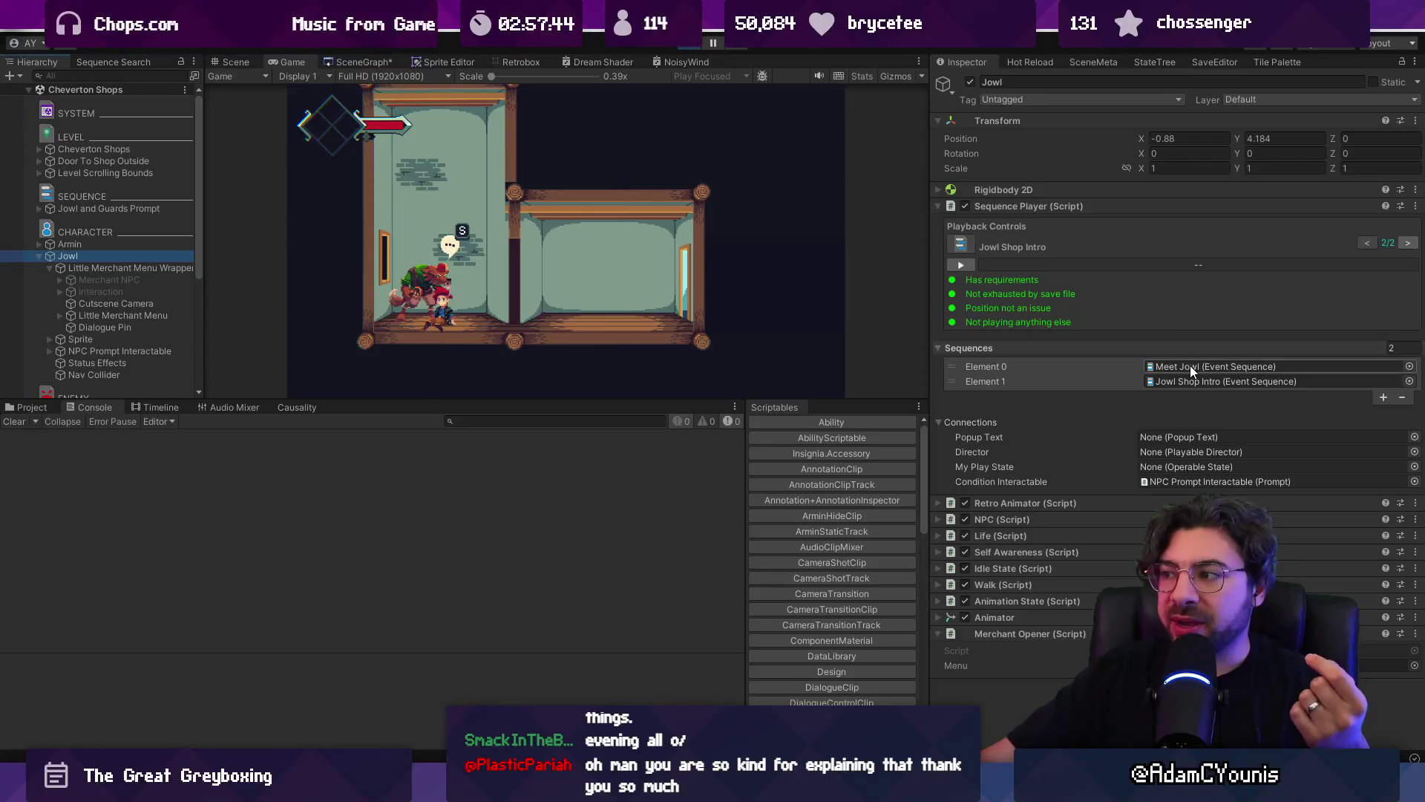
double_click(1190, 365)
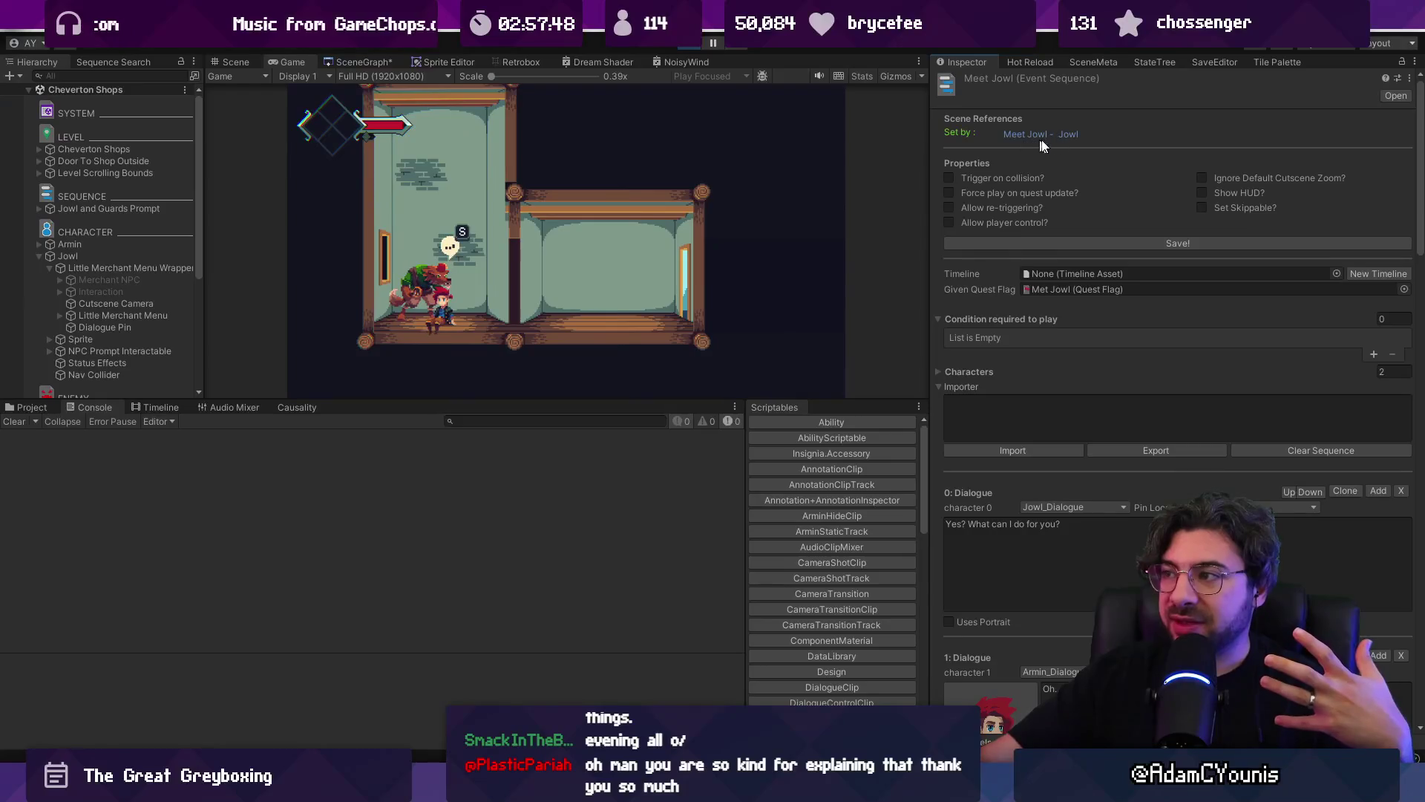
double_click(1054, 293)
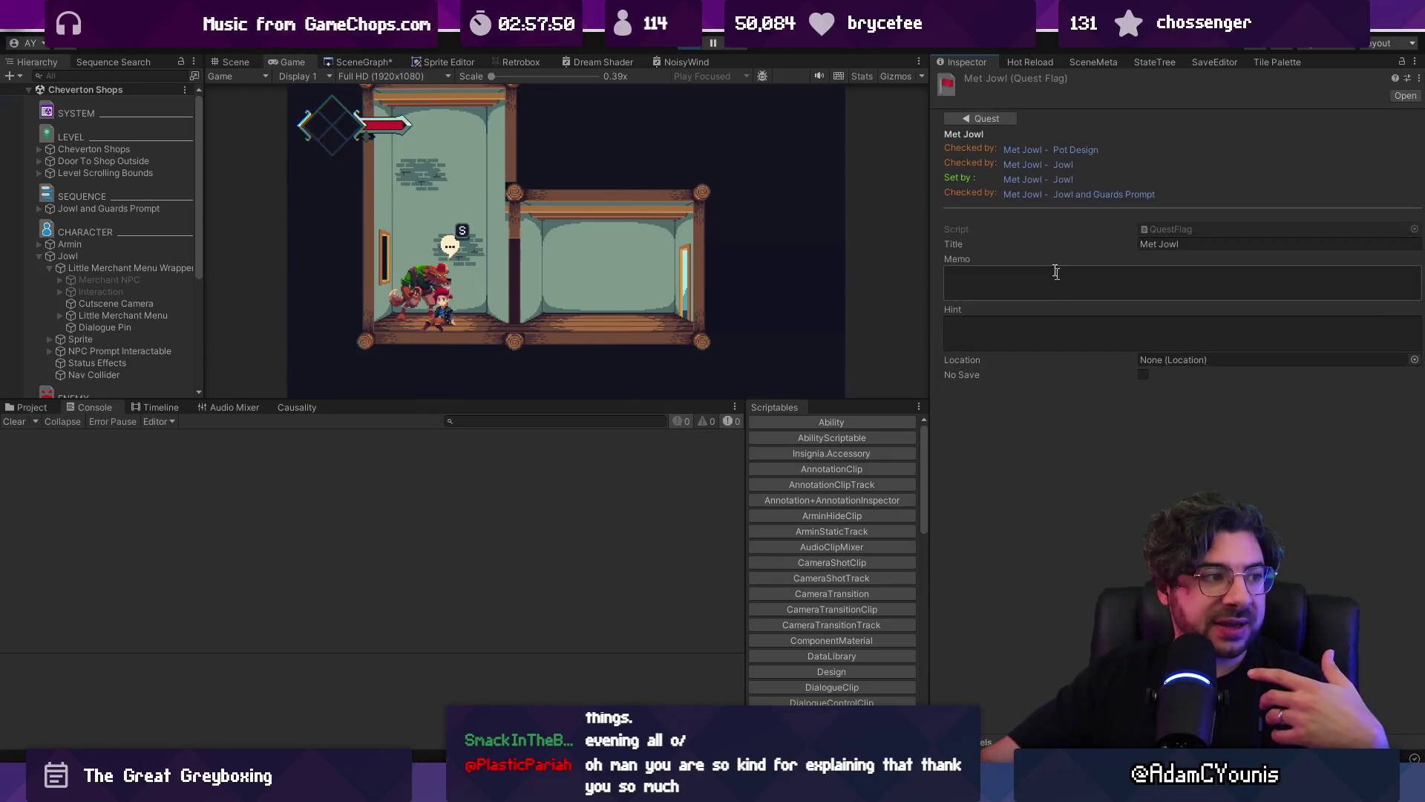
left_click(995, 327)
left_click(1003, 296)
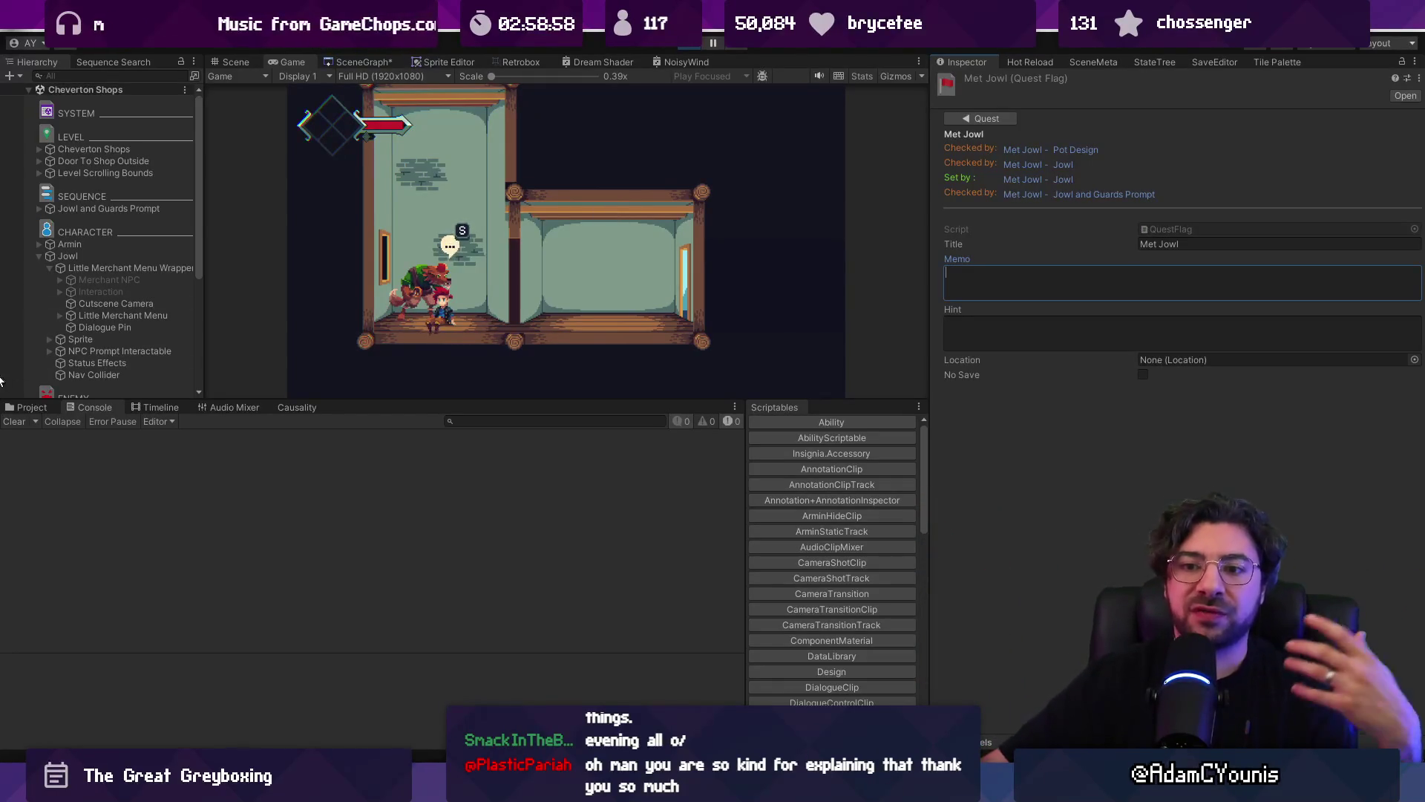
- Browse the Of Pots and Kettles sequences, from Ask Ned to Use Forge to Jowl and Guards
left_click(15, 412)
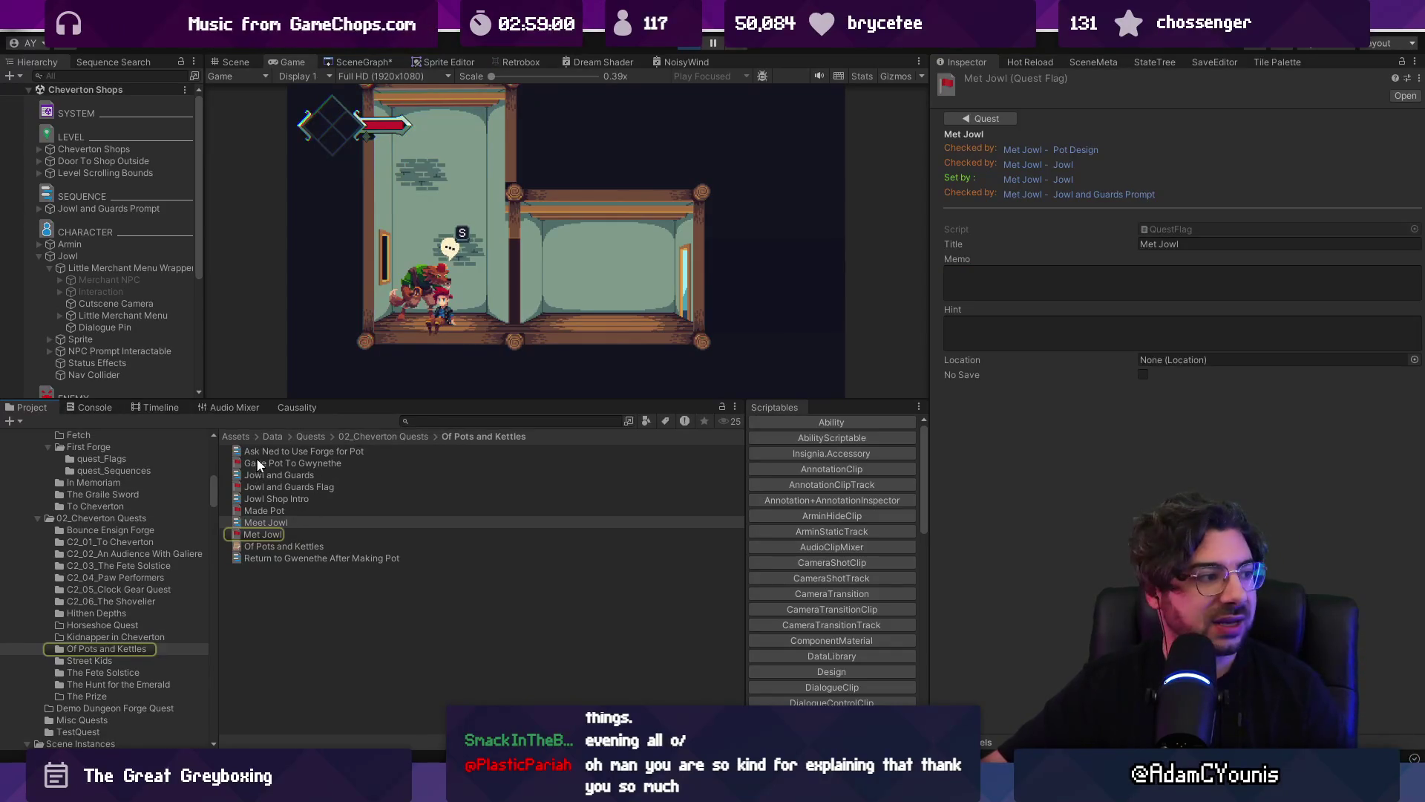
left_click(259, 453)
left_click(262, 462)
left_click(270, 486)
left_click(278, 498)
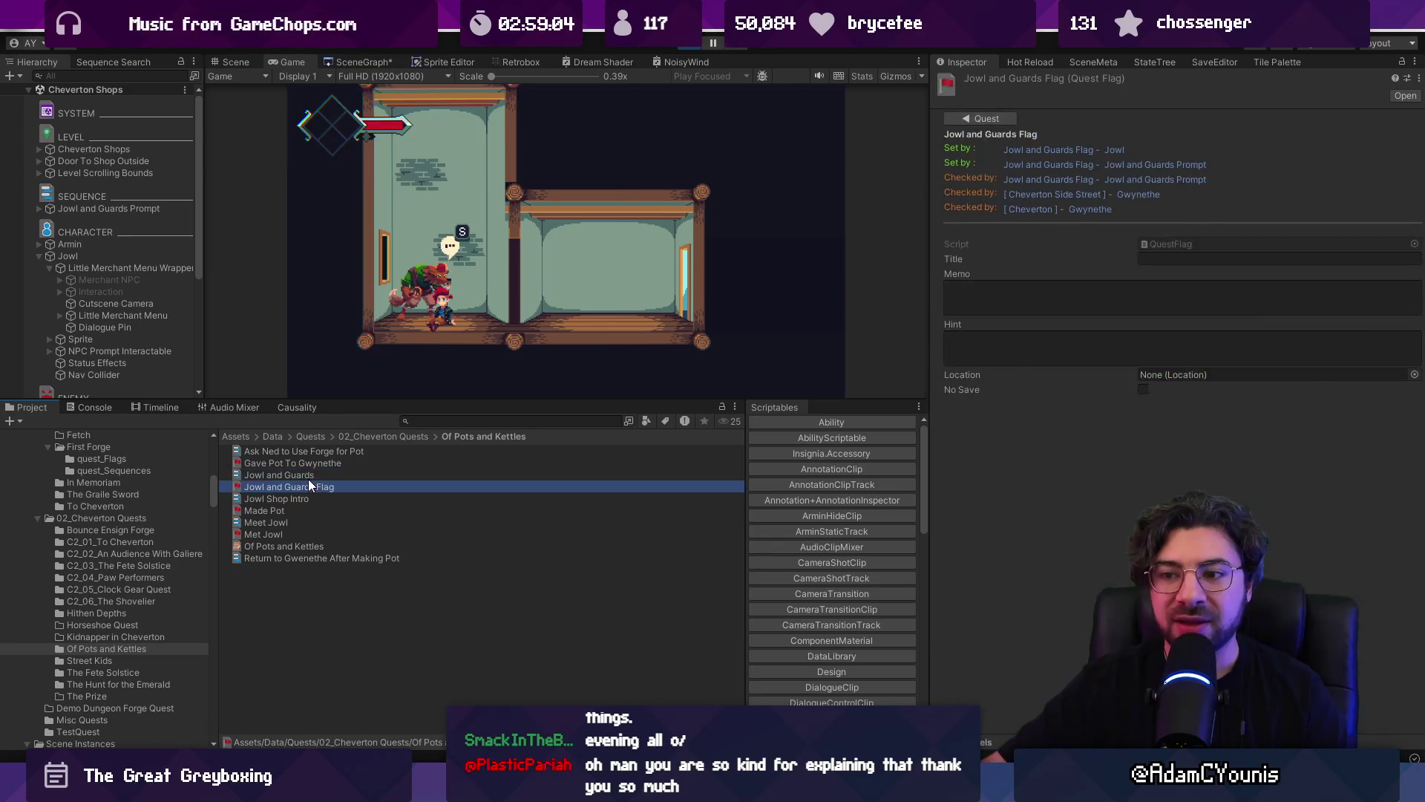
left_click(309, 478)
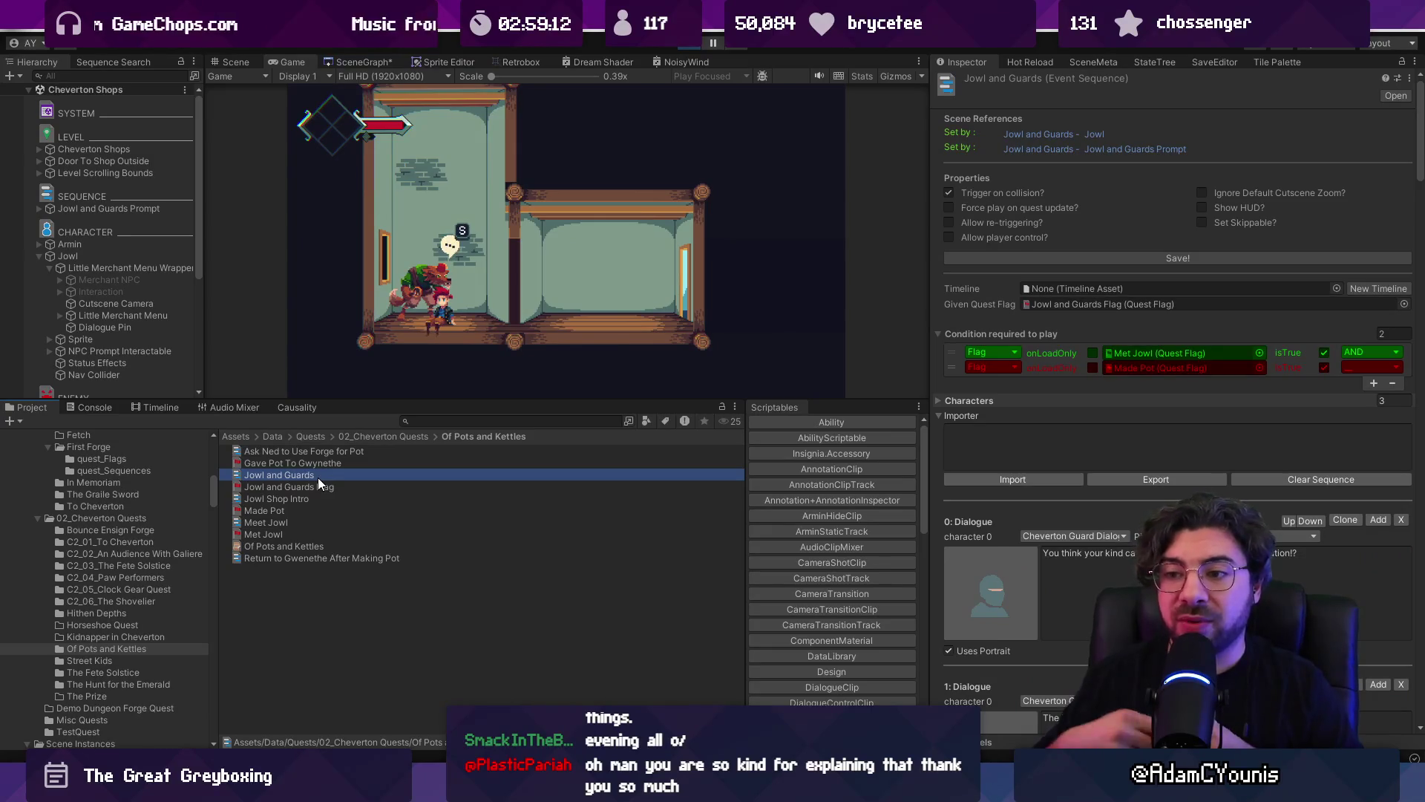
- Enlarge the game view, then stop the playtest and return to the scene
left_click_drag(457, 402, 457, 512)
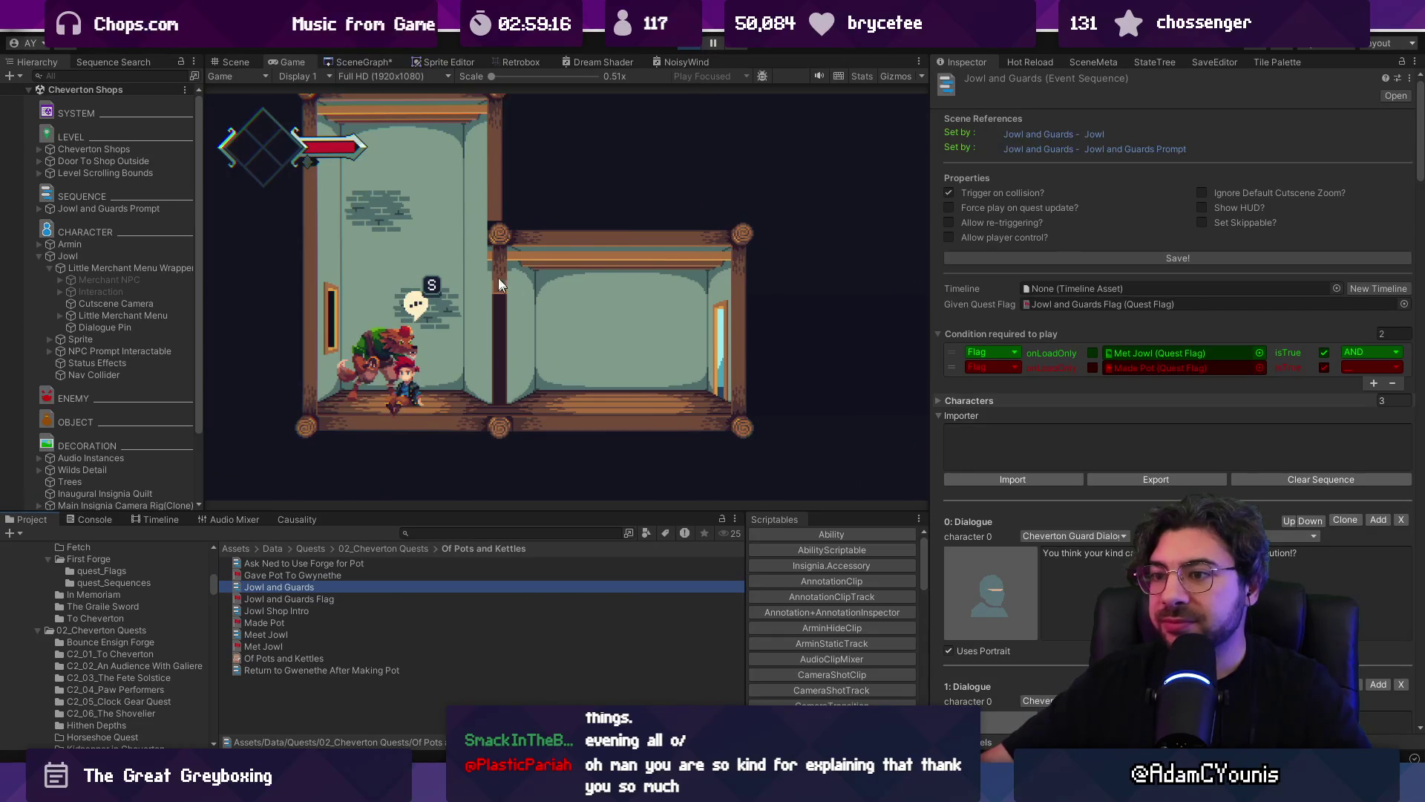
left_click(679, 53)
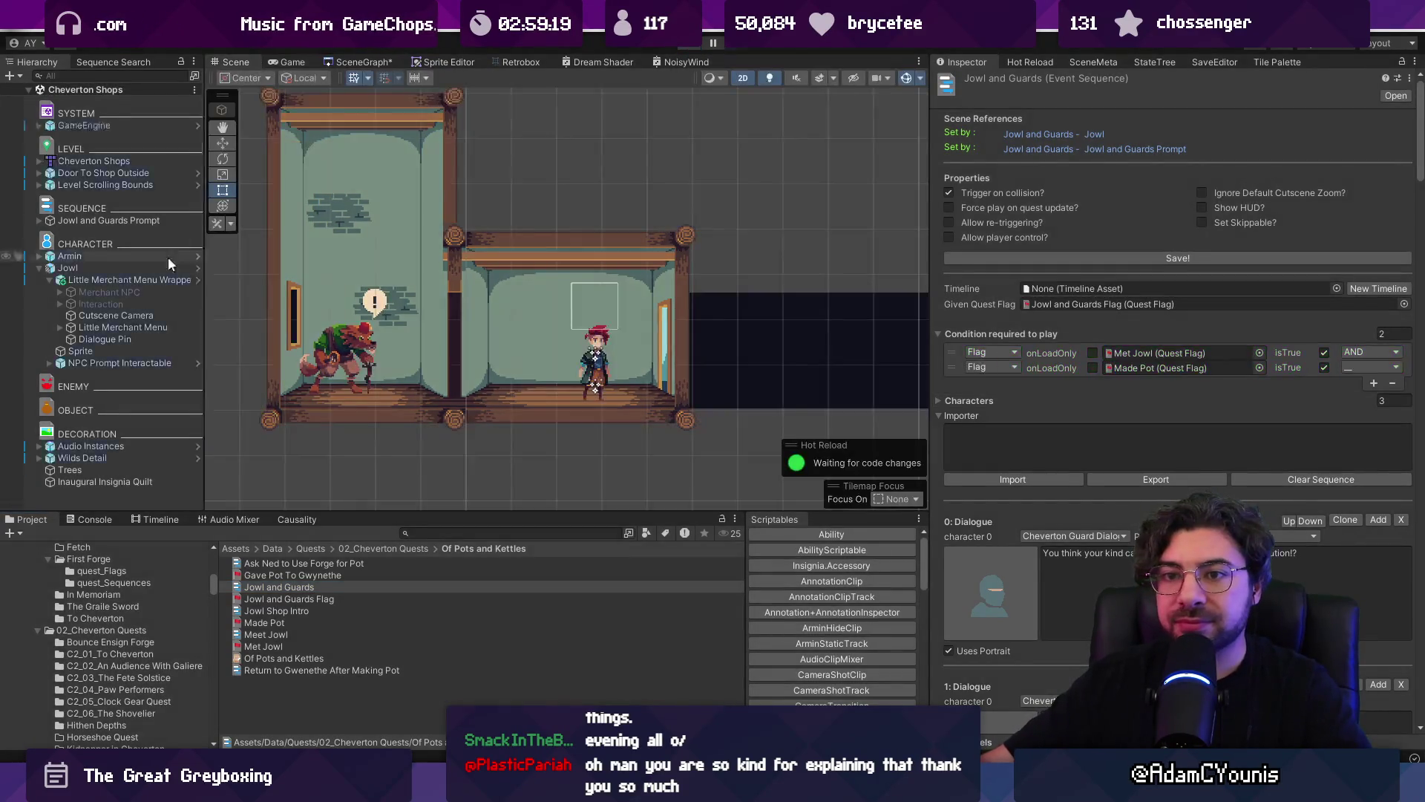
left_click(141, 278)
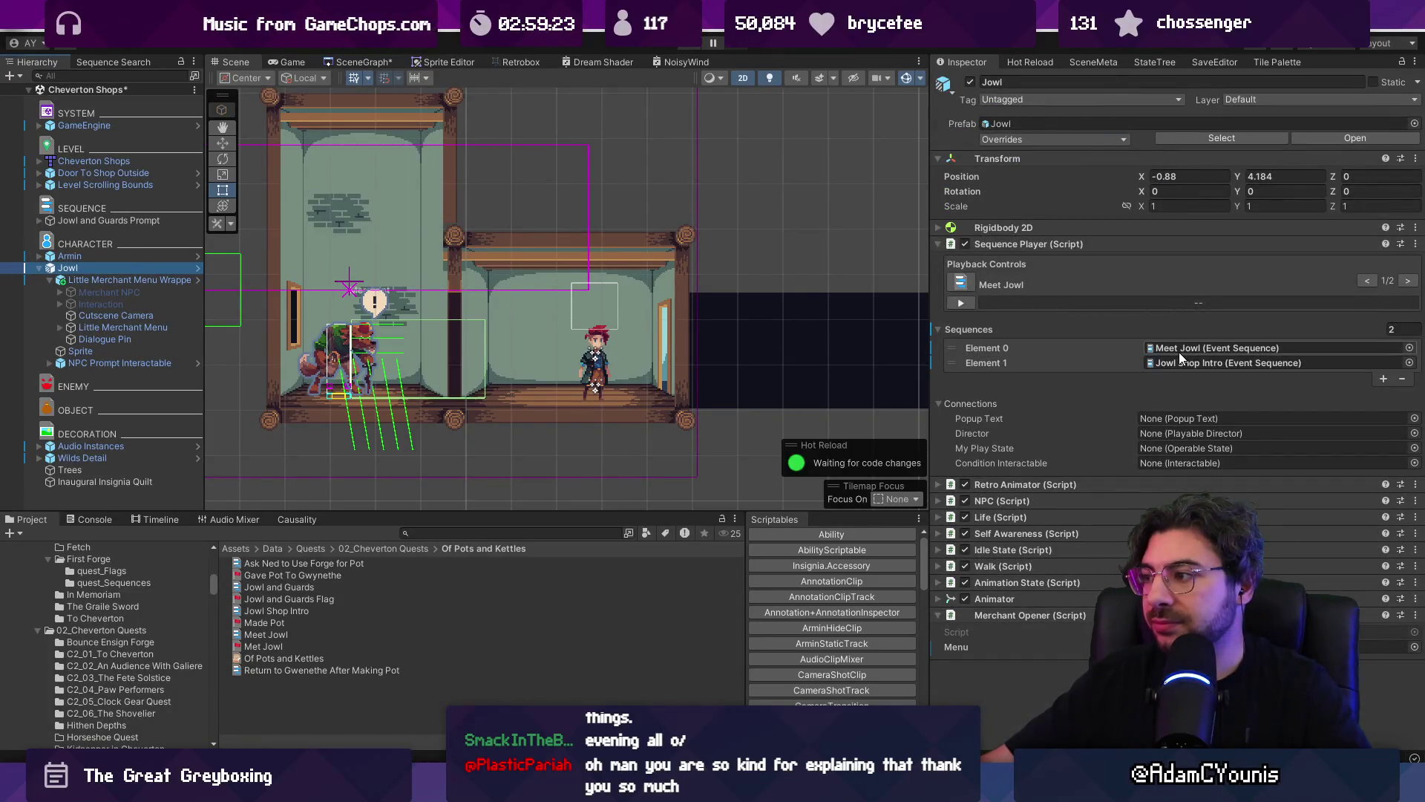
- Locate the Jowl Shop Intro sequence and start a playtest of the shop scene
left_click(1178, 361)
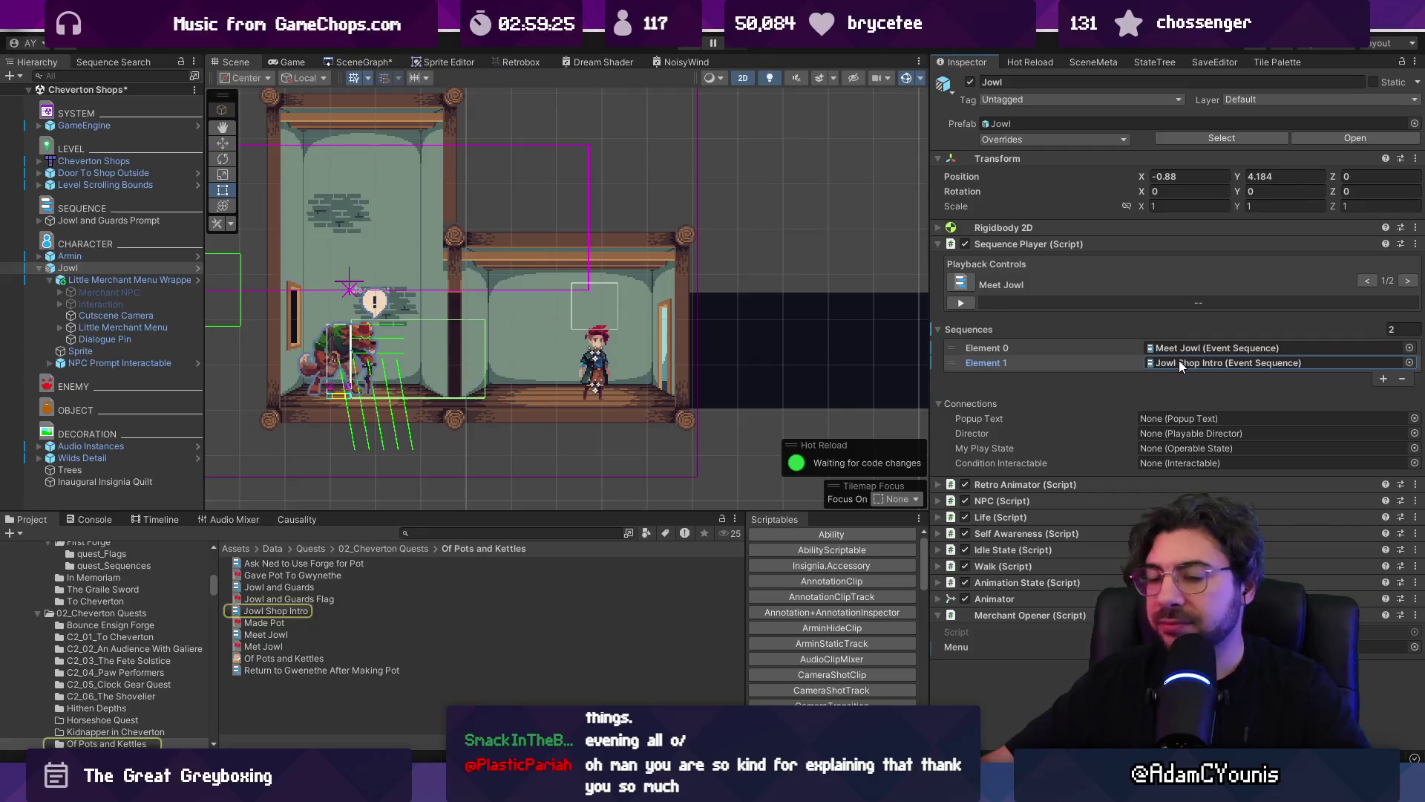
scroll(722, 331, "down", 3)
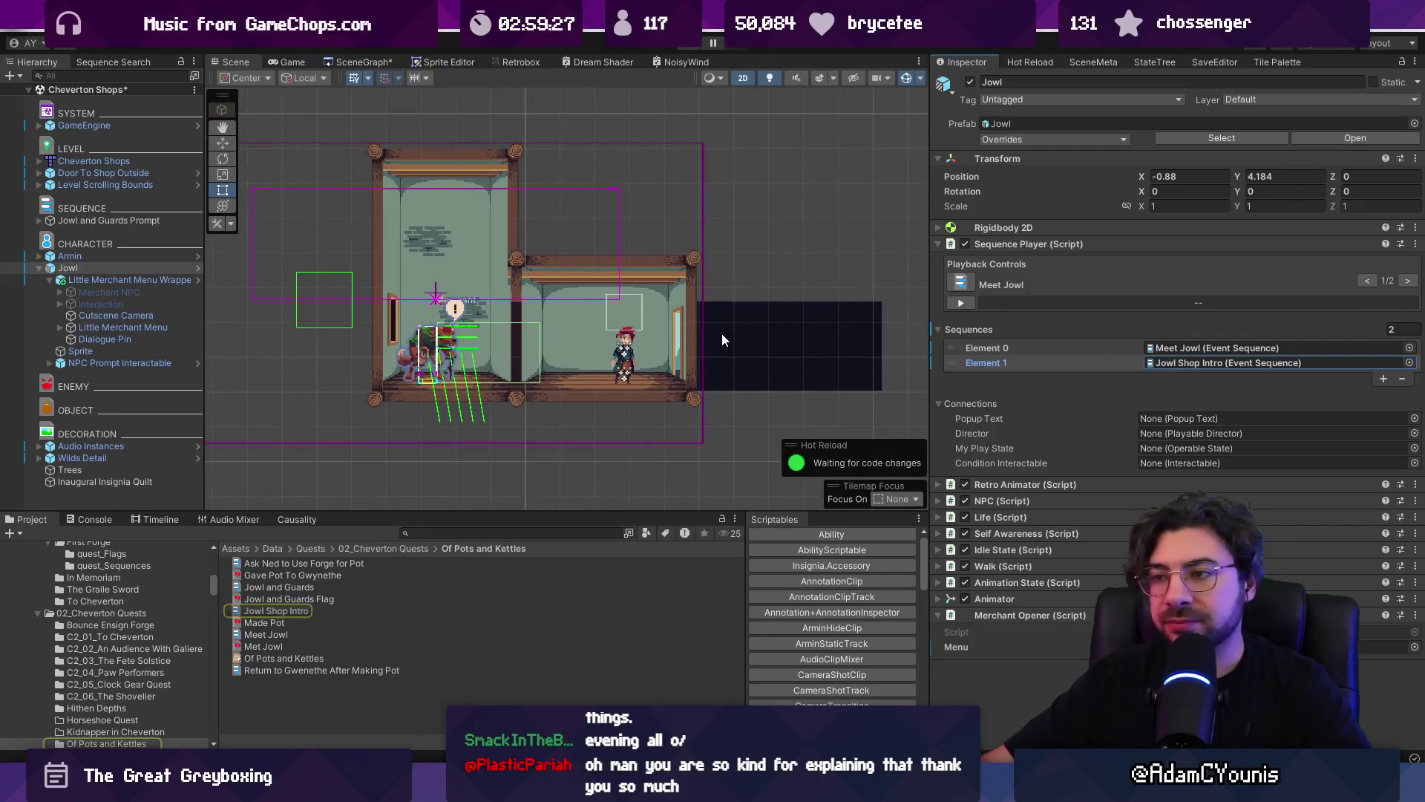
scroll(722, 332, "up", 3)
scroll(537, 296, "up", 2)
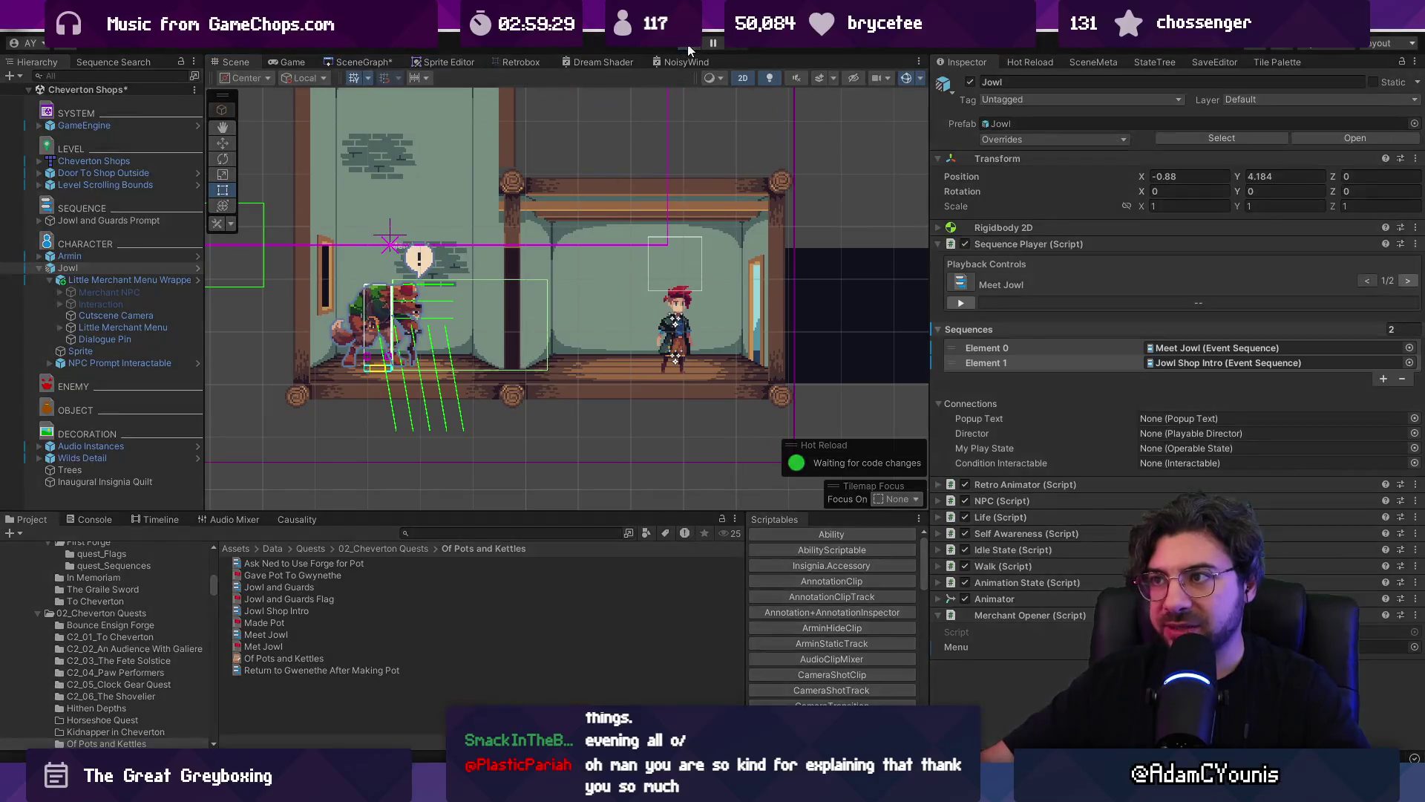
left_click(689, 50)
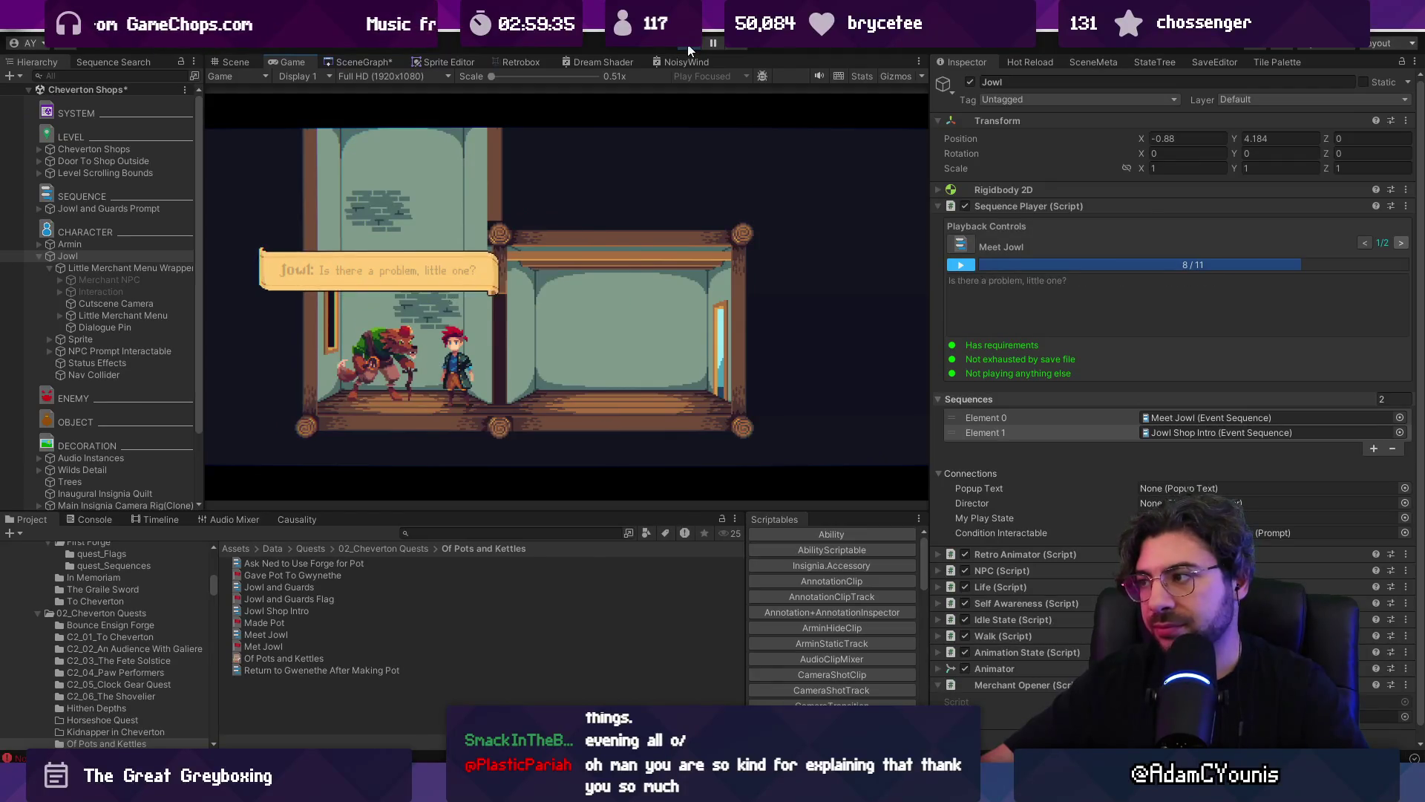
- Buy a Leather Strap from Jowl's shop, stop play, and go to the ArminBehaviour code
key("Down")
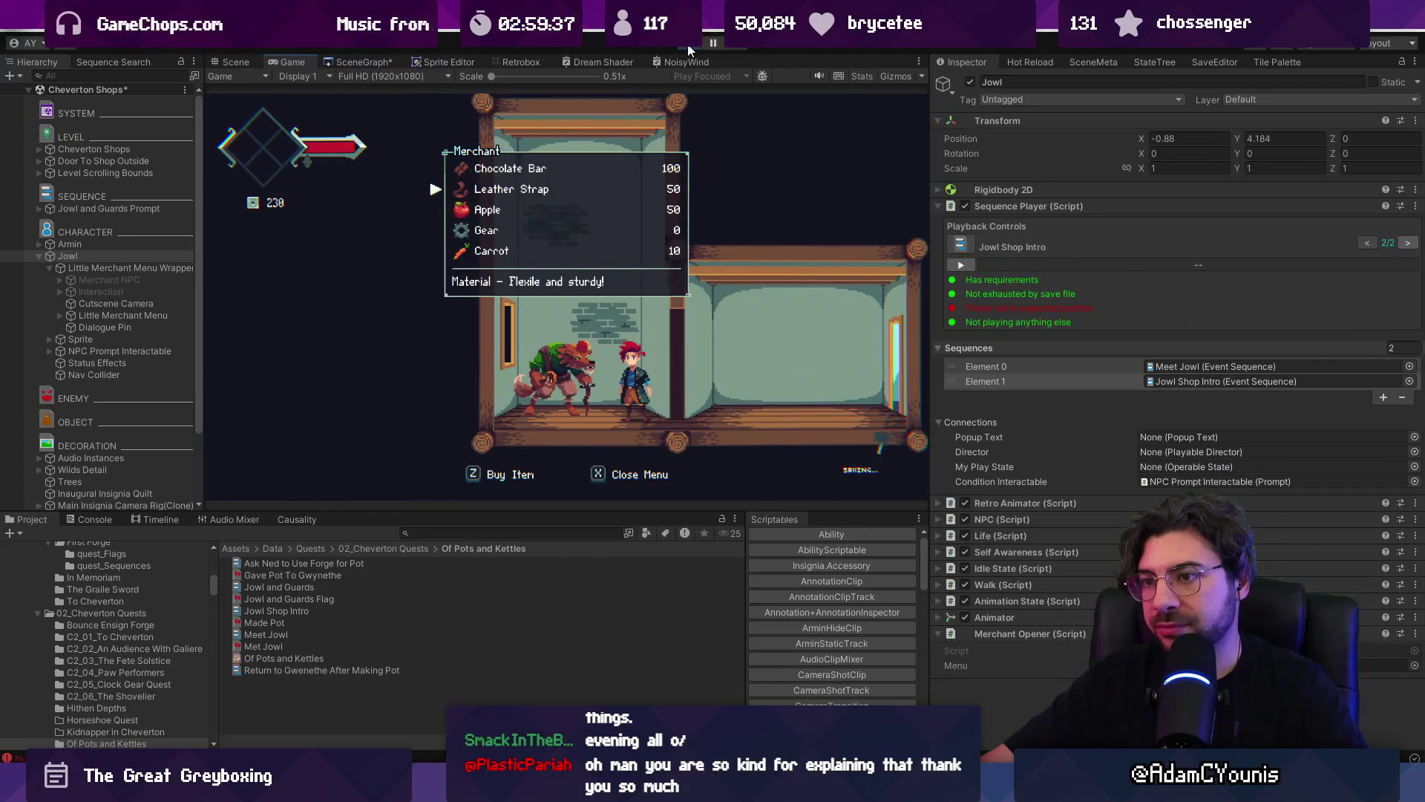
key("z")
key("x")
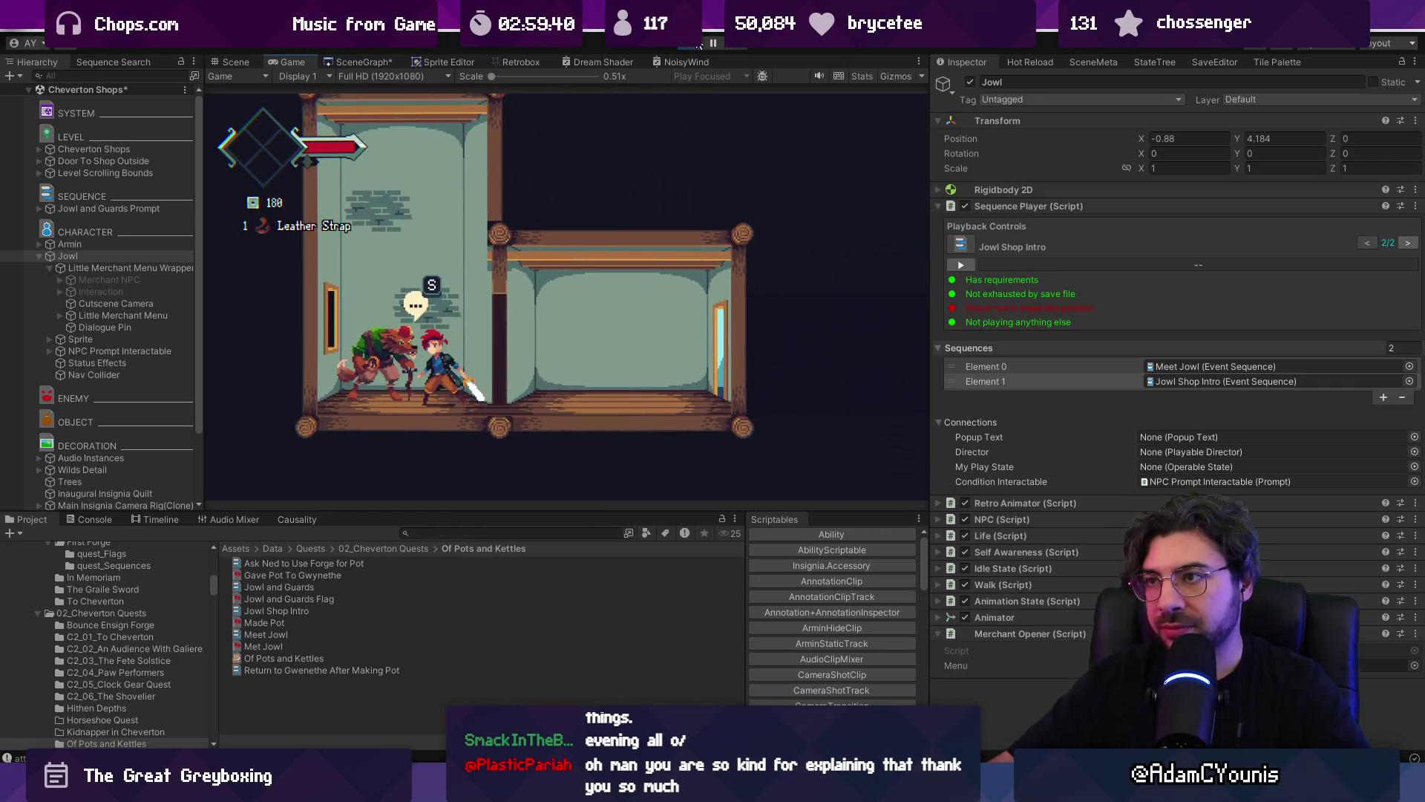
left_click(689, 44)
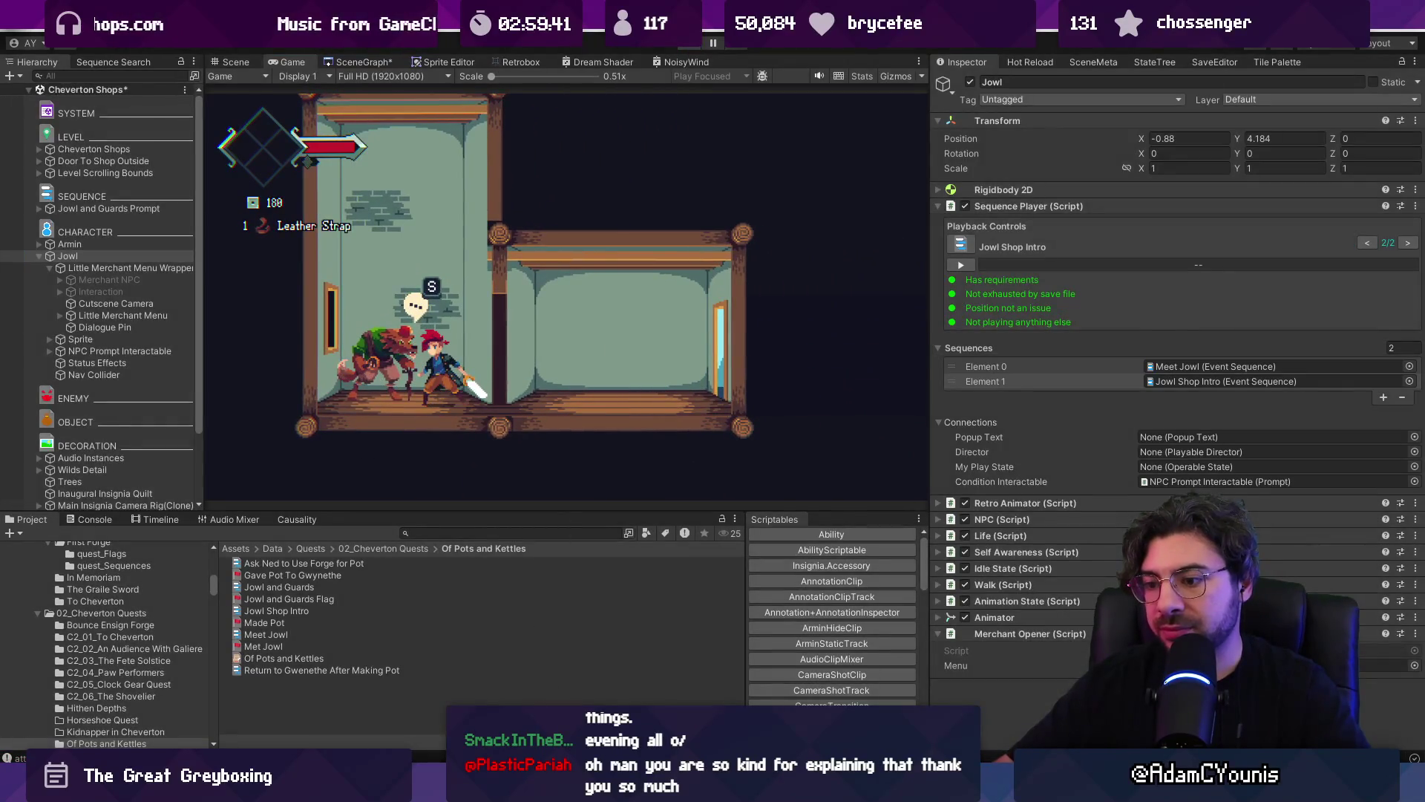
key("alt+Tab")
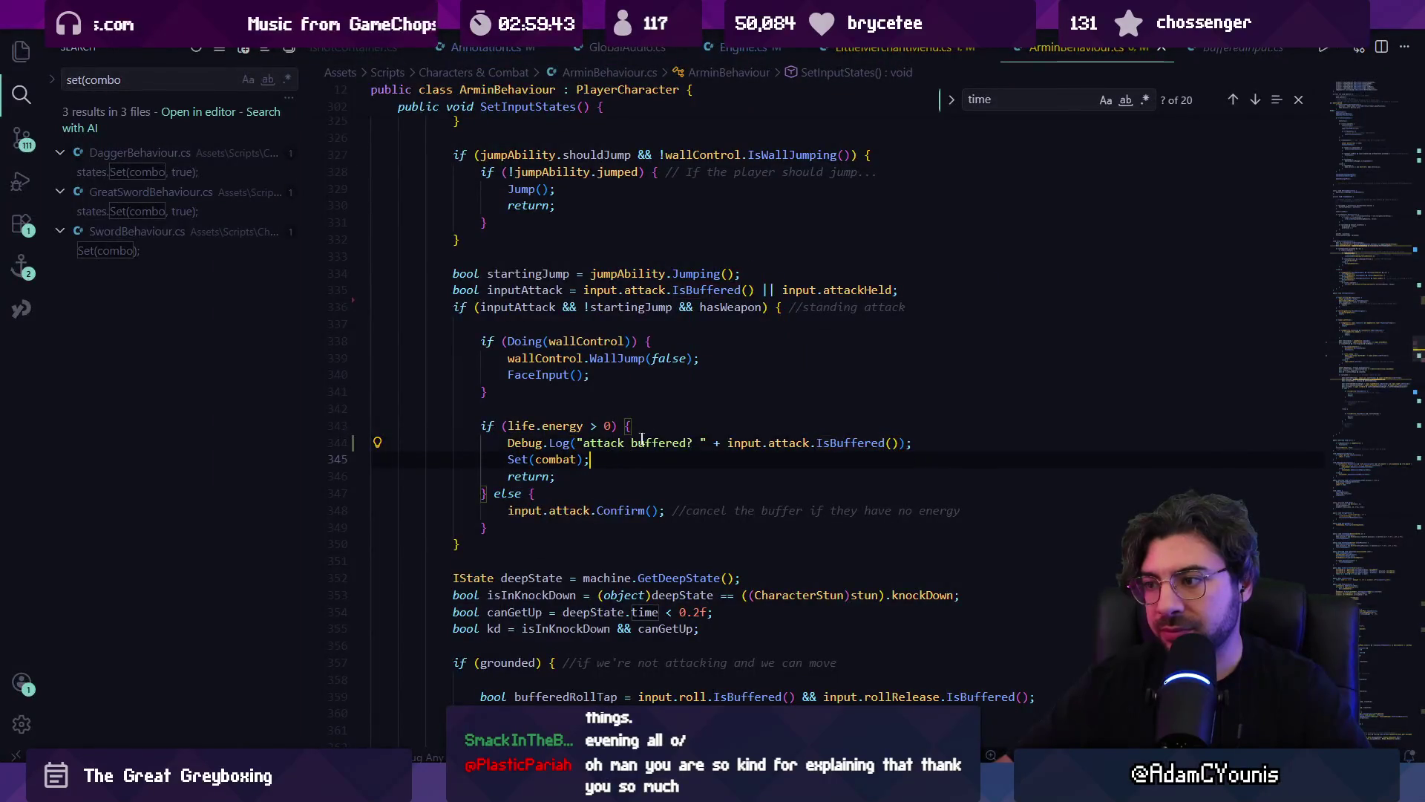
- Delete the attack-buffer Debug.Log line 344
double_click(853, 442)
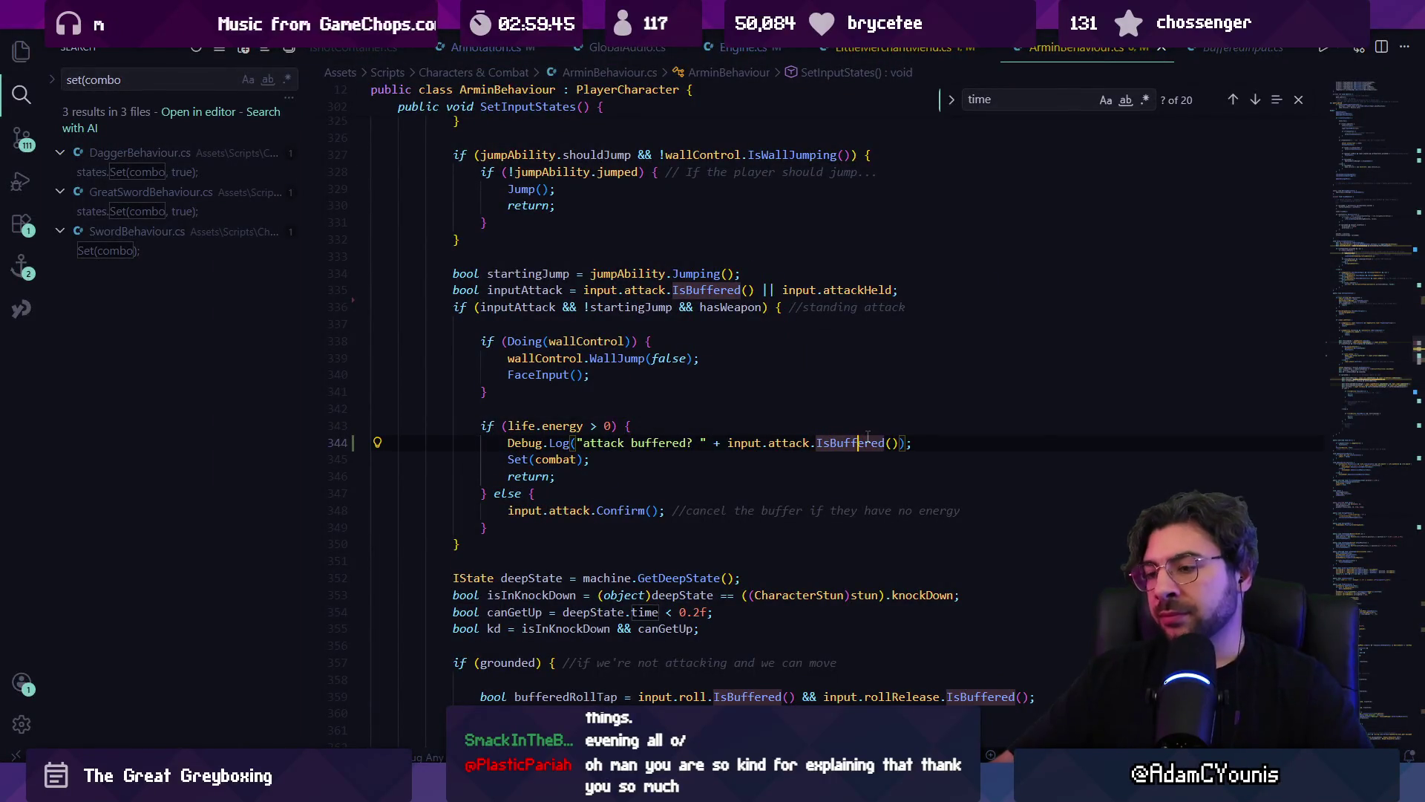
key("Right")
key("Right")
key("Right")
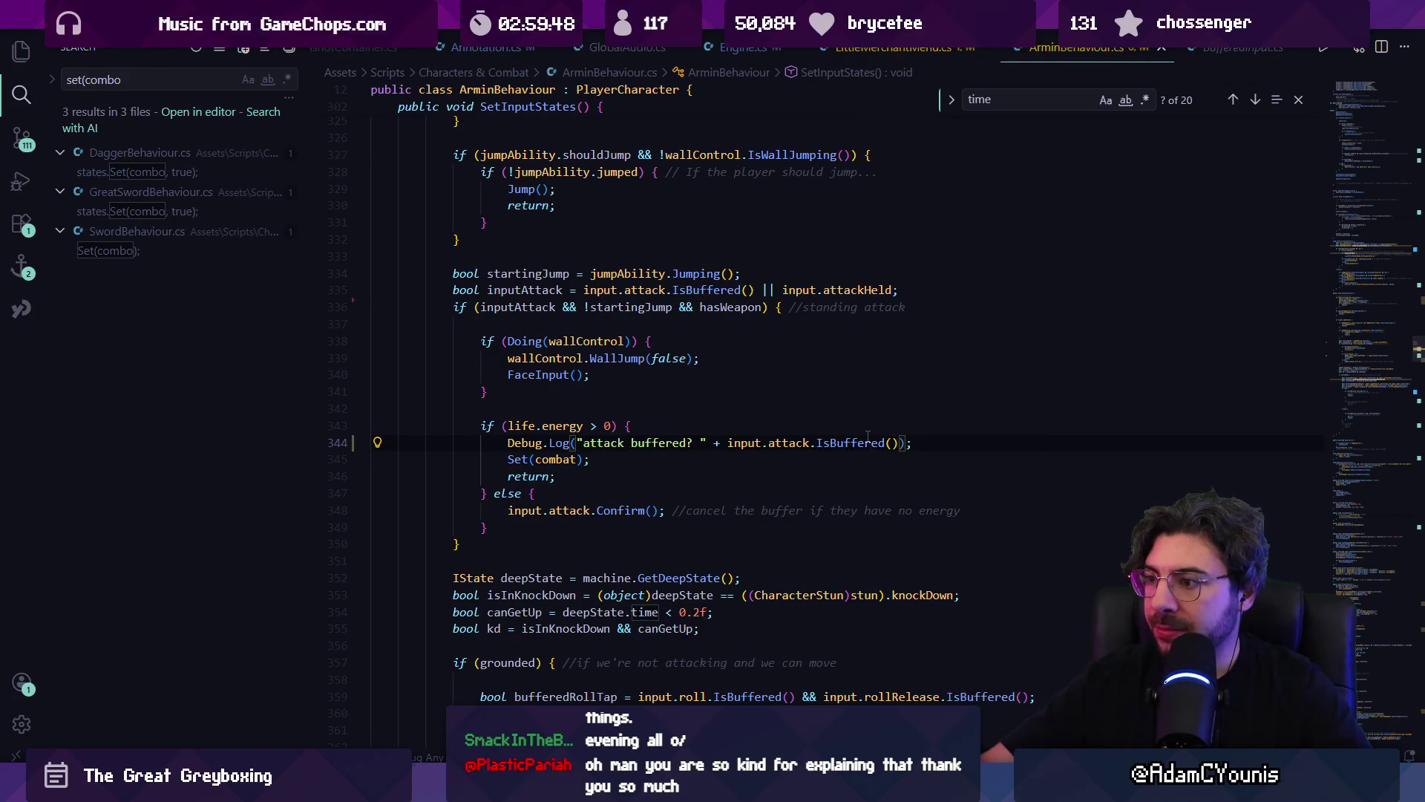
key("shift+alt+Right")
key("shift+alt+Right")
key("shift+alt+Right")
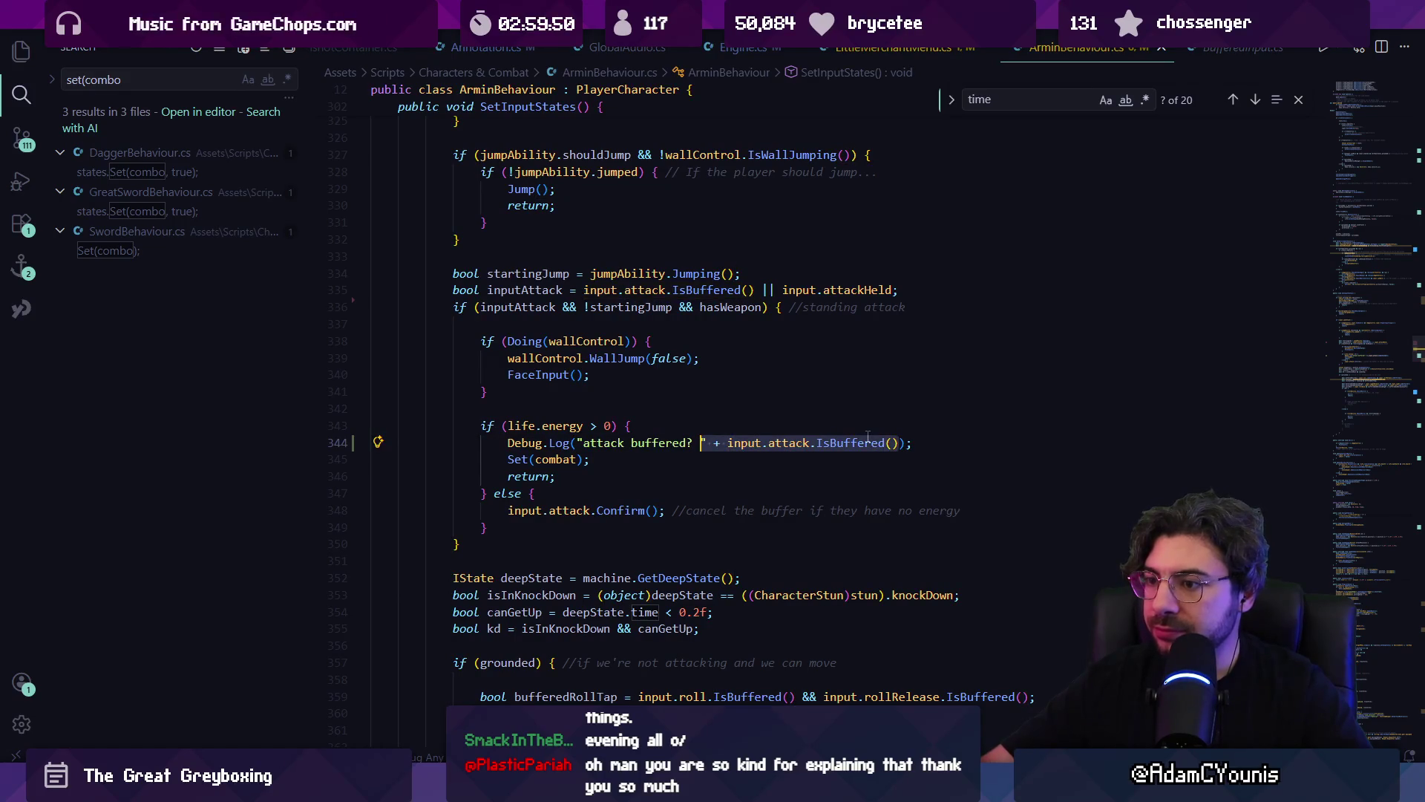
key("BackSpace")
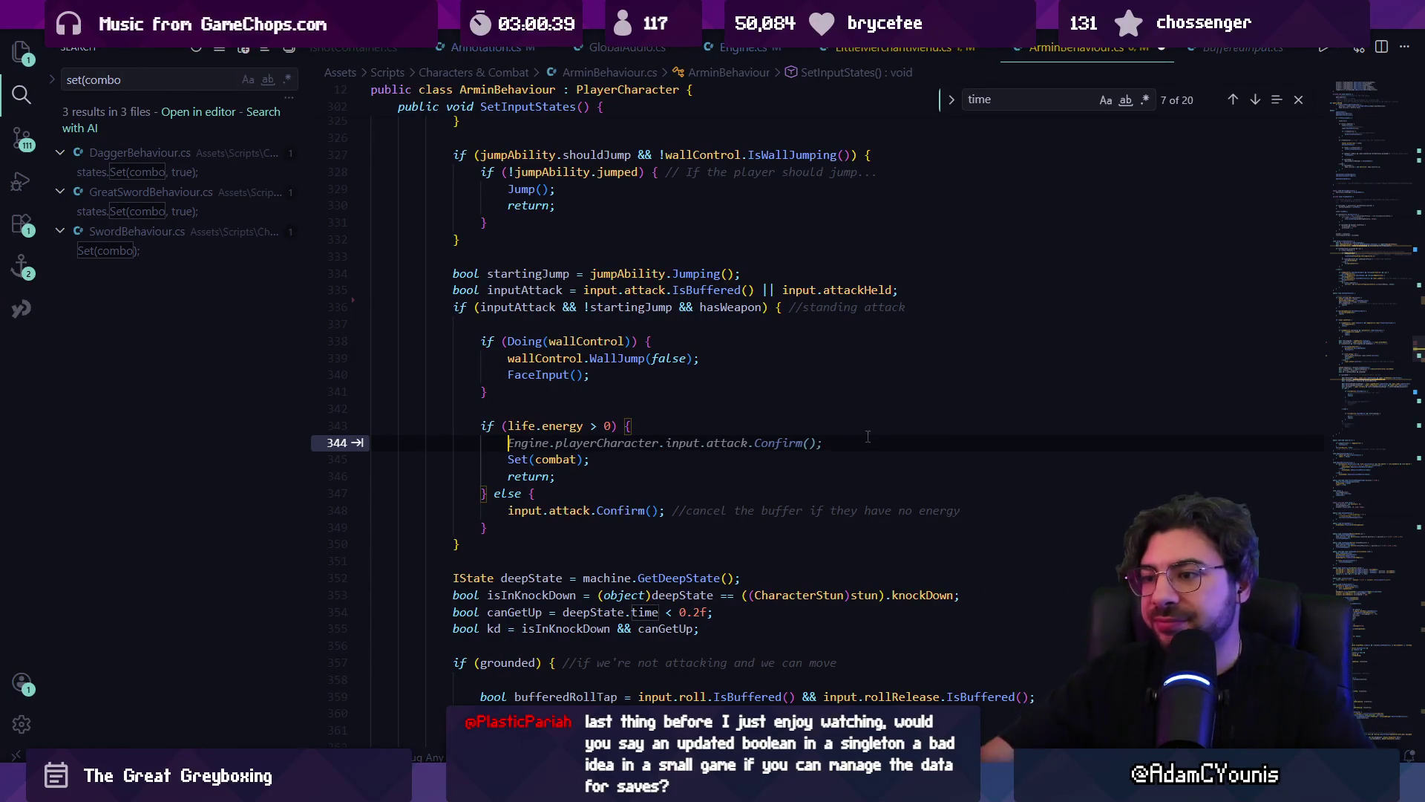
key("Tab")
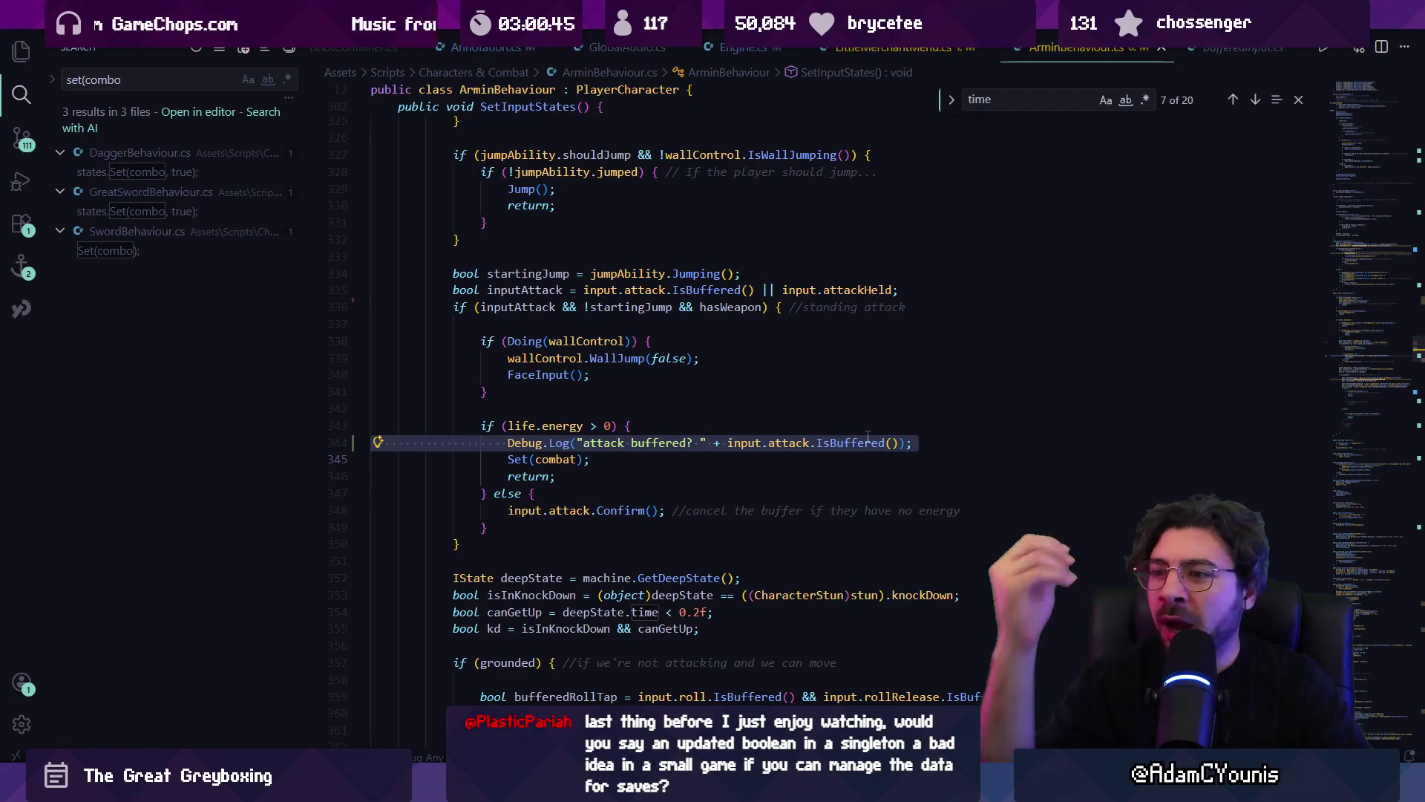
key("Up")
key("ctrl+shift+k")
- Comment out the attackHeld condition after IsBuffered() on line 335, then return to Unity
left_click(769, 289)
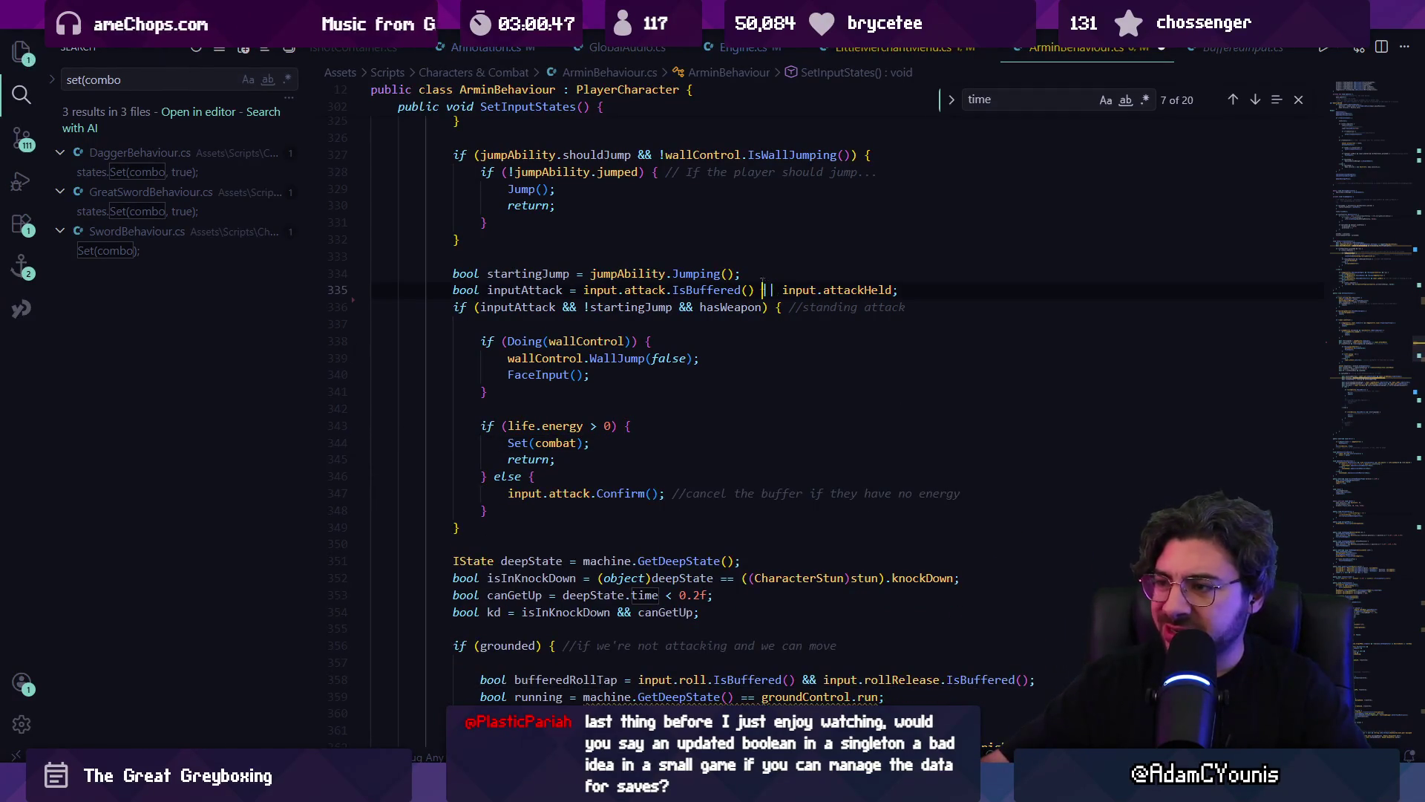
type("; //")
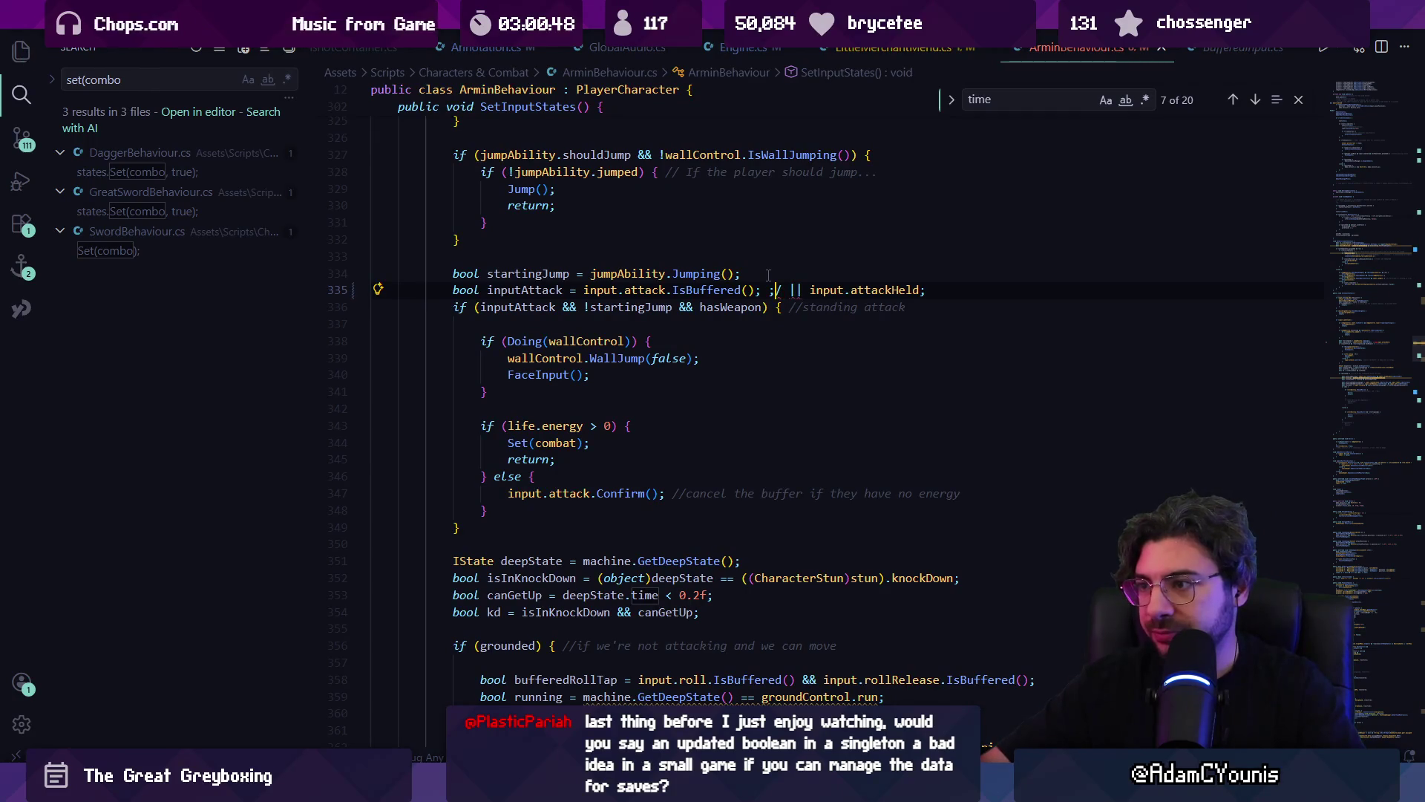
key("BackSpace")
key("BackSpace")
key("BackSpace")
type("//")
key("Escape")
key("alt+Tab")
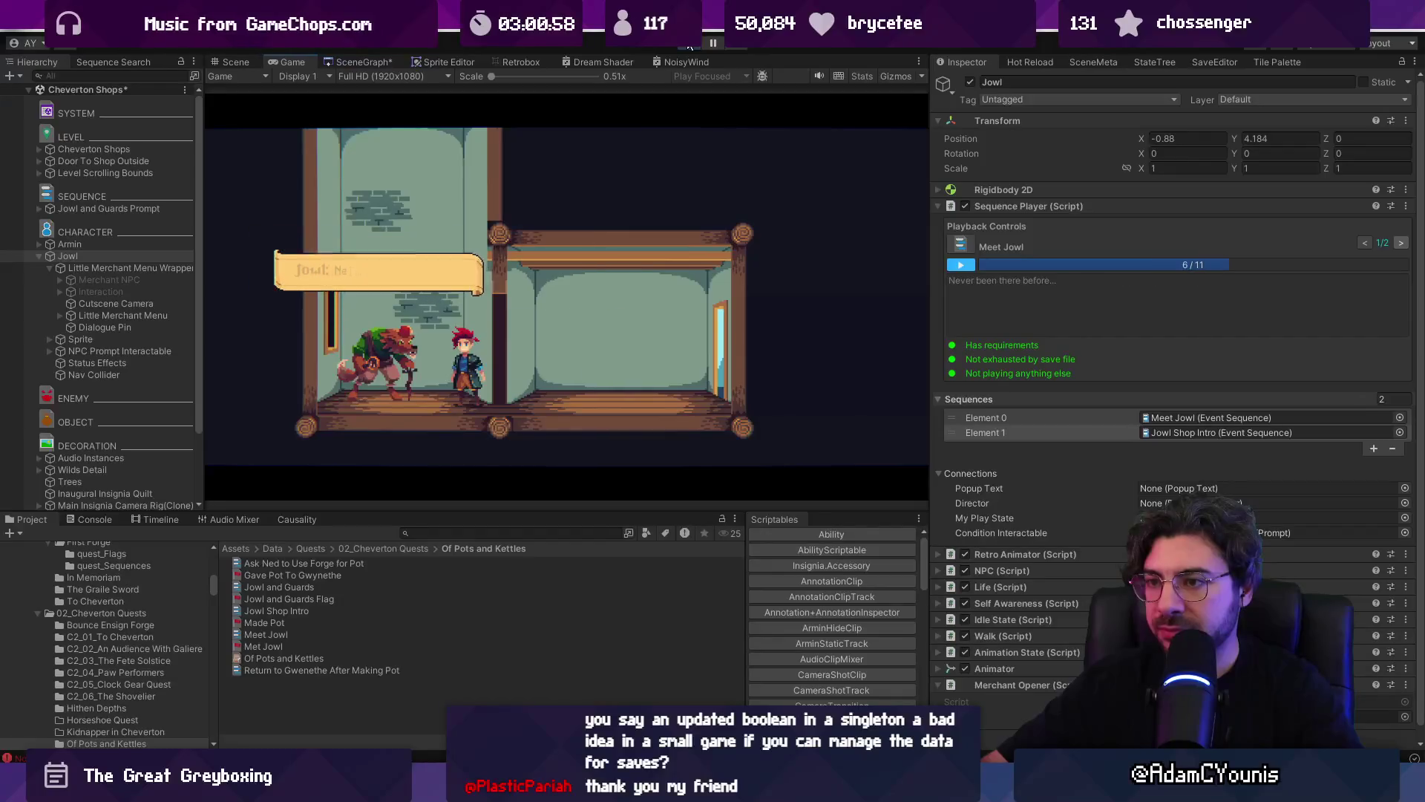
- Skip the dialogue, buy a Chocolate Bar, and stop the playtest
key("s")
key("s")
key("s")
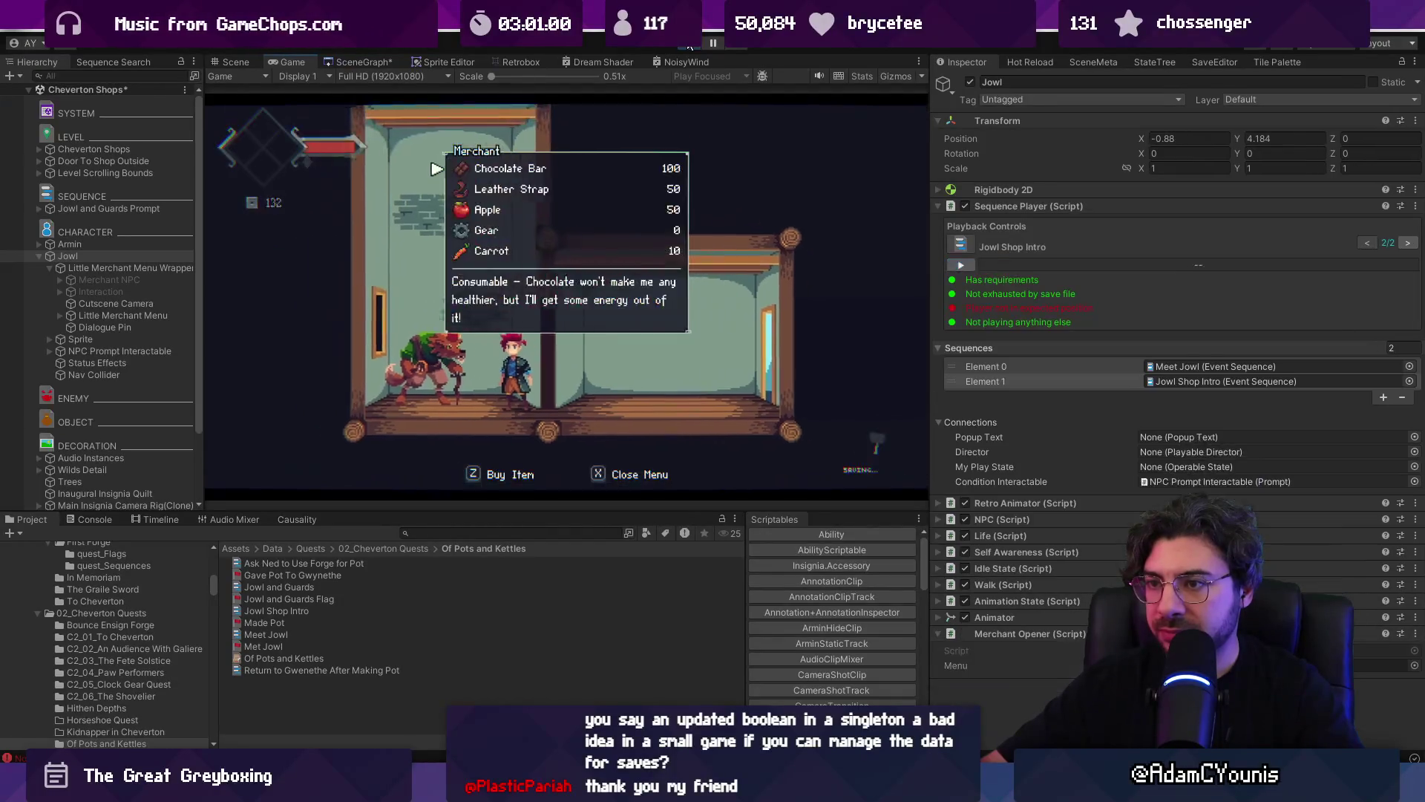
key("Right")
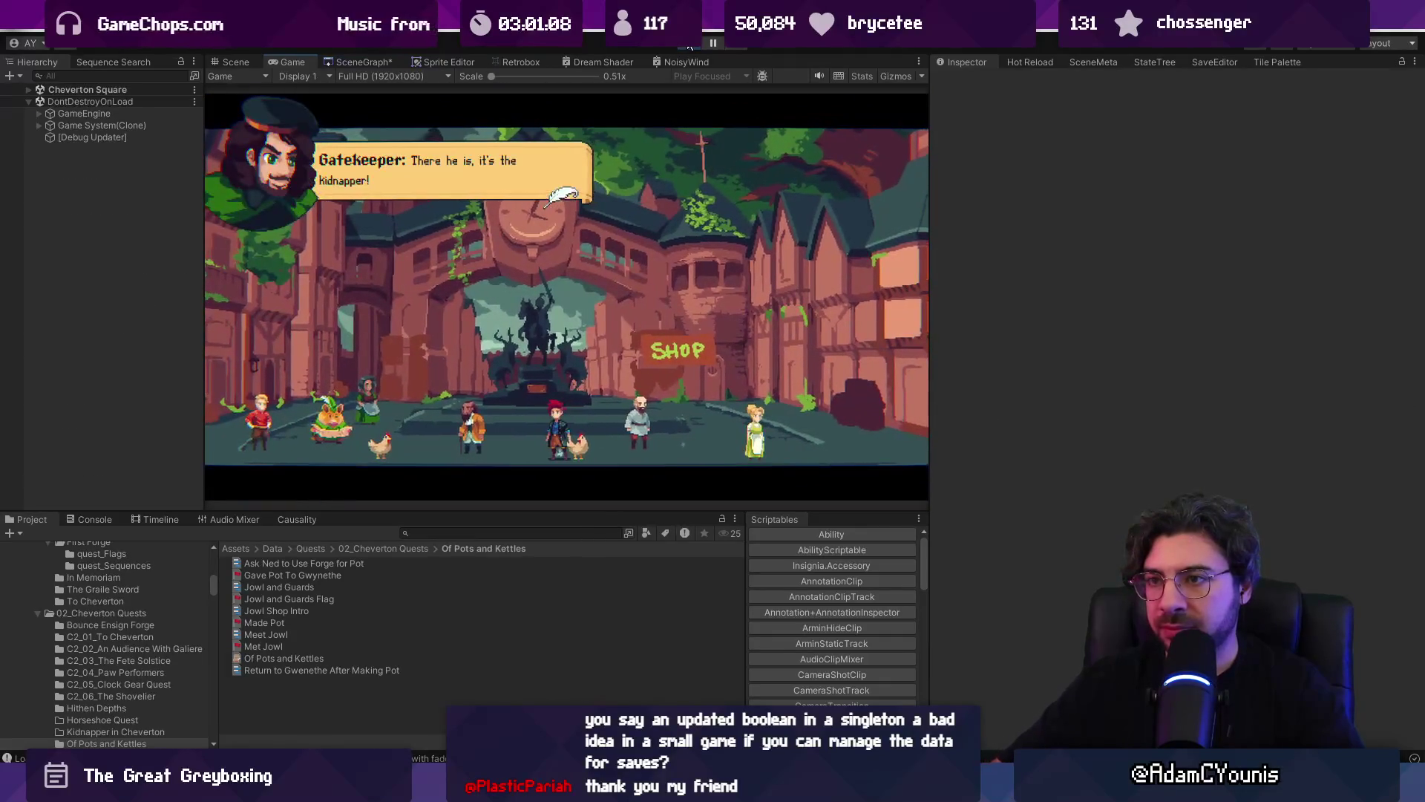
left_click(689, 43)
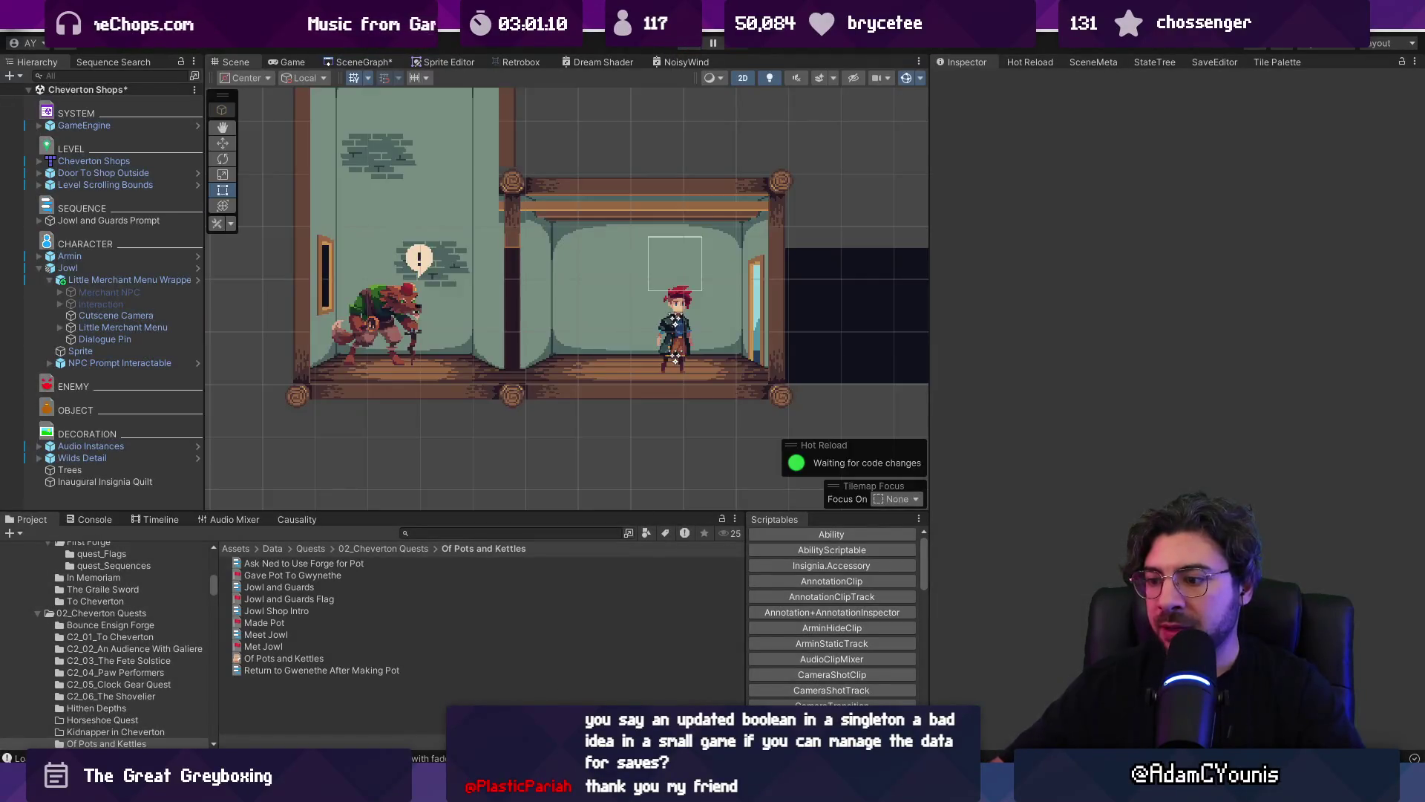
- Check the wheel-repair quest notes, then begin a Project search in Unity
key("alt+Tab")
scroll(558, 430, "up", 5)
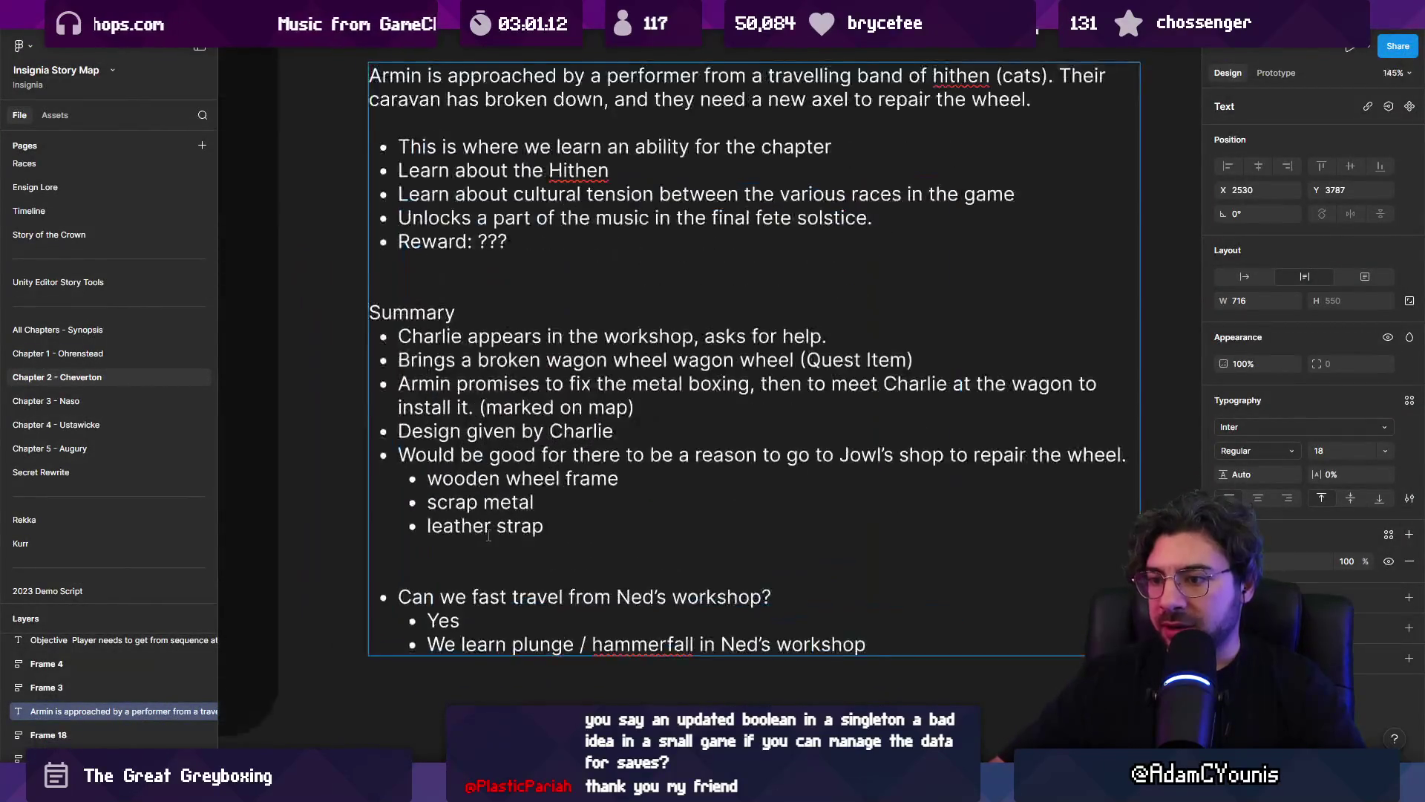
scroll(553, 483, "right", 2)
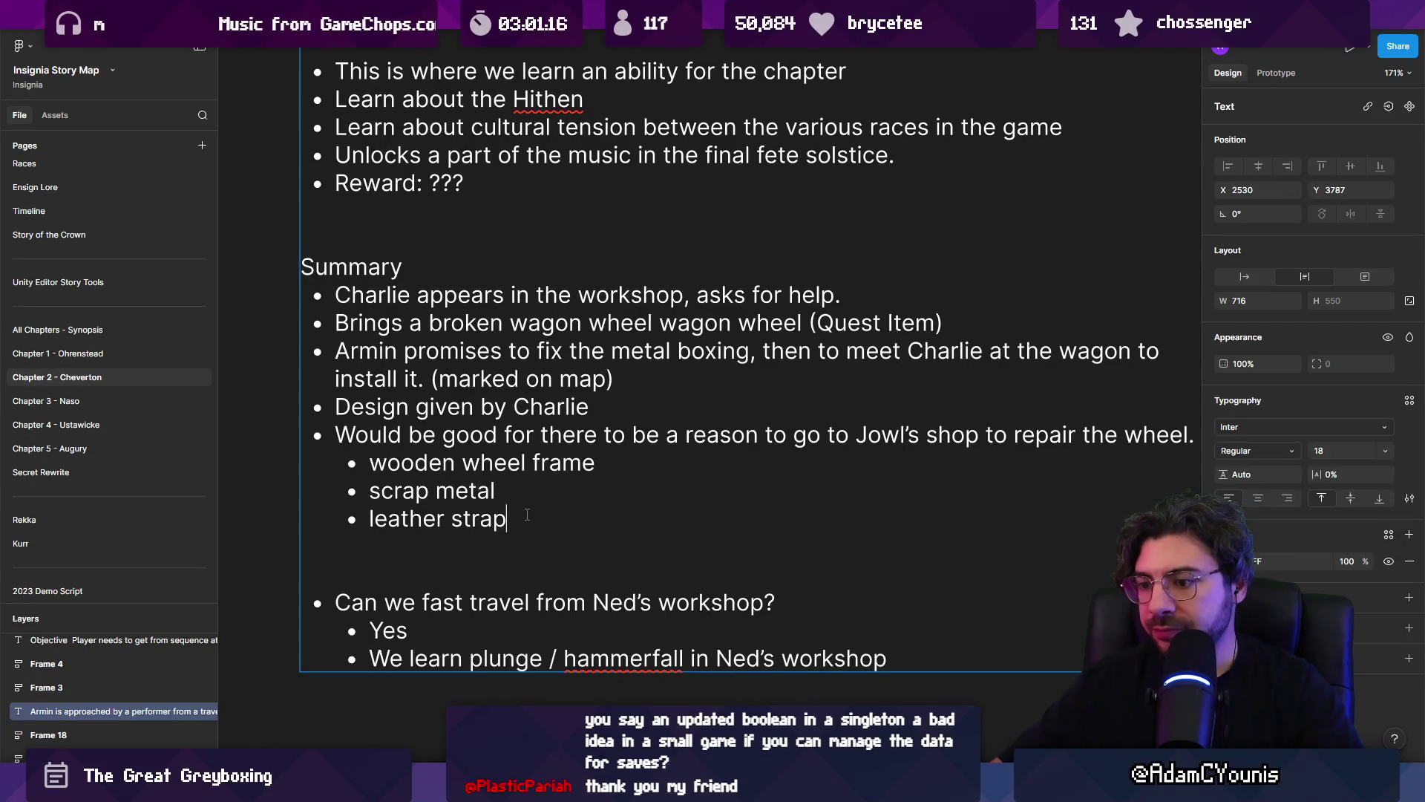
key("alt+Tab")
left_click(529, 535)
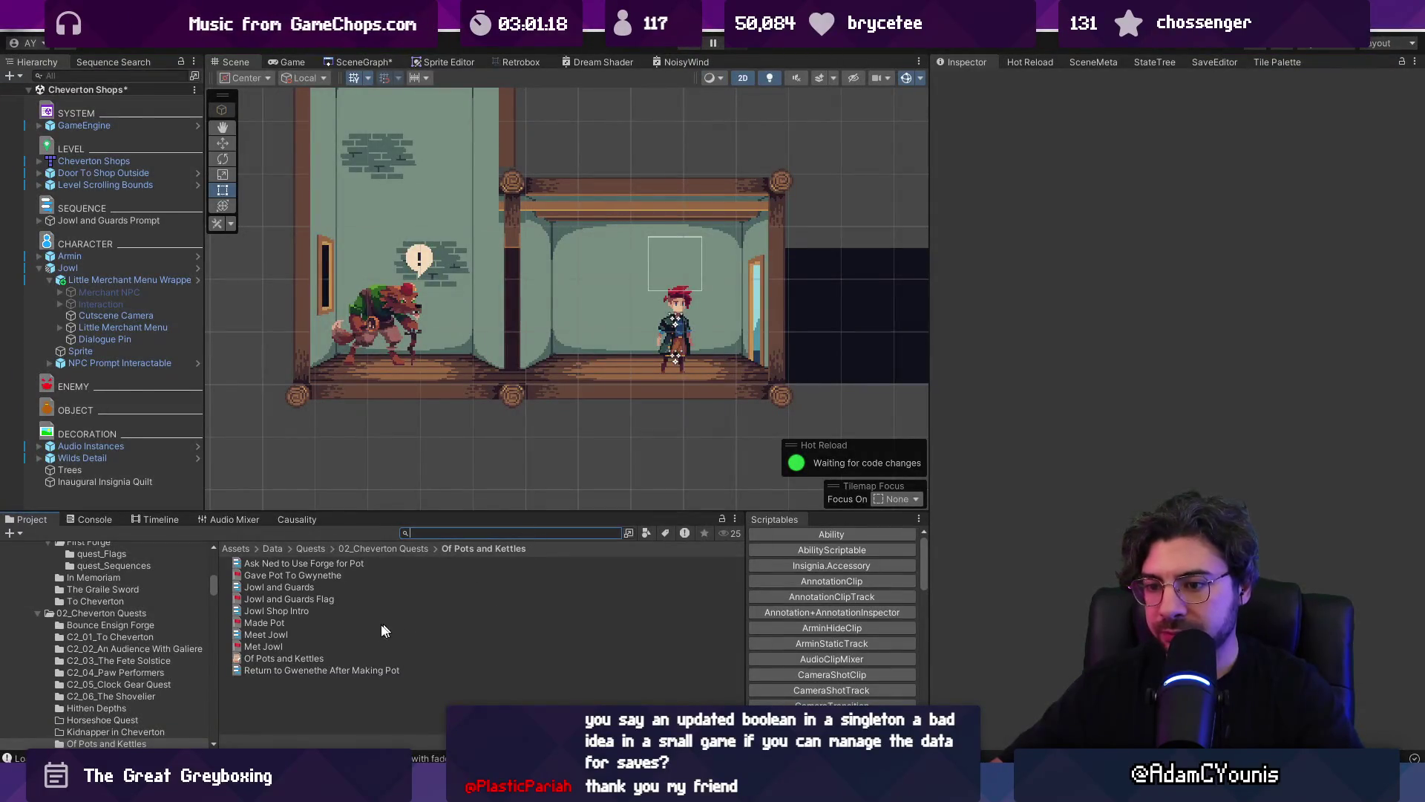
- Search 'cart' and reveal the Cartwheel Bearing item in the Items folder
type("carts")
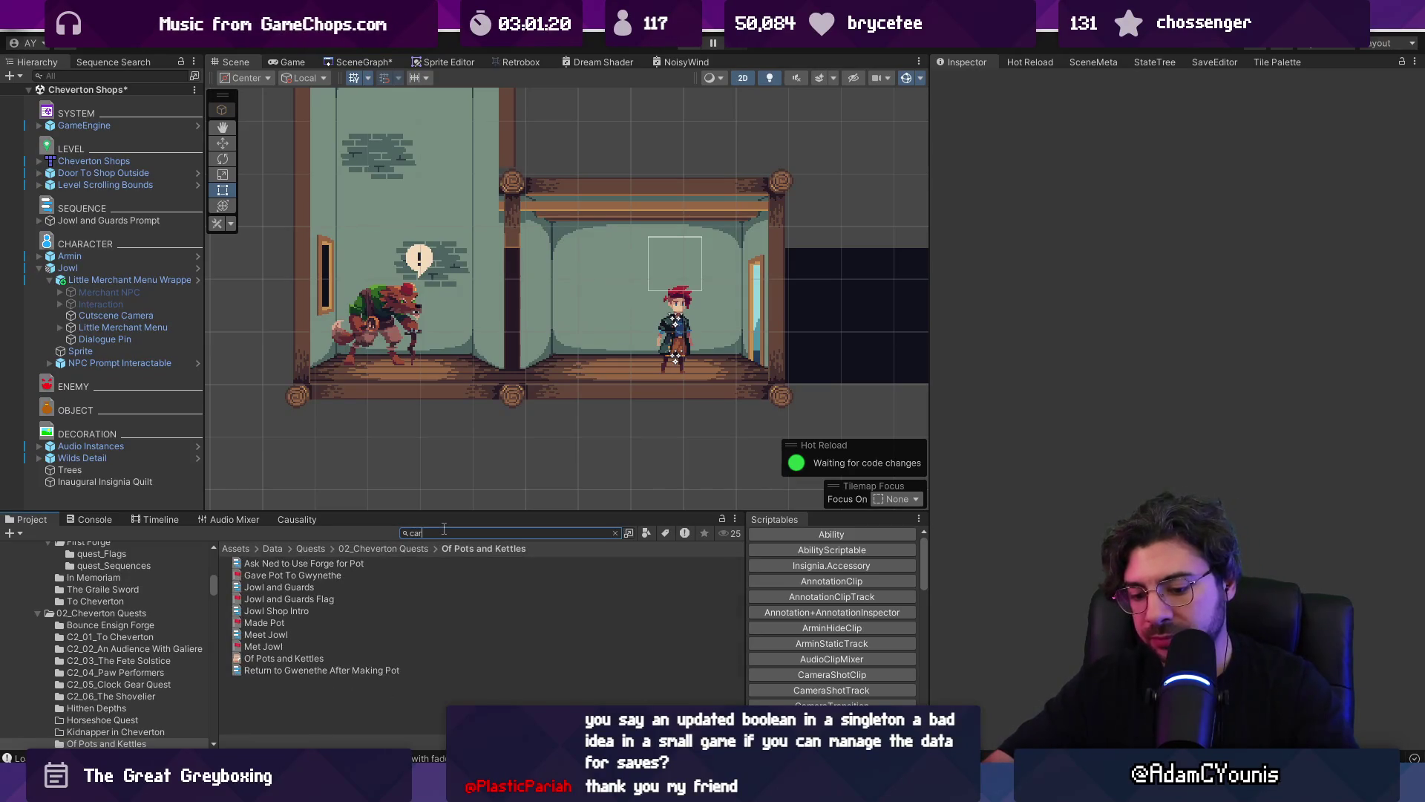
key("BackSpace")
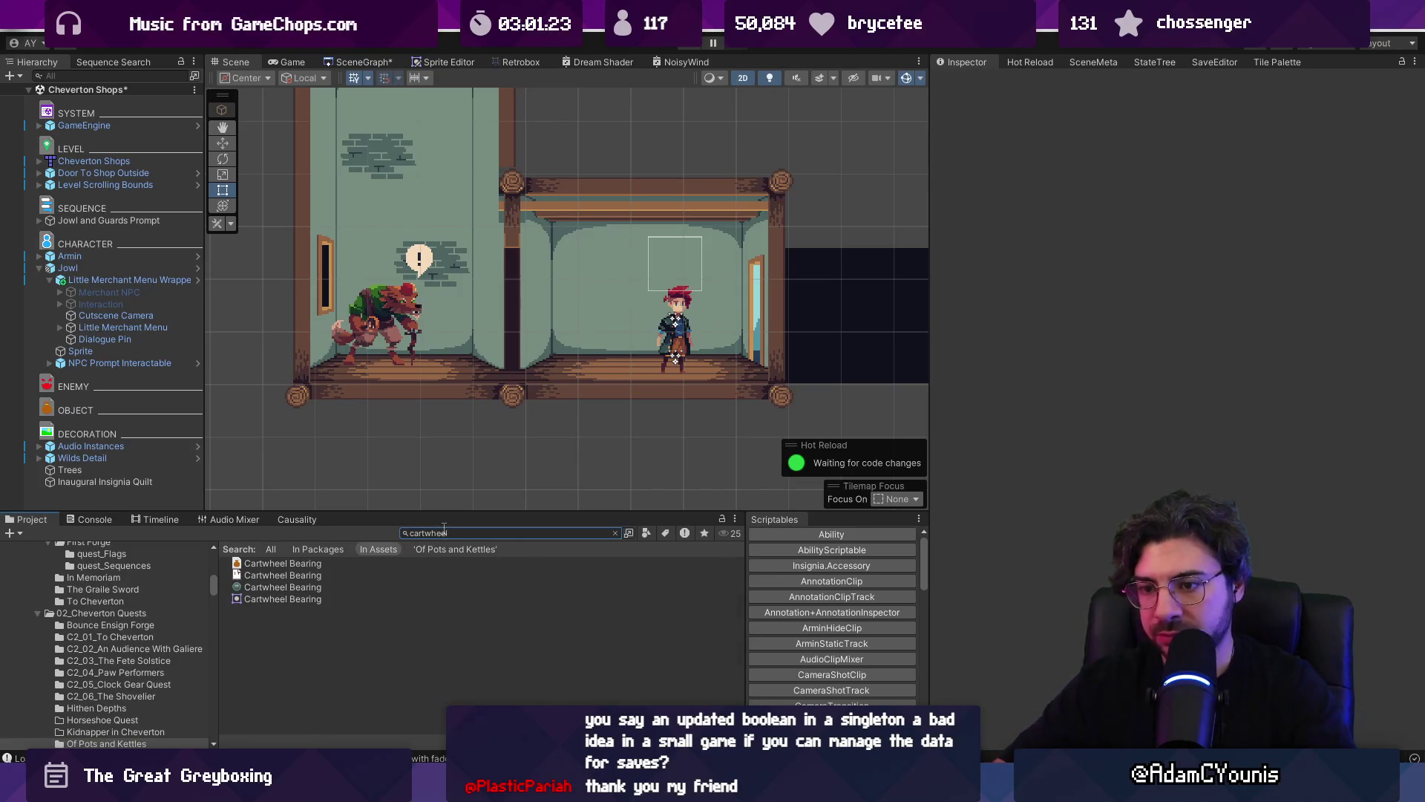
left_click(372, 564)
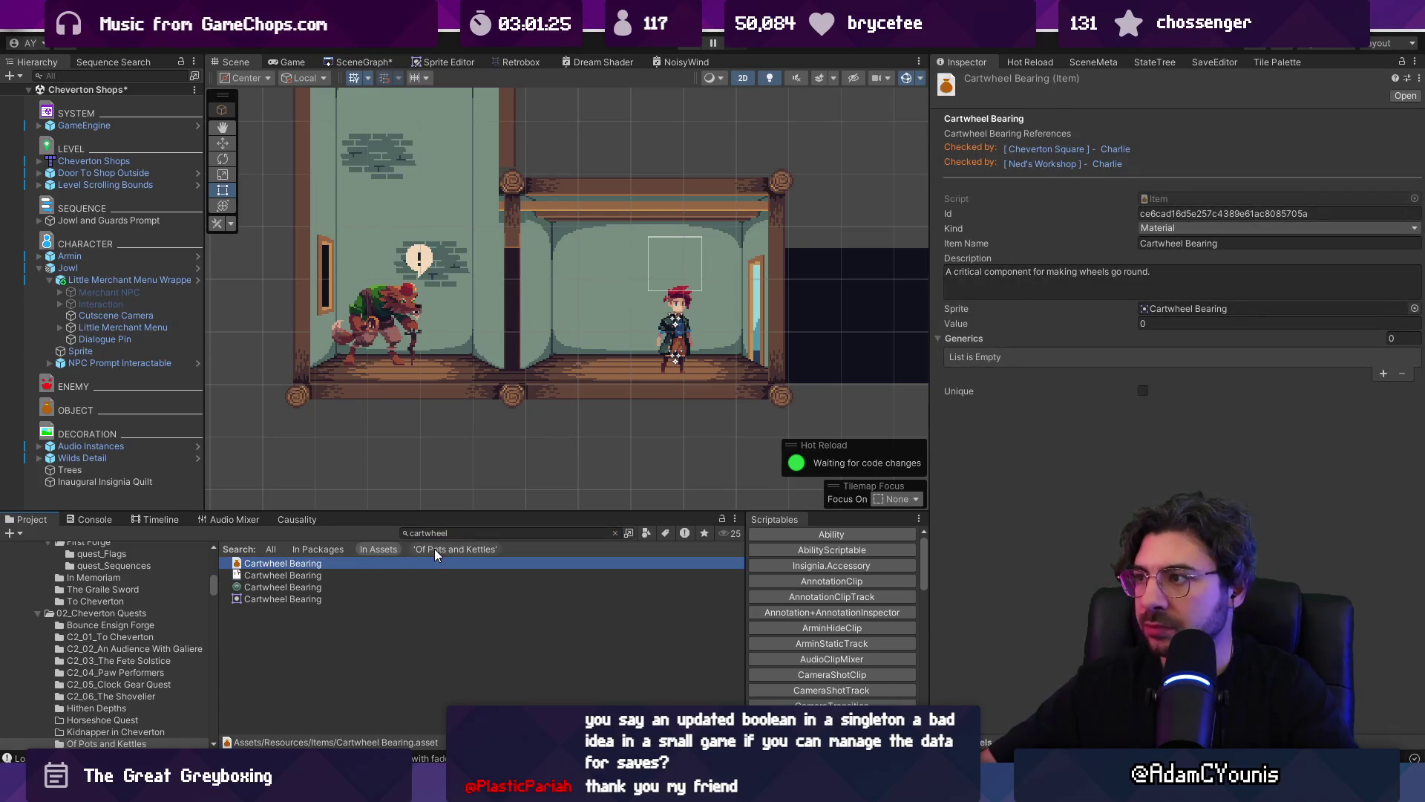
left_click(320, 584)
left_click(319, 565)
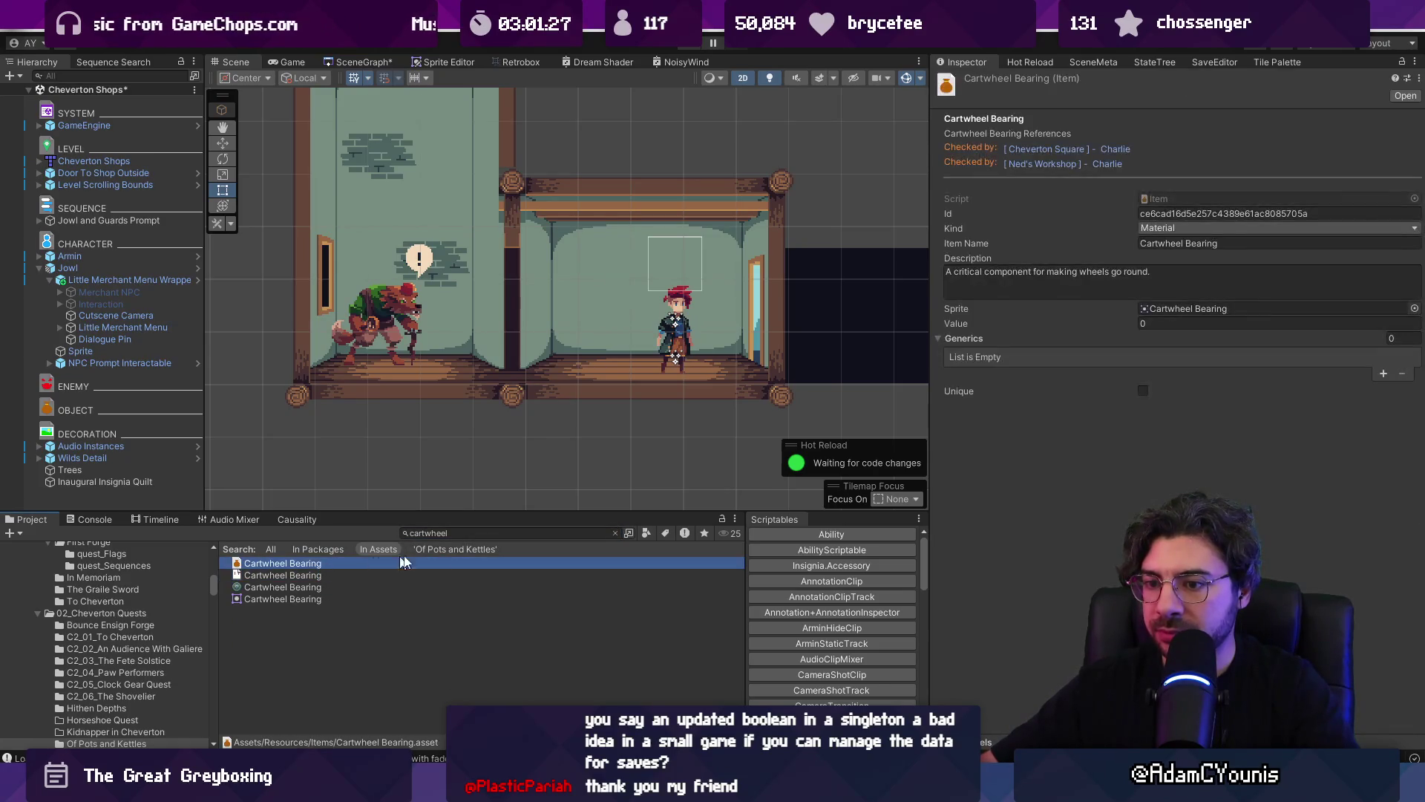
left_click(621, 532)
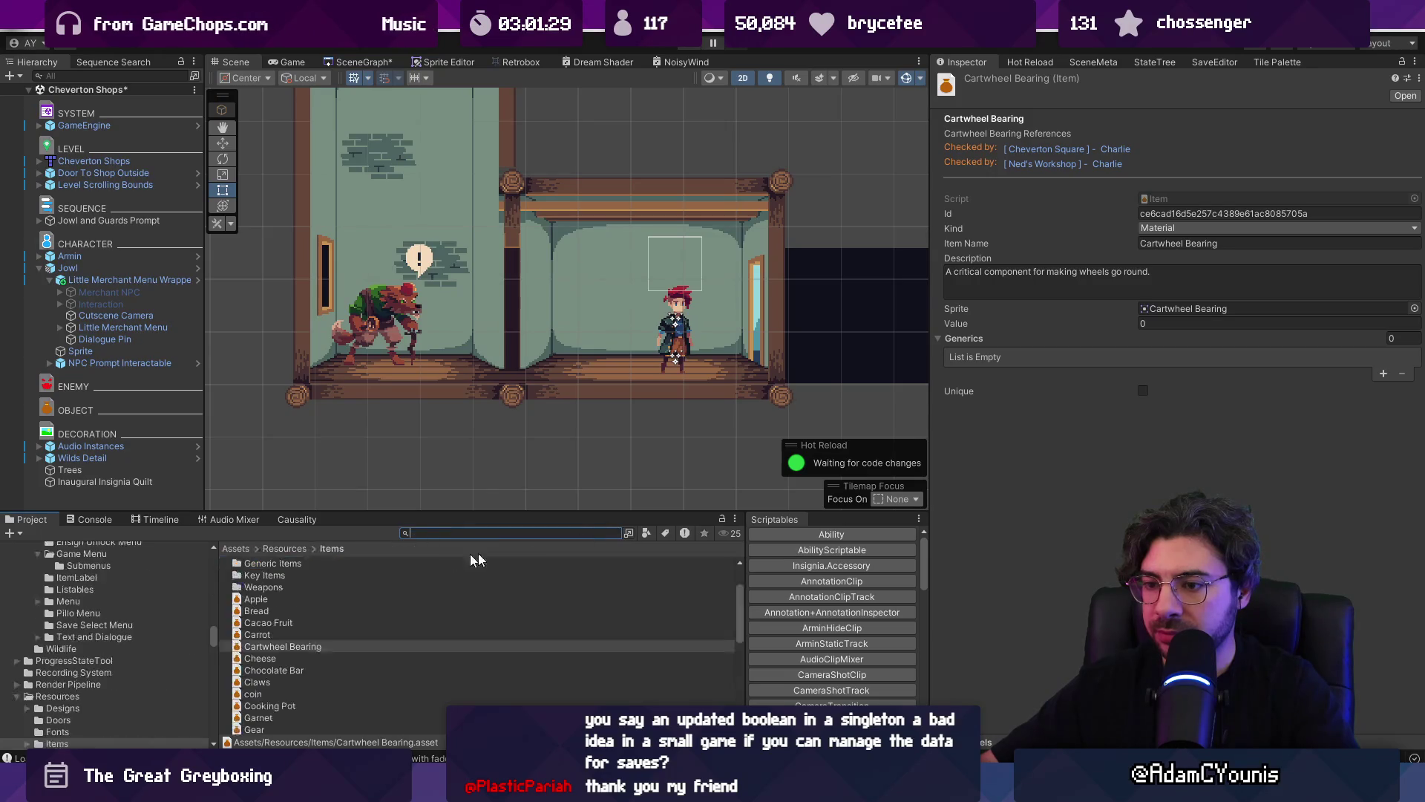
- Open Resources > Designs, enlarge the asset browser, and peek into the Iron folder
left_click(302, 547)
double_click(287, 562)
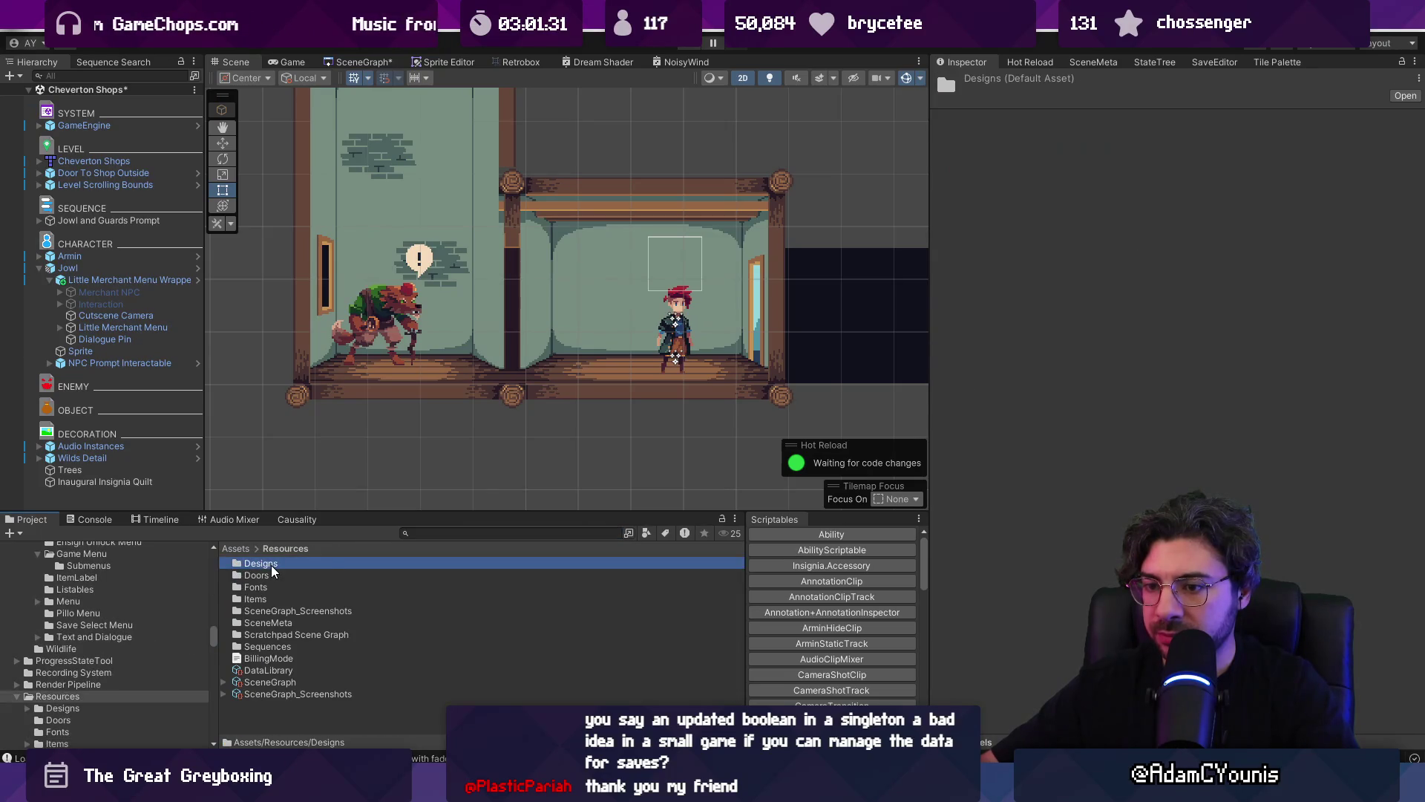
left_click_drag(322, 512, 334, 296)
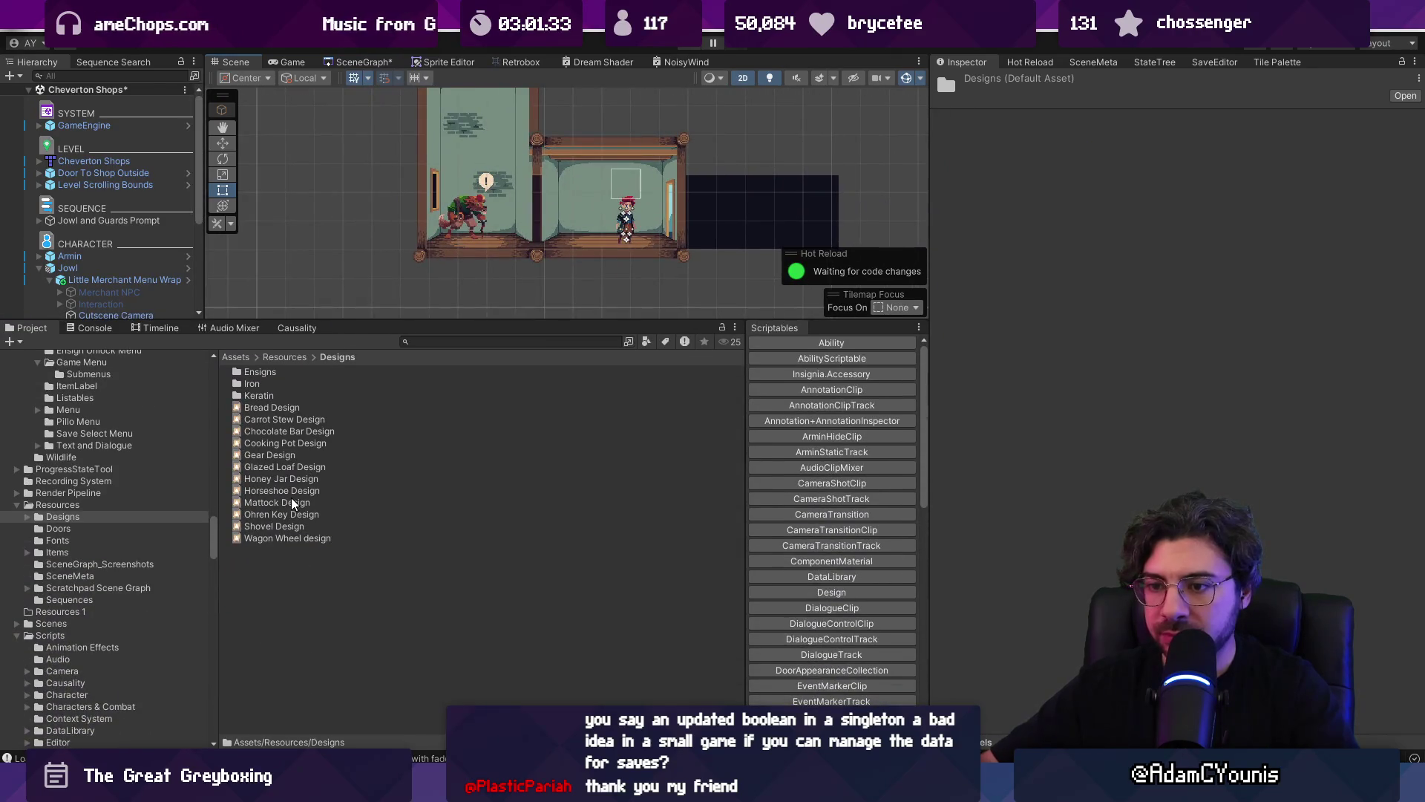
double_click(272, 384)
left_click(311, 357)
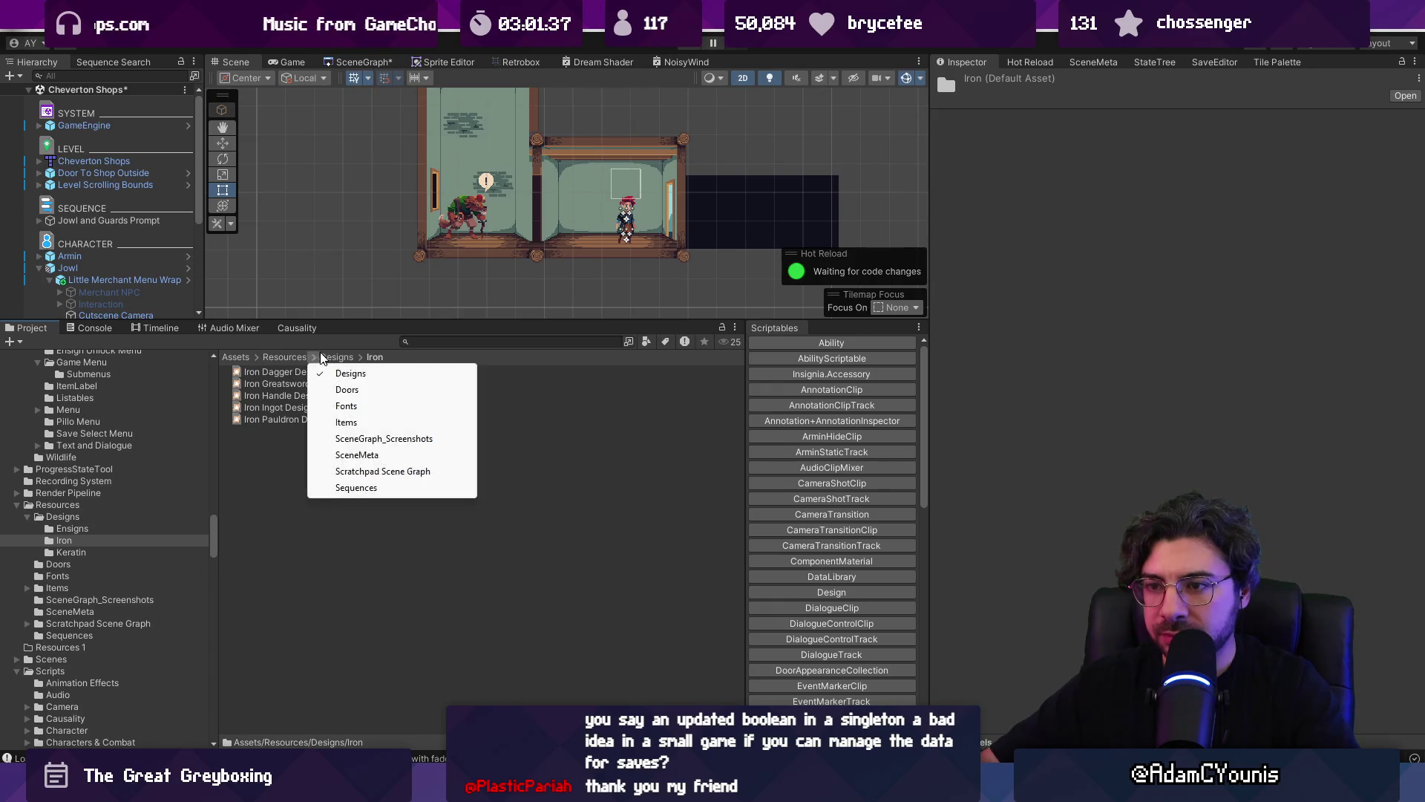
left_click(335, 371)
- Search the project for 'peg design', then clear the search
left_click(518, 342)
type("peg ")
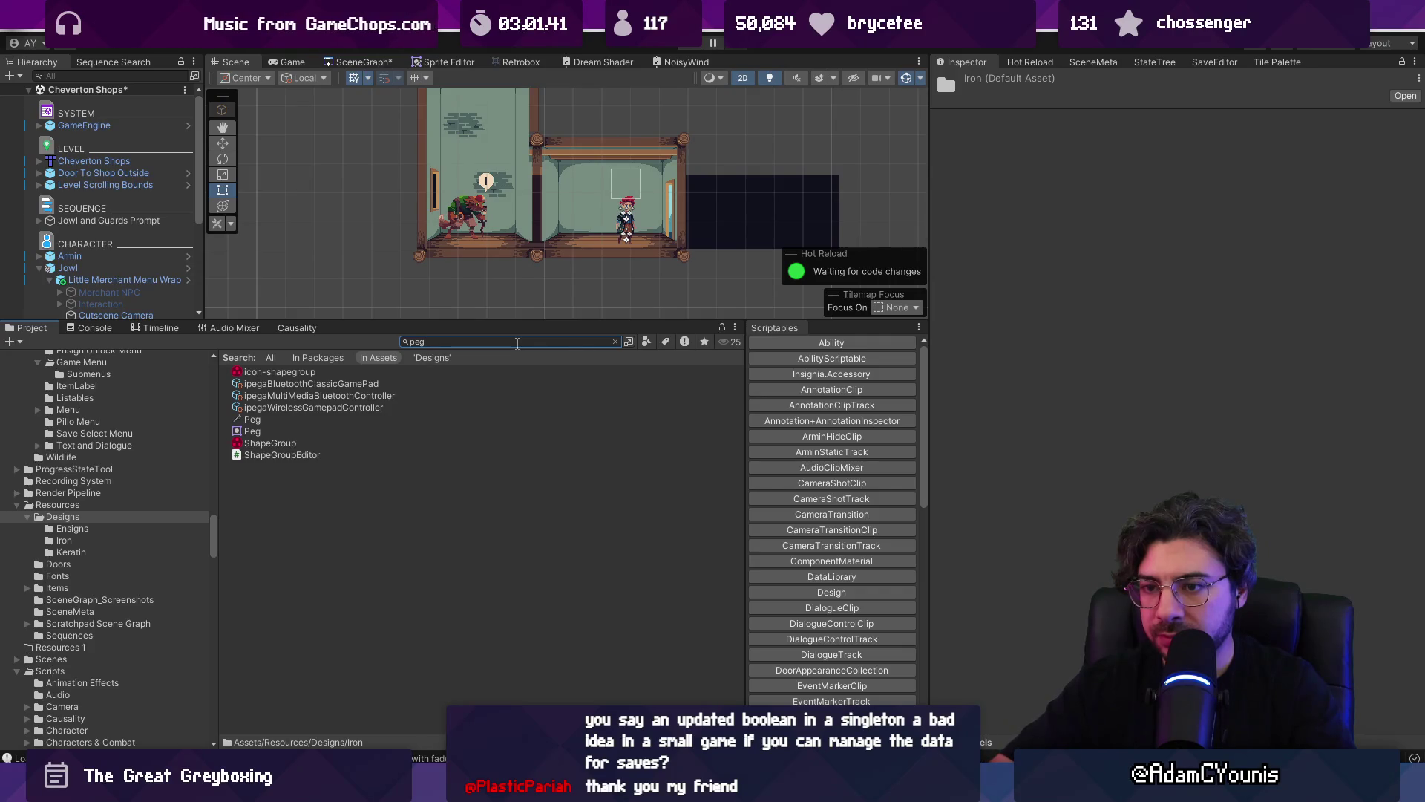
type("design")
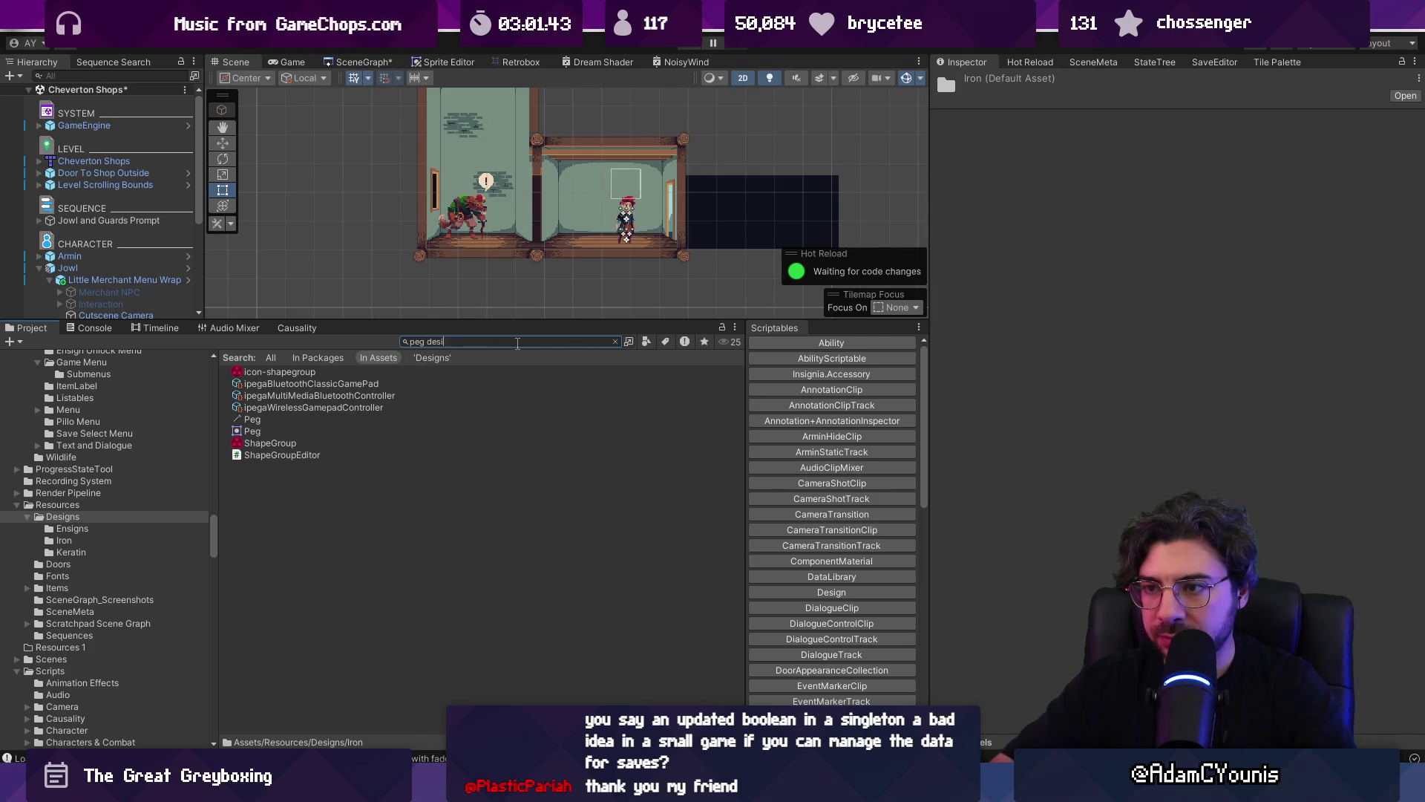
key("ctrl+a")
key("BackSpace")
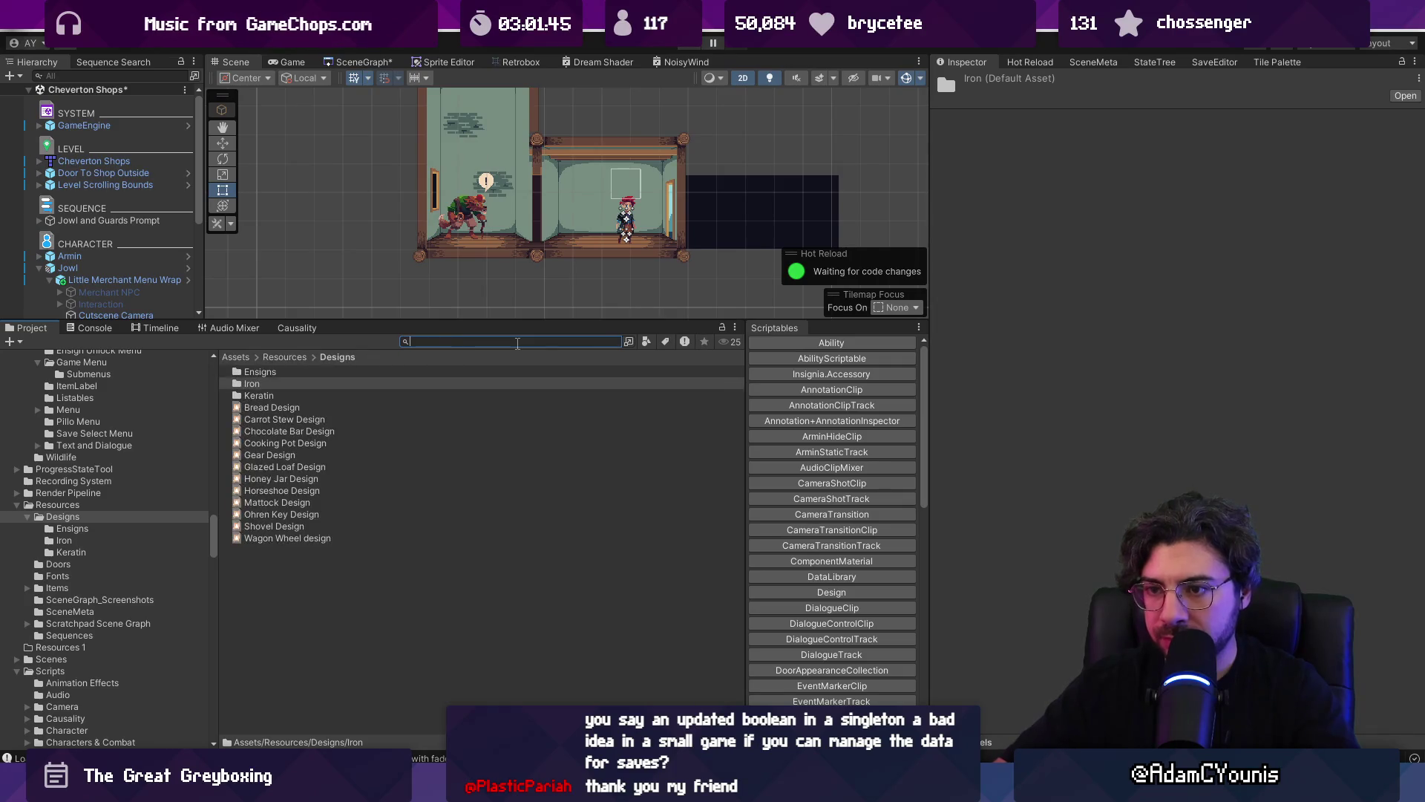
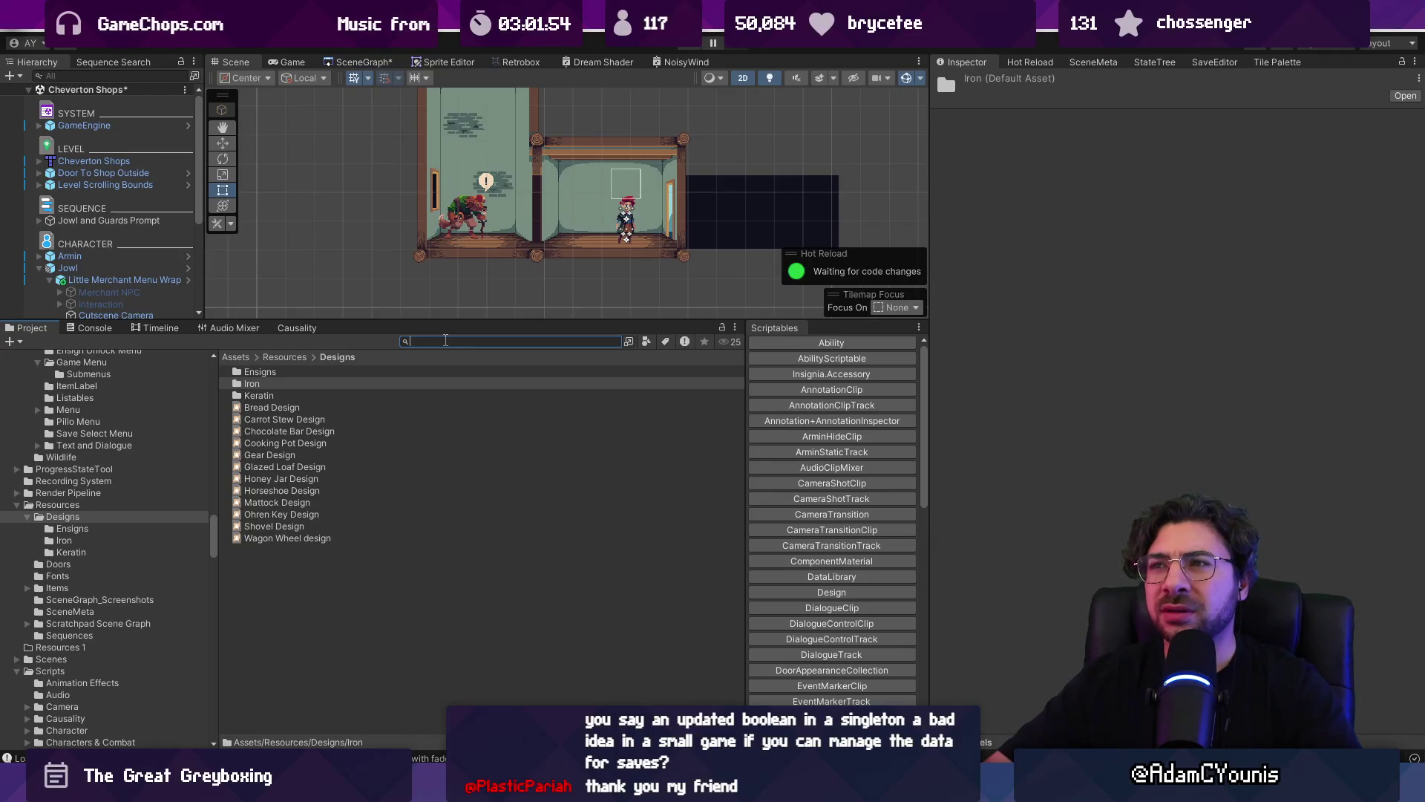
- Search the Project assets for cartwheel items, then clear the search
type("cartwheel desig")
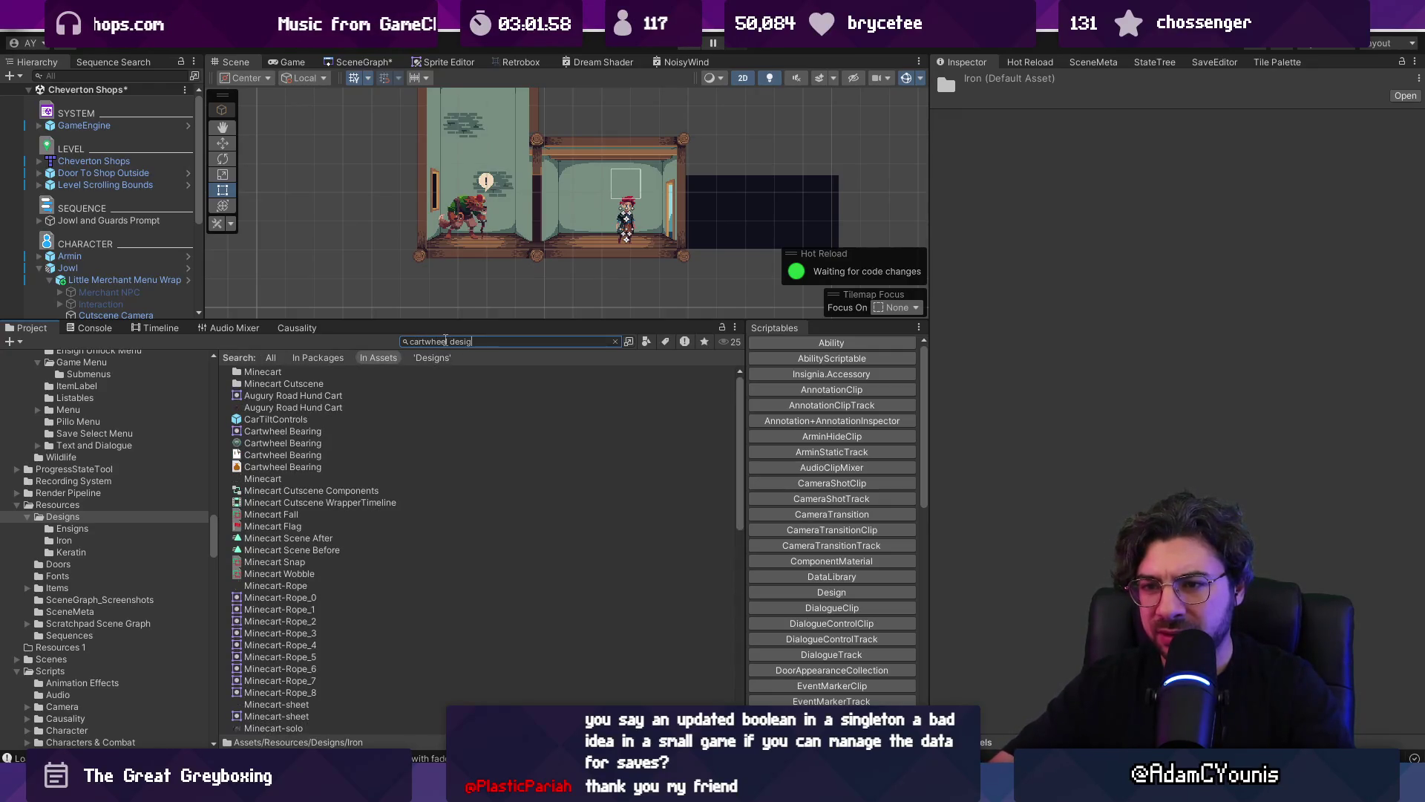
type("n")
key("BackSpace")
key("BackSpace")
key("BackSpace")
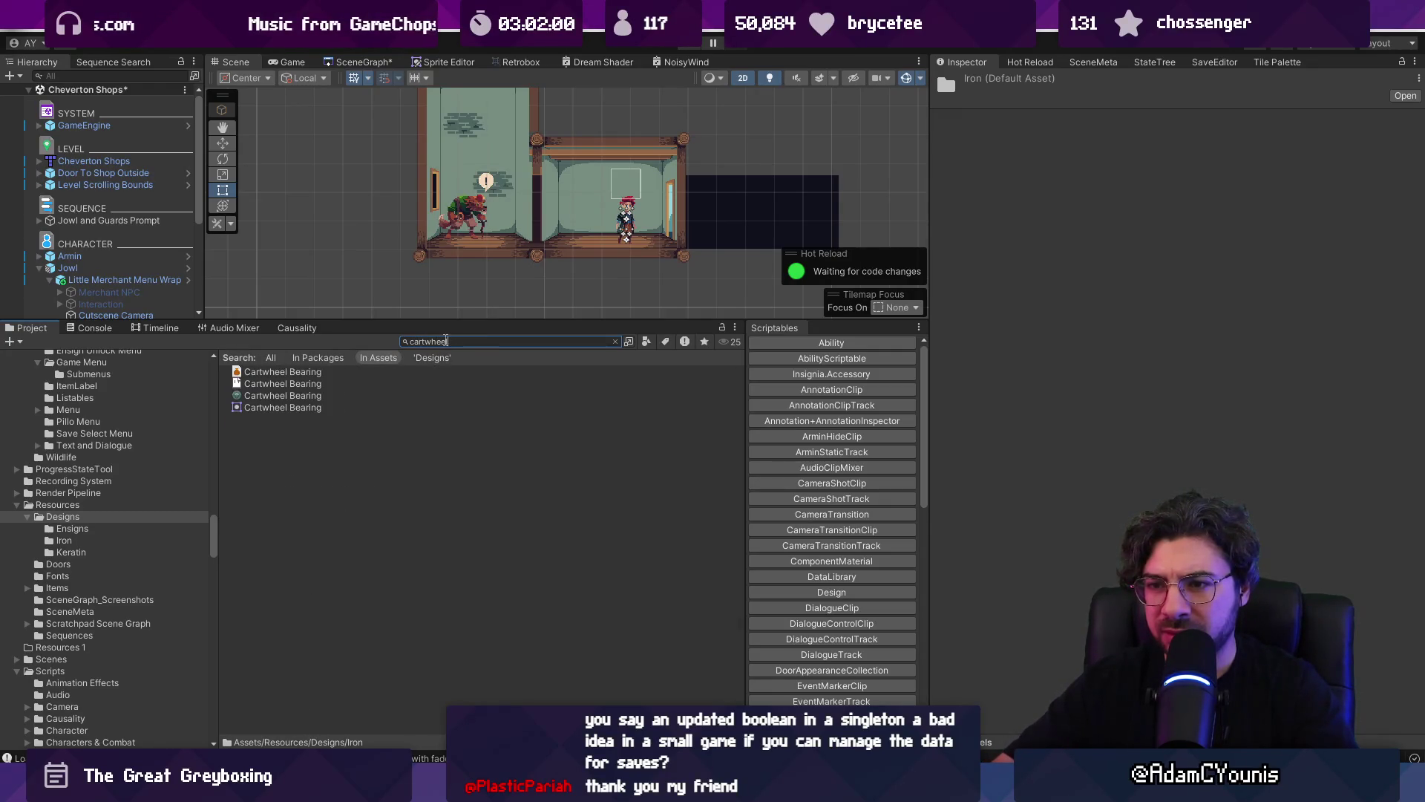
type("peg")
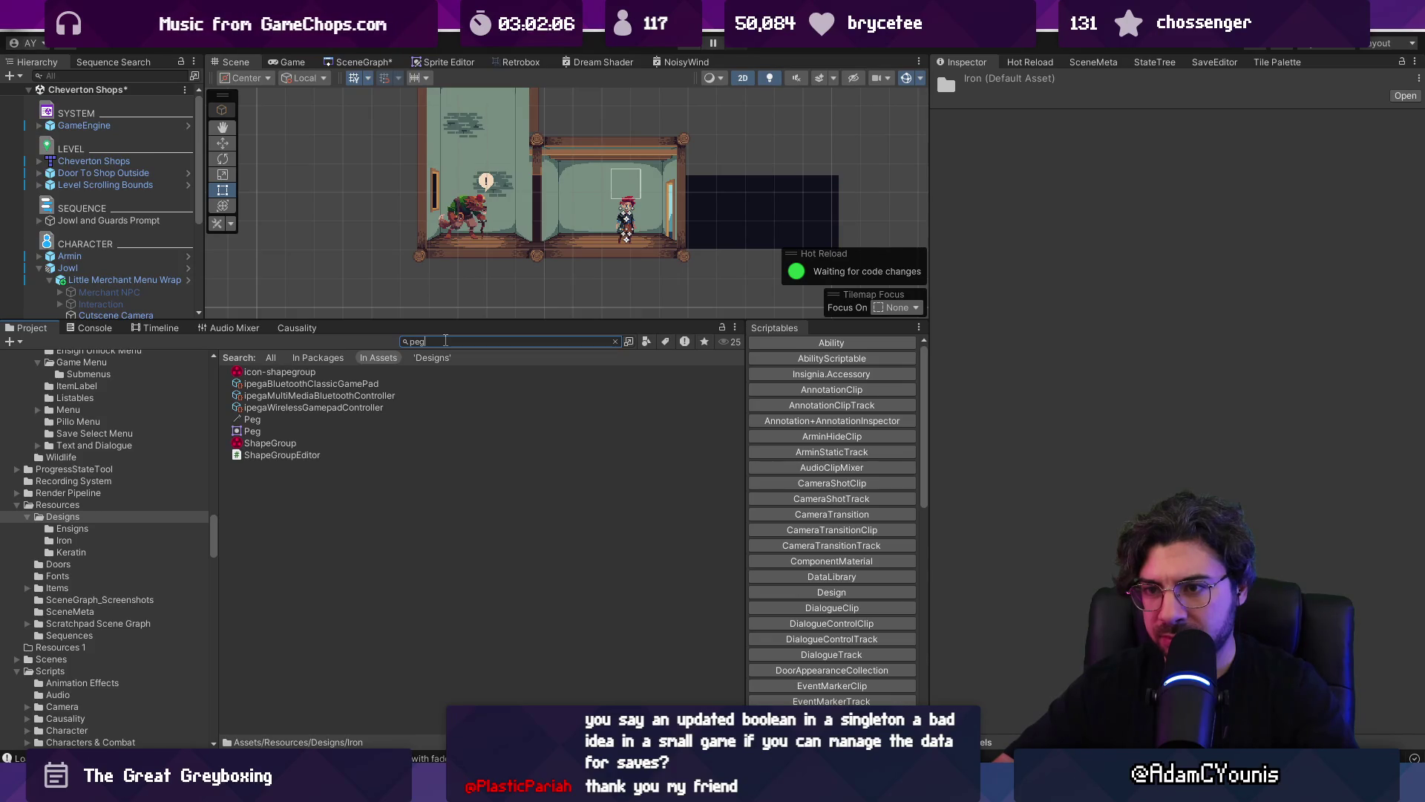
key("BackSpace")
key("BackSpace")
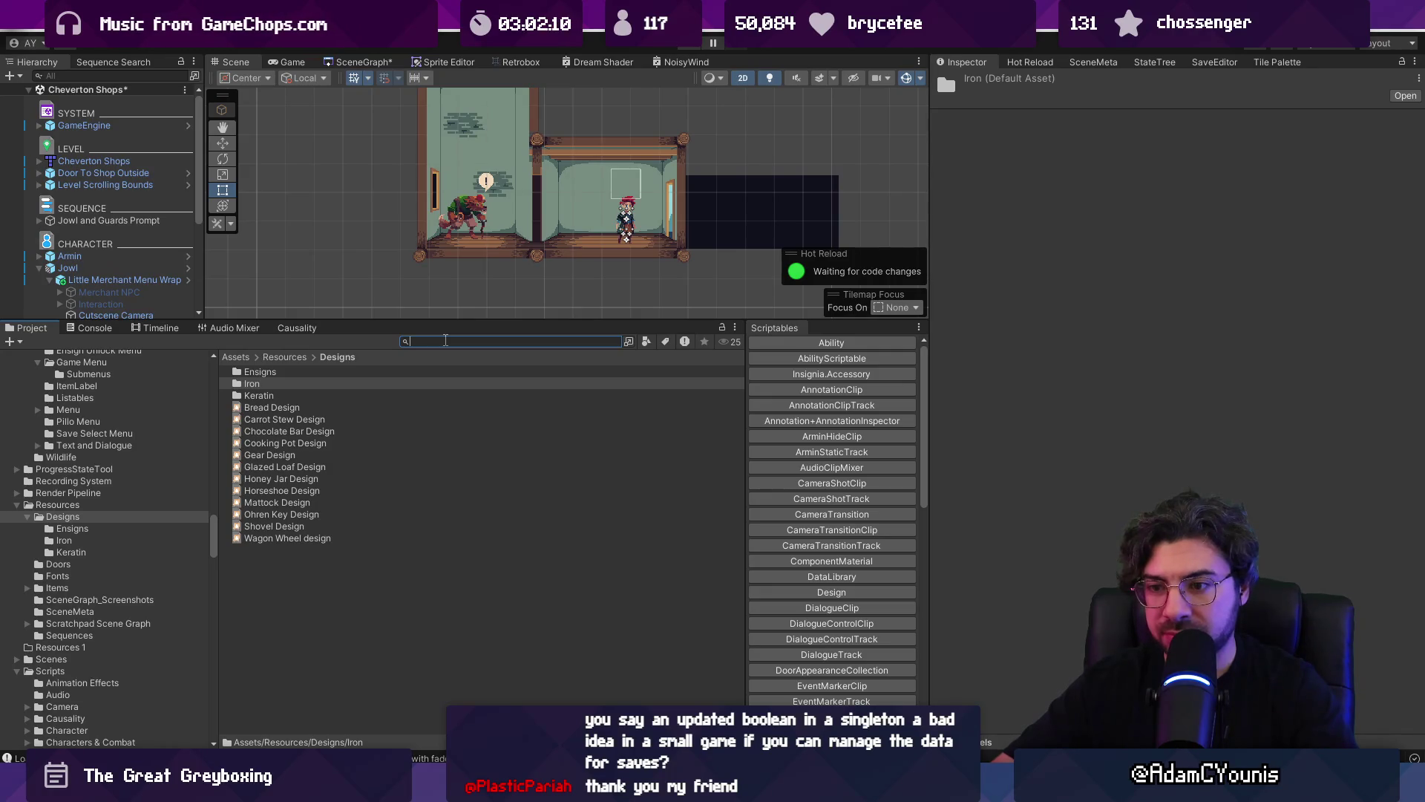
- Rename the Wagon Wheel design asset to 'Cartwheel design'
left_click(293, 538)
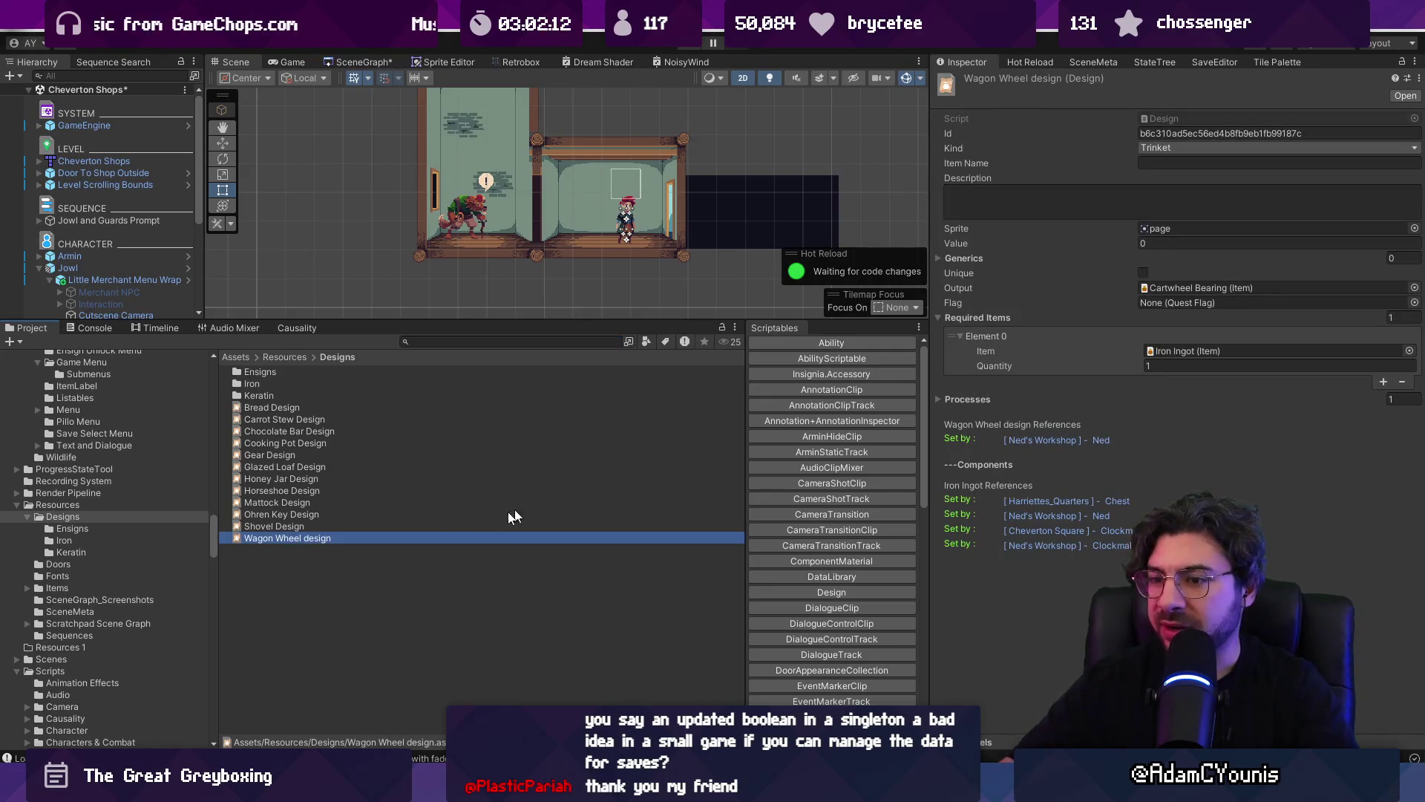
key("F2")
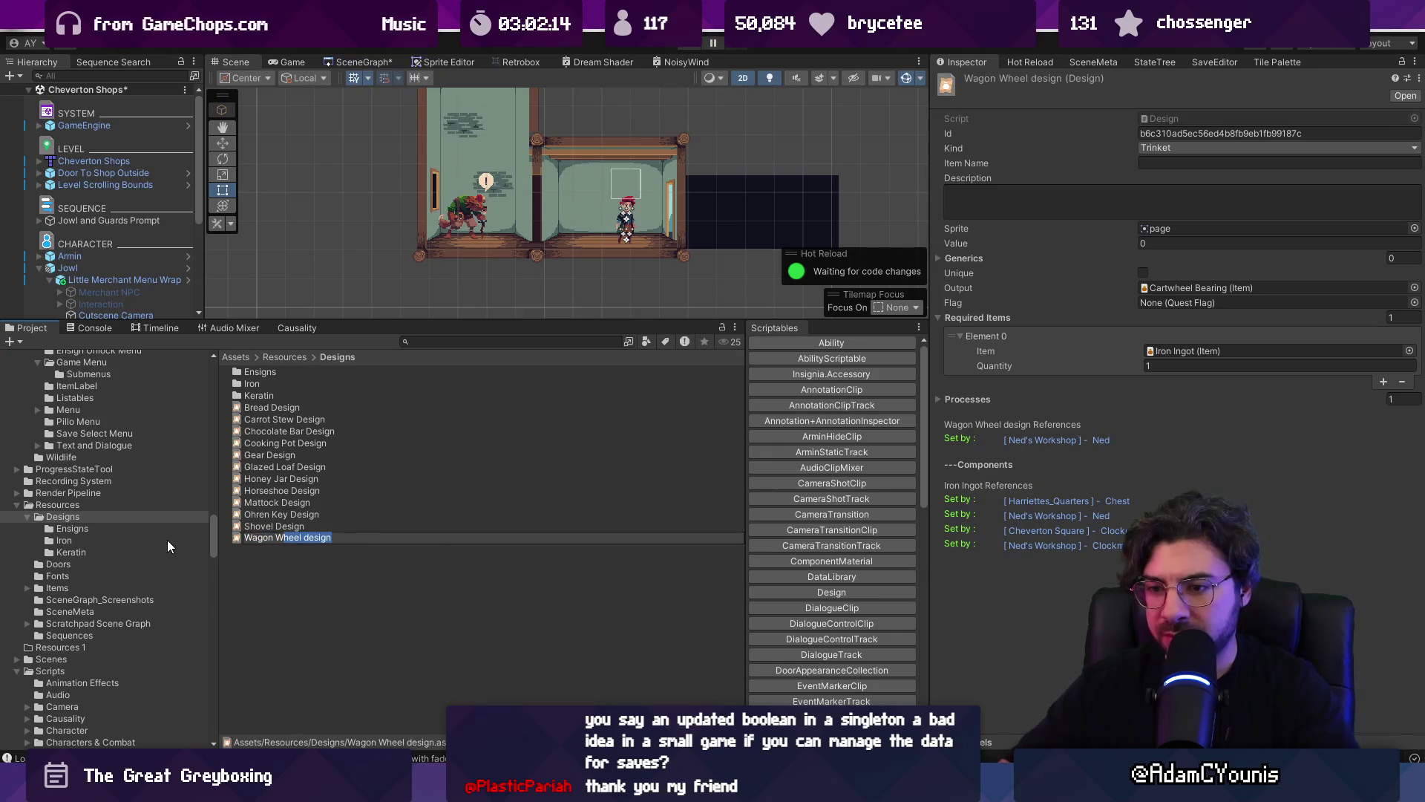
key("Left")
key("shift+Home")
type("Cart")
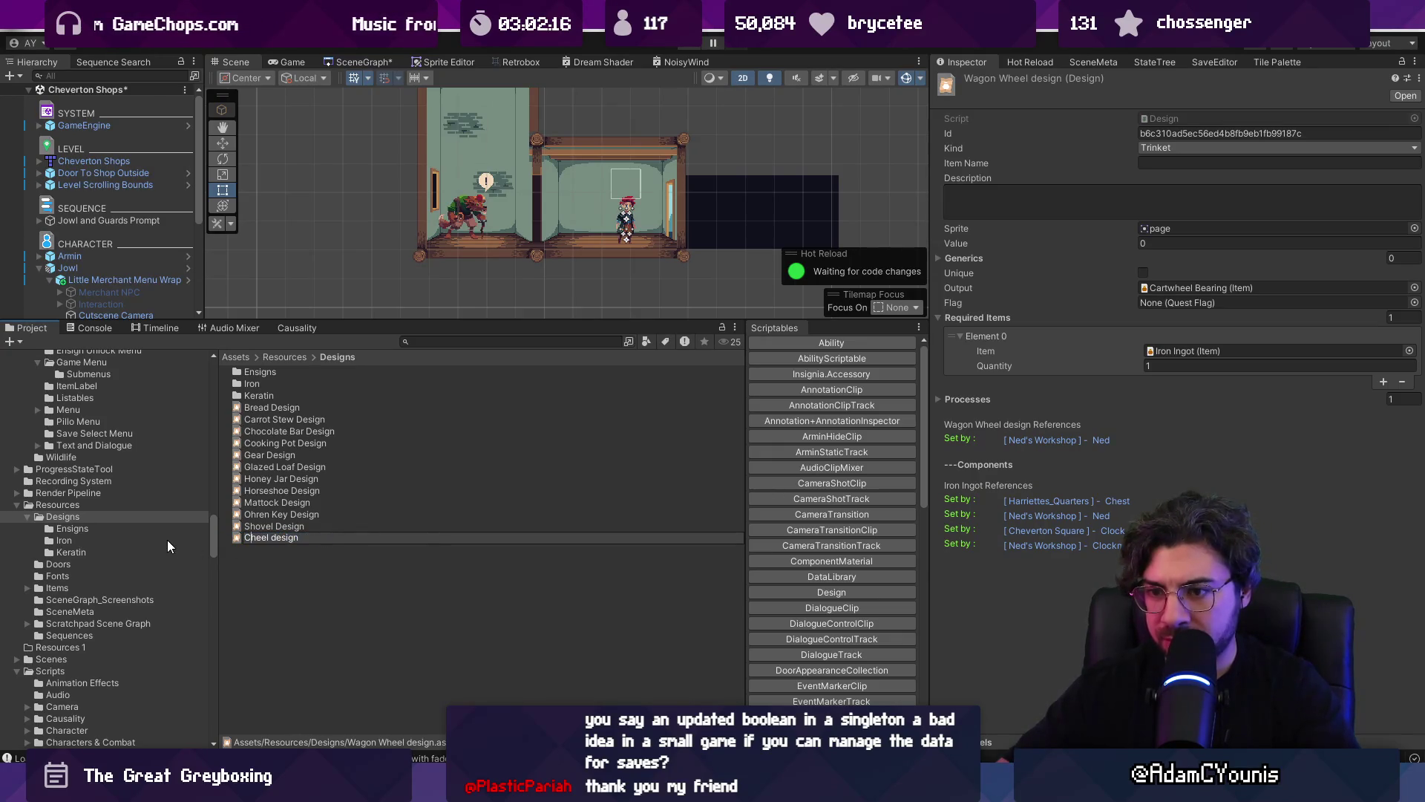
type("w")
key("Return")
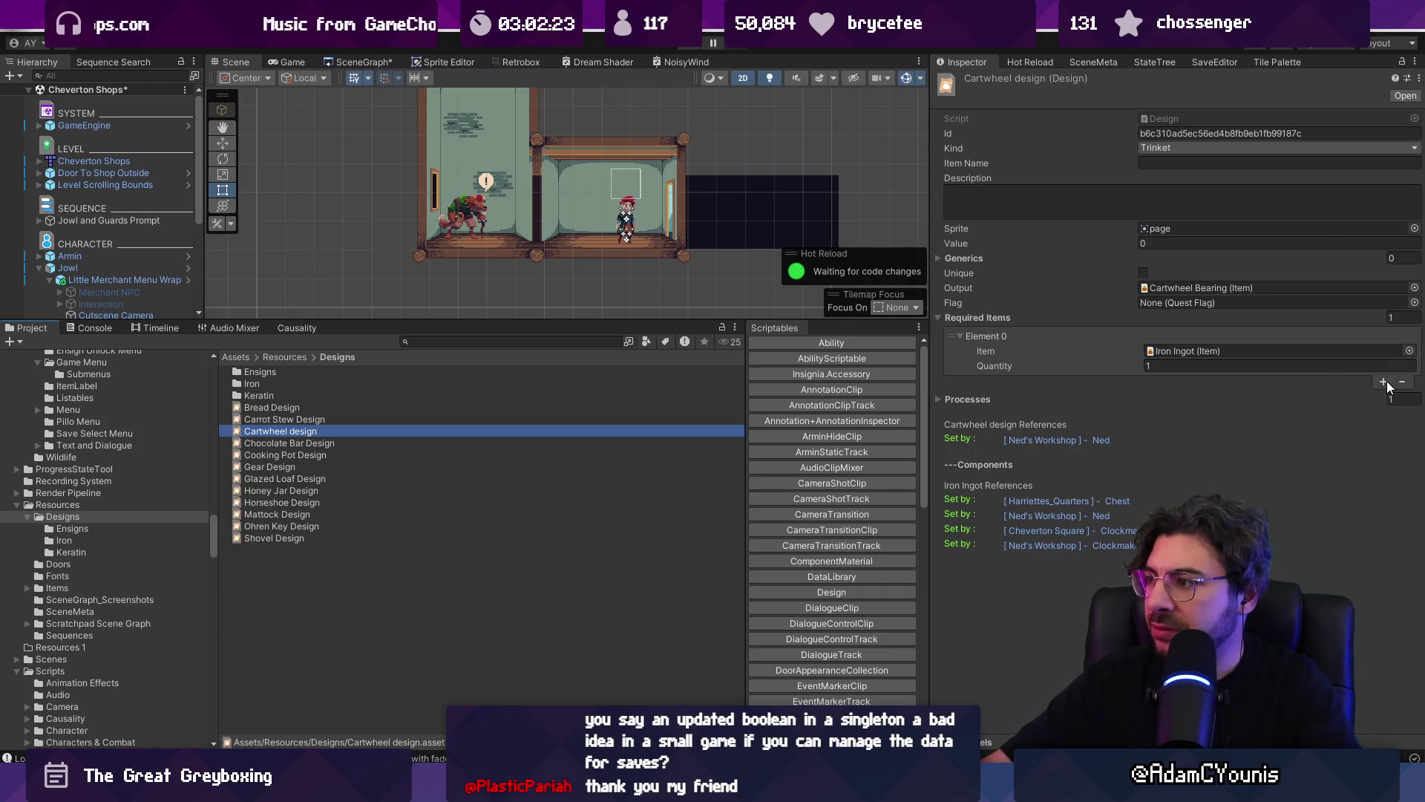
left_click(1410, 350)
- Set Scrap Iron as the first required item and add Leather Strap as the second
type("scrap ")
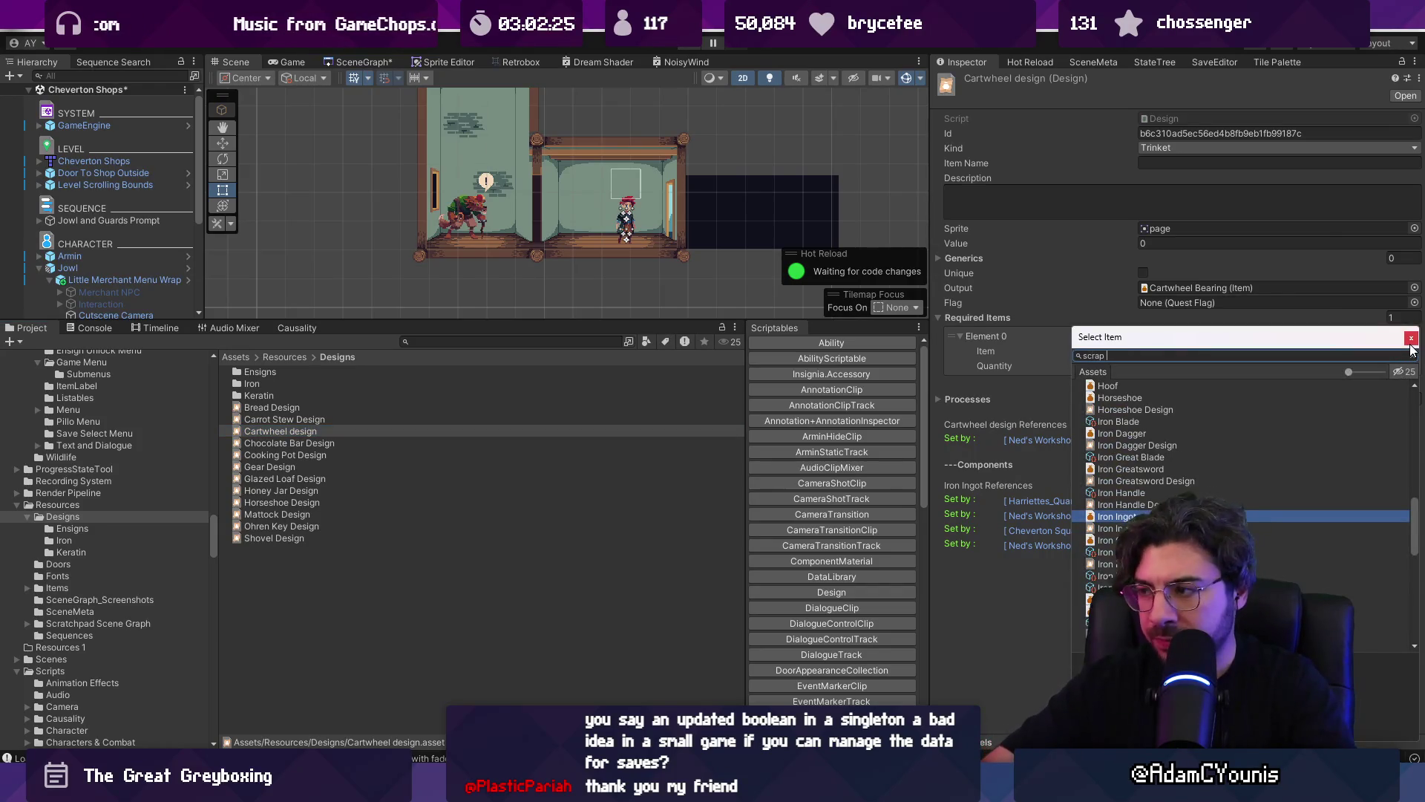
type("iron")
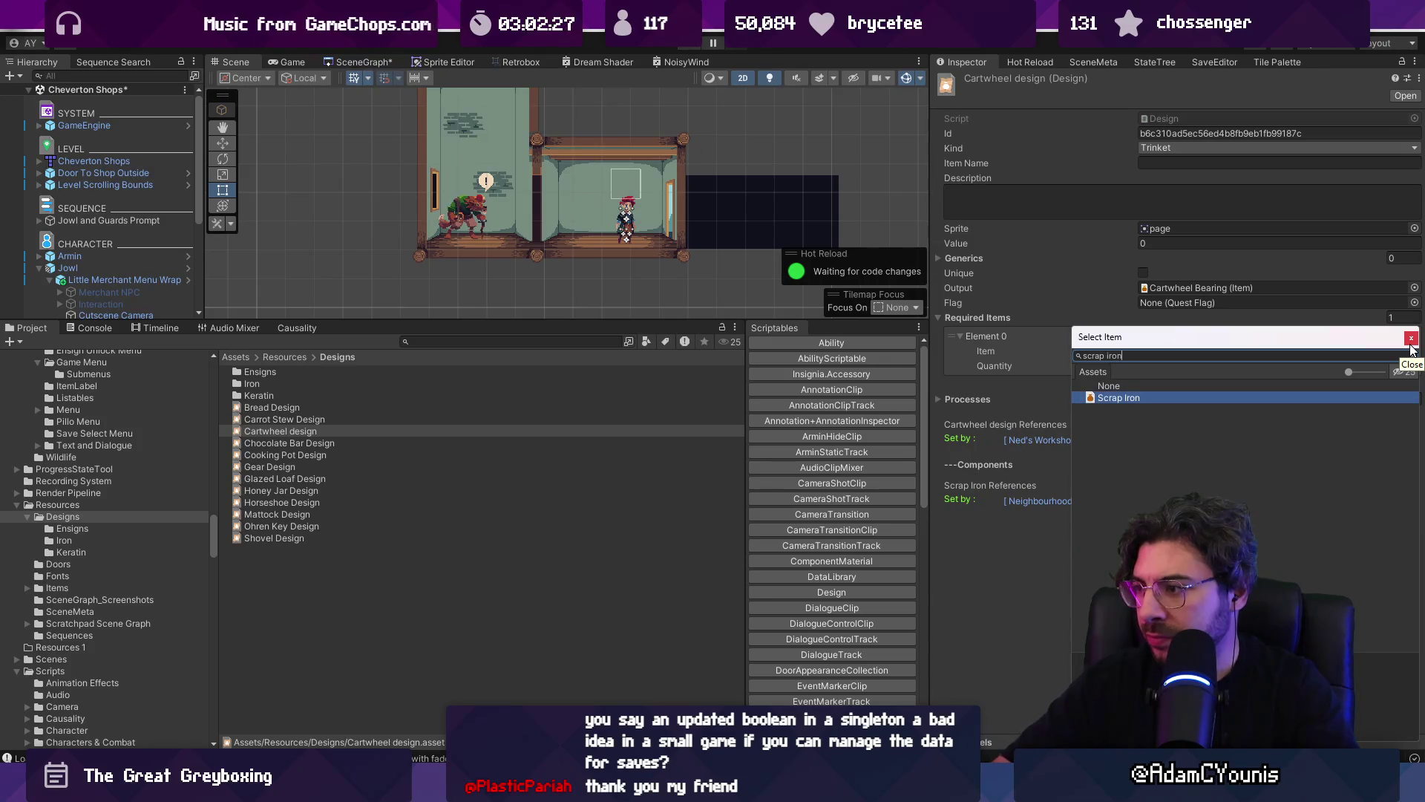
left_click(1411, 343)
left_click(1384, 382)
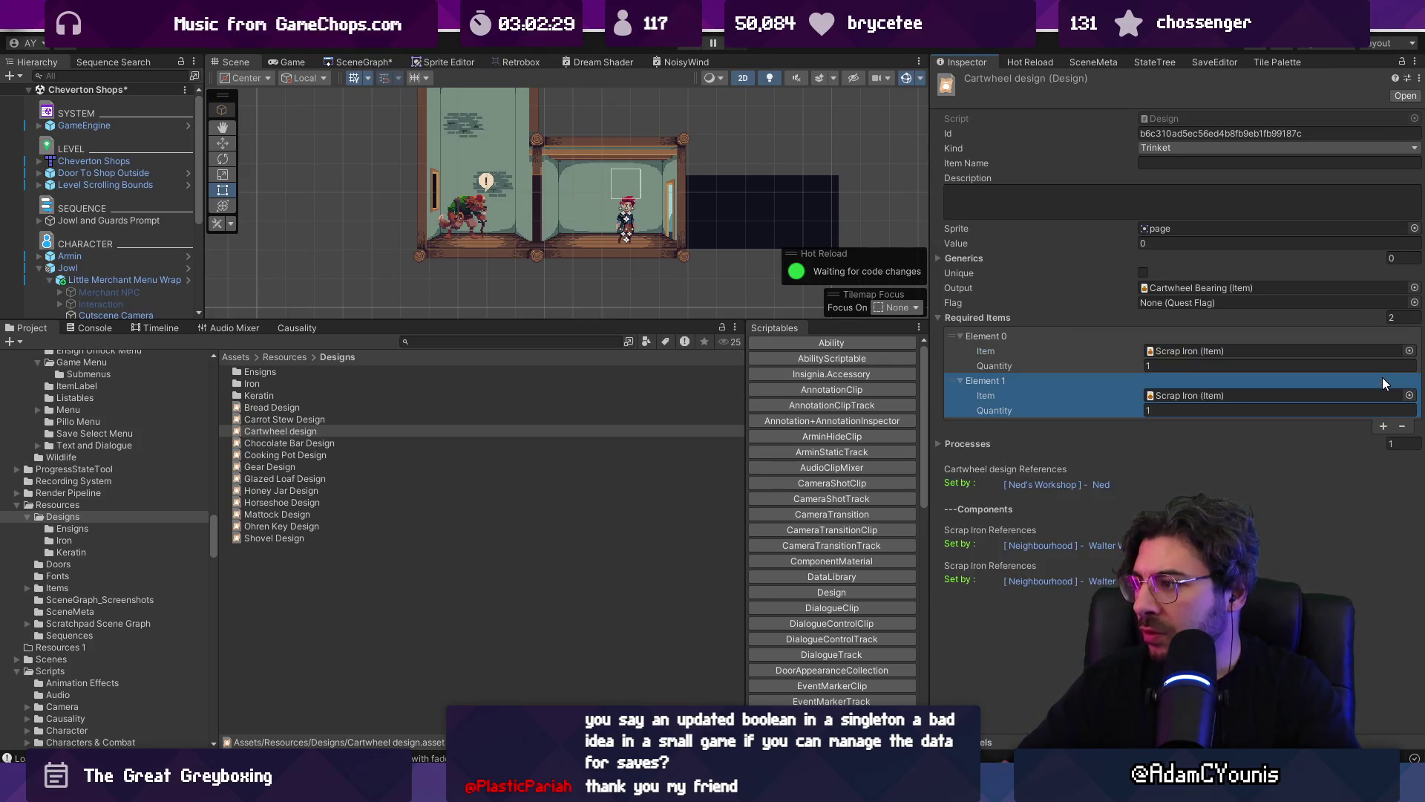
left_click(1409, 395)
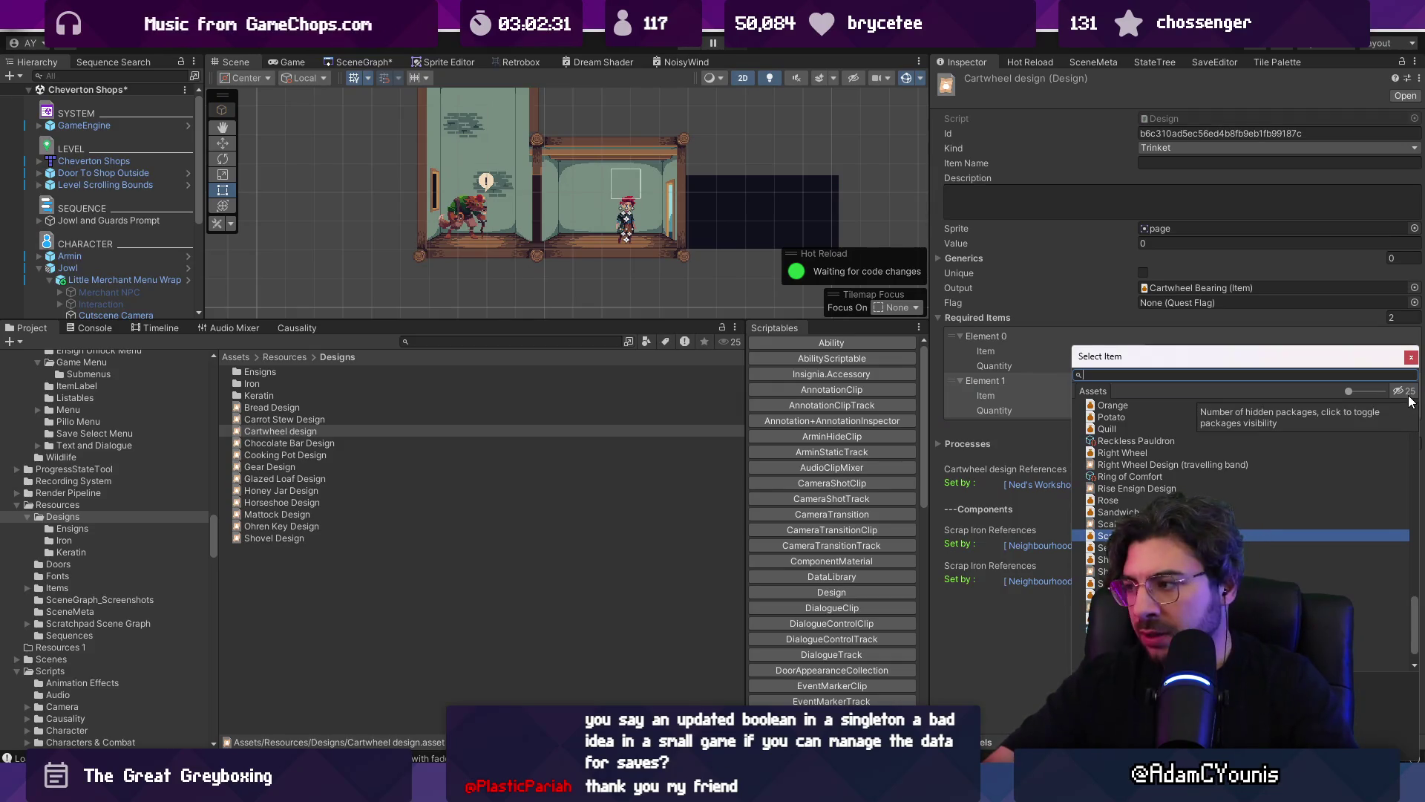
type("leather")
key("Down")
key("Return")
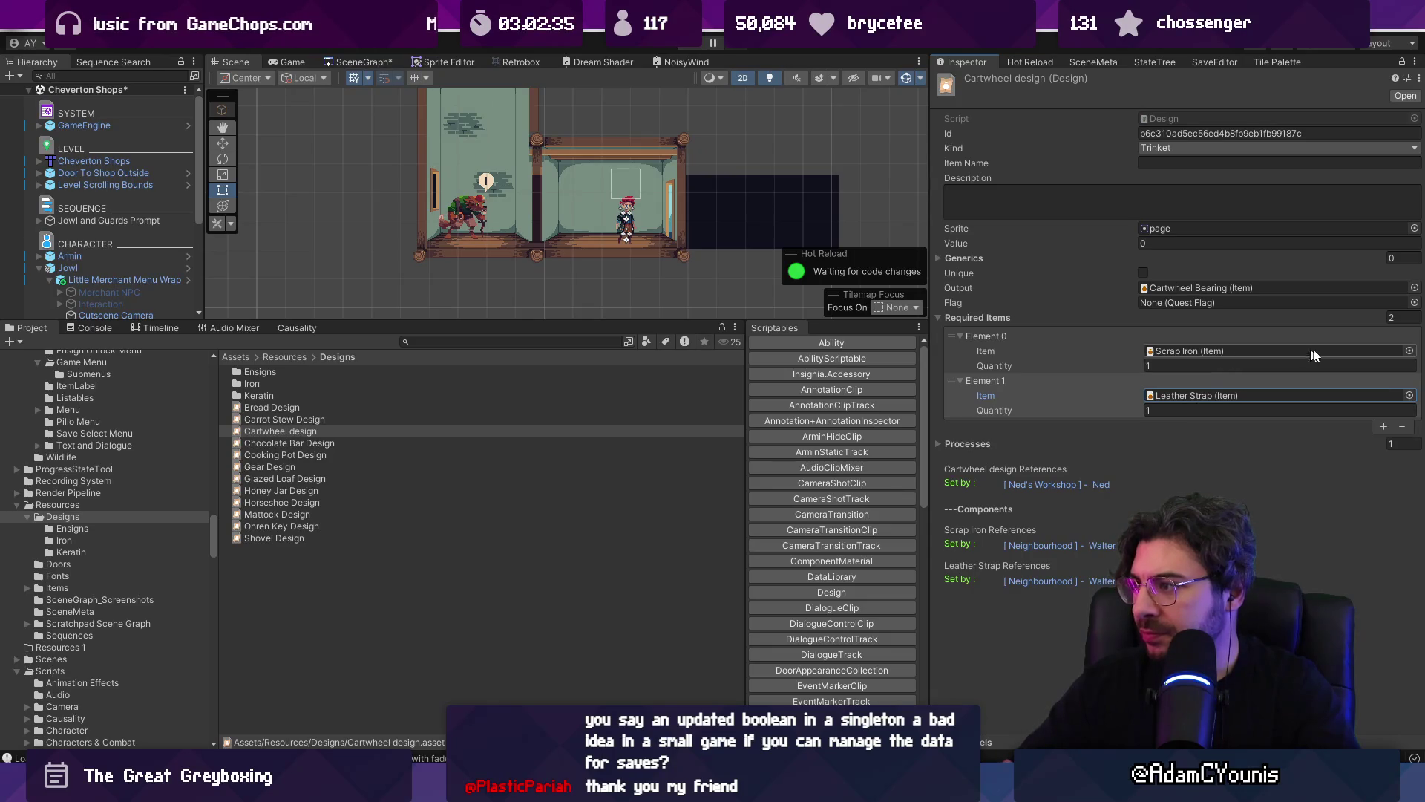
- Change the first requirement to Iron Ingot, add a third, and move a Leather Strap to the top
left_click(1409, 352)
type("iron")
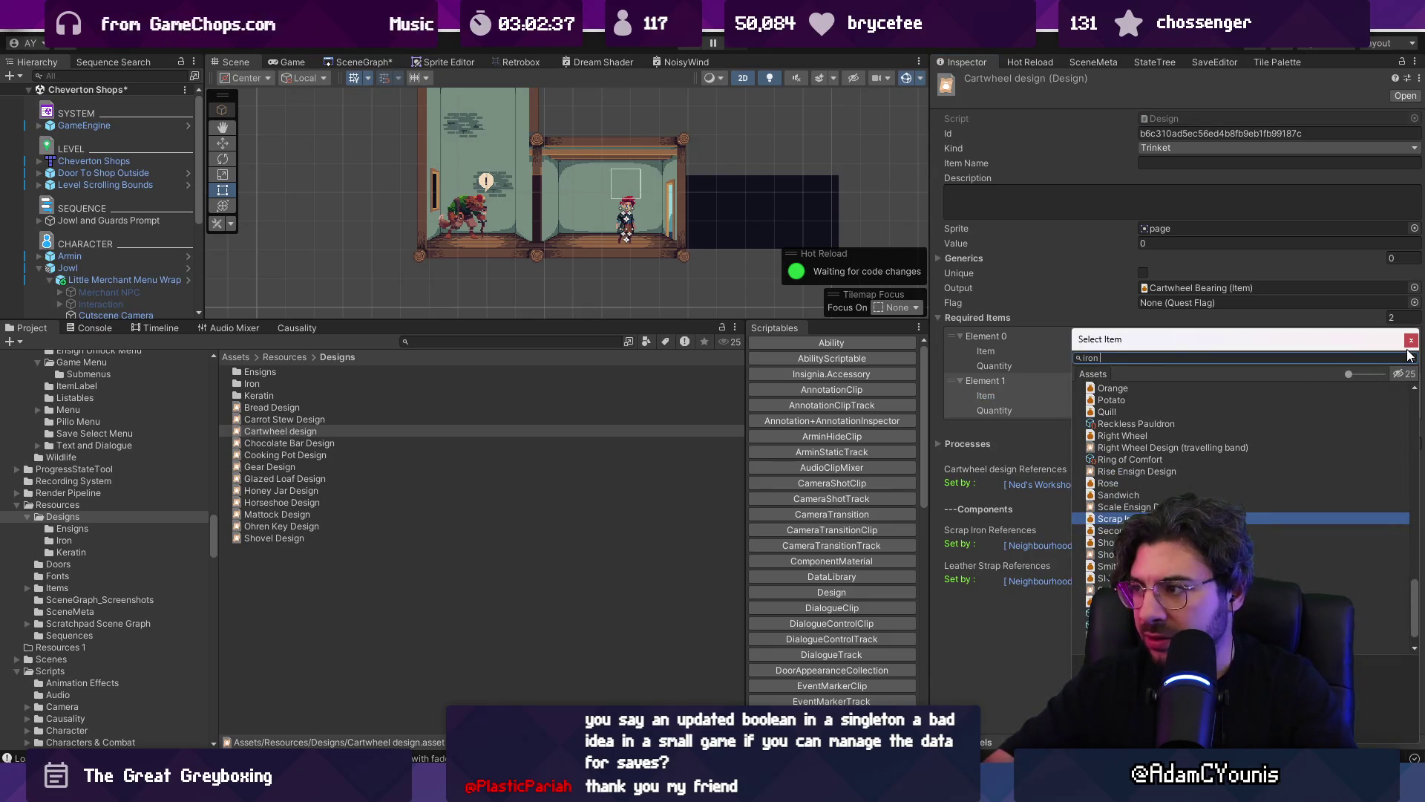
type("ingot")
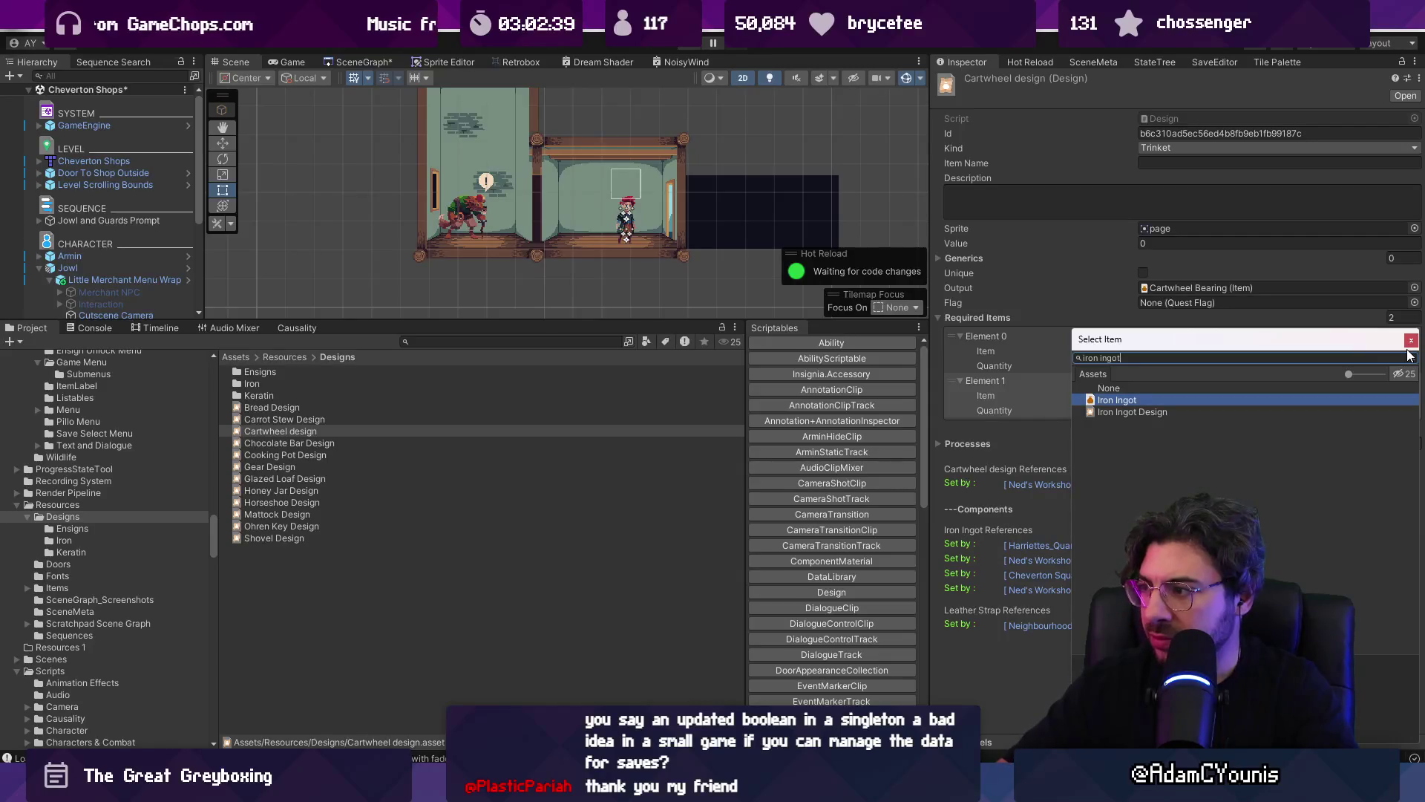
key("Return")
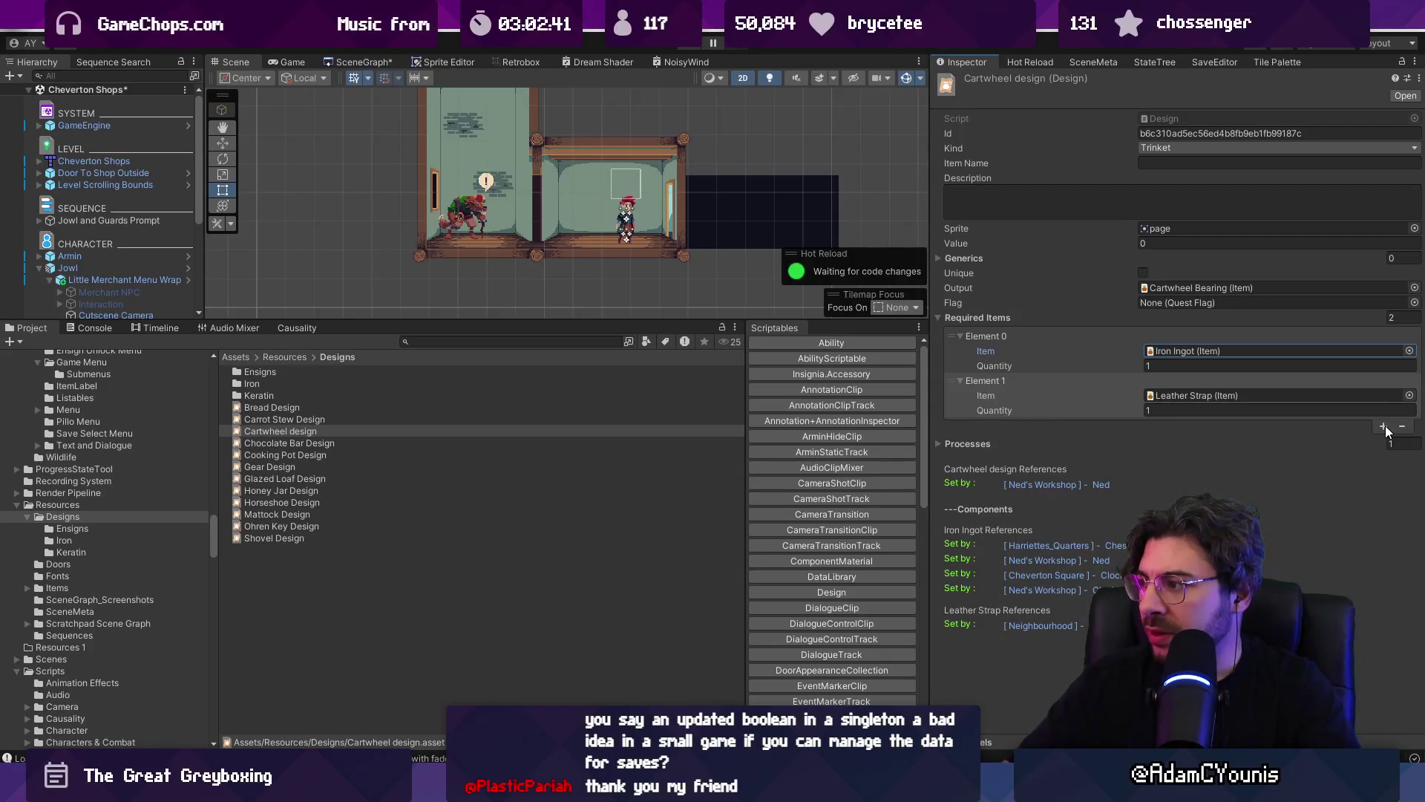
left_click(1383, 426)
left_click(1094, 428)
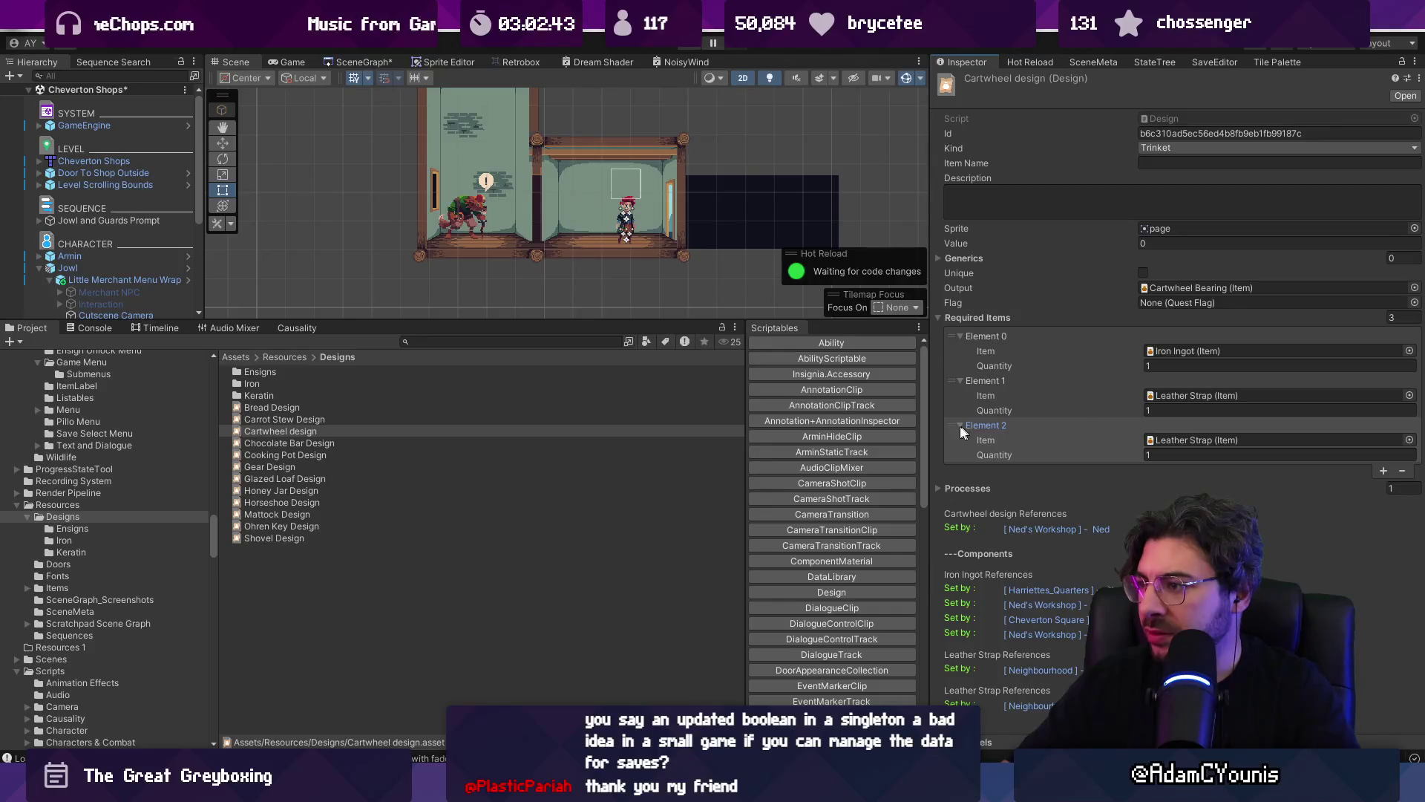
left_click_drag(952, 426, 953, 336)
left_click(1409, 351)
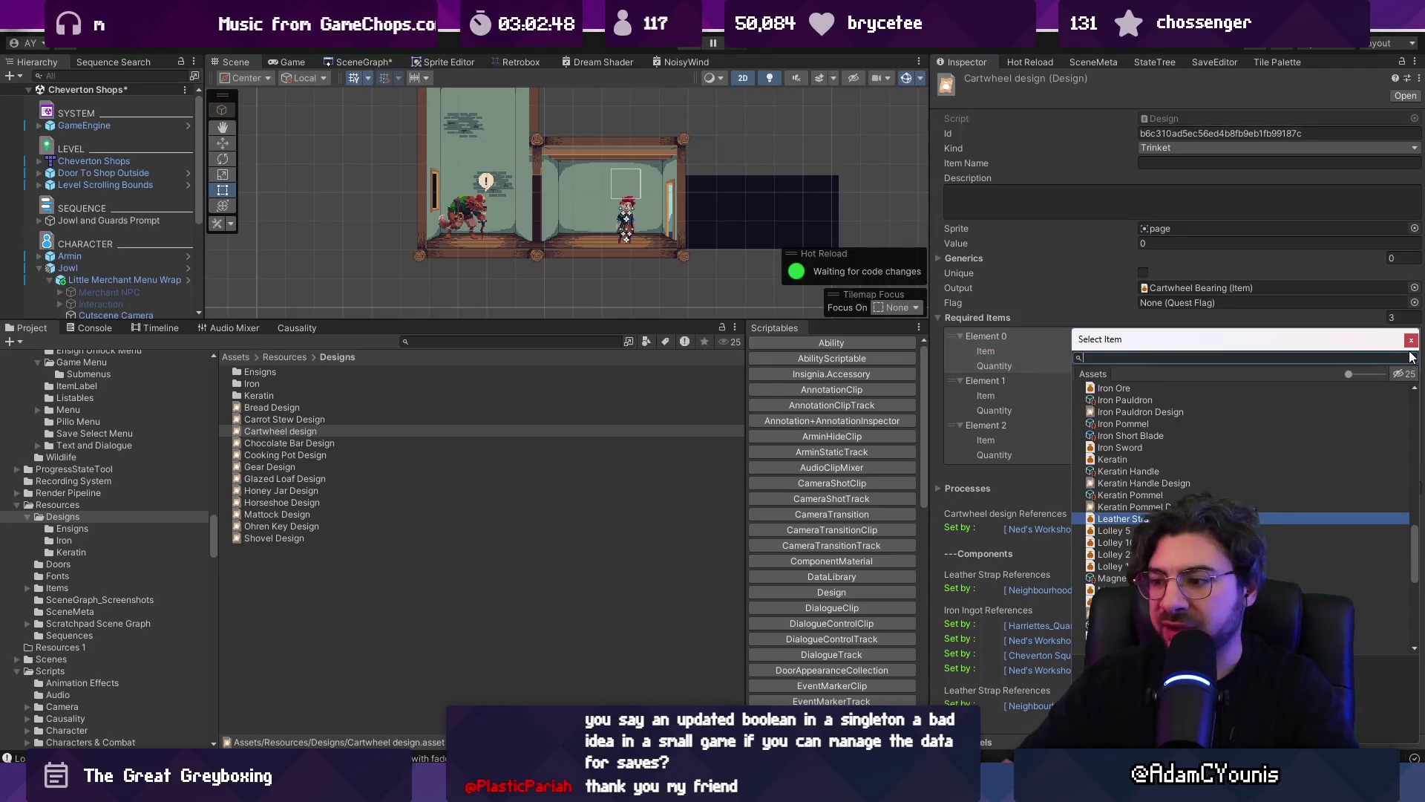
- Search the desktop for 'wheel .ase' files, then search the Project for 'wheel t:item'
key("ctrl+alt+e")
type("wheel .ase")
key("Down")
key("Escape")
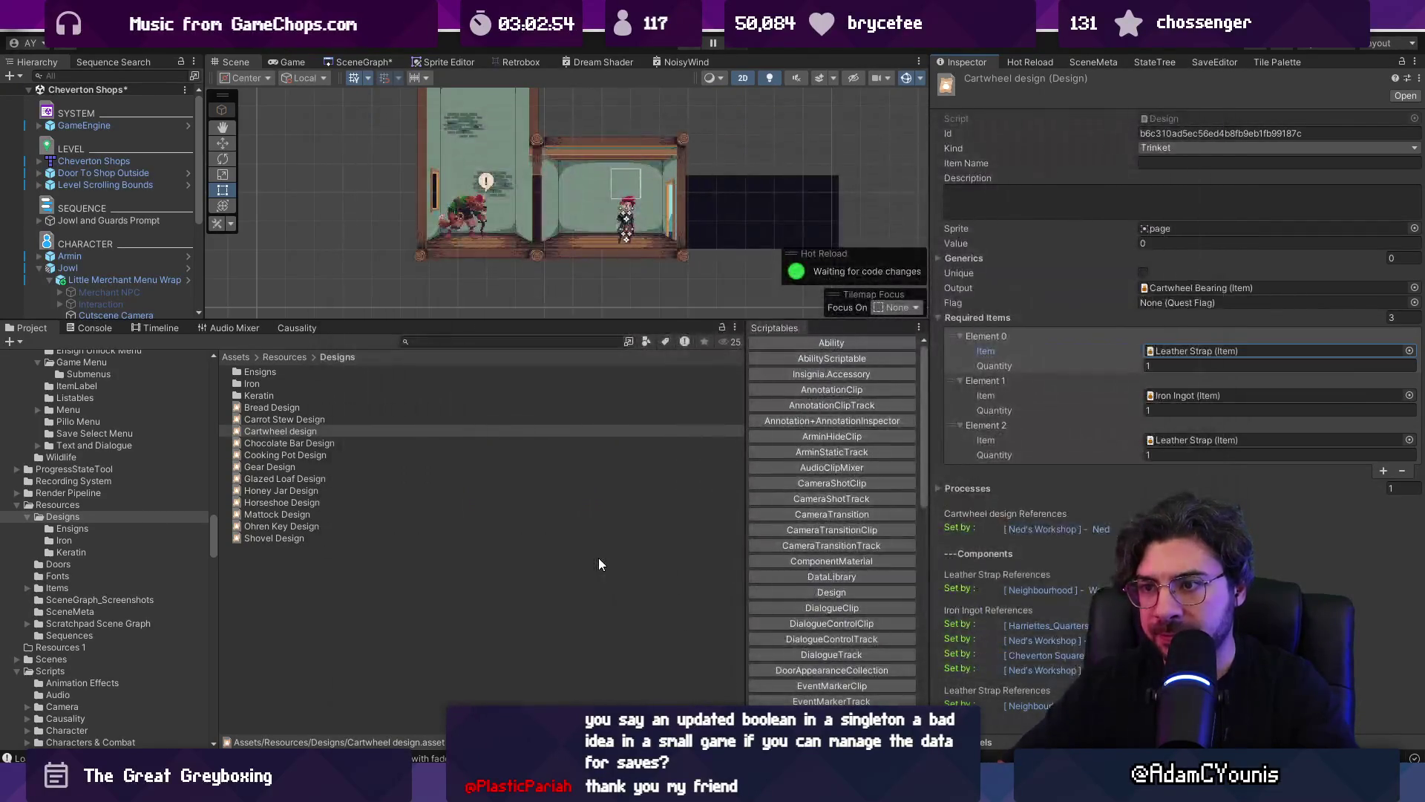
left_click(478, 343)
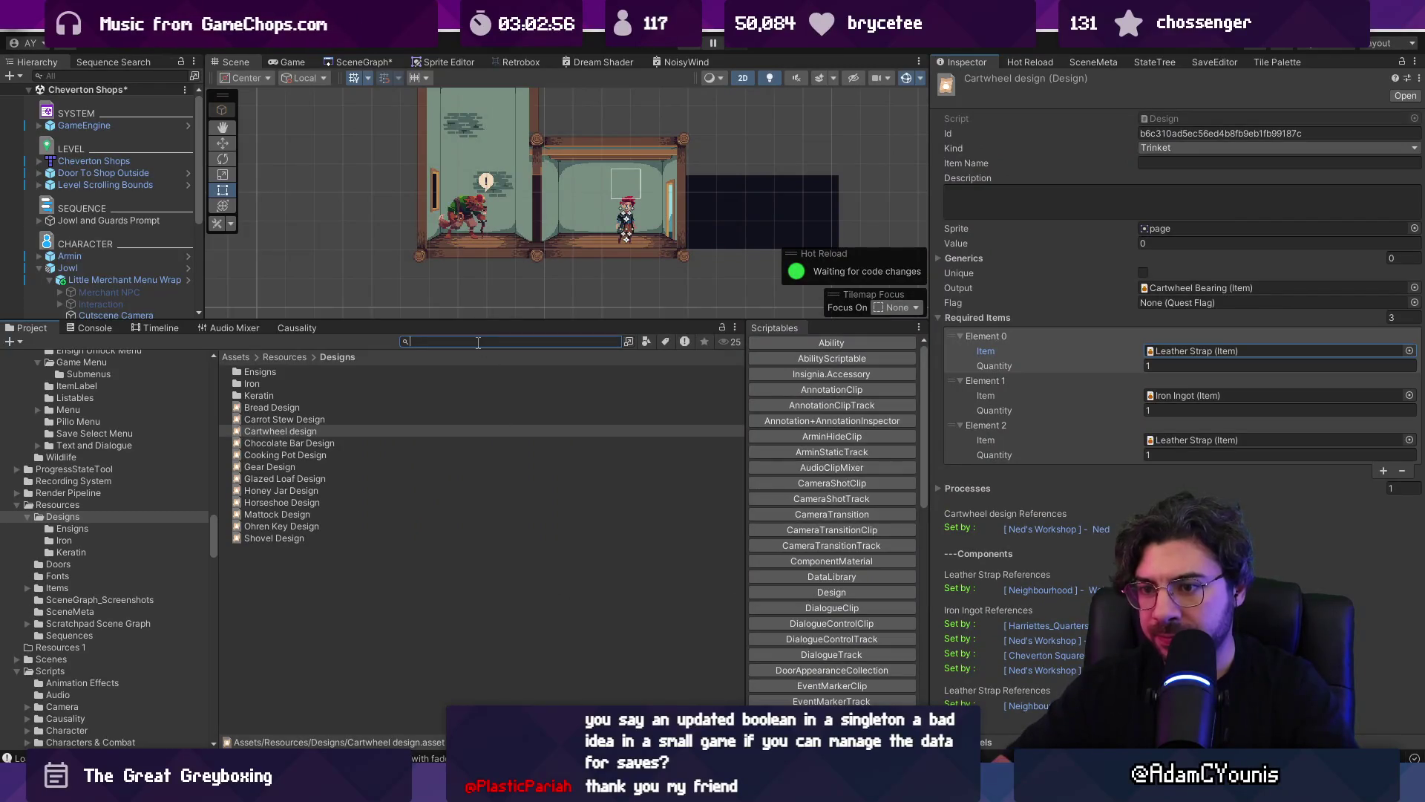
type("wheel t:item")
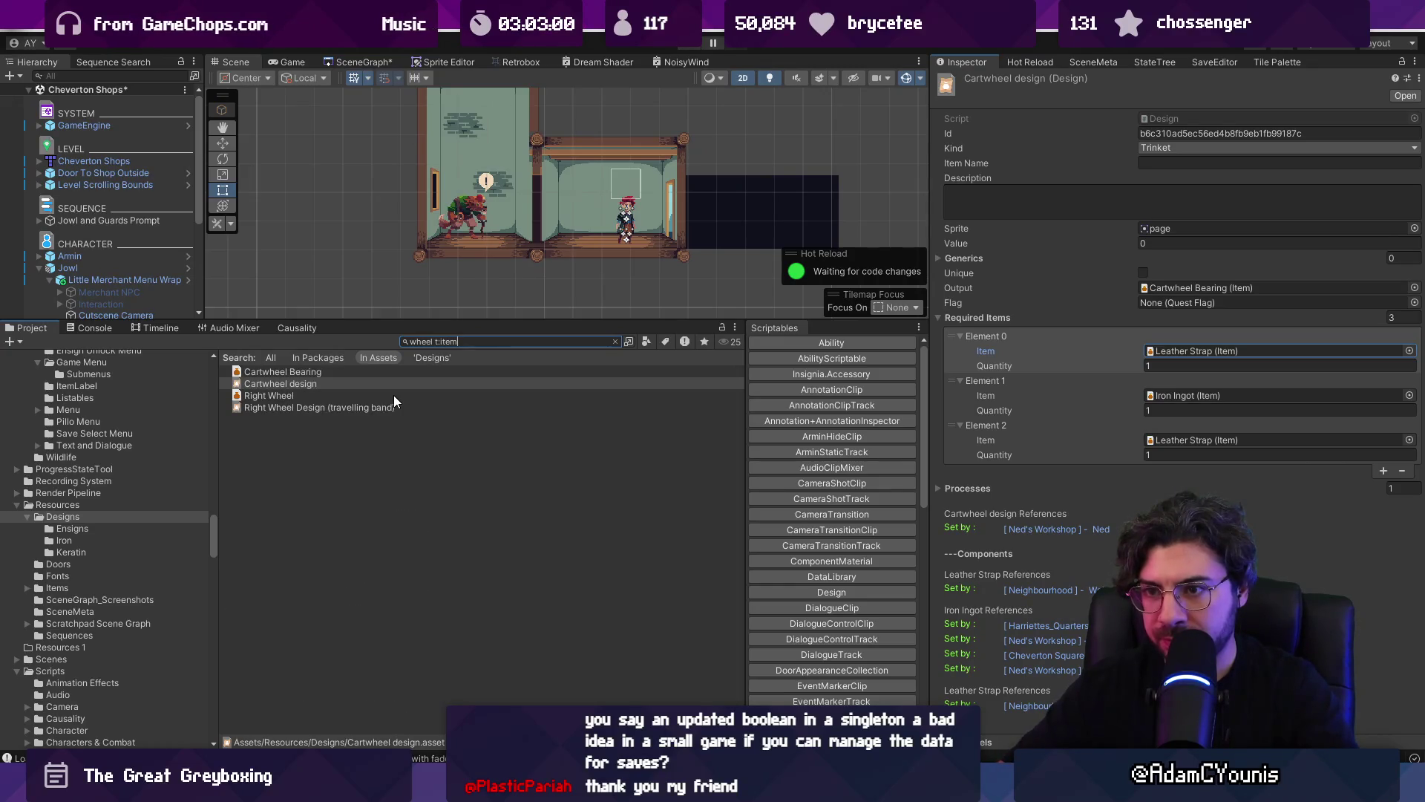
- Inspect the Right Wheel item, then start File > Save As on the bearing sprite in Aseprite
left_click(393, 396)
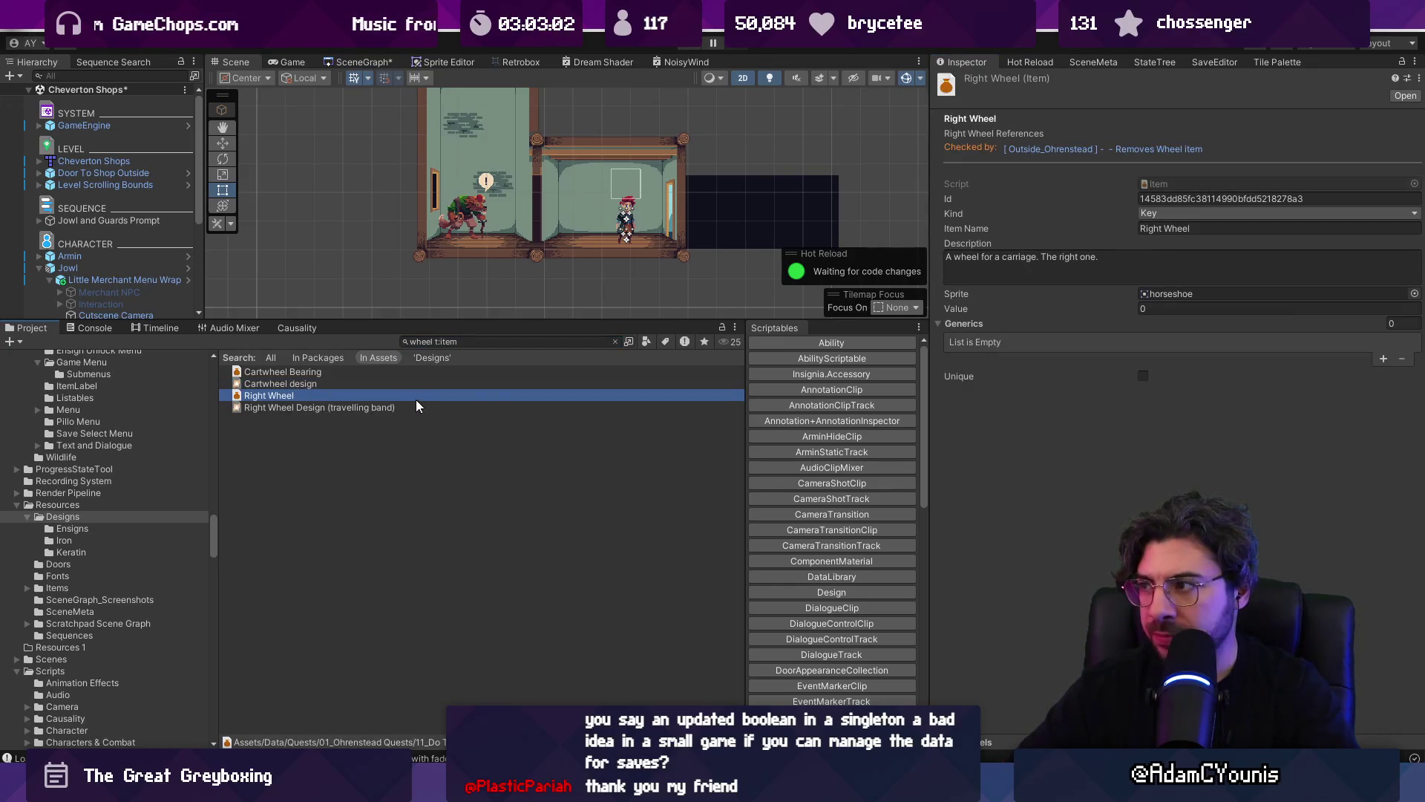
left_click(615, 341)
key("alt+Tab")
left_click(15, 31)
left_click(78, 115)
- Save the bearing sprite copy as 'Cartwheel frame' in the Drops folder
type("CartWheel")
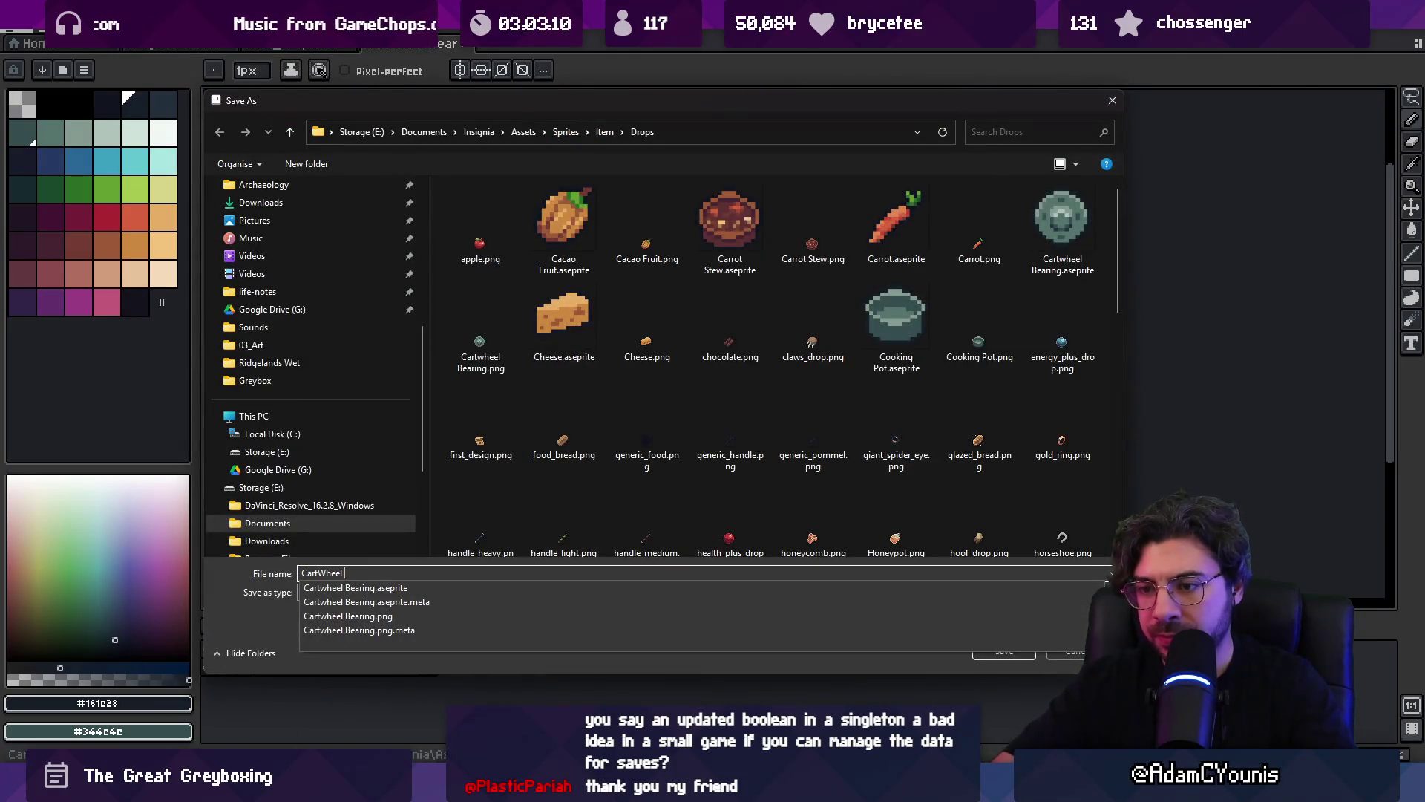
key("BackSpace")
key("BackSpace")
type("wheel frame")
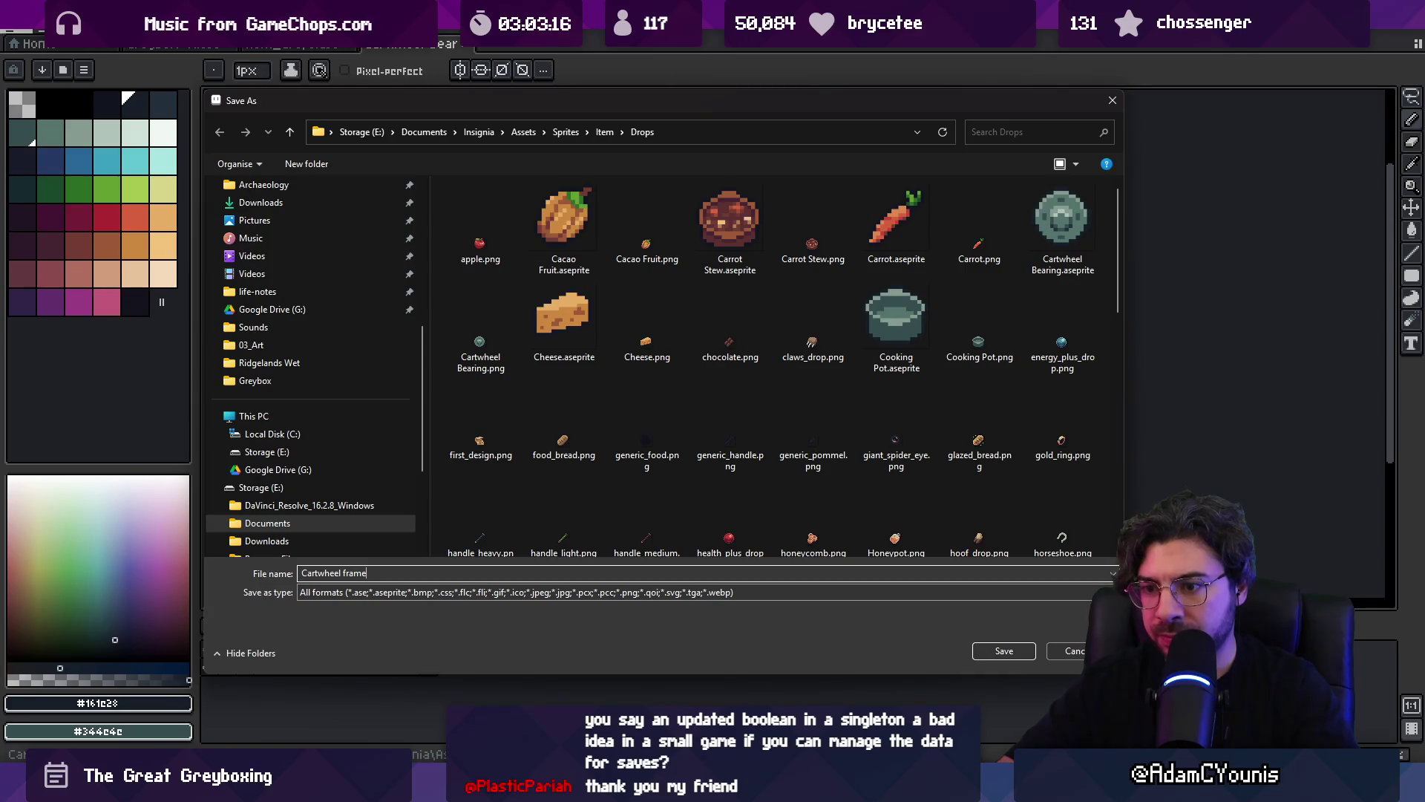
key("Return")
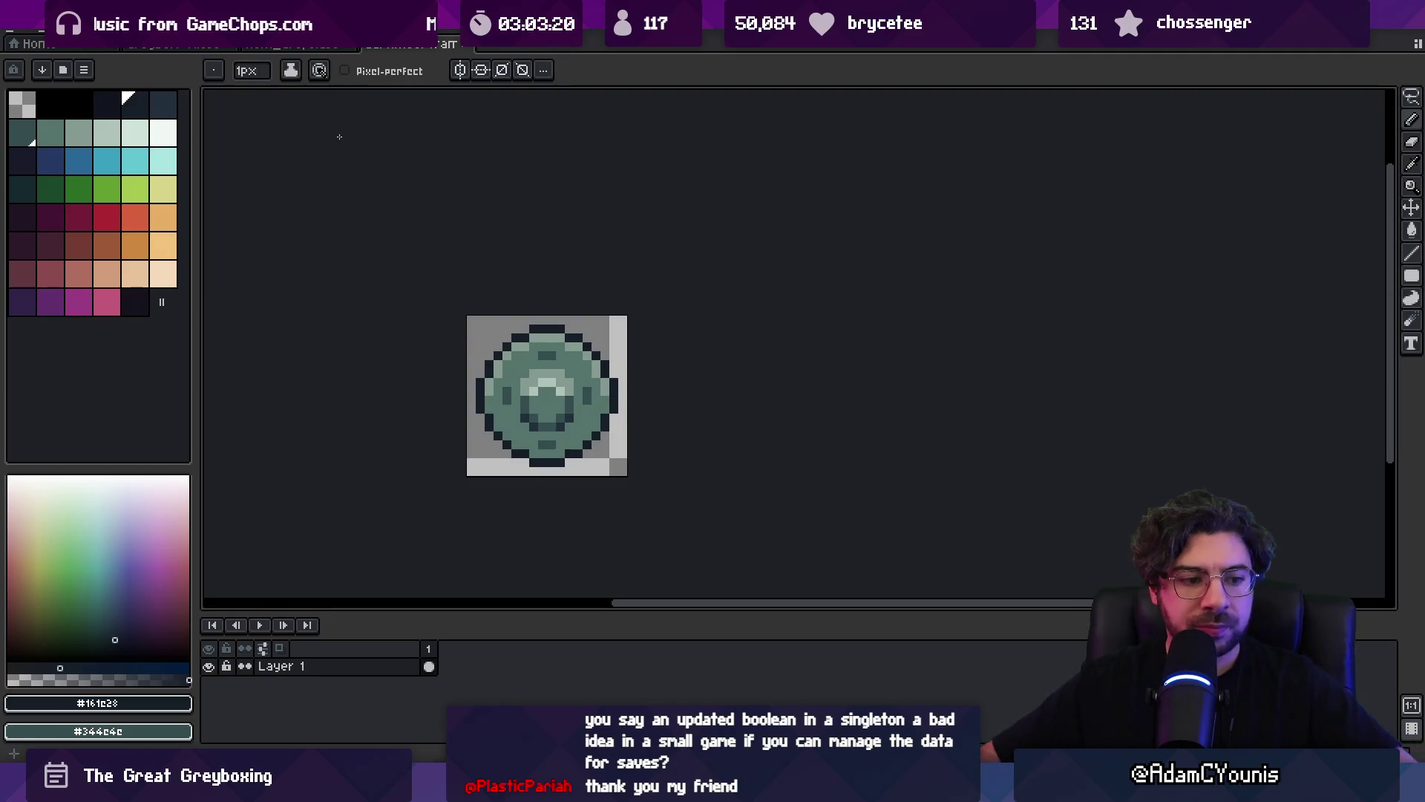
- Erase the old green bearing art and zoom in on the sprite
key("e")
mouse_move(504, 345)
left_mouse_down()
mouse_move(535, 386)
mouse_move(598, 372)
left_mouse_up()
key("z")
left_click(553, 368)
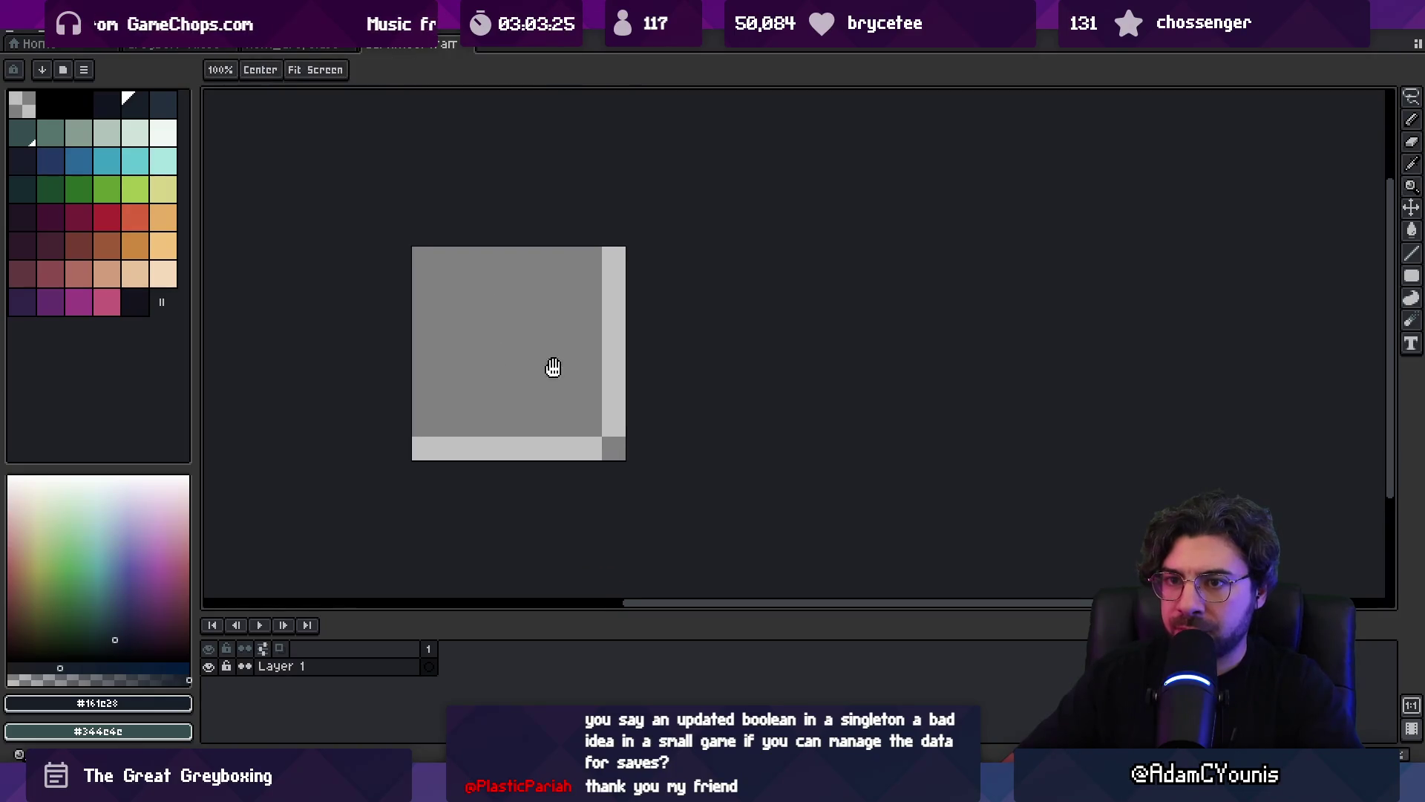
left_click(551, 363)
- Paint a large brown disc with the brush, undoing the last stroke
left_click(107, 245)
key("b")
mouse_move(408, 330)
left_mouse_down()
mouse_move(453, 367)
mouse_move(567, 332)
mouse_move(564, 445)
mouse_move(533, 408)
left_mouse_up()
mouse_move(531, 329)
left_mouse_down()
mouse_move(598, 275)
mouse_move(619, 374)
mouse_move(546, 453)
mouse_move(467, 465)
mouse_move(428, 444)
mouse_move(416, 396)
left_mouse_up()
mouse_move(523, 300)
left_mouse_down()
mouse_move(568, 276)
mouse_move(601, 322)
left_mouse_up()
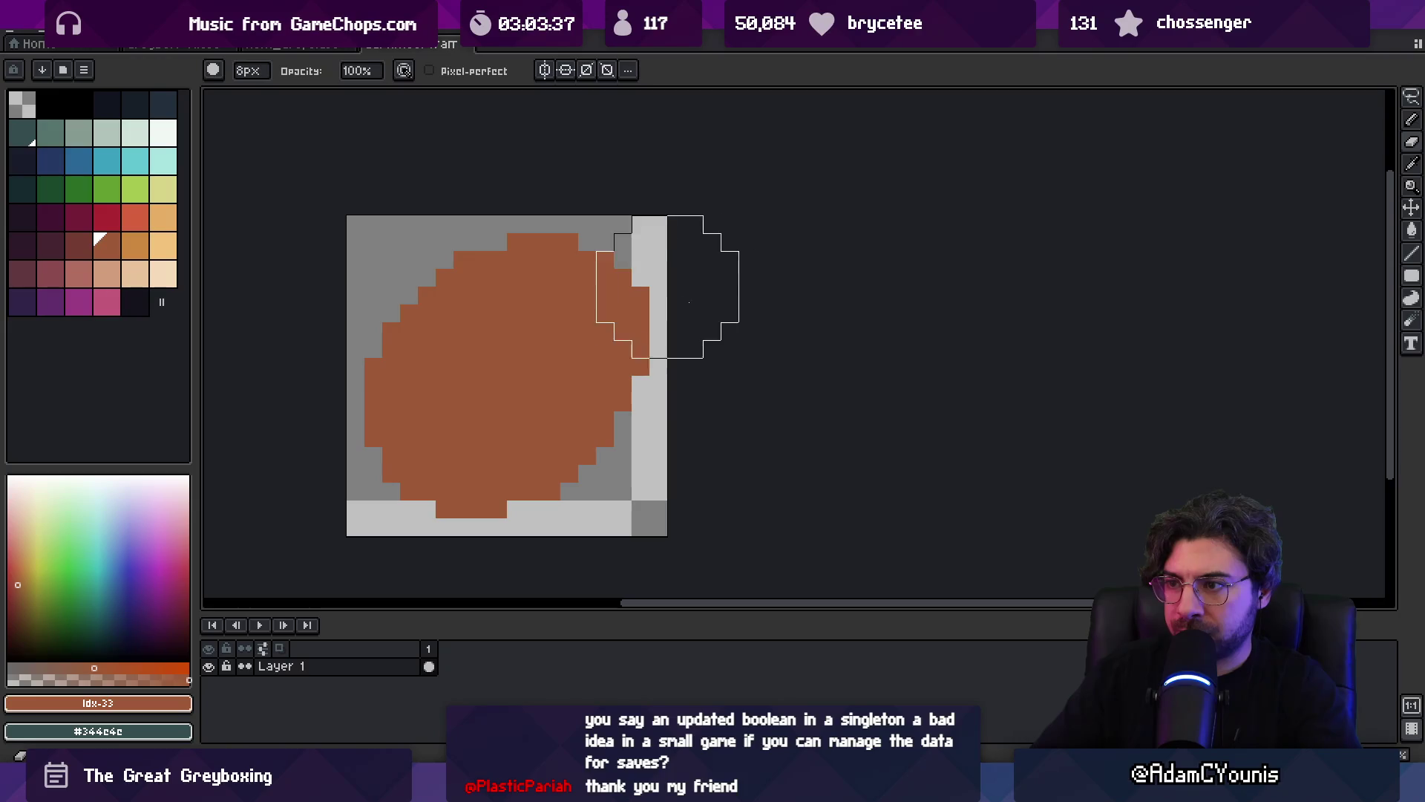
key("ctrl+z")
- Fill the grey gap on the disc's right edge with brown
key("z")
scroll(590, 331, "down", 6)
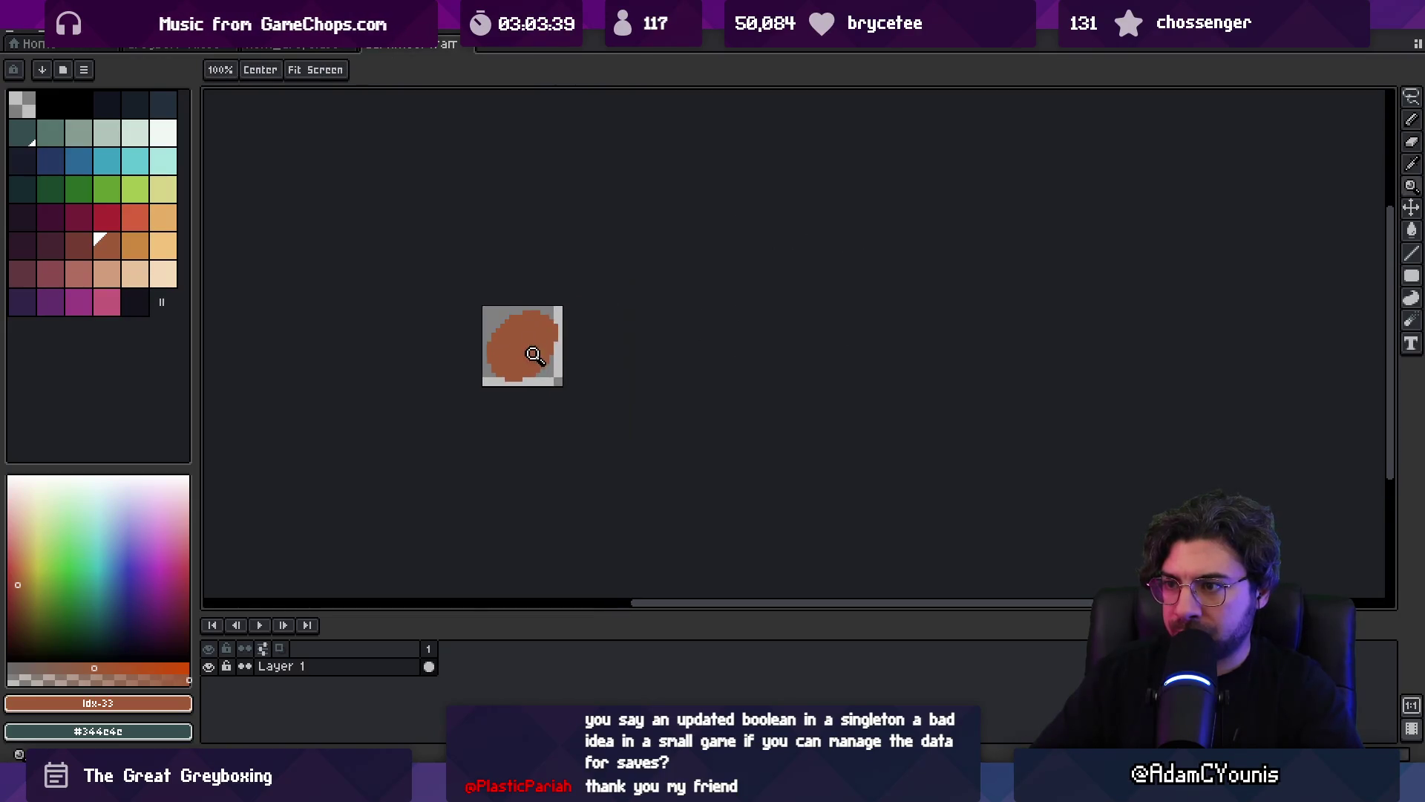
scroll(540, 367, "up", 6)
key("b")
key("v")
key("b")
left_click(594, 359)
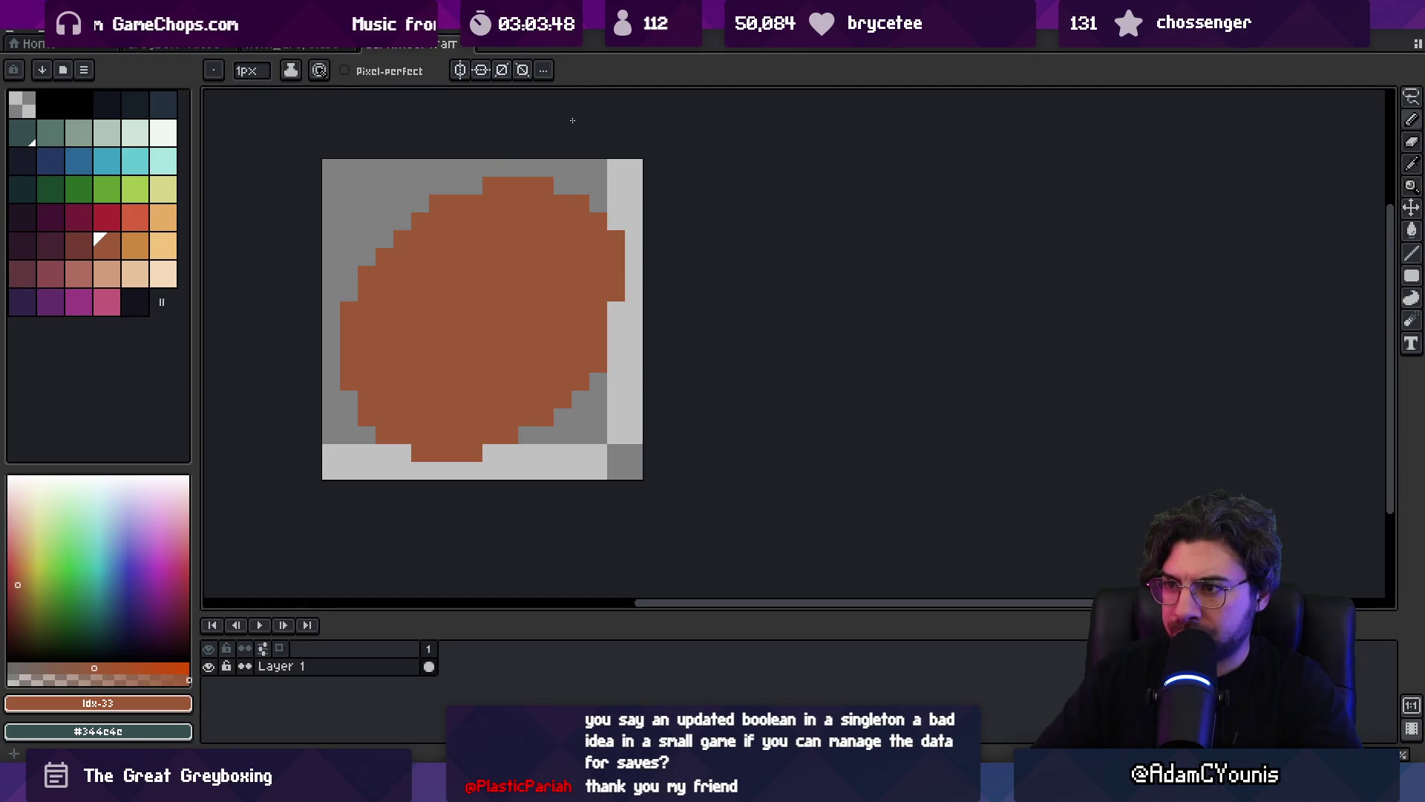
- Fill a grey edge pixel, then draw a dark brown inner band across the circle
left_click(616, 310)
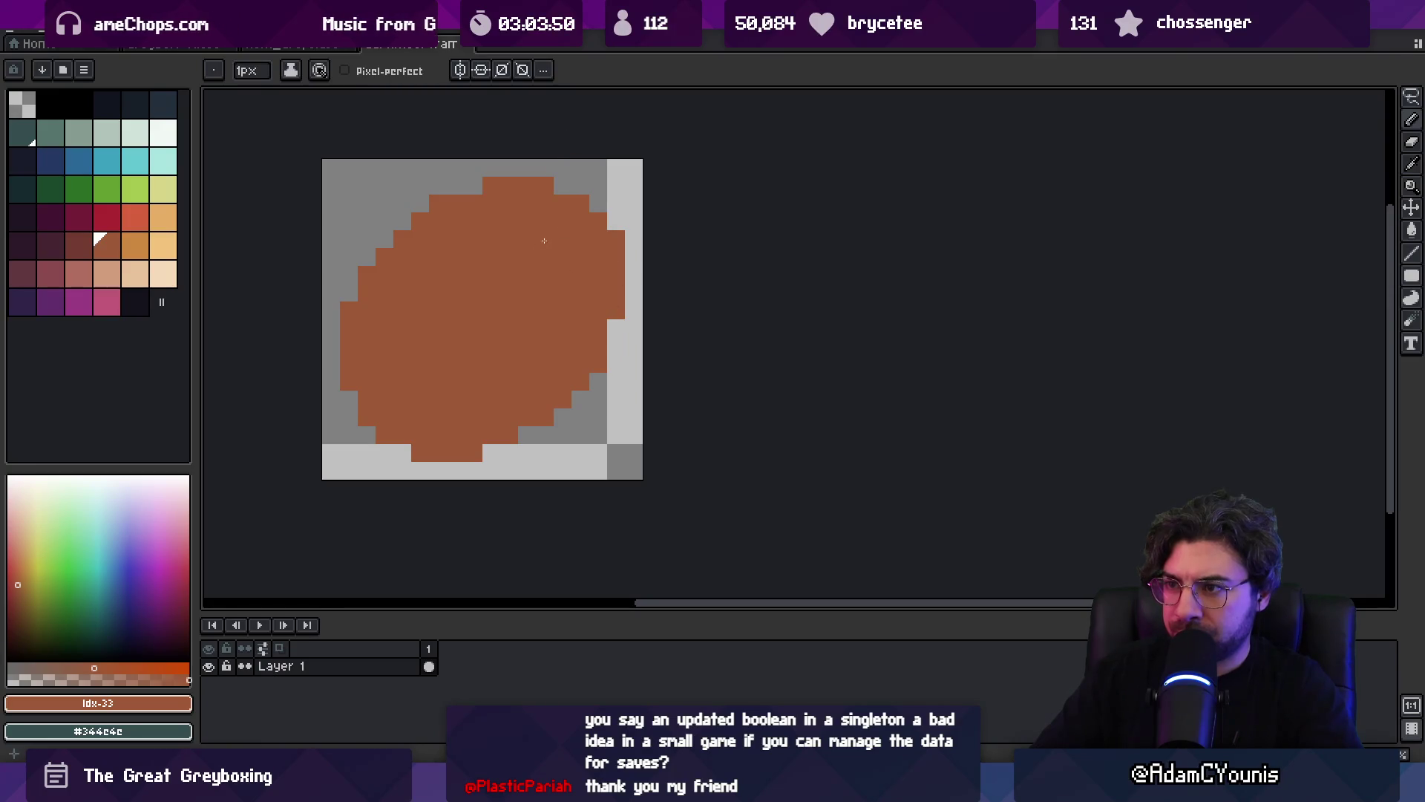
key("z")
scroll(499, 305, "down", 9)
scroll(550, 274, "up", 7)
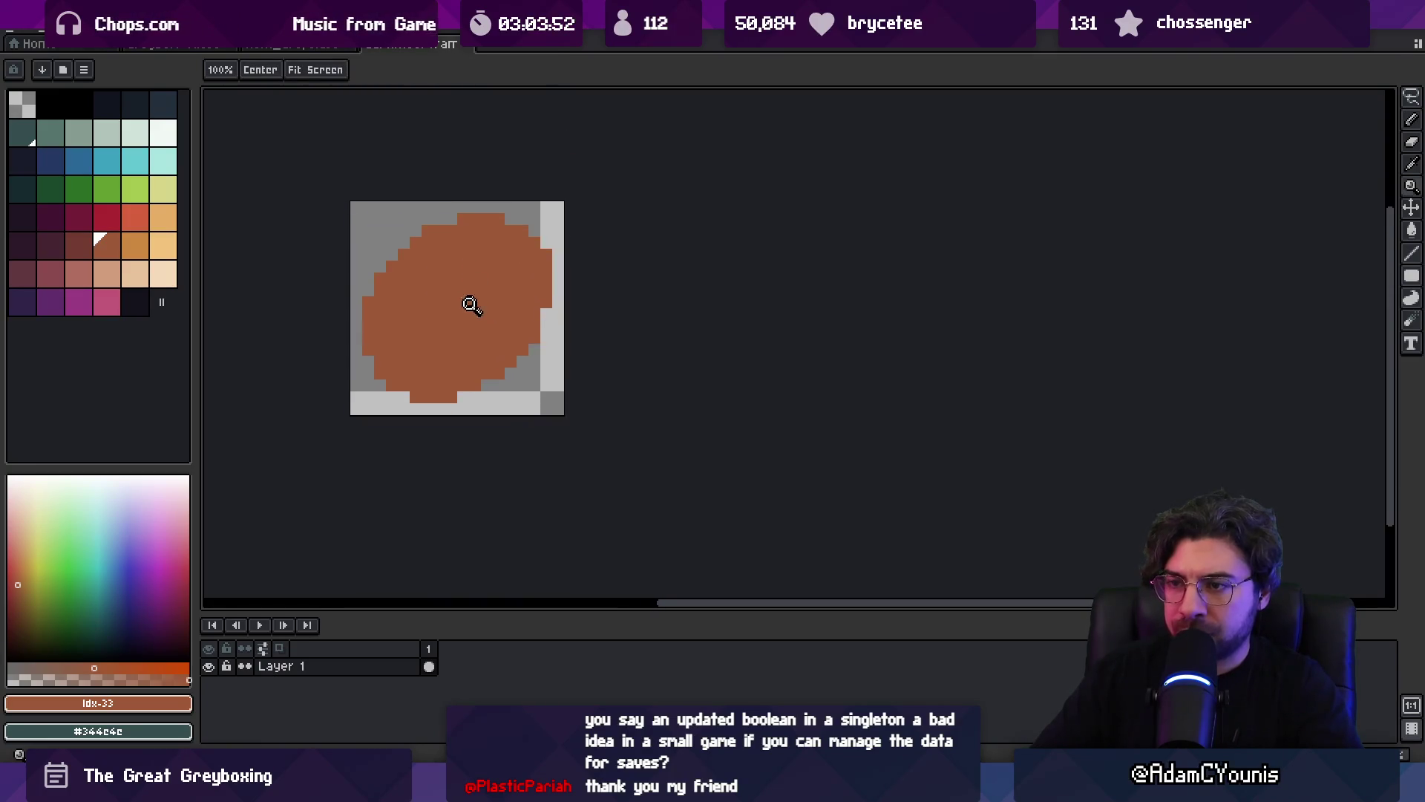
scroll(472, 300, "up", 1)
left_click_drag(106, 245, 78, 245)
key("b")
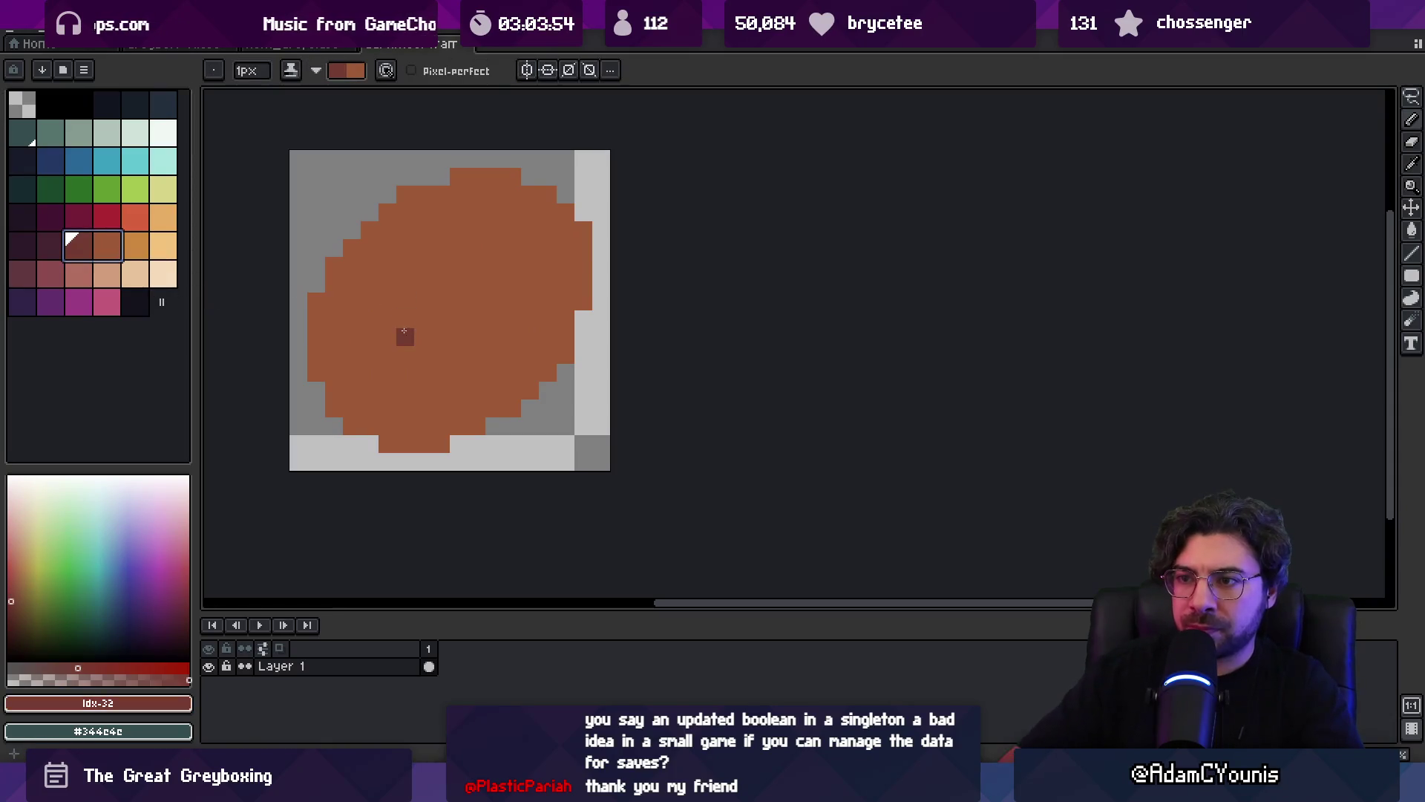
mouse_move(369, 354)
left_mouse_down()
mouse_move(387, 300)
mouse_move(424, 264)
mouse_move(405, 355)
mouse_move(423, 391)
mouse_move(458, 372)
mouse_move(421, 272)
mouse_move(459, 319)
mouse_move(459, 302)
mouse_move(453, 339)
left_mouse_up()
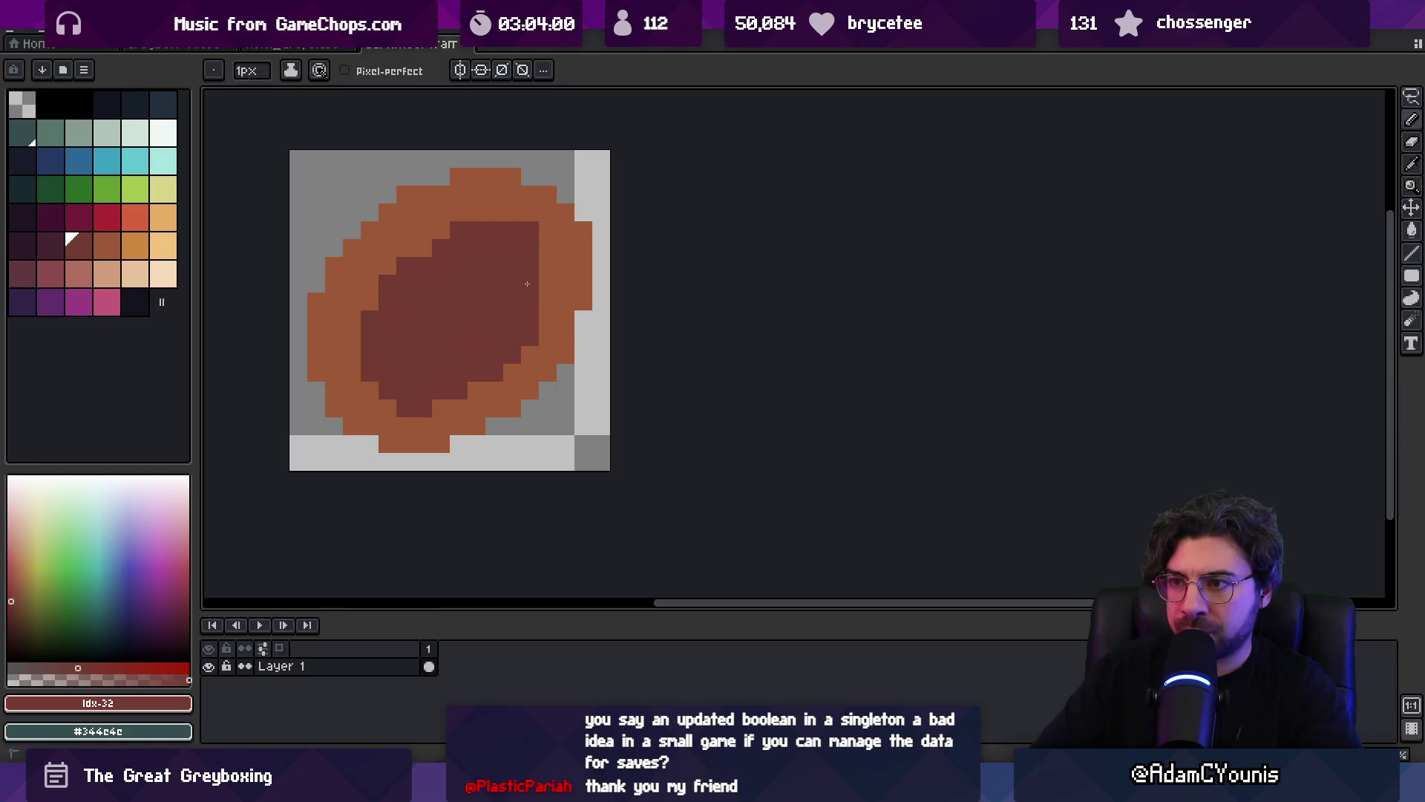
left_click_drag(524, 269, 538, 294)
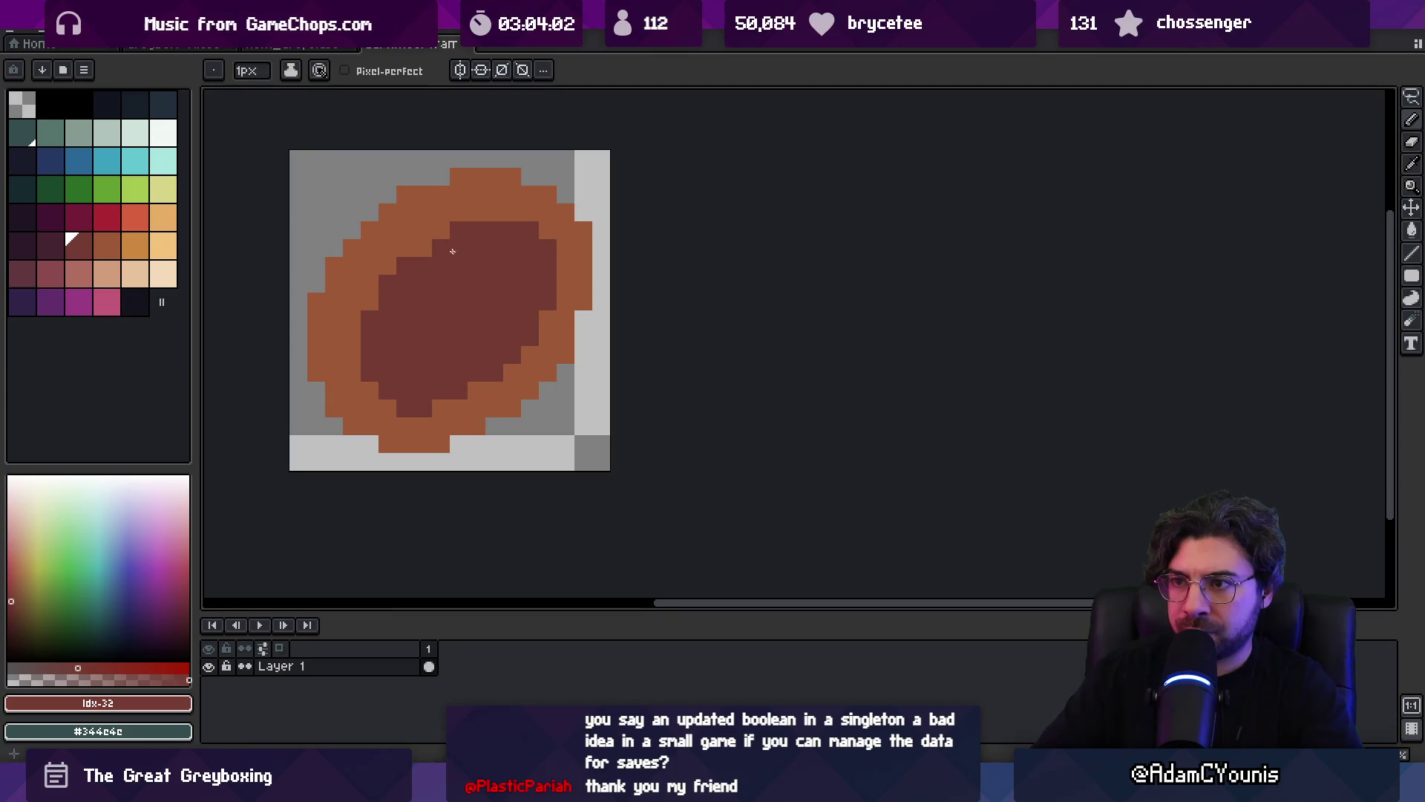
- Pick the ring's orange-brown and repaint the donut centre, undoing a stray pixel
scroll(414, 270, "down", 5)
scroll(572, 251, "up", 4)
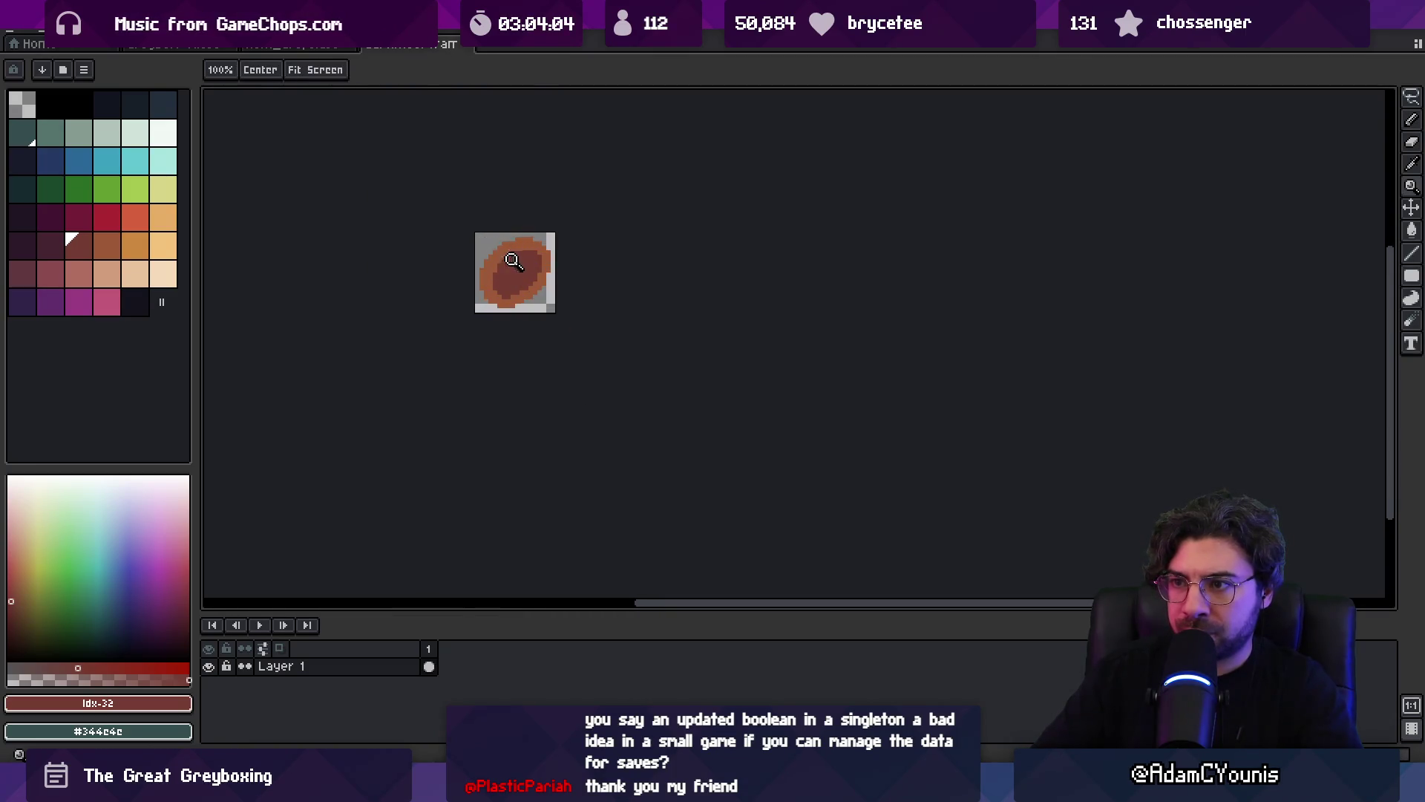
key("alt")
left_click(483, 252, "alt")
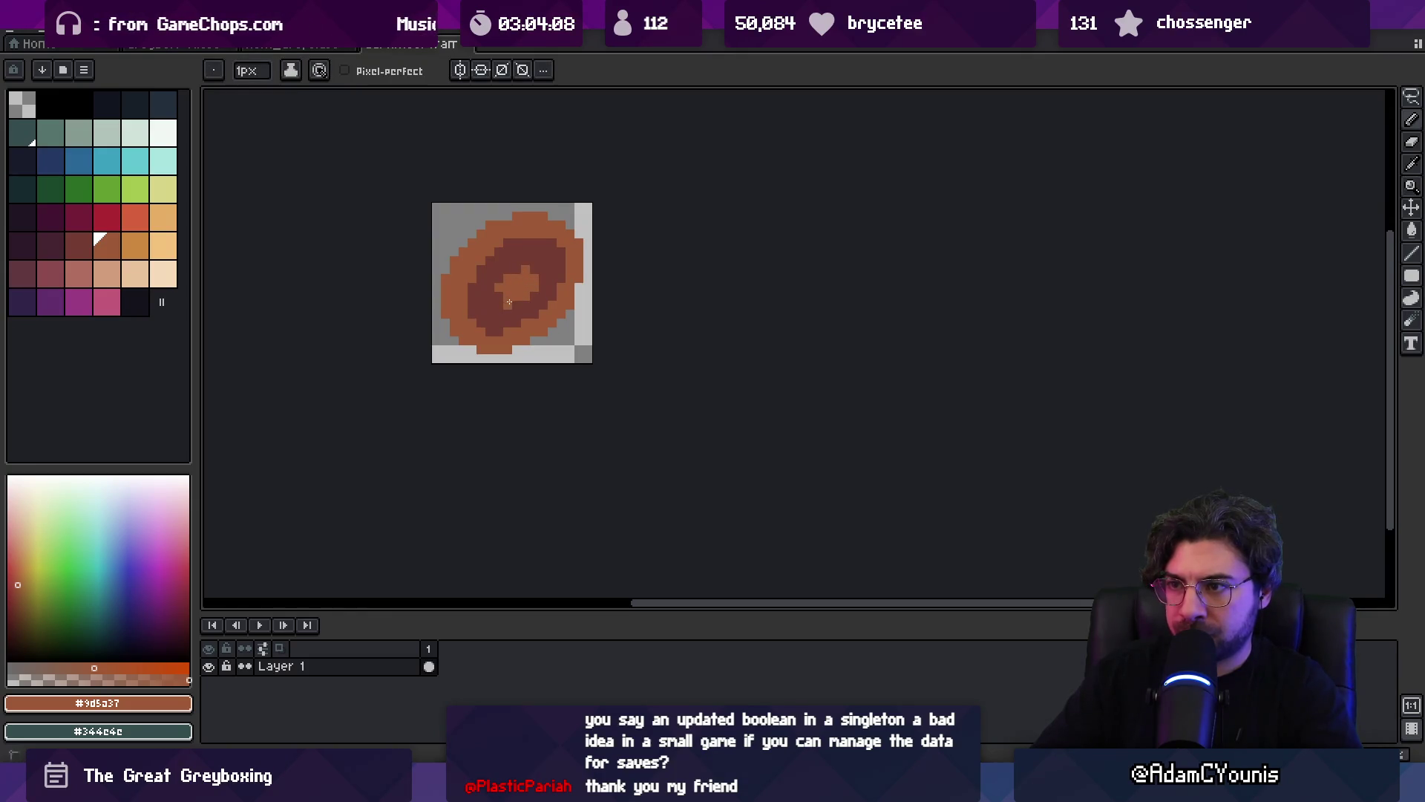
scroll(517, 291, "down", 5)
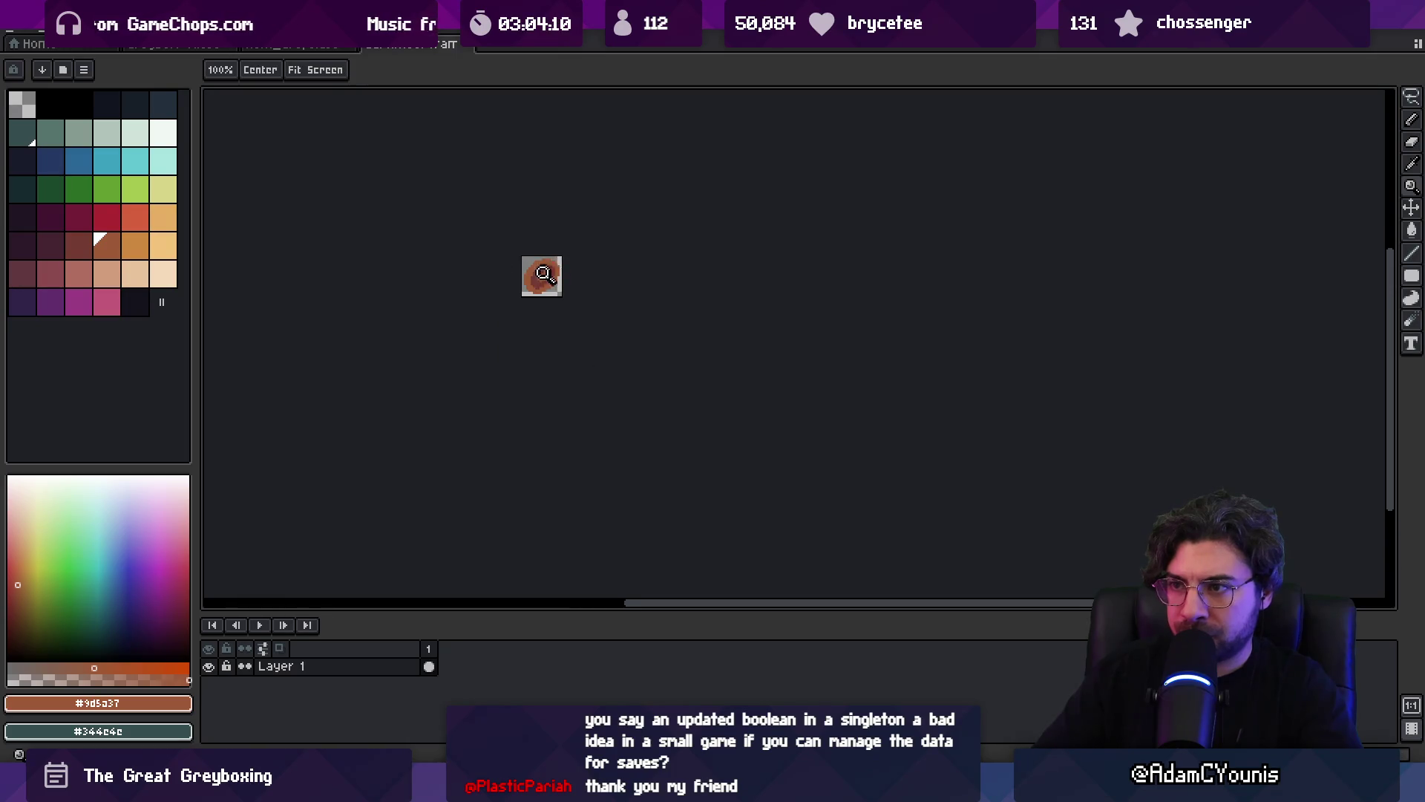
scroll(519, 245, "up", 5)
key("alt")
left_click(520, 231, "alt")
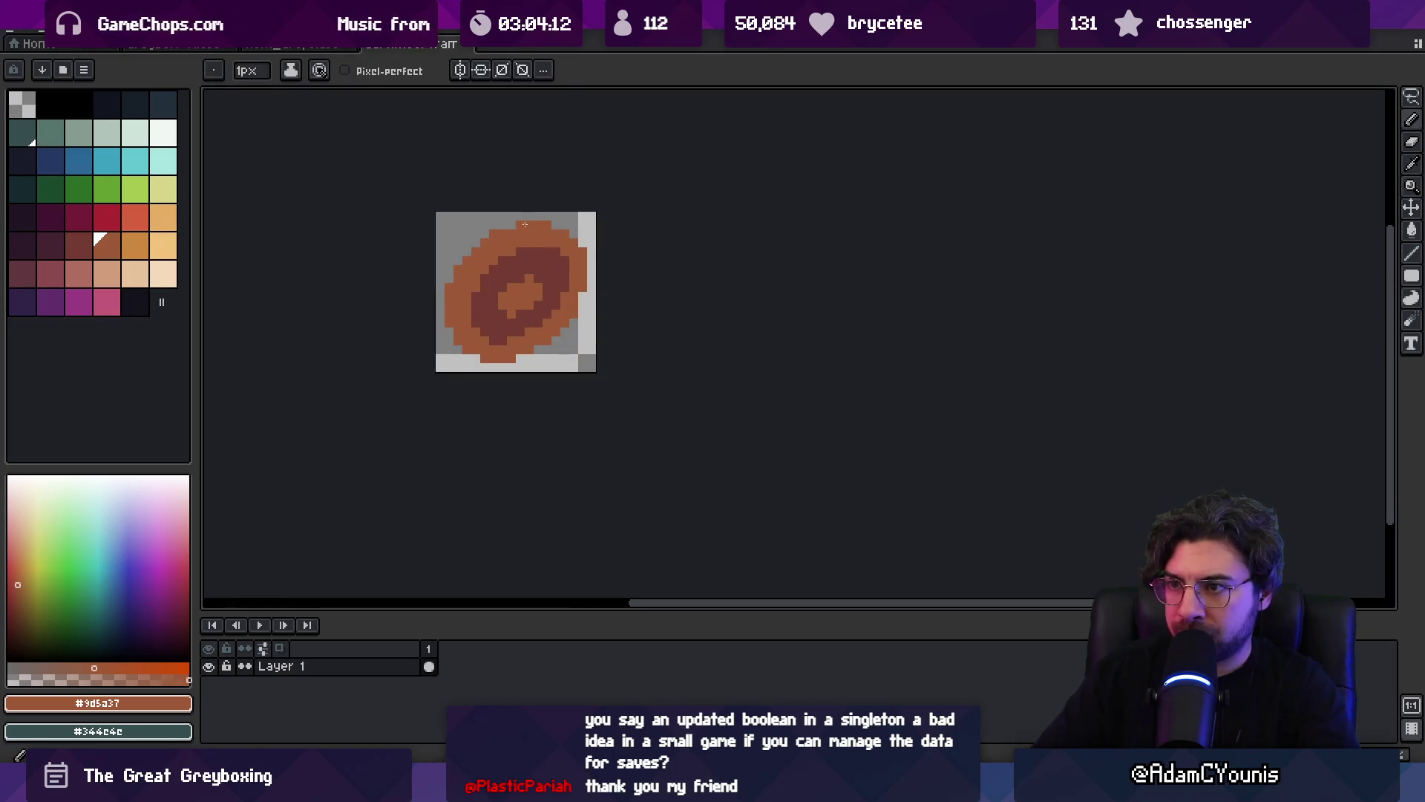
key("ctrl+z")
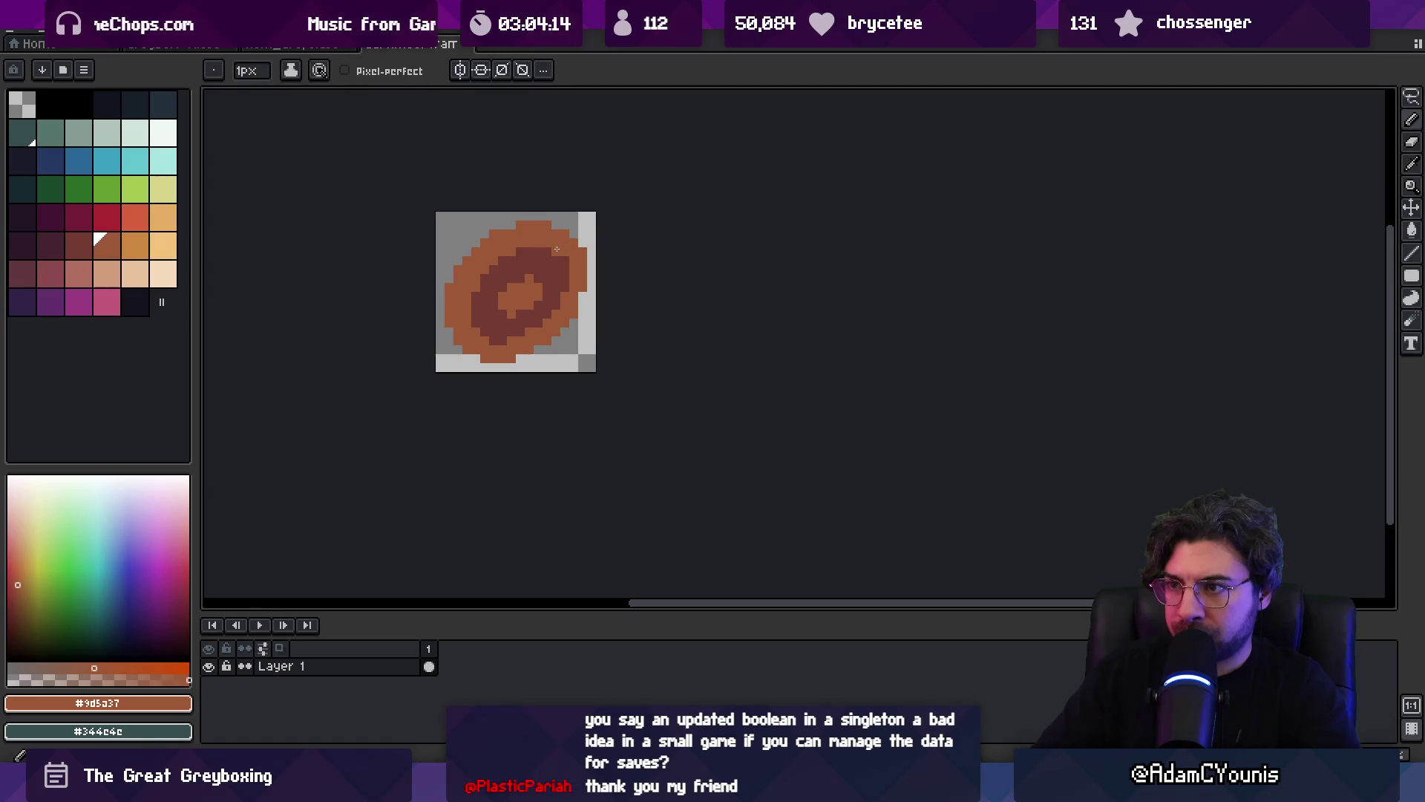
scroll(595, 245, "down", 3)
scroll(608, 233, "up", 4)
- Sample the inner ring's dark brown and the ring's lighter brown from the artwork
left_click(567, 277, "alt")
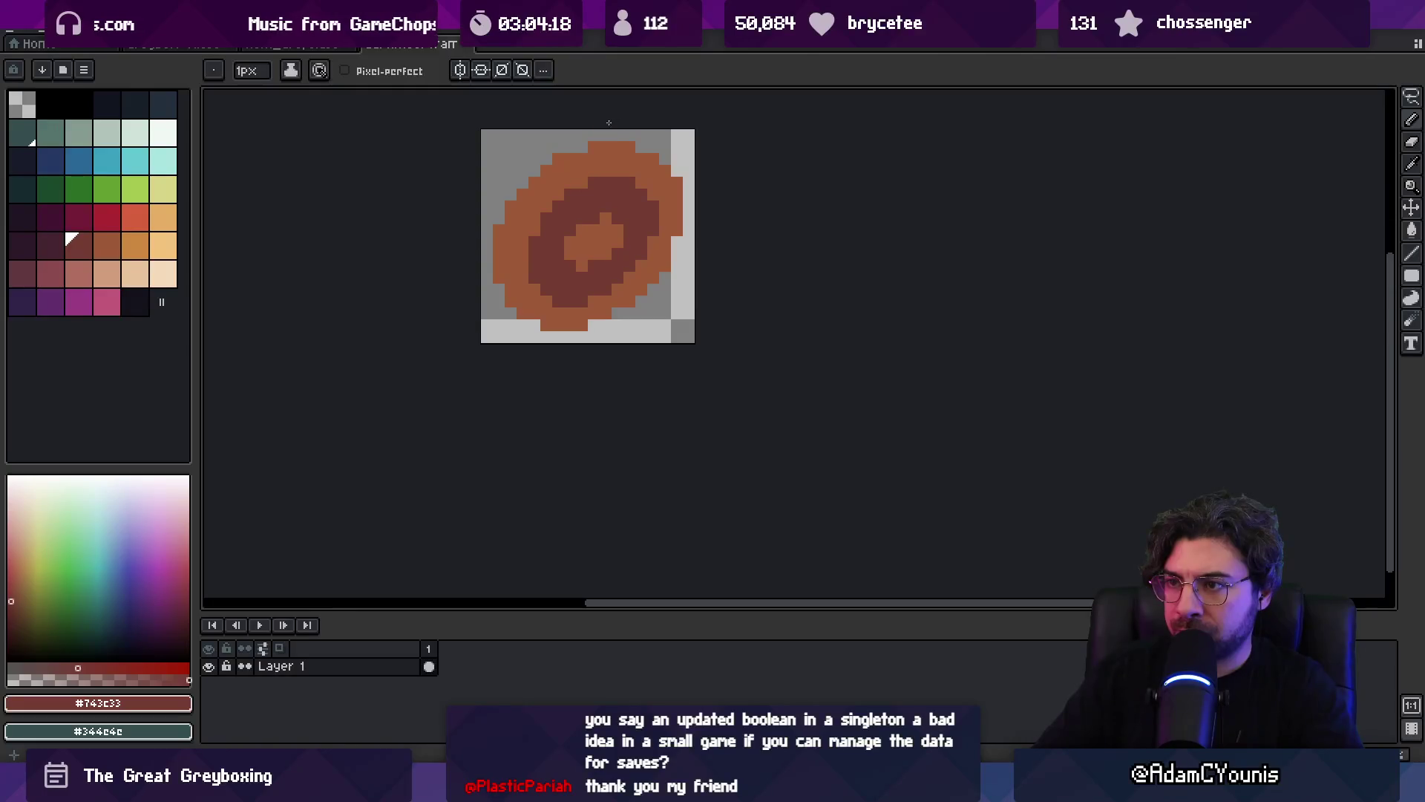
key("b")
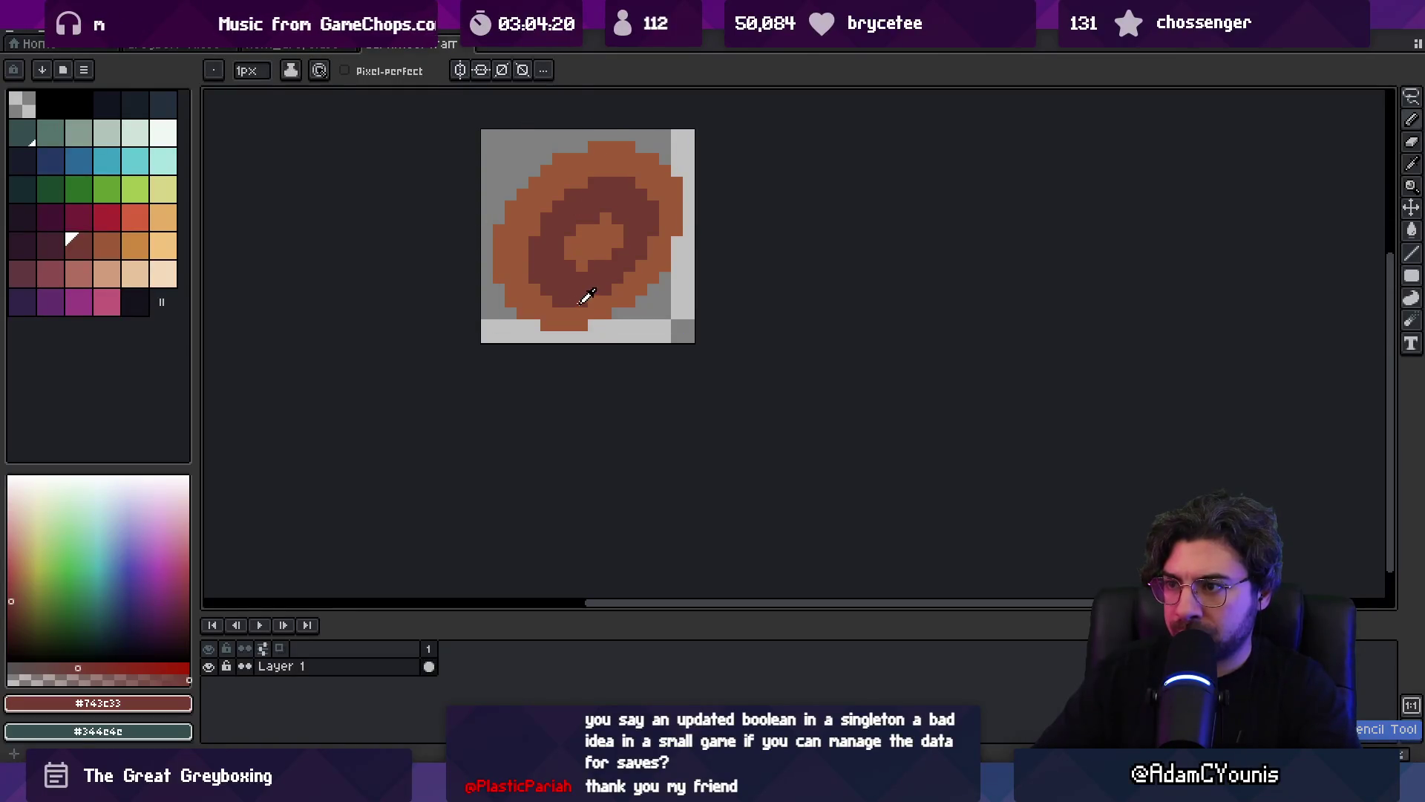
key("0")
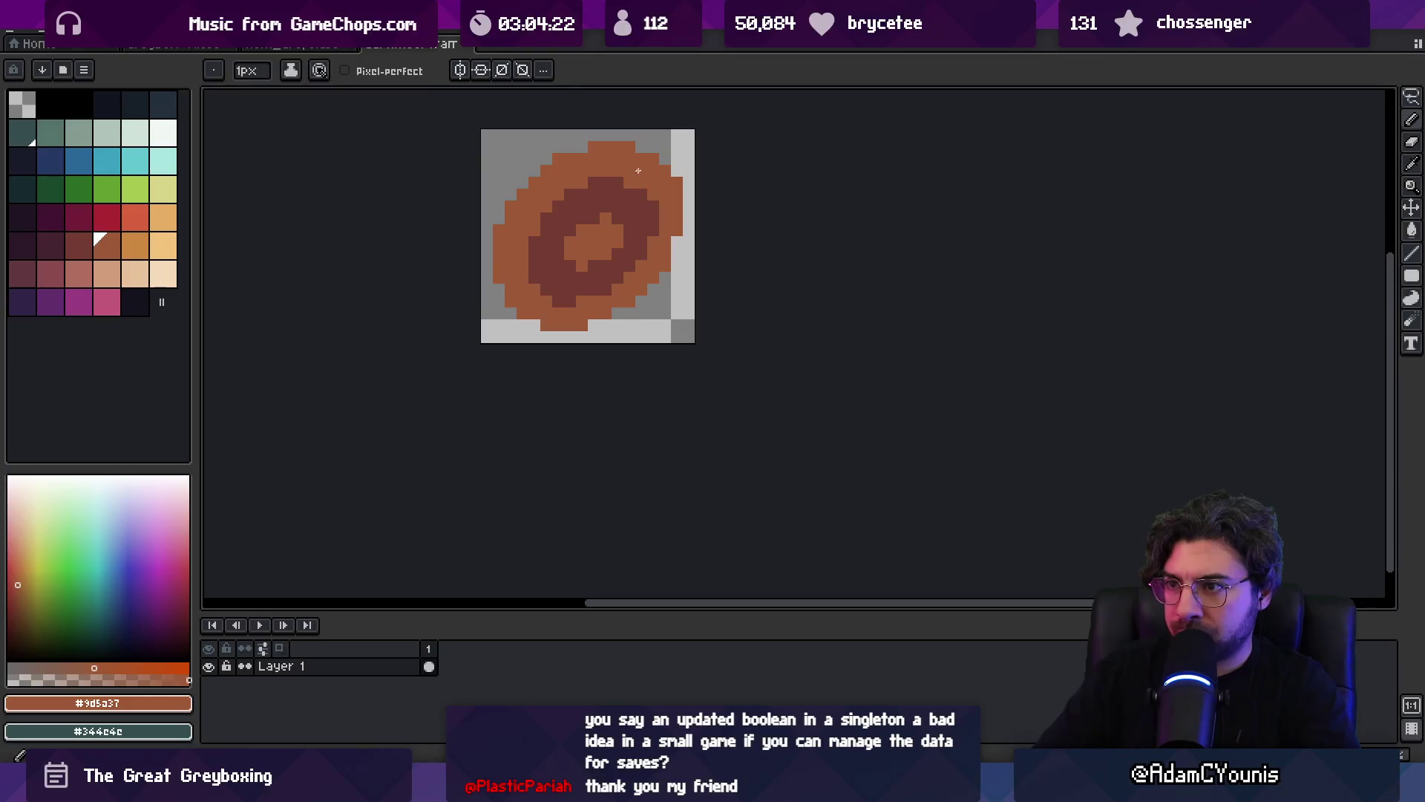
left_click(603, 267, "alt")
key("z")
scroll(623, 237, "down", 4)
scroll(627, 222, "up", 3)
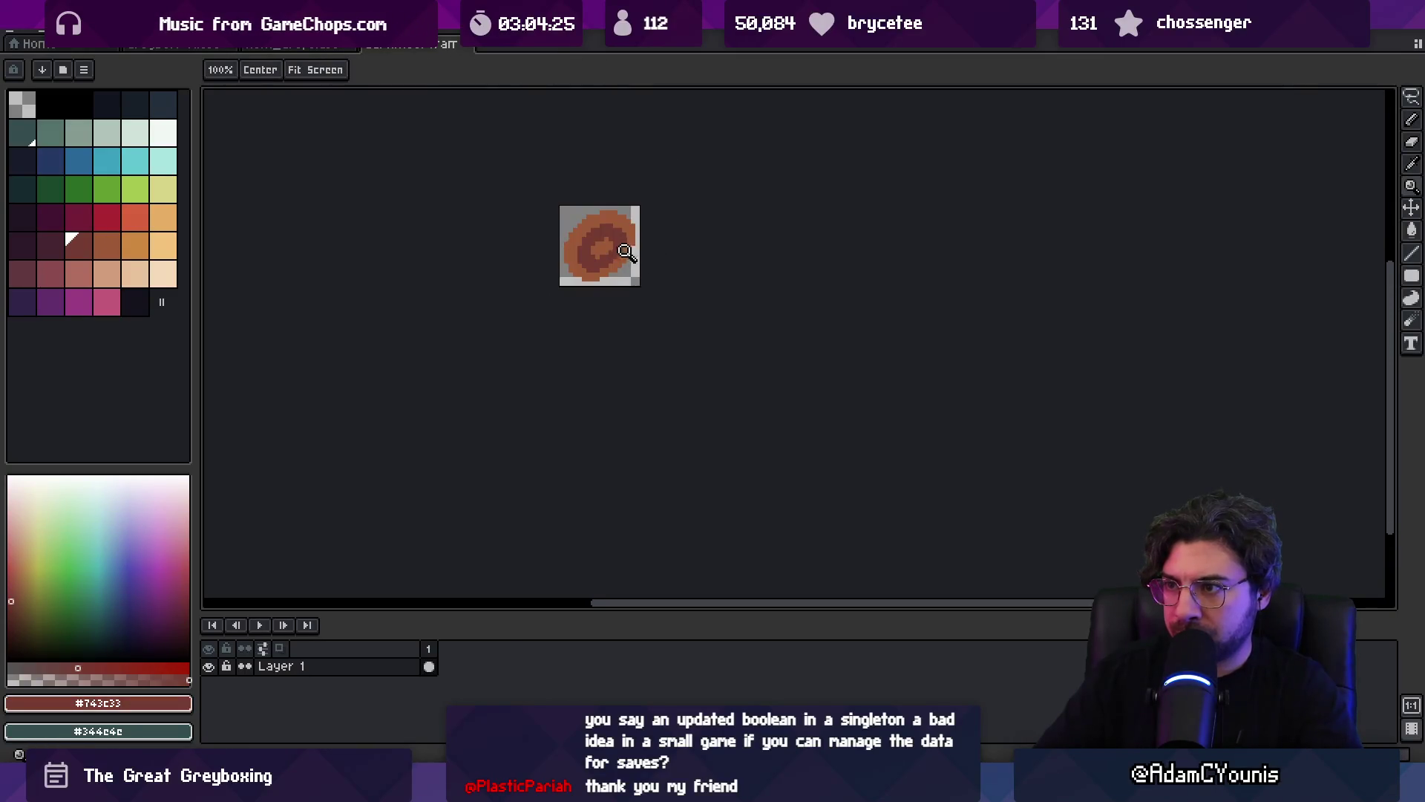
key("b")
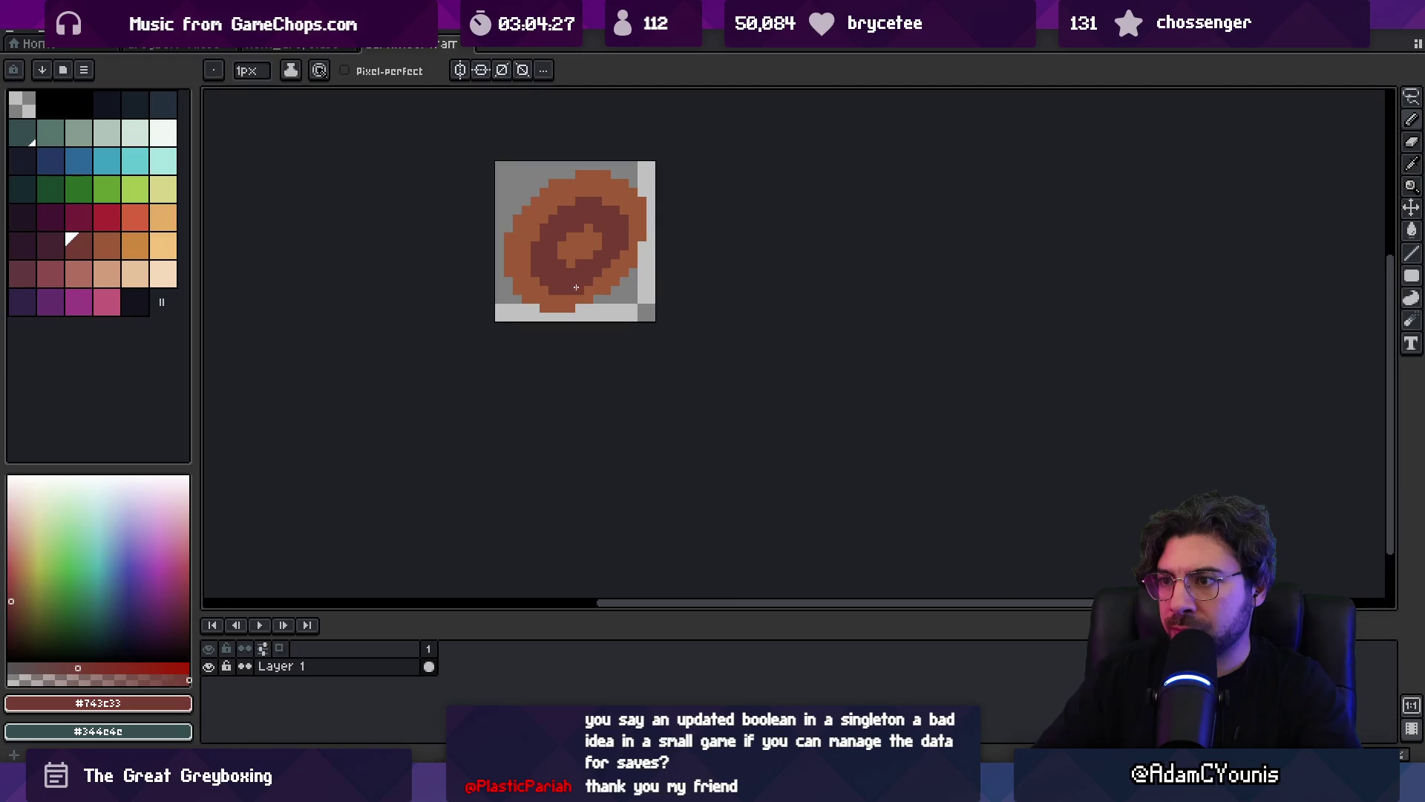
left_click(594, 294, "alt")
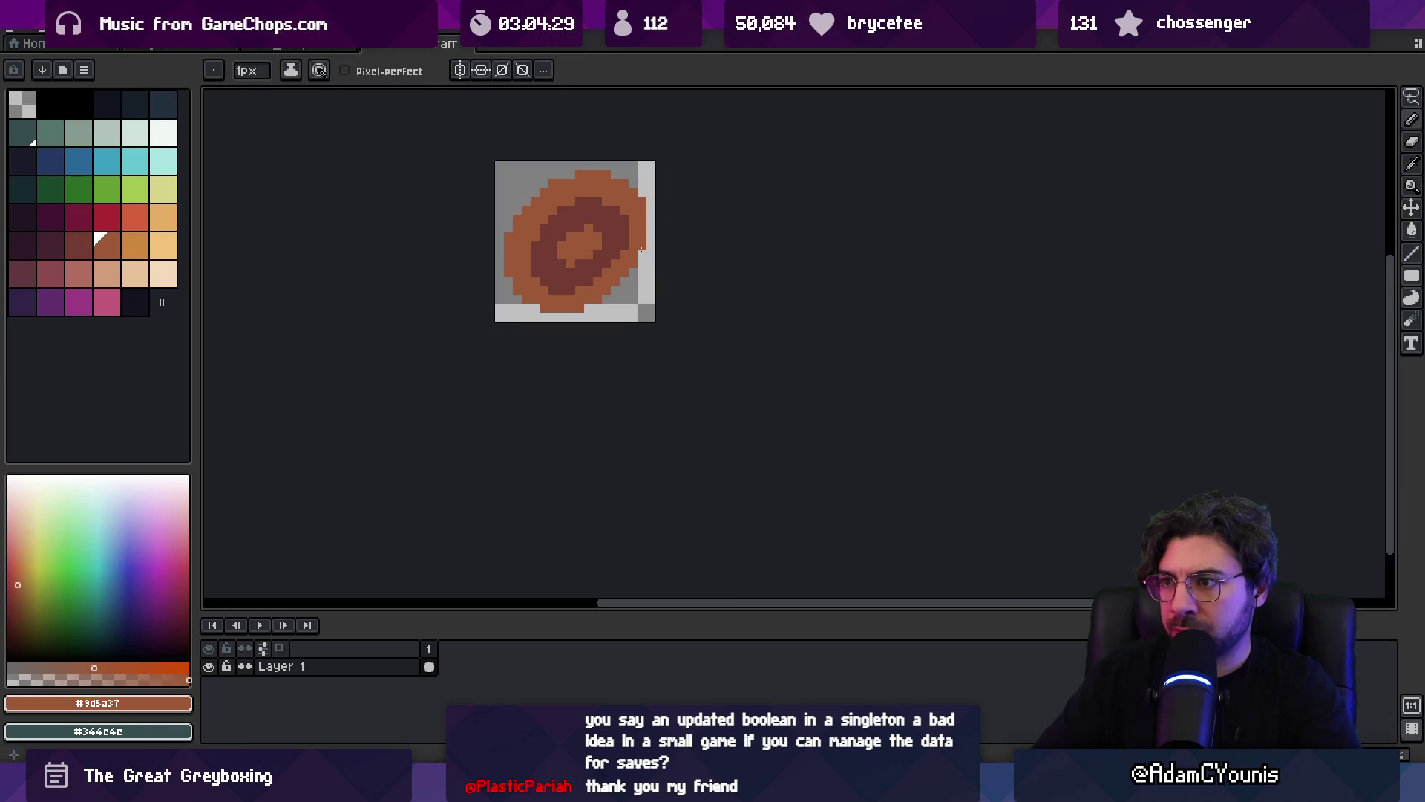
- Zoom in on the donut and place a first orange highlight pixel
key("z")
left_click(582, 269)
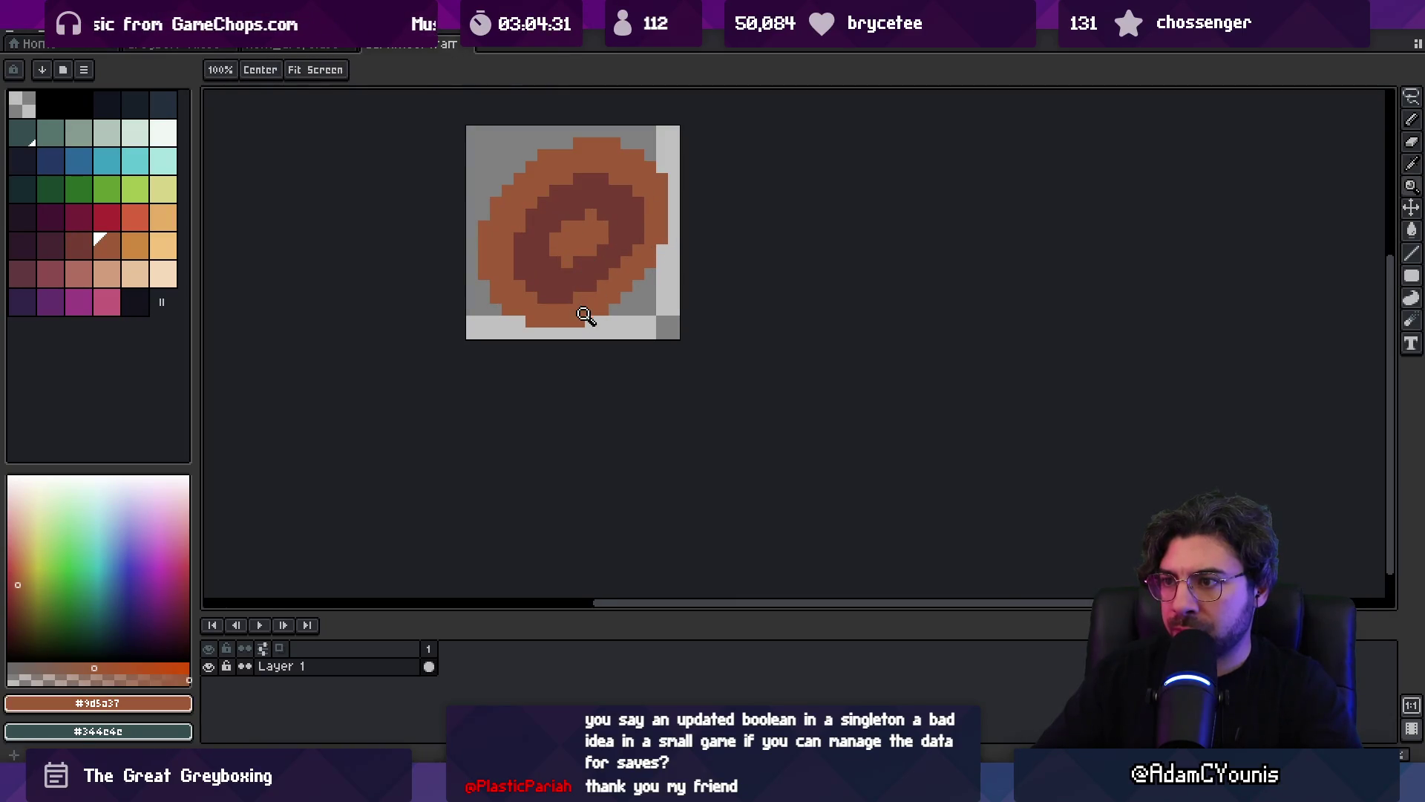
left_click(577, 325, "alt")
key("b")
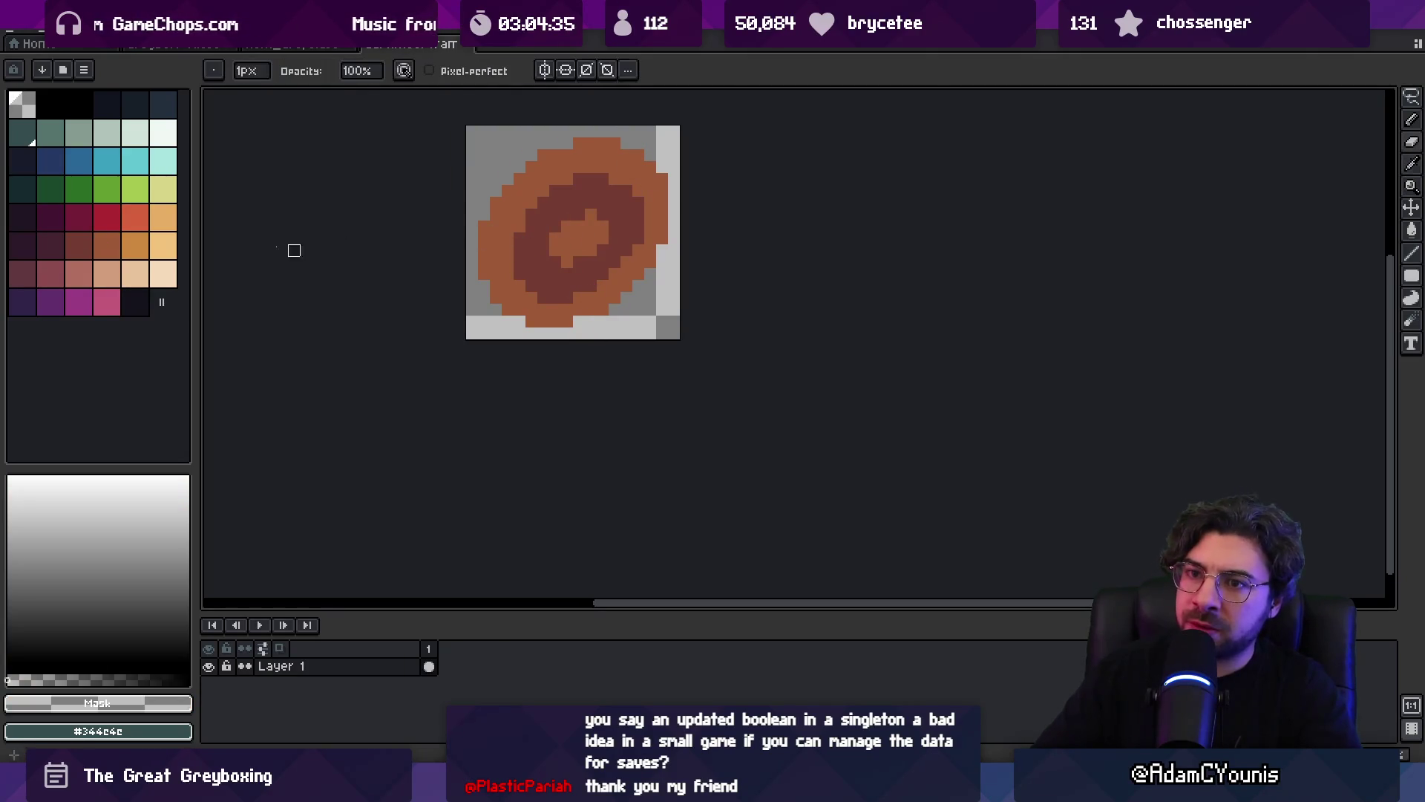
left_click_drag(108, 247, 78, 245)
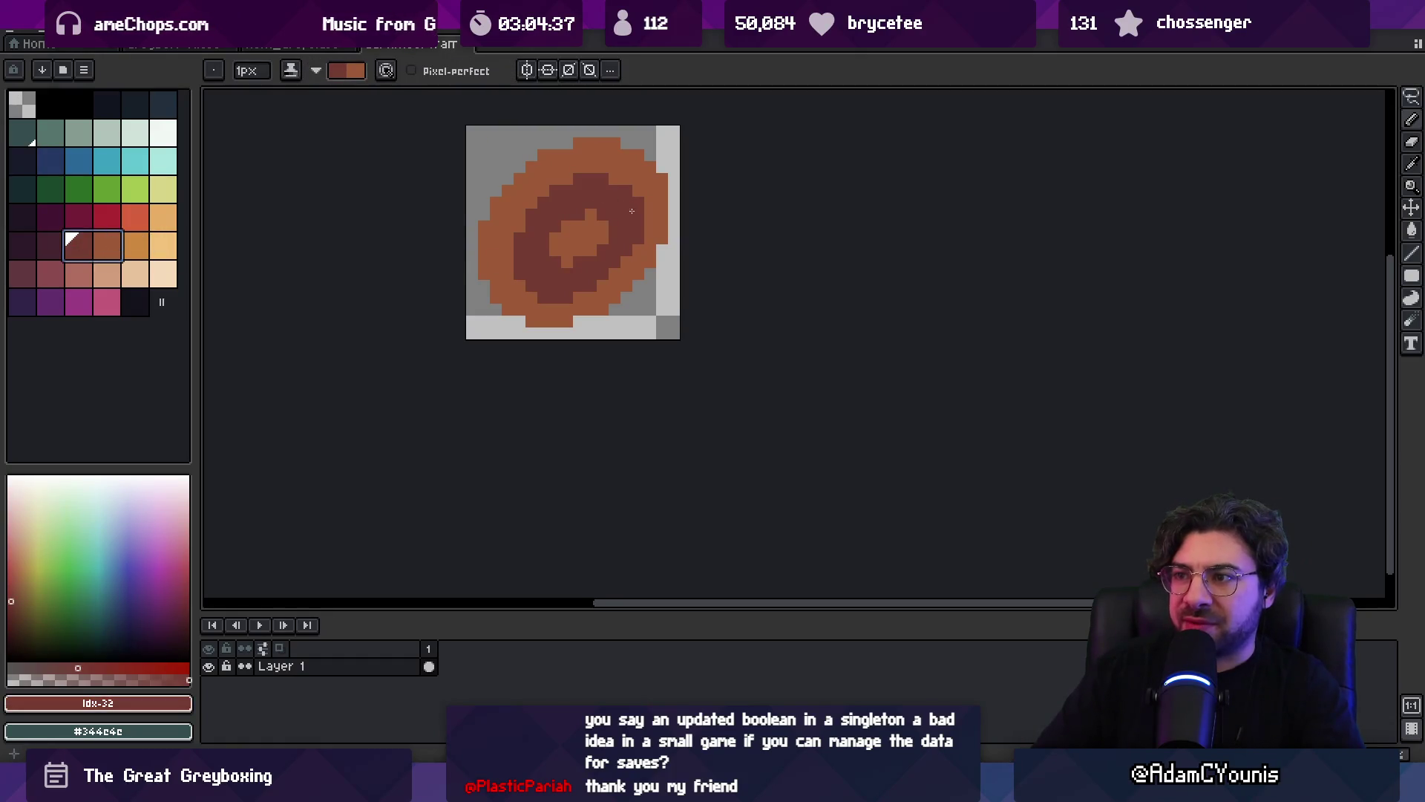
left_click(135, 245)
left_click(542, 261)
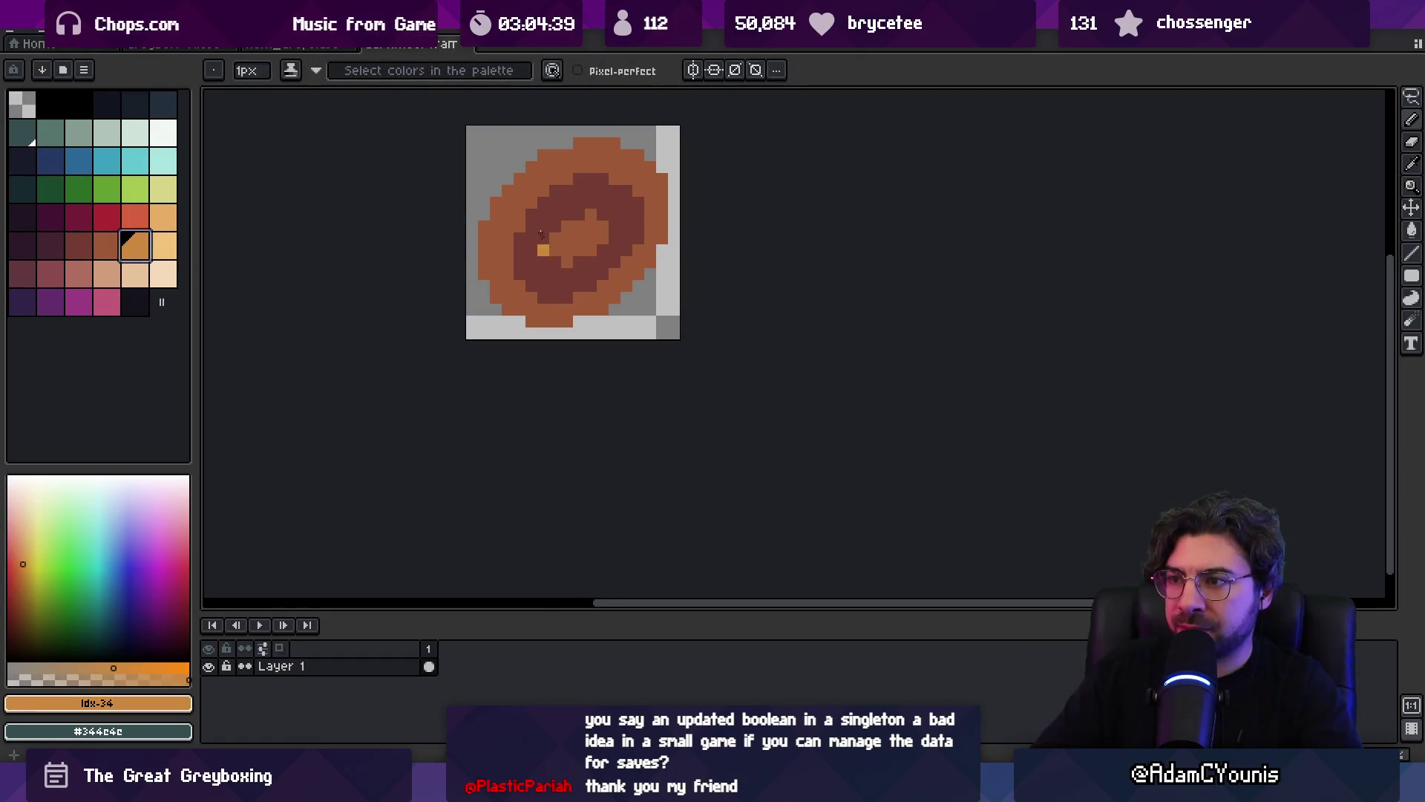
- Paint orange highlights along the donut's left, upper-left and lower-right ring
left_click_drag(485, 225, 509, 238)
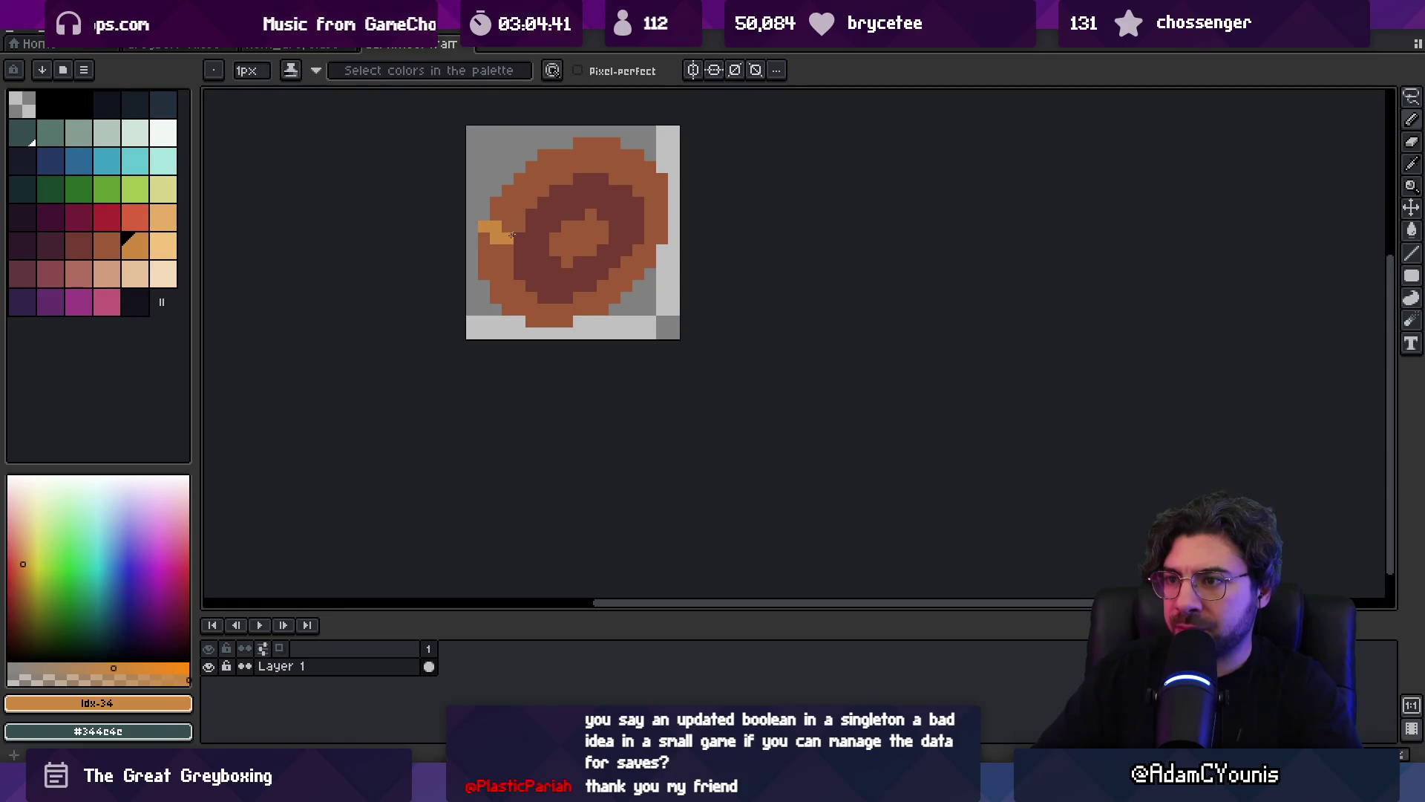
left_click_drag(573, 168, 492, 226)
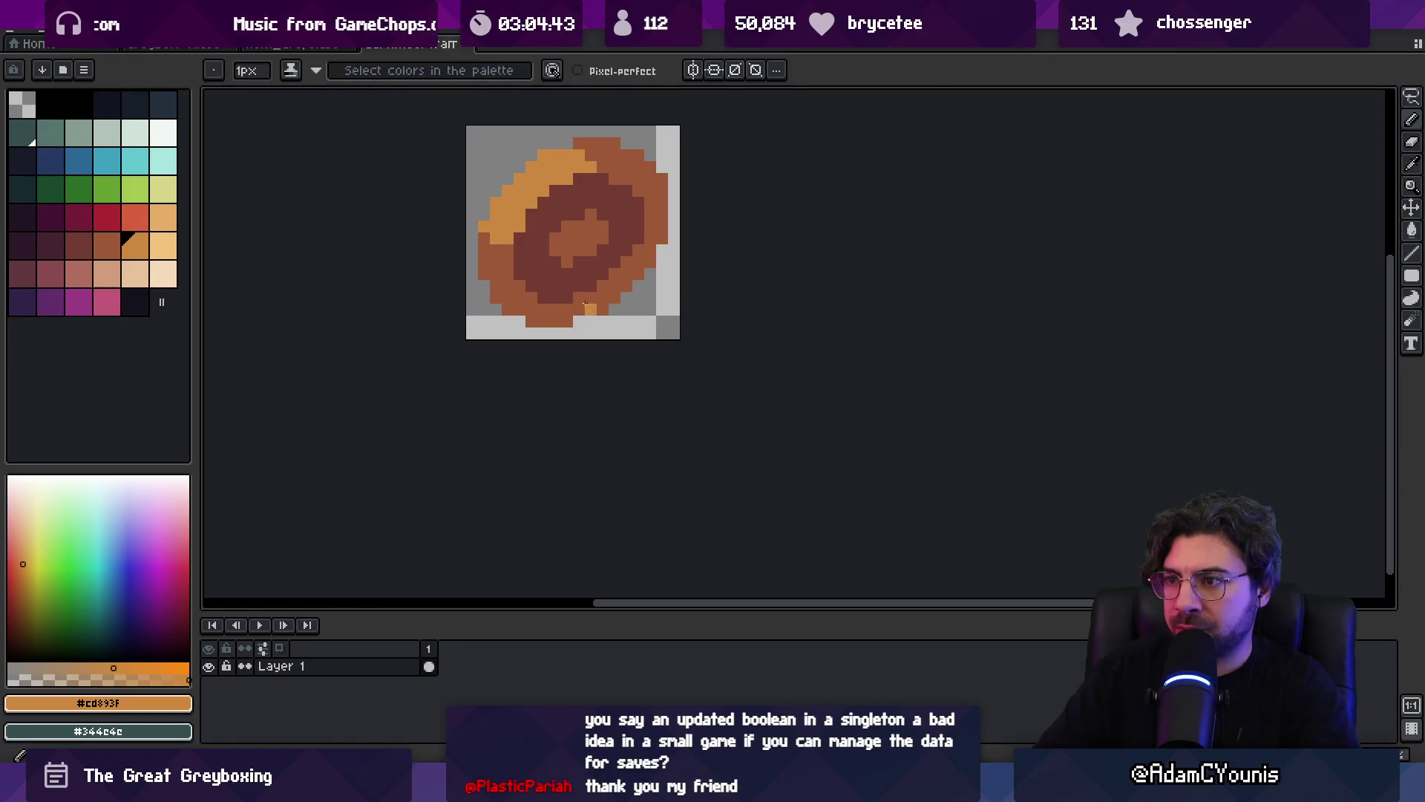
left_click_drag(579, 305, 652, 234)
key("z")
right_click(607, 260)
scroll(607, 260, "down", 4)
scroll(594, 267, "up", 4)
- Sample the mid and dark browns and repaint pixels in the donut's centre
key("i")
left_click(588, 276)
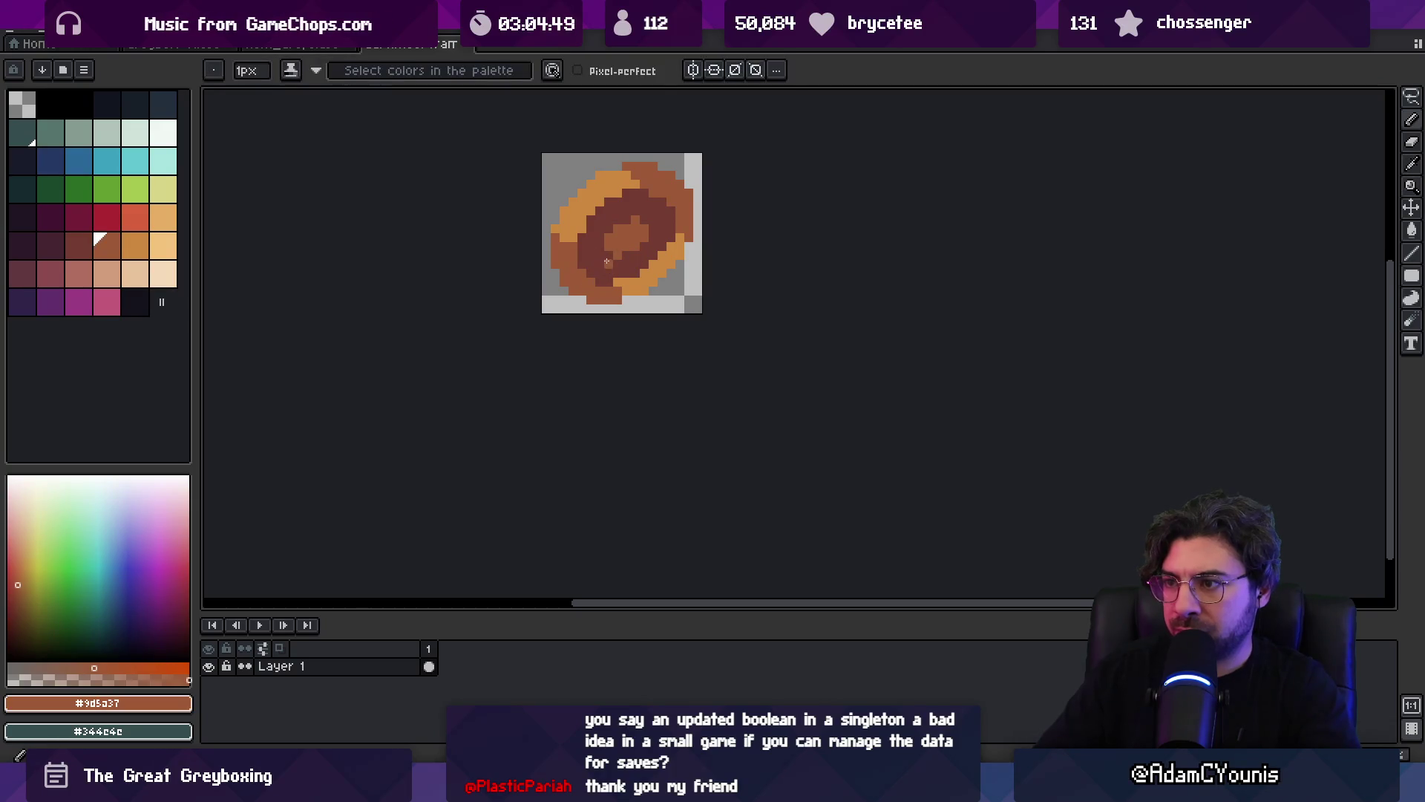
left_click(617, 261, "alt")
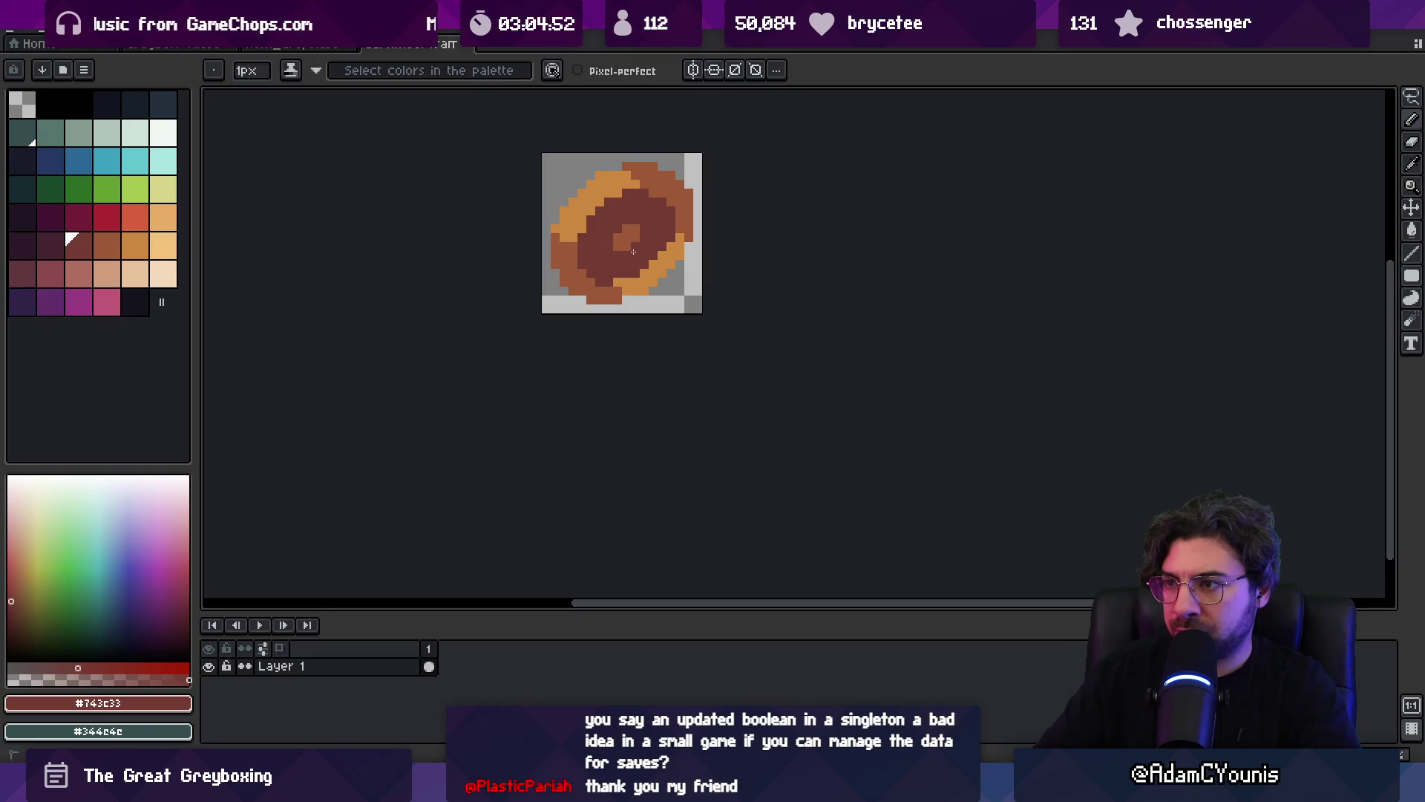
left_click(629, 245, "alt")
left_click(600, 210)
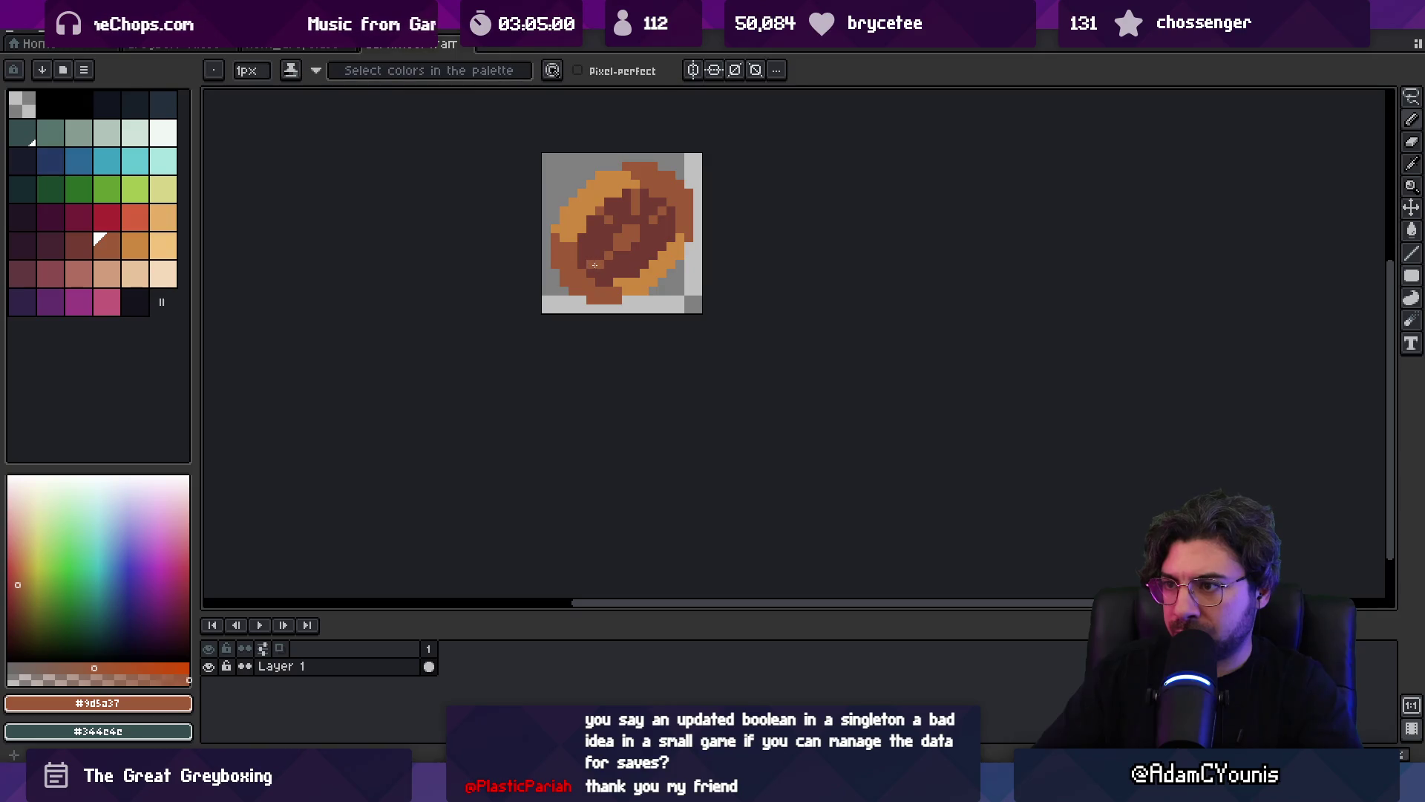
left_click(586, 266, "alt")
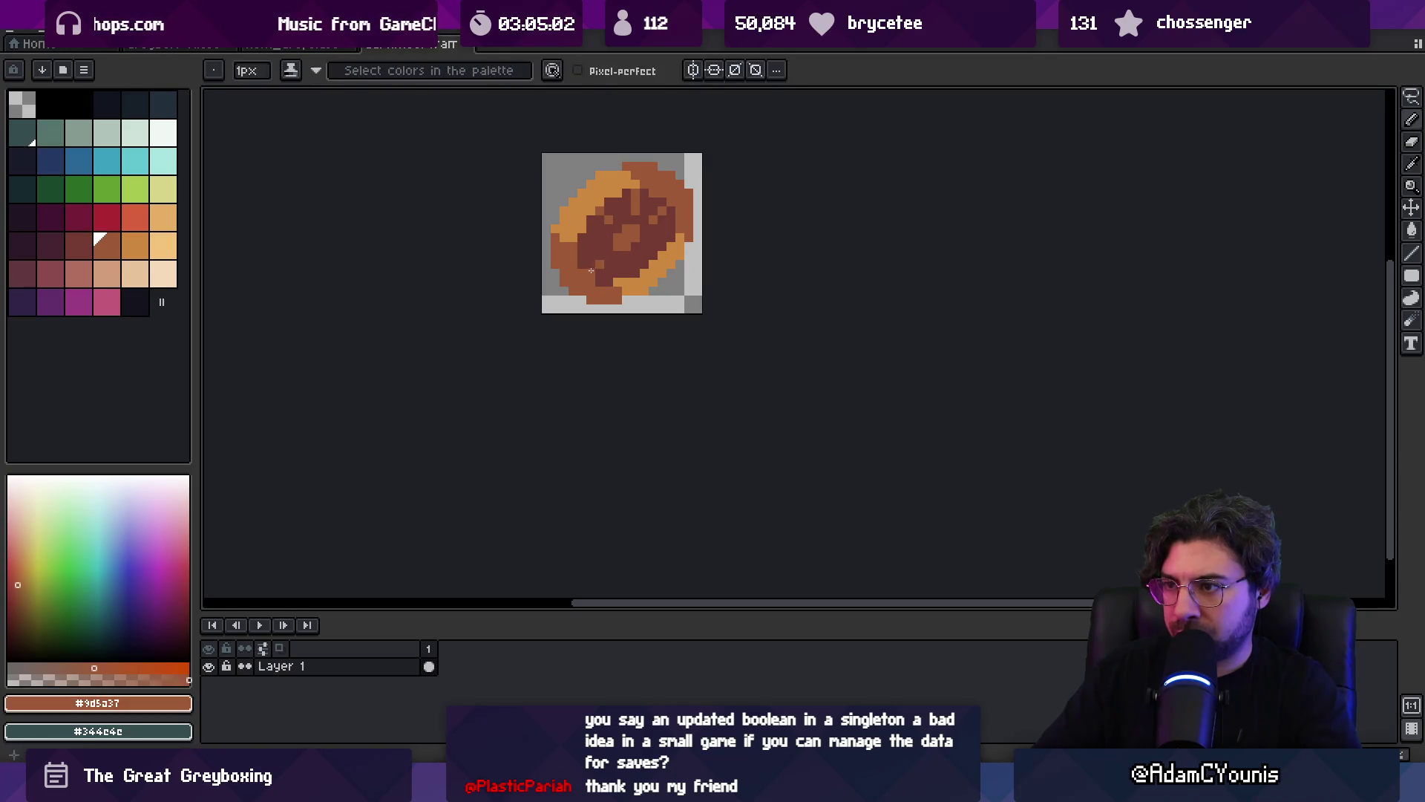
- Darken pixels inside the donut and add a dark brown pixel near the top
left_click_drag(586, 265, 590, 281)
left_click(587, 246, "alt")
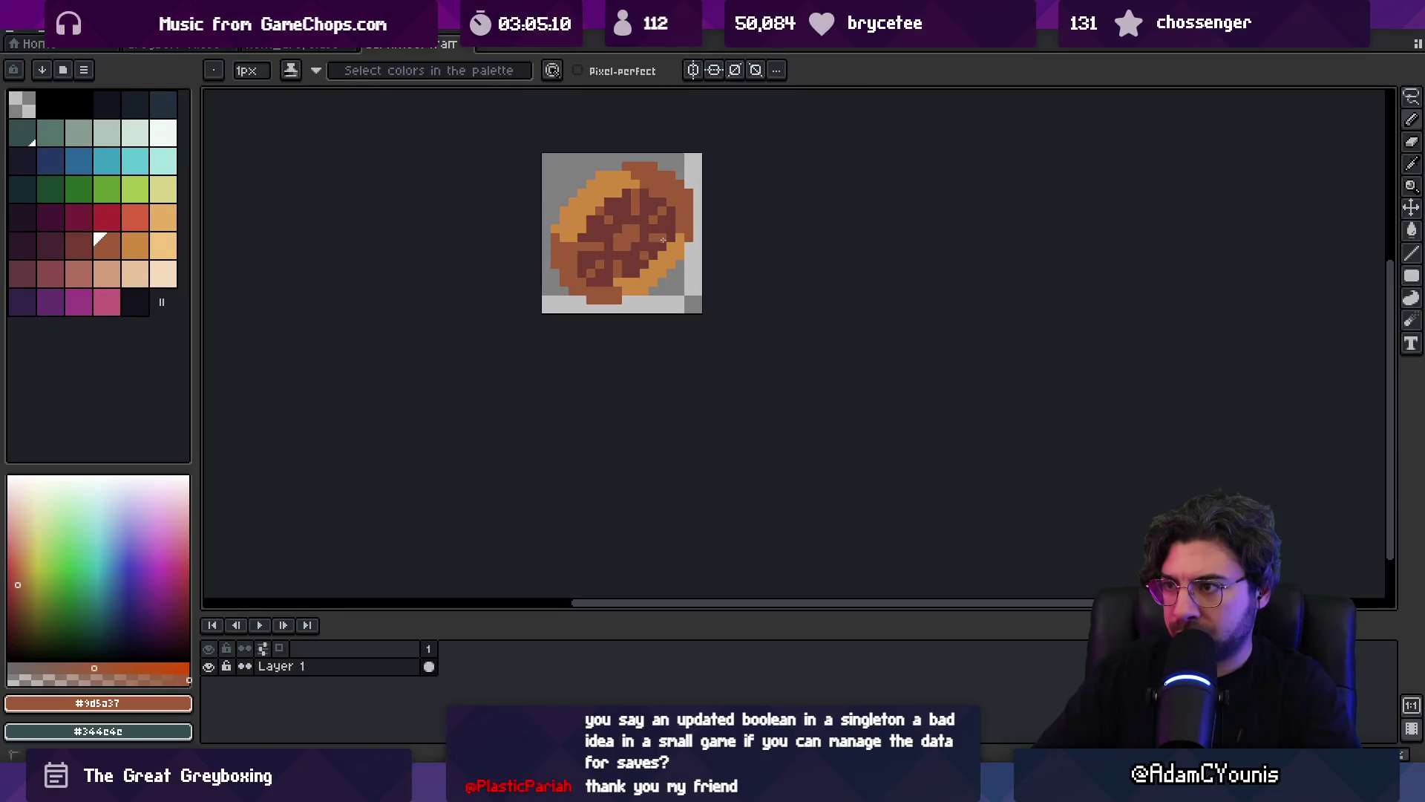
key("z")
scroll(690, 193, "down", 3)
scroll(734, 207, "up", 4)
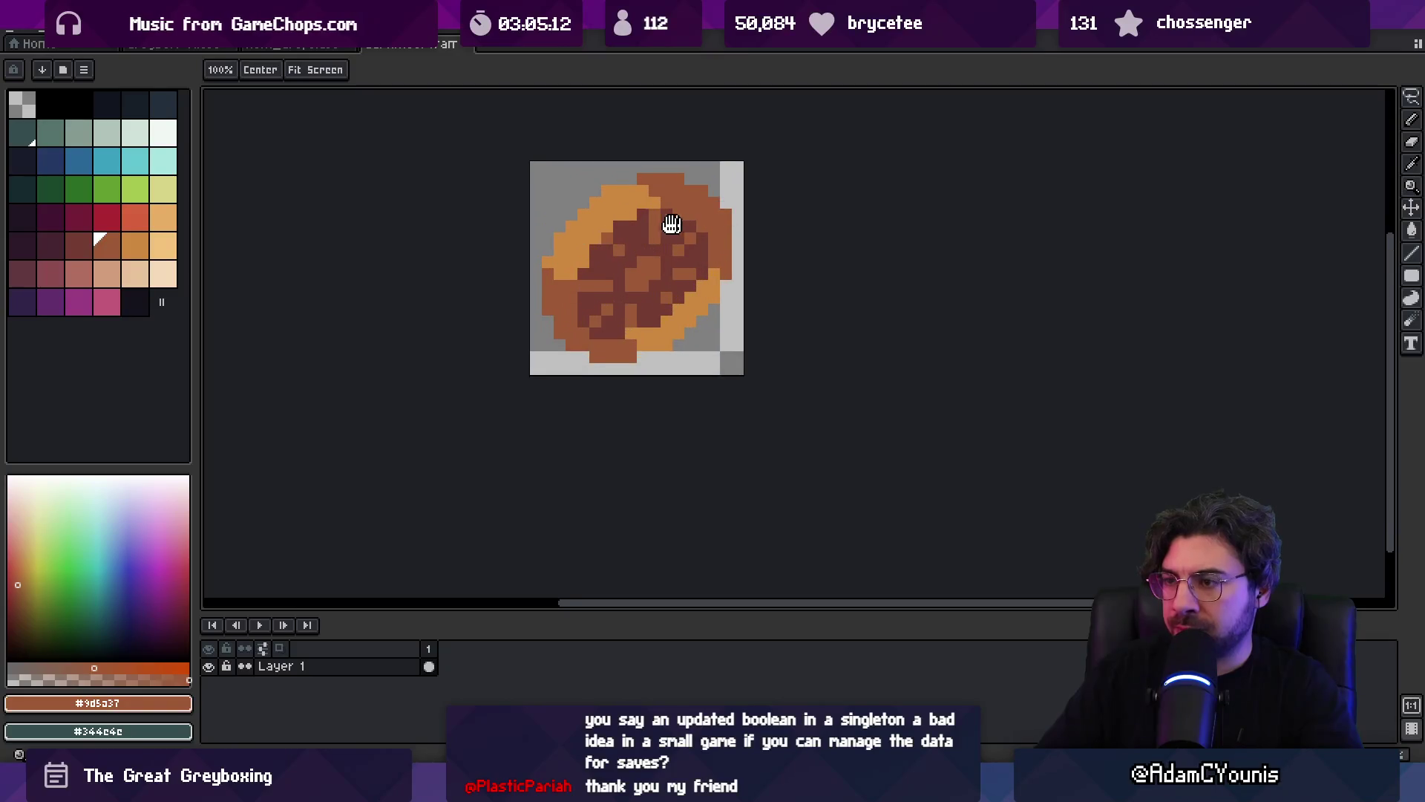
left_click_drag(675, 224, 646, 219)
left_click(567, 232, "alt")
left_click(581, 220)
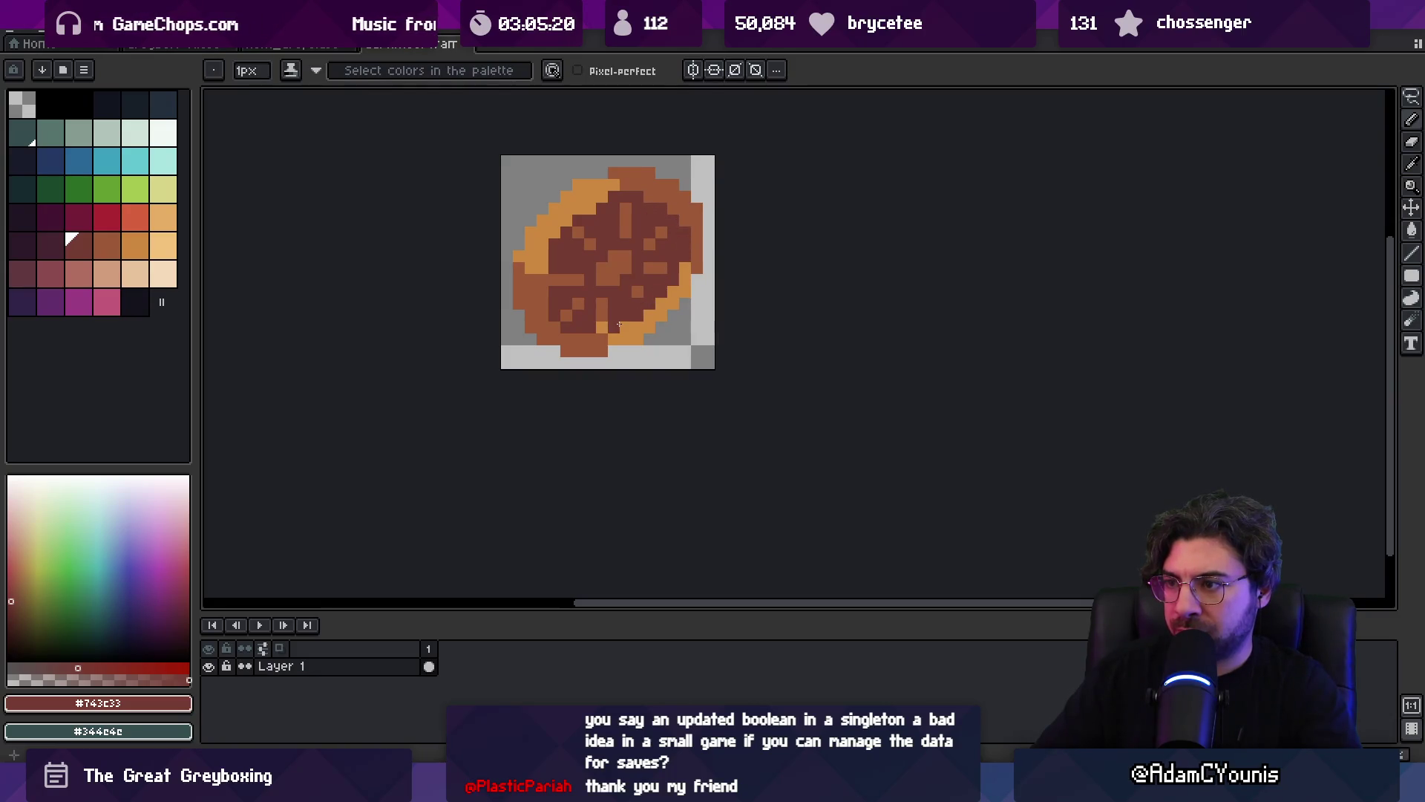
- Repaint pixels on the lower disc and darken its left edge
left_click(614, 324, "alt")
left_click(626, 317)
left_click(583, 321)
left_click(558, 288, "alt")
left_click(545, 256)
left_click_drag(543, 264, 546, 294)
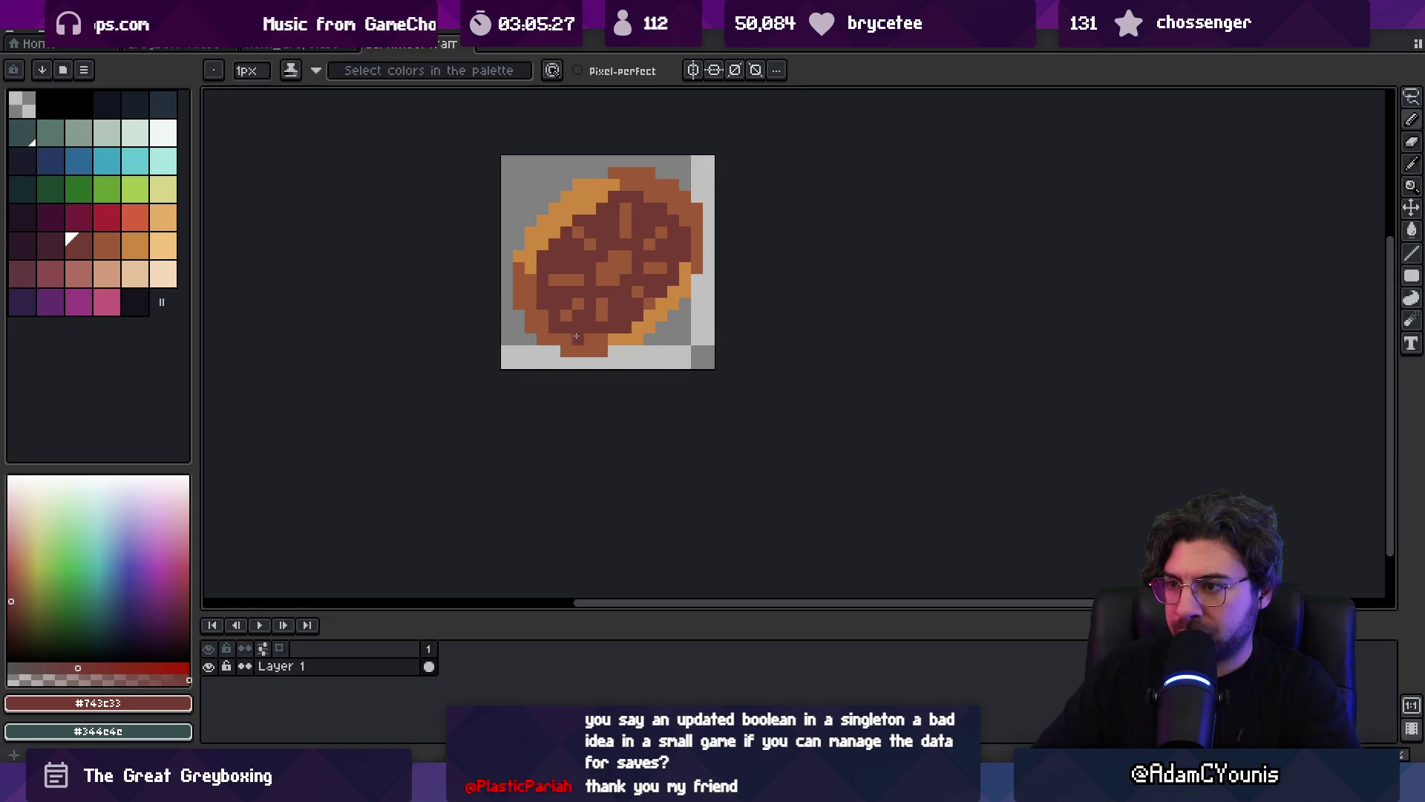
key("z")
scroll(571, 265, "down", 5)
scroll(654, 290, "up", 4)
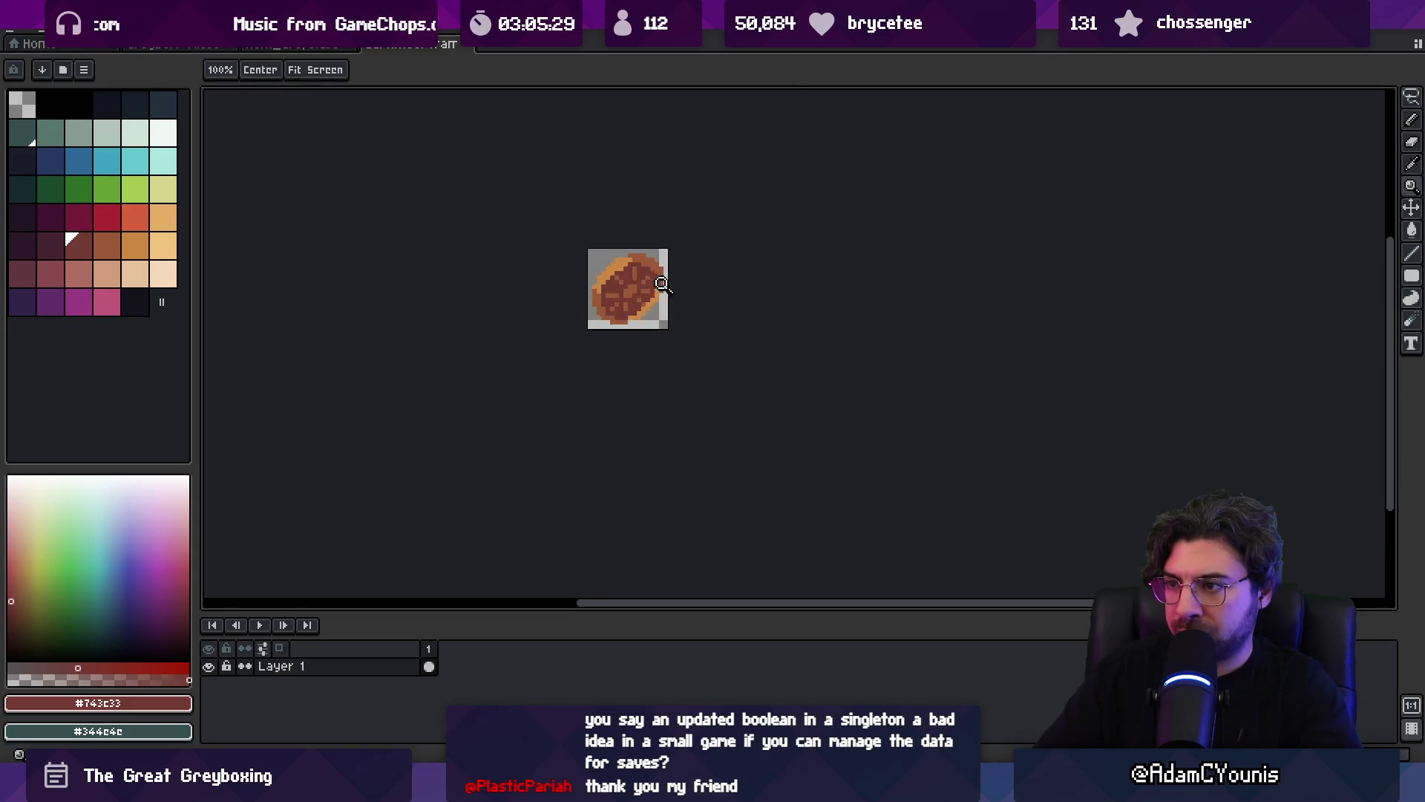
key("b")
- Review the disc at several zoom levels, then preview the Outline effect on it
key("z")
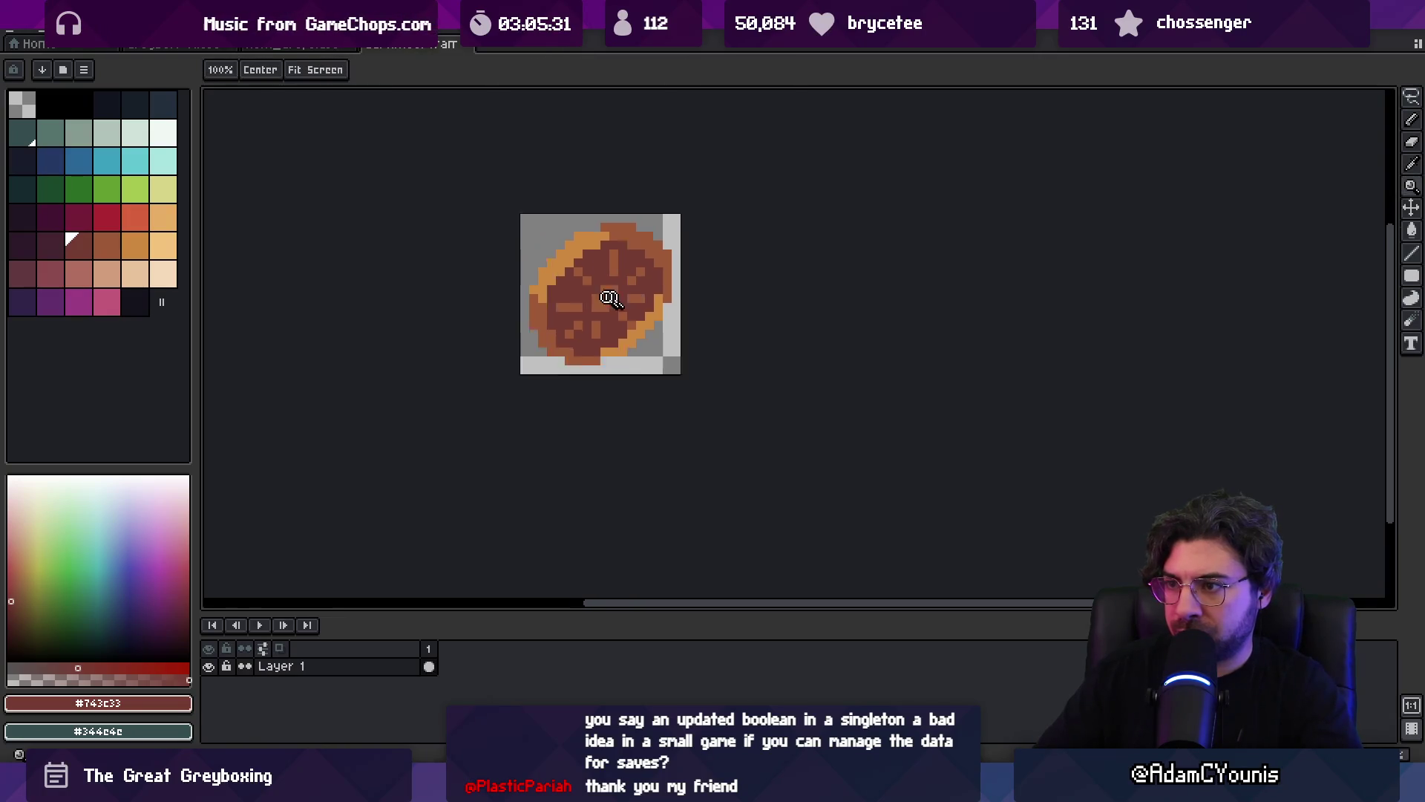
scroll(659, 274, "down", 4)
scroll(640, 303, "up", 2)
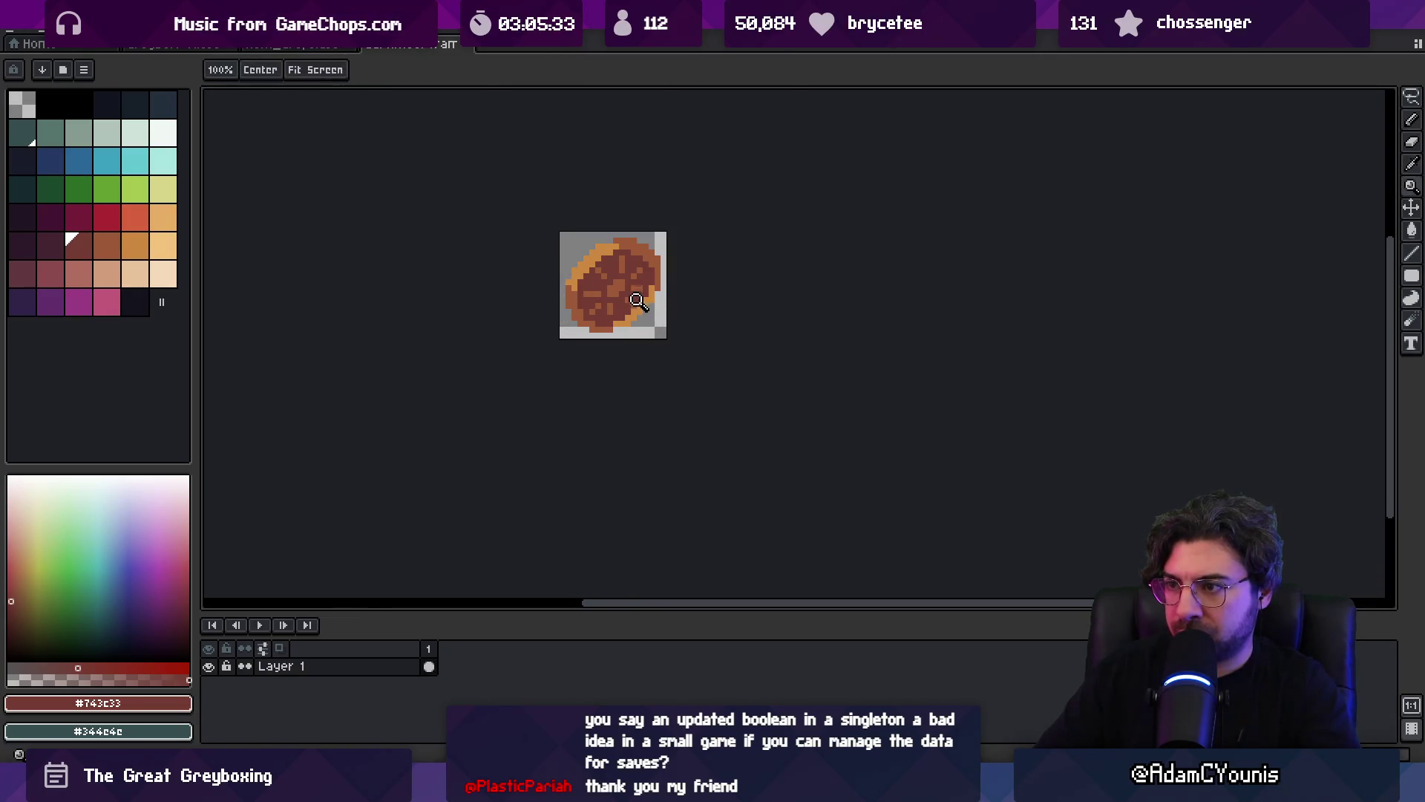
key("b")
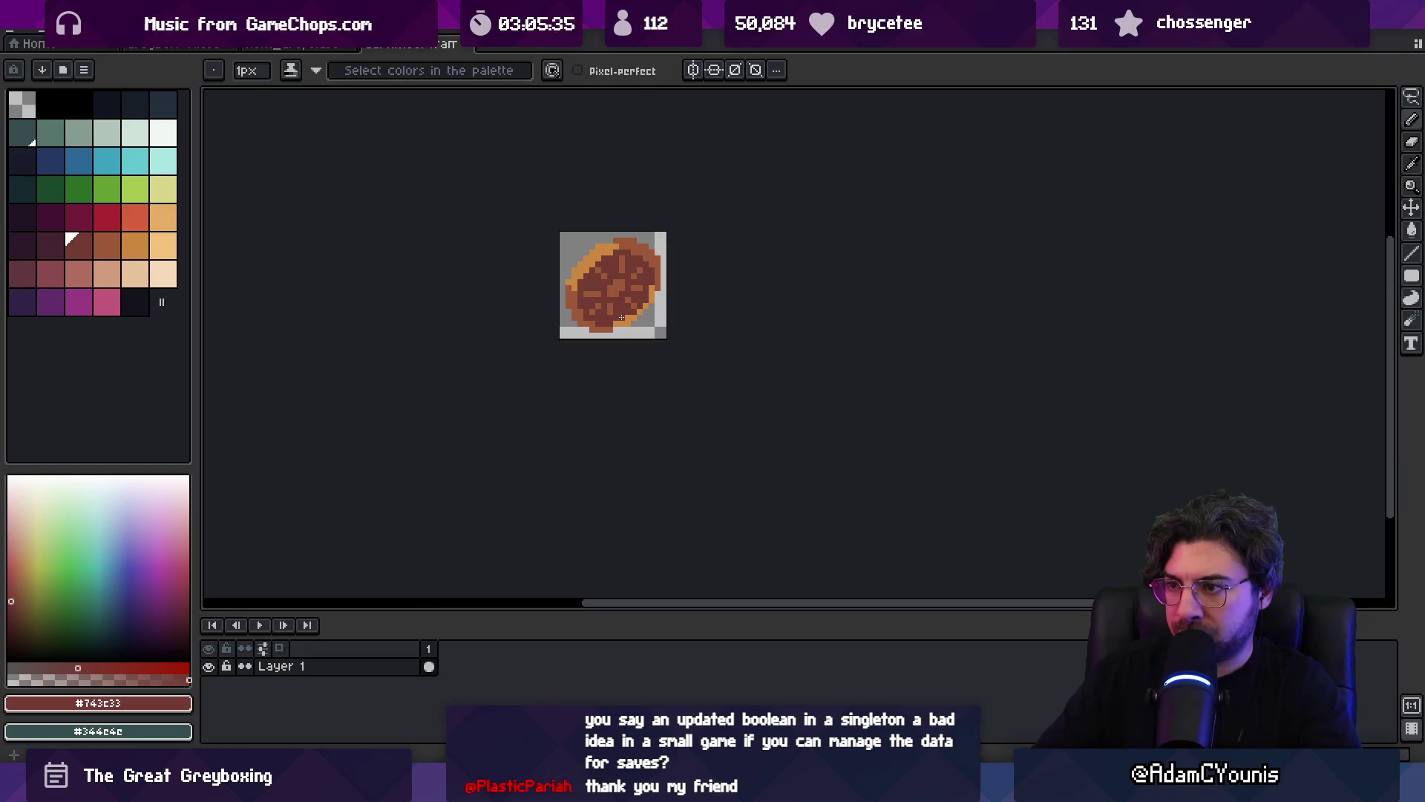
key("z")
scroll(645, 292, "down", 2)
scroll(664, 278, "up", 3)
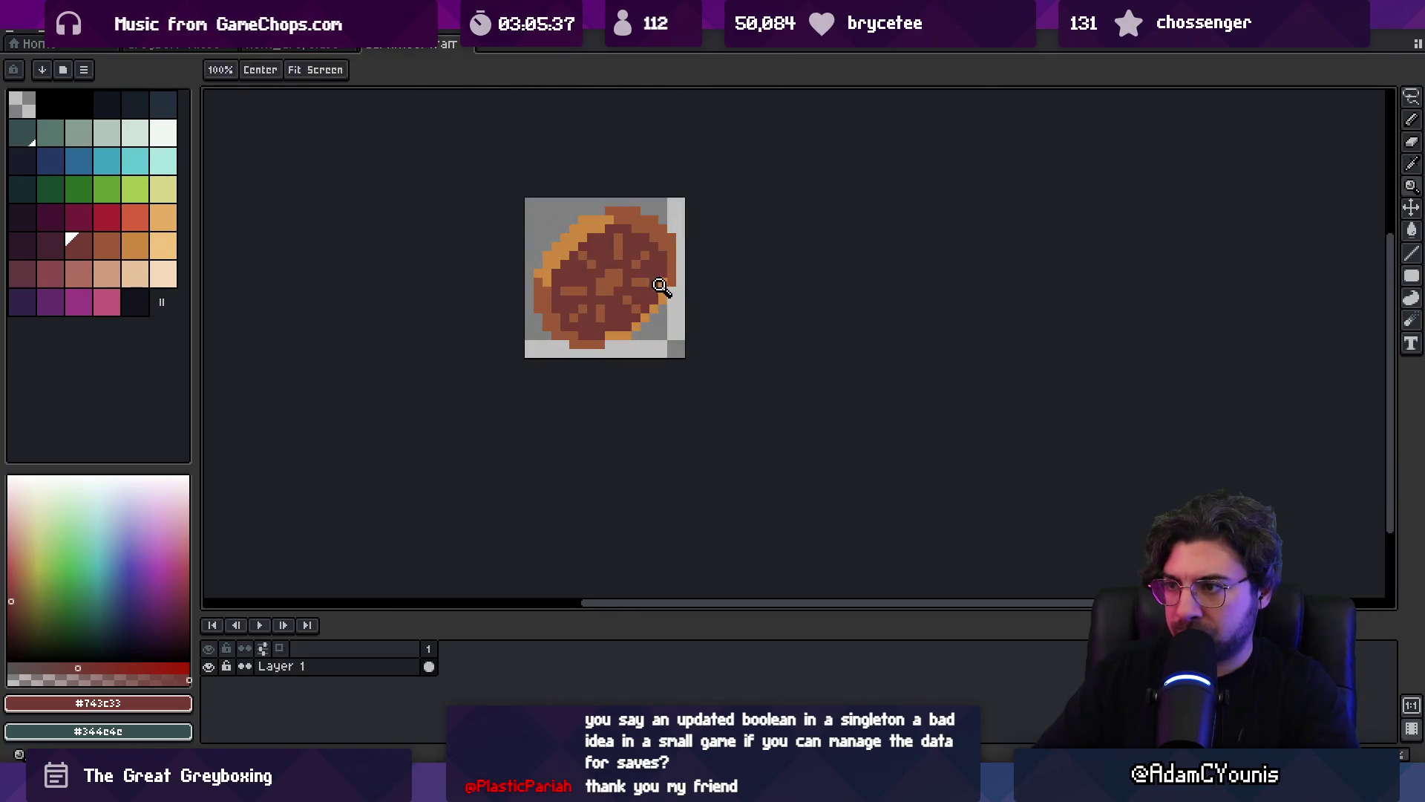
key("b")
key("0")
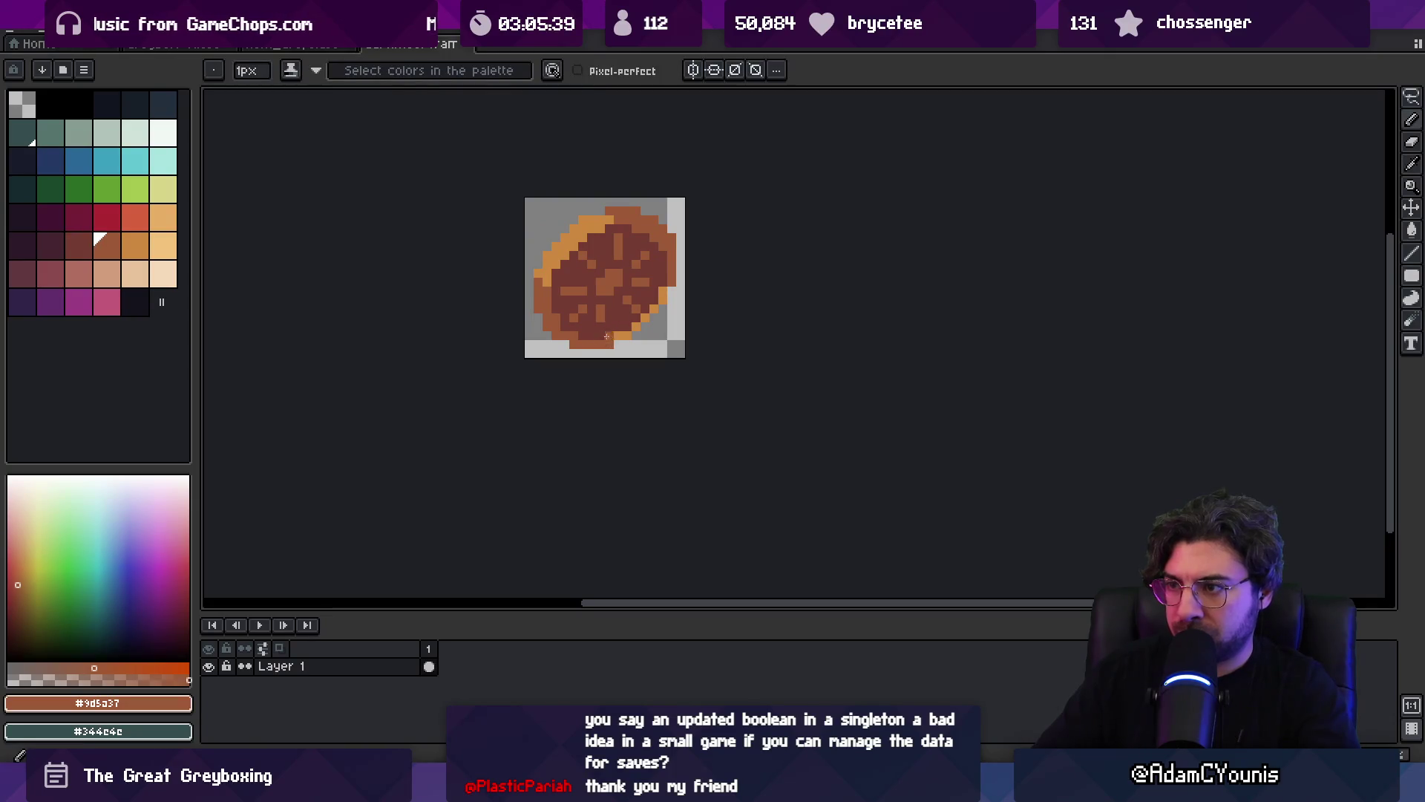
key("9")
key("z")
scroll(601, 274, "down", 4)
scroll(612, 297, "up", 3)
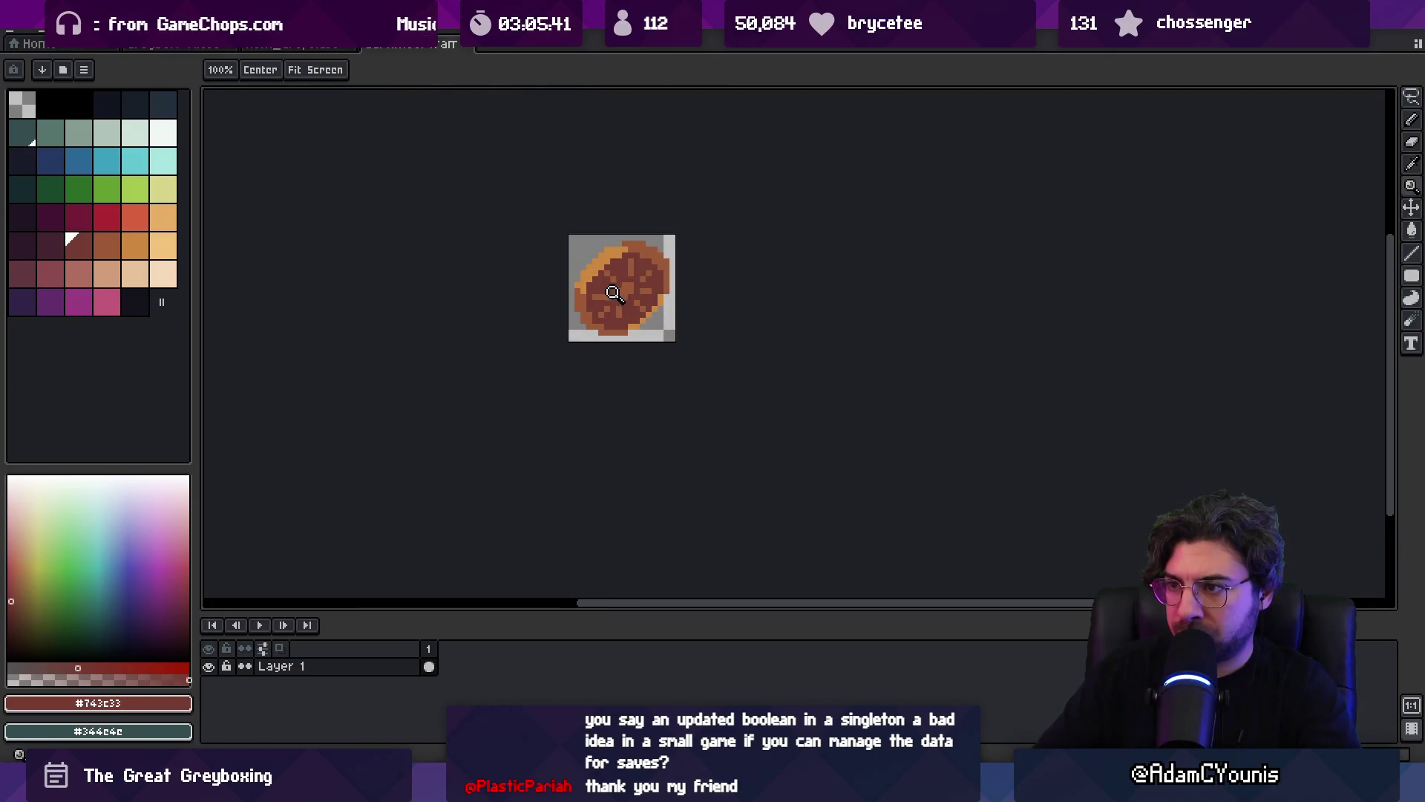
key("shift+o")
- Apply a near-black outline to the sprite using the black Outline Color swatch
mouse_move(1065, 241)
left_mouse_down()
mouse_move(254, 86)
mouse_move(134, 106)
left_mouse_up()
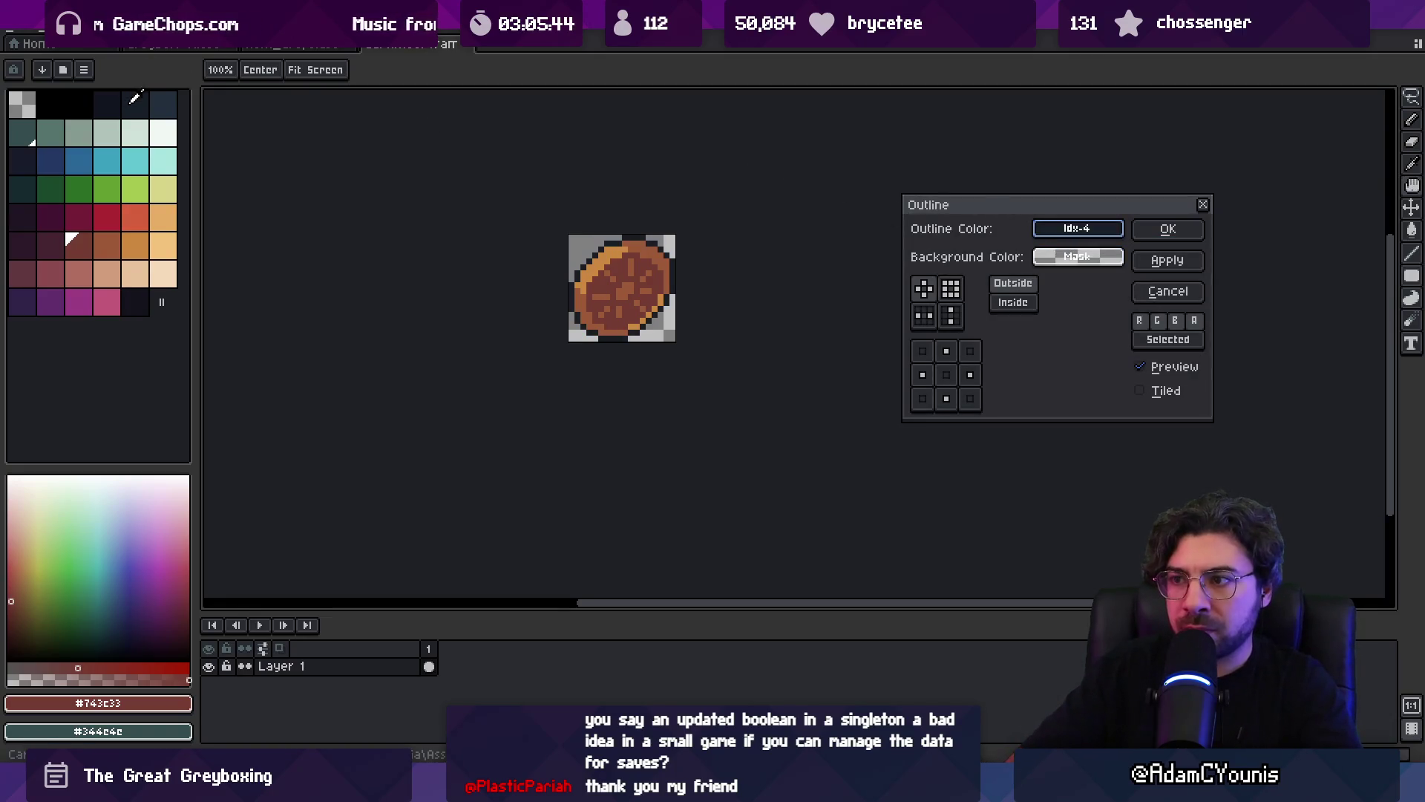
left_click(1170, 227)
scroll(645, 267, "down", 3)
scroll(616, 260, "up", 5)
- Eyedrop the outline black and pencil a dark inner line along the crust's left side
key("i")
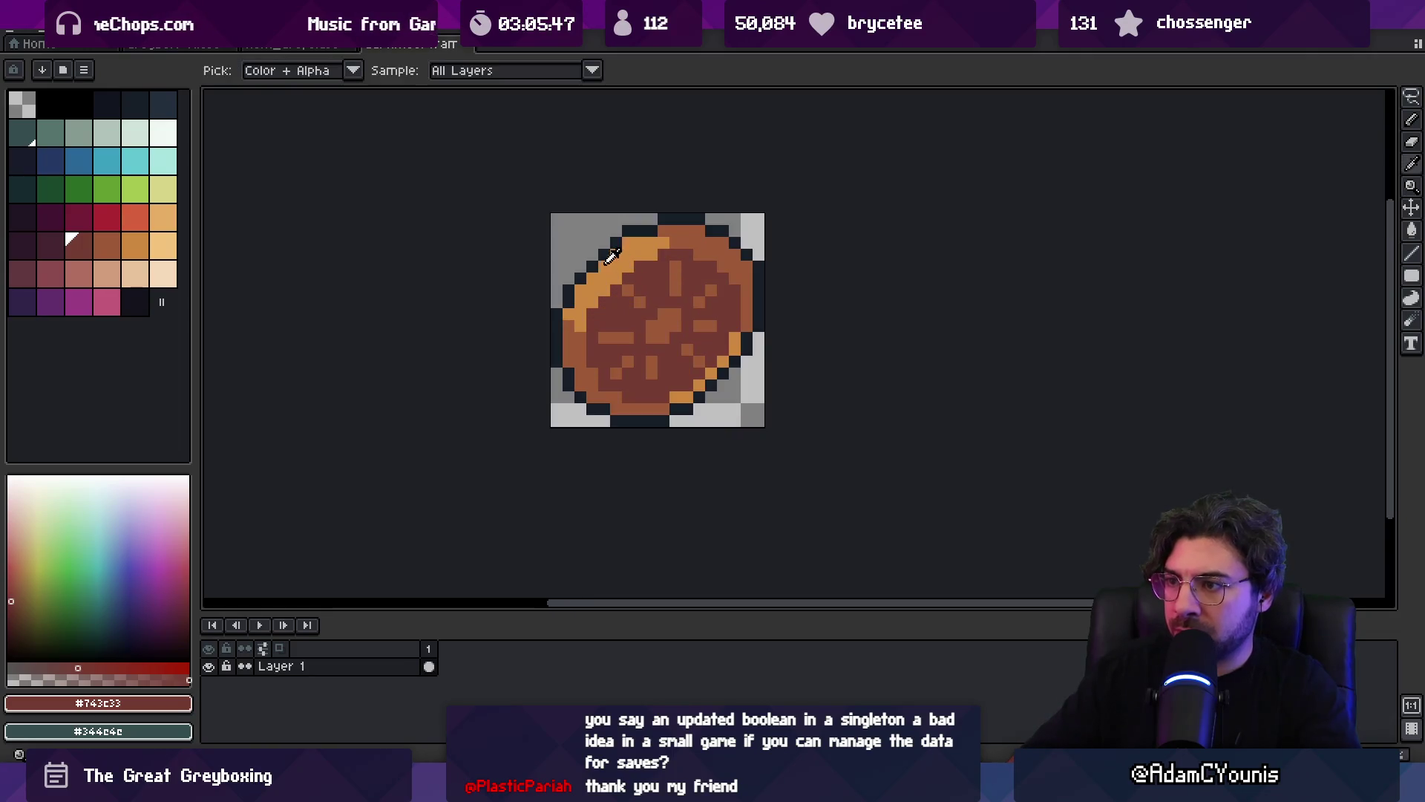
left_click(611, 257, "alt")
mouse_move(593, 312)
left_mouse_down()
mouse_move(656, 257)
mouse_move(641, 265)
left_mouse_up()
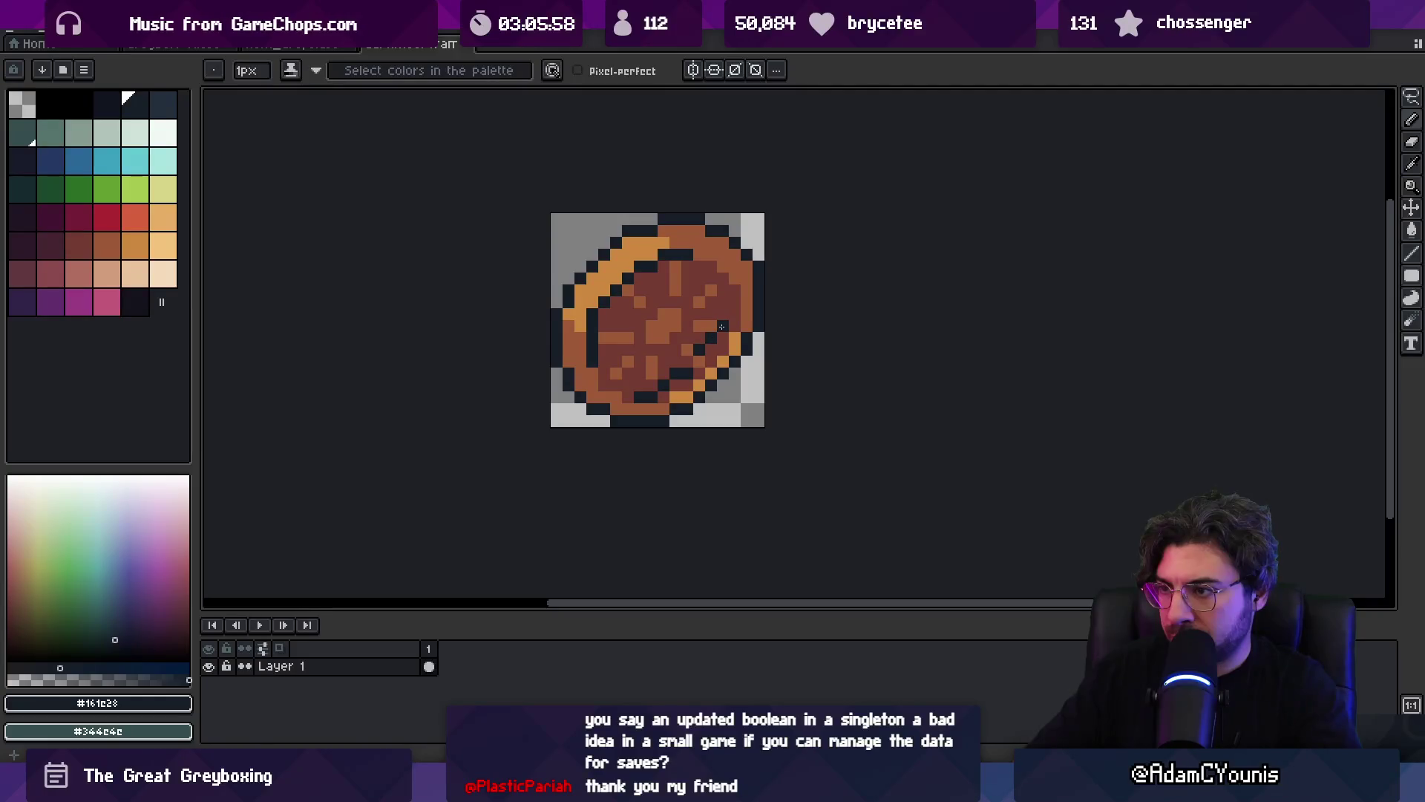
key("z")
scroll(725, 314, "down", 5)
- Zoom around the sprite and sample the red-brown sauce colour
scroll(764, 274, "up", 2)
key("v")
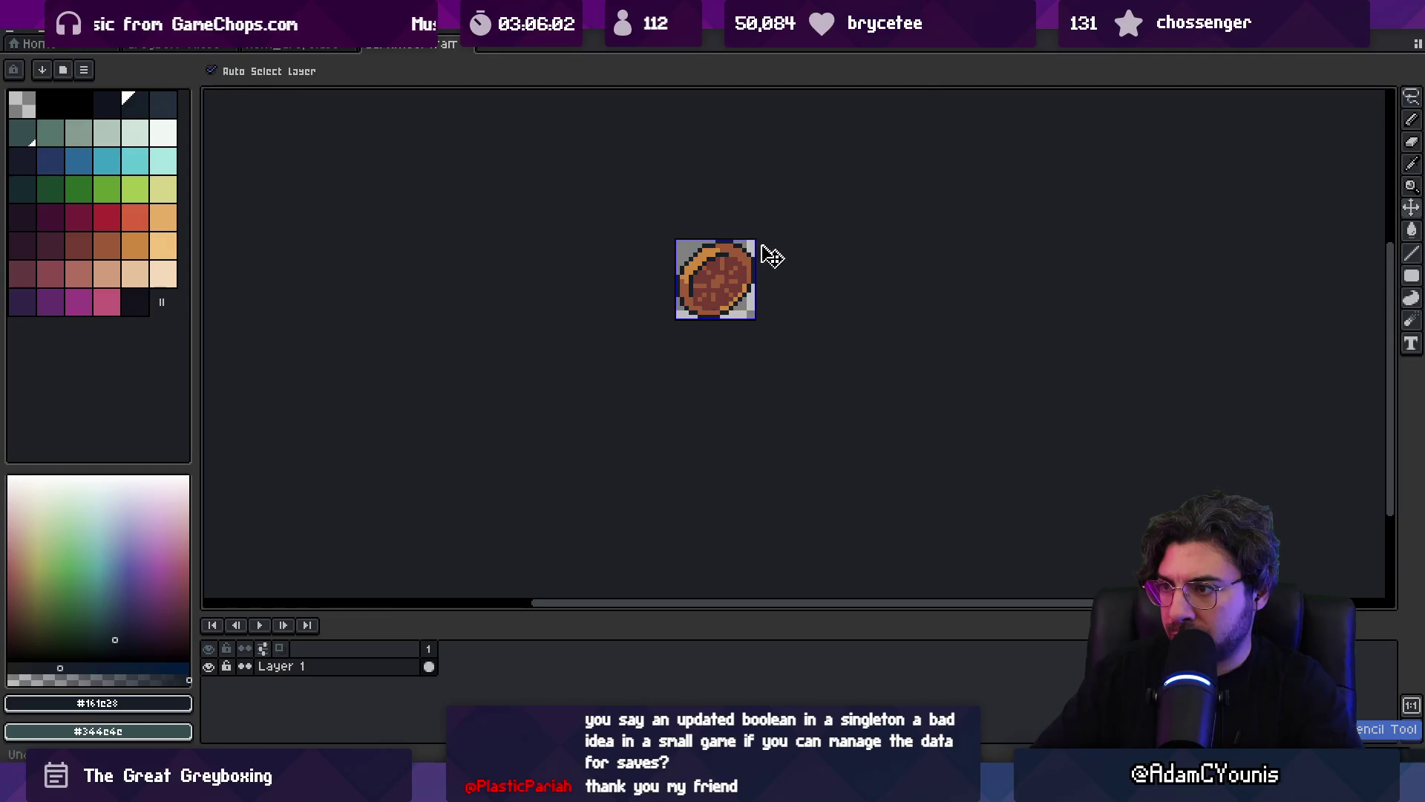
key("z")
scroll(679, 301, "down", 2)
scroll(680, 305, "up", 4)
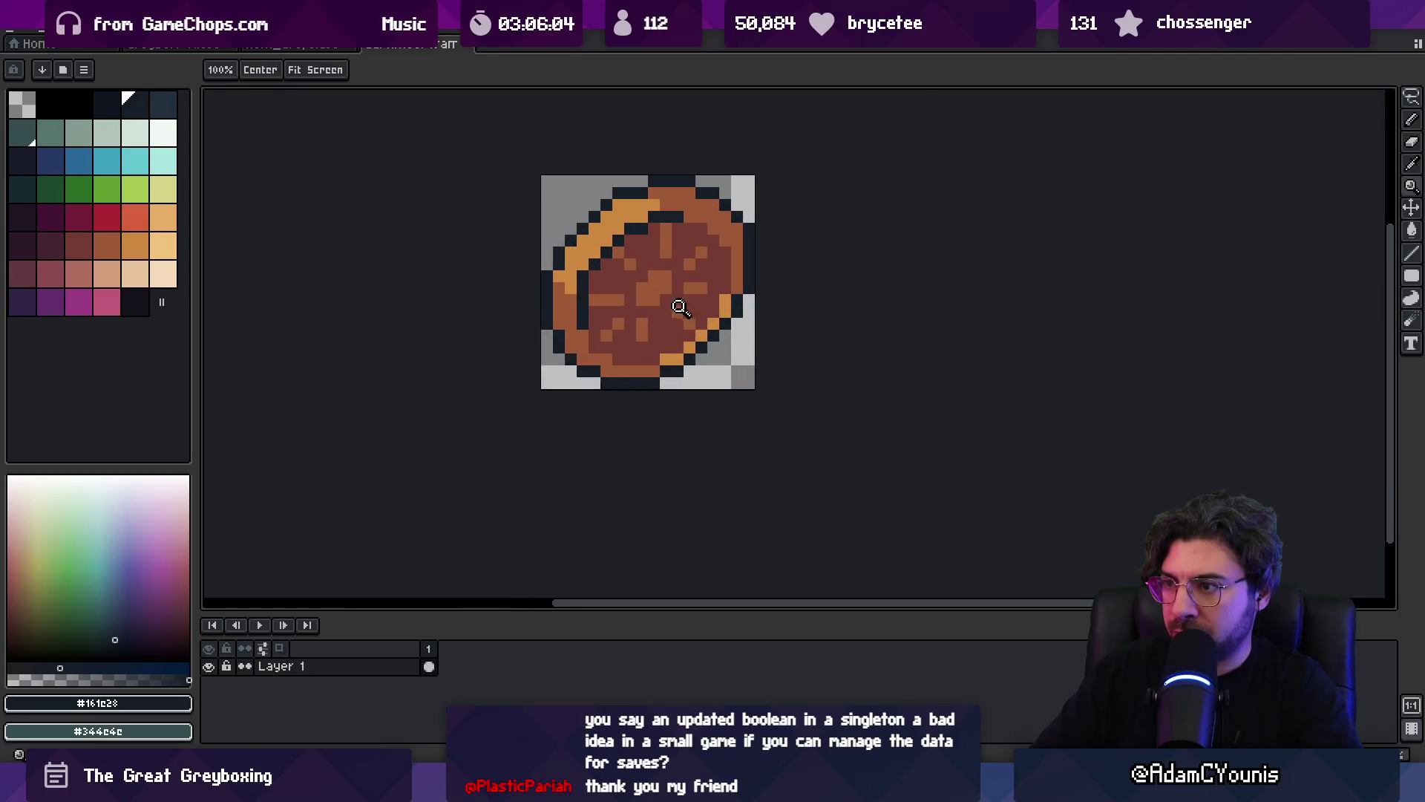
scroll(668, 319, "down", 2)
key("v")
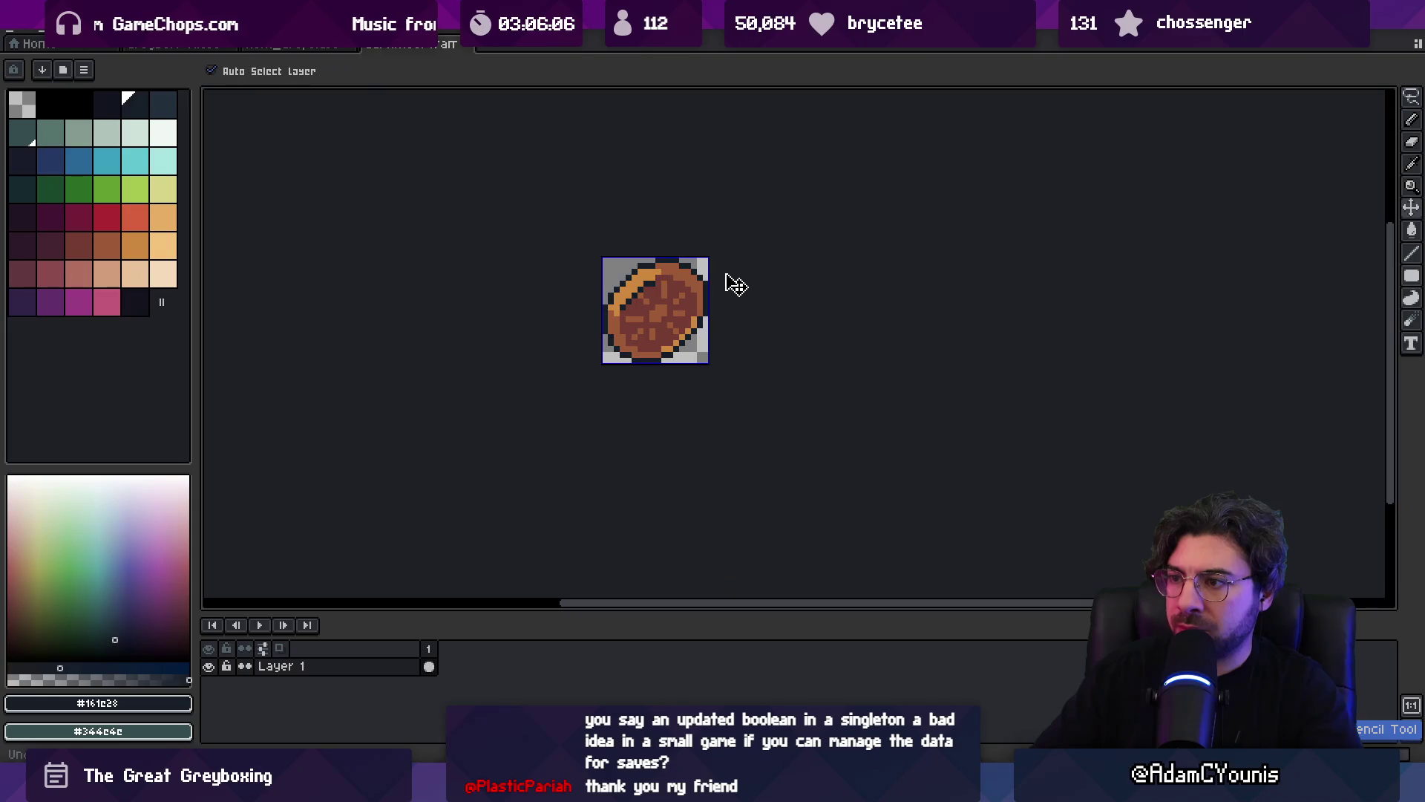
key("z")
left_click(640, 304, "alt")
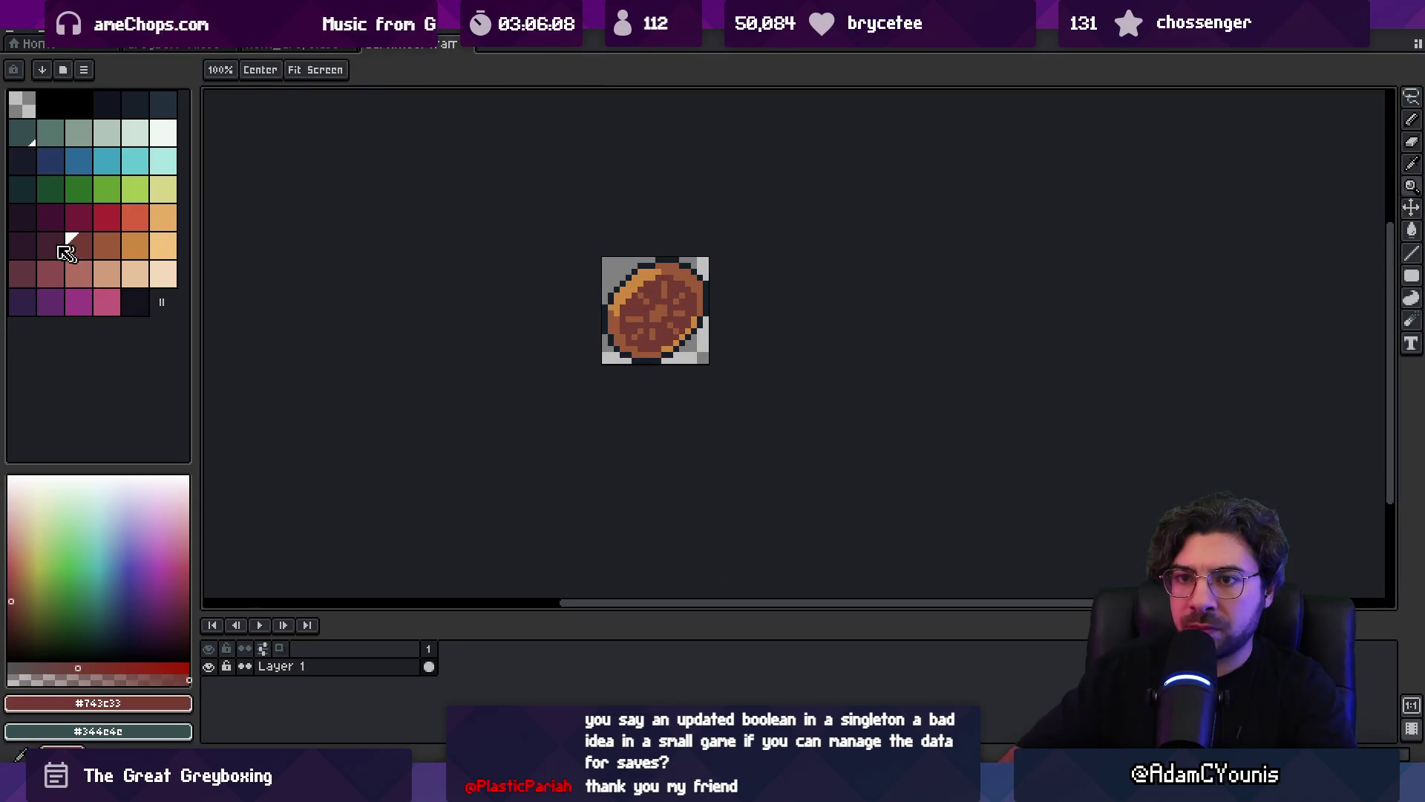
- Pick a dark plum from the palette, then sample the red-brown and mid-brown colours
left_click(50, 247)
scroll(638, 304, "down", 3)
key("v")
key("z")
scroll(672, 293, "up", 3)
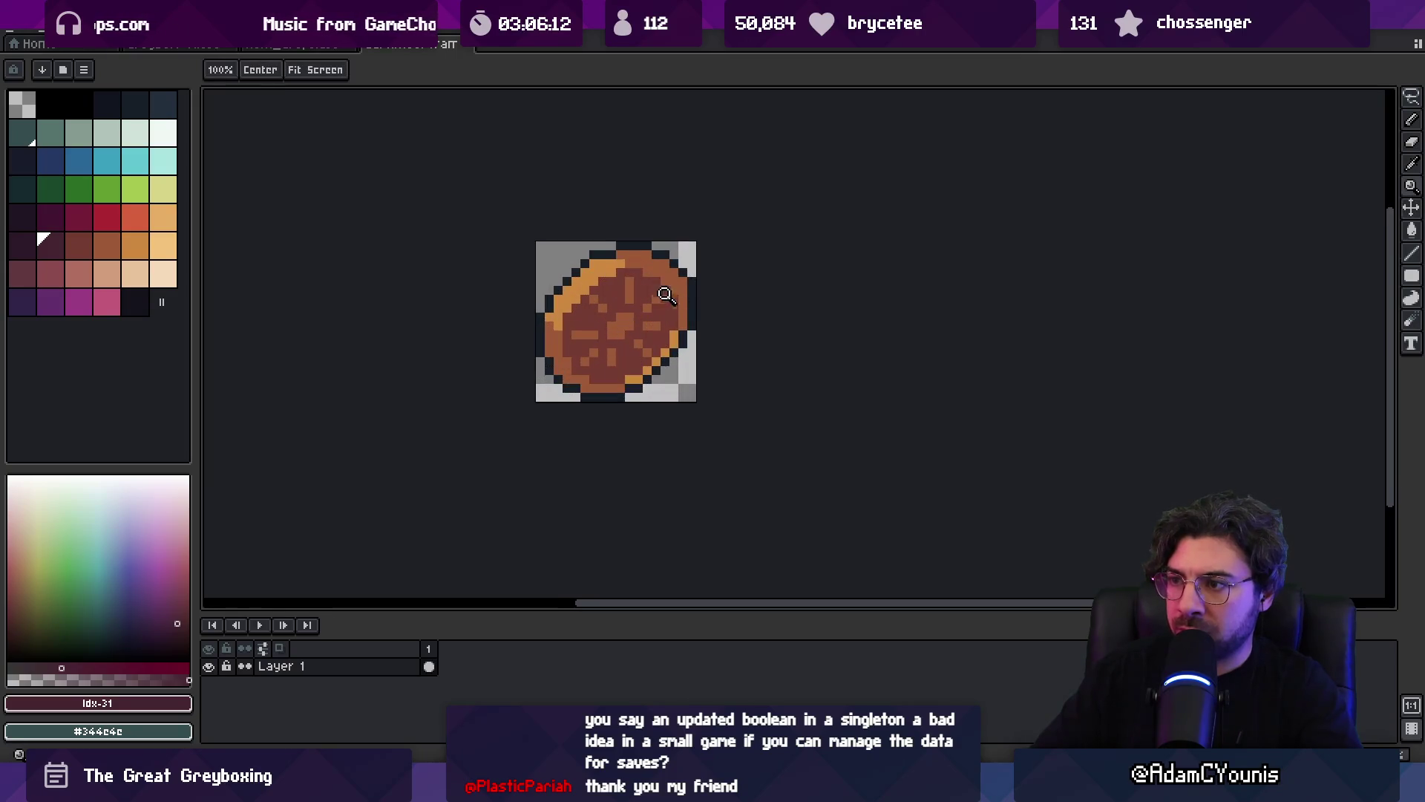
left_click(671, 292, "alt")
scroll(691, 301, "down", 2)
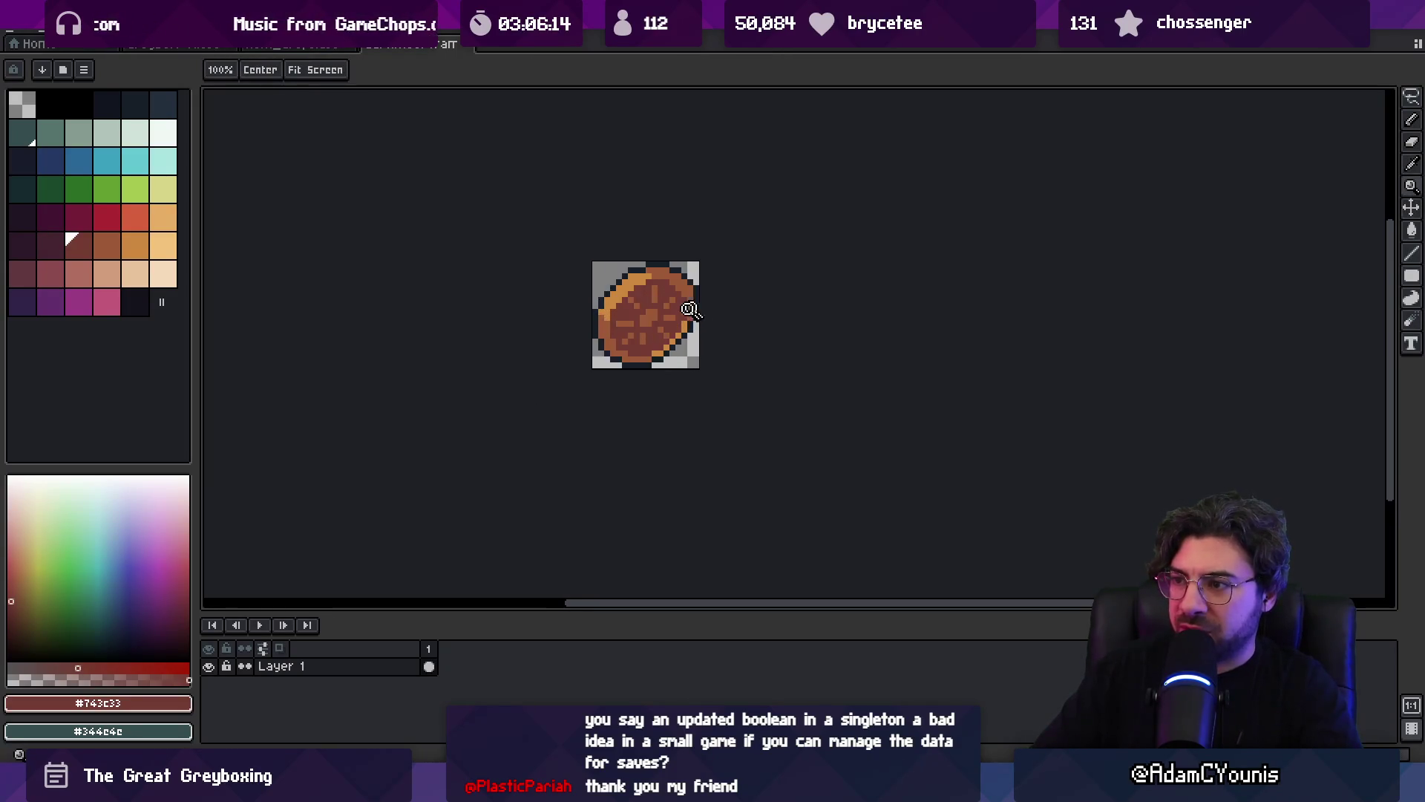
scroll(698, 306, "up", 1)
left_click(670, 336, "alt")
- Sample the orange crust and red-brown sauce colours from the sprite
key("b")
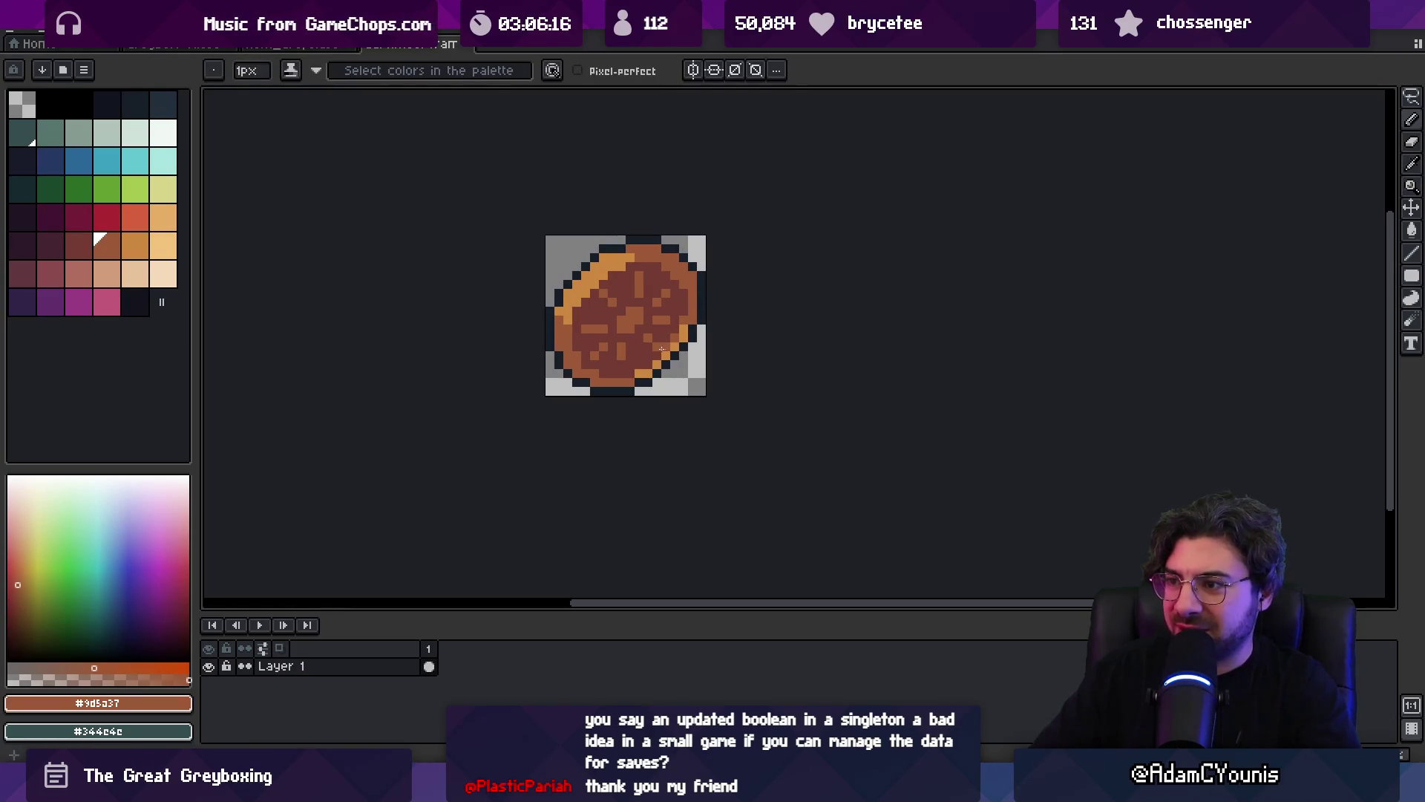
scroll(650, 311, "down", 5)
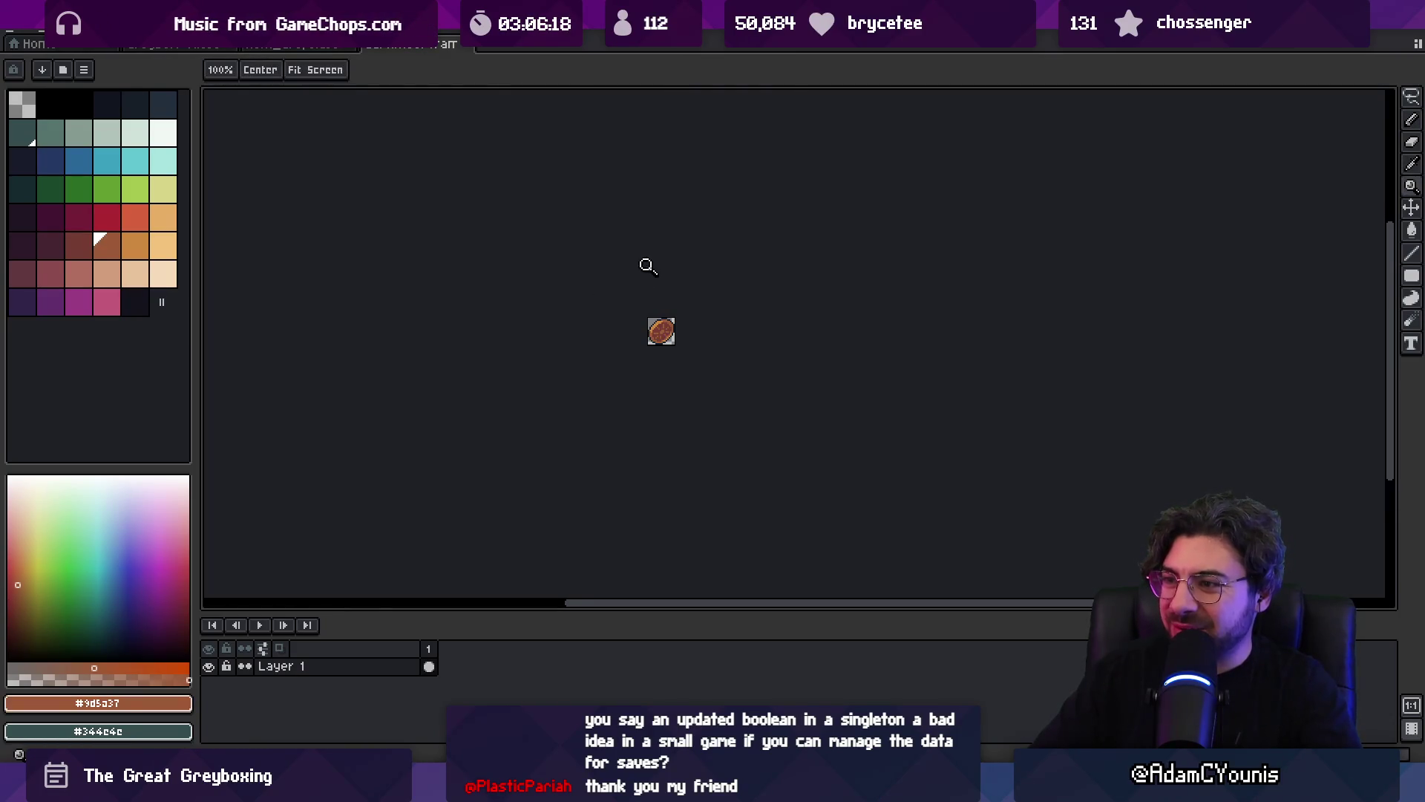
key("v")
scroll(674, 312, "up", 2)
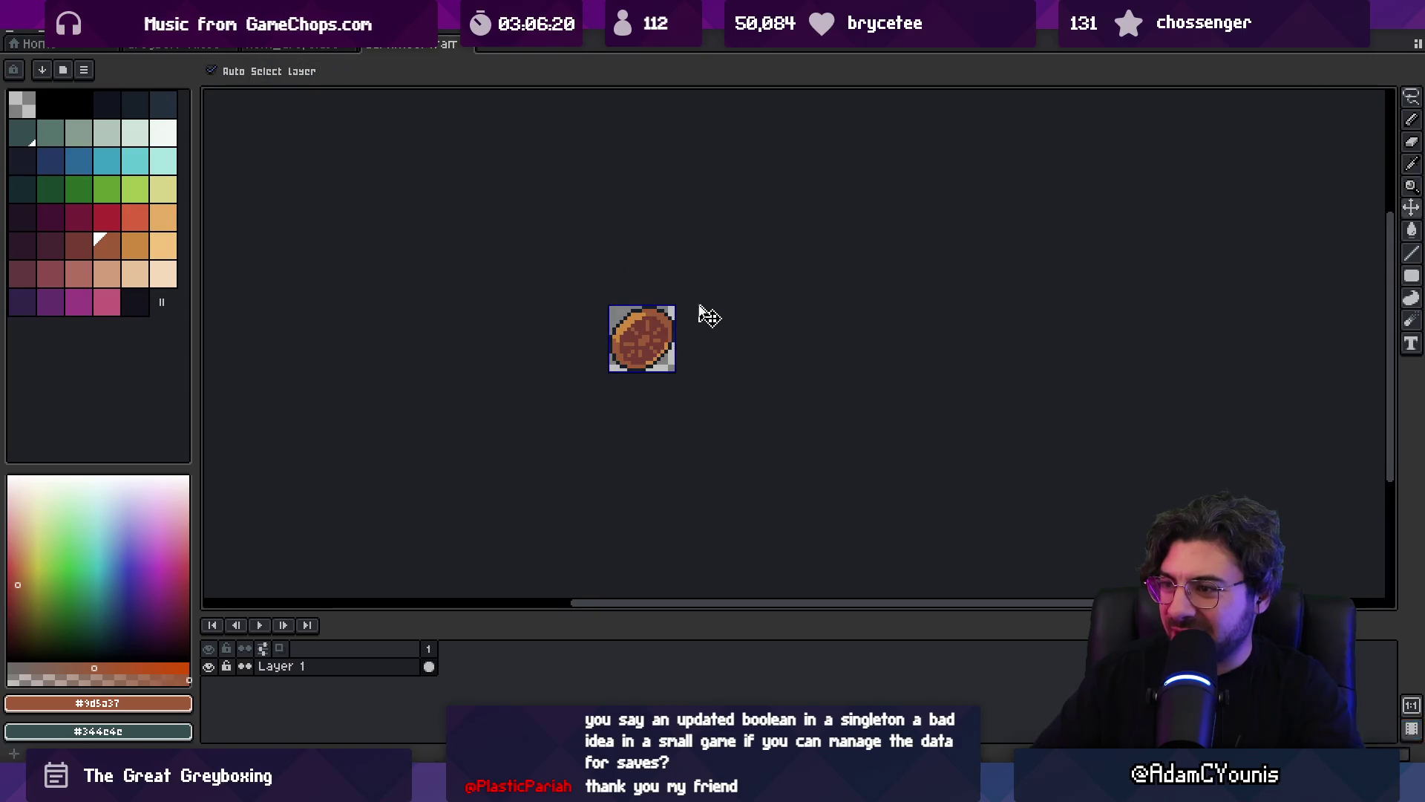
key("b")
scroll(622, 336, "up", 2)
left_click(612, 337, "alt")
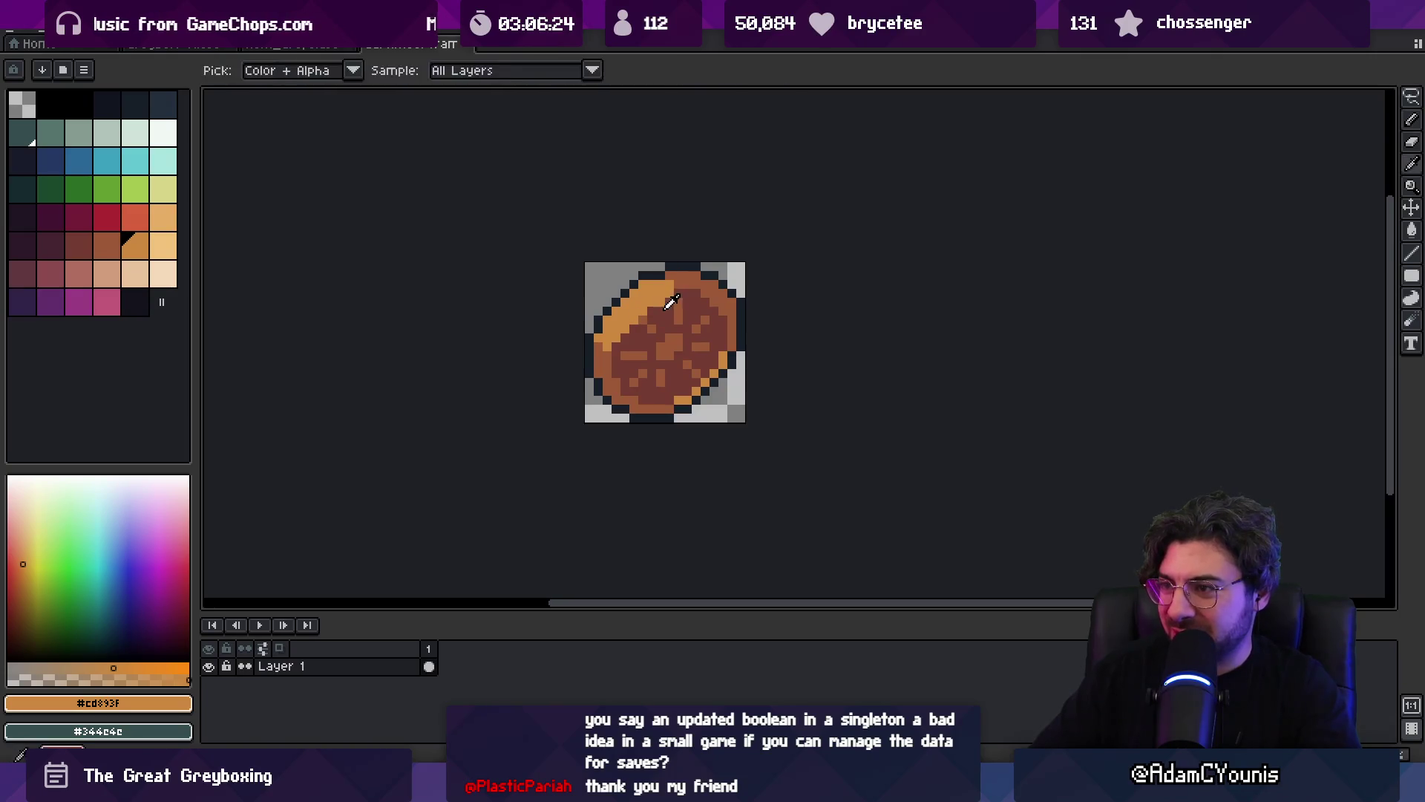
left_click(688, 290, "alt")
scroll(687, 268, "down", 3)
scroll(713, 275, "up", 4)
left_click(690, 268, "alt")
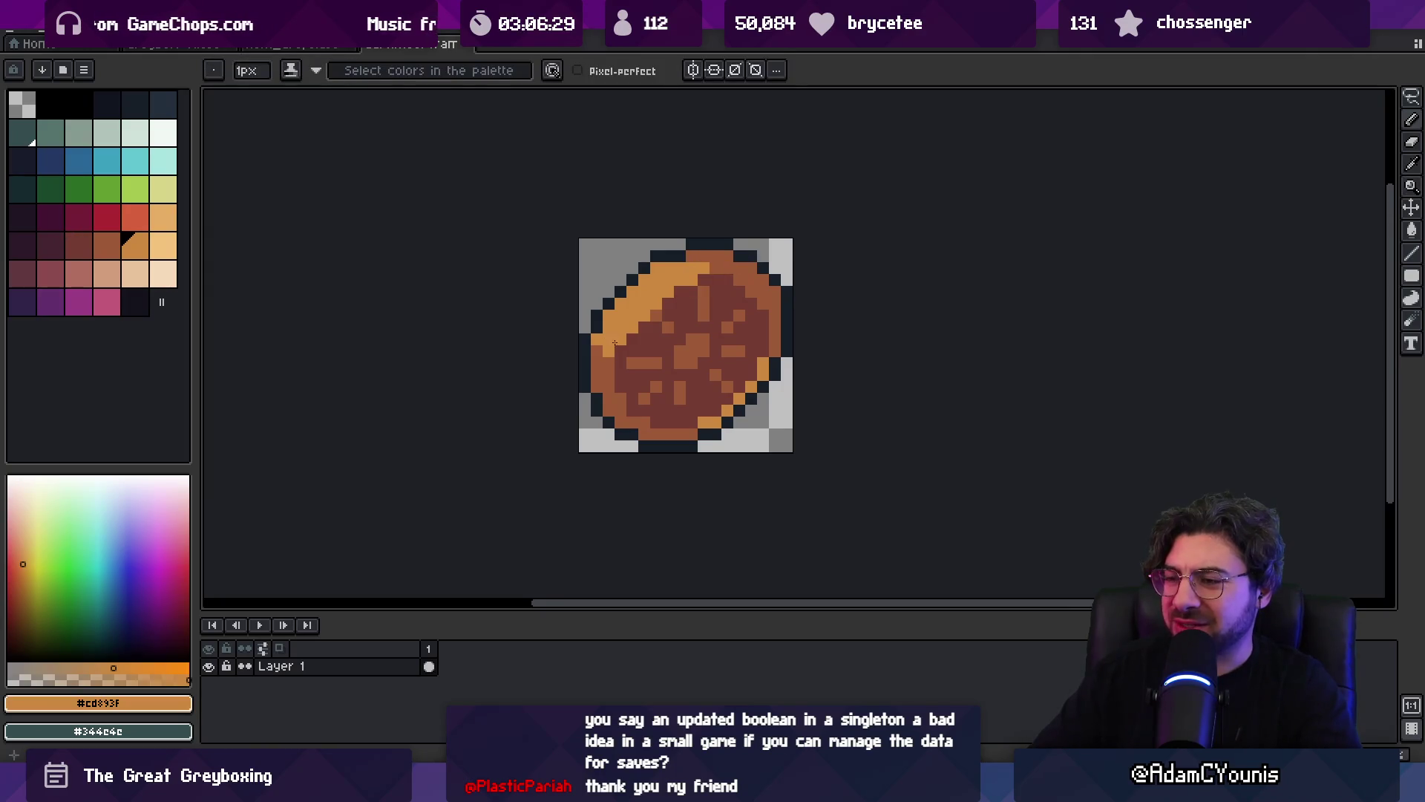
- Sample the dark outline and sauce colours, then pick the dark plum palette colour
scroll(598, 312, "down", 4)
scroll(683, 305, "up", 4)
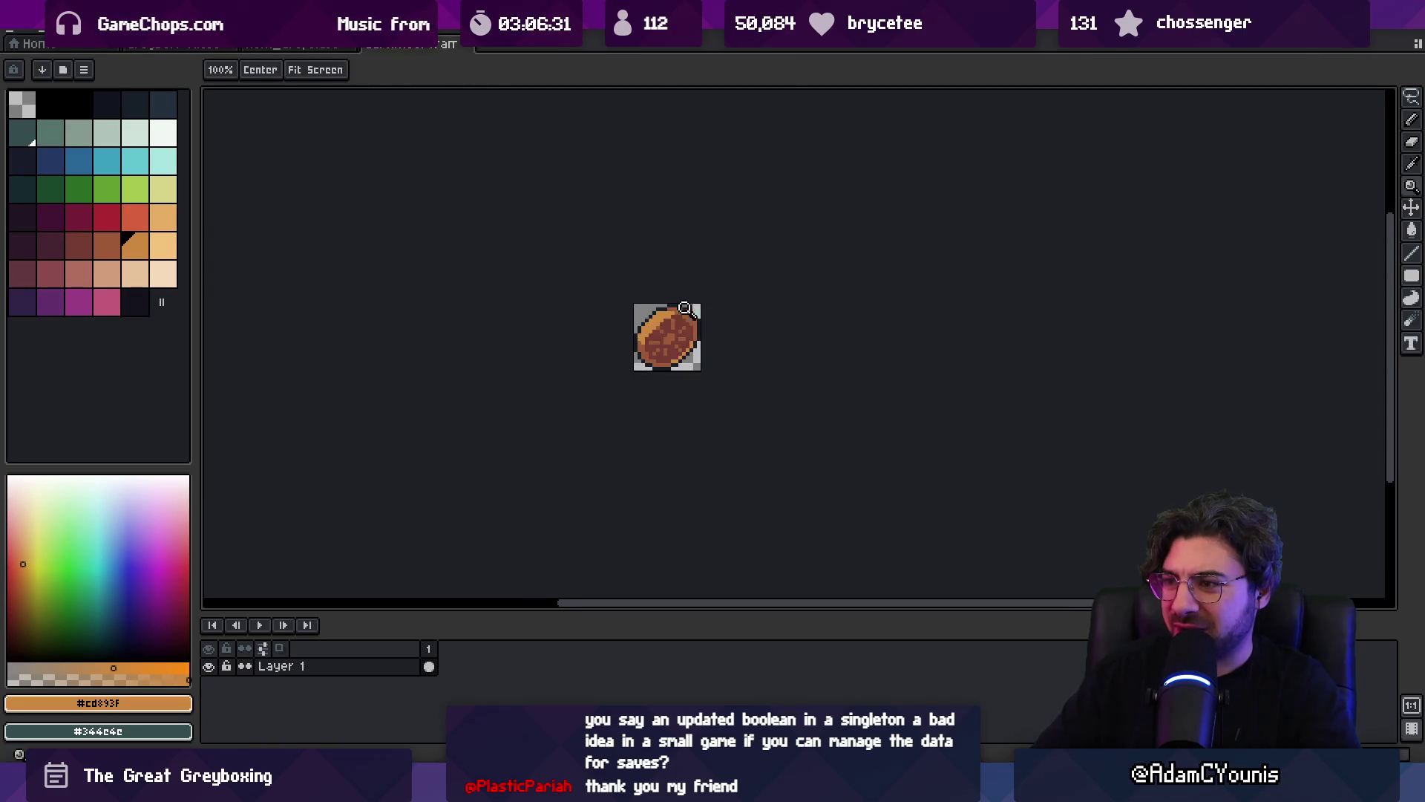
left_click(644, 309, "alt")
scroll(614, 290, "down", 3)
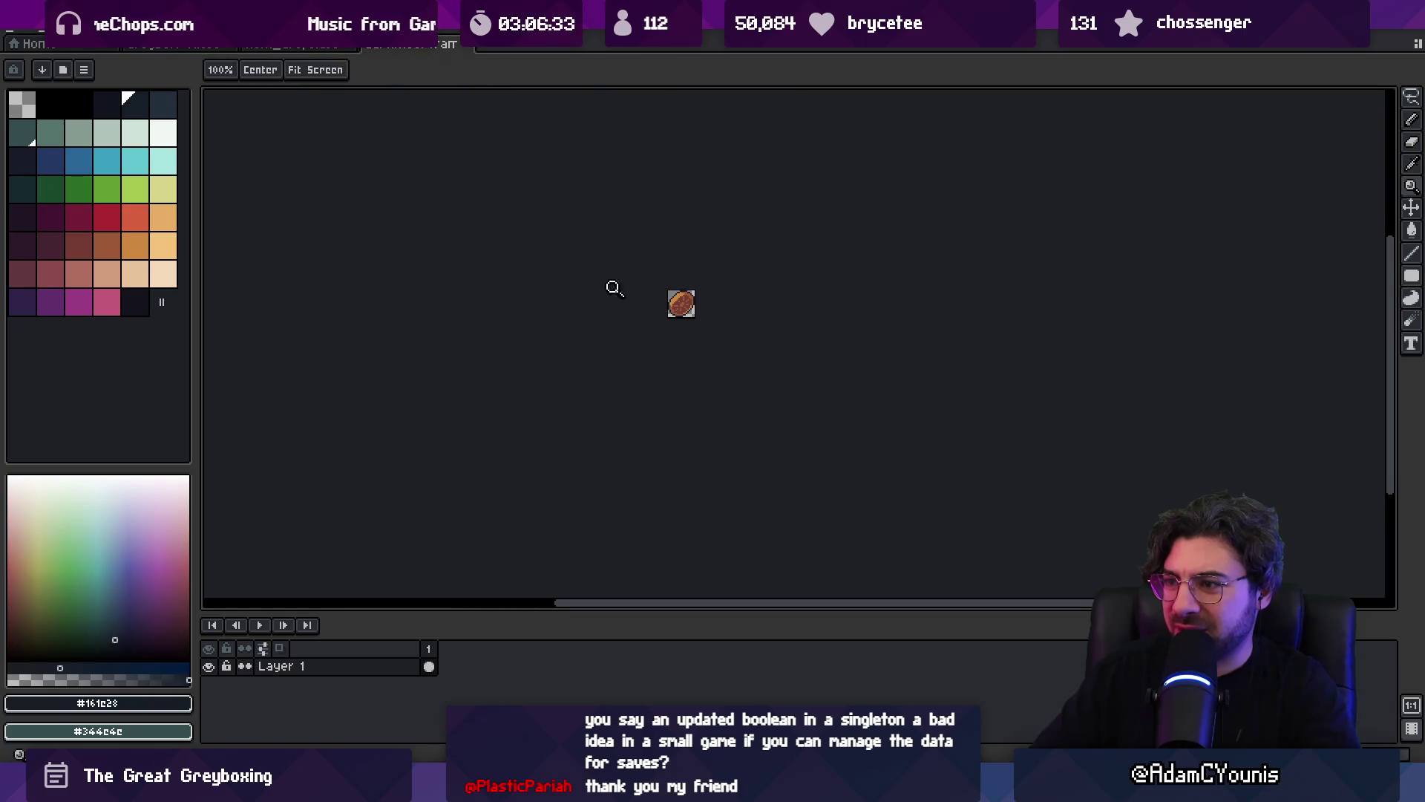
scroll(727, 288, "up", 1)
scroll(727, 289, "down", 1)
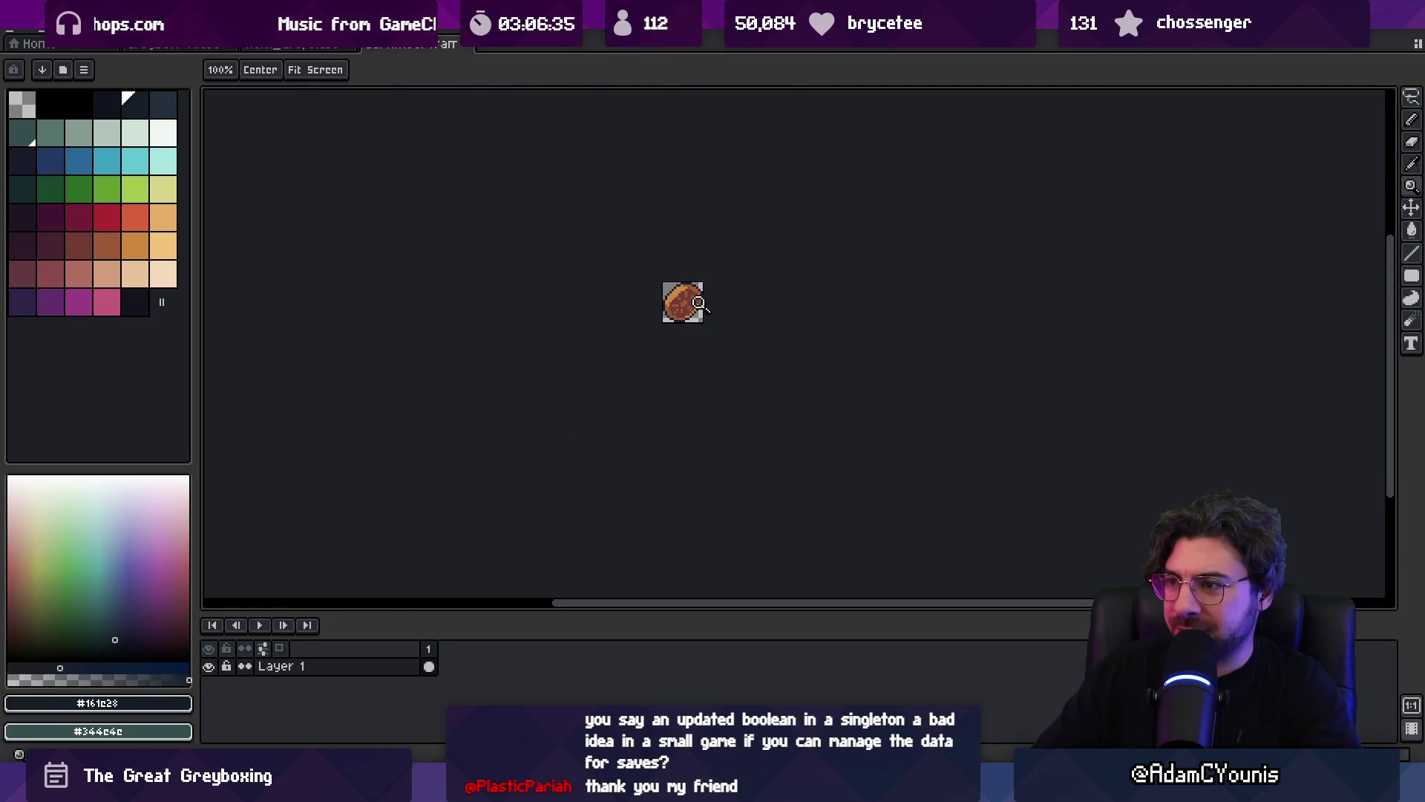
scroll(698, 301, "up", 4)
left_click(638, 297, "alt")
left_click(57, 250)
- Dab dark spots onto the wheel sprite with the pencil
key("b")
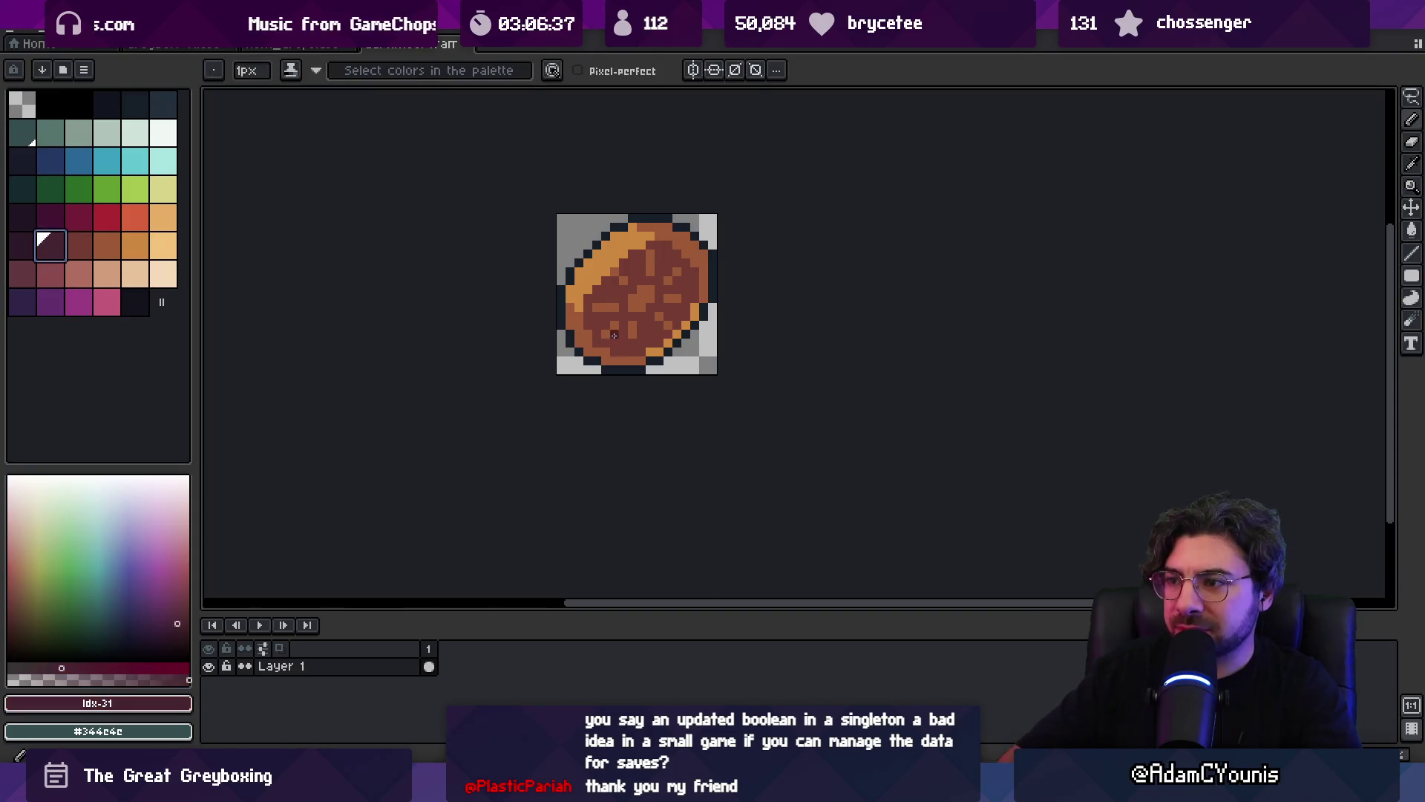
left_click(646, 326)
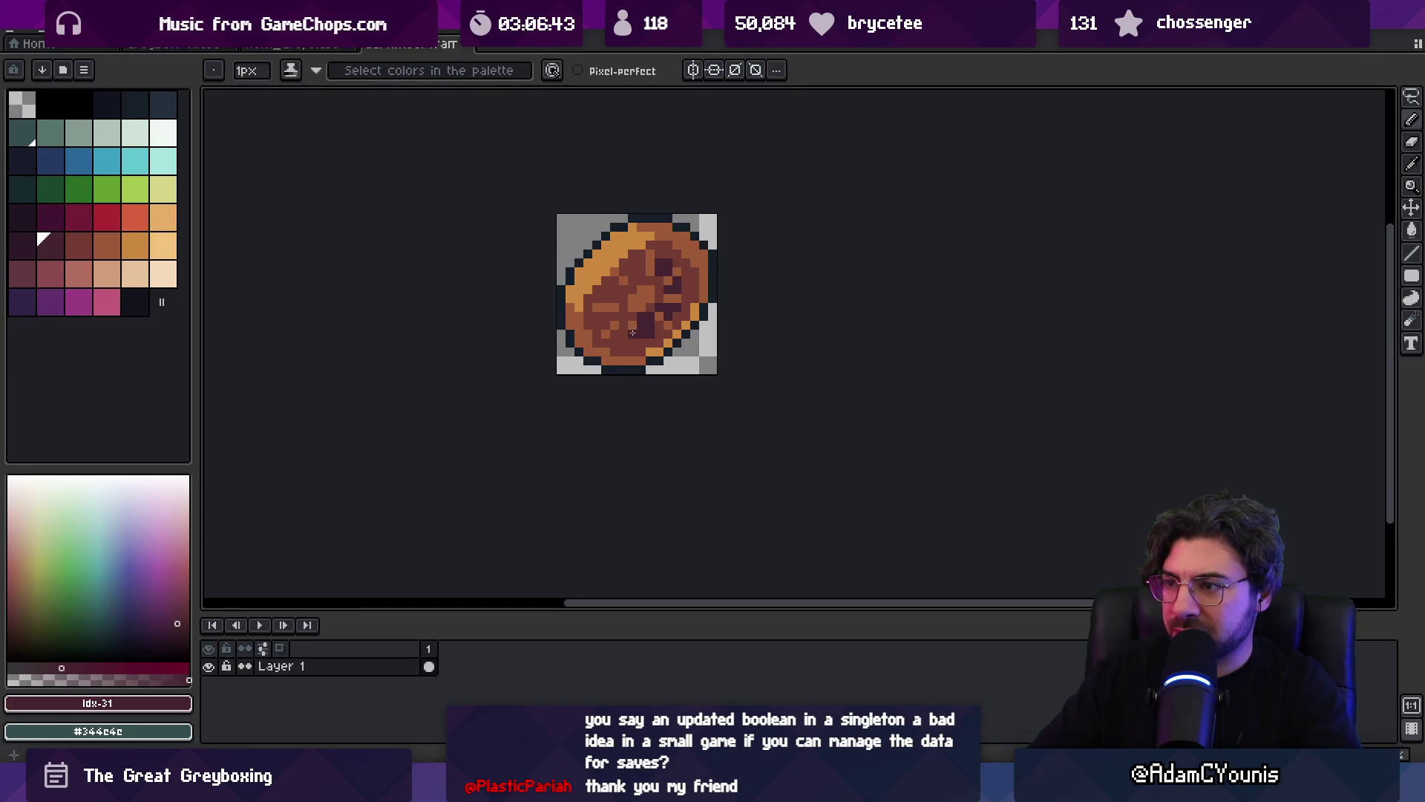
key("z")
scroll(593, 292, "down", 5)
scroll(672, 264, "up", 6)
key("b")
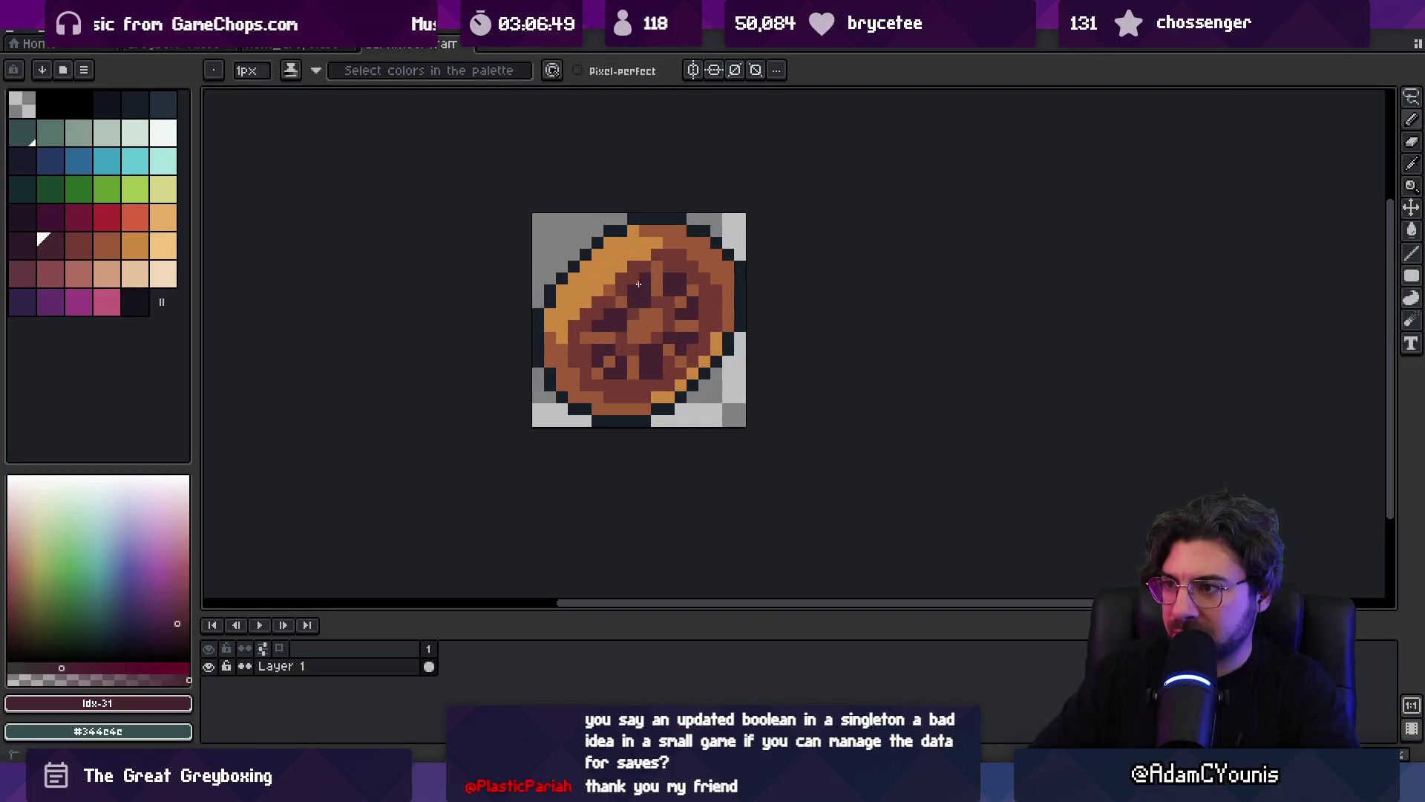
- Try filling the wheel's centre with the dark colour, then undo the fill
key("z")
scroll(639, 283, "down", 4)
scroll(653, 297, "up", 3)
key("g")
left_click(652, 297)
key("ctrl+z")
key("b")
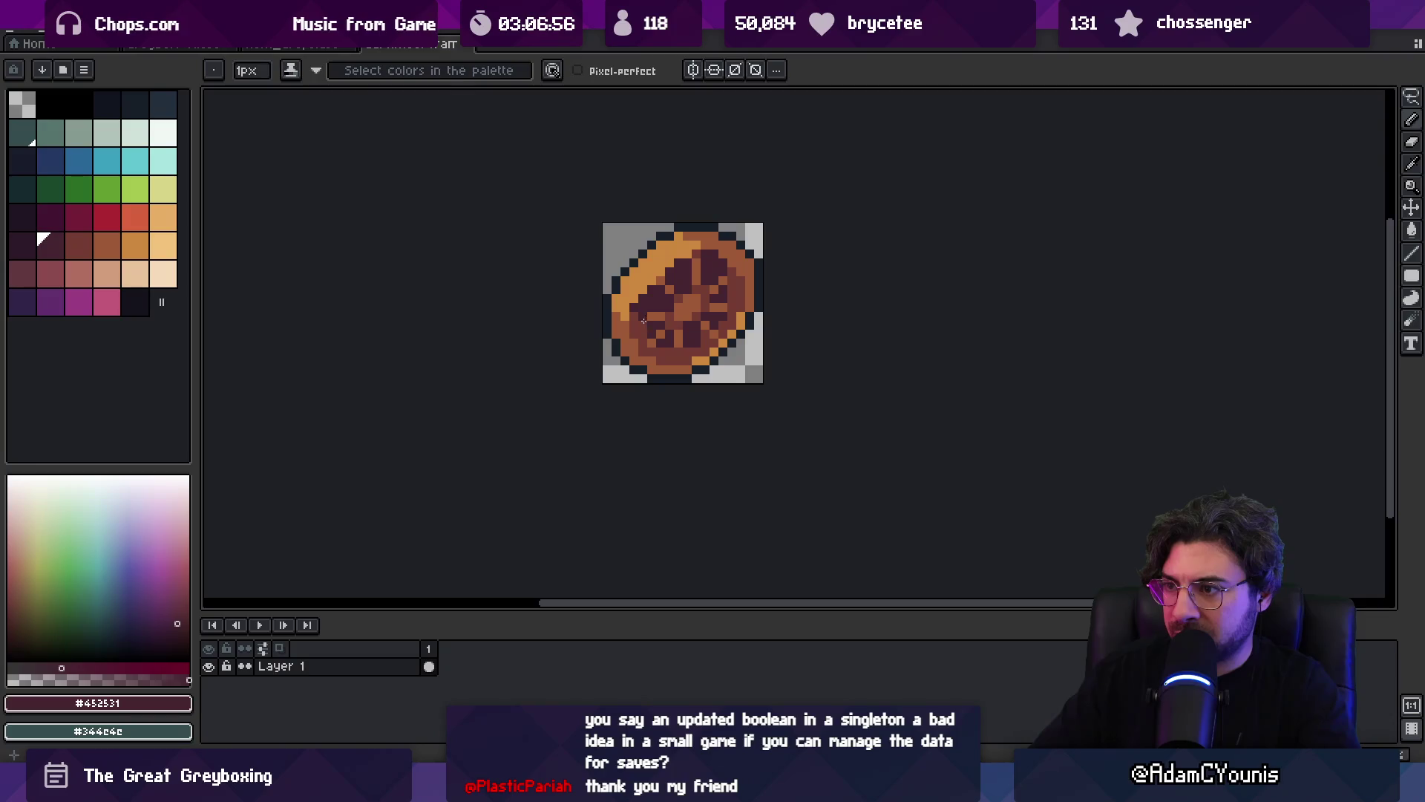
- Sample a brown from the wheel and paint a few dark maroon pixels on it
key("i")
scroll(683, 319, "down", 4)
scroll(715, 296, "up", 4)
key("b")
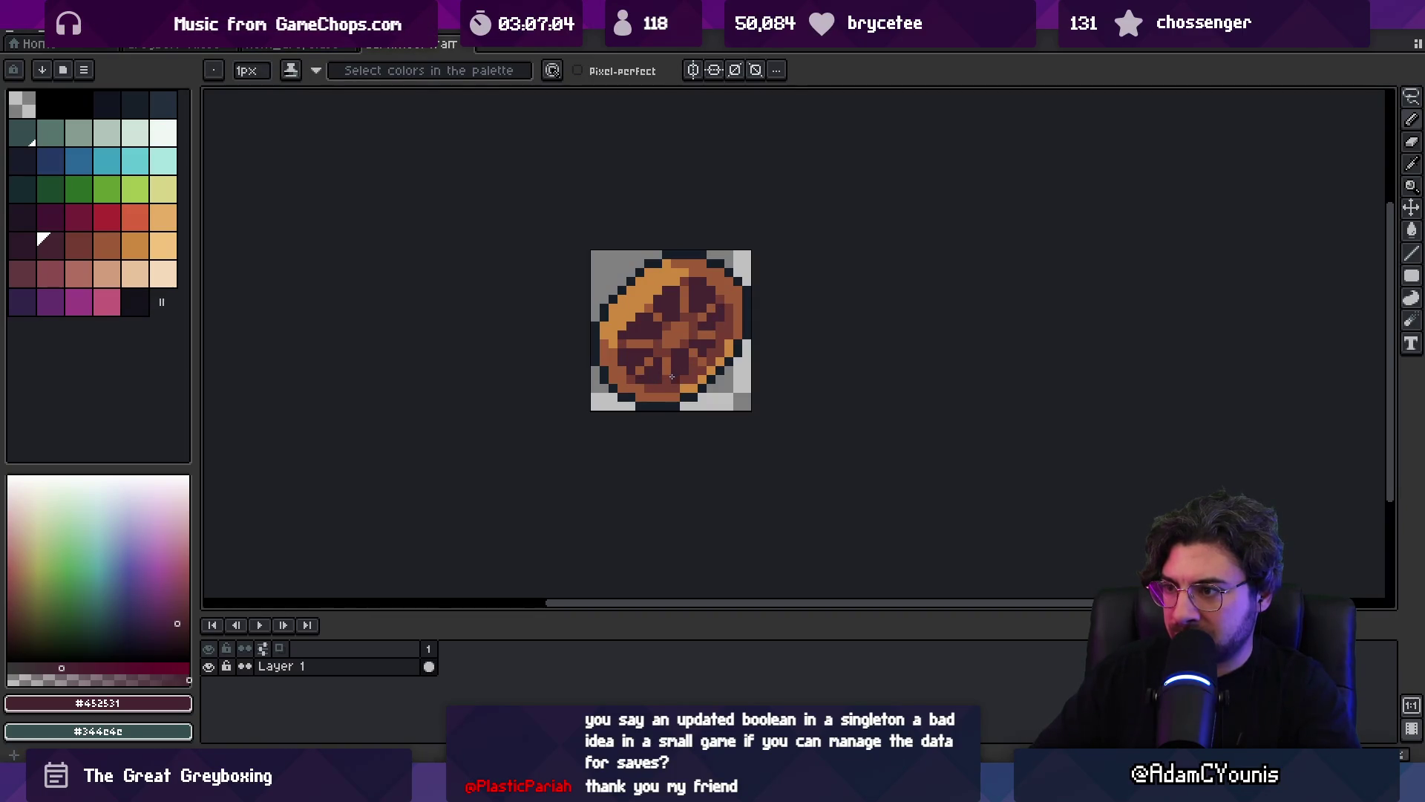
key("z")
scroll(675, 326, "down", 4)
scroll(735, 326, "up", 4)
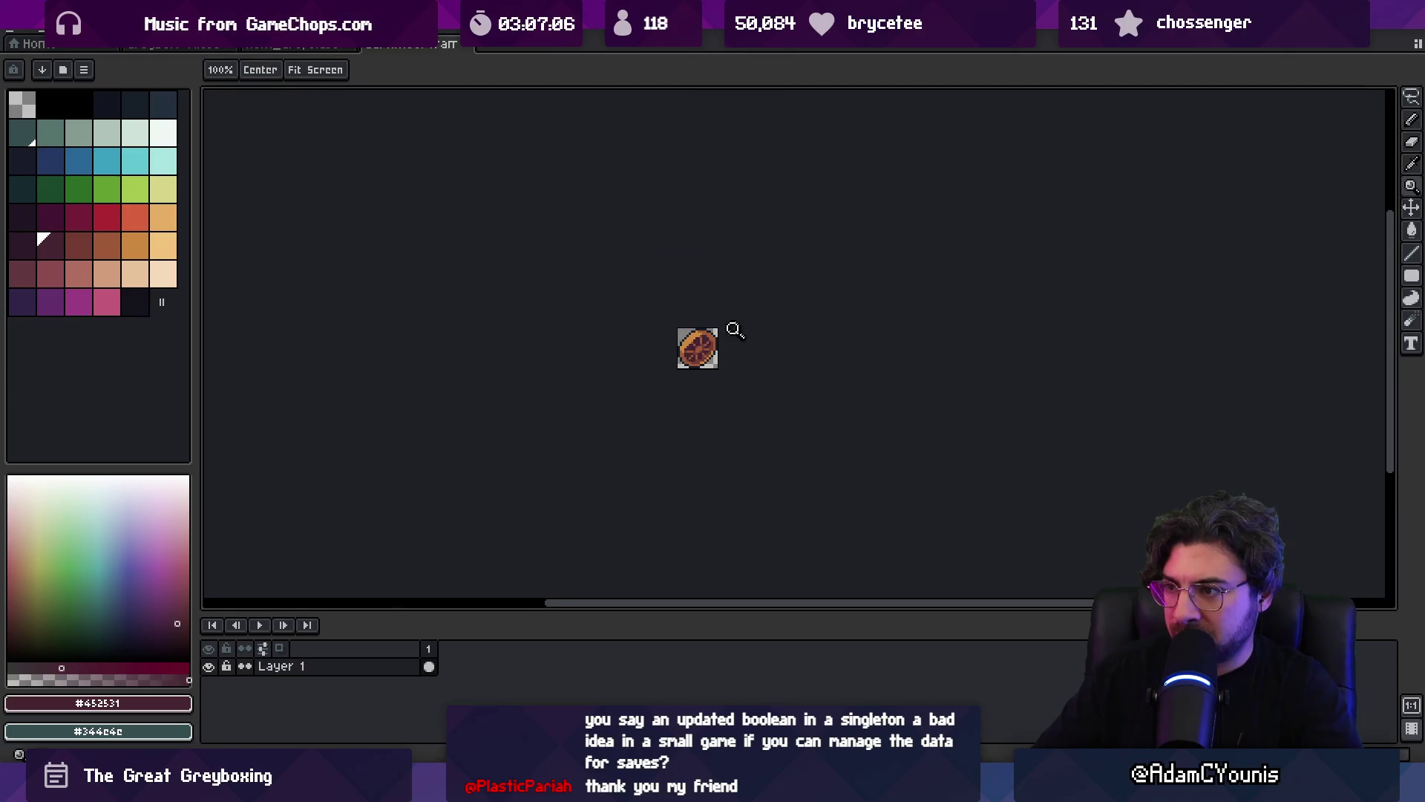
scroll(734, 325, "up", 1)
key("i")
left_click(680, 347)
key("b")
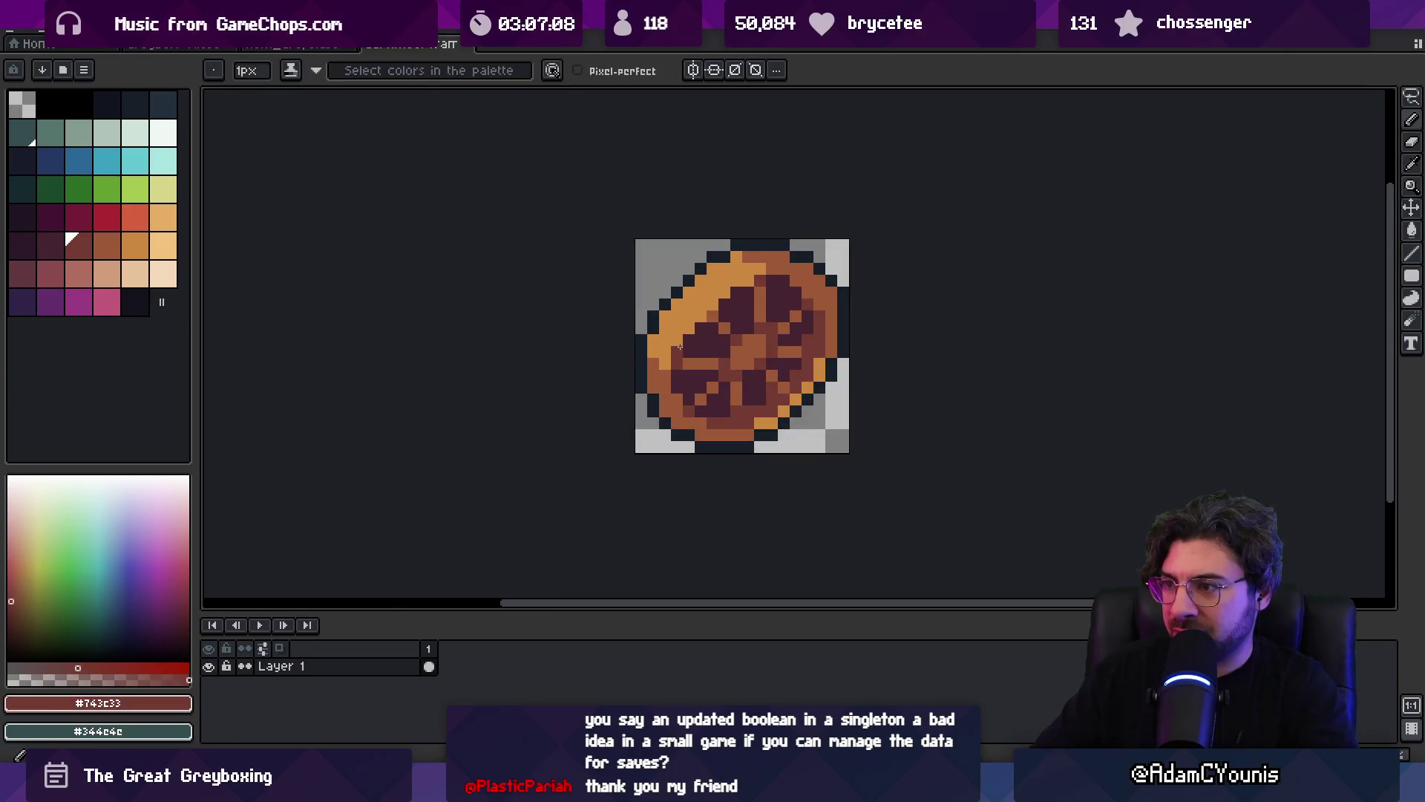
left_click(678, 351, "alt")
left_click_drag(683, 366, 702, 364)
- Sample the light orange and the mid-brown #9d5a37 from the wheel
key("z")
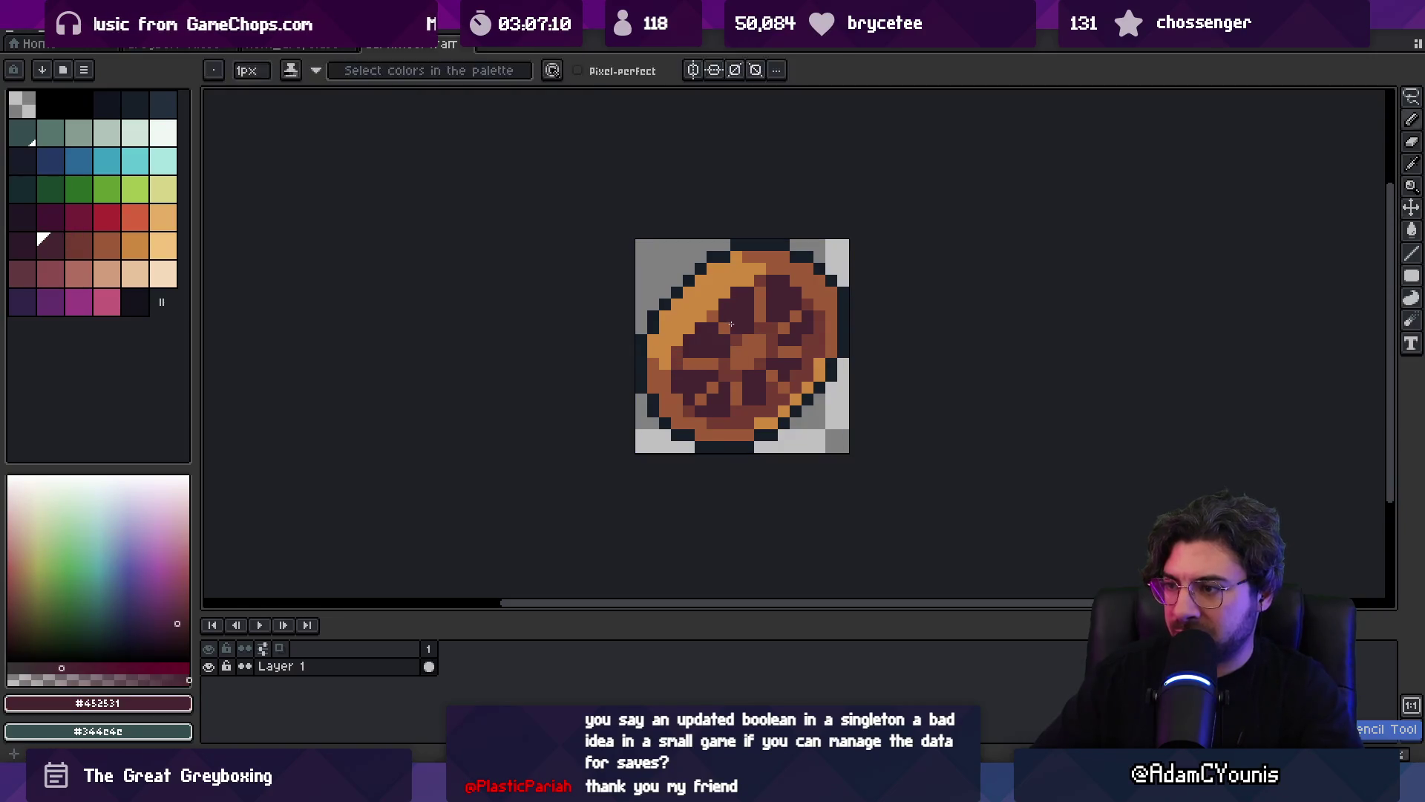
scroll(653, 310, "down", 4)
scroll(735, 315, "up", 4)
left_click(716, 319, "alt")
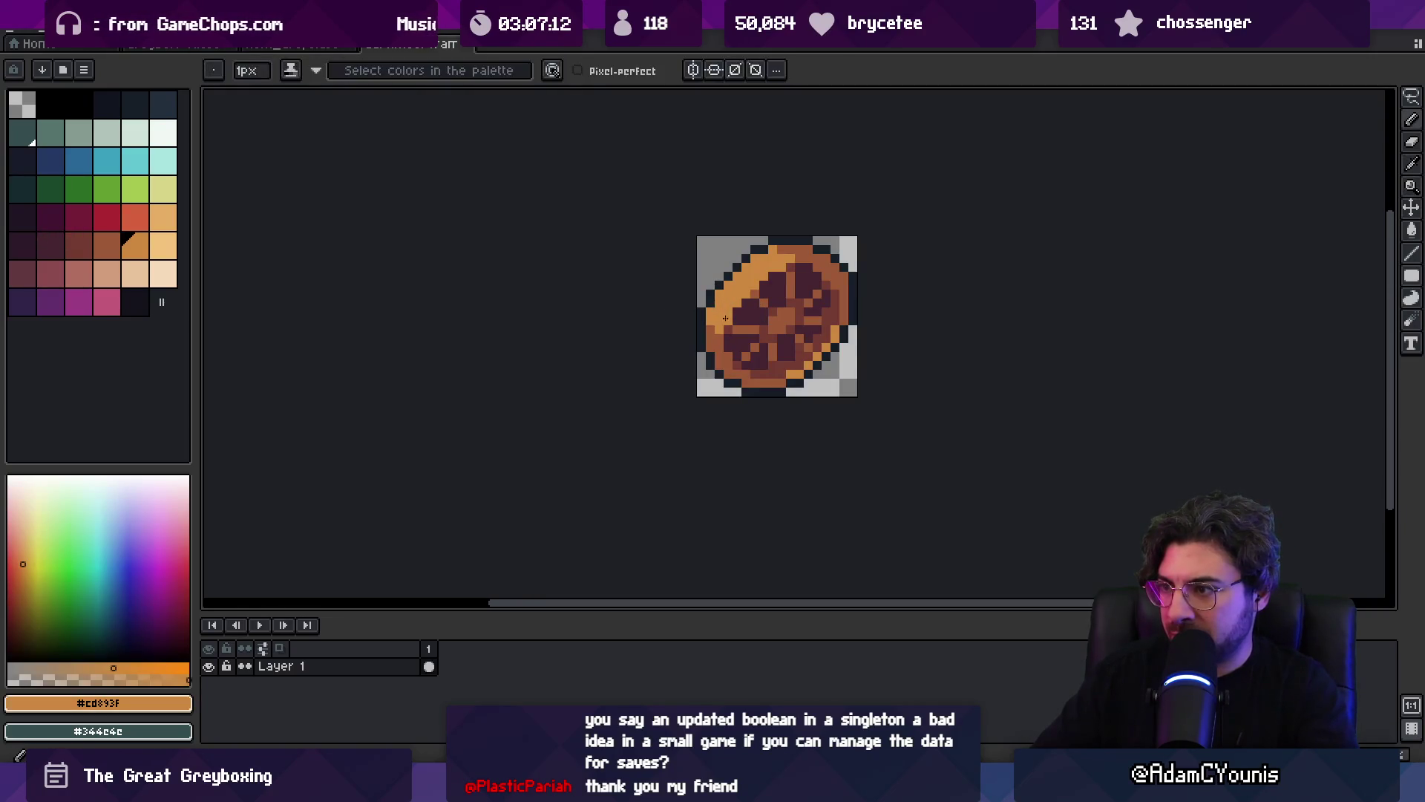
key("b")
key("z")
scroll(653, 275, "down", 3)
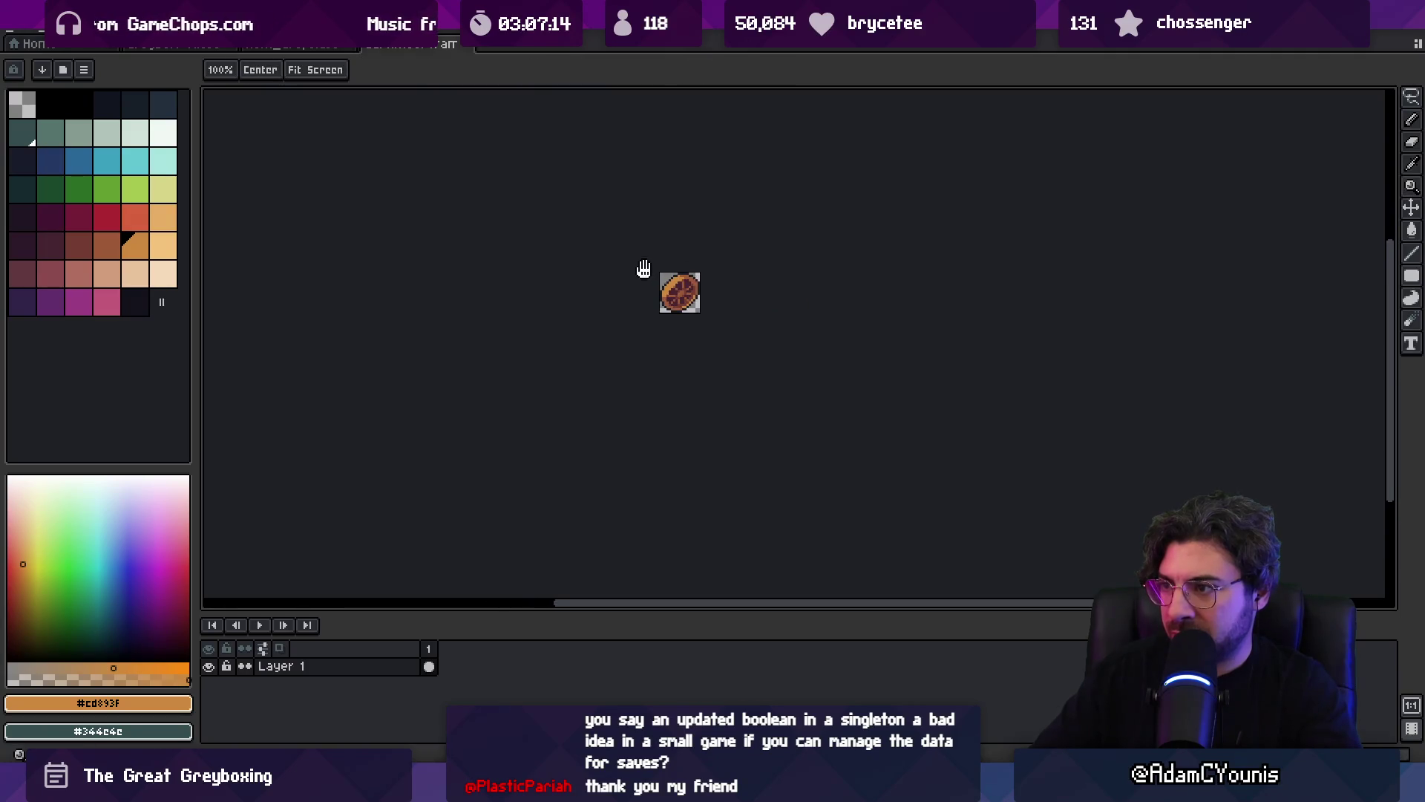
scroll(706, 270, "up", 1)
scroll(635, 306, "up", 4)
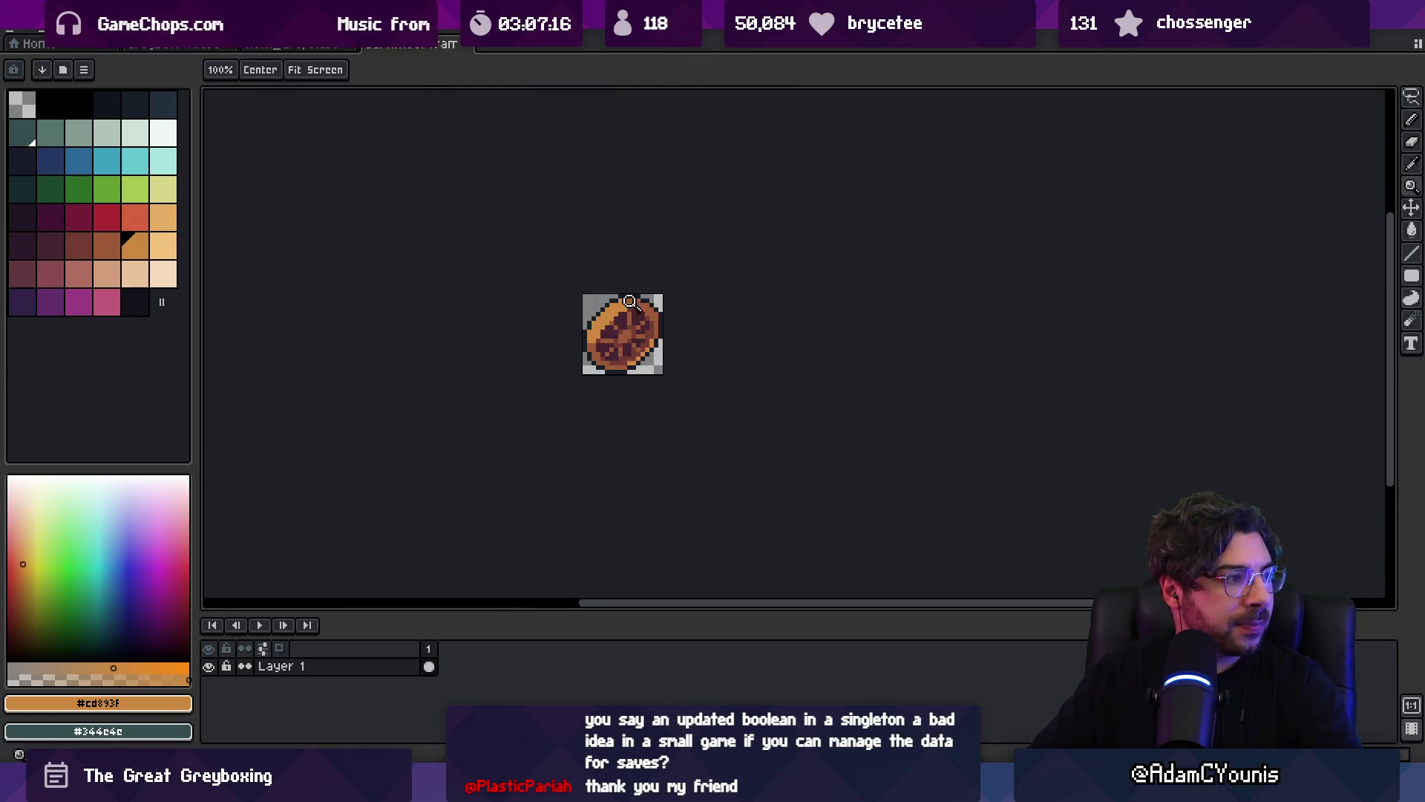
key("i")
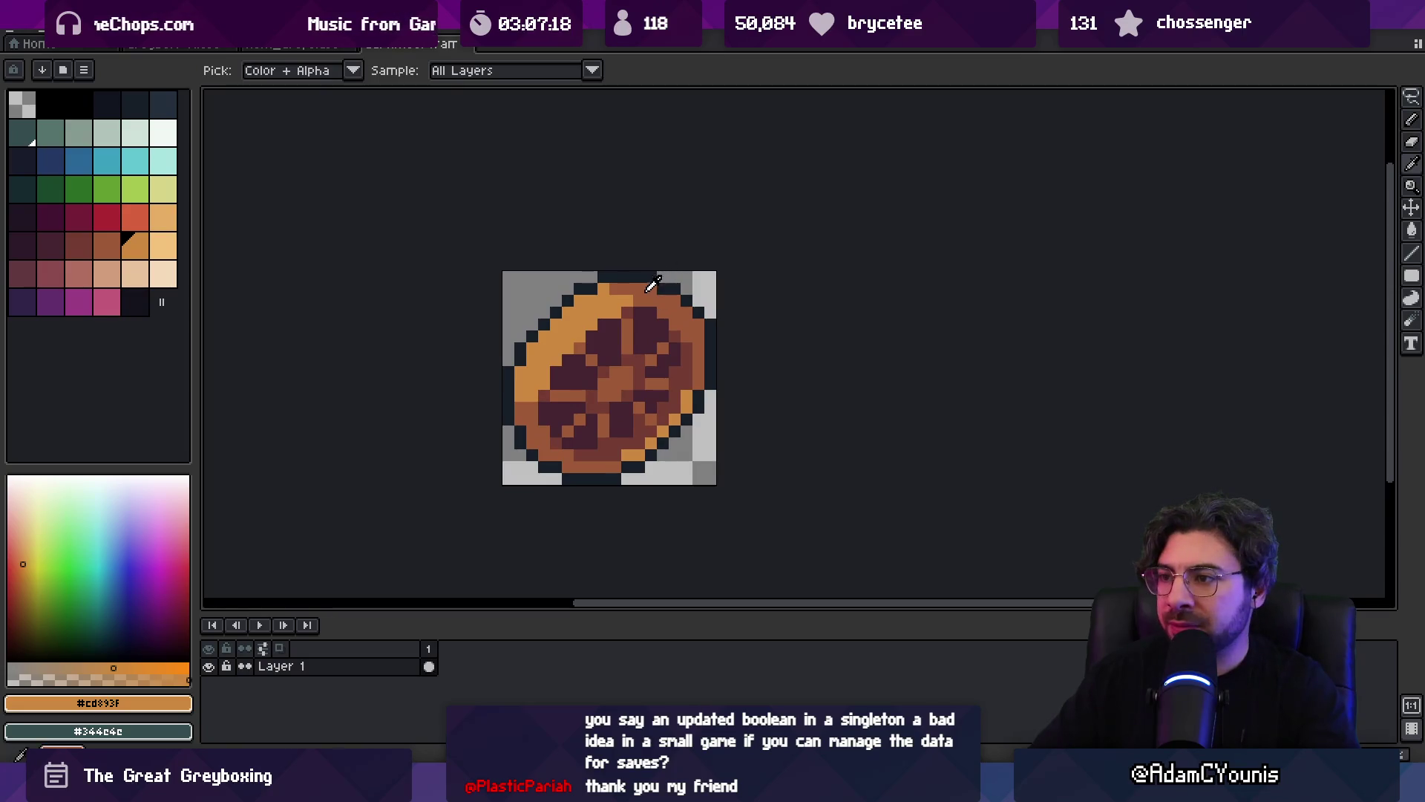
left_click(651, 287, "alt")
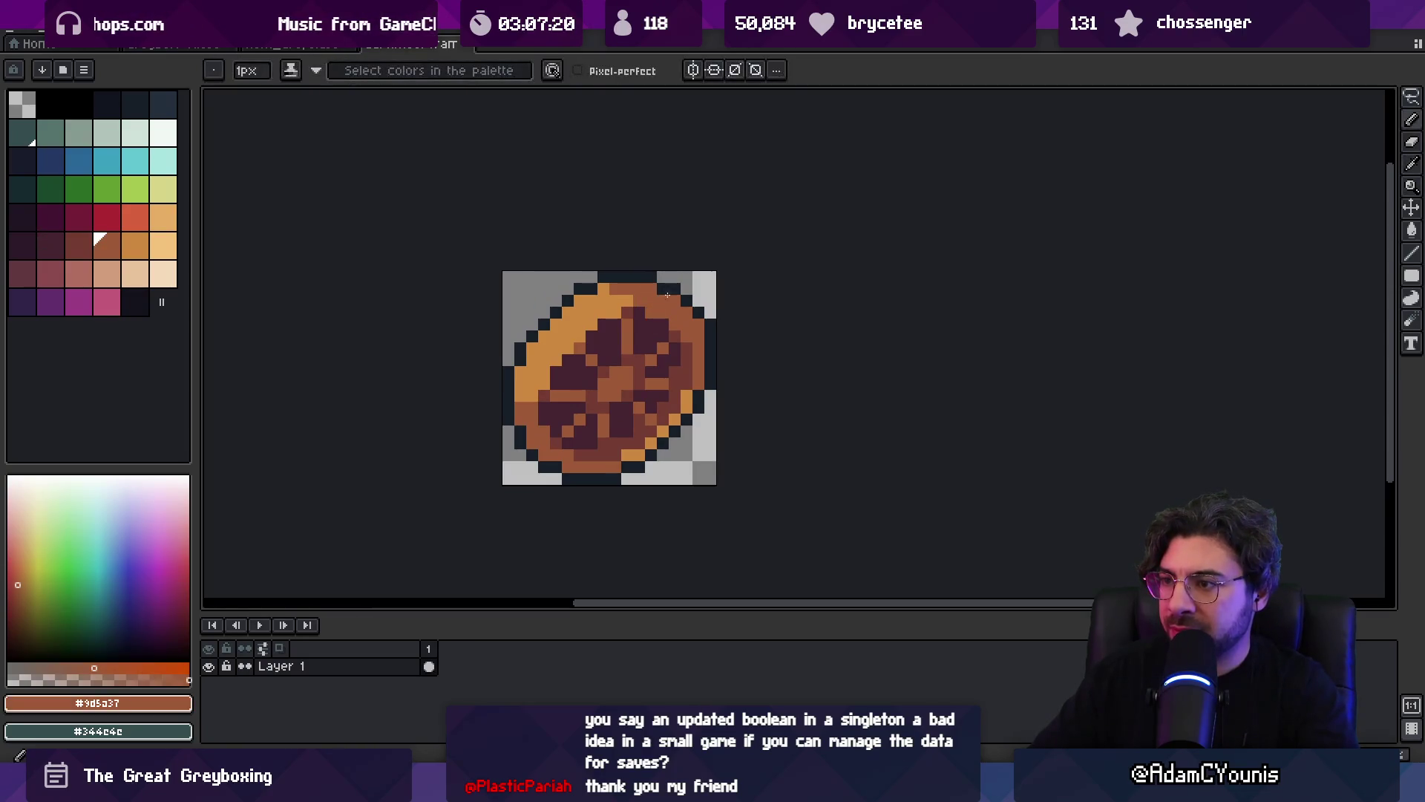
- Open the export settings for Cartwheel frame.png with Ctrl+Alt+Shift+S
key("z")
scroll(668, 282, "down", 3)
scroll(706, 302, "up", 1)
scroll(674, 291, "down", 1)
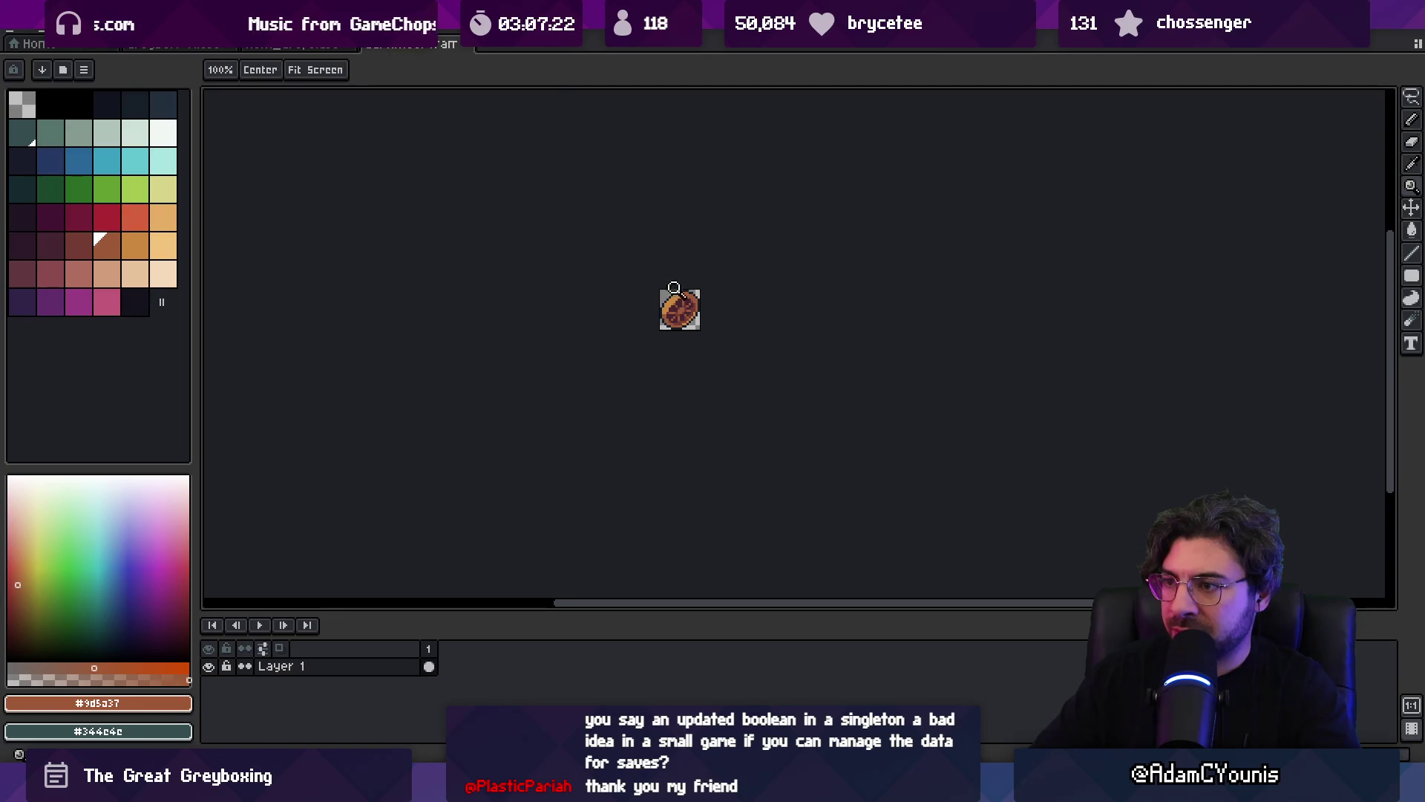
scroll(716, 287, "up", 1)
key("ctrl+alt+shift+s")
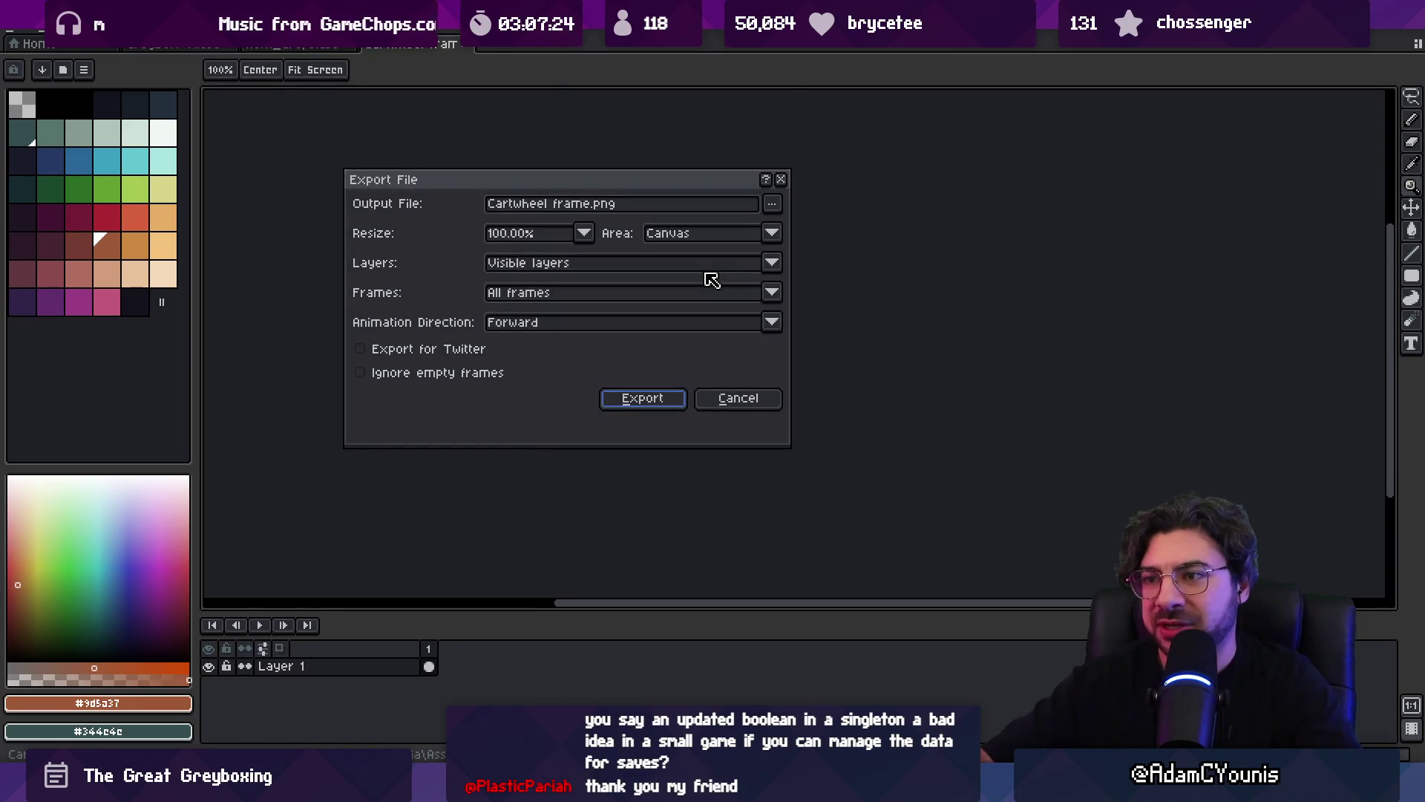
- Export Cartwheel frame.png, glance at the item in Unity, and come back to the Aseprite wheel canvas
key("Return")
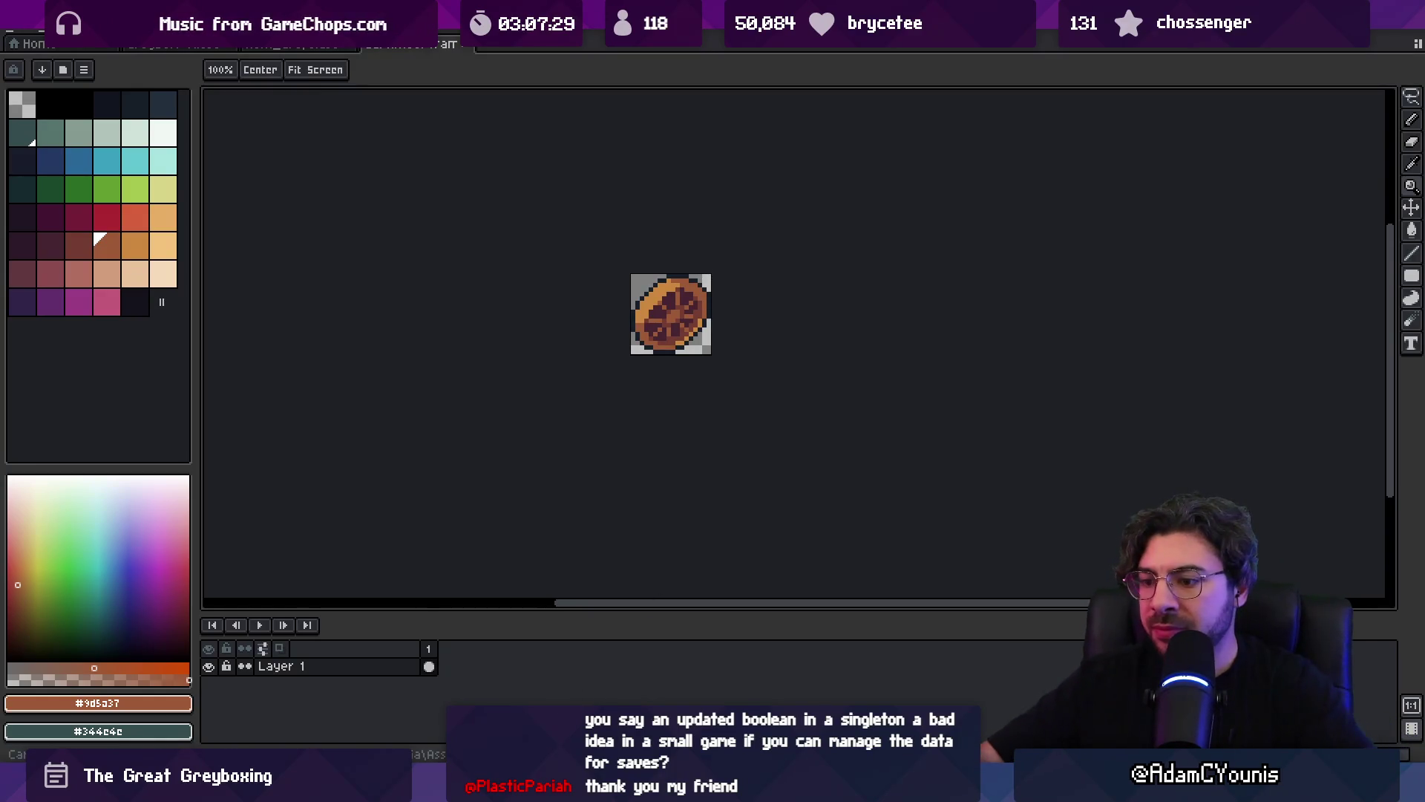
key("alt+Tab")
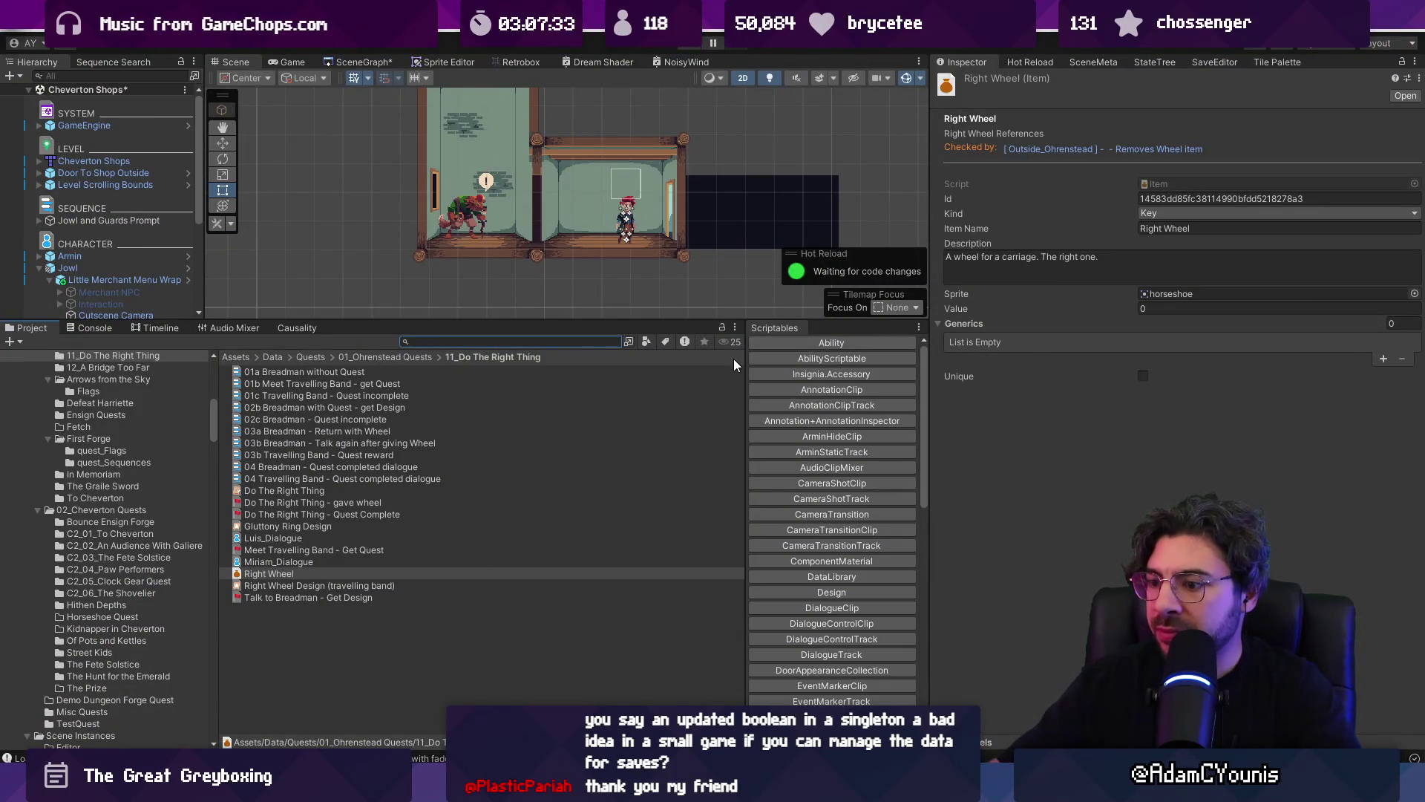
key("alt+Tab")
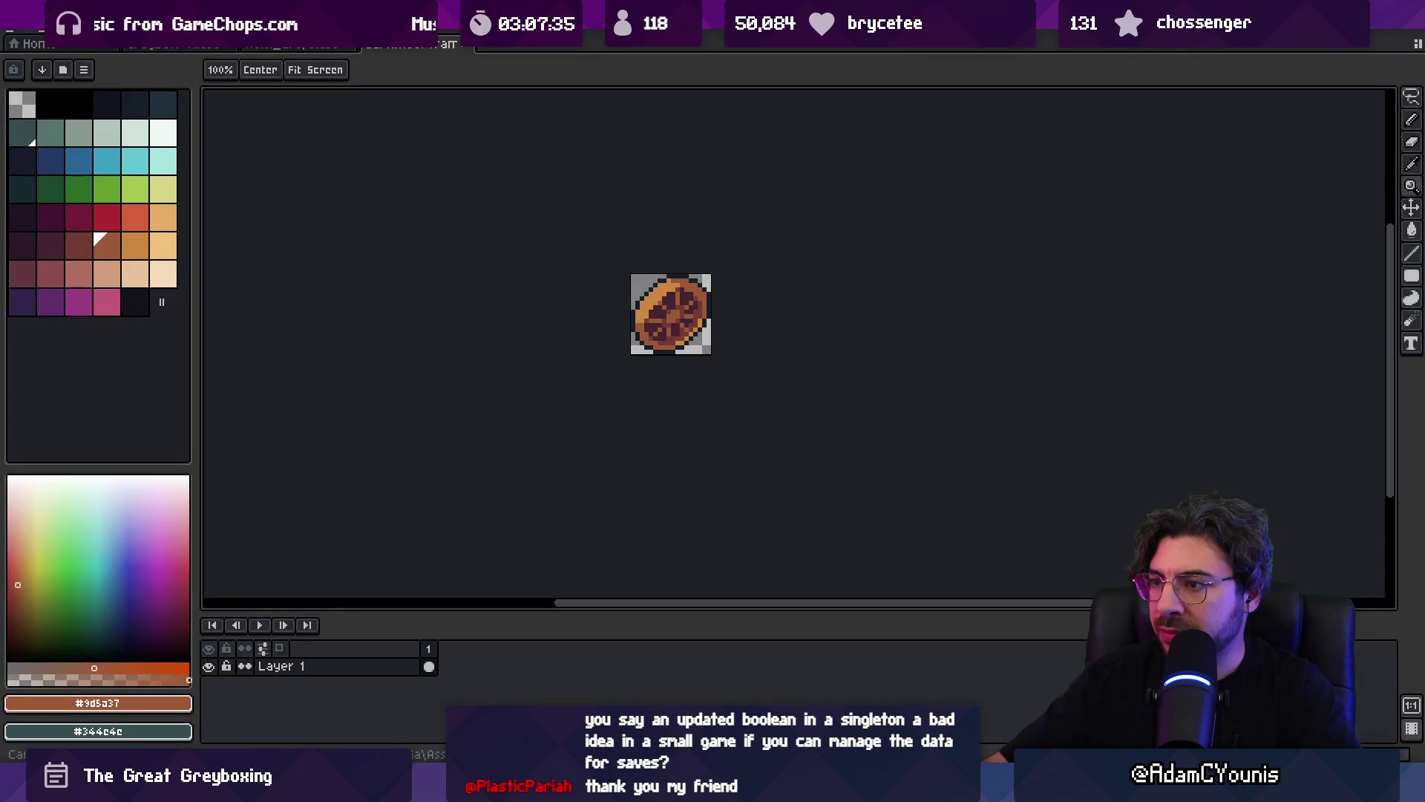
key("alt+Tab")
key("alt+Tab")
scroll(672, 319, "down", 1)
scroll(676, 334, "down", 1)
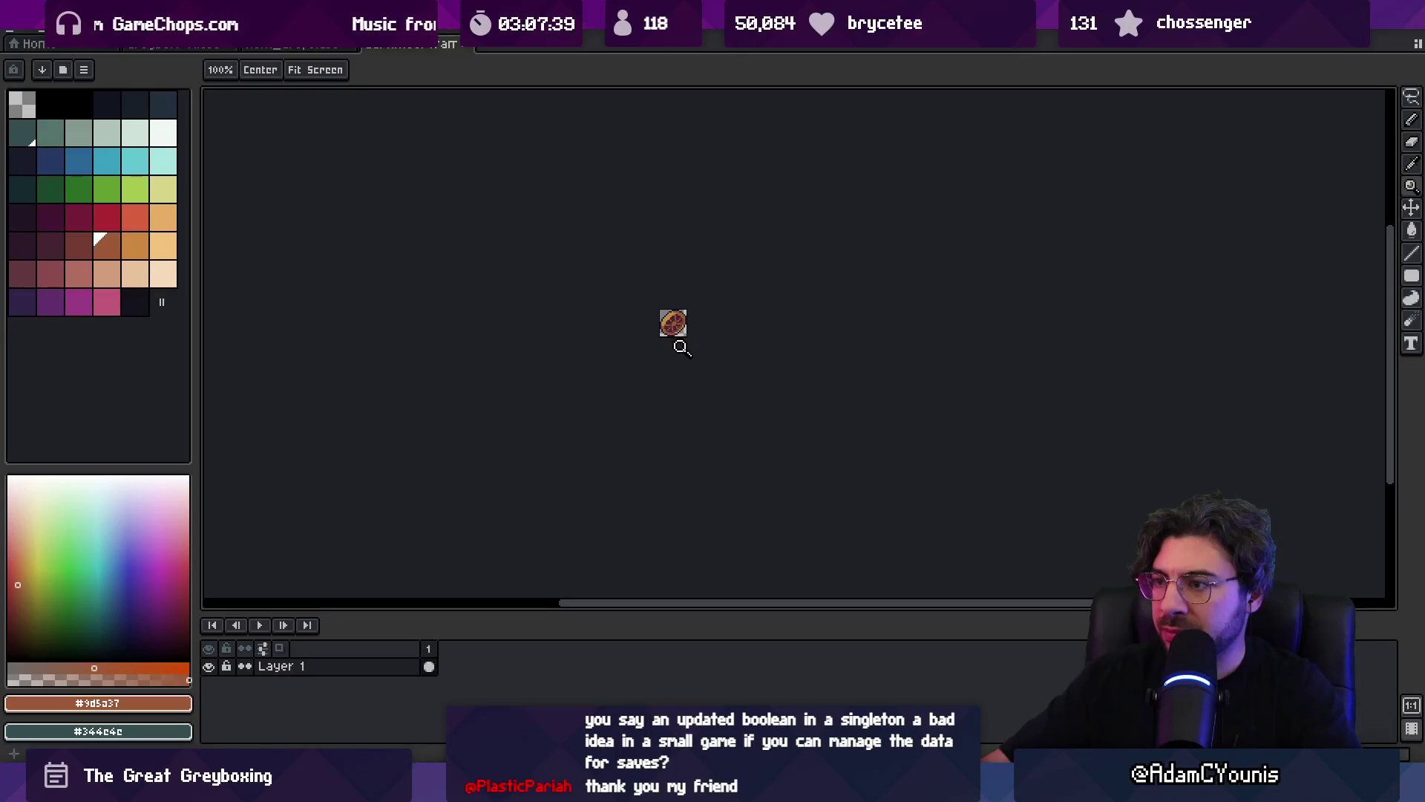
scroll(664, 327, "up", 5)
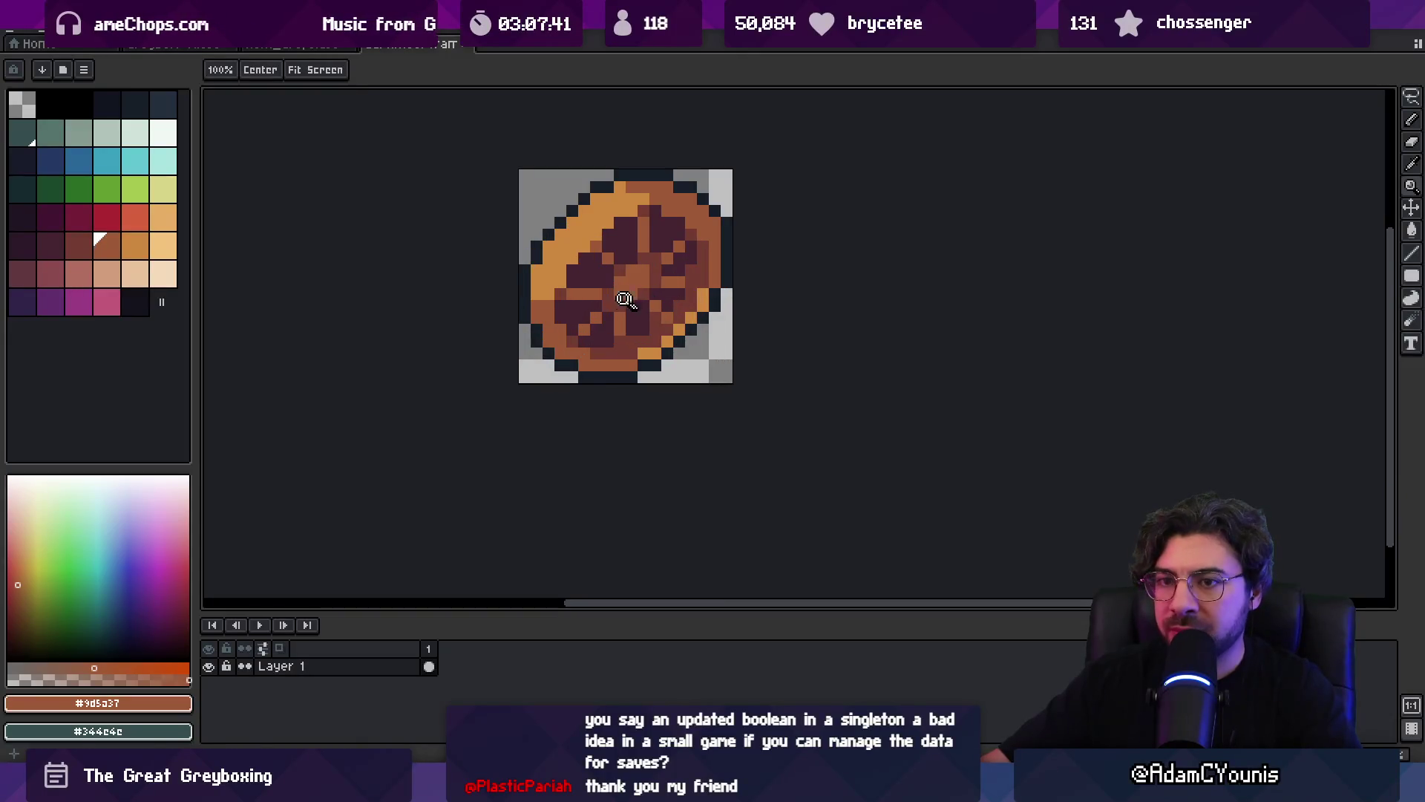
- Lighten every wheel colour one shade with a large shading brush
left_click(50, 245)
key("b")
left_click_drag(519, 235, 635, 254)
key("ctrl+z")
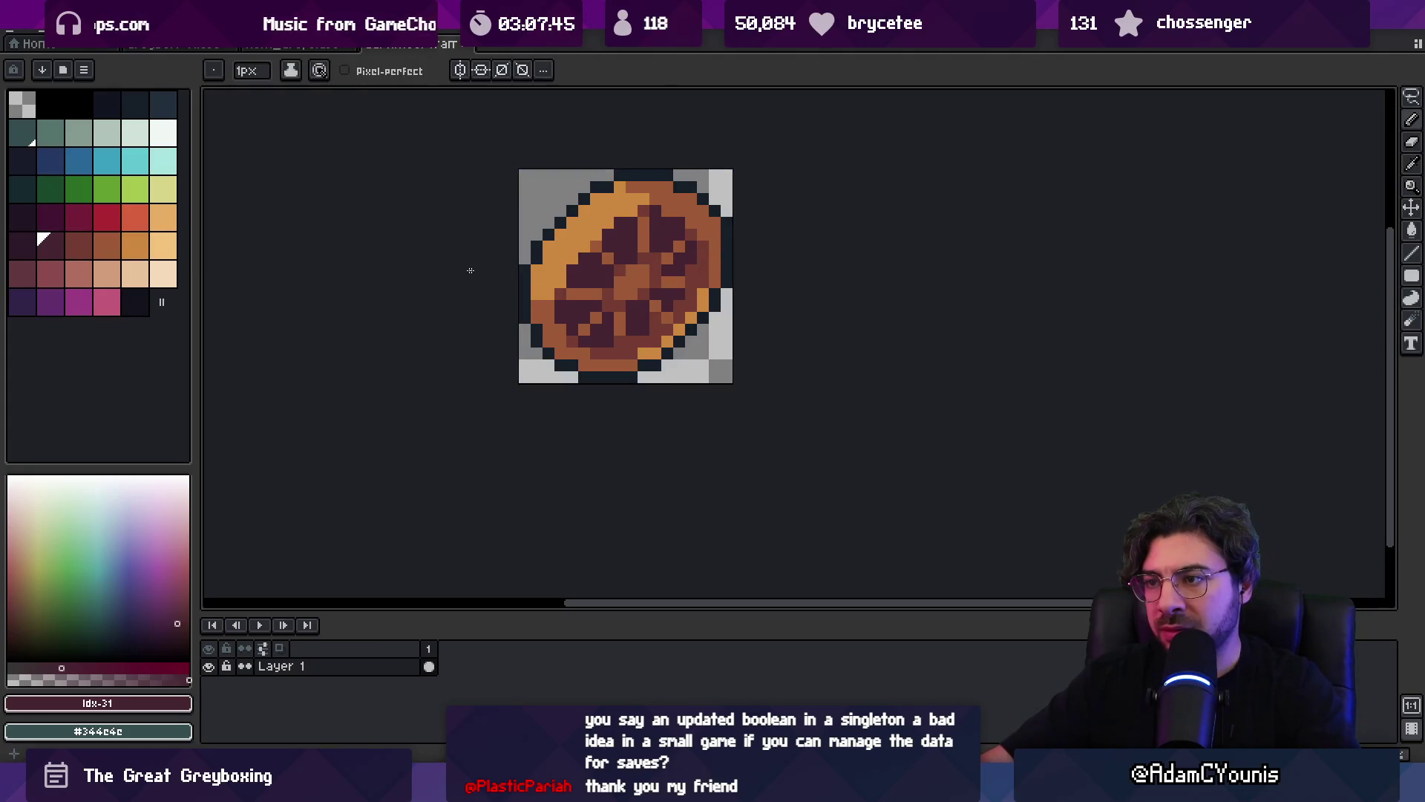
left_click_drag(534, 282, 668, 297)
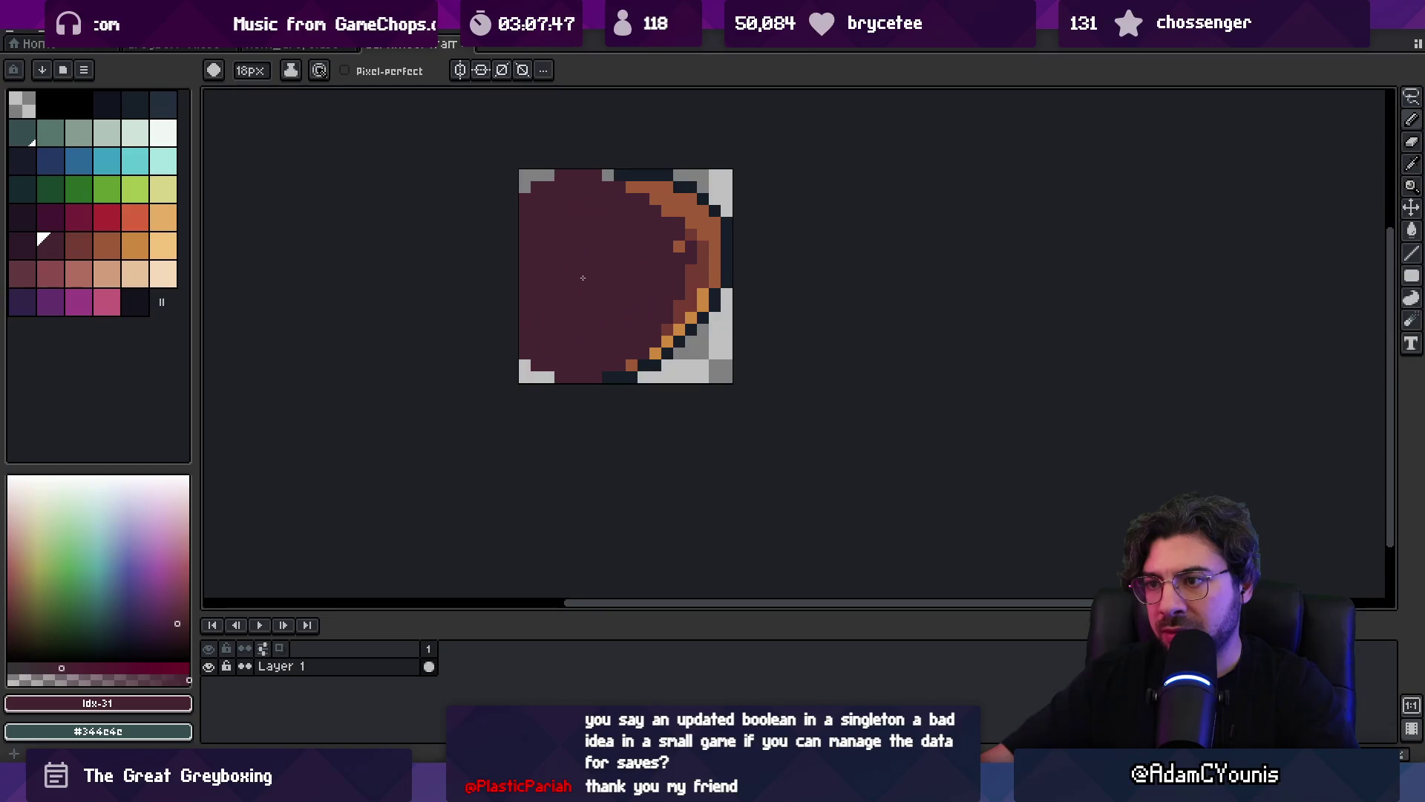
key("ctrl+z")
mouse_move(549, 311)
left_mouse_down()
mouse_move(653, 282)
mouse_move(705, 223)
left_mouse_up()
scroll(913, 320, "down", 4)
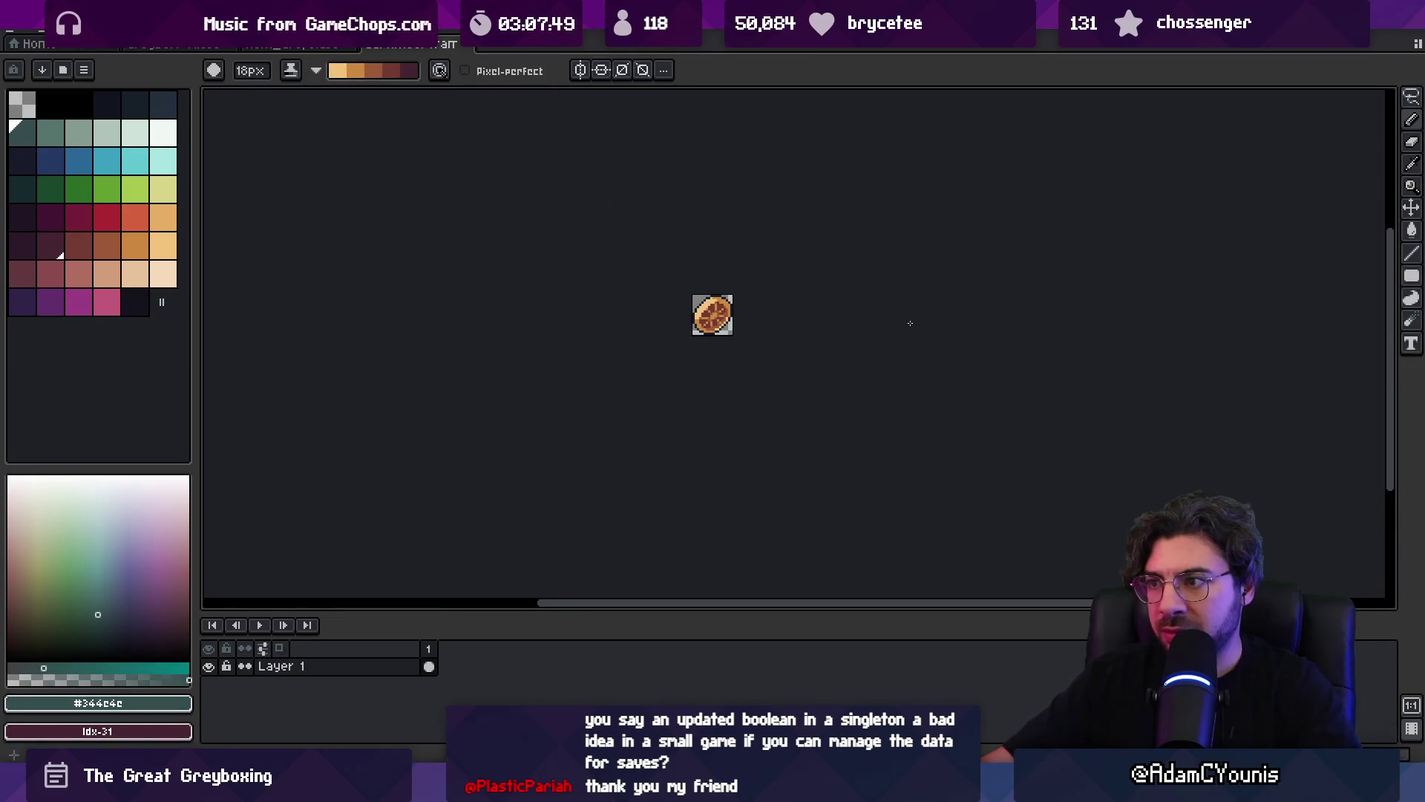
- Re-export Cartwheel frame.png and save the sprite as Cartwheel.aseprite
key("ctrl+alt+shift+s")
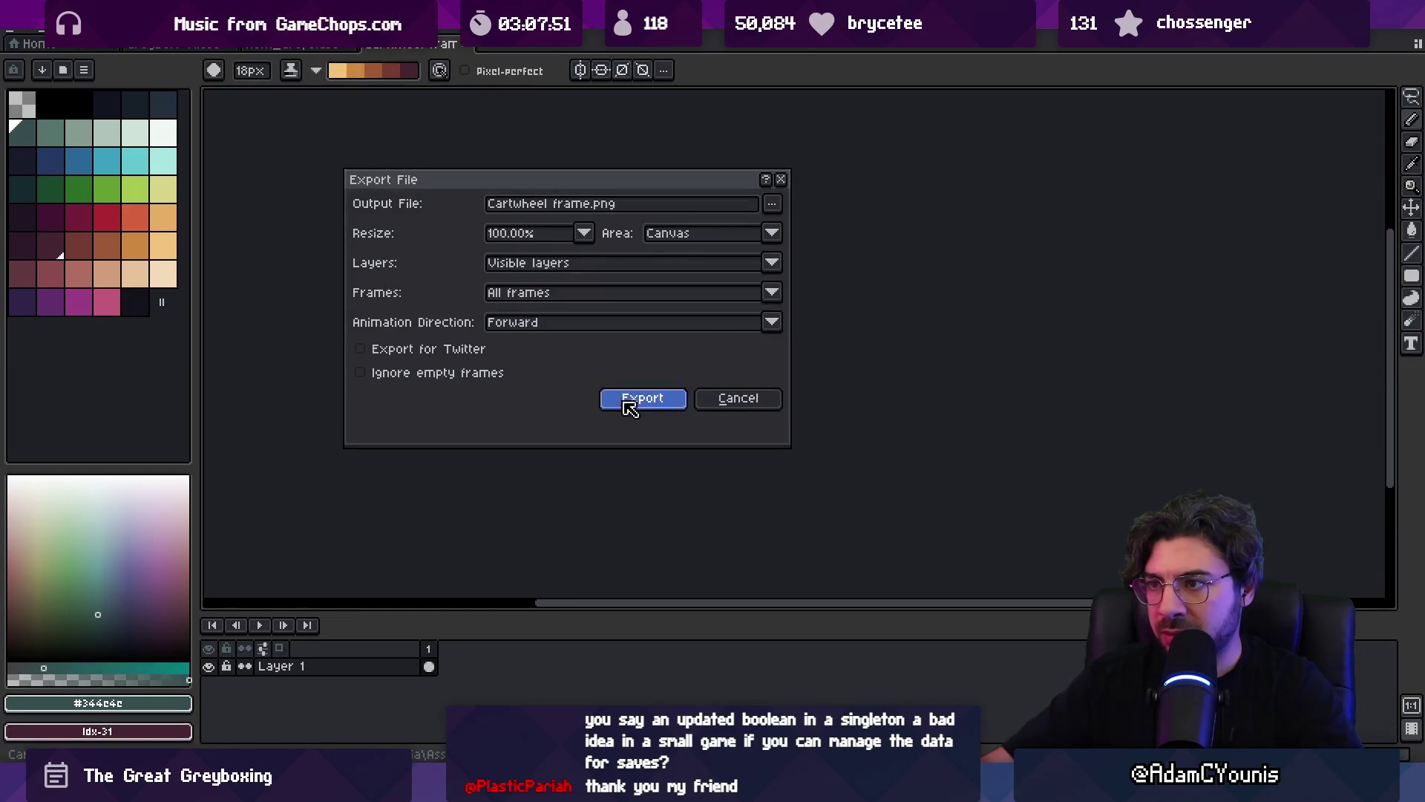
left_click(629, 403)
scroll(513, 242, "up", 4)
left_click(29, 33)
left_click(44, 111)
key("Right")
key("Left")
key("Left")
key("Left")
key("BackSpace")
key("BackSpace")
key("BackSpace")
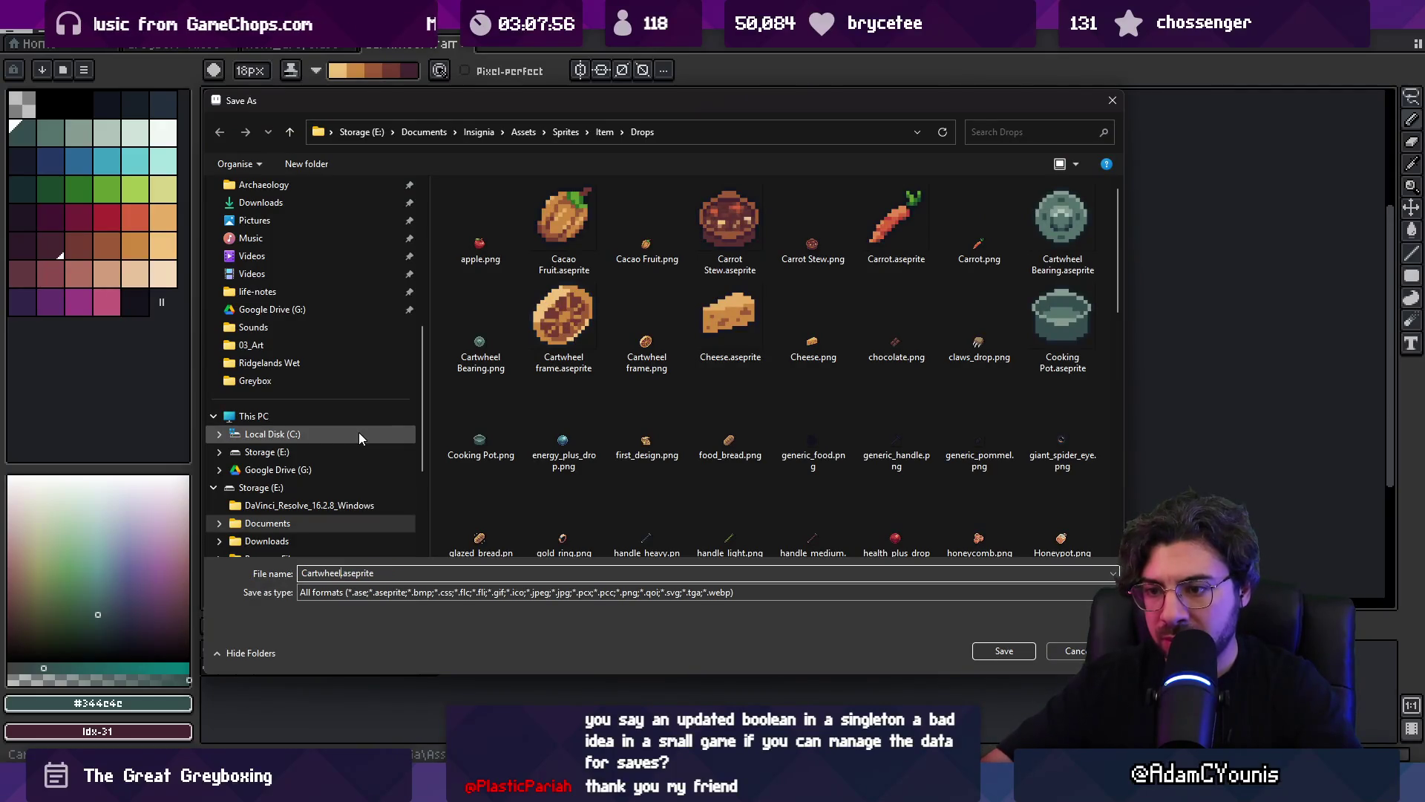
key("Return")
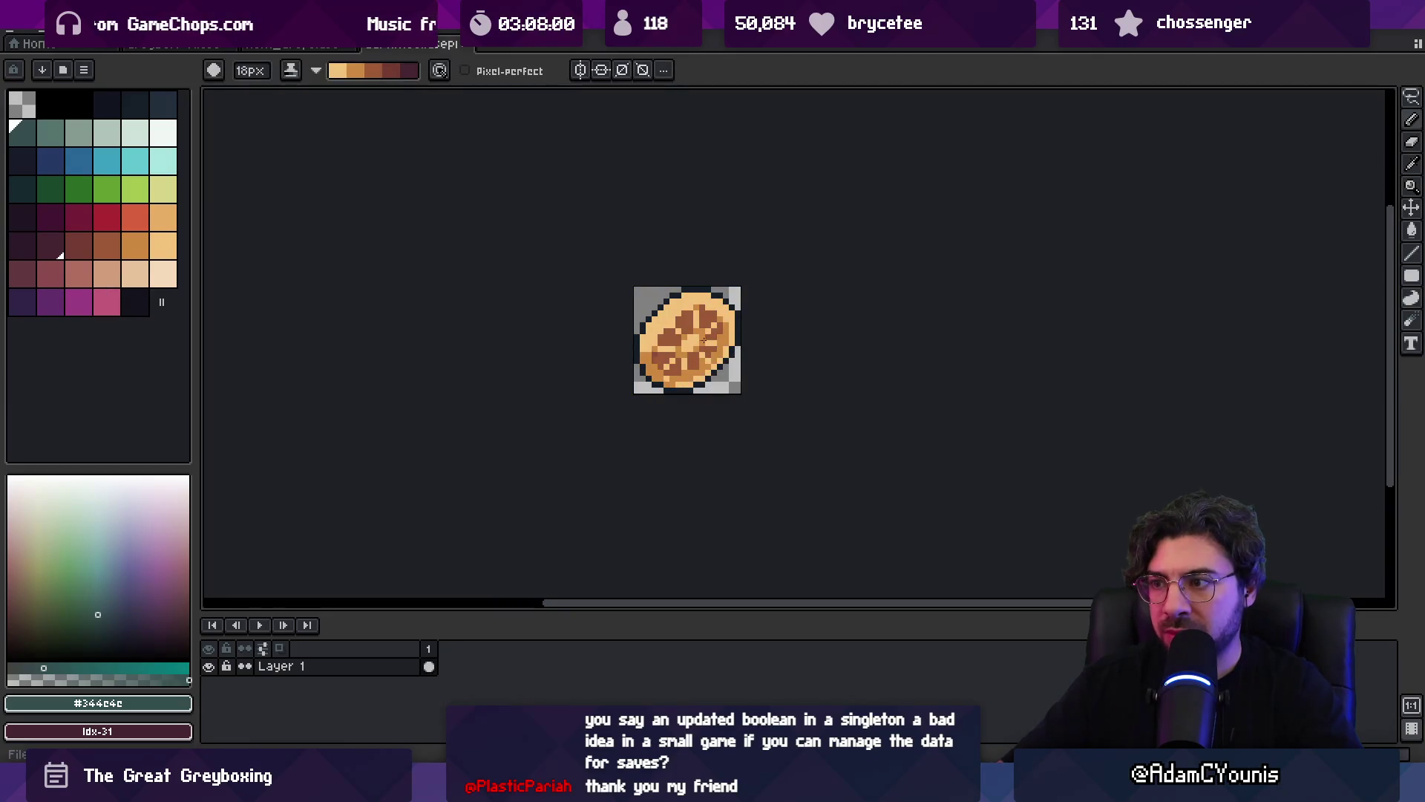
- Widen the shading ramp and darken the wheel colours one shade
left_click_drag(702, 340, 645, 384)
key("x")
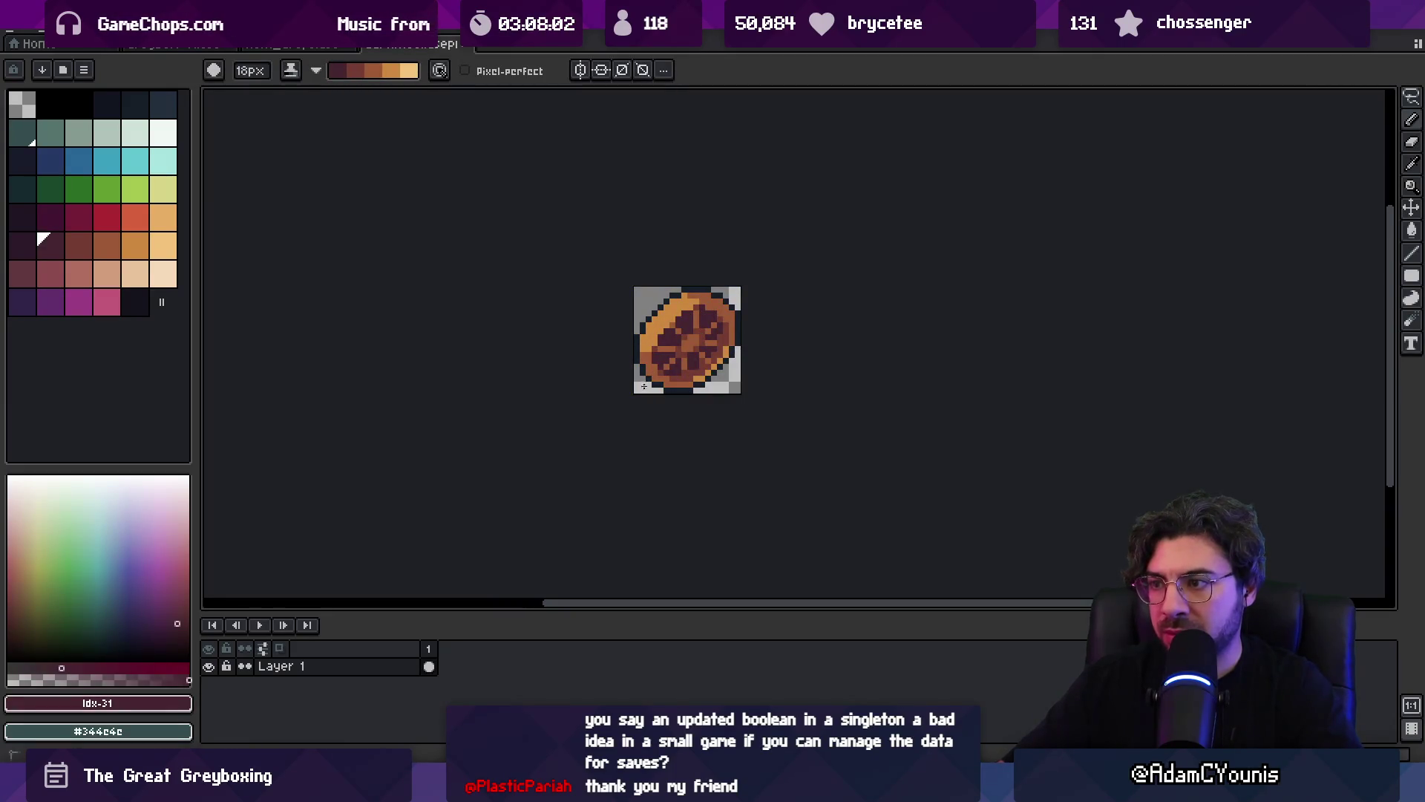
scroll(742, 349, "up", 3)
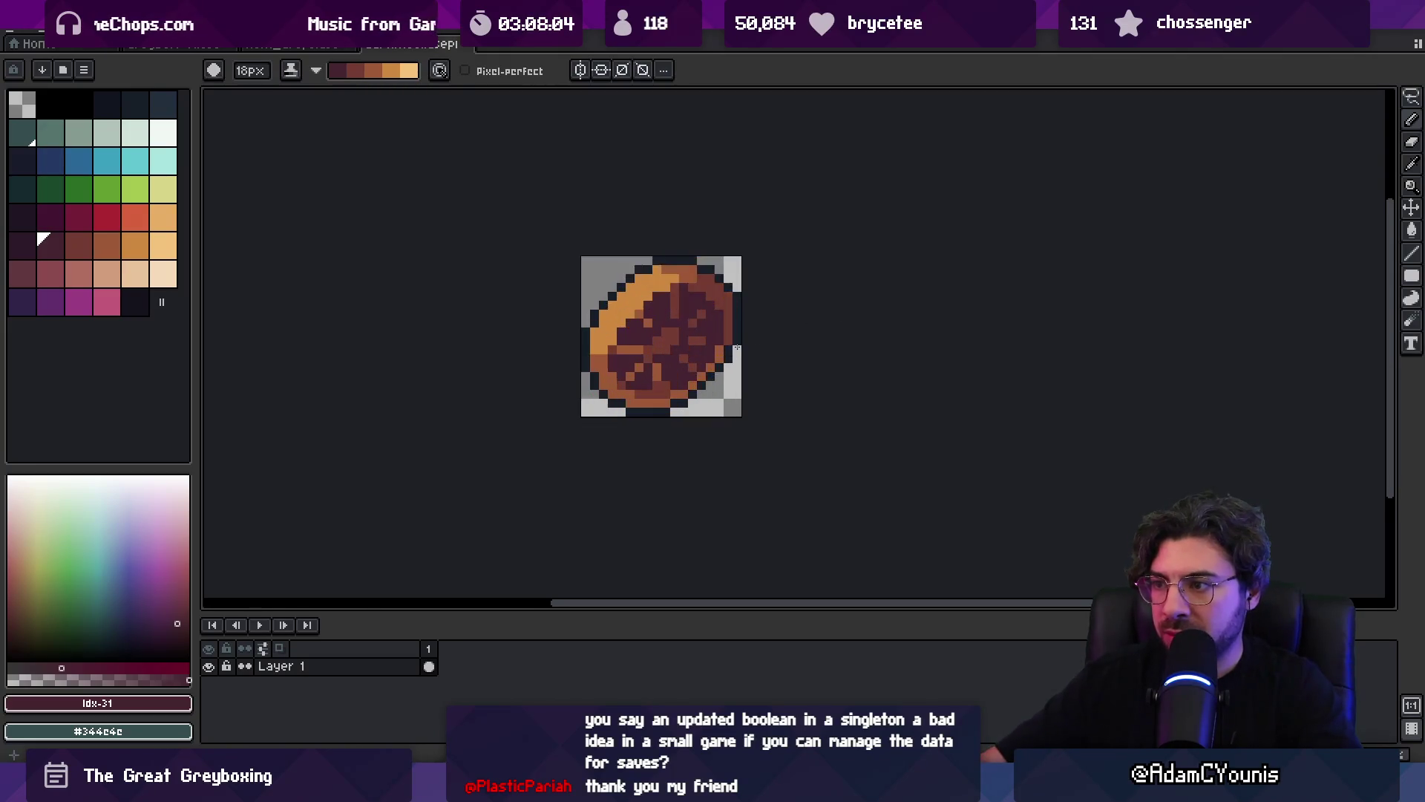
key("v")
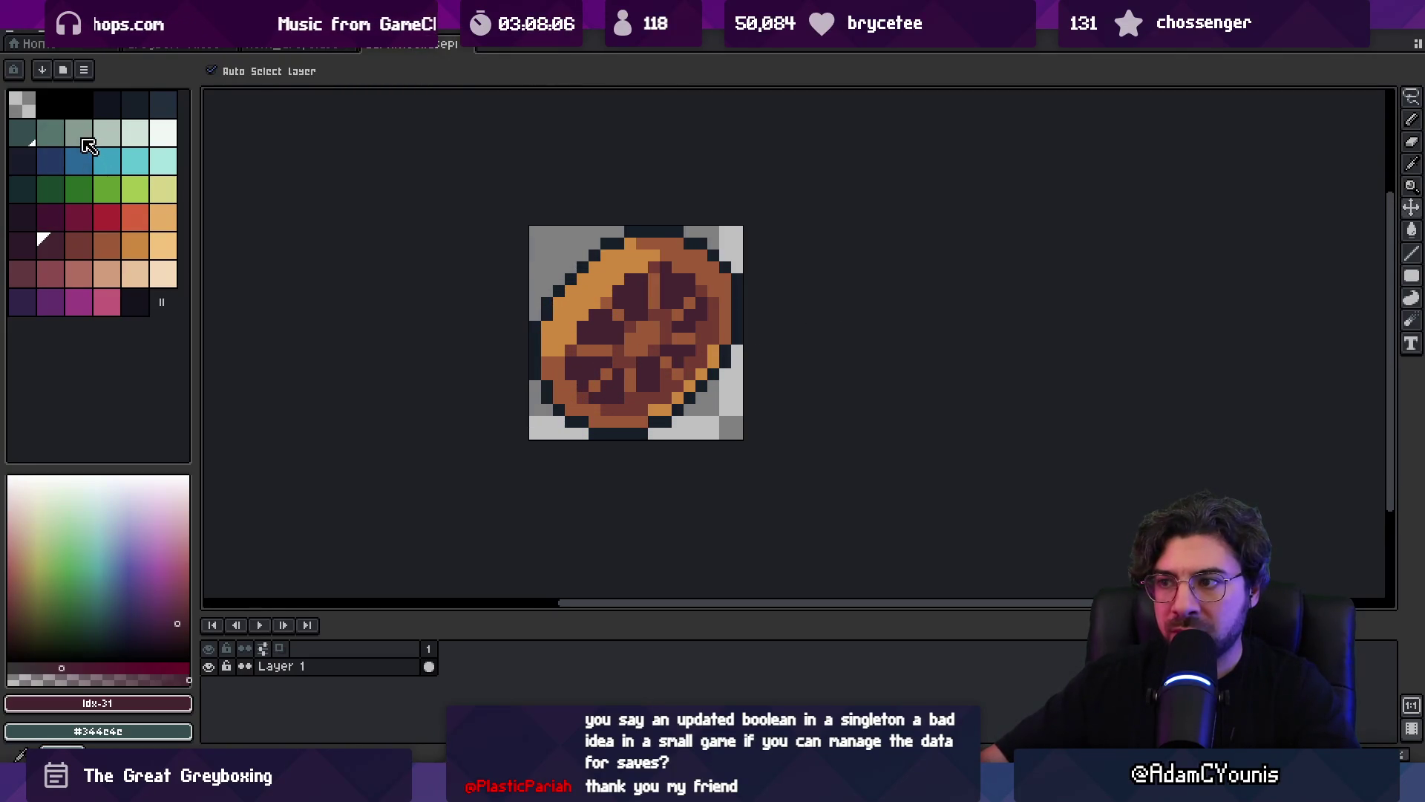
key("b")
key("x")
left_click_drag(587, 319, 638, 349)
key("x")
key("ctrl+z")
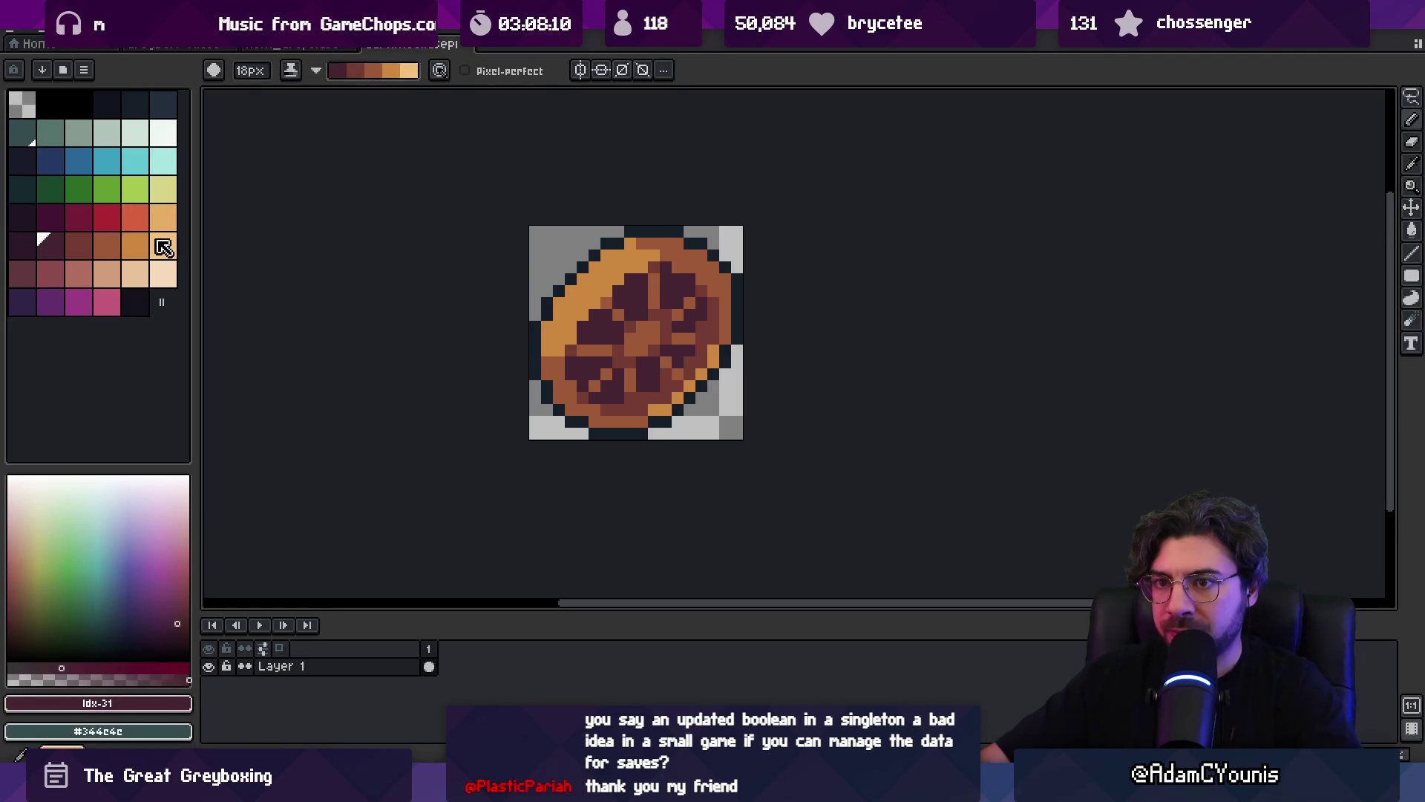
left_click_drag(161, 247, 22, 217)
left_click_drag(594, 319, 575, 348)
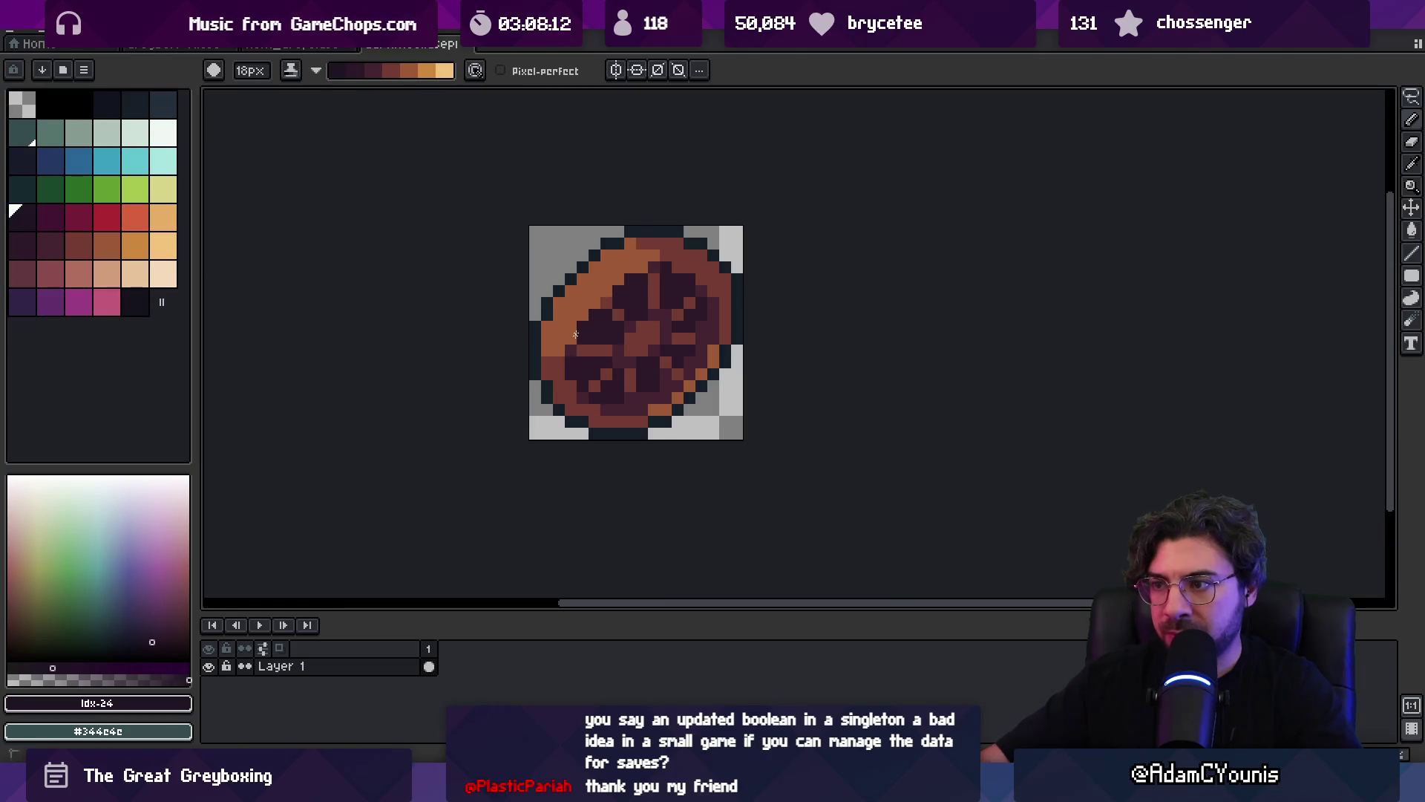
scroll(758, 277, "down", 5)
scroll(764, 290, "up", 5)
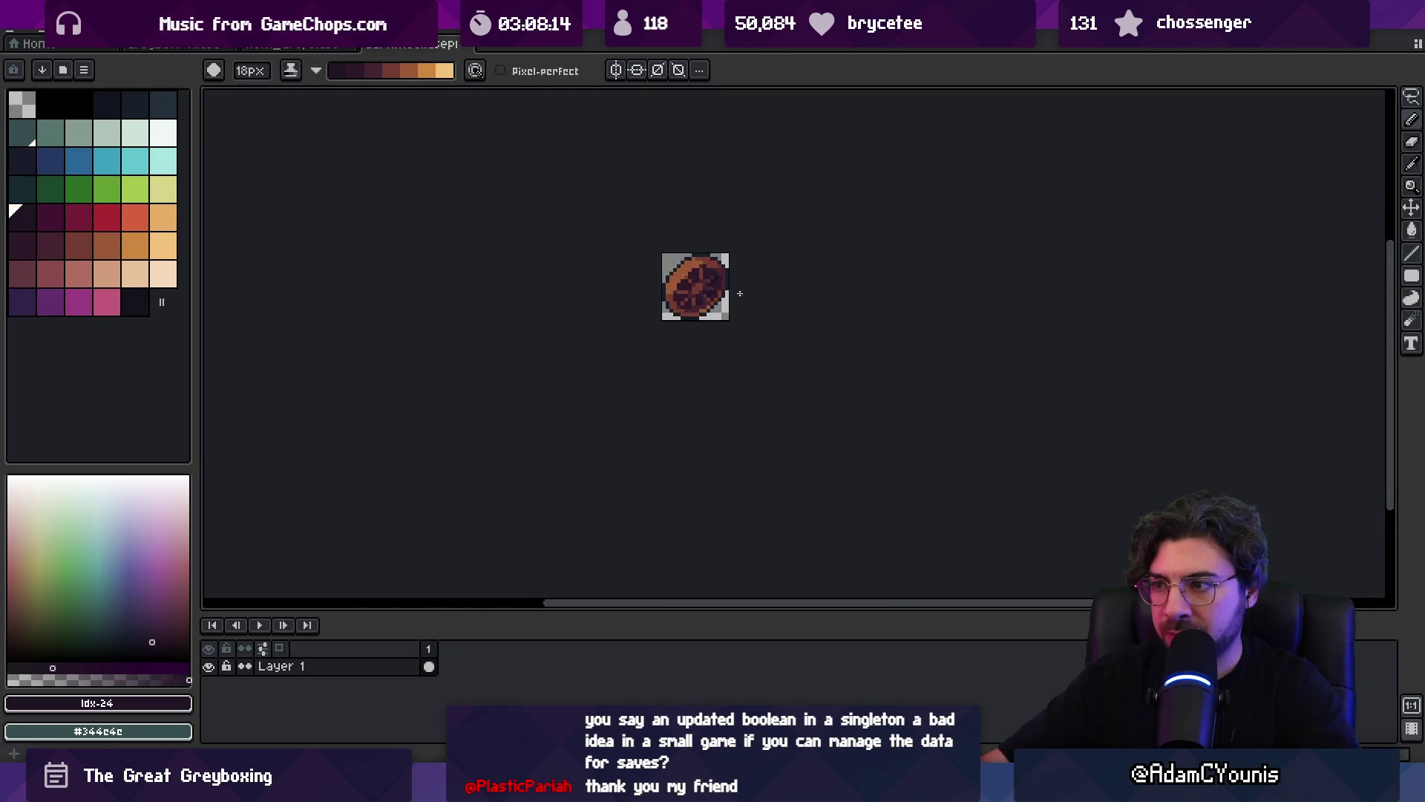
- Sample the darkest purple #2c1928, select the dark-to-peach ramp, and paint orange into the wheel's centre
key("b")
key("x")
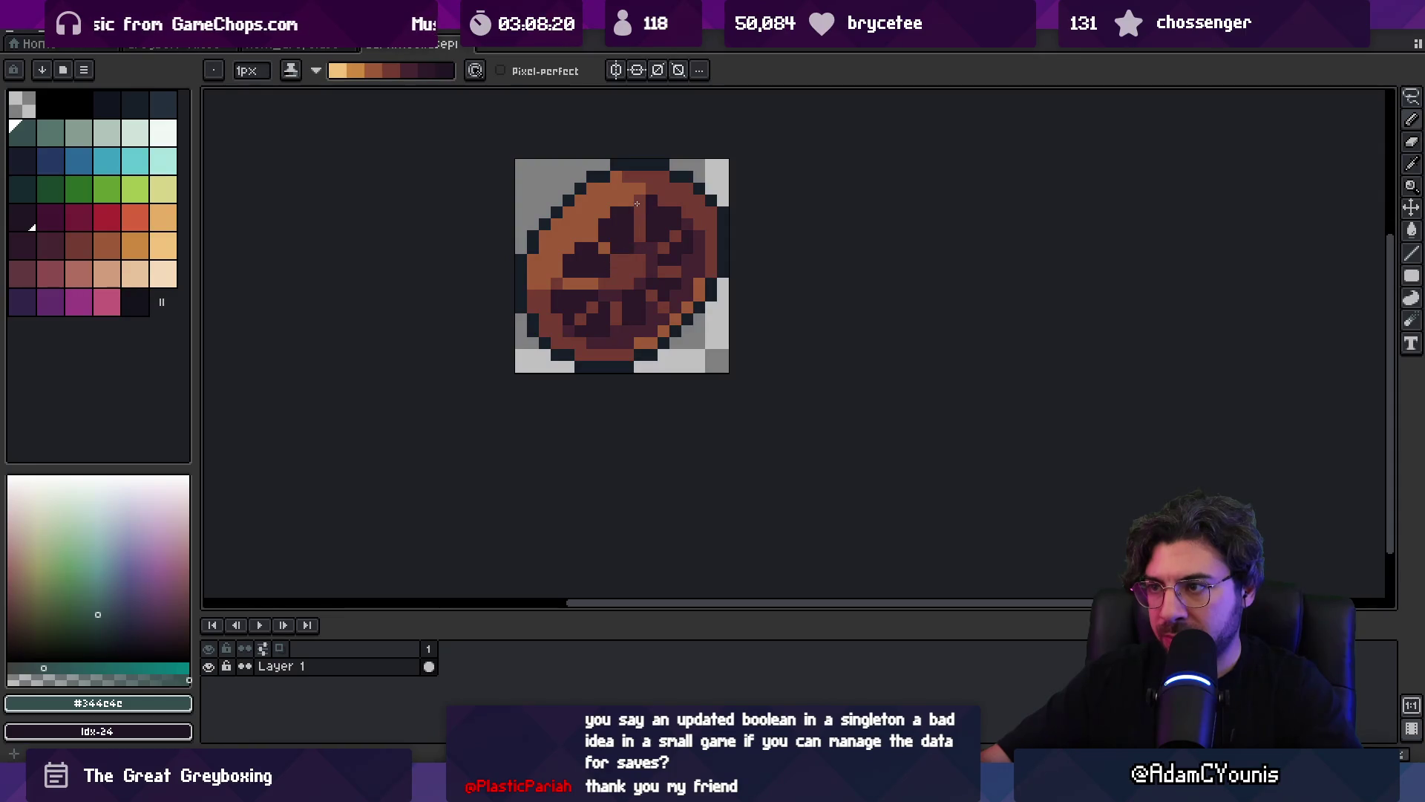
key("v")
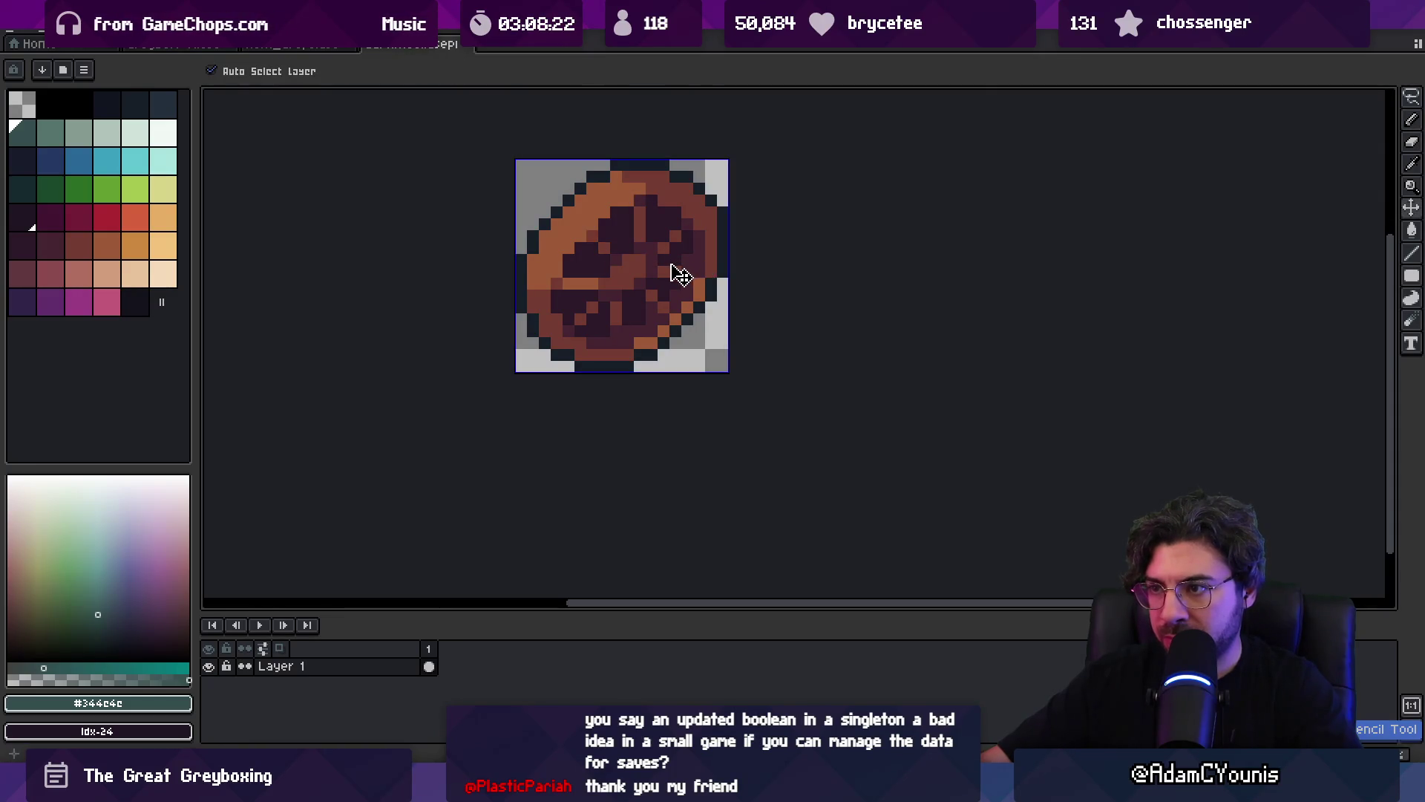
key("b")
left_click(672, 268, "alt")
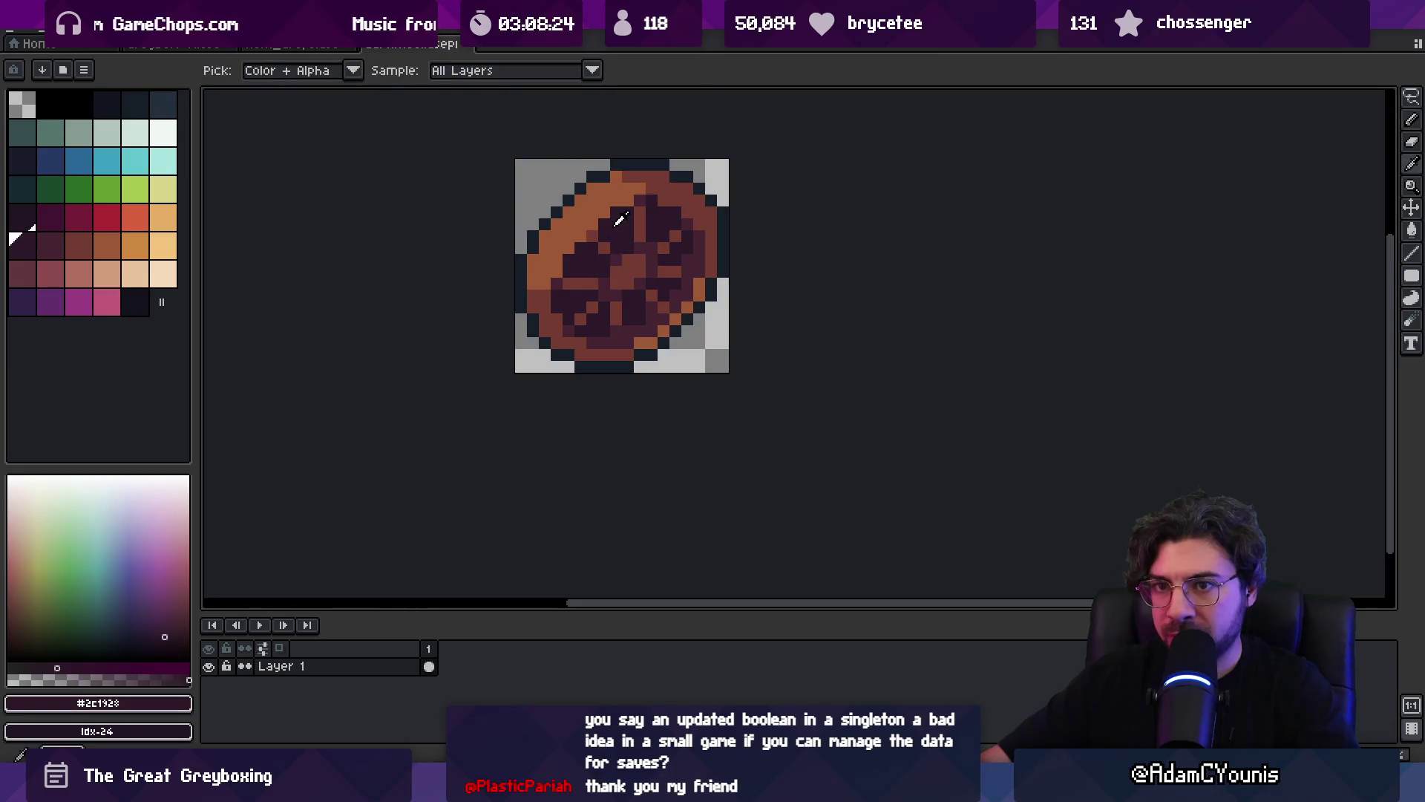
left_click_drag(60, 255, 166, 245)
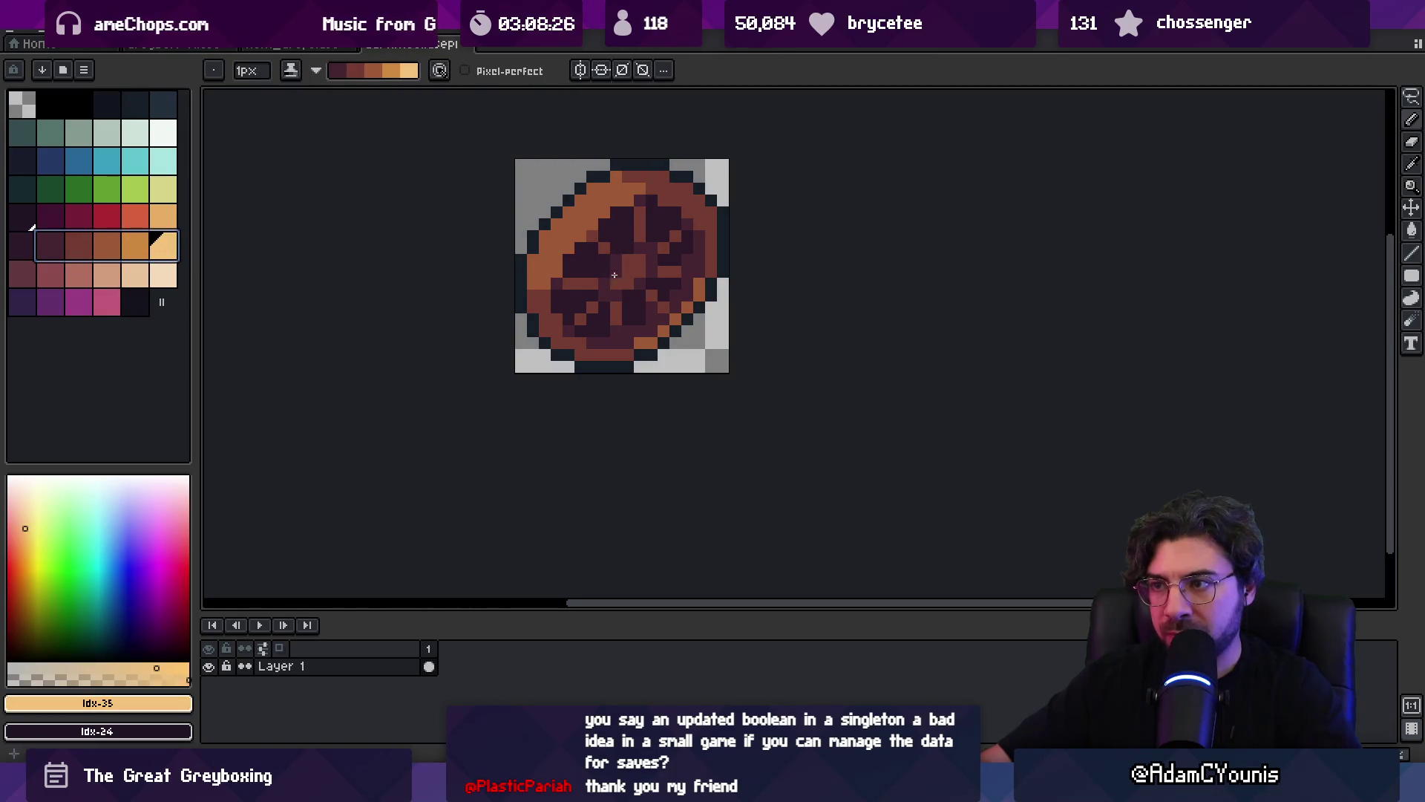
key("x")
mouse_move(602, 285)
left_mouse_down()
mouse_move(610, 335)
mouse_move(636, 263)
mouse_move(623, 297)
mouse_move(655, 257)
left_mouse_up()
key("ctrl+z")
key("ctrl+z")
key("ctrl+z")
mouse_move(615, 291)
left_mouse_down()
mouse_move(604, 296)
mouse_move(668, 274)
mouse_move(652, 254)
left_mouse_up()
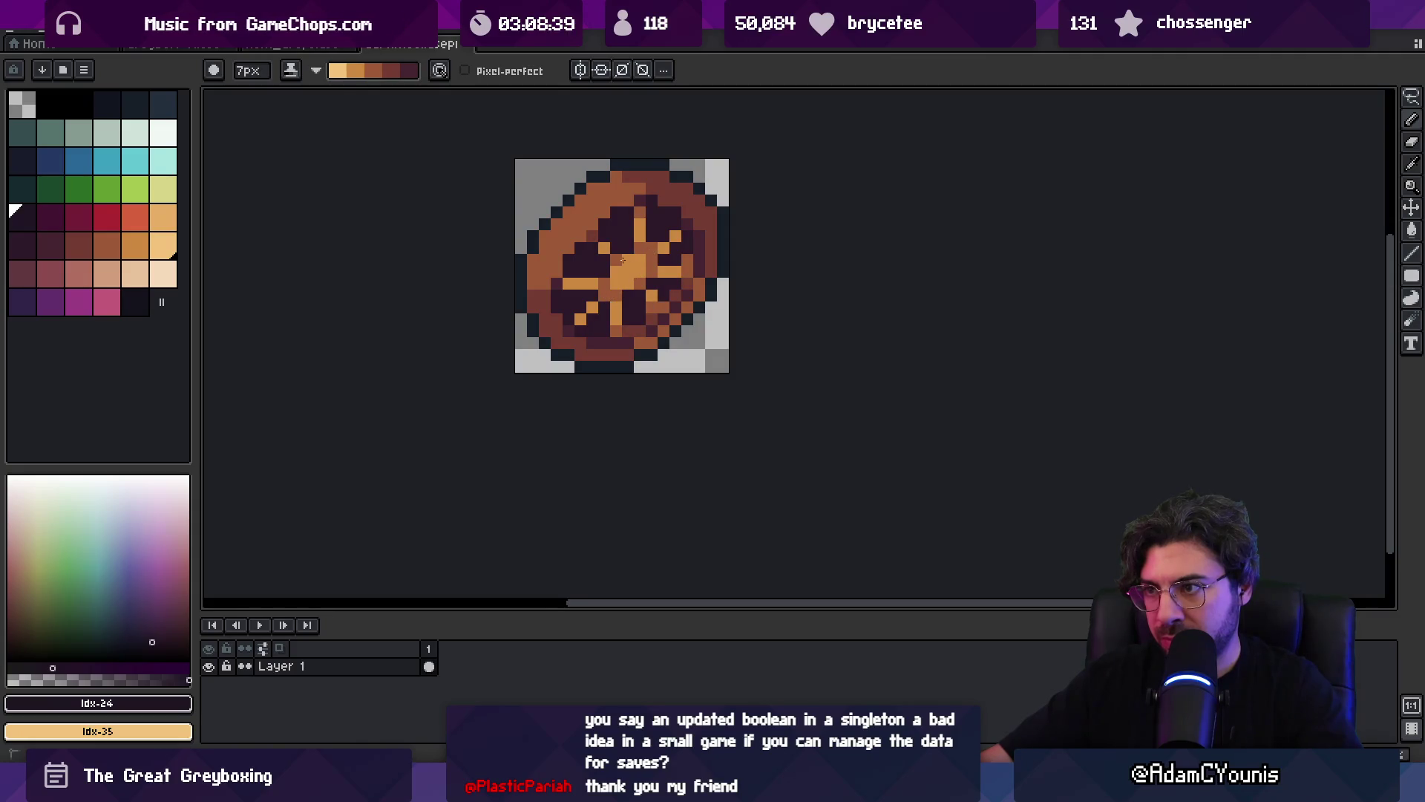
- Zoom in on the wheel sprite and sample the reddish-brown #743c33 from it
scroll(686, 245, "down", 5)
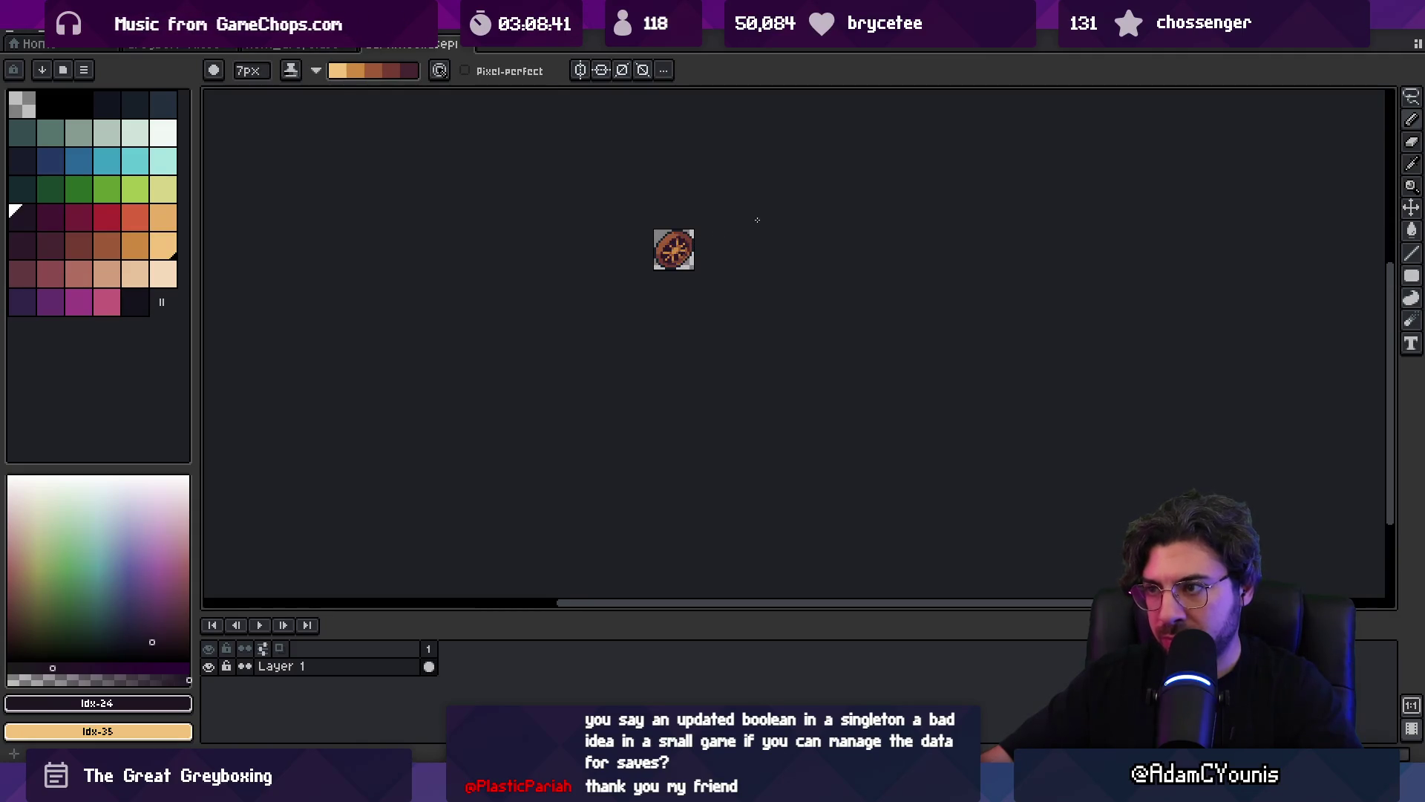
key("v")
key("b")
scroll(641, 323, "up", 5)
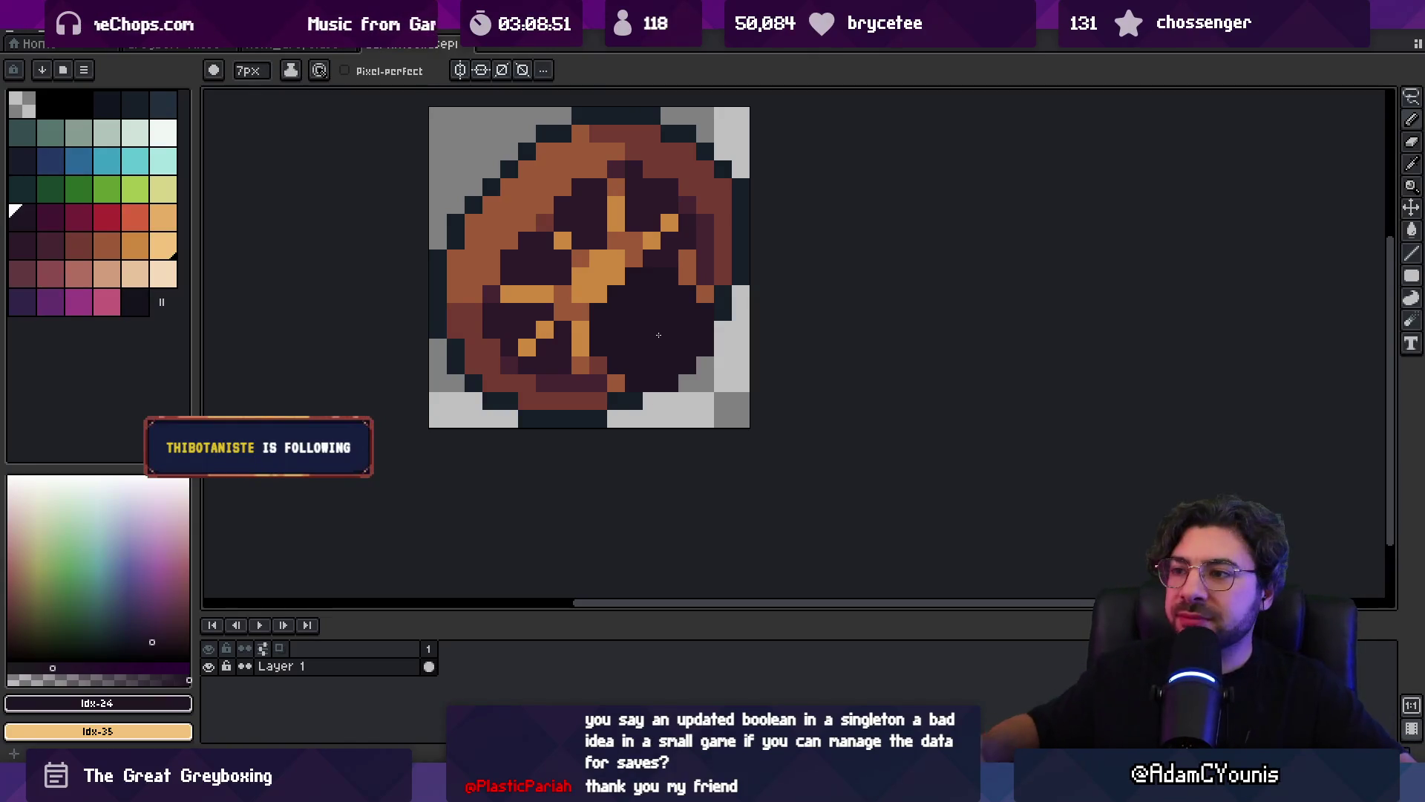
key("z")
scroll(673, 285, "down", 5)
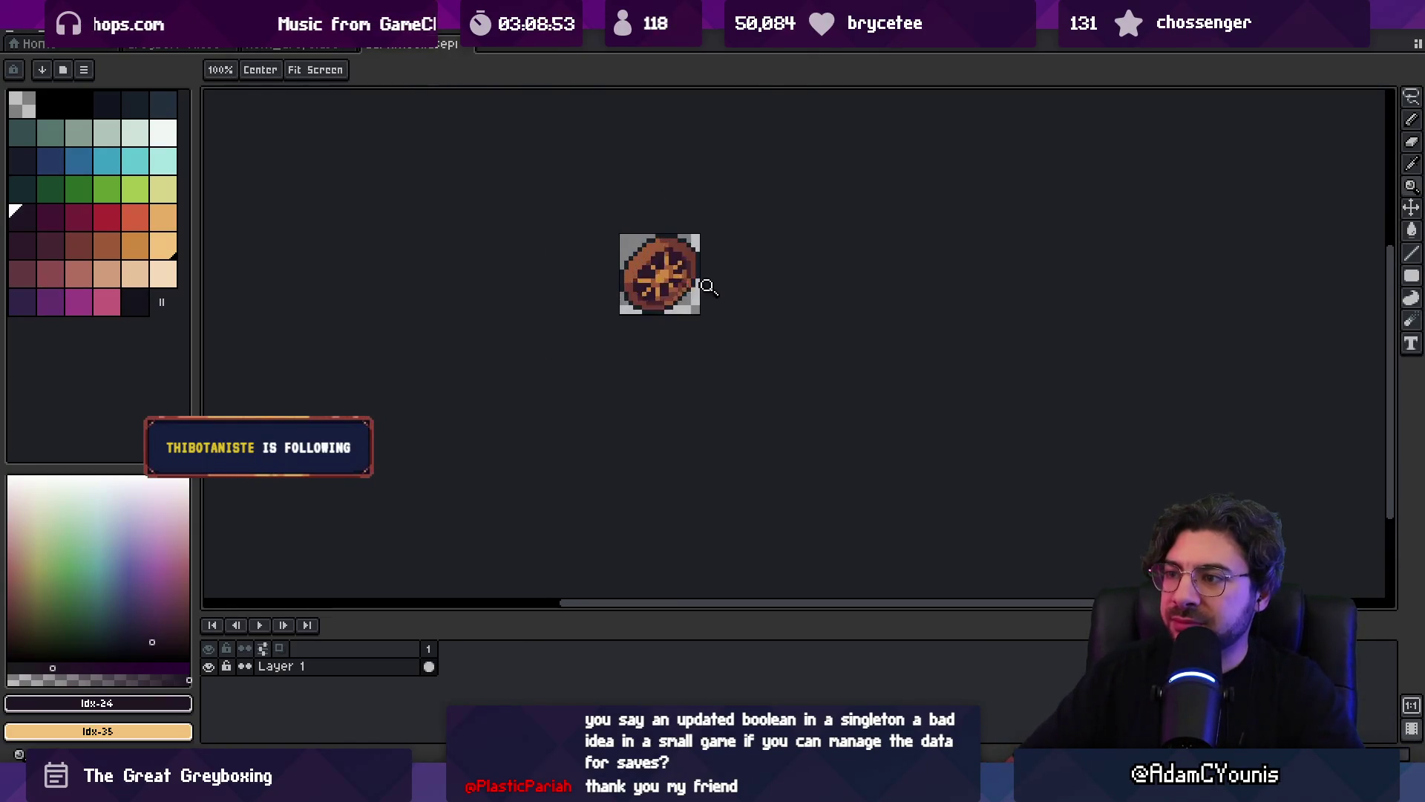
scroll(668, 293, "up", 5)
key("o")
left_click(665, 310)
key("b")
- Sample the dark #2c1928 from the wheel and the orange #cd893f from a spoke
key("z")
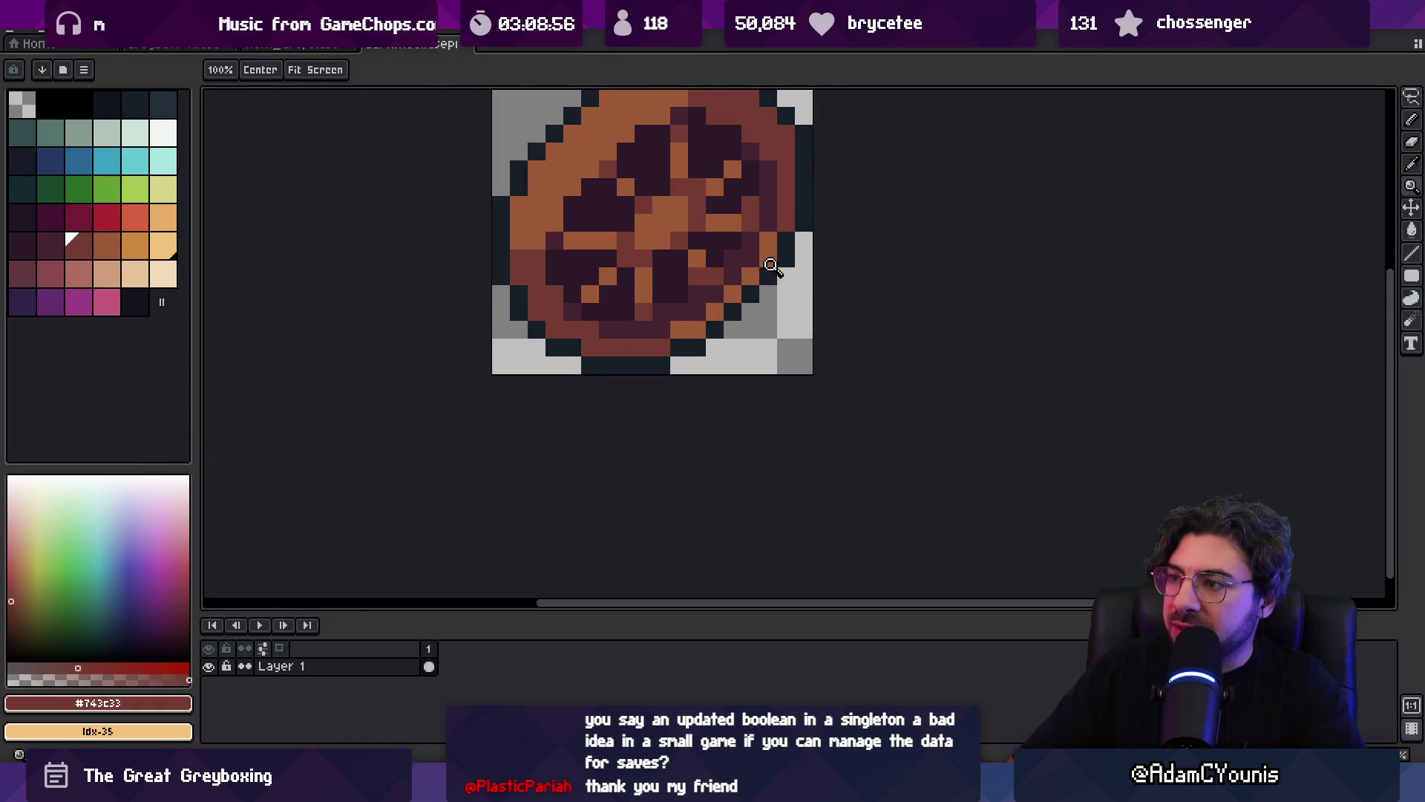
scroll(772, 249, "up", 3)
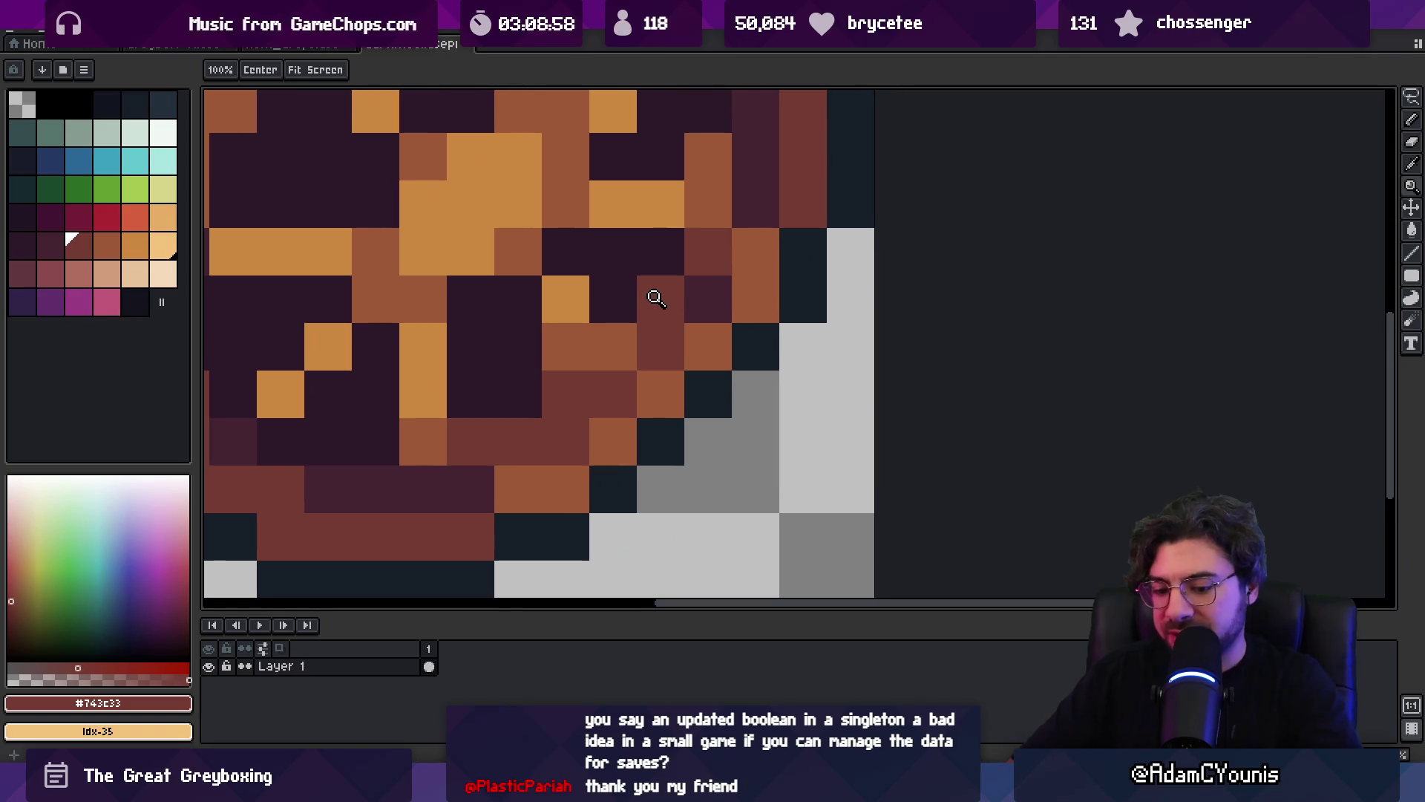
scroll(653, 297, "down", 5)
scroll(698, 318, "up", 4)
left_click(698, 317, "alt")
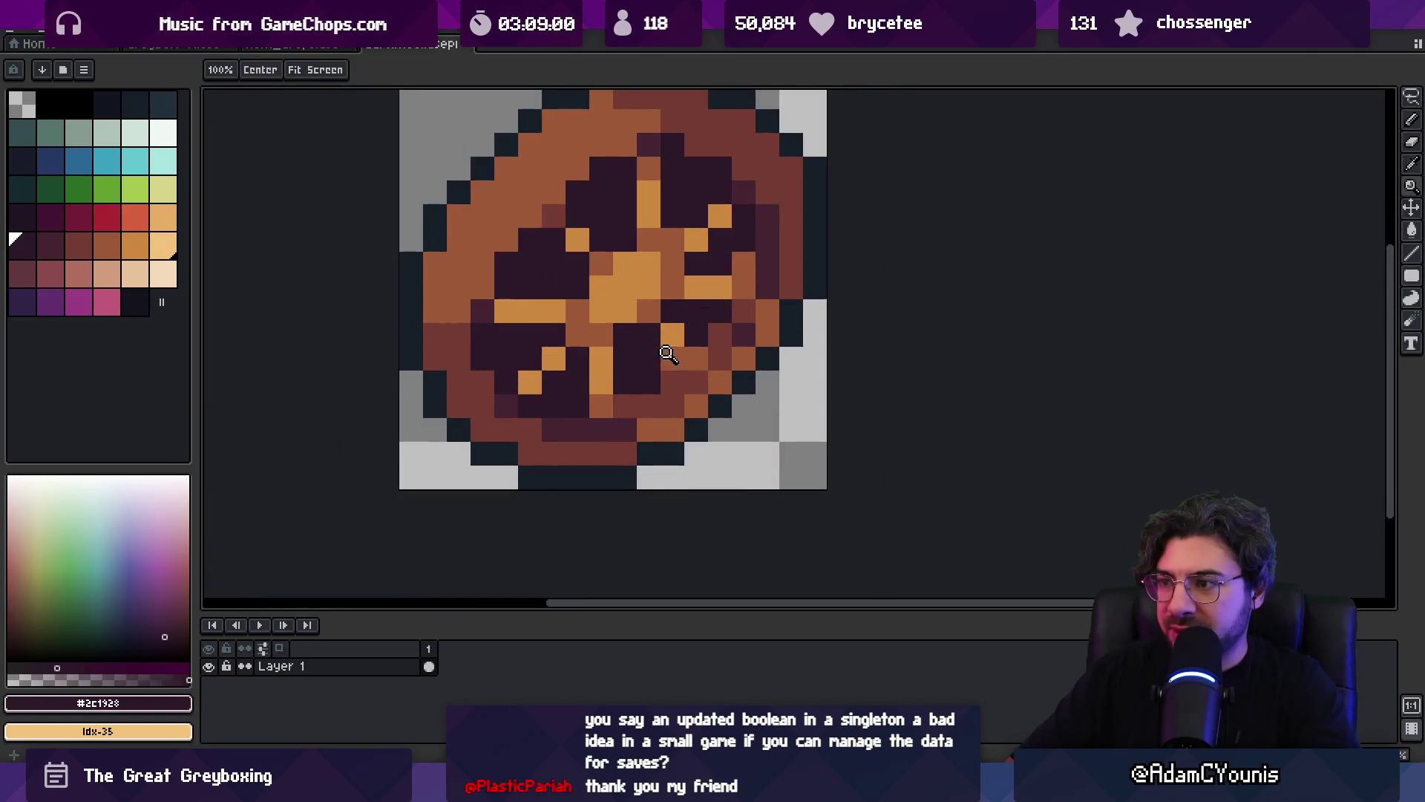
scroll(628, 334, "down", 4)
scroll(719, 321, "up", 3)
left_click(679, 340, "alt")
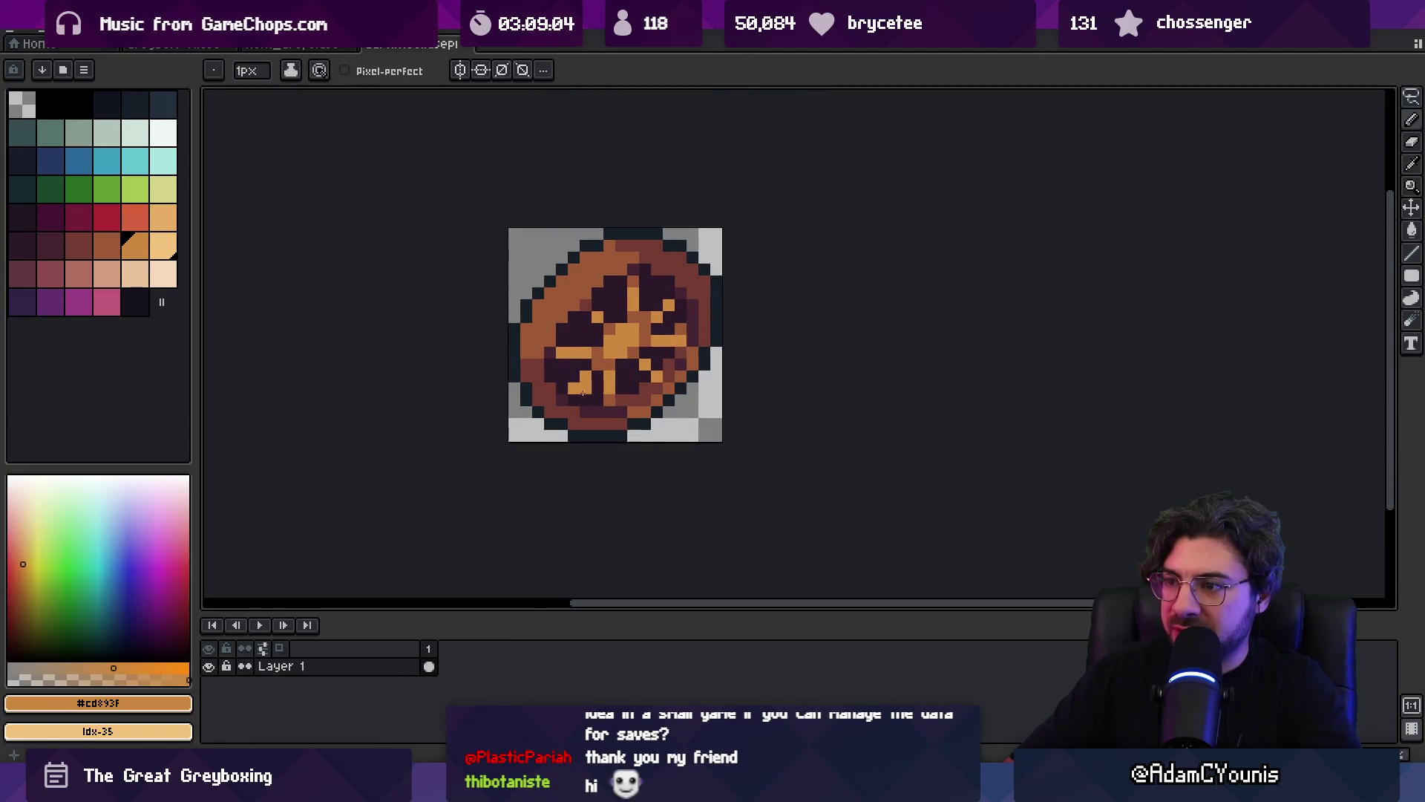
- Resample #743c33 from the rim and pick the grey-green palette colour for the hub
key("z")
scroll(589, 360, "down", 3)
scroll(661, 359, "up", 3)
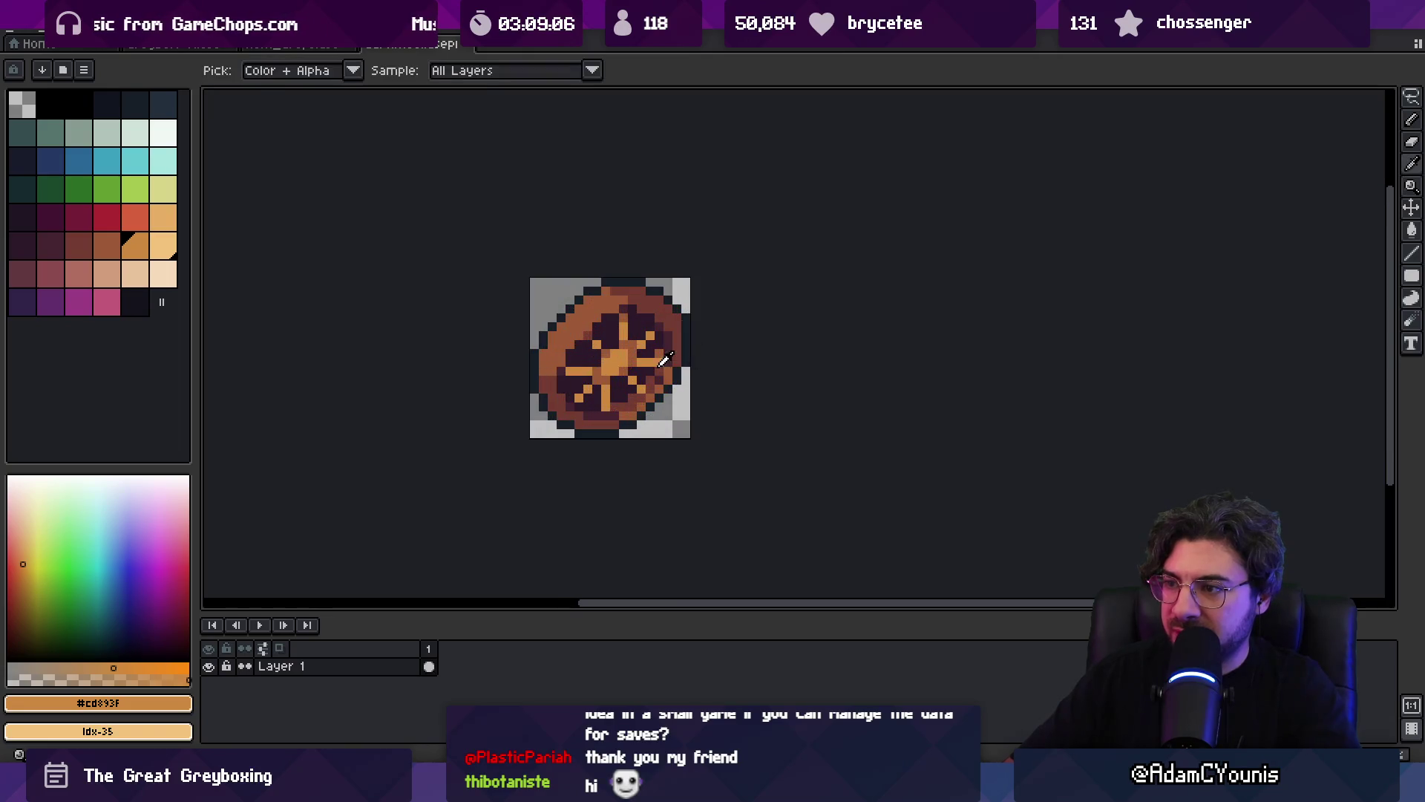
left_click(664, 317, "alt")
scroll(665, 318, "down", 3)
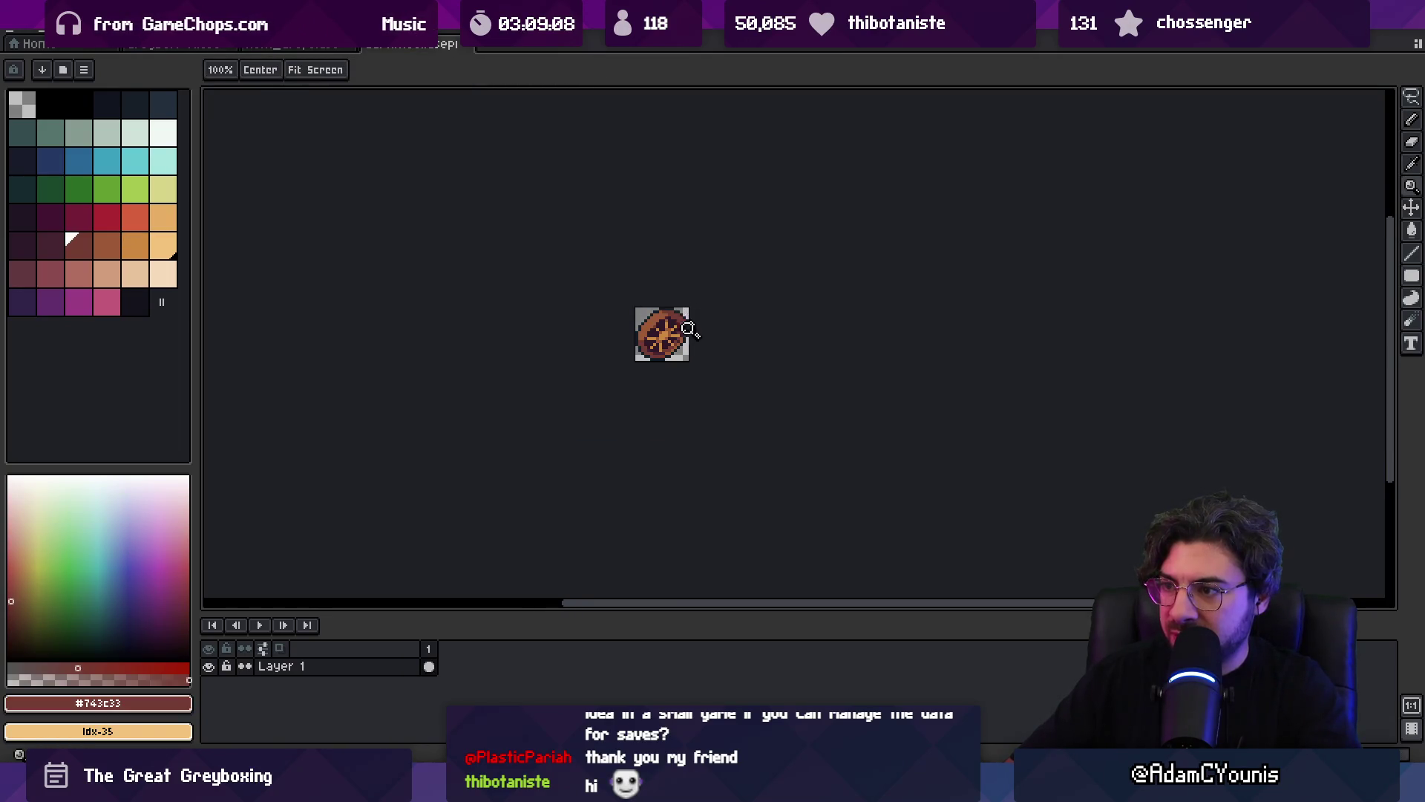
scroll(679, 326, "up", 3)
key("b")
key("z")
scroll(668, 369, "down", 3)
scroll(653, 334, "up", 1)
left_click(92, 141)
- Paint grey-green pixels into the wheel's centre, shading with darker green and palette colour idx-5
key("b")
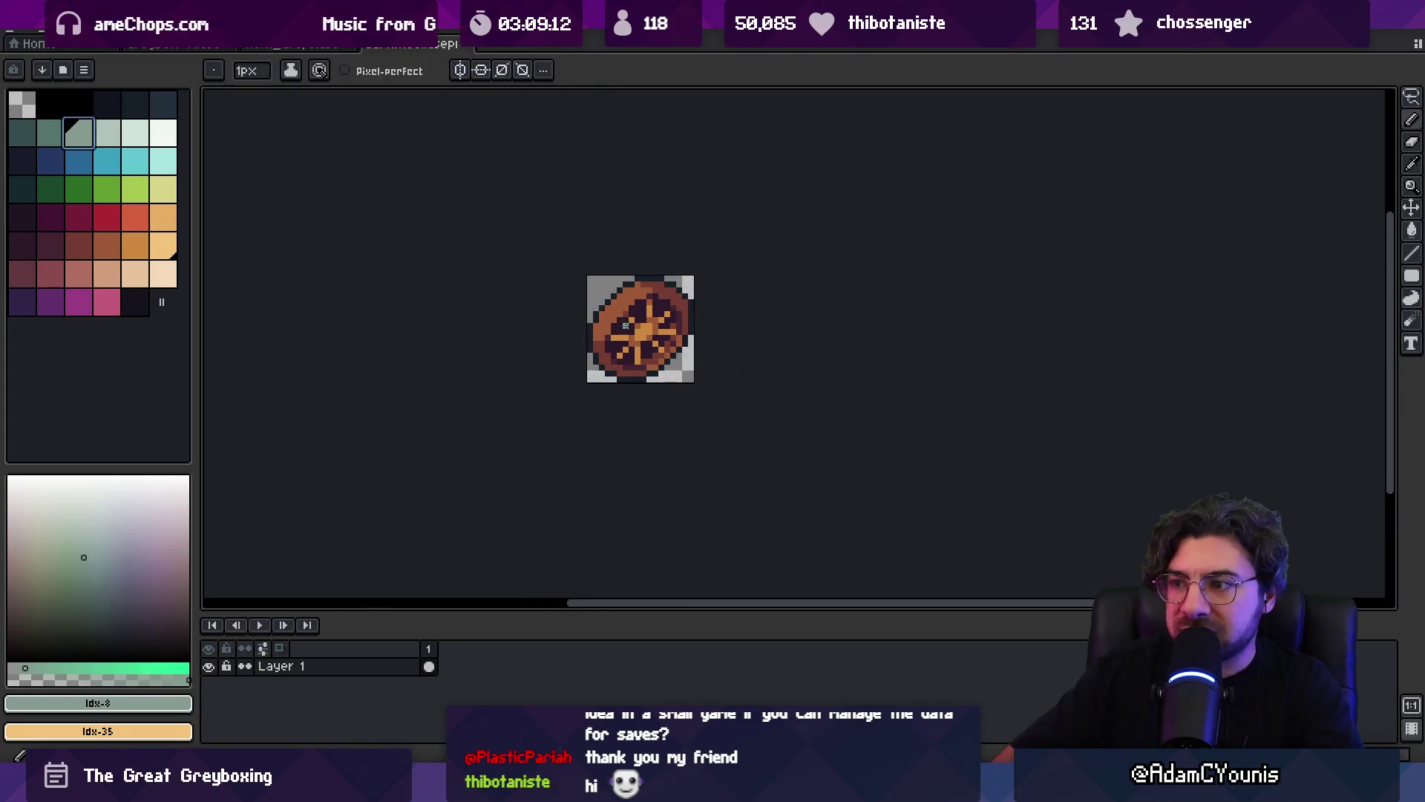
scroll(647, 331, "up", 3)
mouse_move(633, 362)
left_mouse_down()
mouse_move(660, 341)
mouse_move(655, 369)
mouse_move(640, 375)
mouse_move(653, 347)
left_mouse_up()
left_click(50, 137)
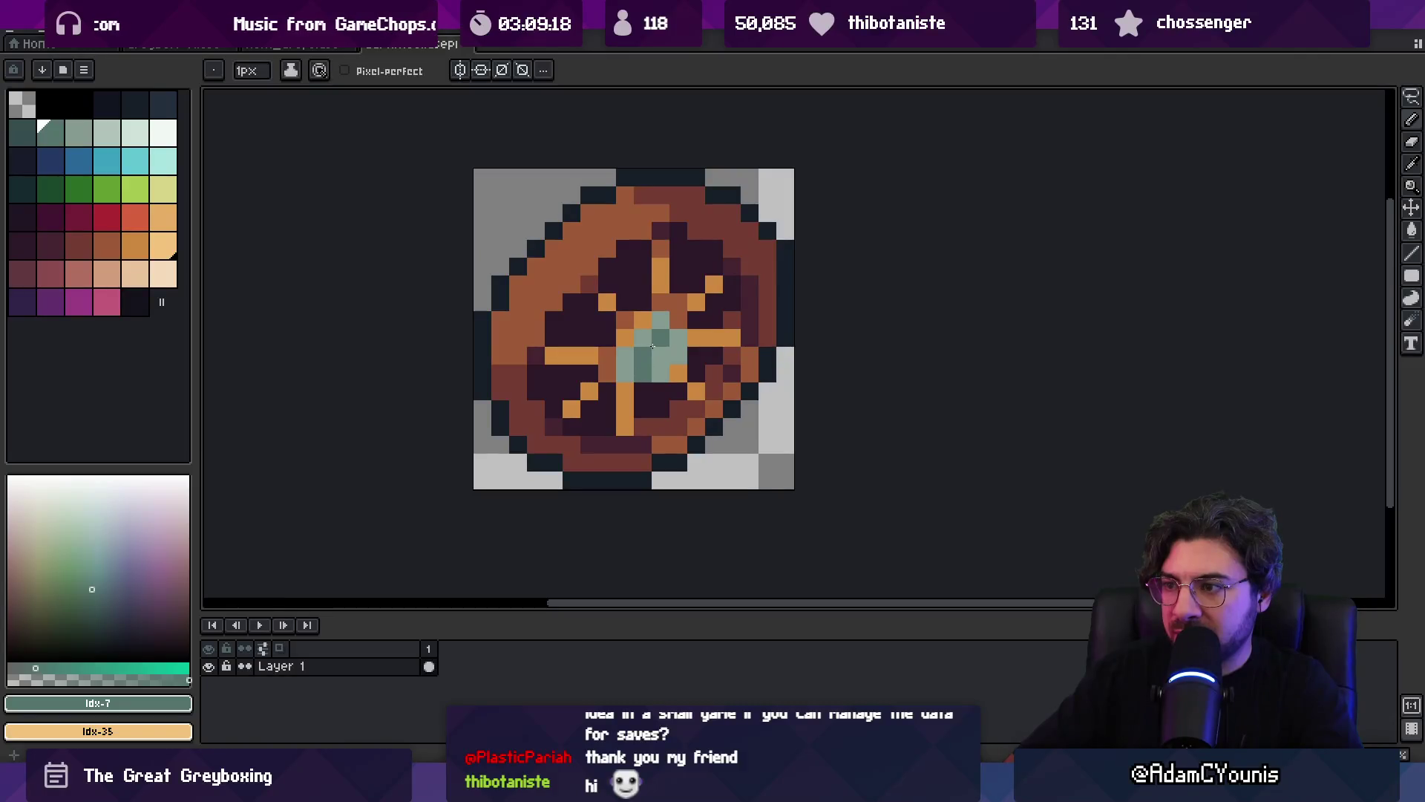
key("z")
scroll(661, 298, "down", 4)
scroll(661, 298, "up", 3)
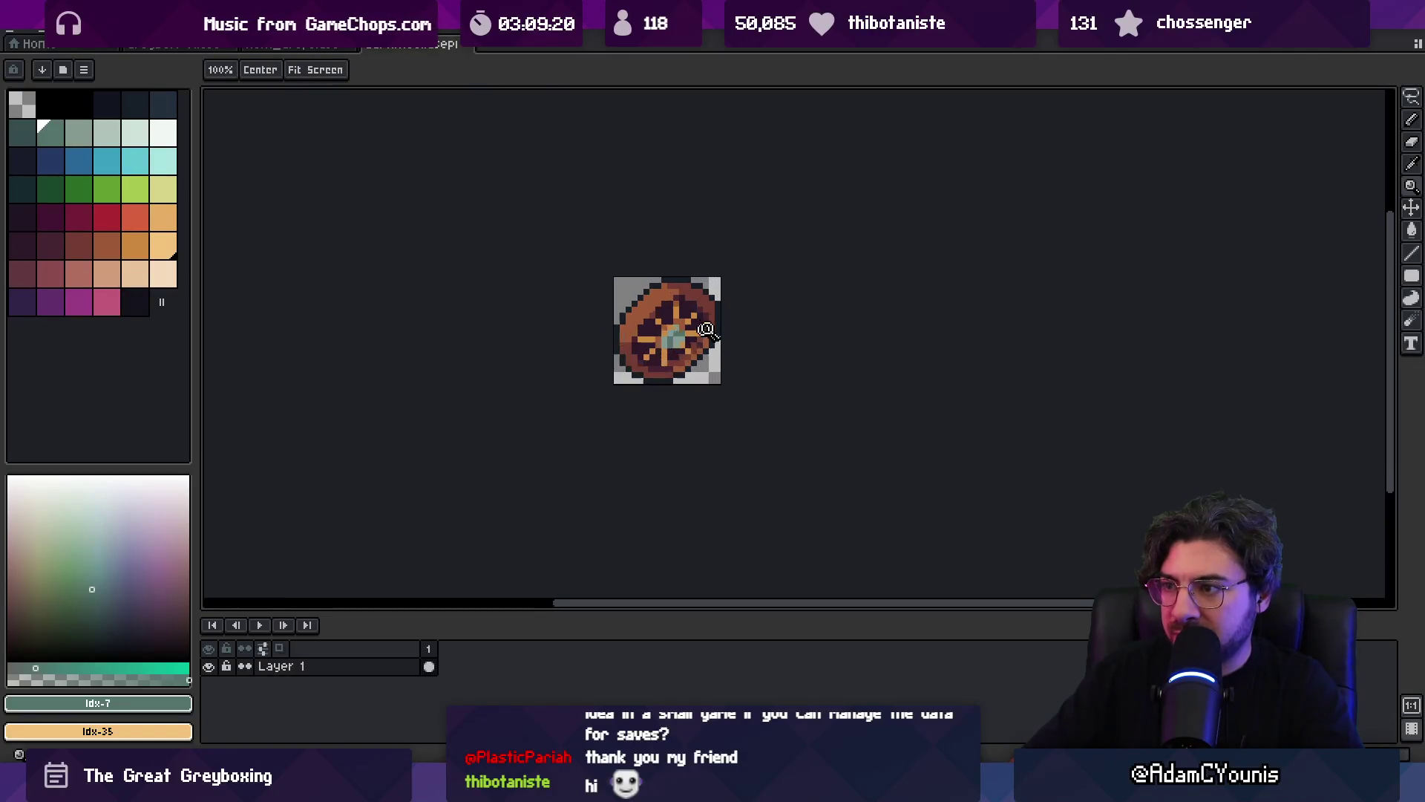
left_click(163, 104)
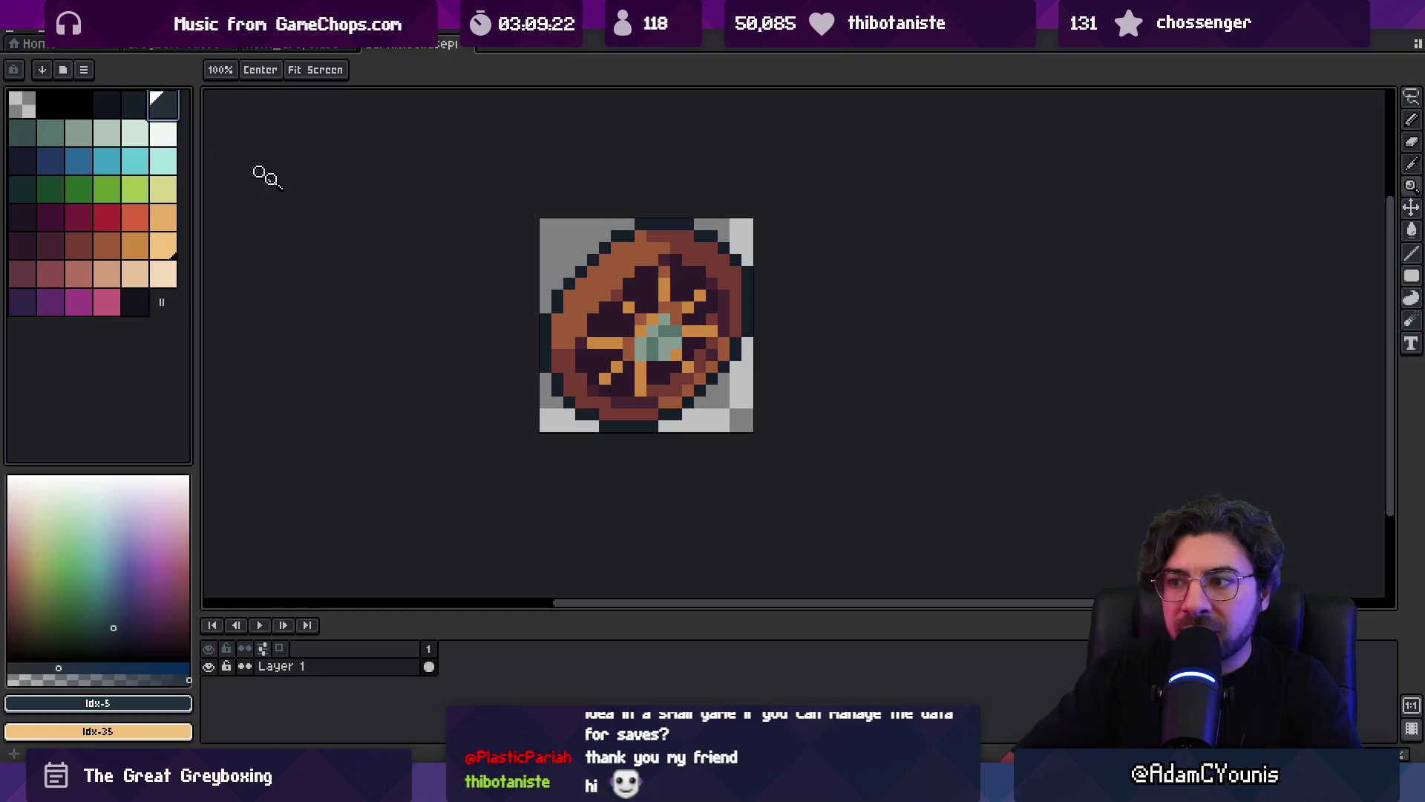
key("b")
left_click(644, 353)
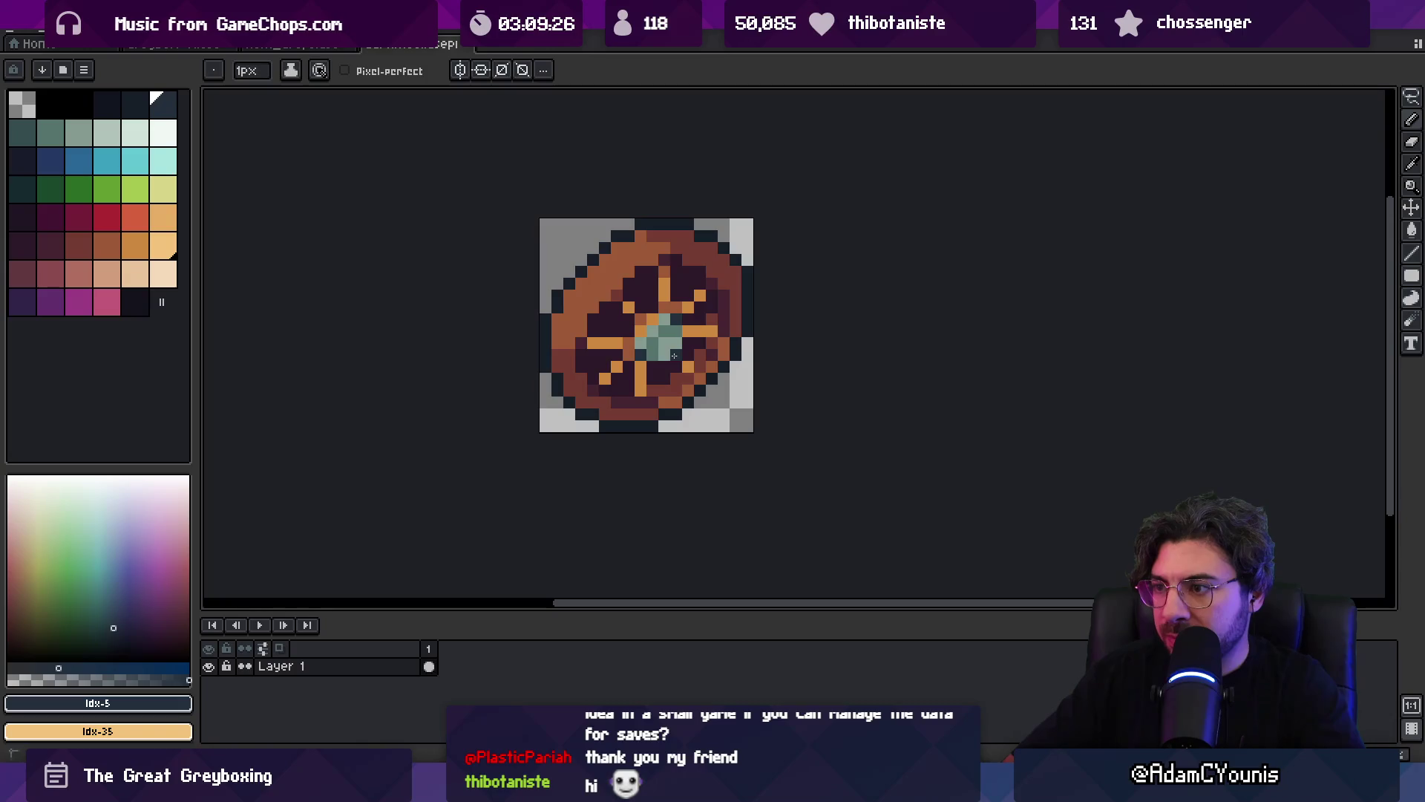
- Sample the hub's grey-green #849a90 and the wheel's dark #222f3d
key("z")
scroll(589, 359, "down", 4)
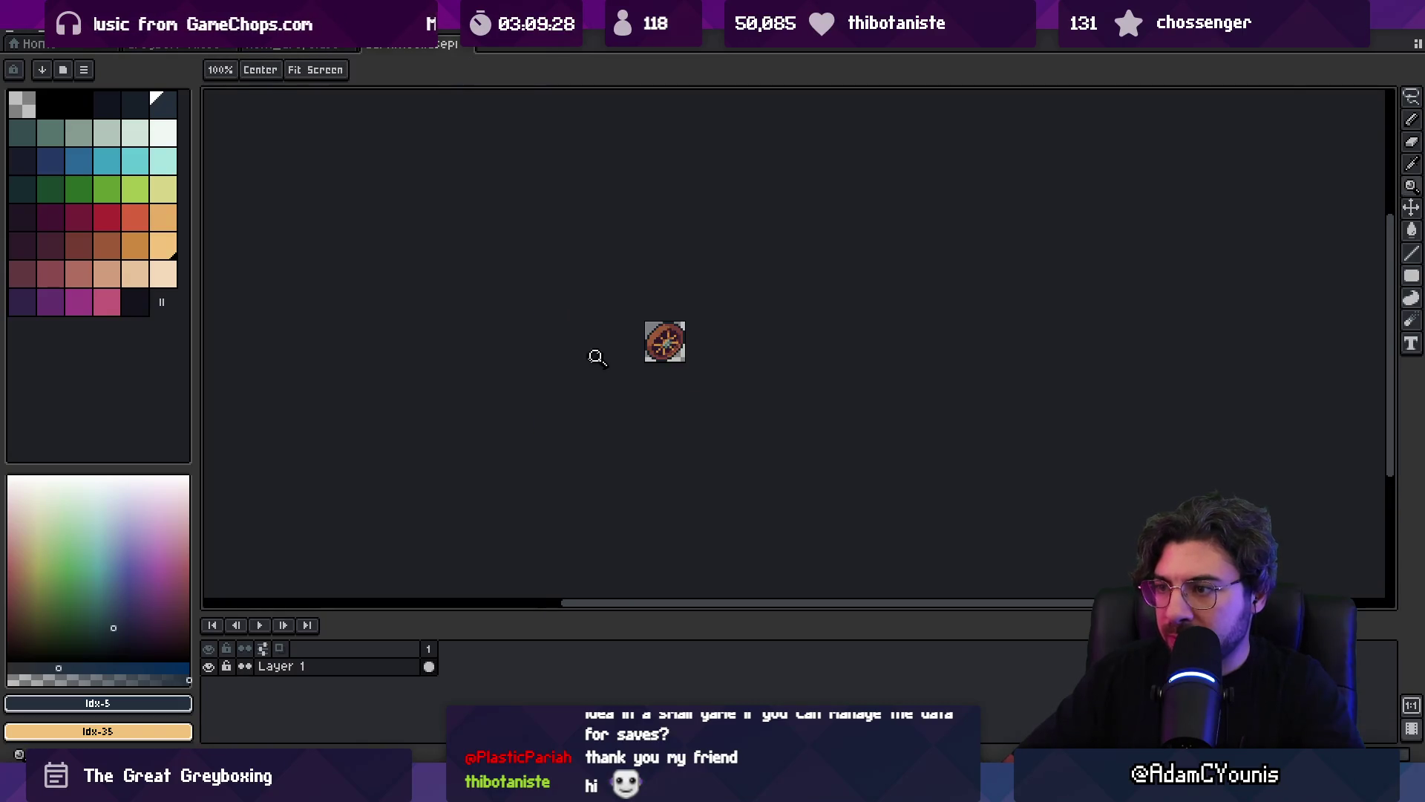
scroll(661, 330, "up", 3)
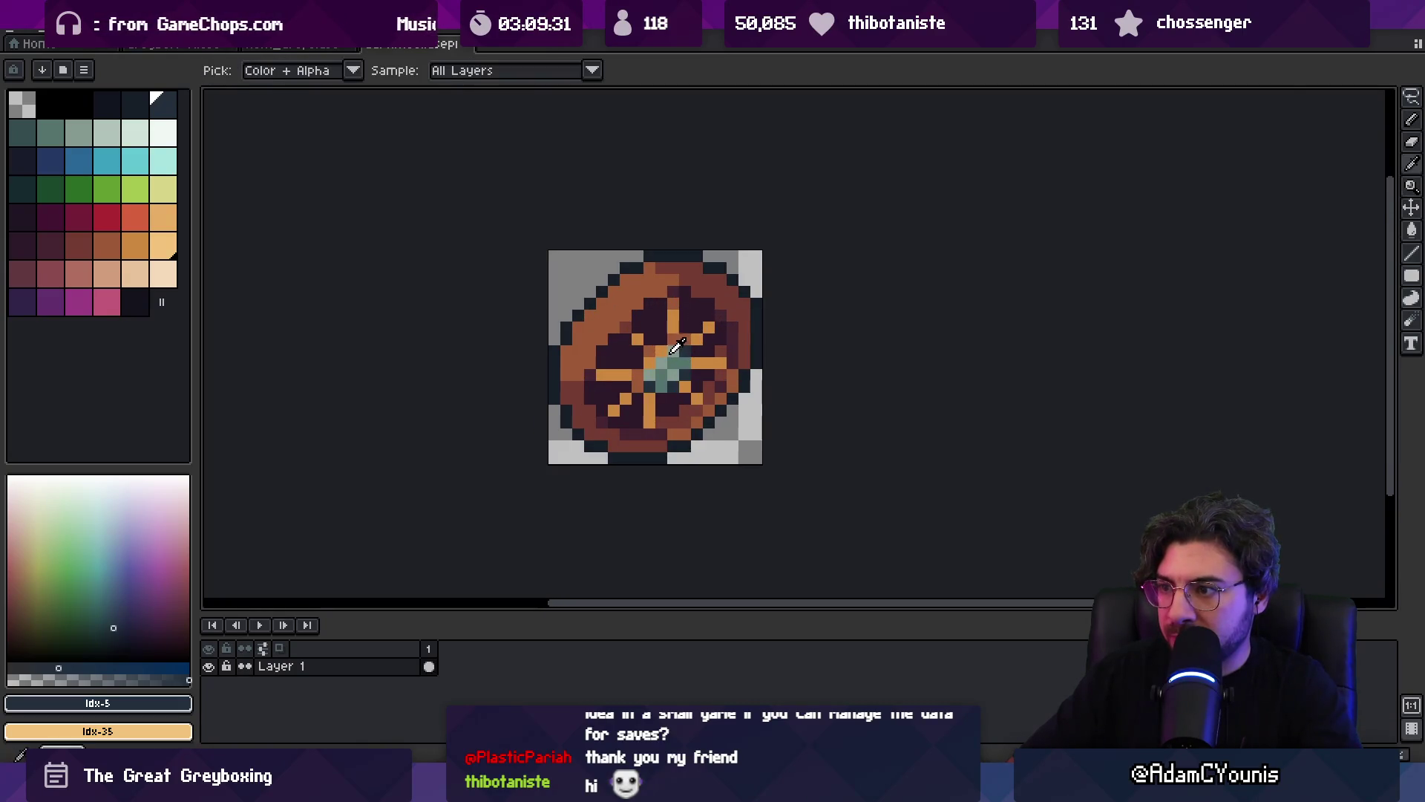
left_click(657, 359, "alt")
scroll(694, 333, "down", 4)
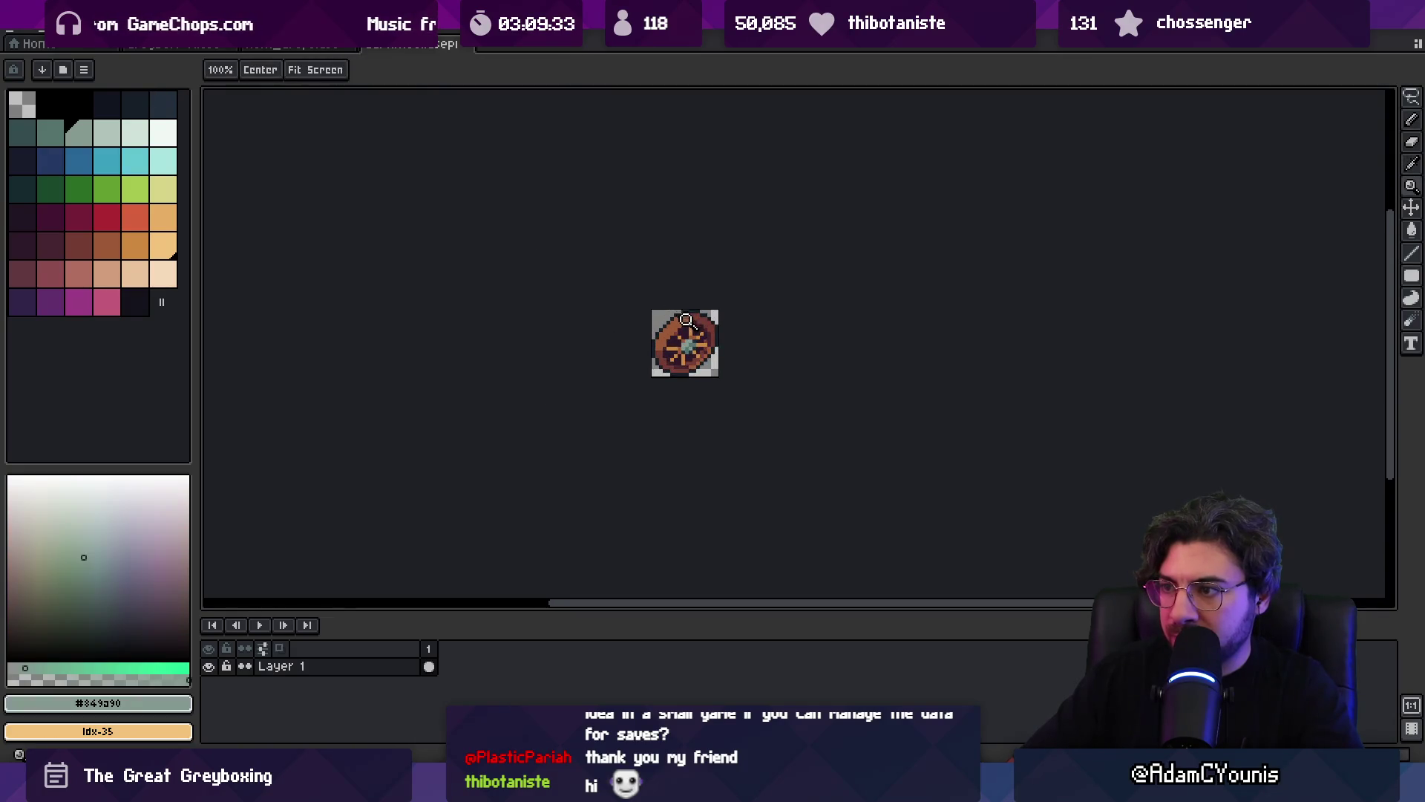
scroll(699, 321, "up", 3)
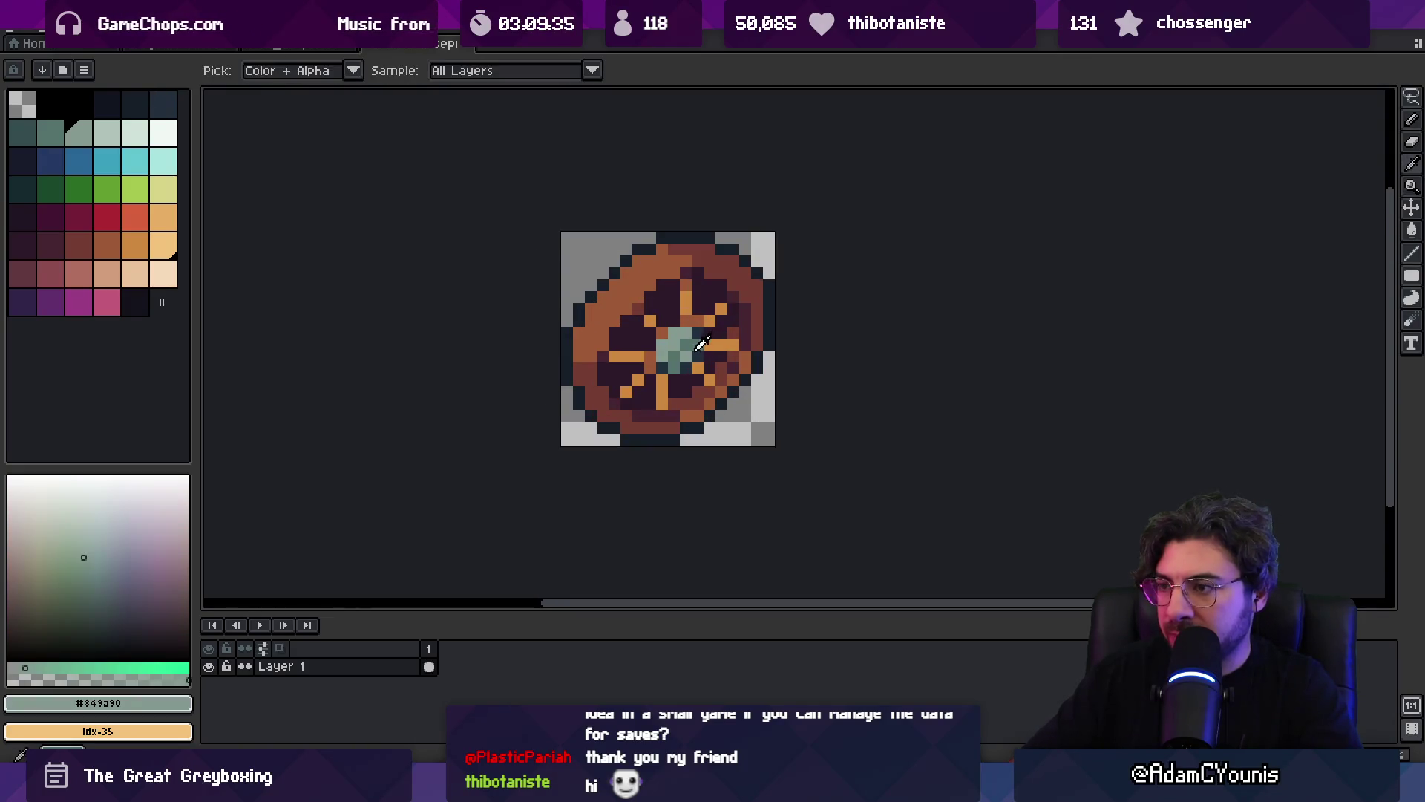
left_click(702, 350, "alt")
- Sample the hub green #54736d and export the sprite as Cartwheel.png
key("b")
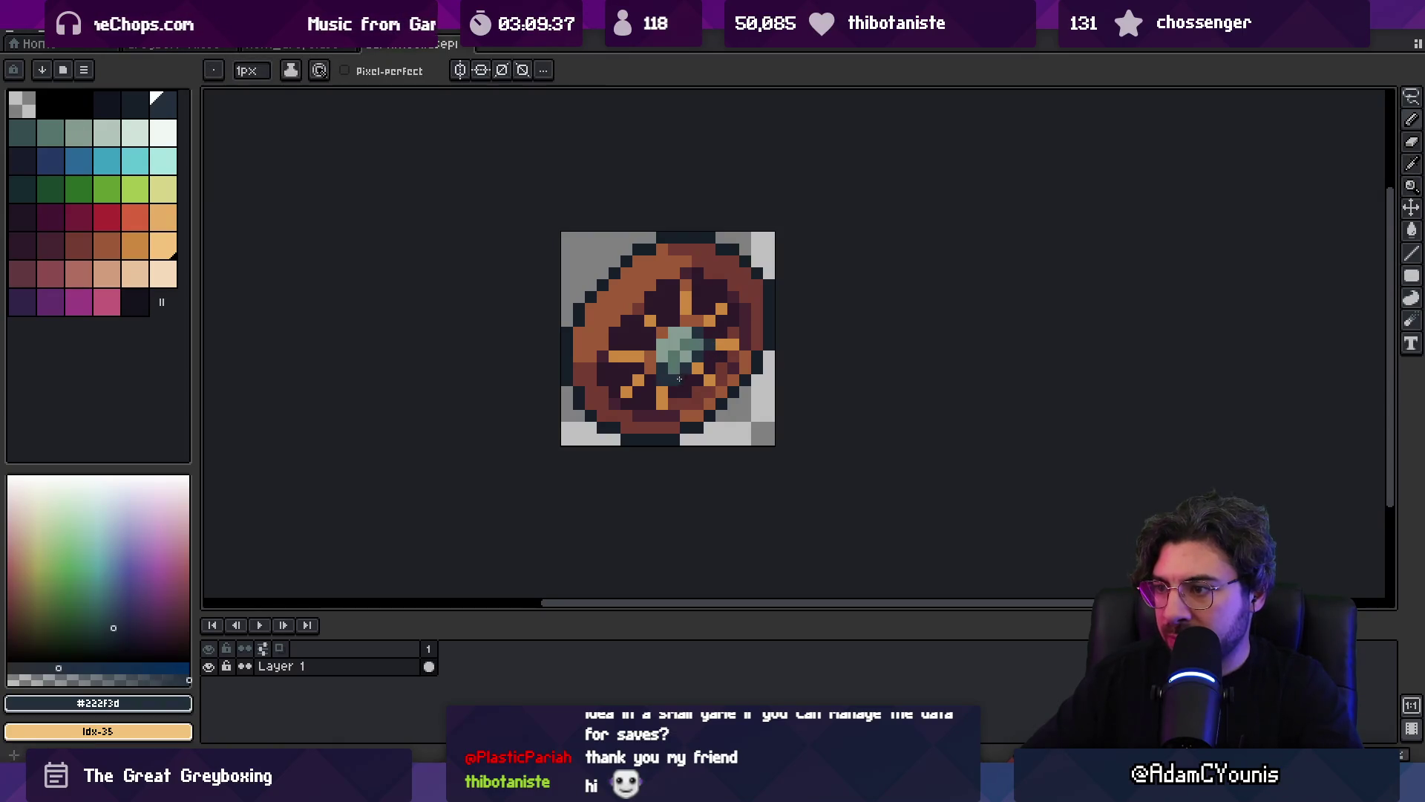
left_click(676, 355, "alt")
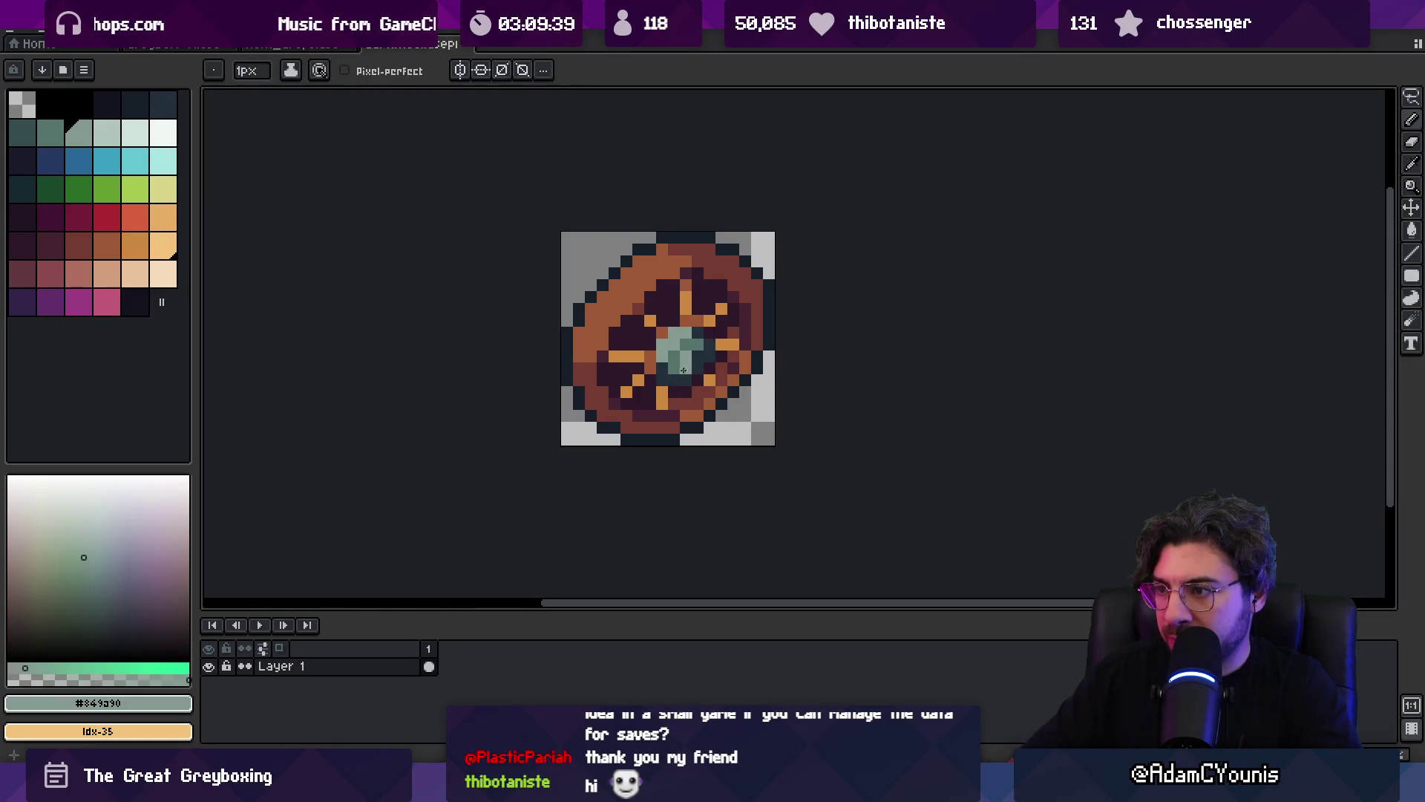
key("z")
scroll(714, 334, "down", 5)
scroll(717, 300, "up", 5)
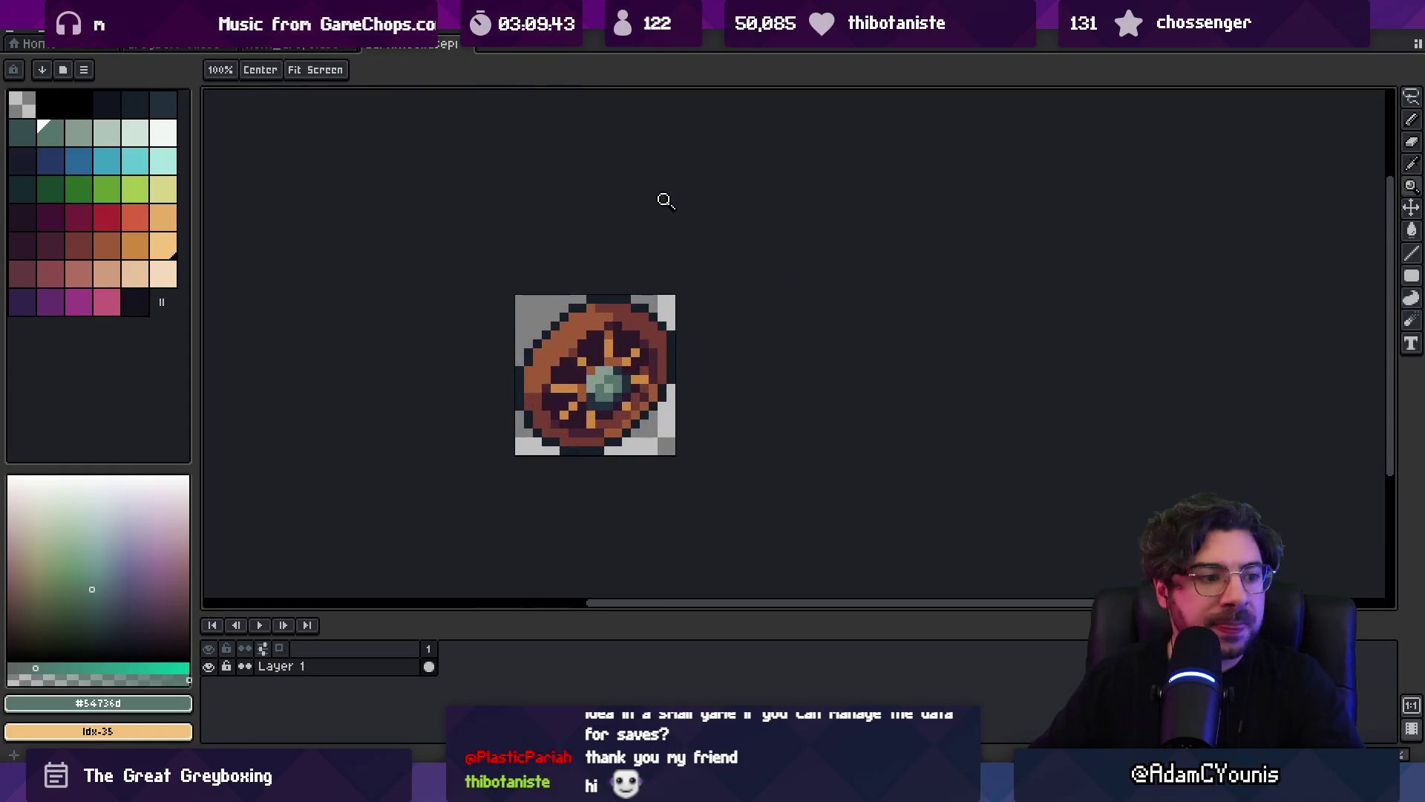
key("ctrl+alt+shift+s")
left_click(643, 398)
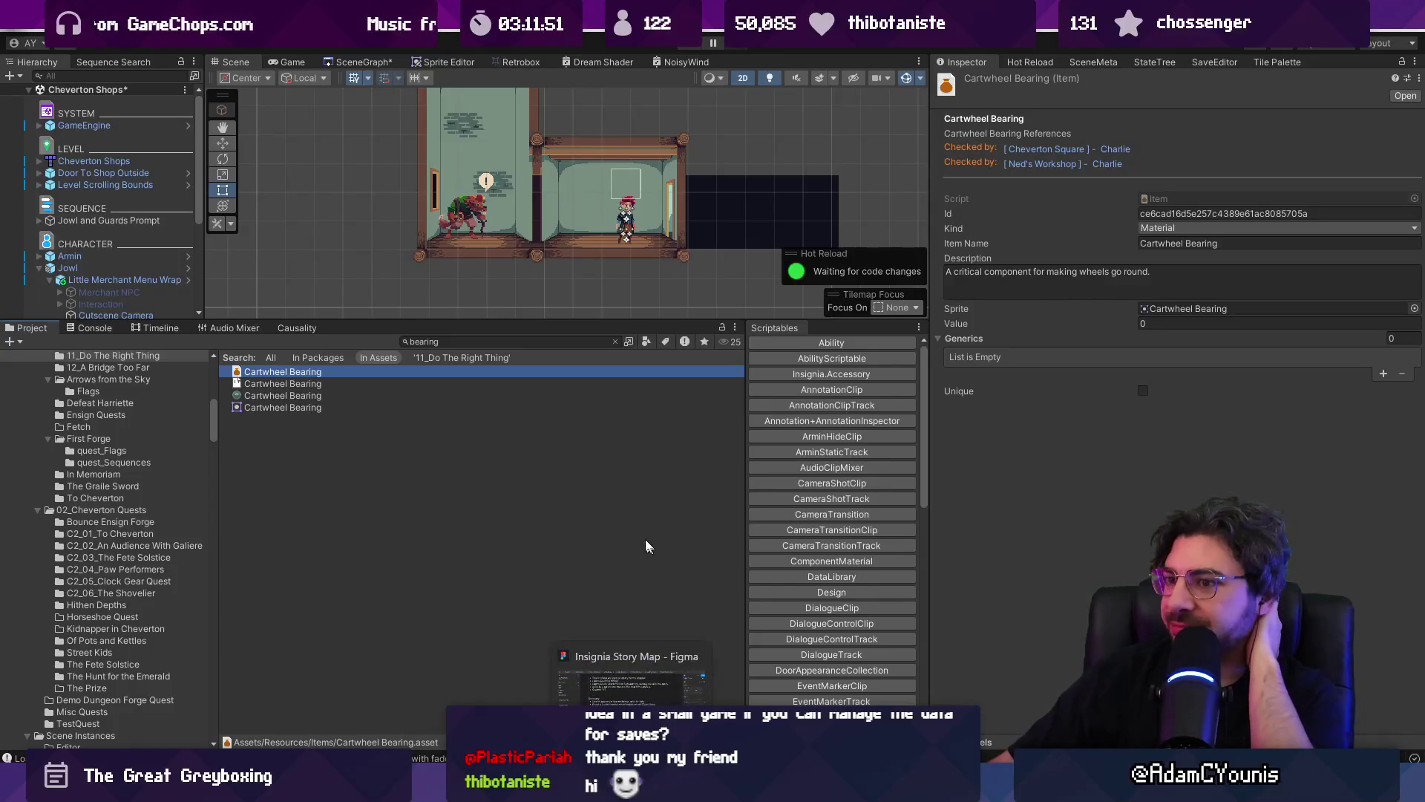
- Inspect the Cartwheel Bearing sprite texture and then the Cartwheel Bearing item asset
left_click(288, 397)
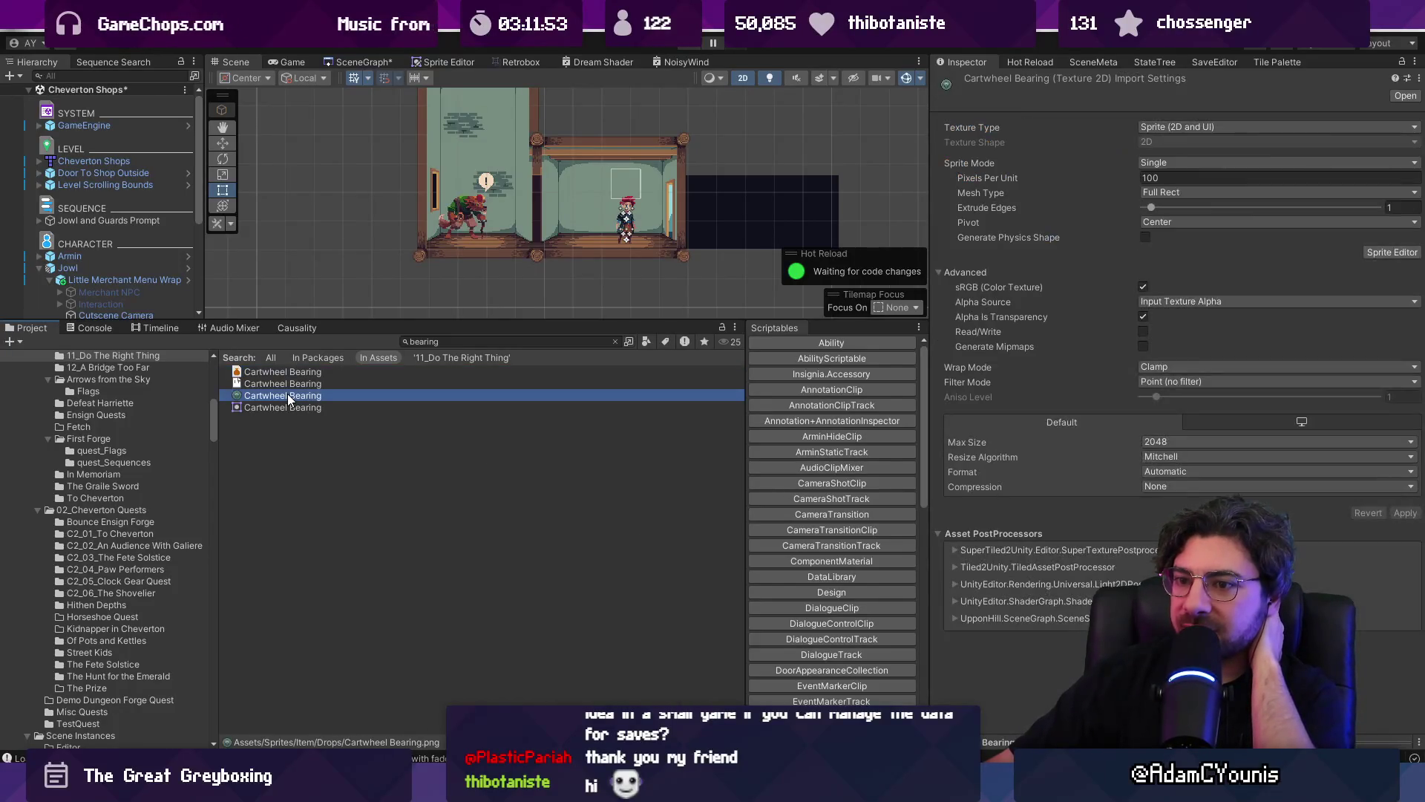
left_click(290, 373)
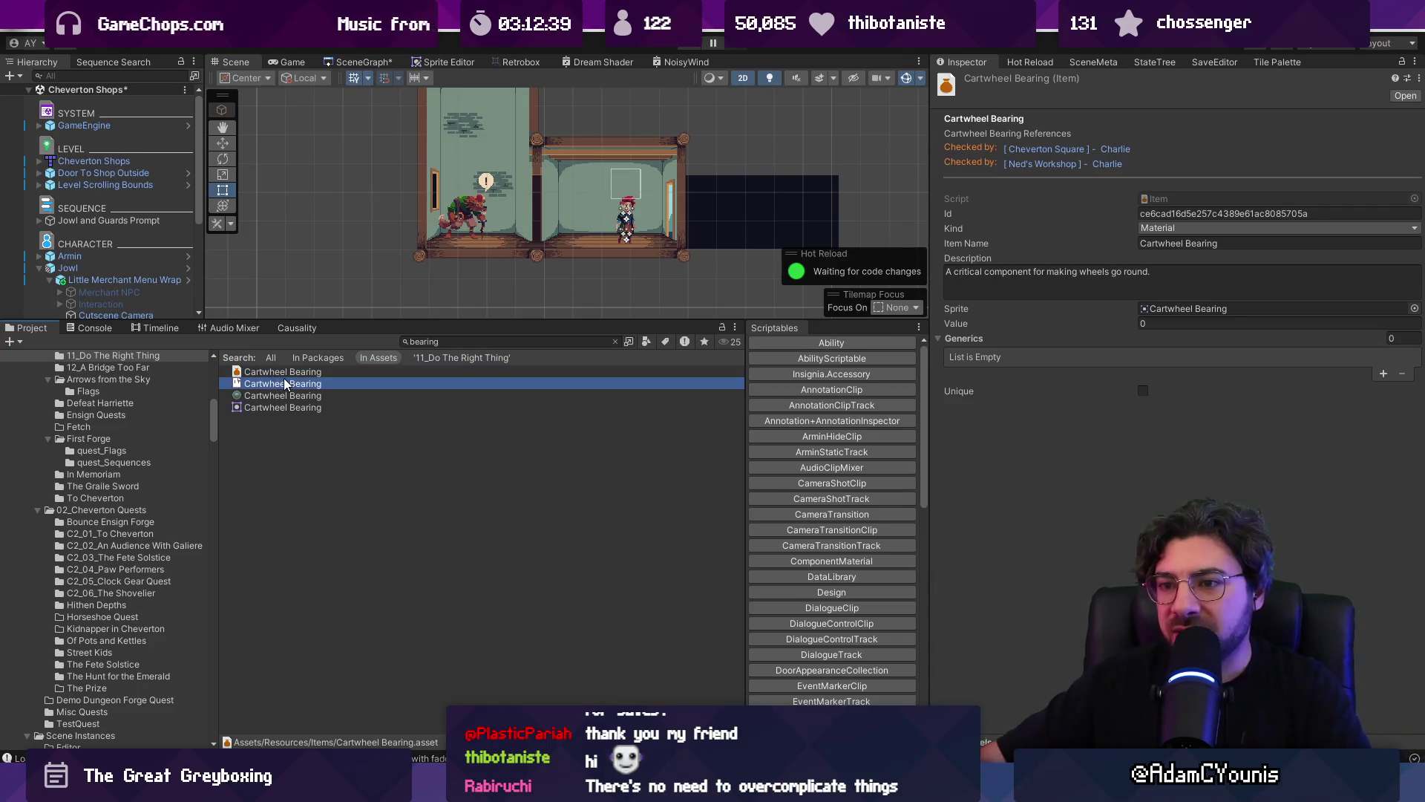
left_click(324, 375)
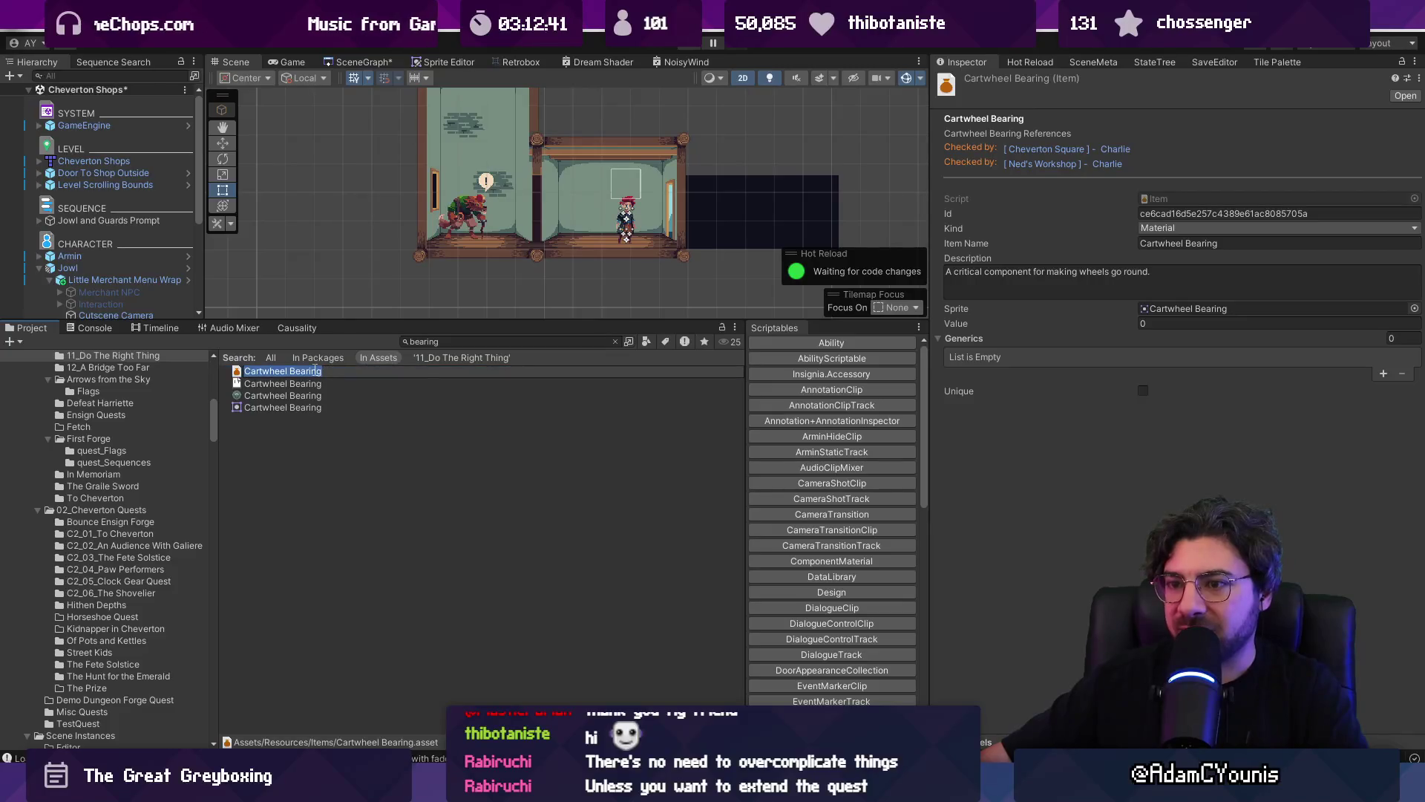
- Look through the Cartwheel Bearing assets and rename the item asset to Cartwheel
key("Escape")
left_click(334, 396)
left_click(331, 407)
left_click(327, 395)
left_click(327, 382)
left_click(331, 373)
left_click(334, 373)
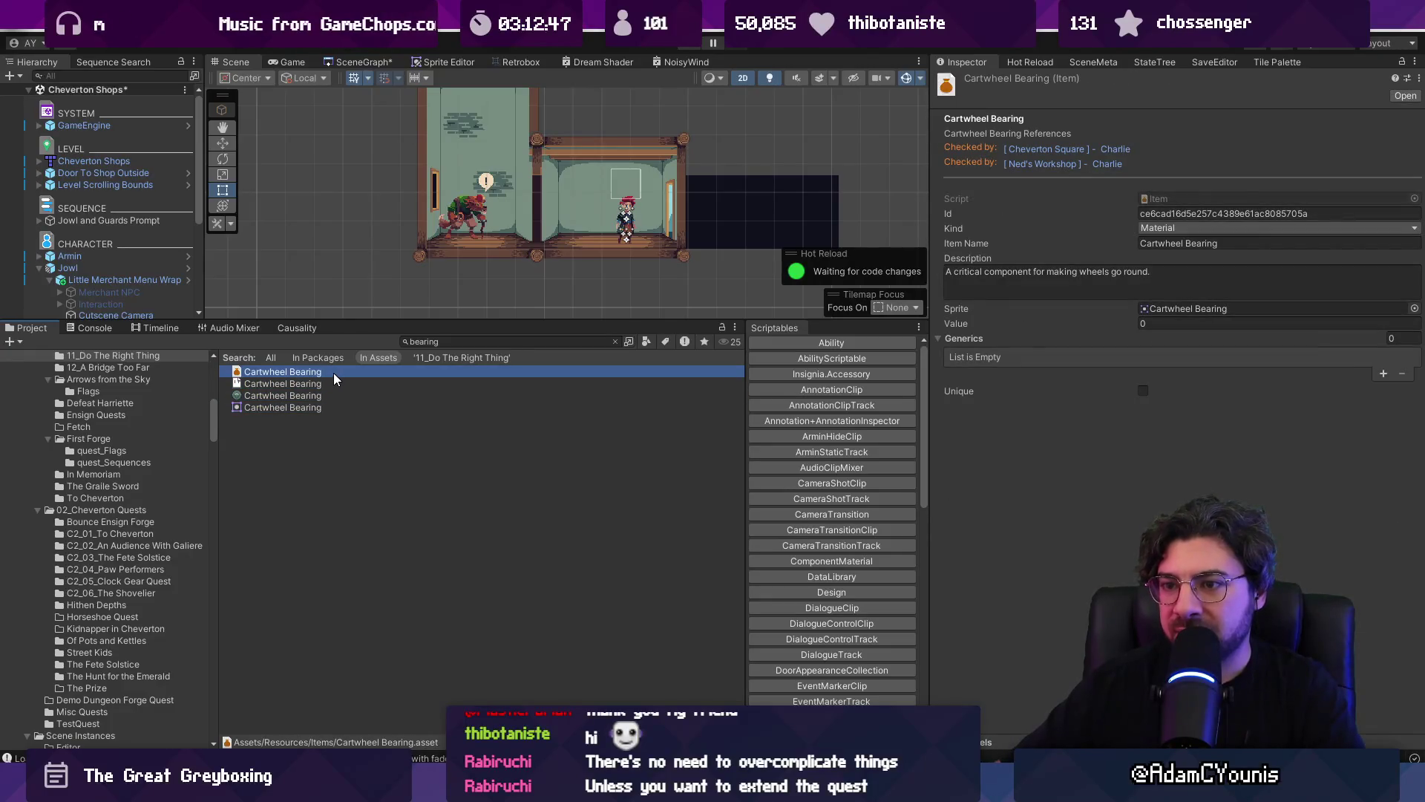
key("shift+End")
key("BackSpace")
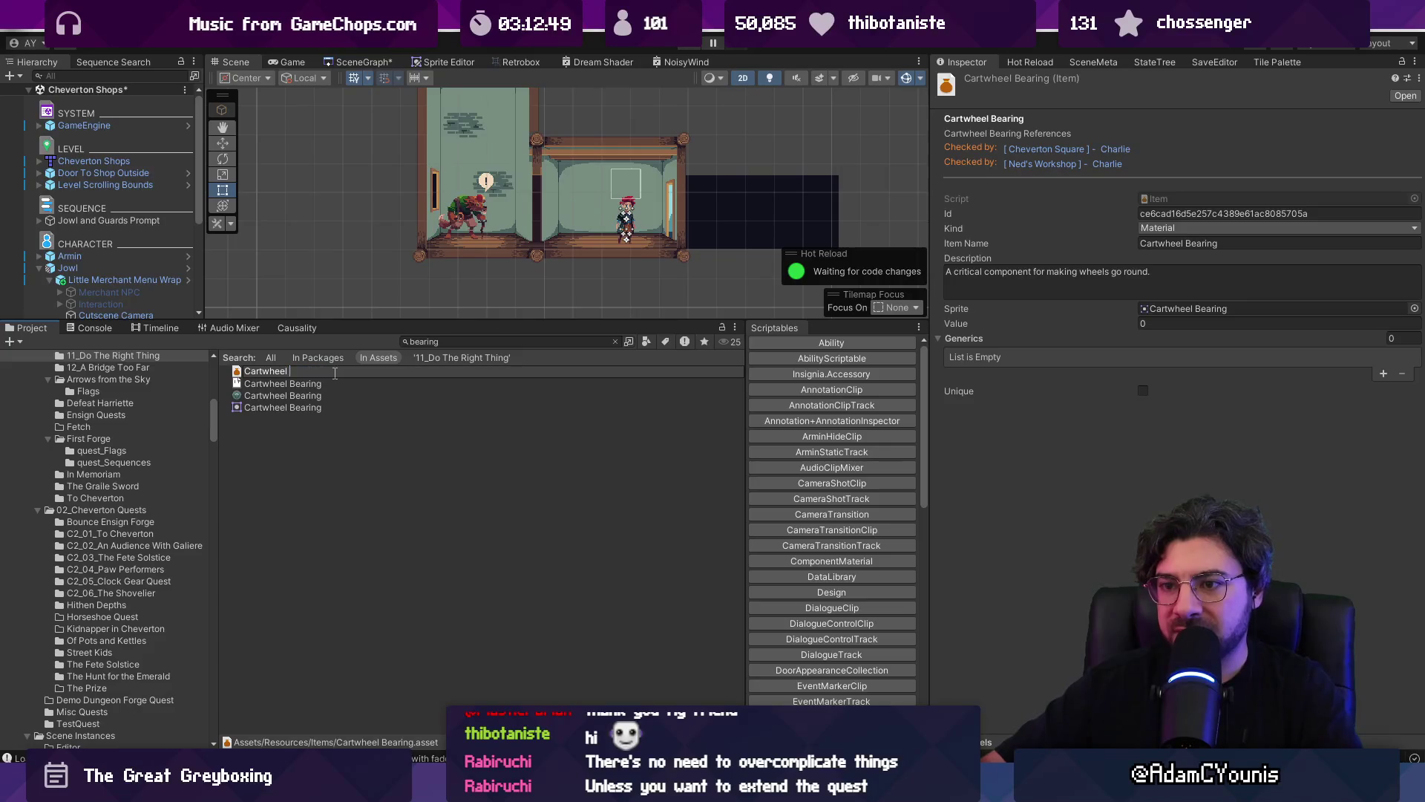
key("Return")
- Rewrite the item description to 'A wheel suitable for a cart, wagon or carriage. Wheels make the world go round.'
left_click(1007, 276)
type("Wheels make the world go round")
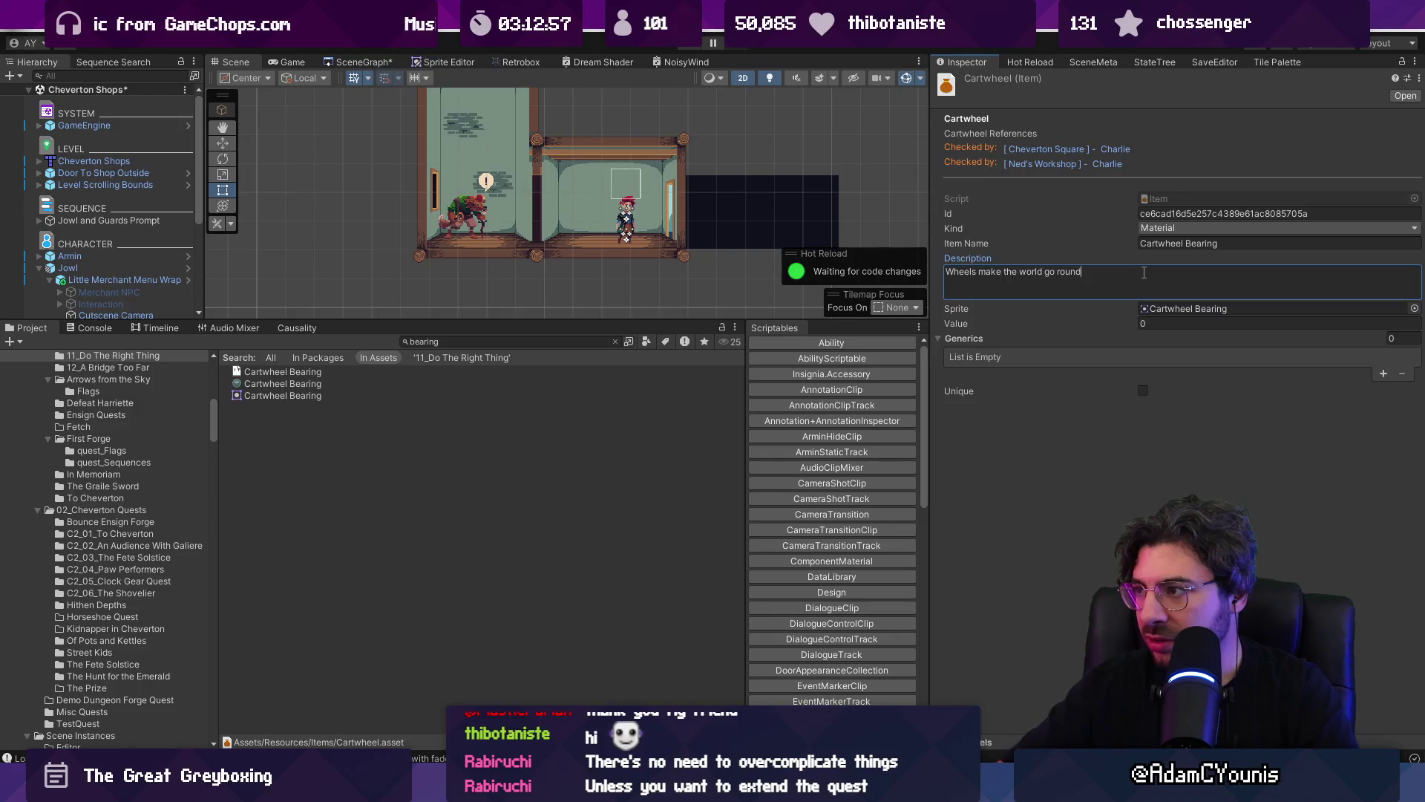
key("ctrl+a")
type("It's")
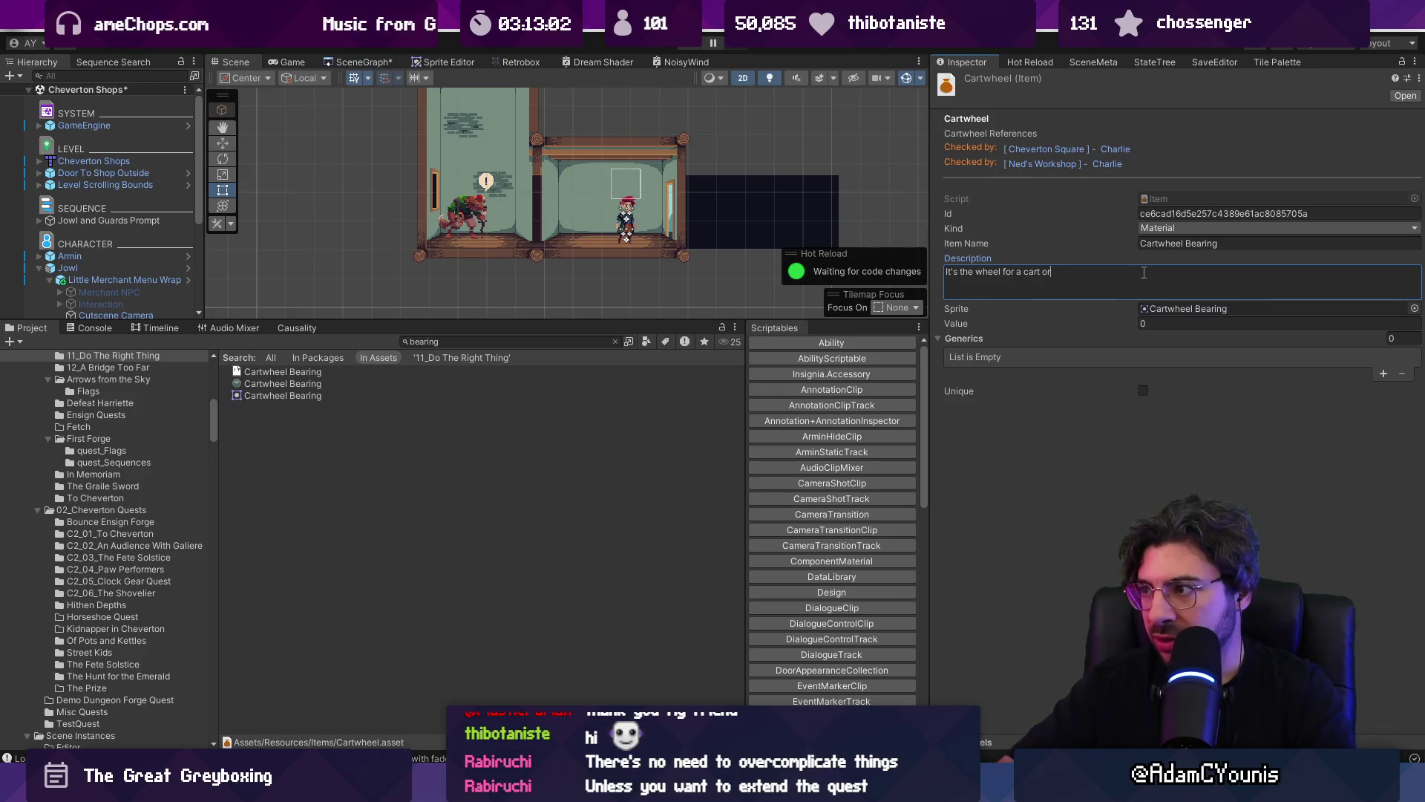
key("ctrl+shift+Left")
key("ctrl+shift+Left")
key("Left")
key("Left")
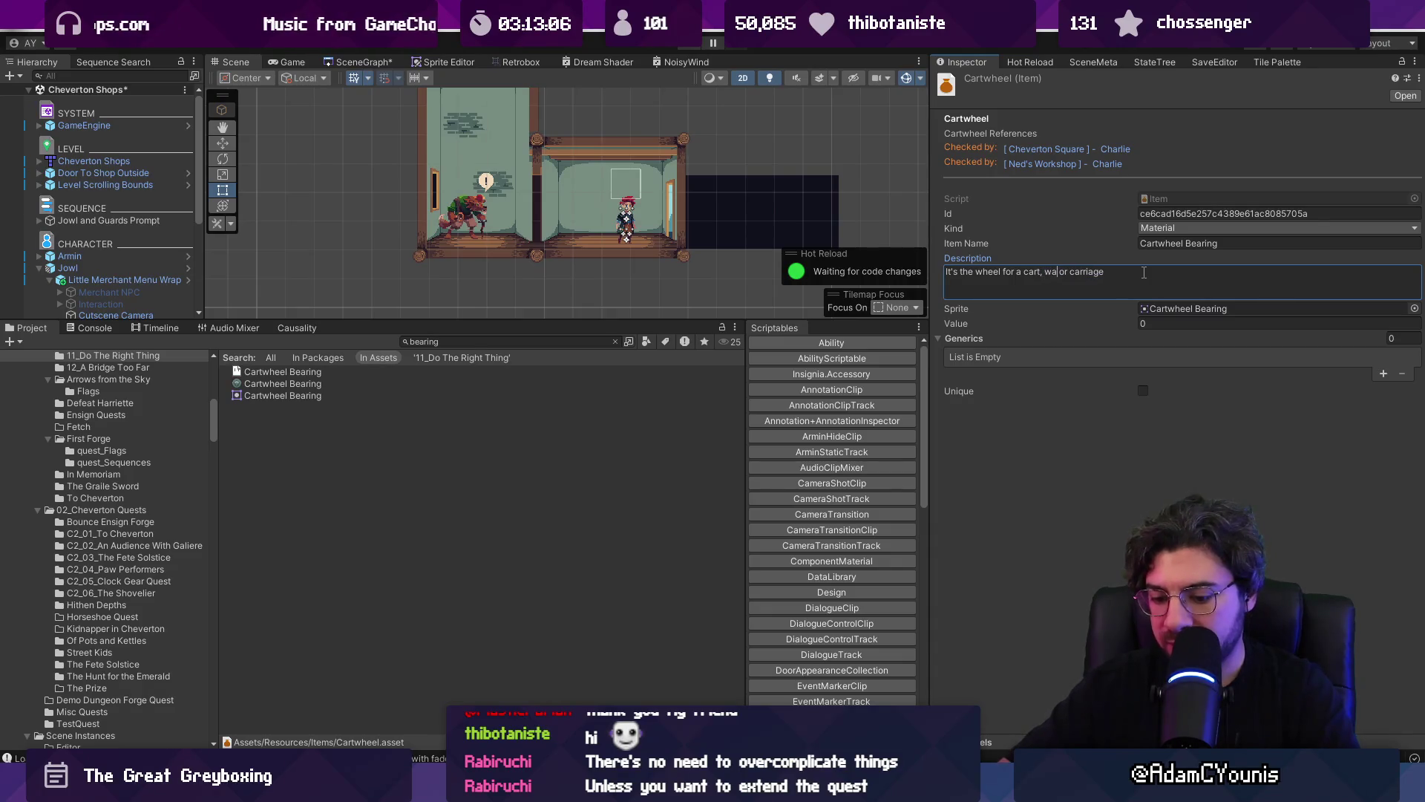
type("gon A")
key("shift+End")
key("Left")
key("ctrl+shift+Right")
key("BackSpace")
key("ctrl+shift+Right")
type("wheel suit")
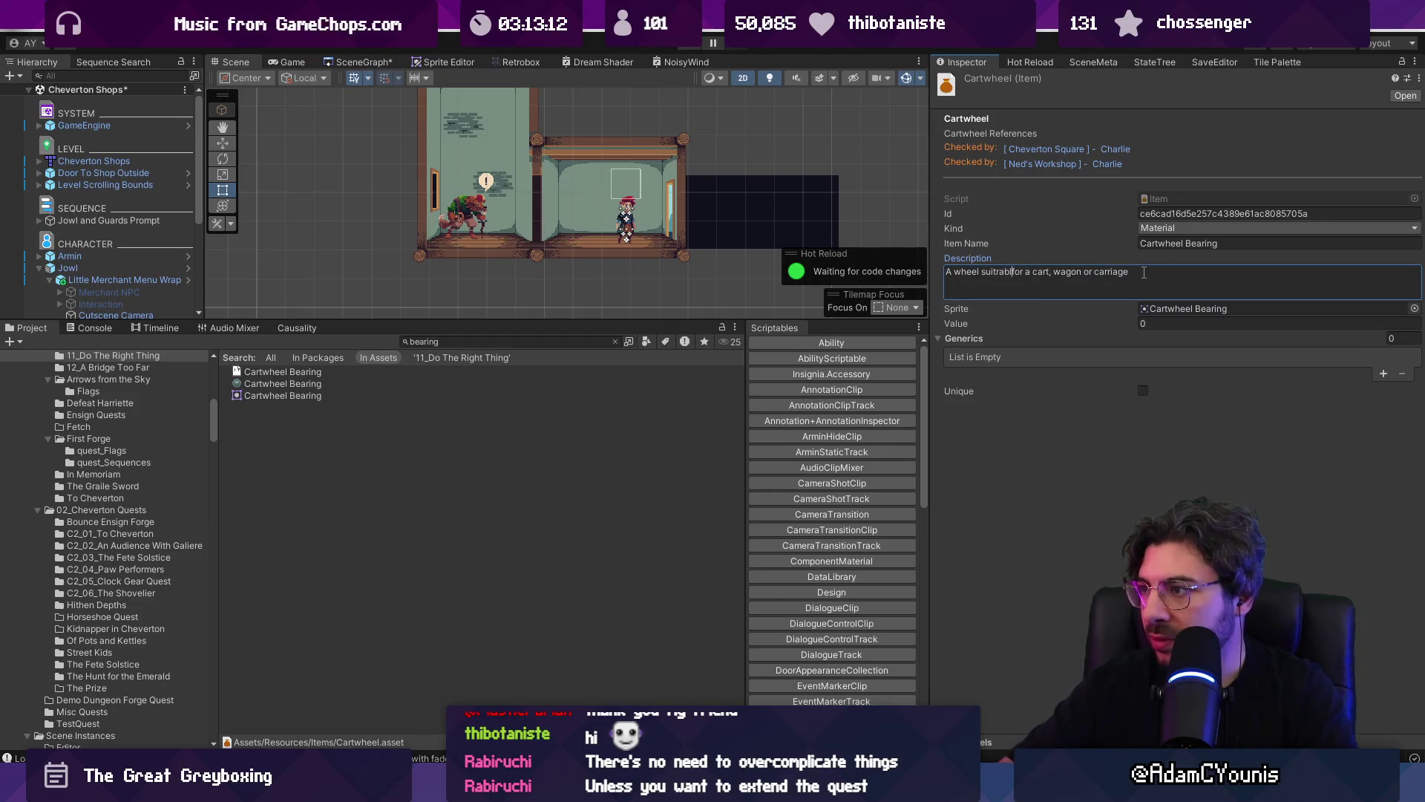
type("able ")
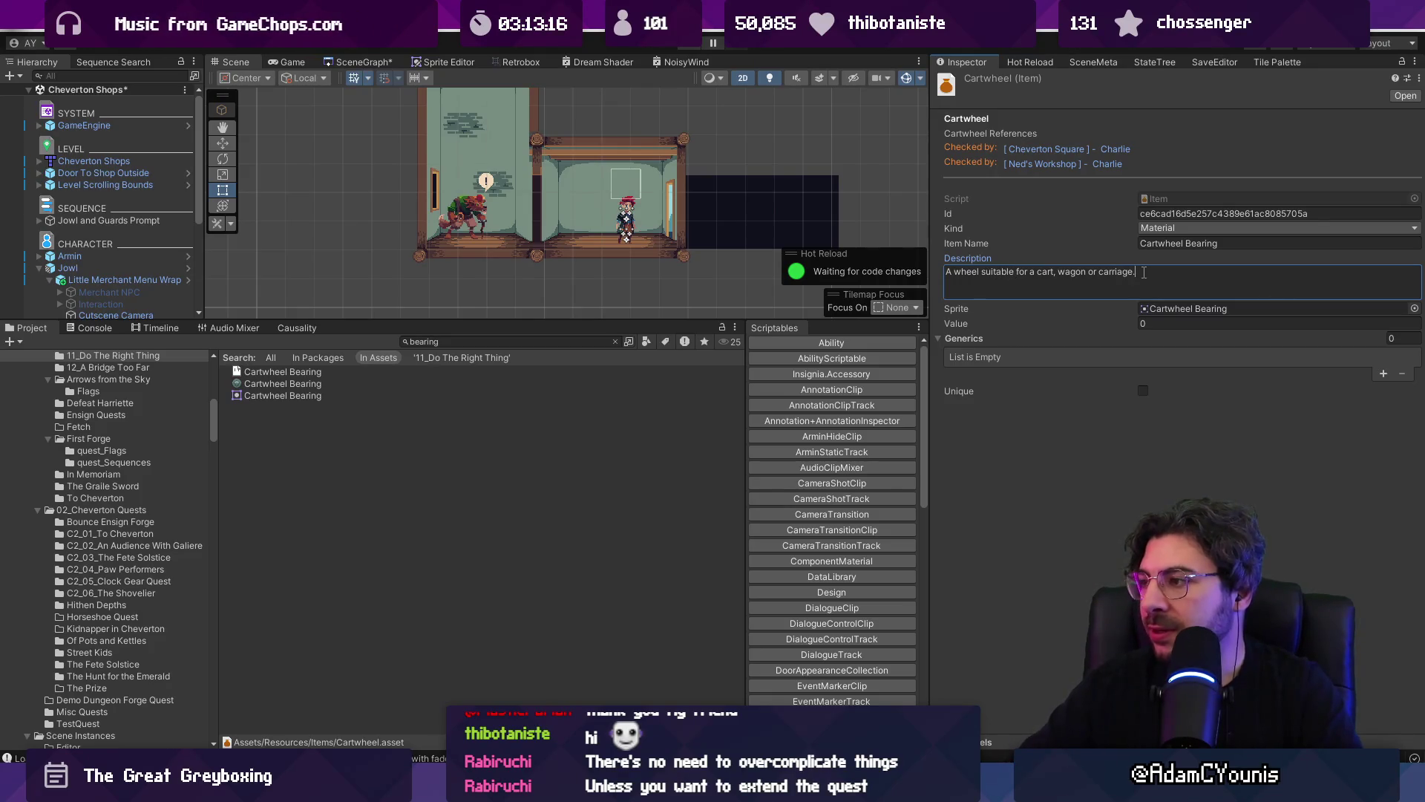
type(" Wh")
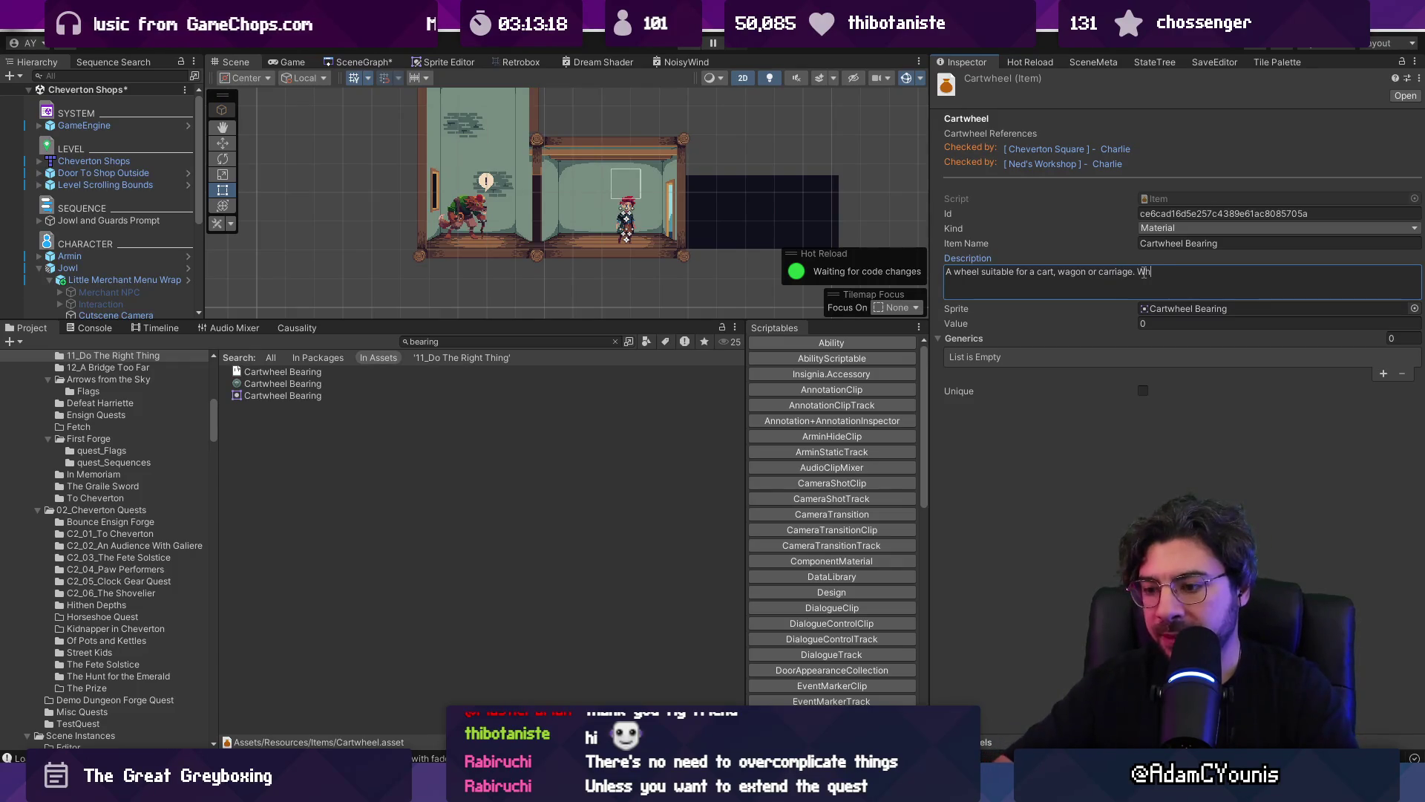
type("world go round.")
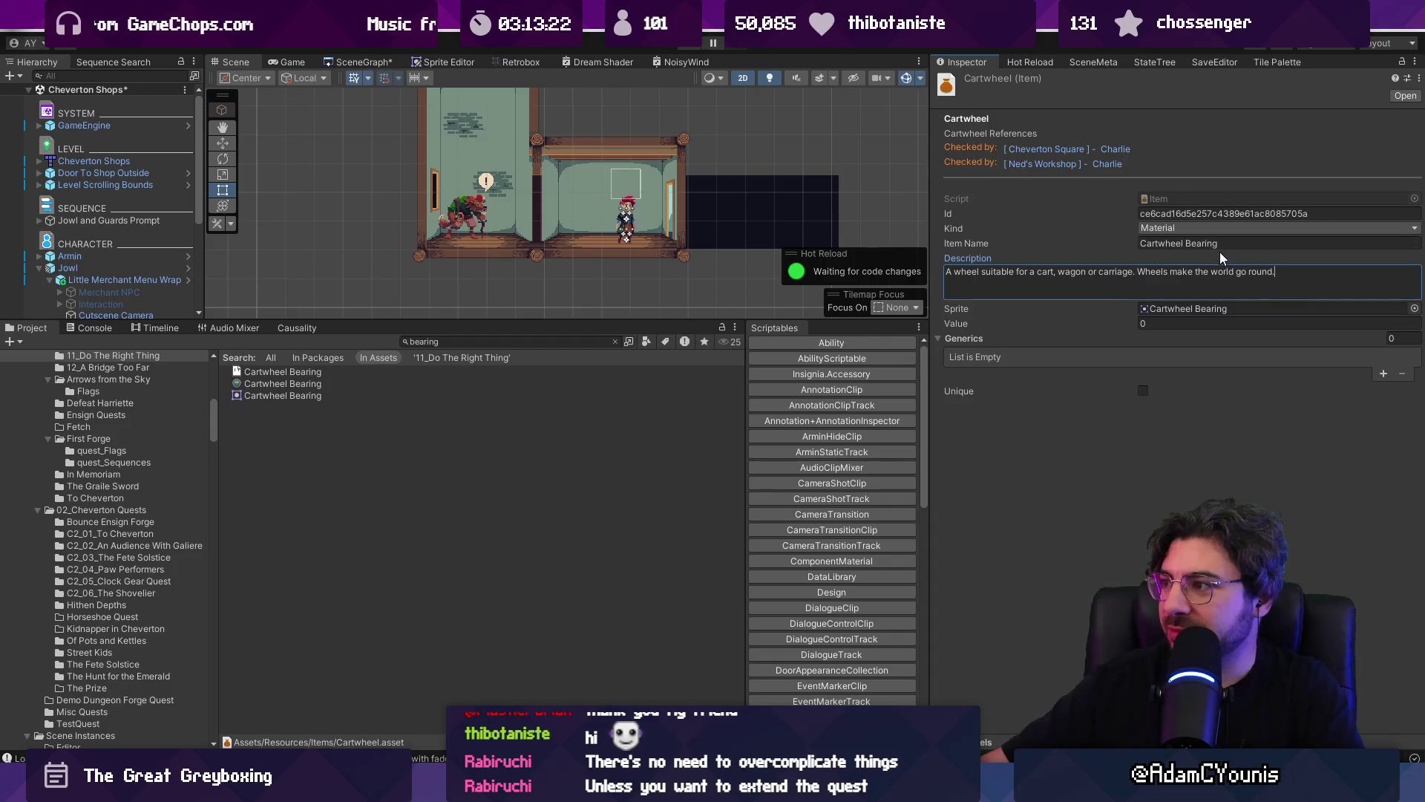
left_click(1414, 308)
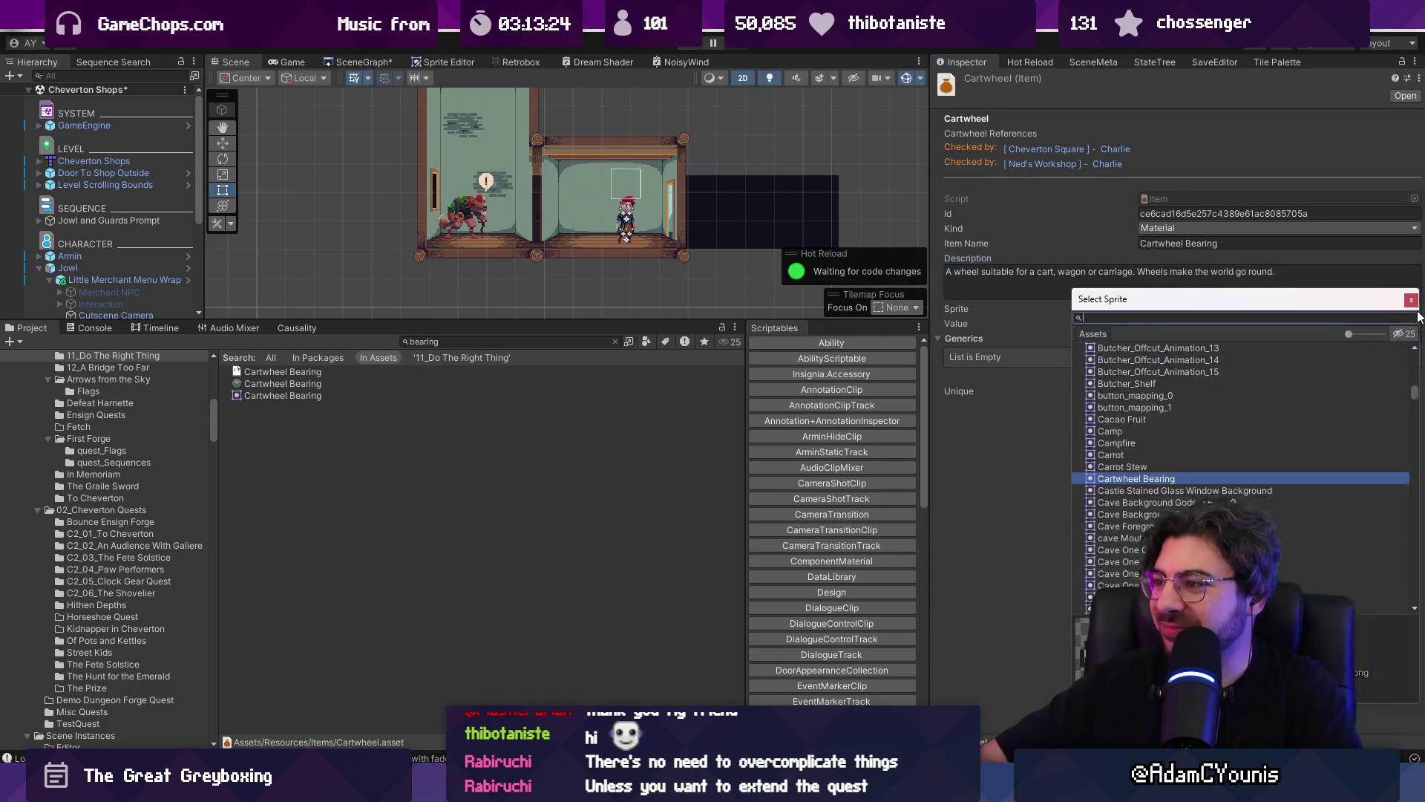
- Search the sprite chooser for 'cartwheel' and 'wheel', then close it unchanged
type("cartwheel")
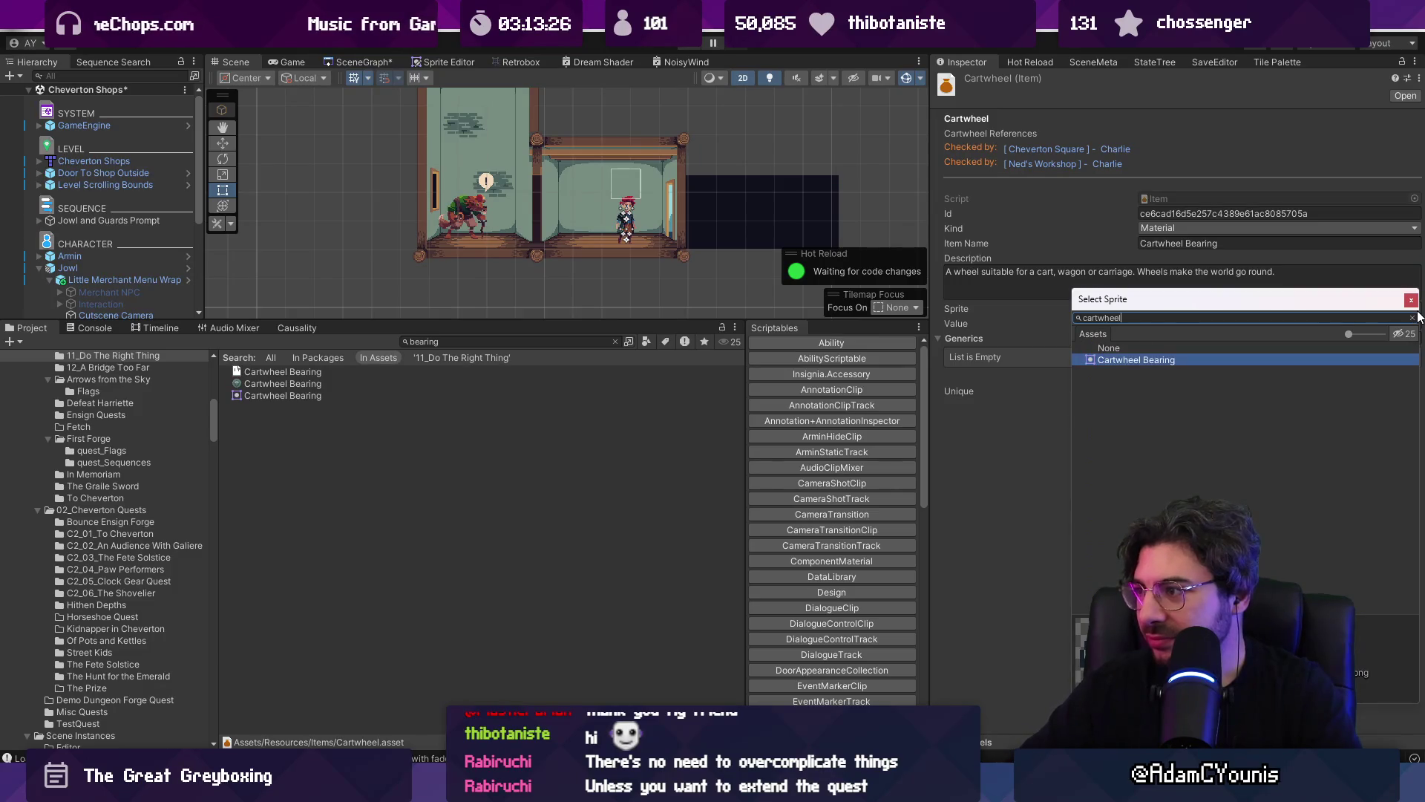
key("ctrl+a")
type("wheel")
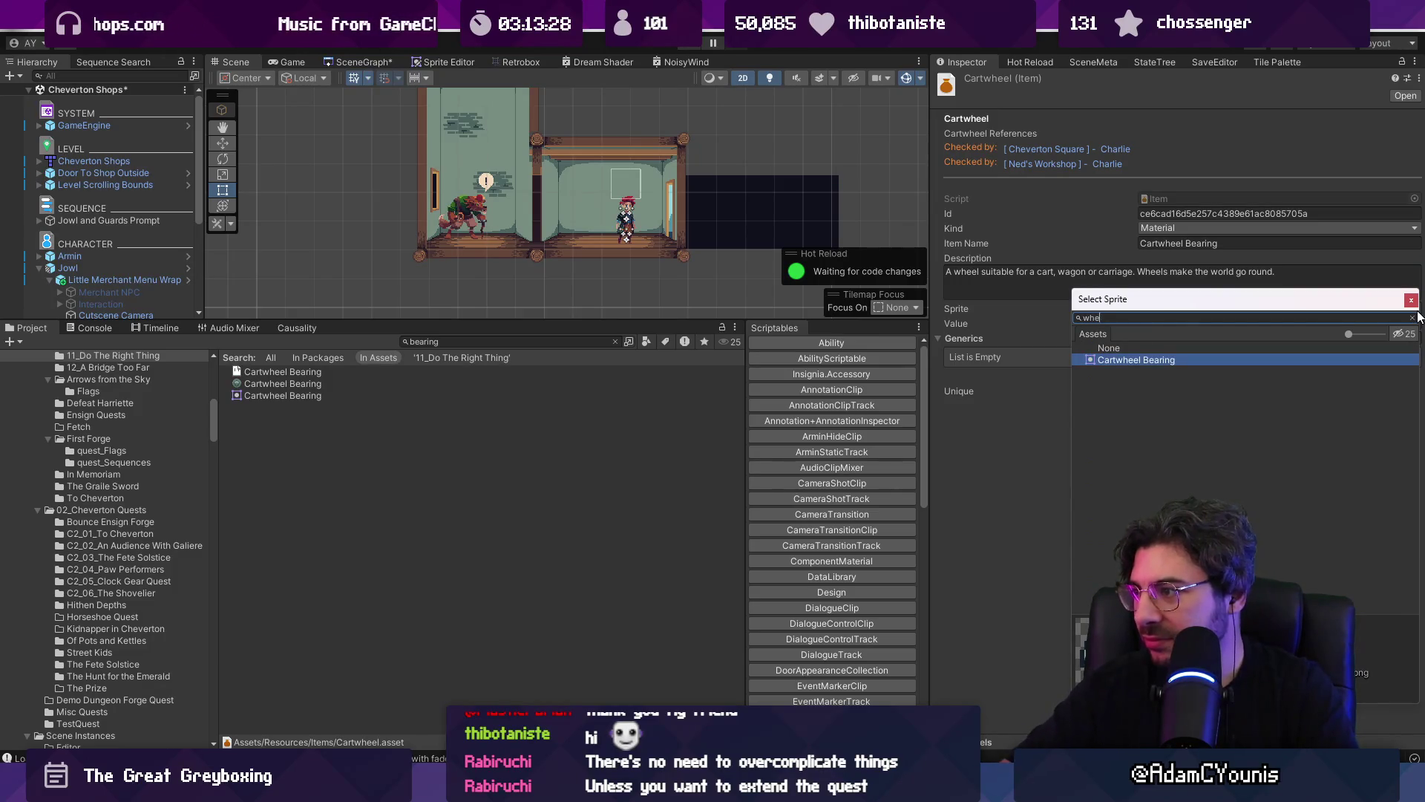
left_click(1411, 300)
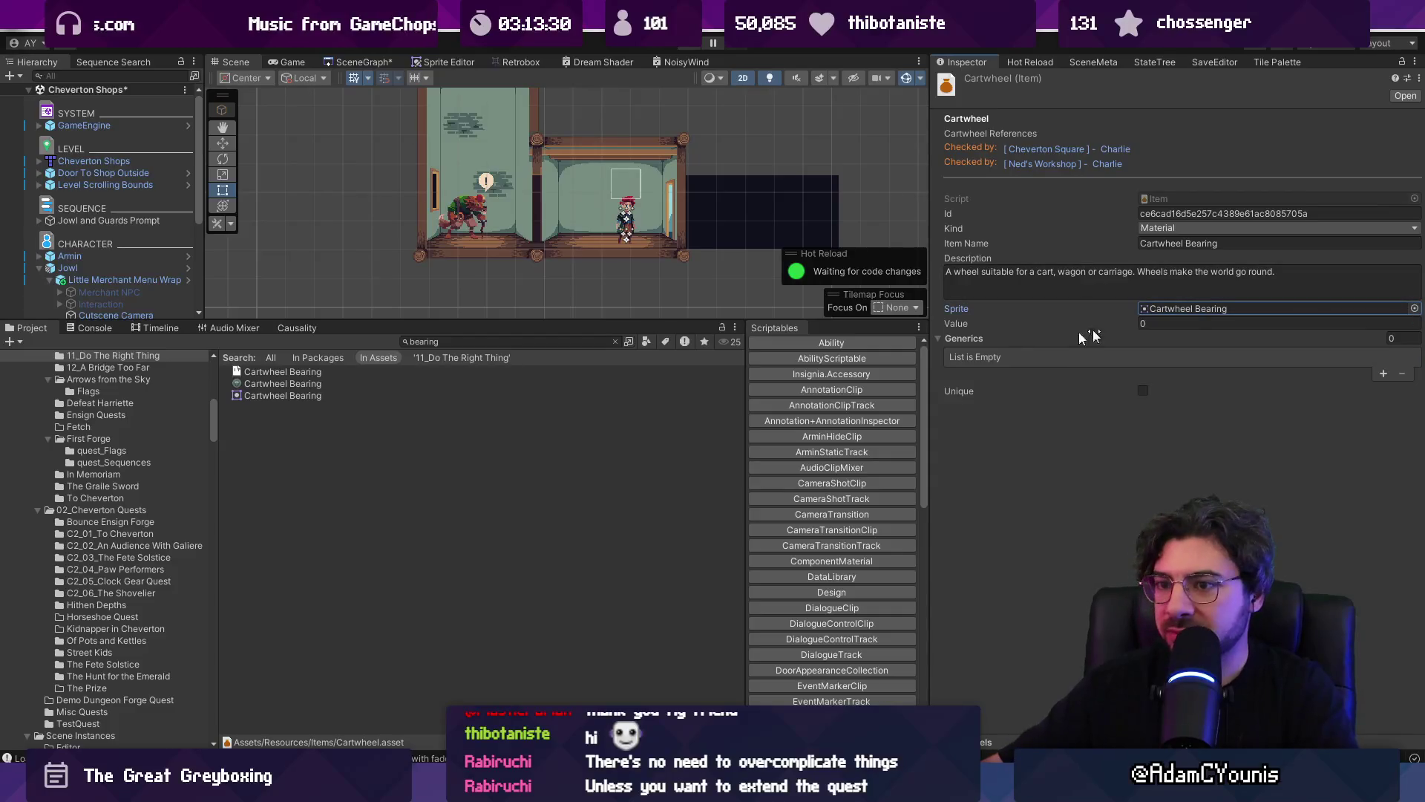
- Set the Cartwheel and Cartwheel frame textures to Single sprite mode and apply
left_click(566, 344)
type("cart wheel")
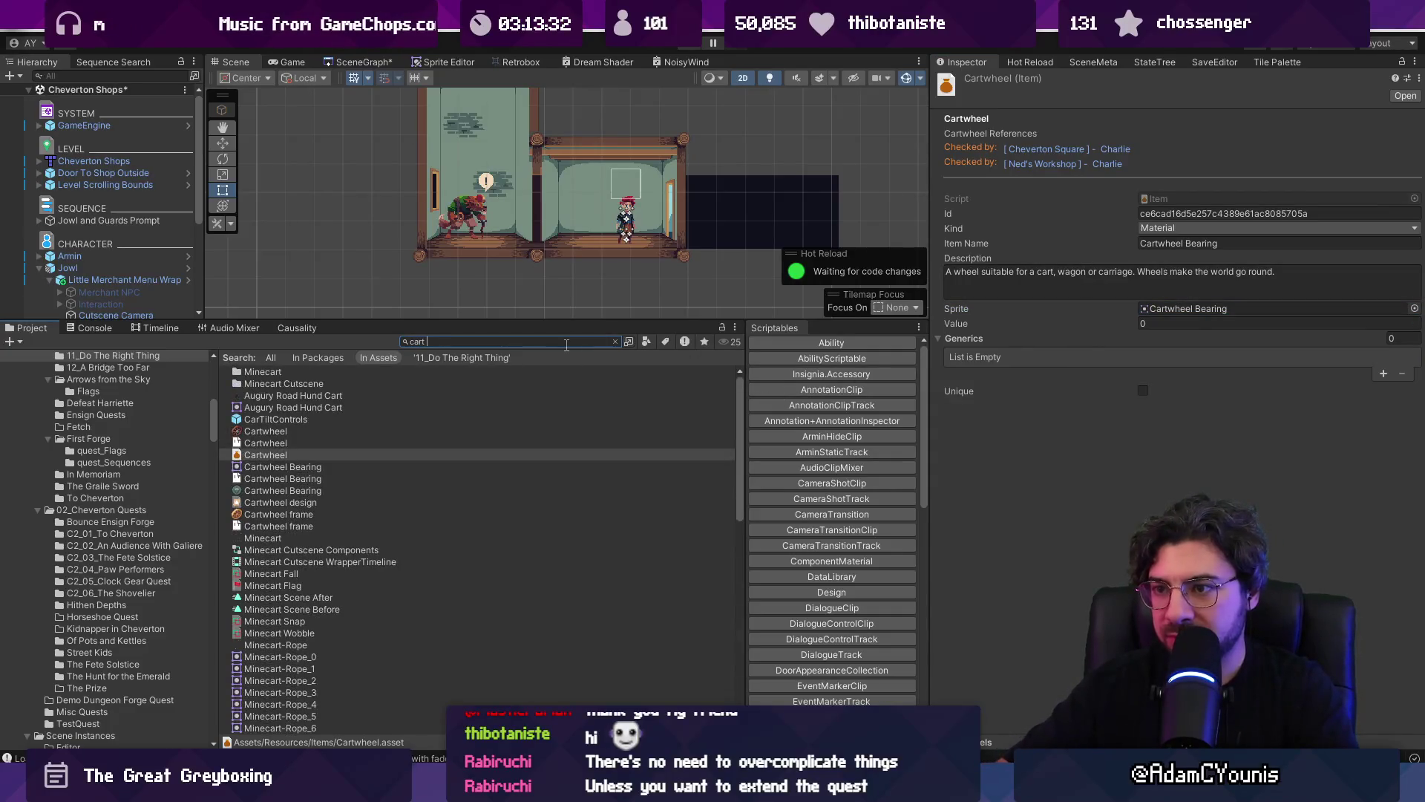
key("Down")
key("Down")
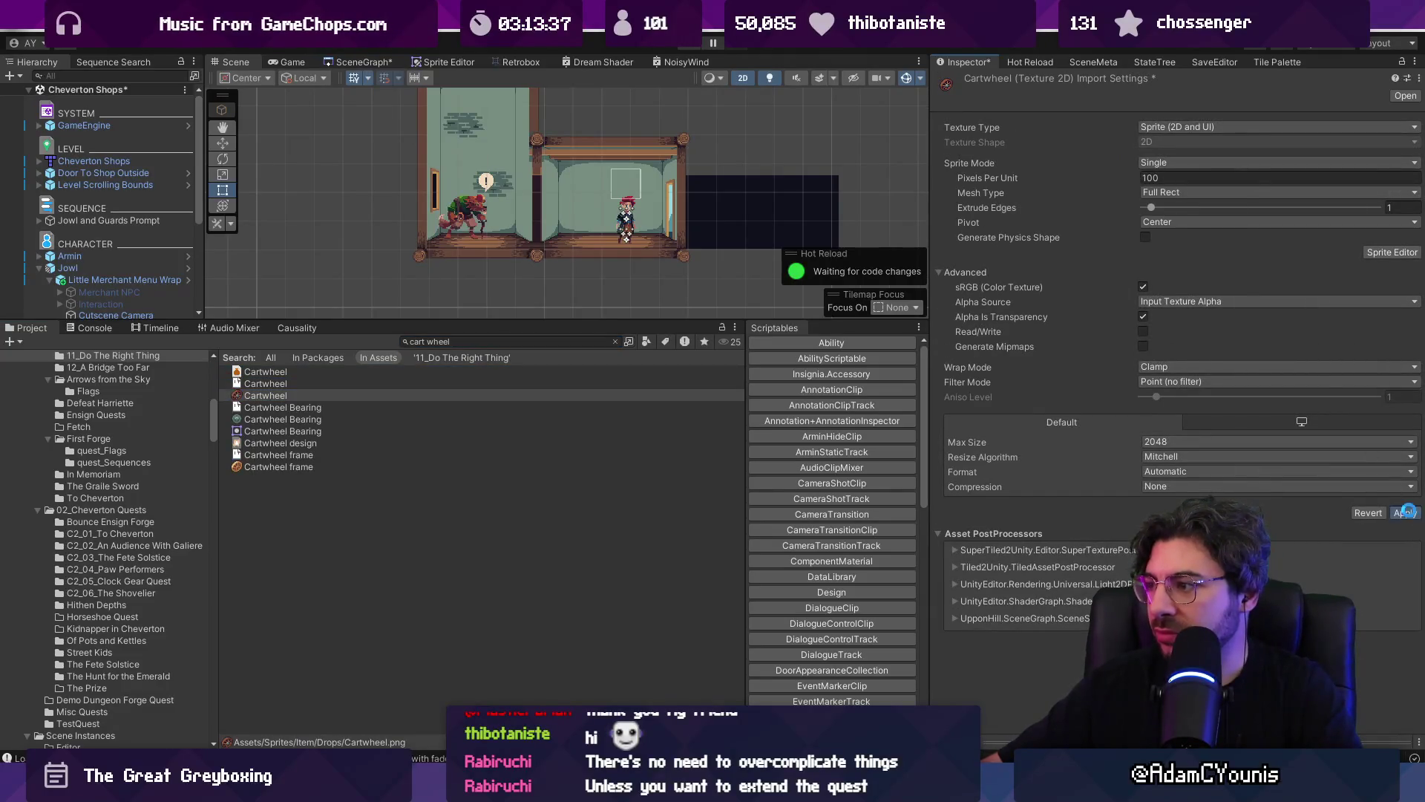
left_click(1405, 513)
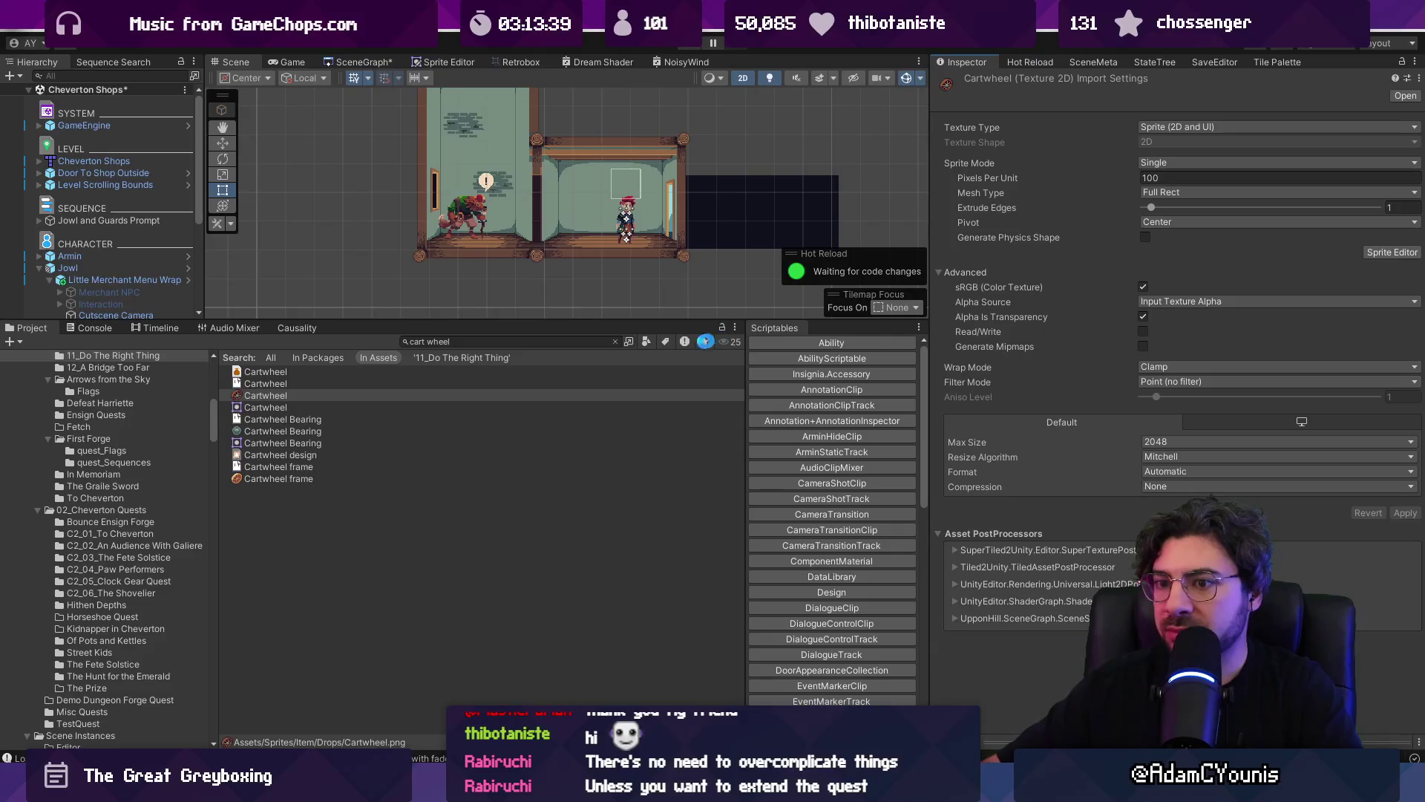
left_click(288, 479)
left_click(1277, 162)
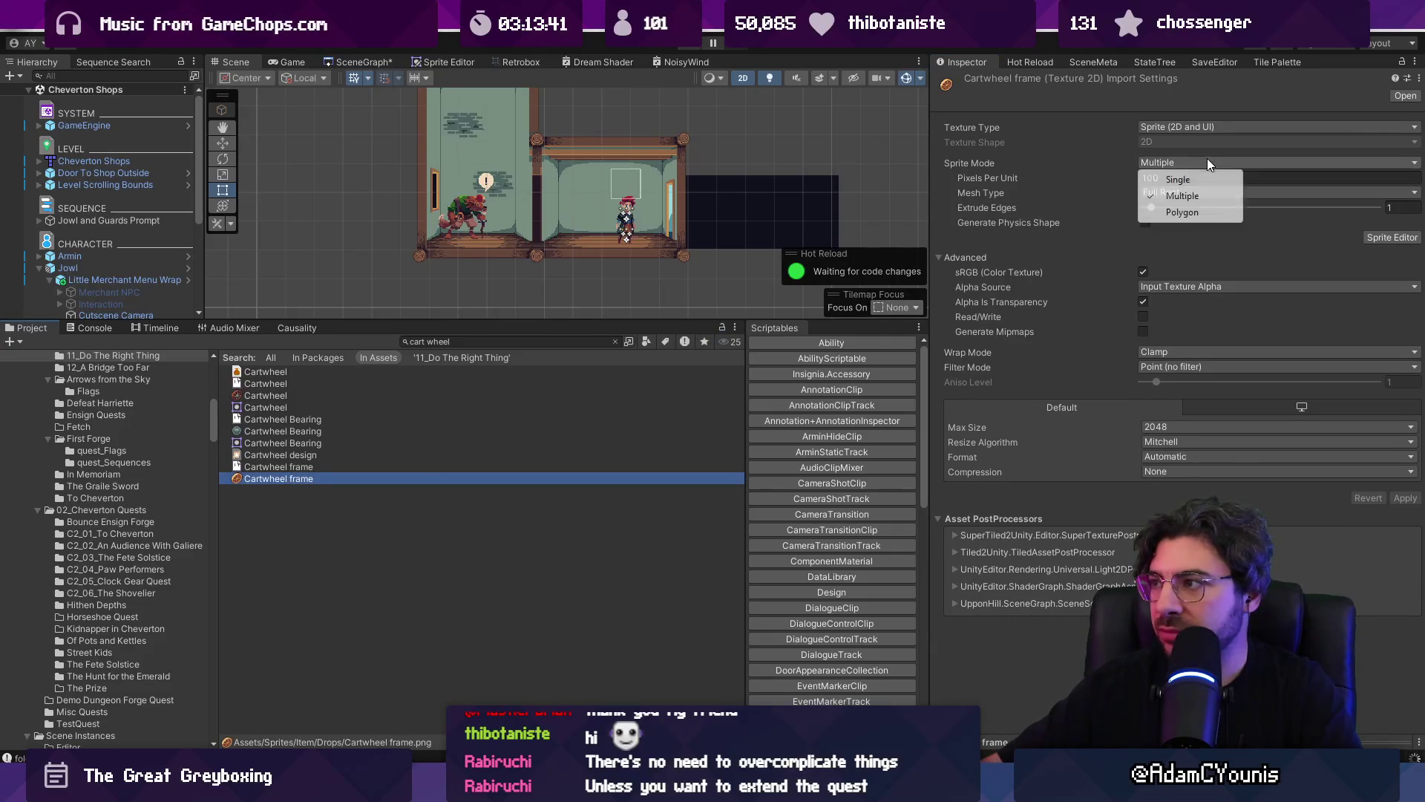
left_click(1165, 169)
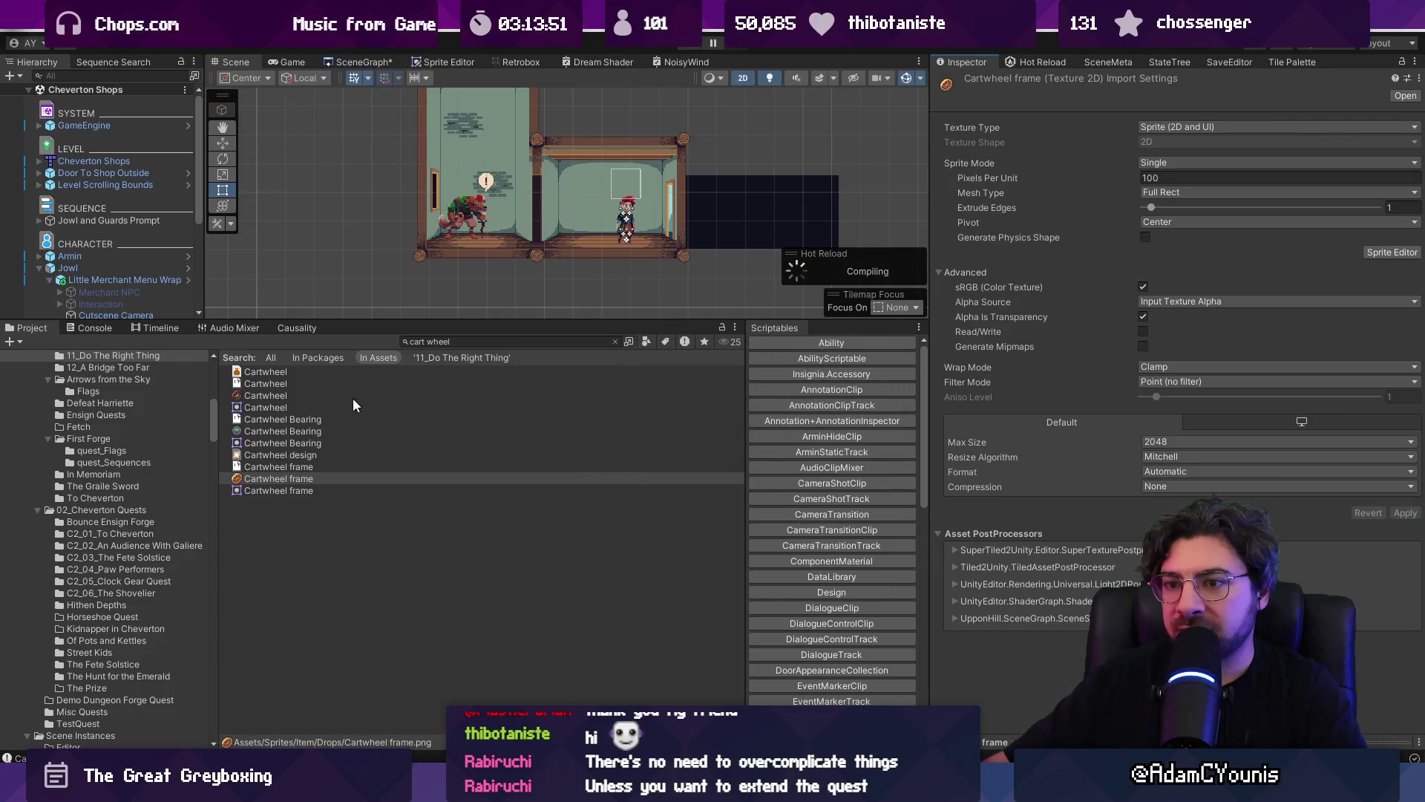
- Assign the Cartwheel sprite to the Cartwheel item and save the project
left_click(297, 373)
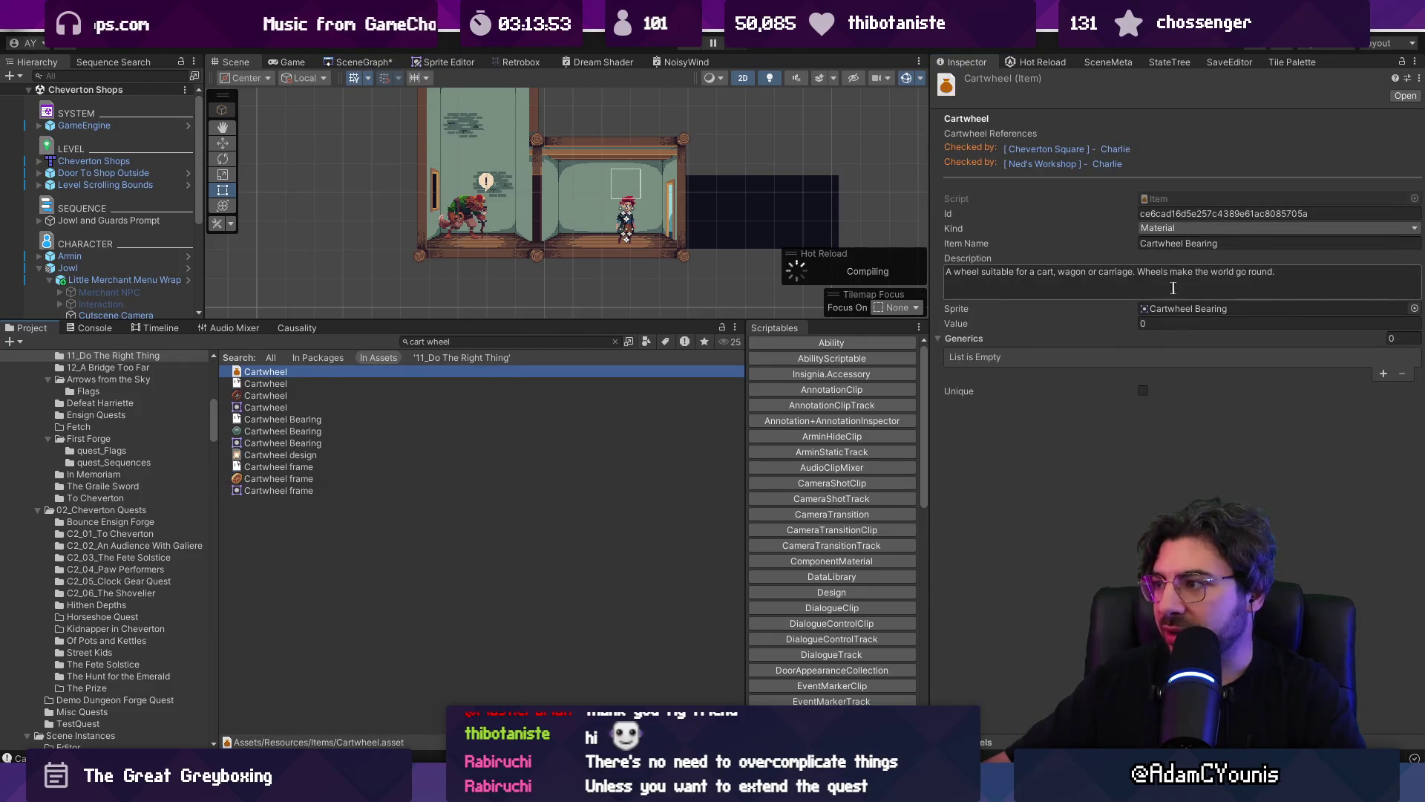
left_click(1414, 308)
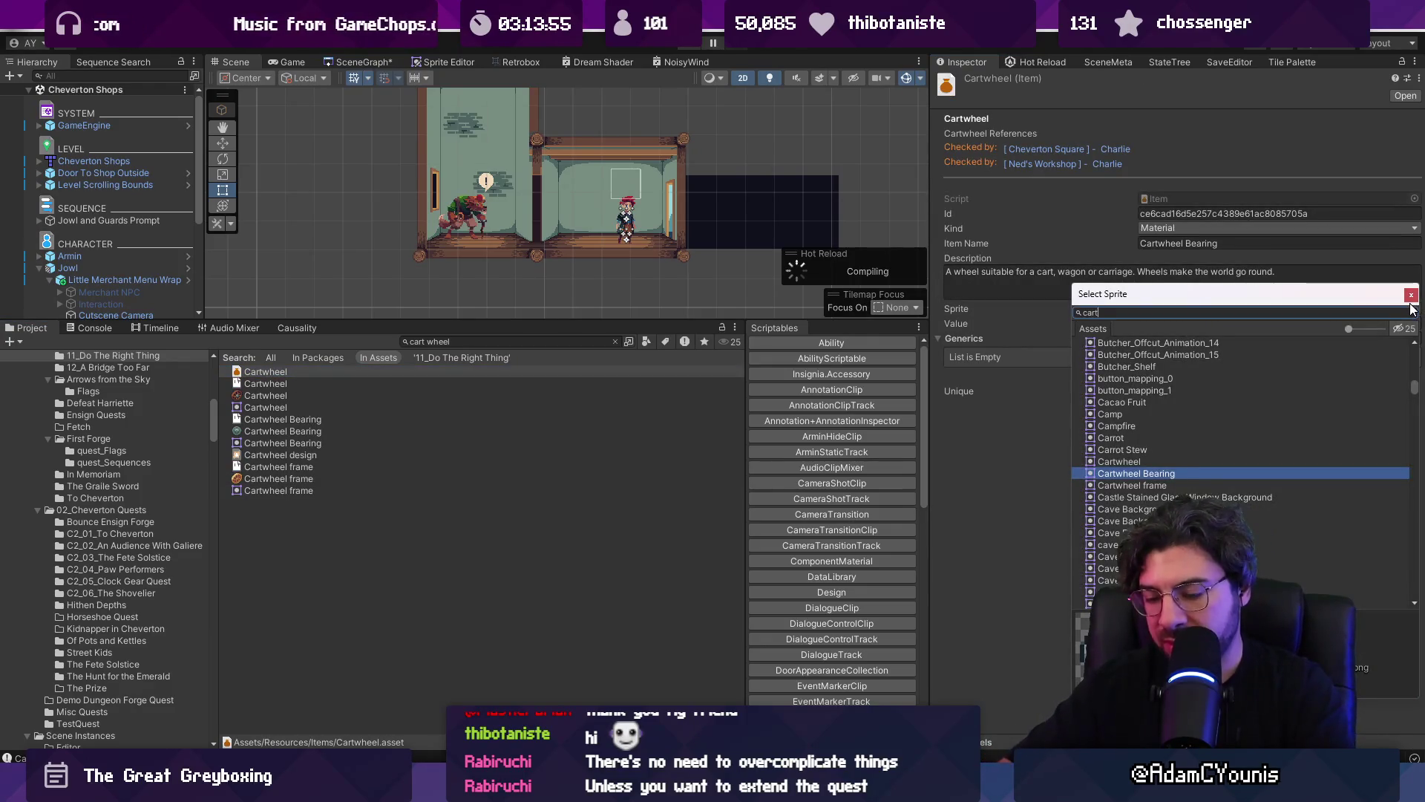
type("cartwheel")
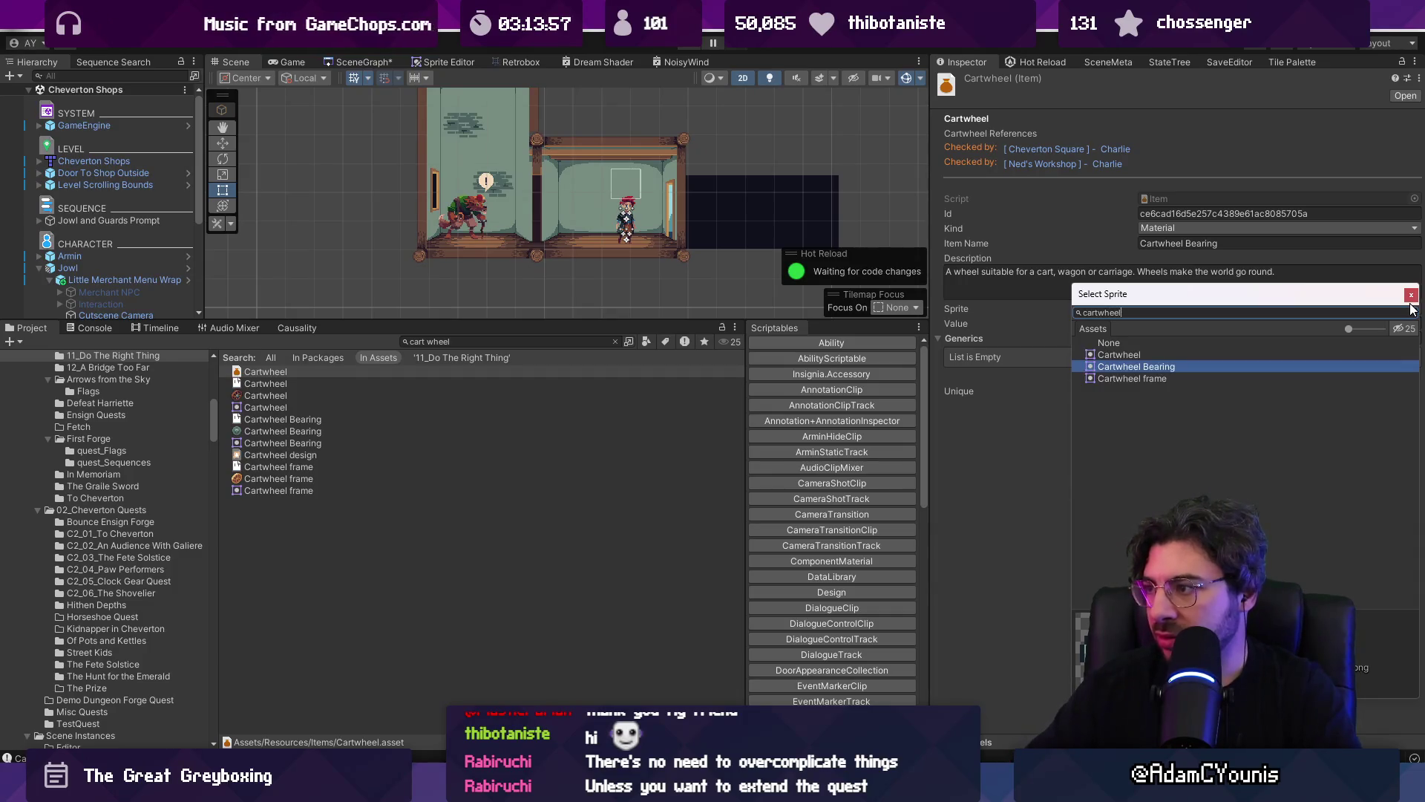
key("Return")
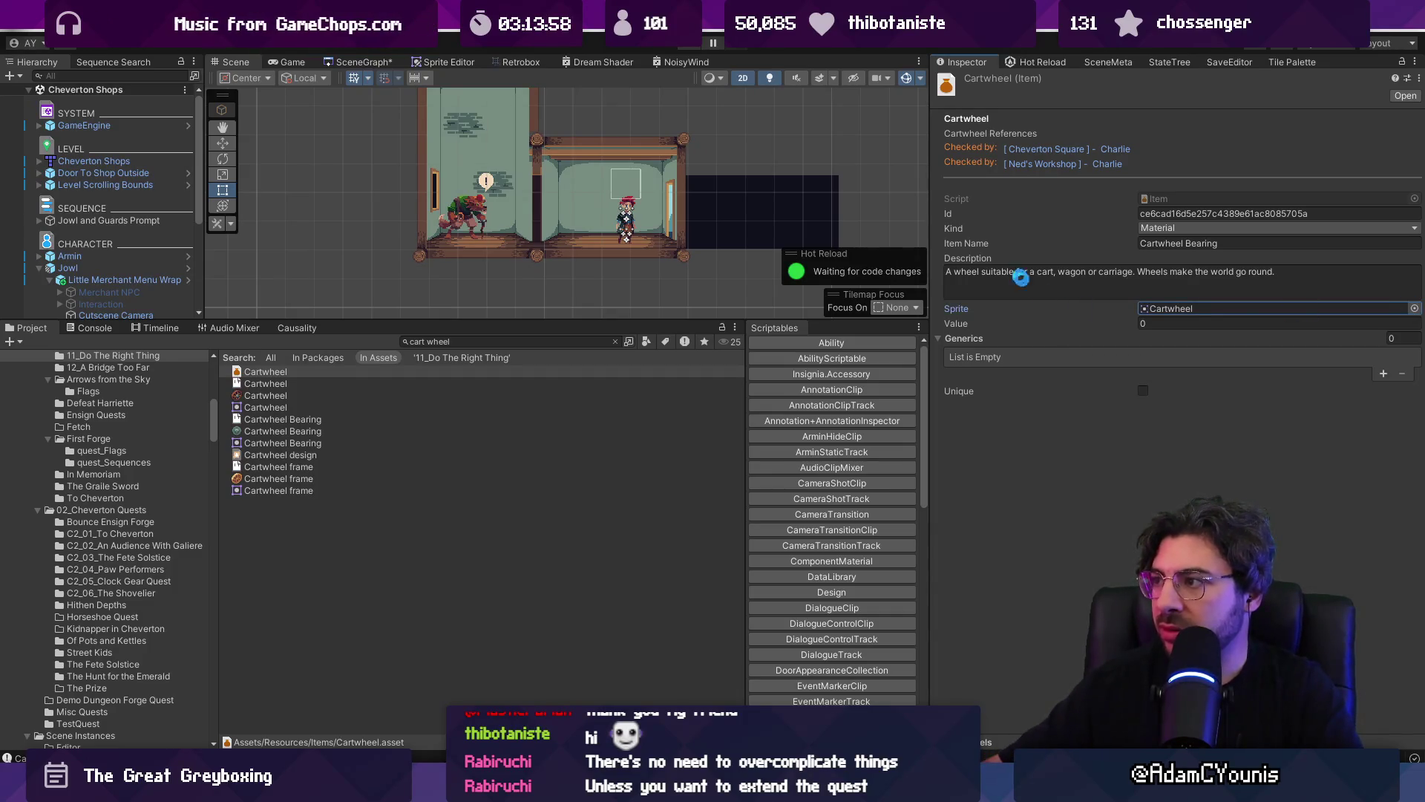
key("ctrl+s")
left_click(312, 455)
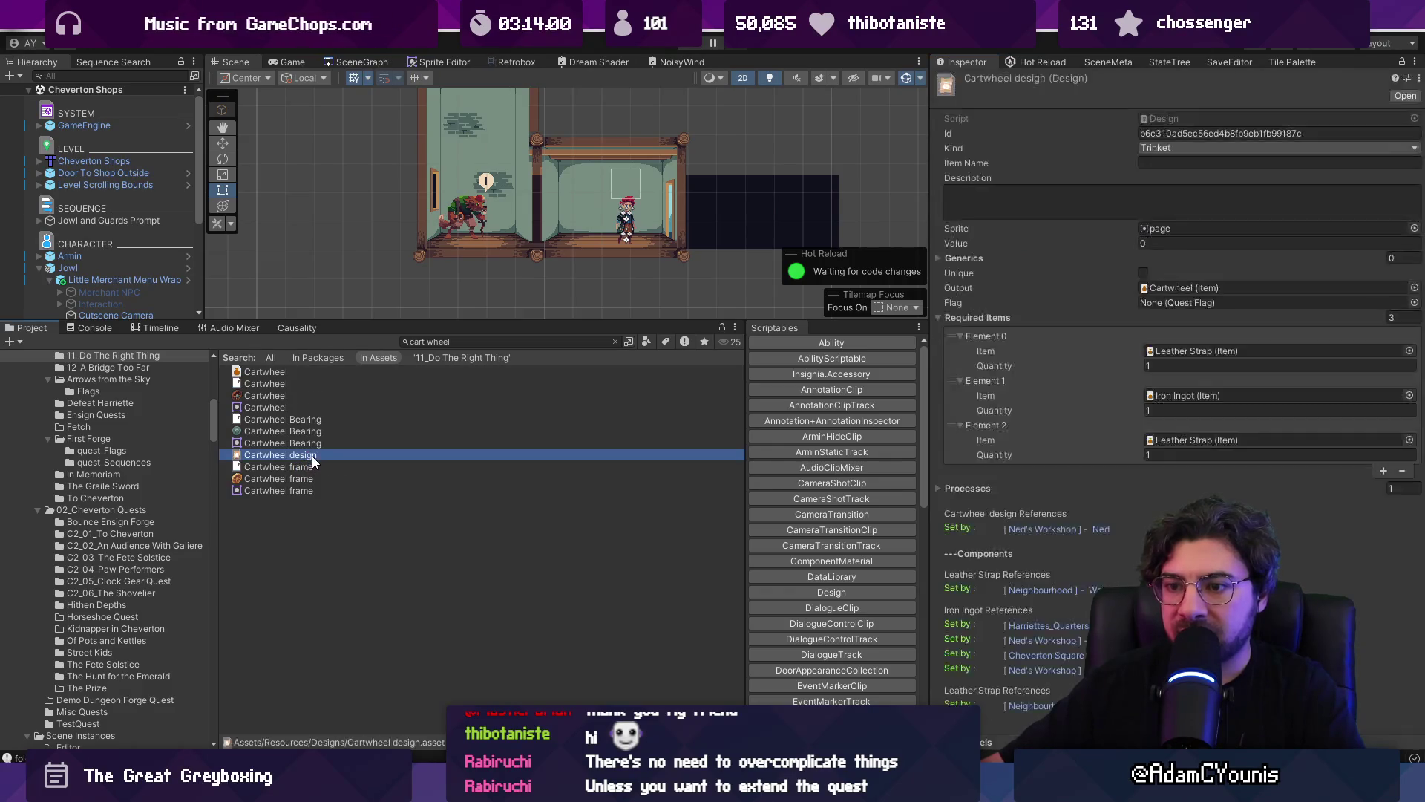
- Remove Element 0 from the Cartwheel design's Processes list and look up its output item
left_click(1356, 491)
left_click(1355, 506)
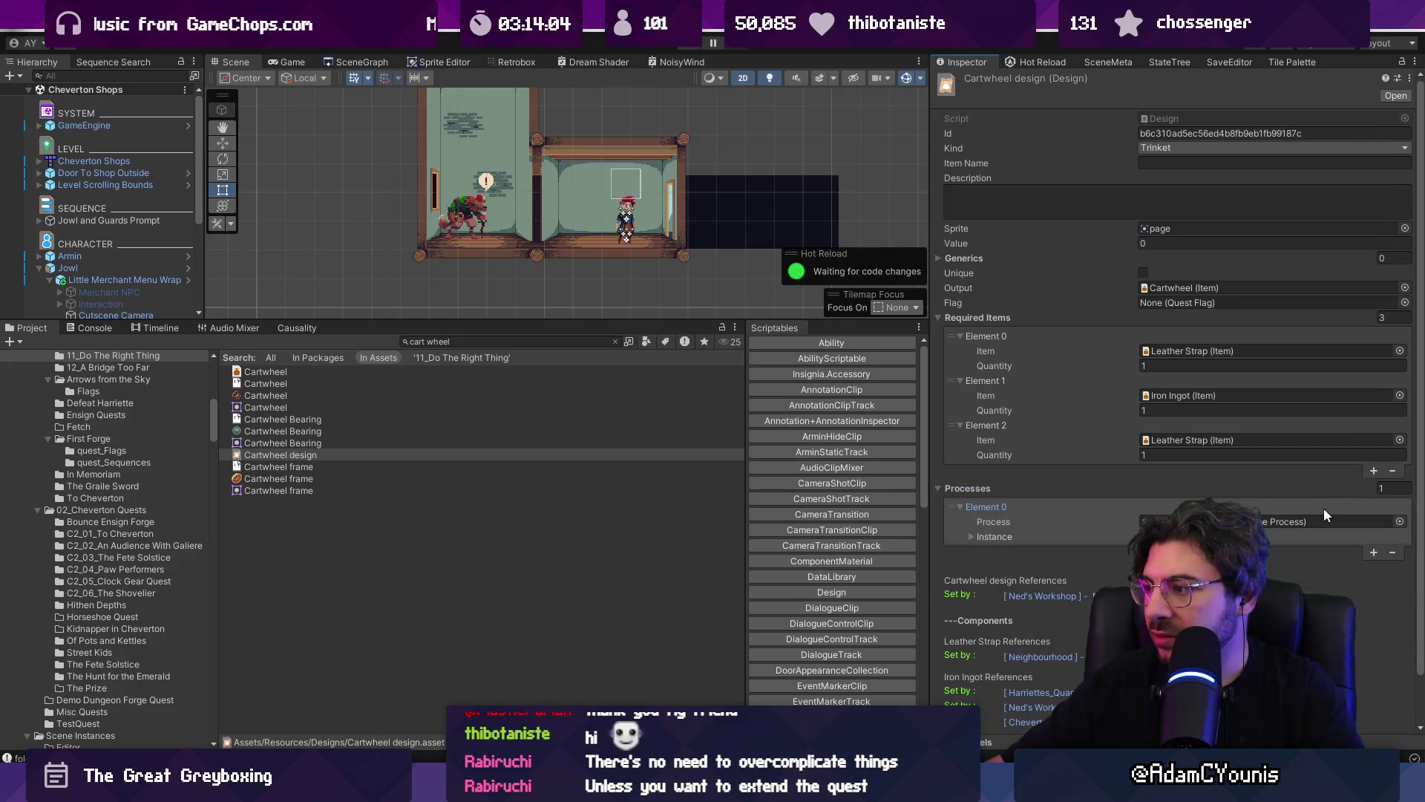
left_click(1392, 553)
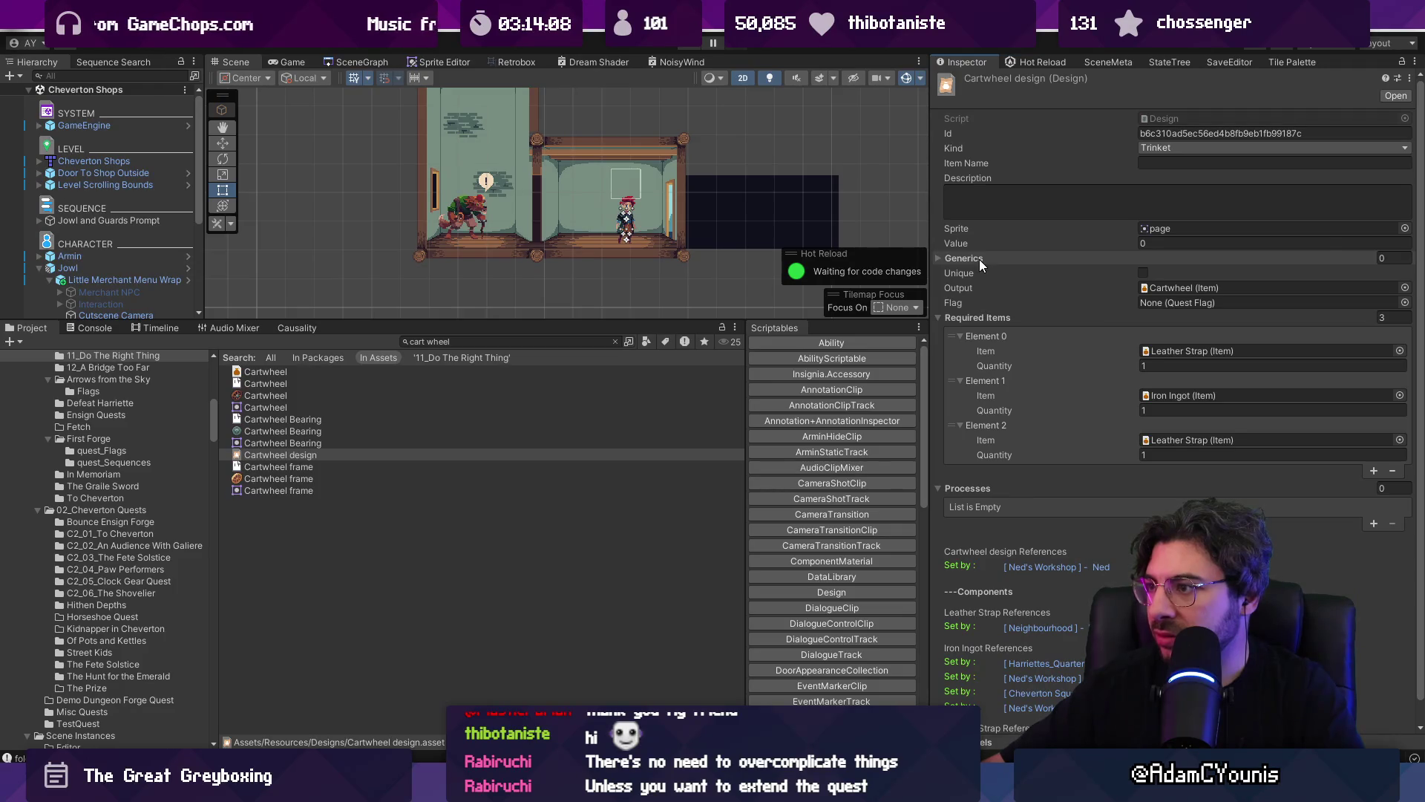
left_click(1391, 288)
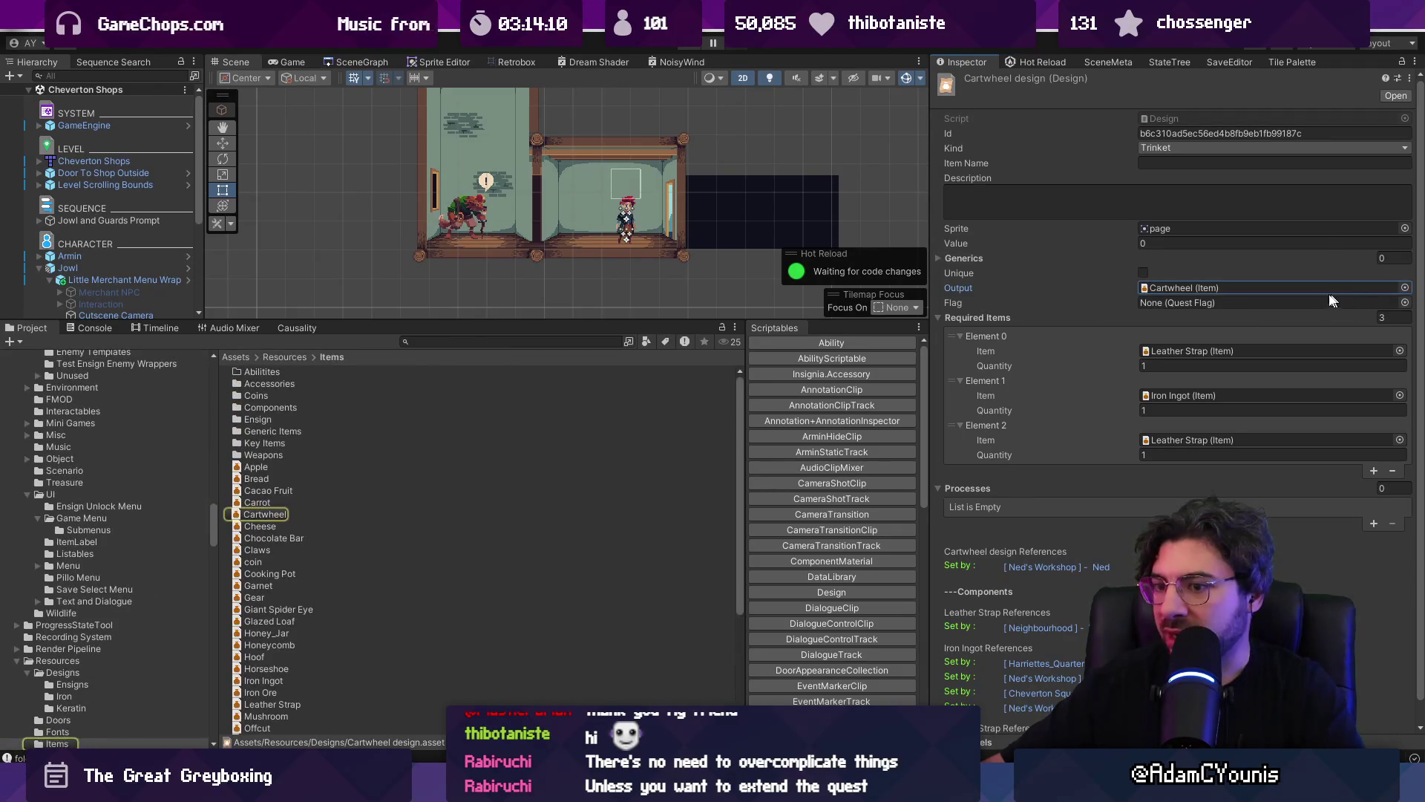
key("ctrl+f")
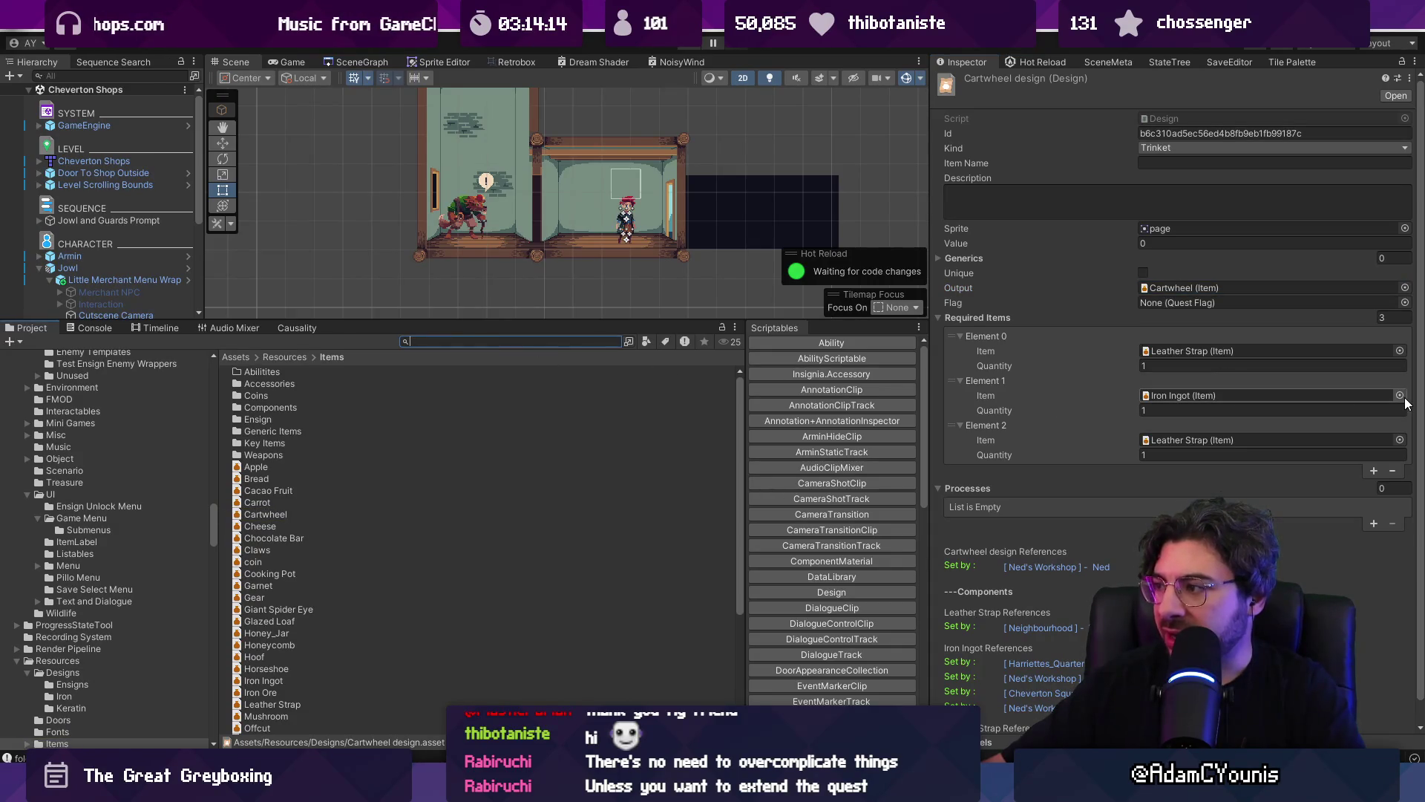
left_click(1401, 441)
type("cart")
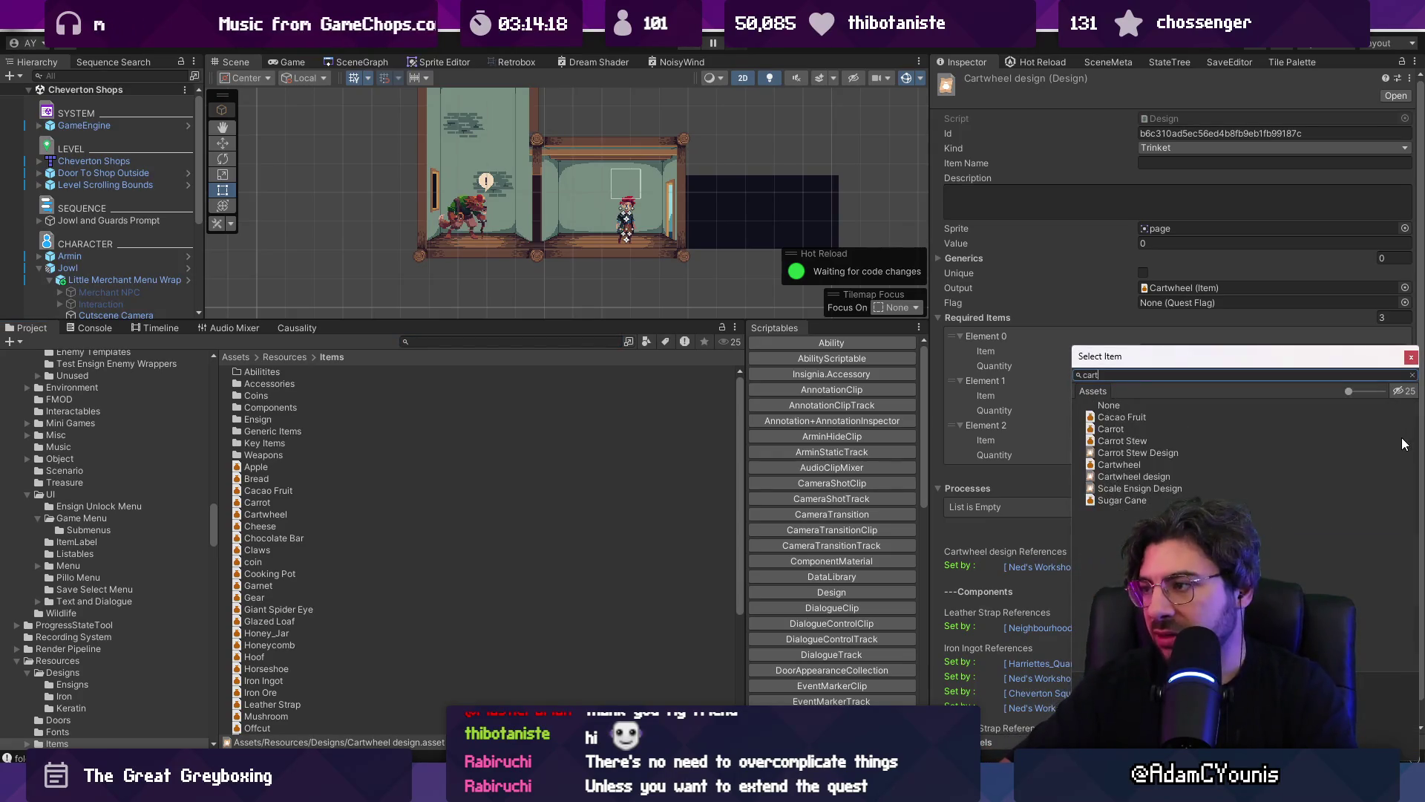
key("BackSpace")
key("BackSpace")
key("BackSpace")
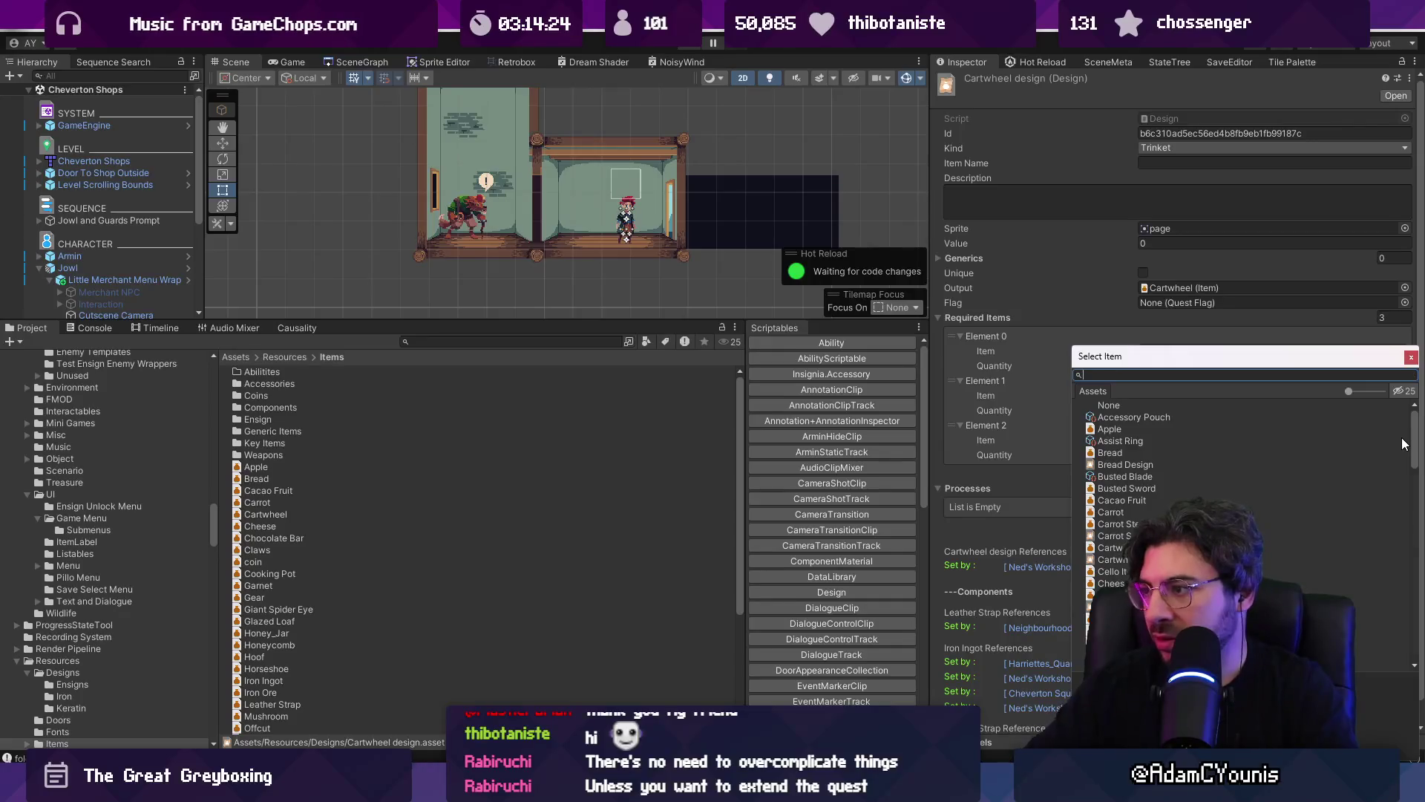
key("Escape")
- Duplicate the Cartwheel item asset and clear the copy's Id field
left_click(516, 342)
type("cart")
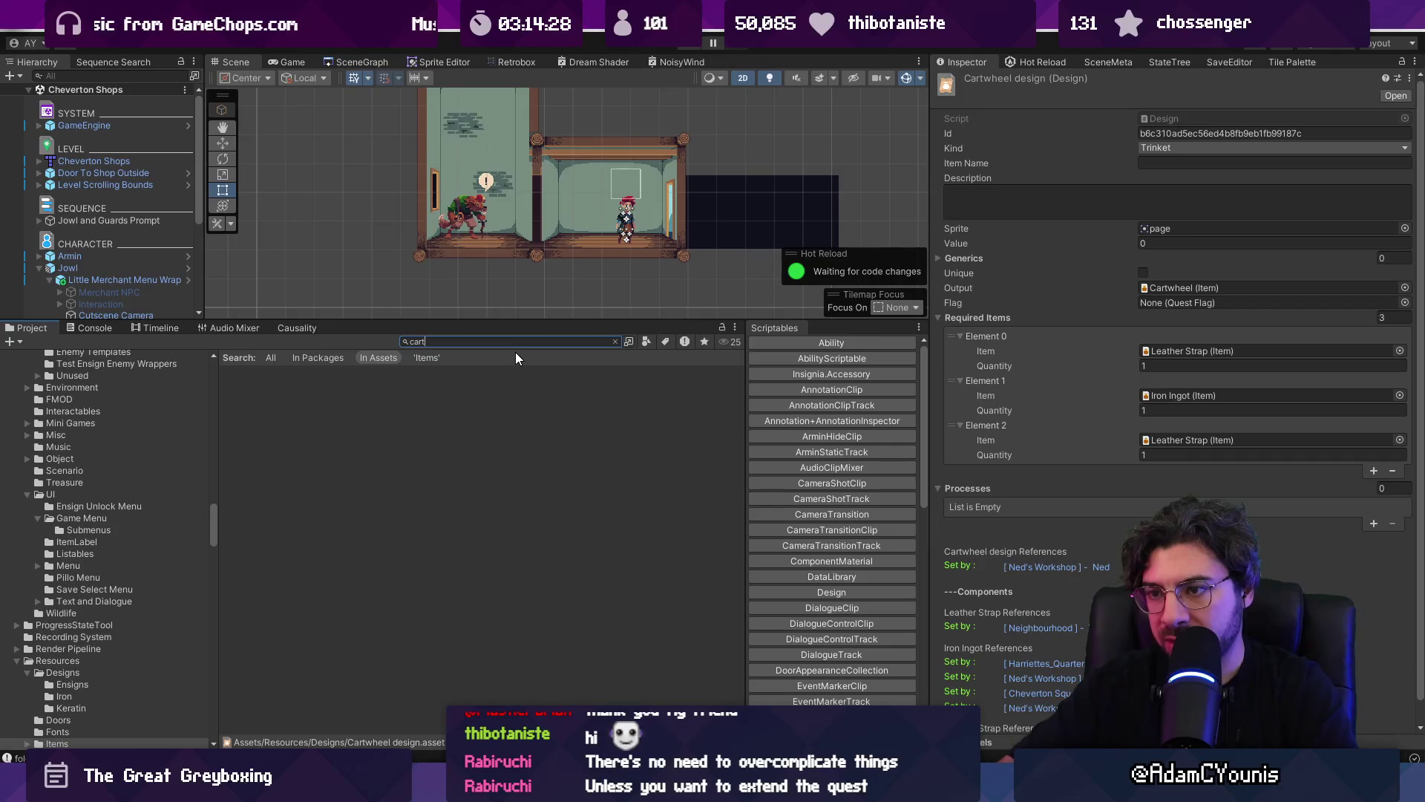
type("wheel")
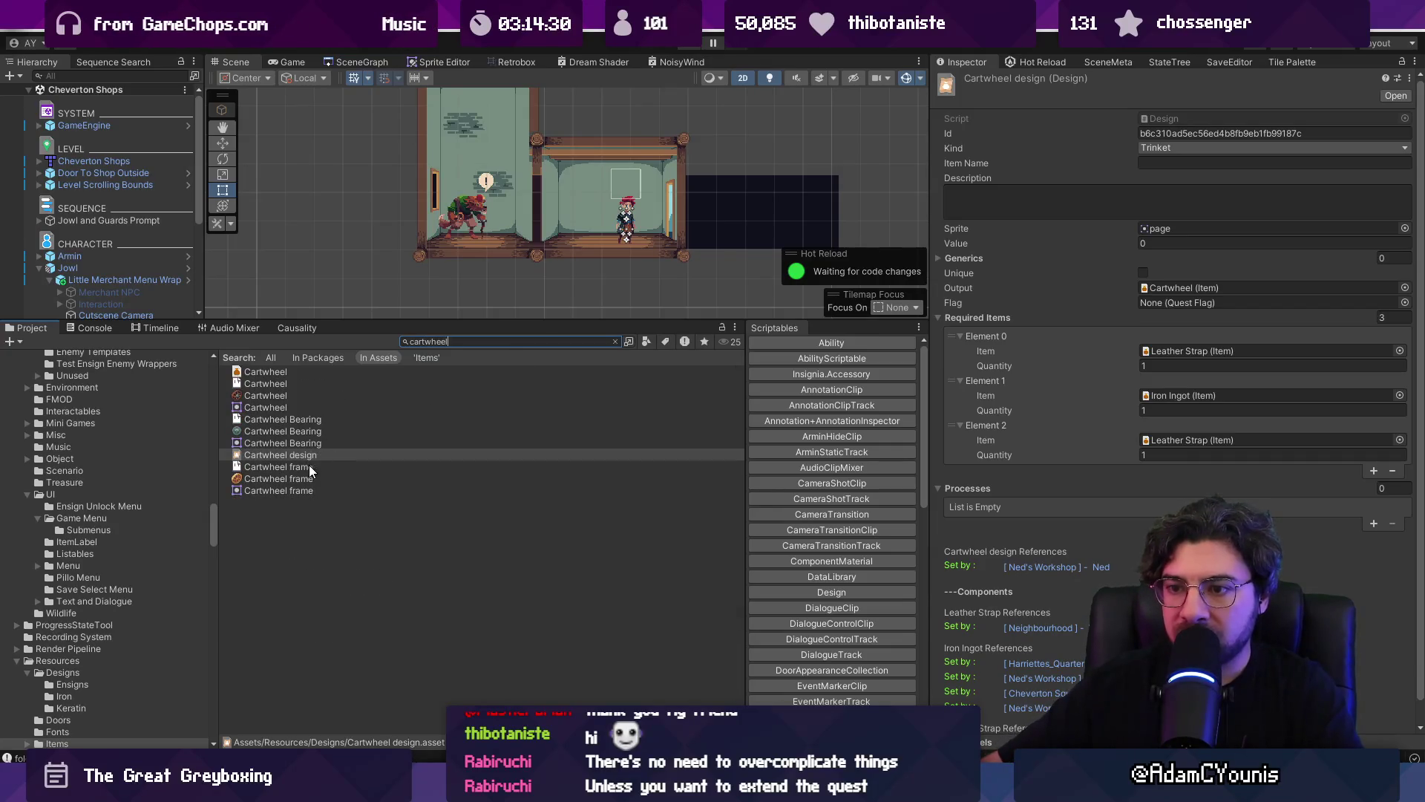
left_click(297, 372)
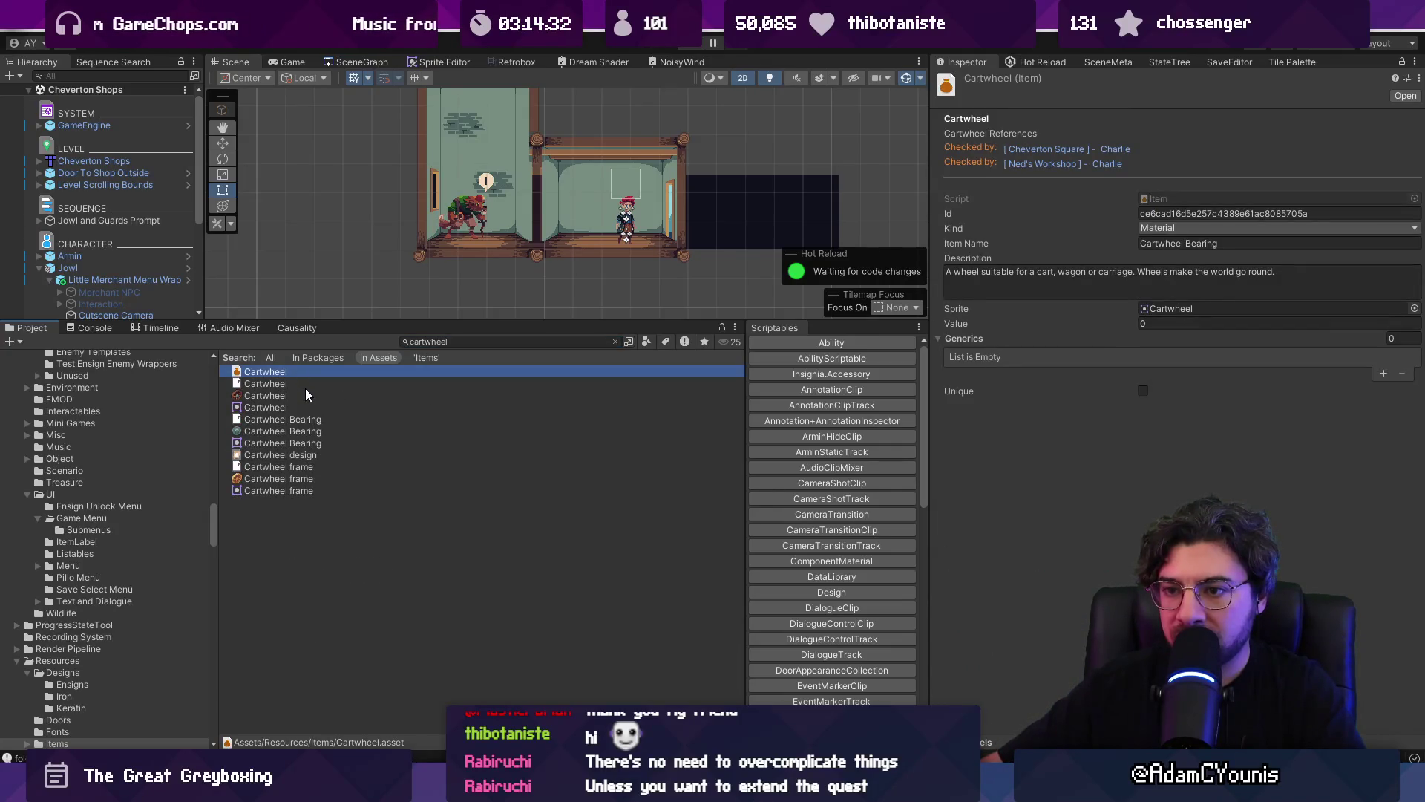
key("ctrl+d")
left_click(283, 384)
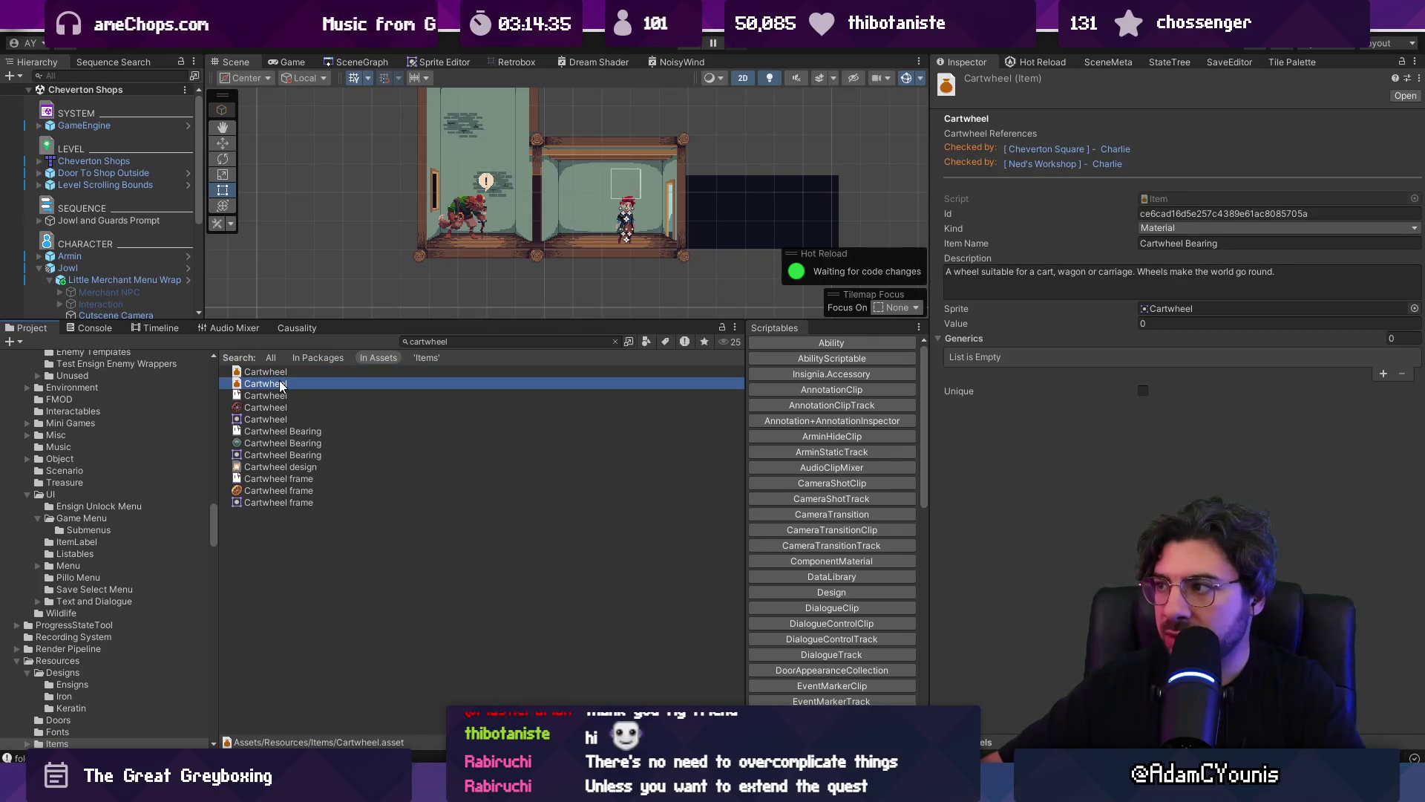
left_click(1203, 213)
key("BackSpace")
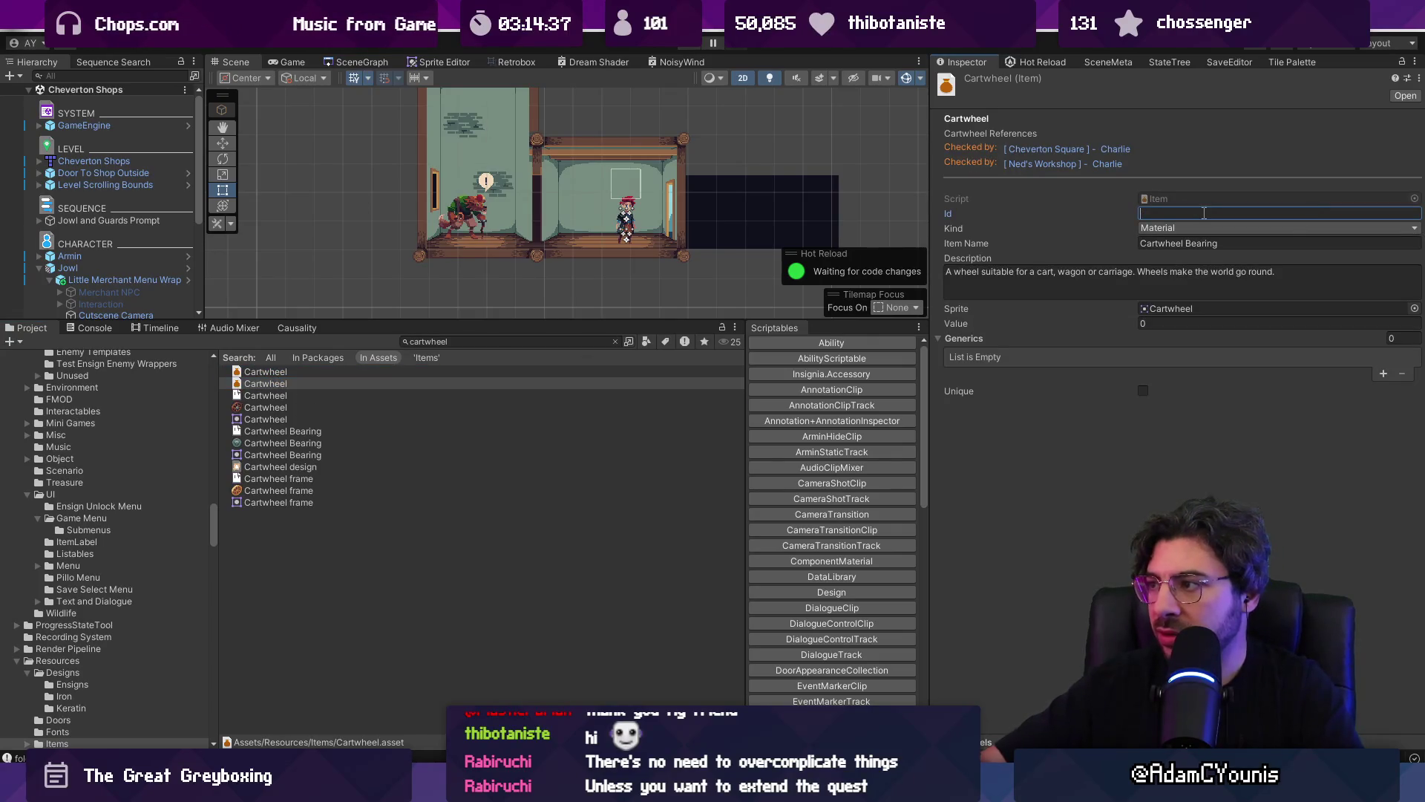
left_click(328, 372)
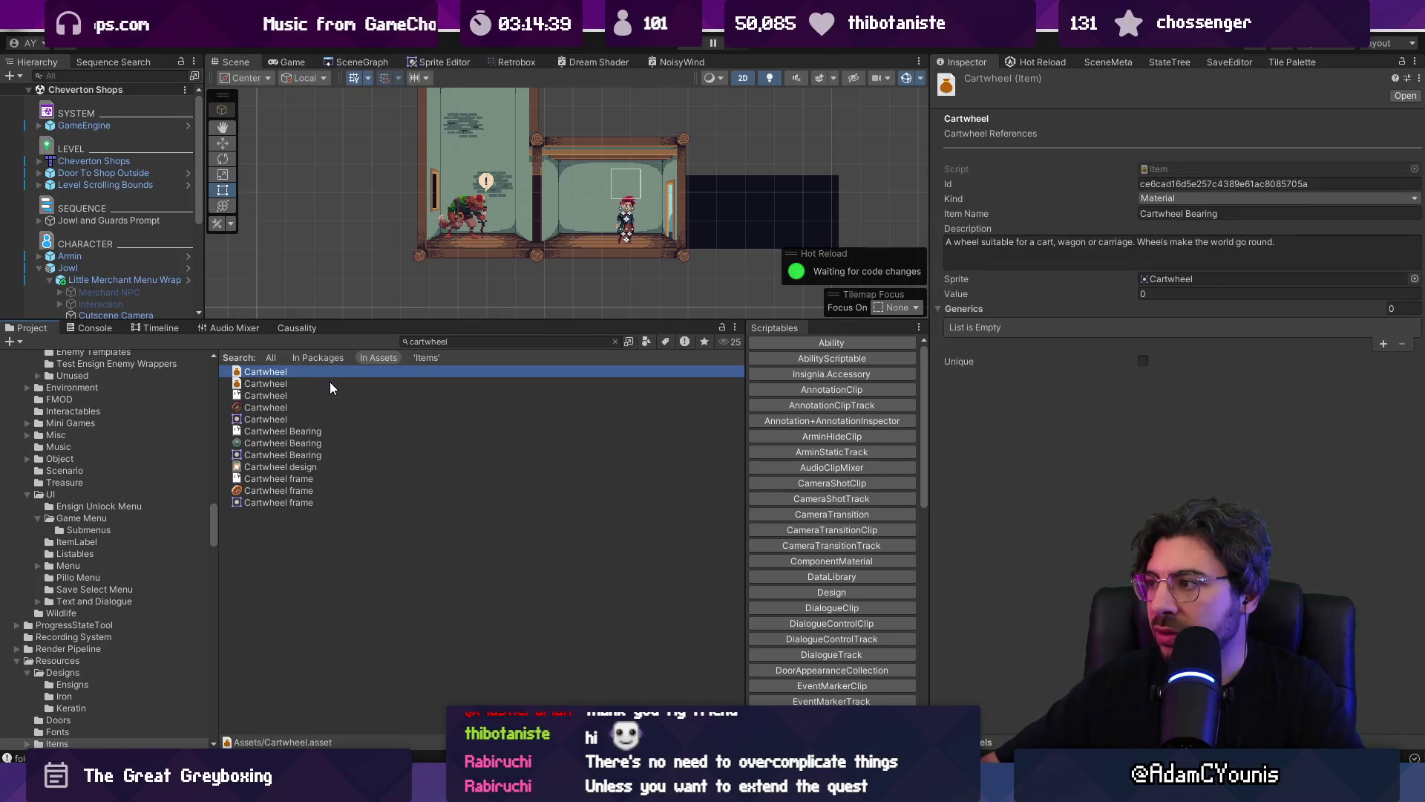
- Rename the duplicate to Cartwheel Frame, giving it the frame sprite and item name
left_click(329, 382)
left_click(324, 381)
type("Frame")
key("Return")
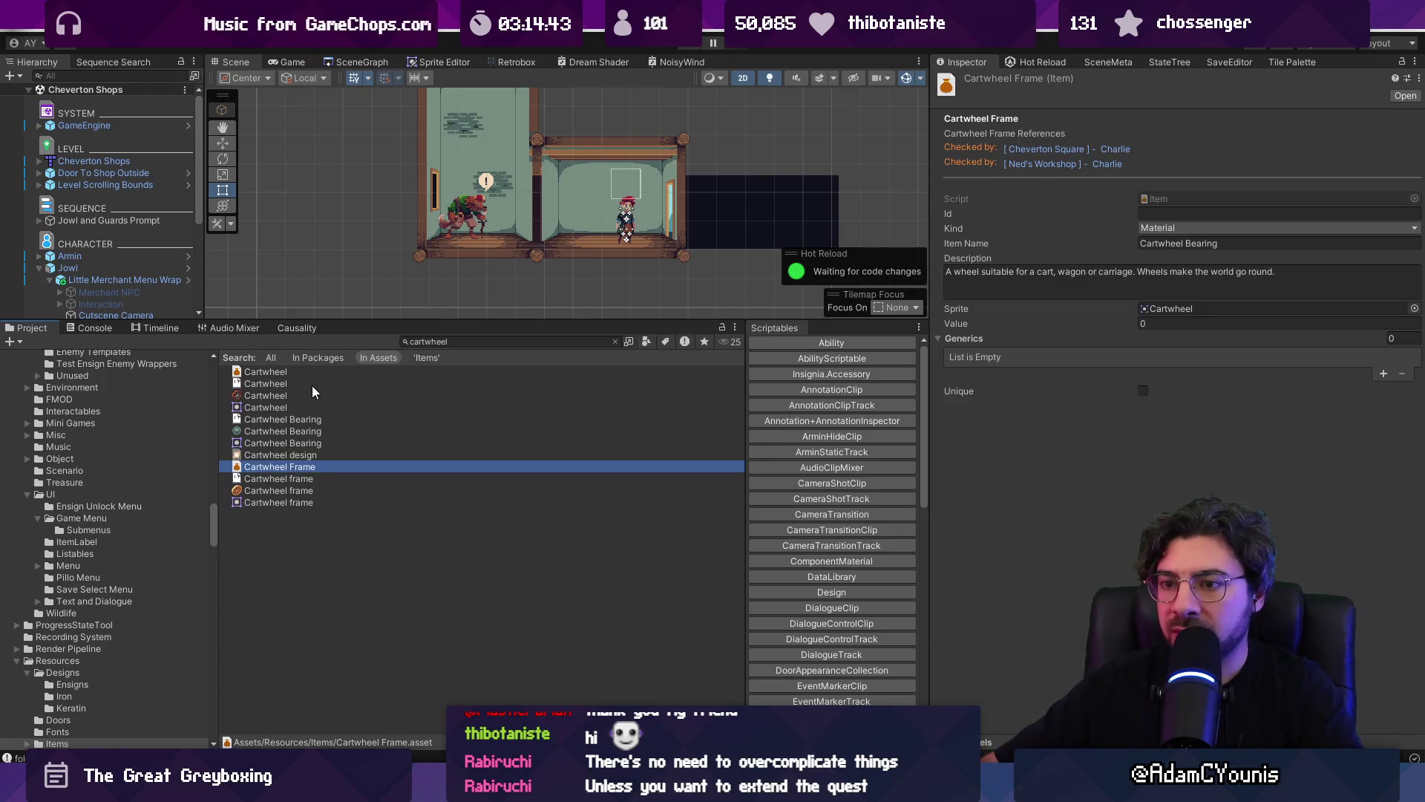
mouse_move(309, 489)
left_mouse_down()
mouse_move(920, 406)
mouse_move(1222, 305)
left_mouse_up()
double_click(1203, 243)
type("Frame")
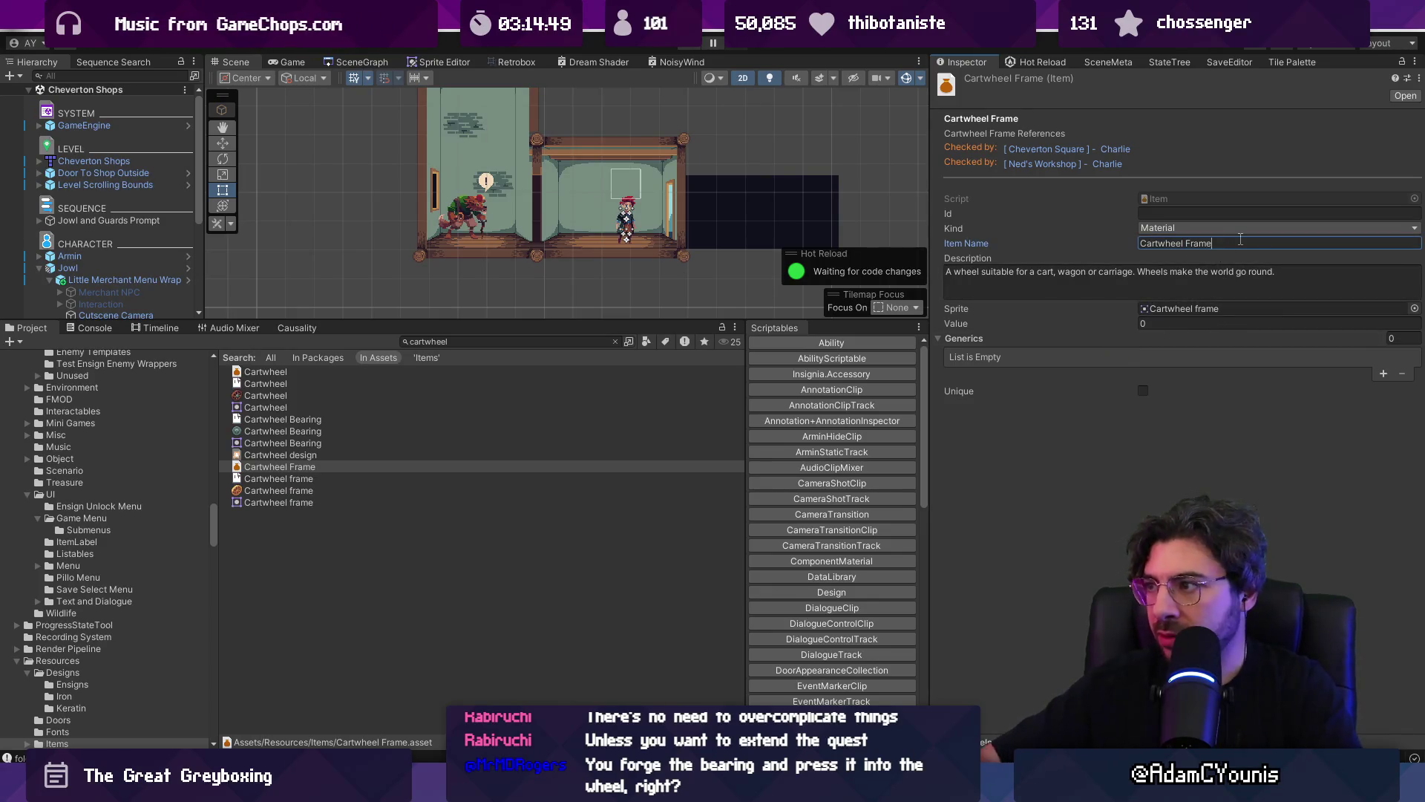
- Change the original item's name to plain Cartwheel and keep Cartwheel Frame's Kind as Material
left_click(355, 372)
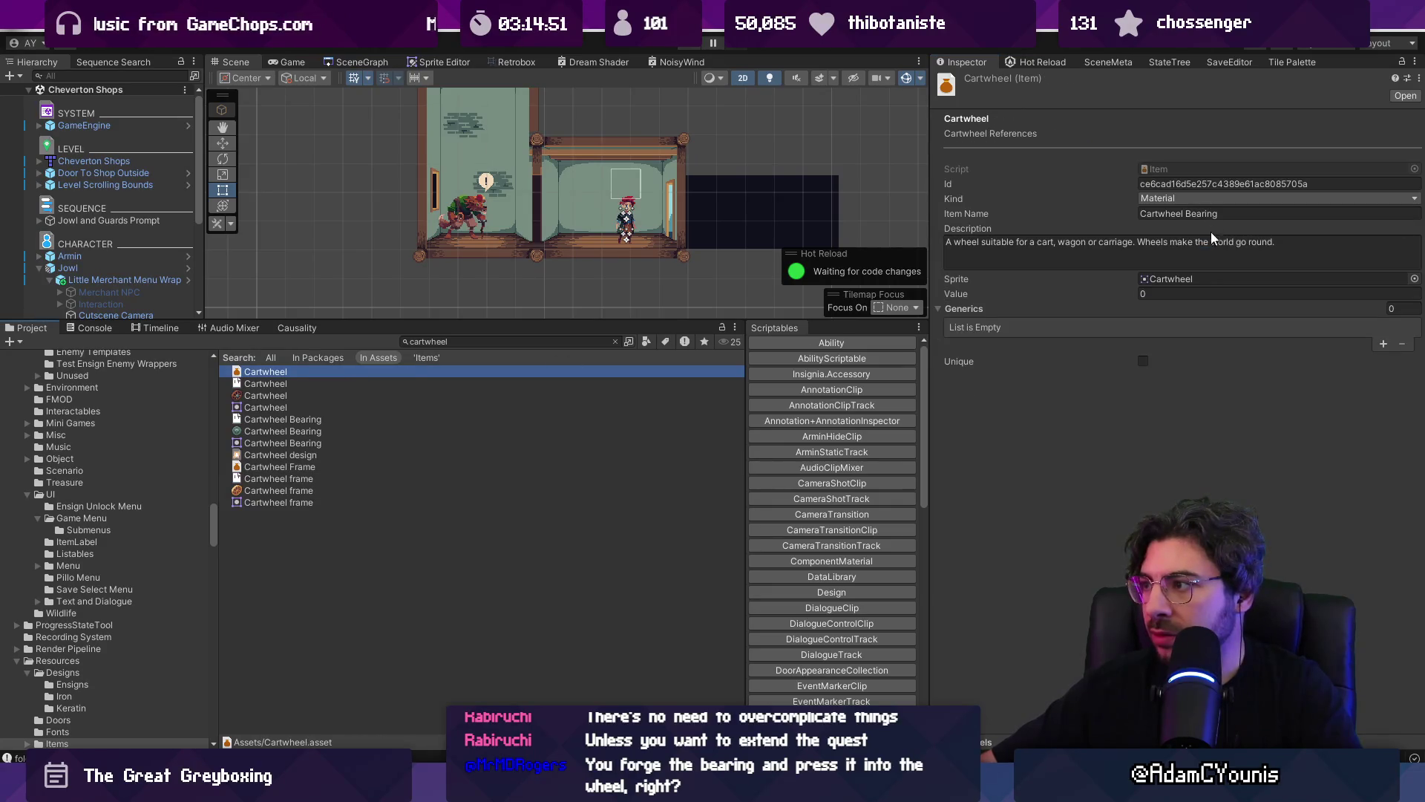
double_click(1186, 214)
key("BackSpace")
left_click(1104, 309)
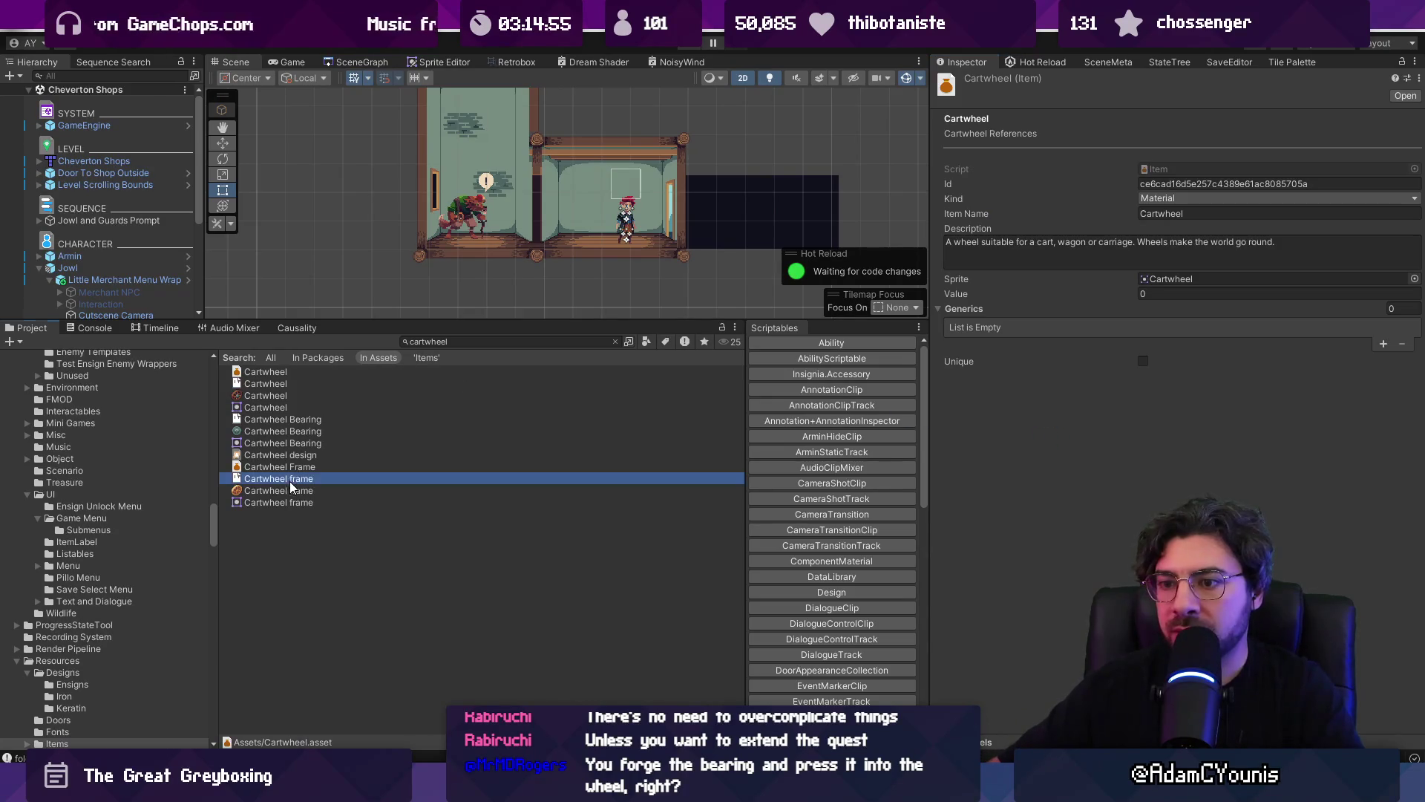
left_click(297, 491)
left_click(298, 463)
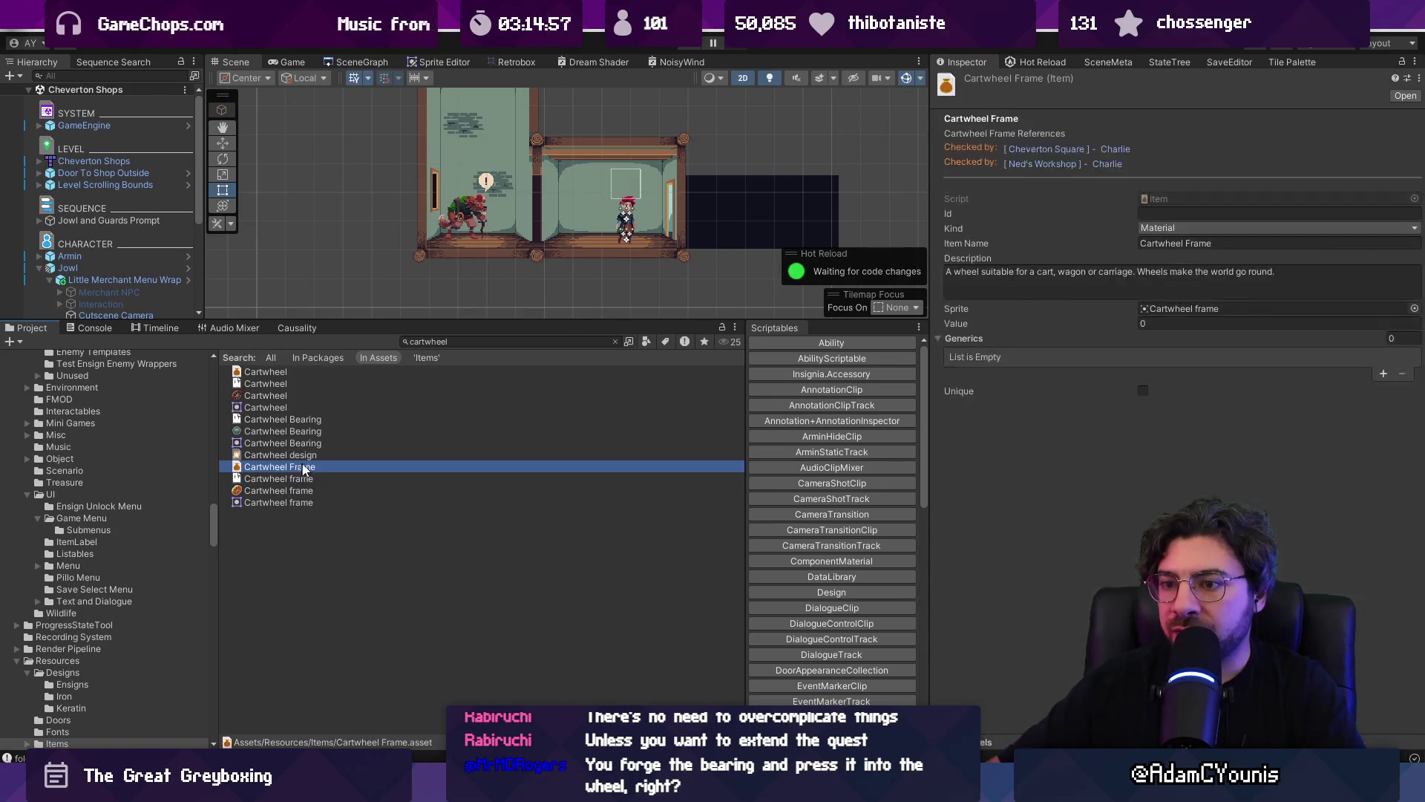
left_click(1198, 224)
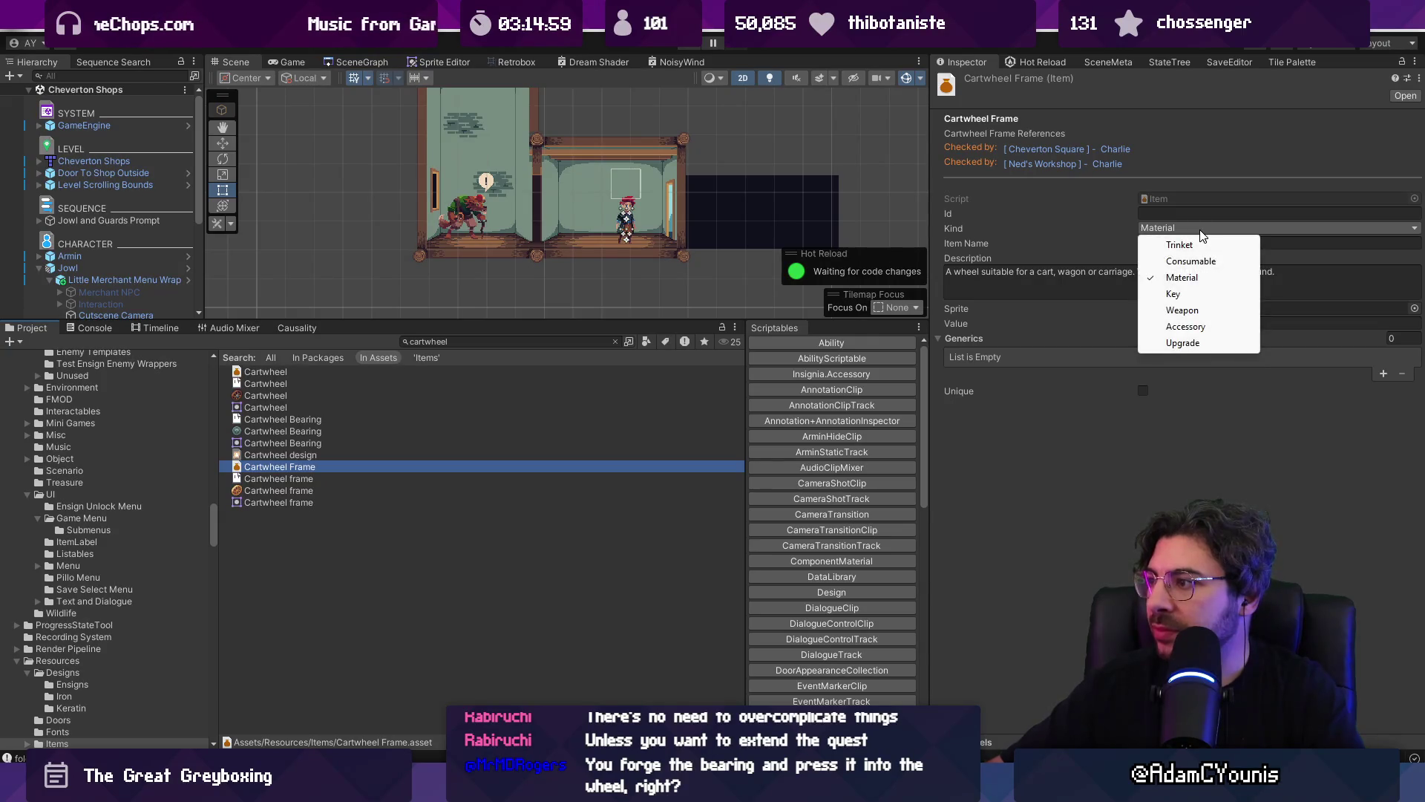
left_click(1184, 278)
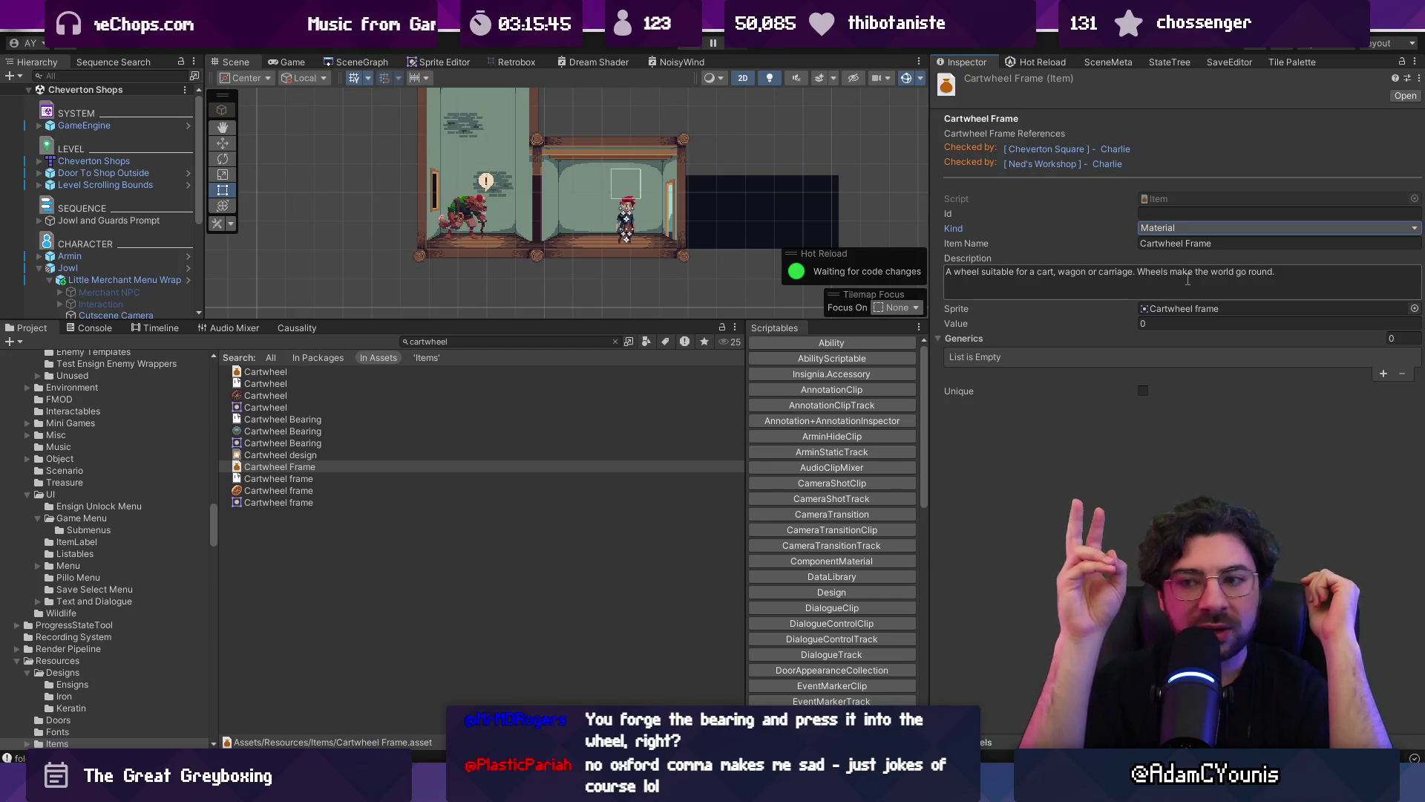
- Insert a comma after 'wagon' in the Cartwheel Frame description
left_click(1091, 275)
left_click(1083, 273)
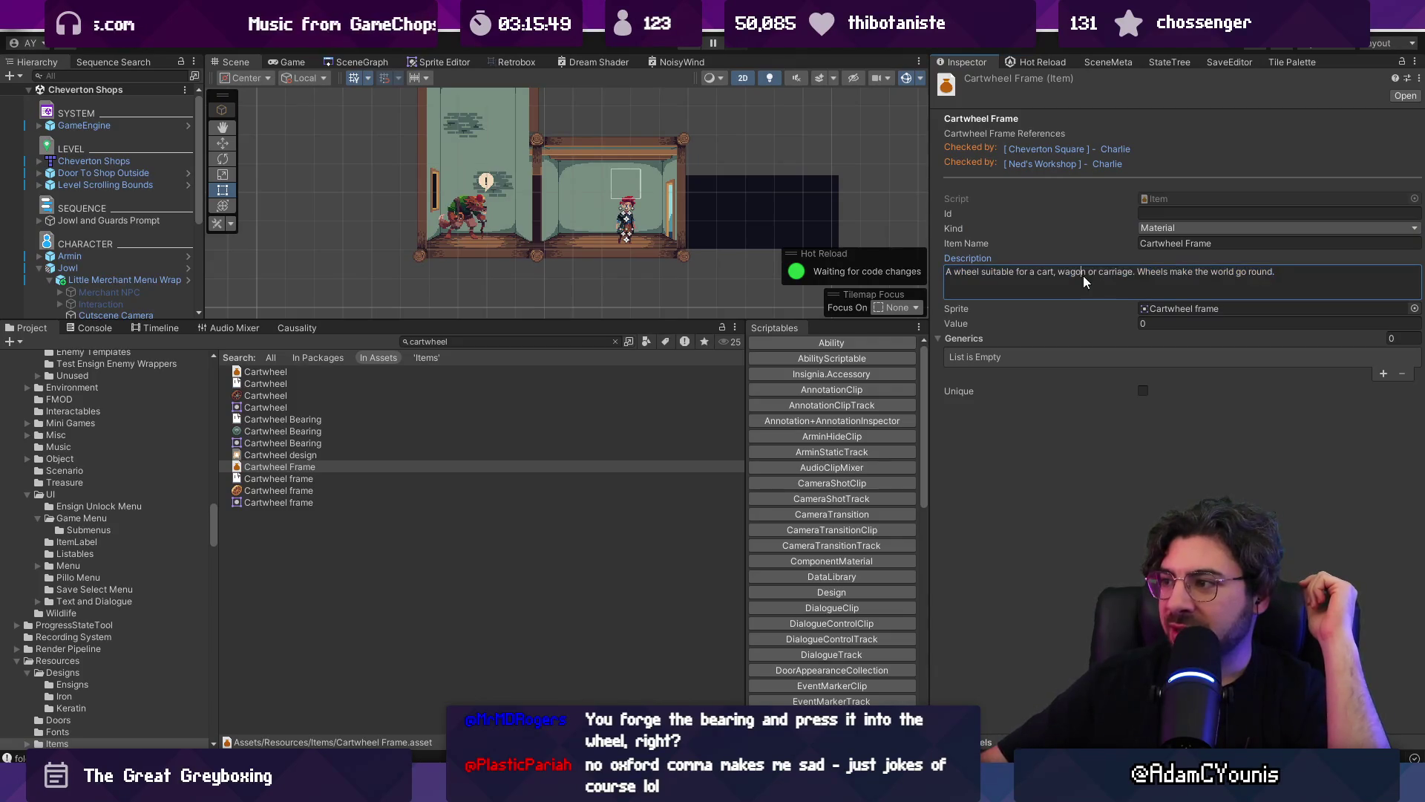
type(",")
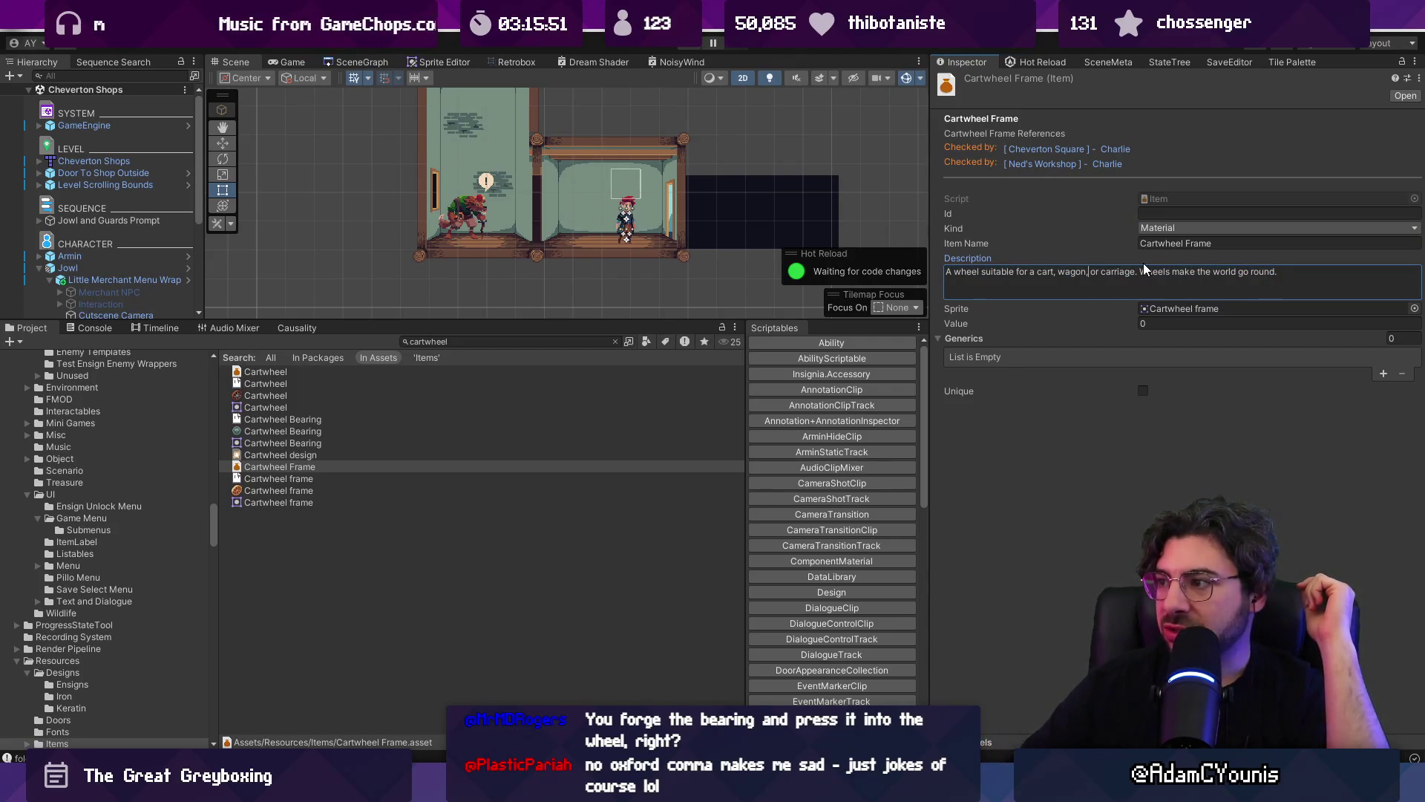
key("Return")
left_click(1303, 269)
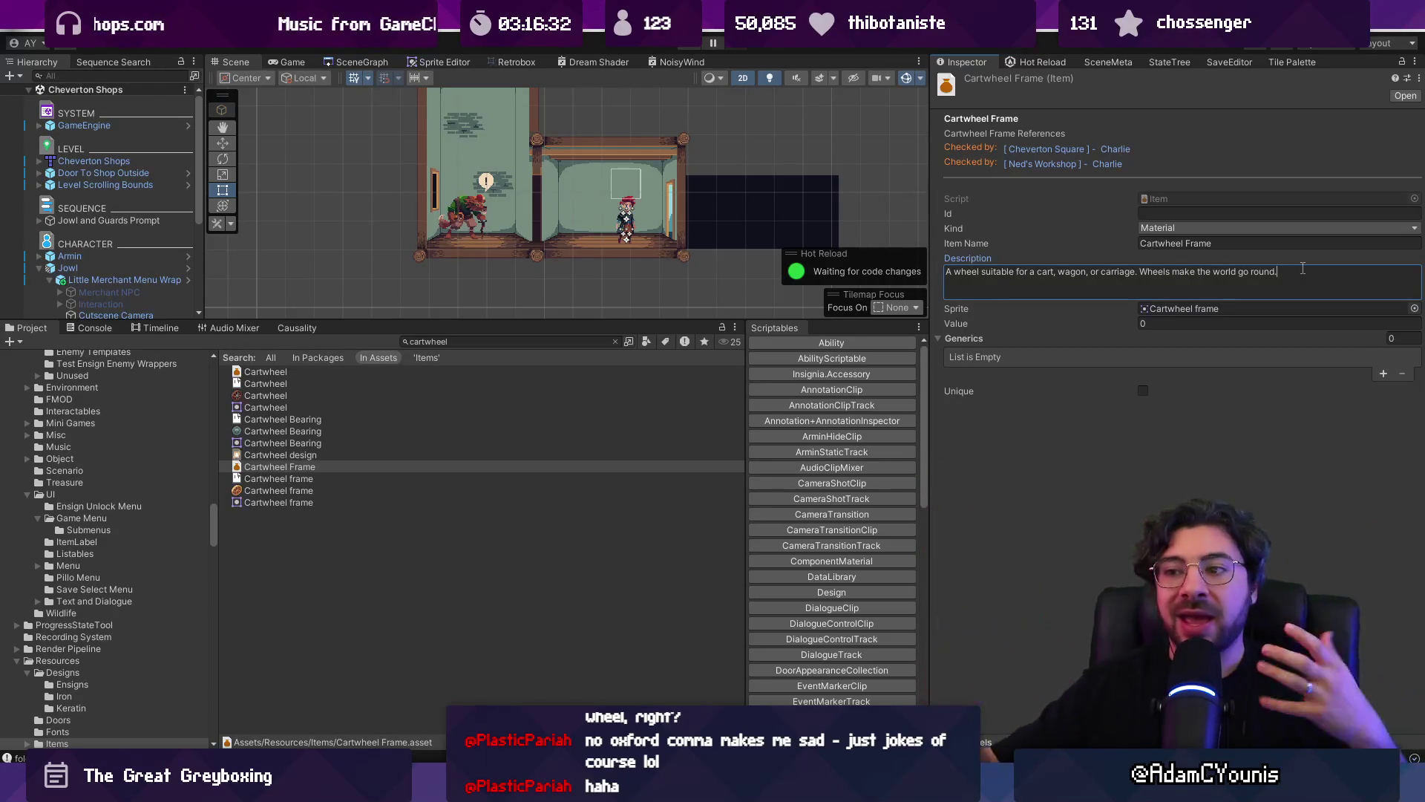
- Drag the Scene/Project divider down to give the Scene view more height
scroll(482, 186, "up", 3)
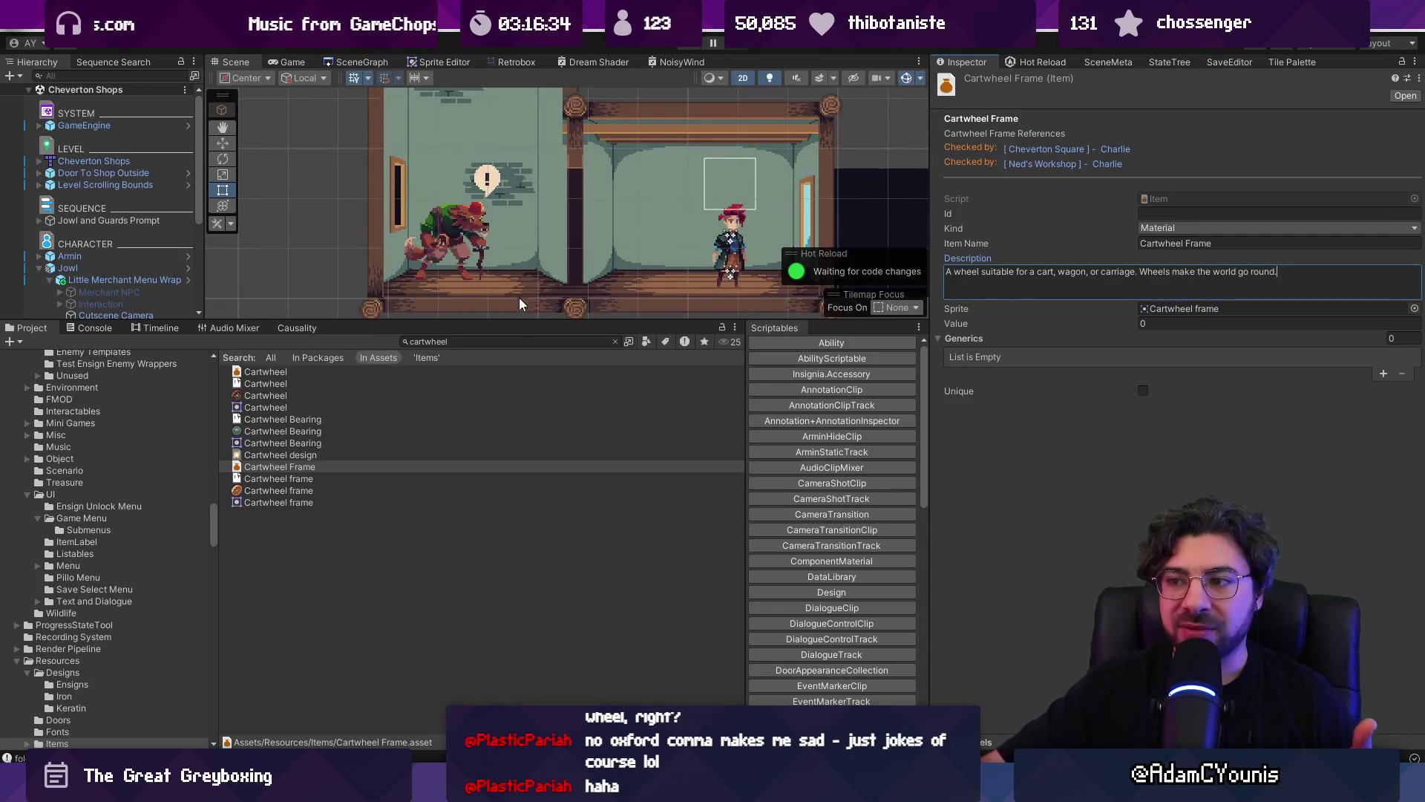
left_click_drag(528, 320, 528, 416)
scroll(506, 270, "down", 3)
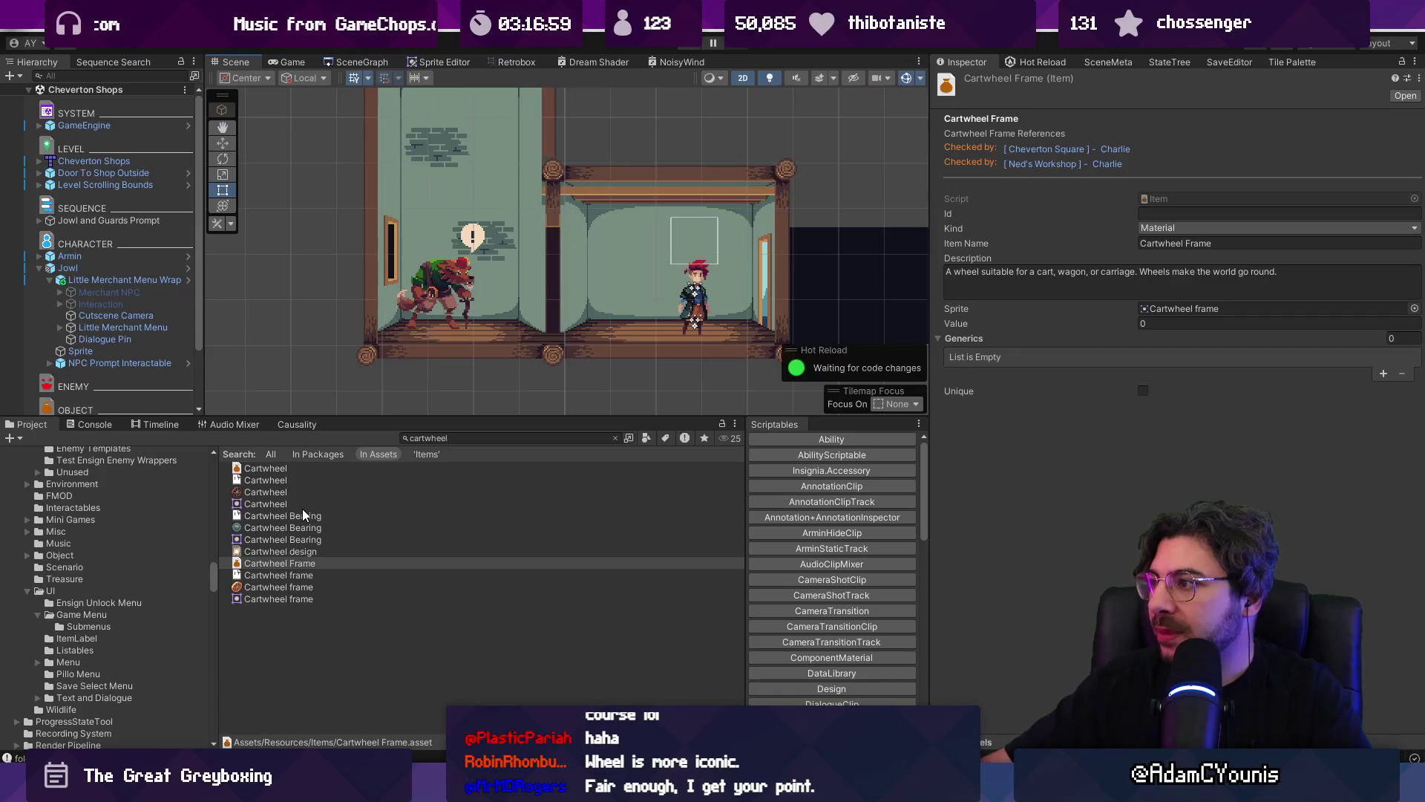
left_click(1197, 269)
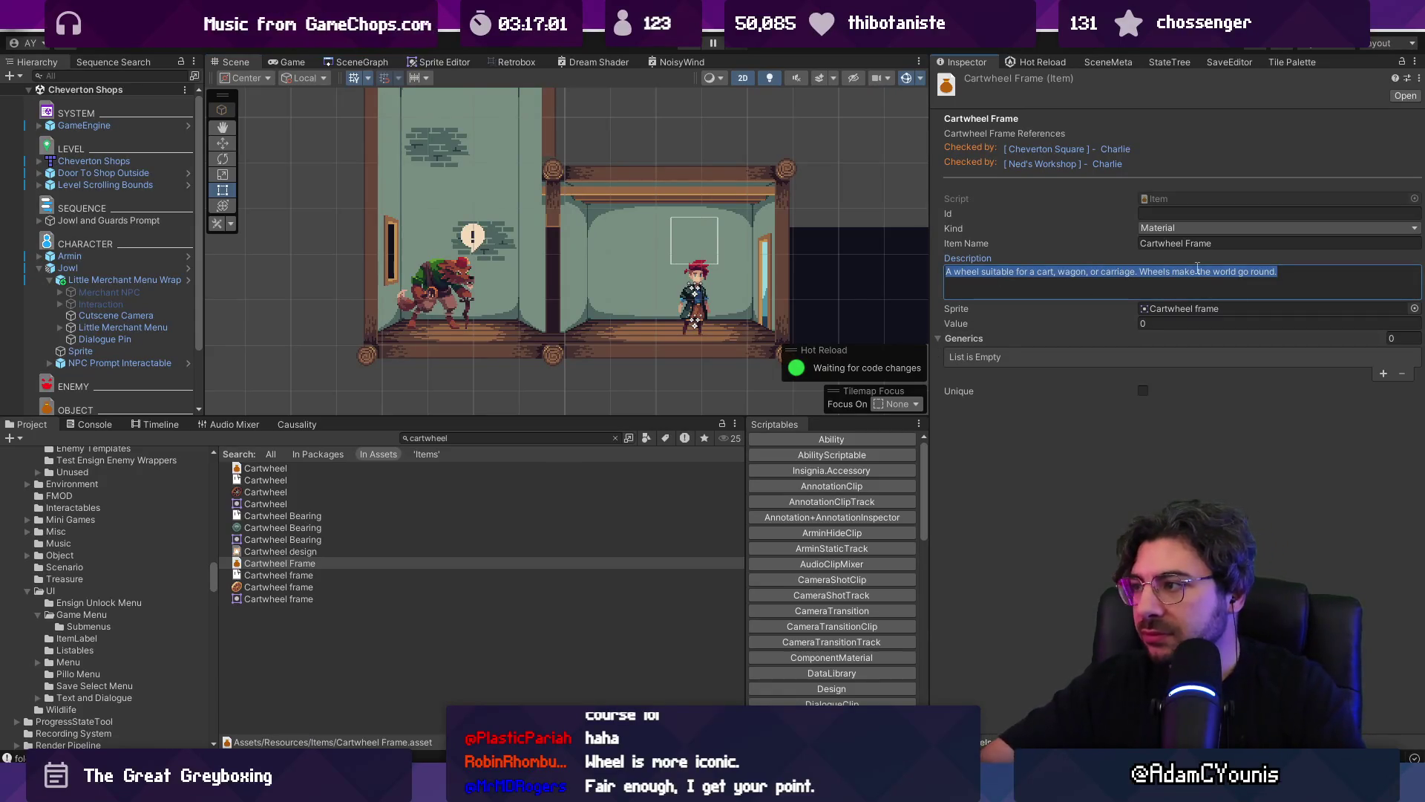
- Type 'A bare frame for a wheel. It's not very useful on its own.', replacing 'needs a little more'
type("A bare frame for a c")
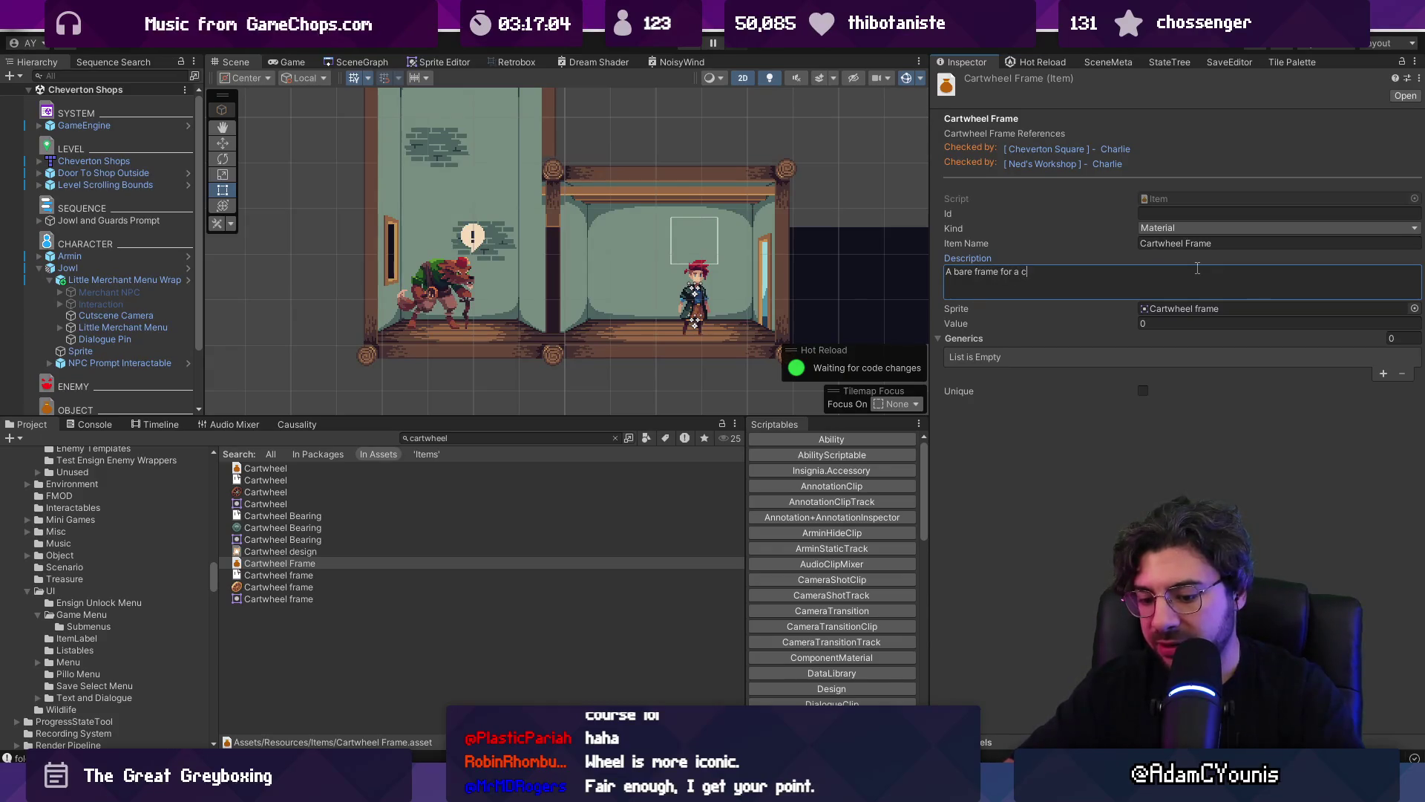
key("BackSpace")
type("whe")
key("BackSpace")
type("y useful")
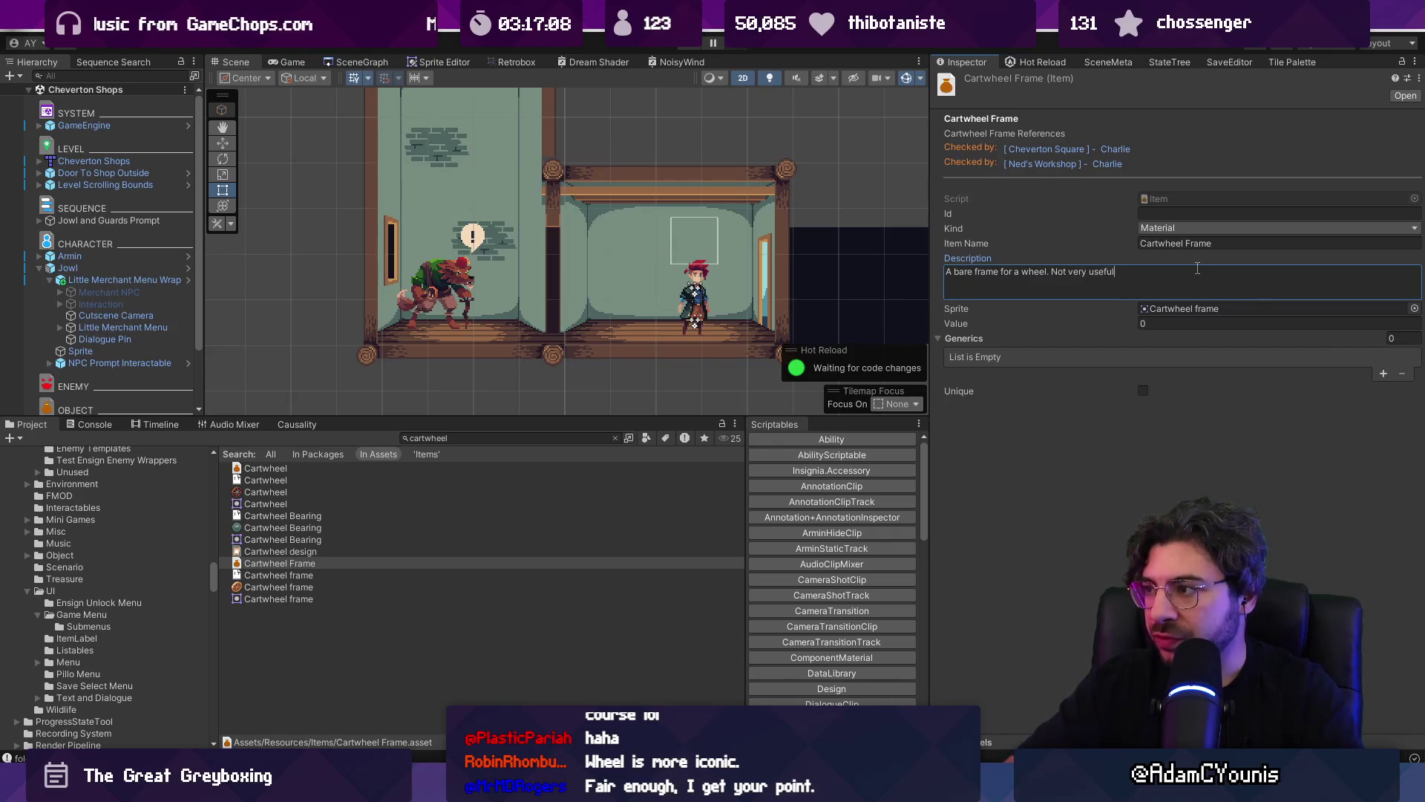
type(".")
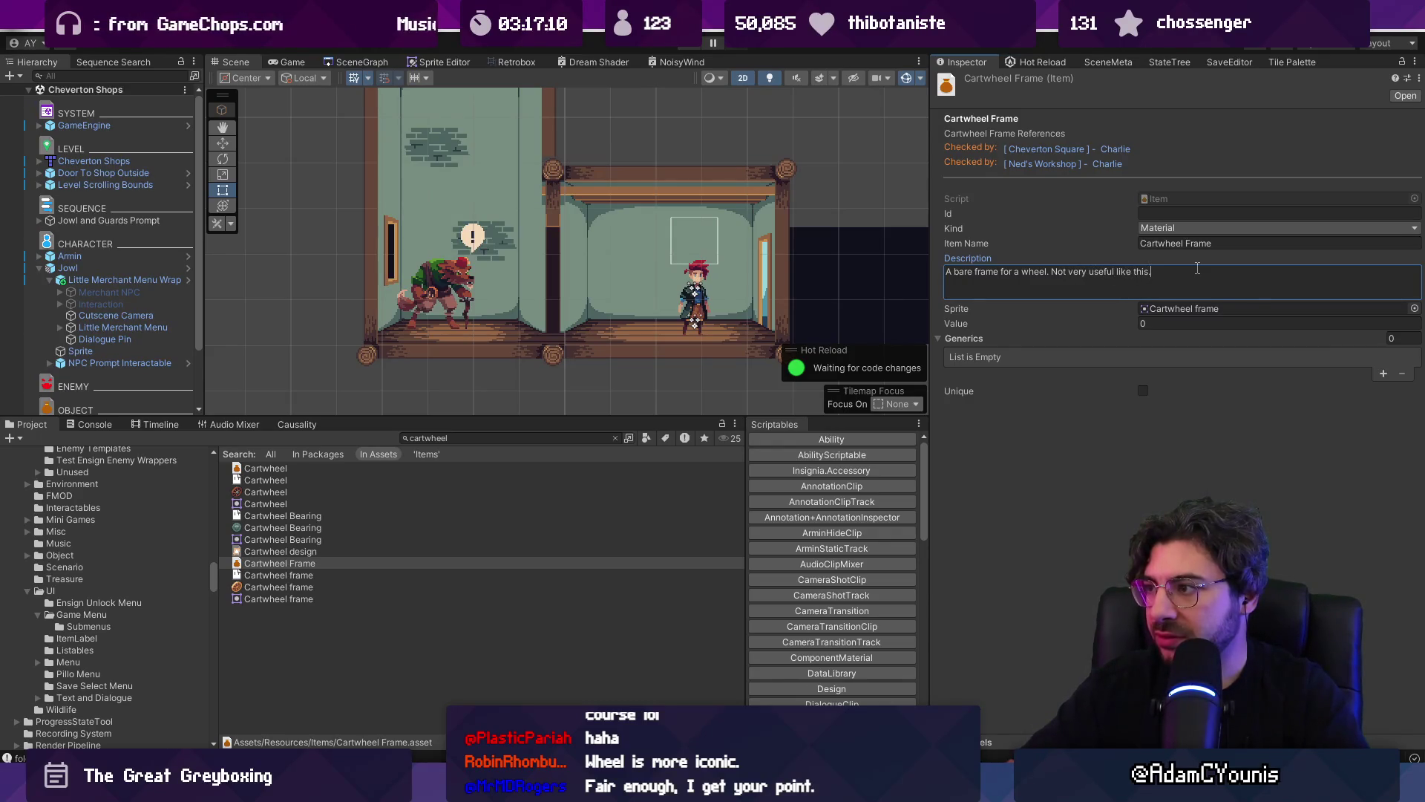
key("ctrl+shift+Left")
key("ctrl+shift+Left")
key("ctrl+shift+Left")
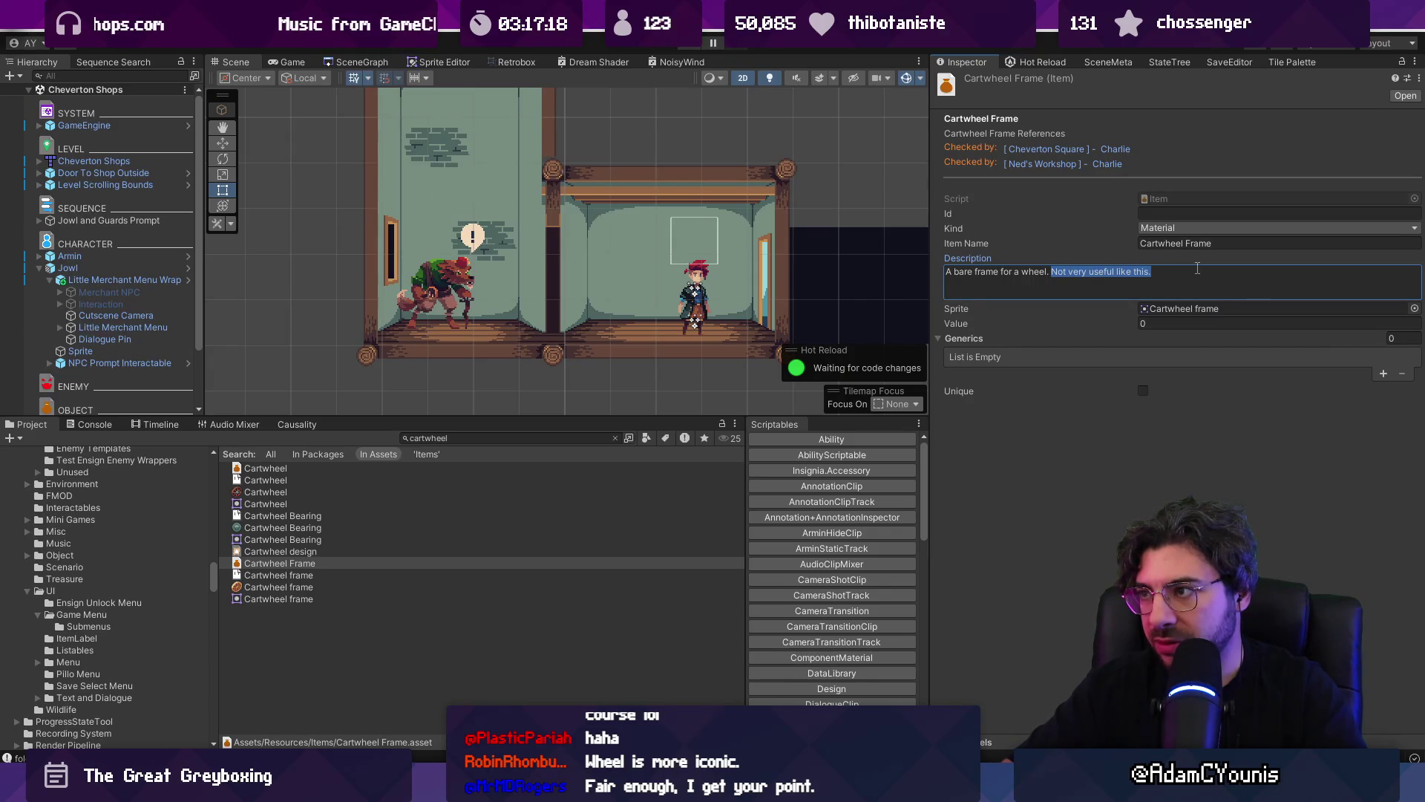
type("It")
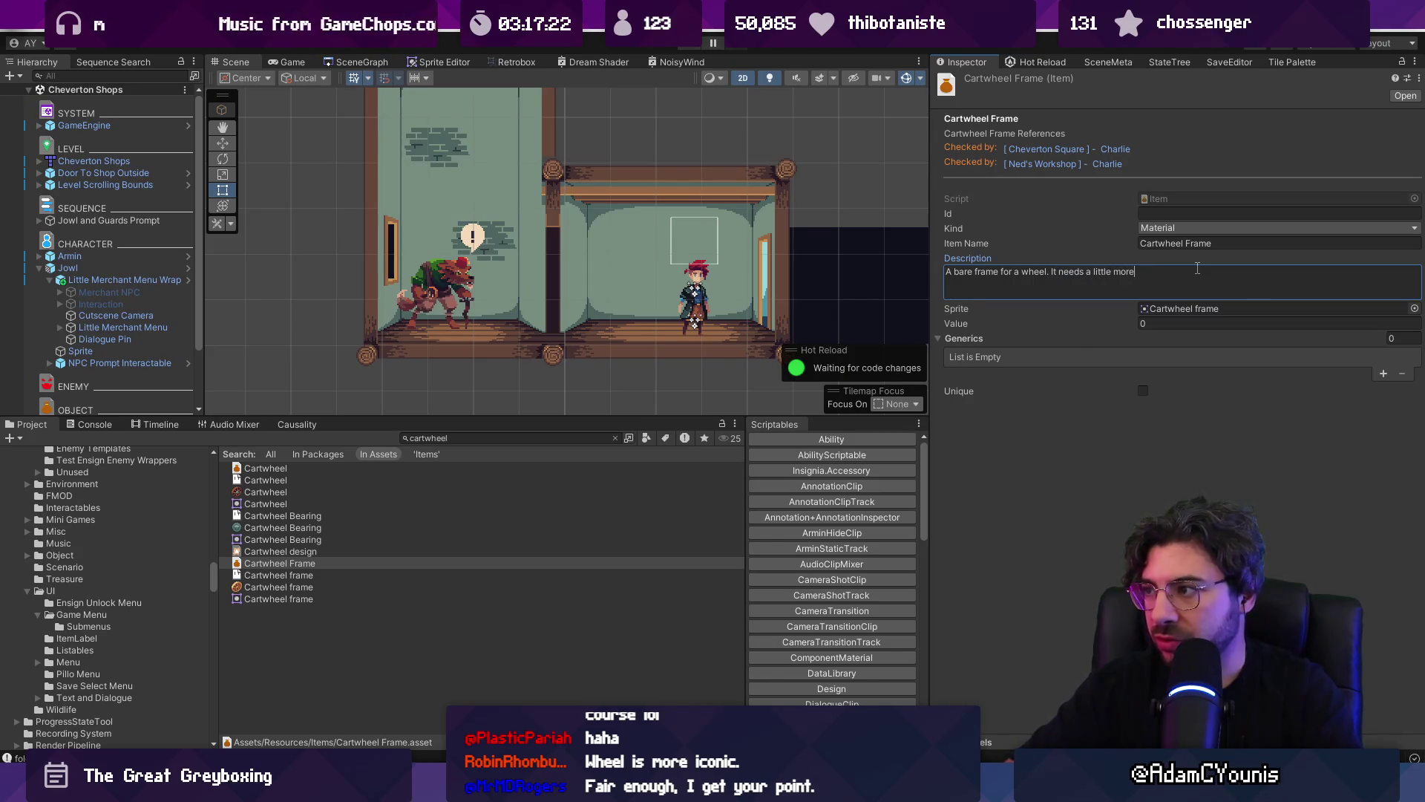
key("ctrl+shift+Left")
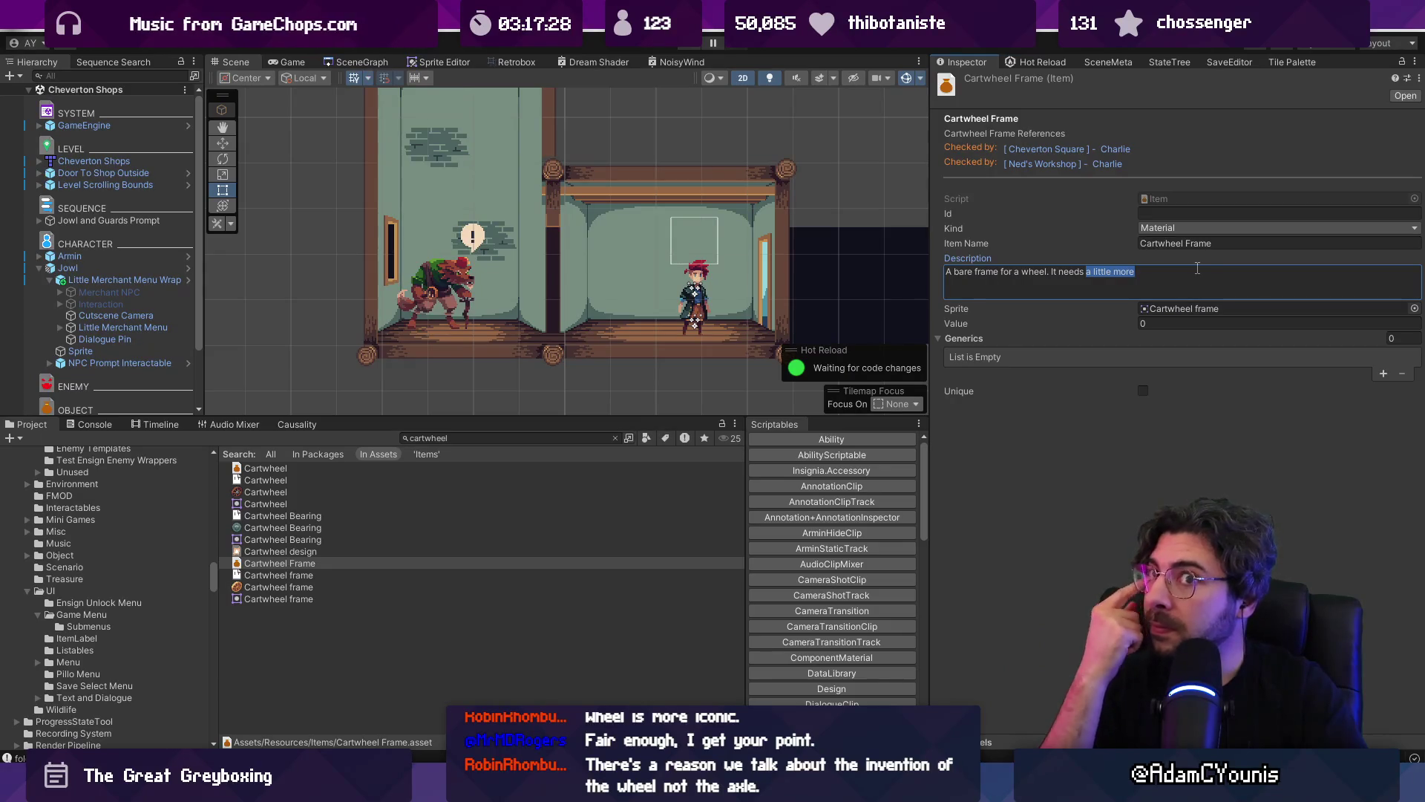
key("ctrl+shift+Left")
key("BackSpace")
key("BackSpace")
type("'s ont")
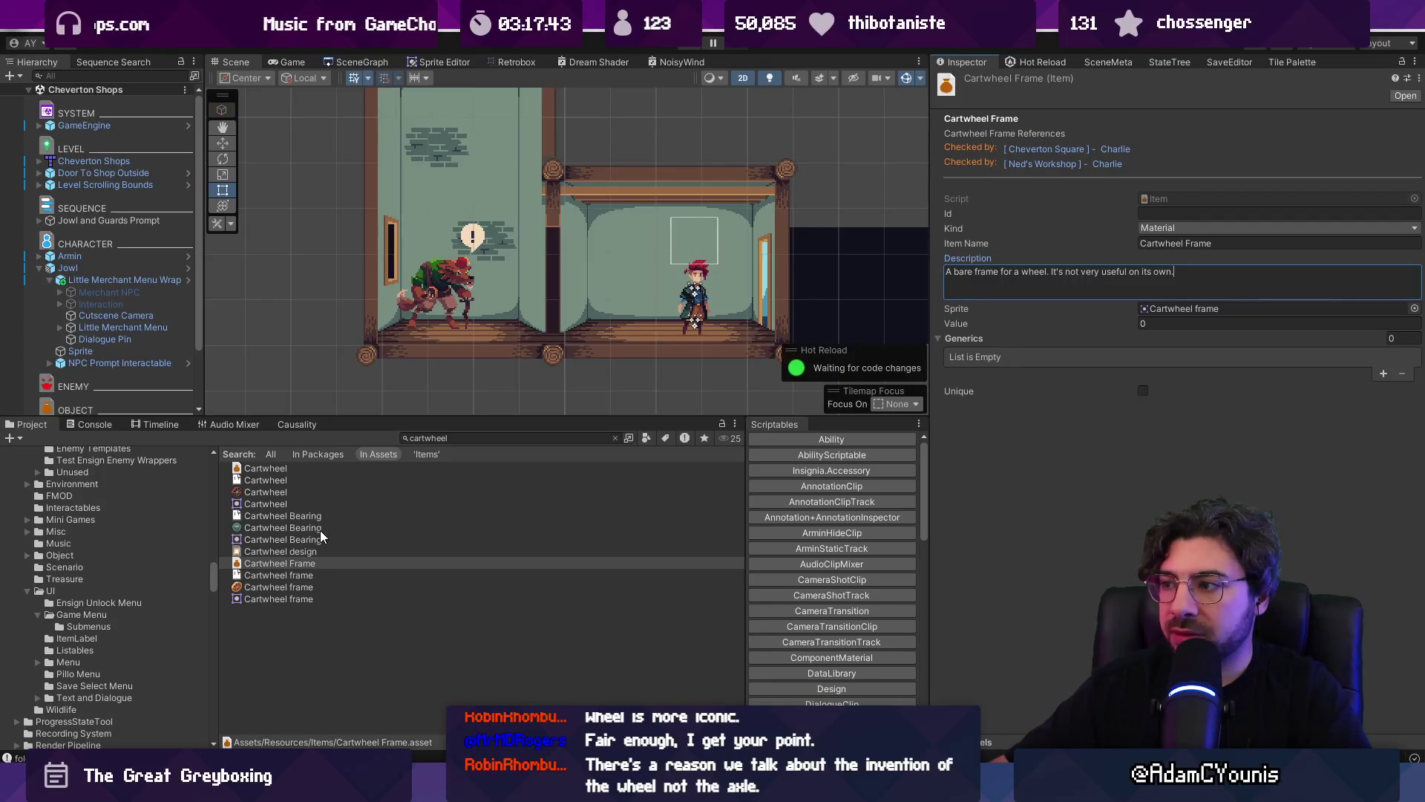
left_click(321, 550)
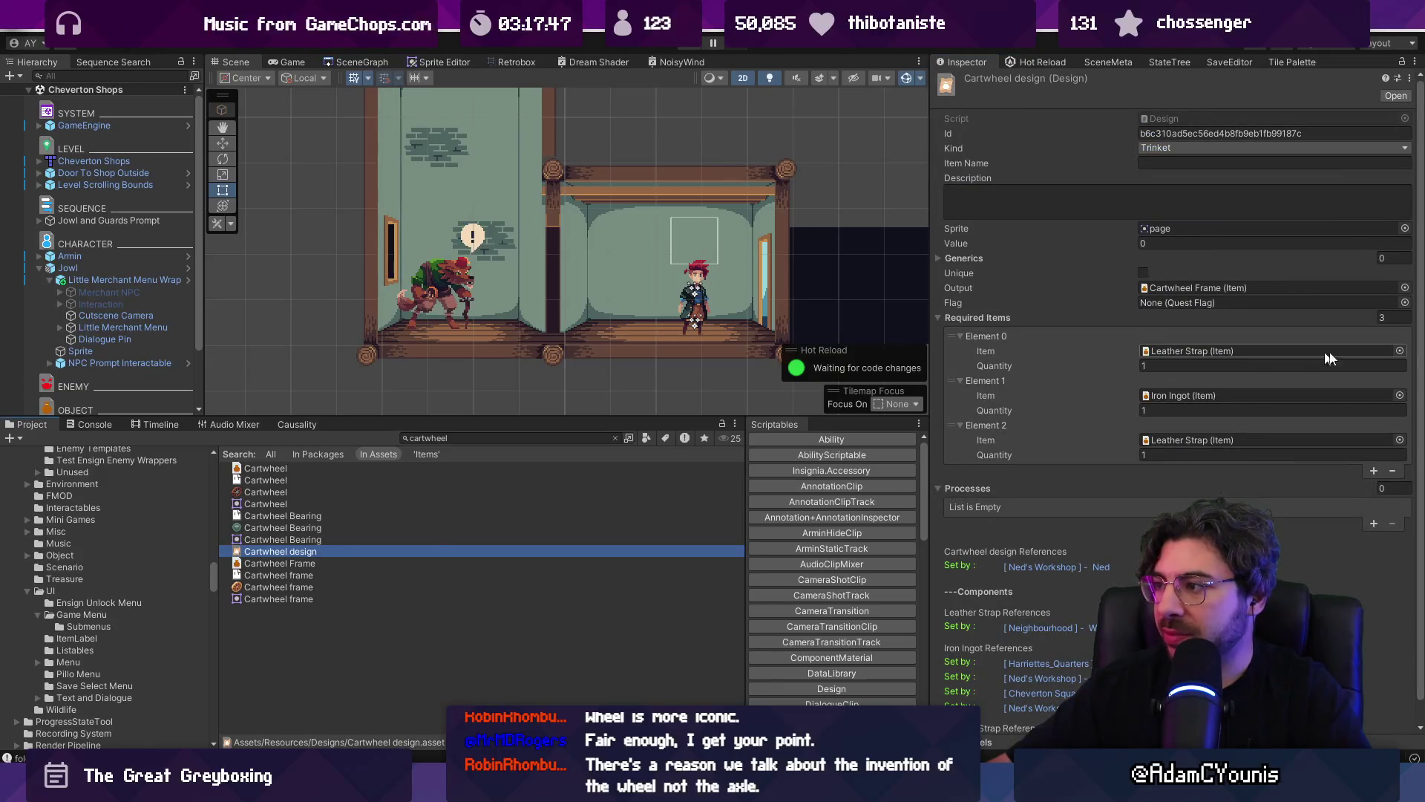
- Set the Cartwheel design's first required item to Cartwheel Frame
left_click(1399, 350)
type("fra,e")
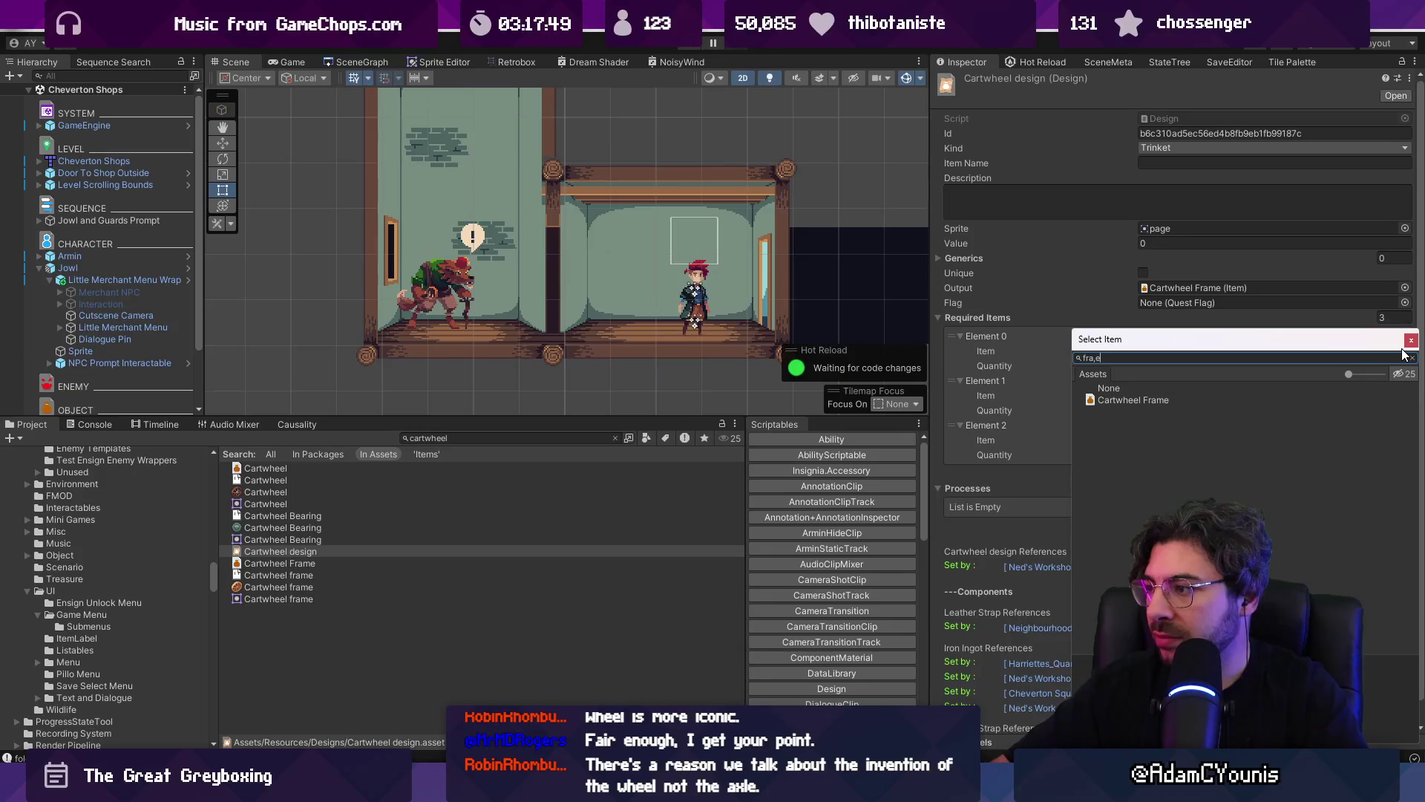
key("Down")
key("Return")
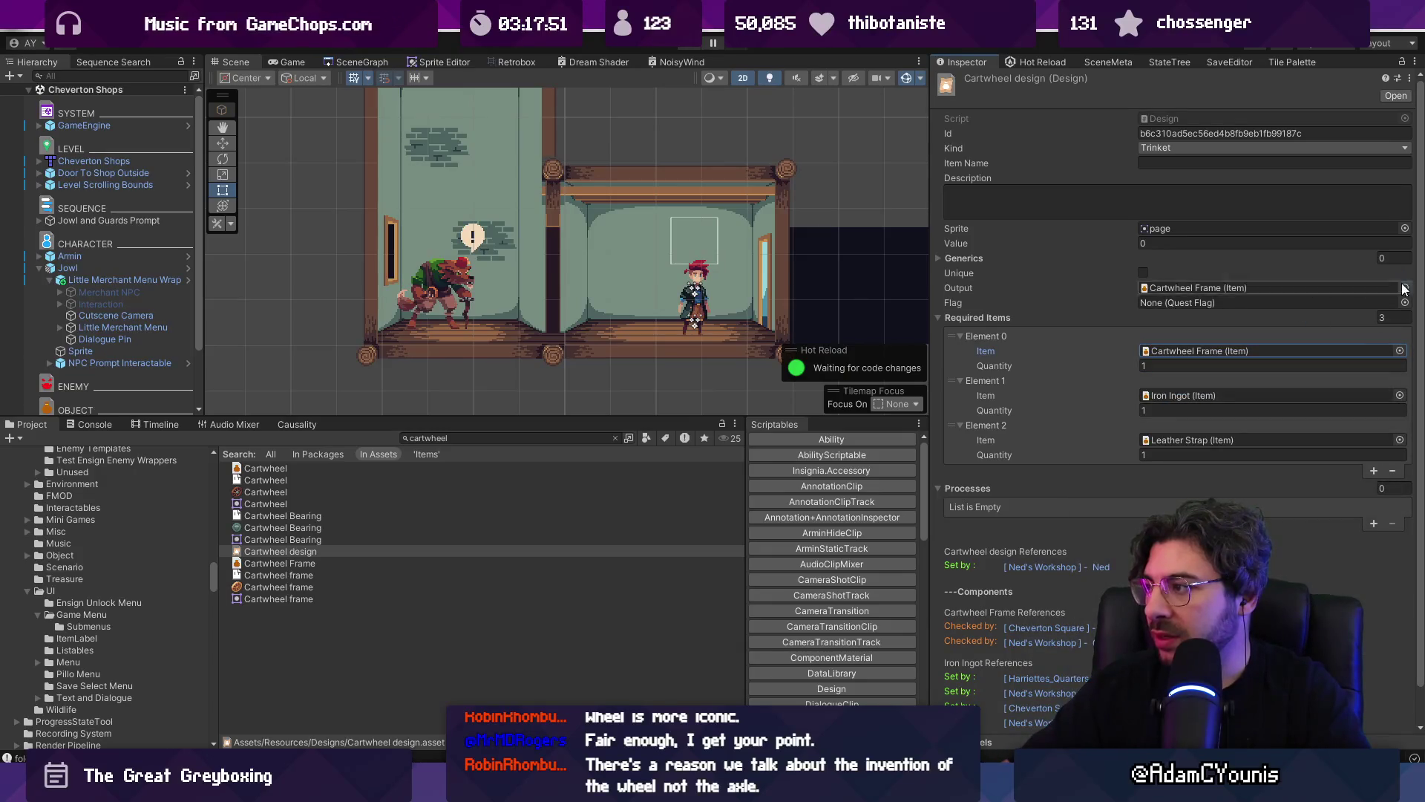
- Make the Cartwheel design output the Cartwheel item
left_click(1405, 288)
type("cart")
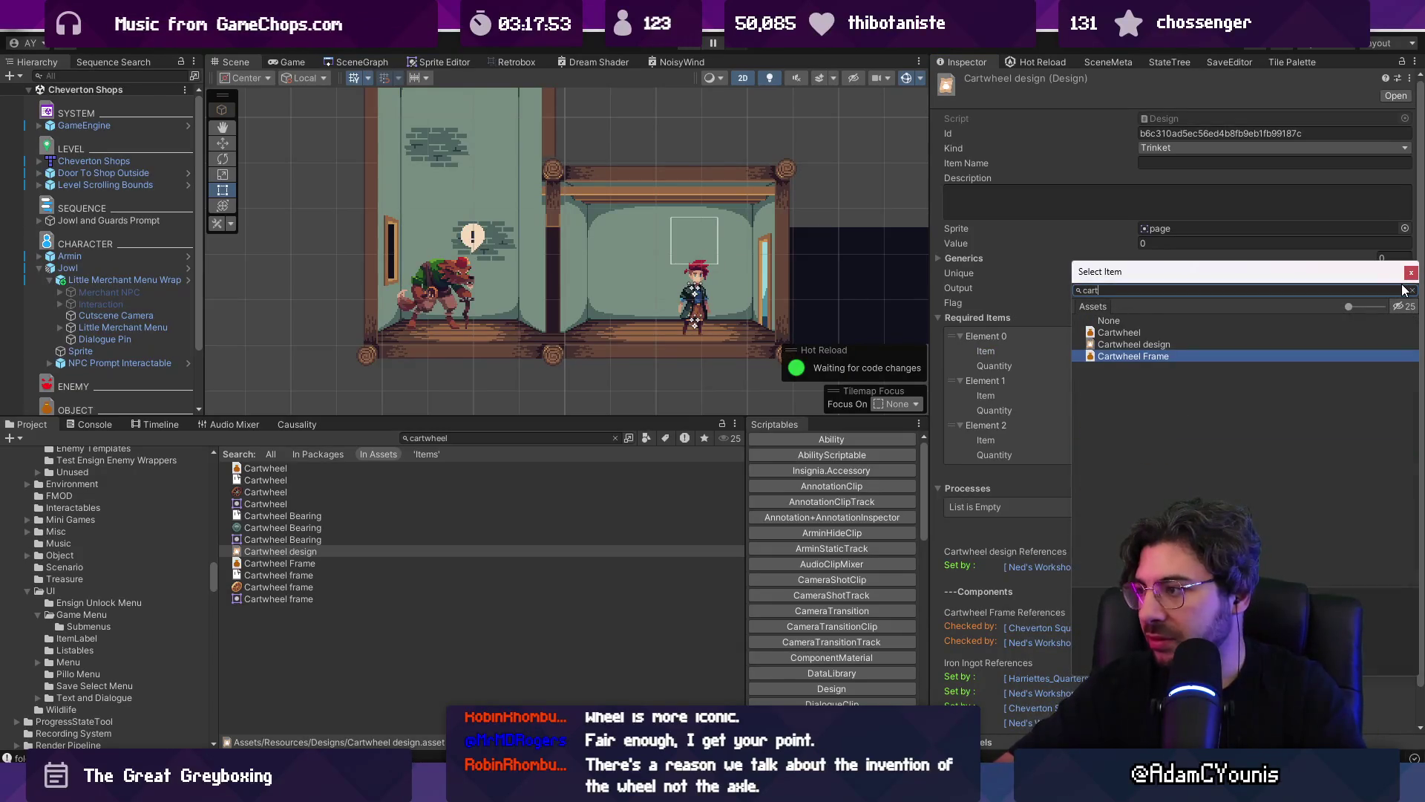
double_click(1225, 332)
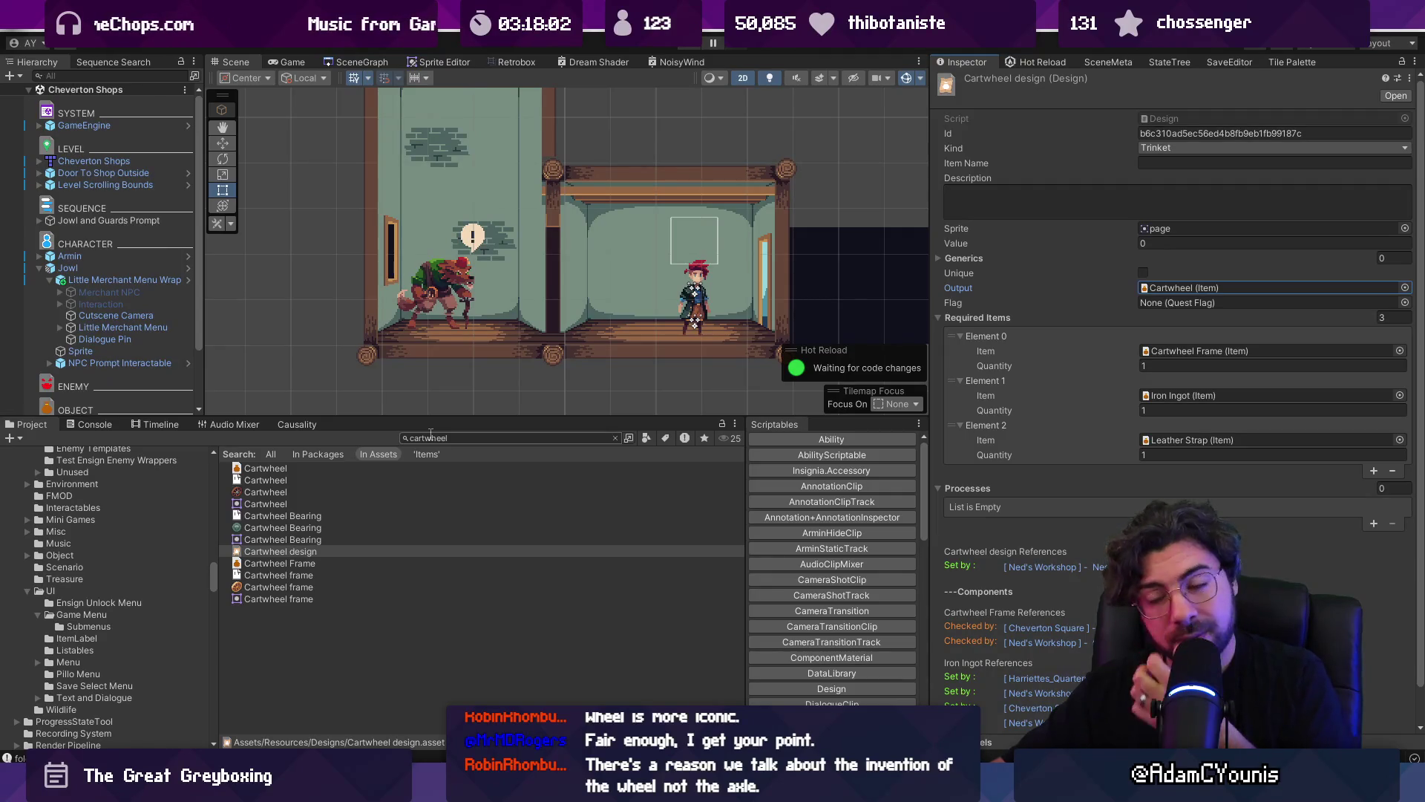
scroll(565, 350, "down", 2)
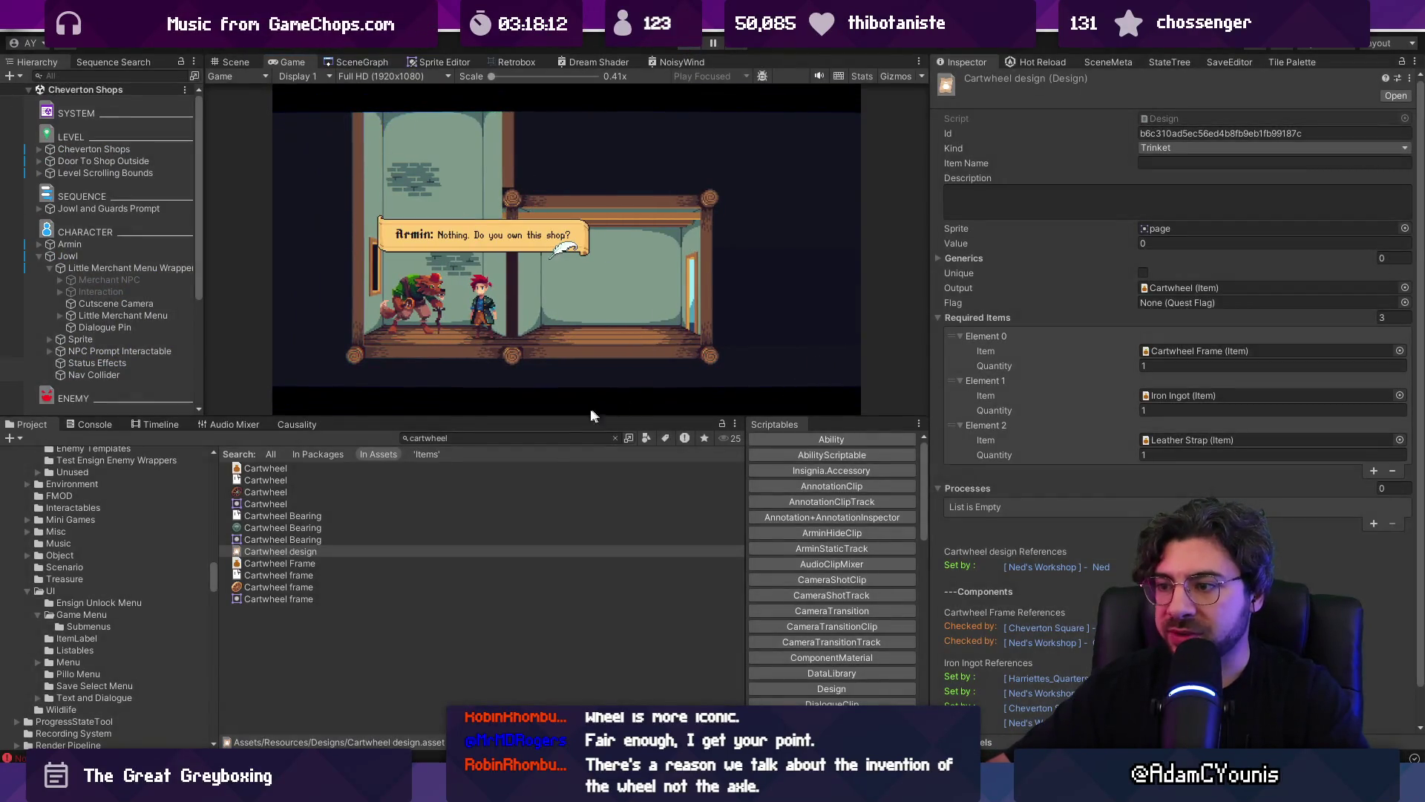
- Stop the running game and refresh the DataLibrary's registered item list
key("ctrl+p")
left_click(553, 438)
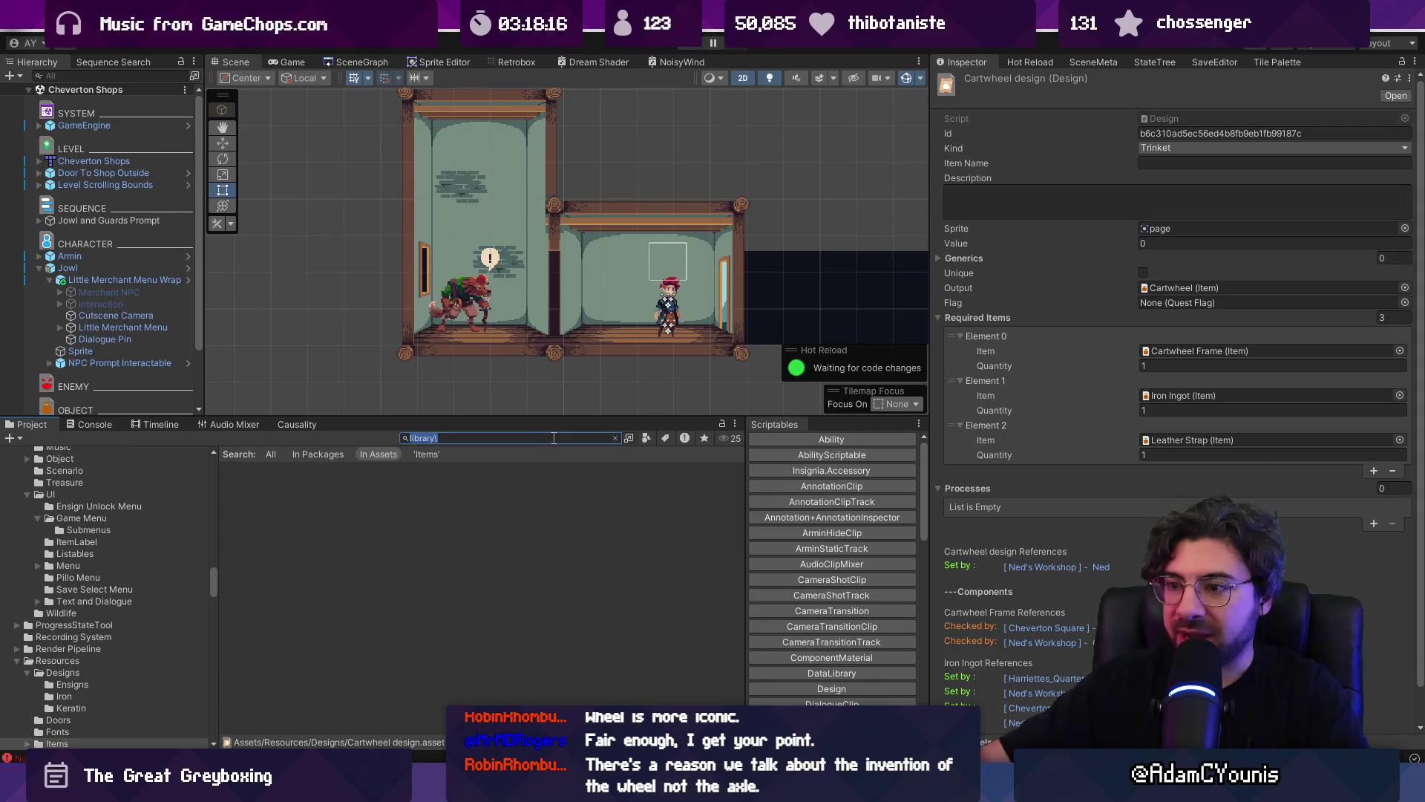
key("BackSpace")
left_click(292, 488)
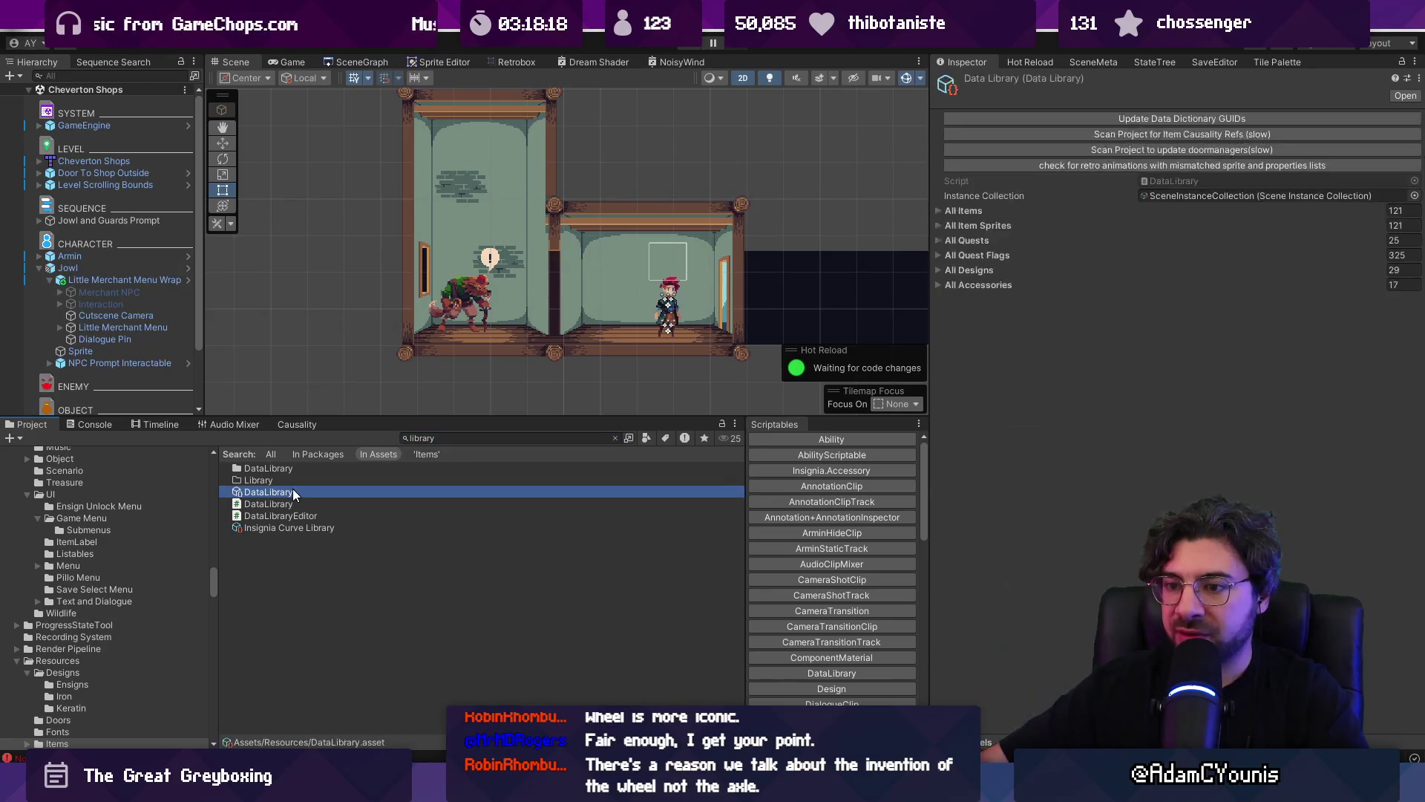
left_click(1069, 120)
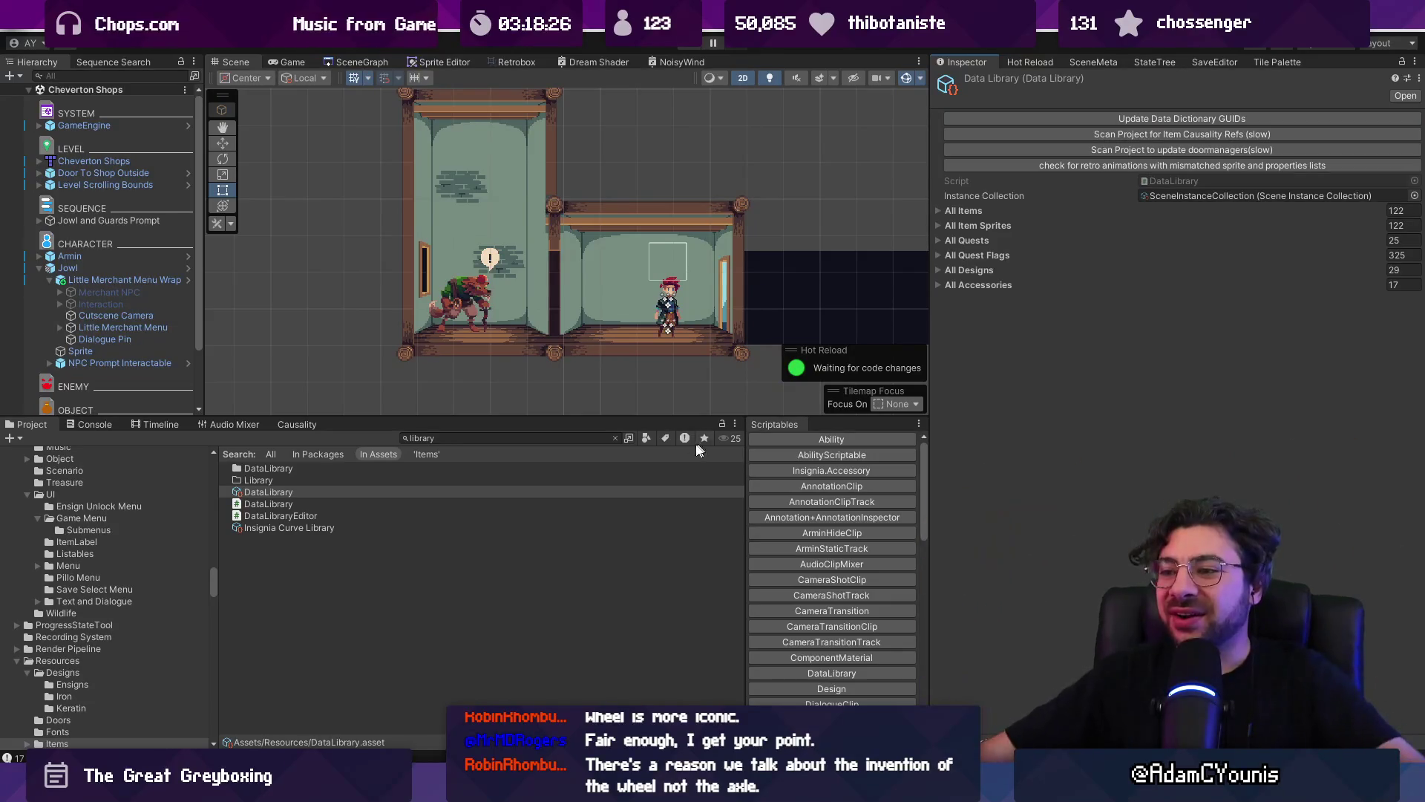
left_click(568, 435)
- Inspect the Cartwheel item, Cartwheel design and Cartwheel Frame assets, ending on the design
type("cartwheel")
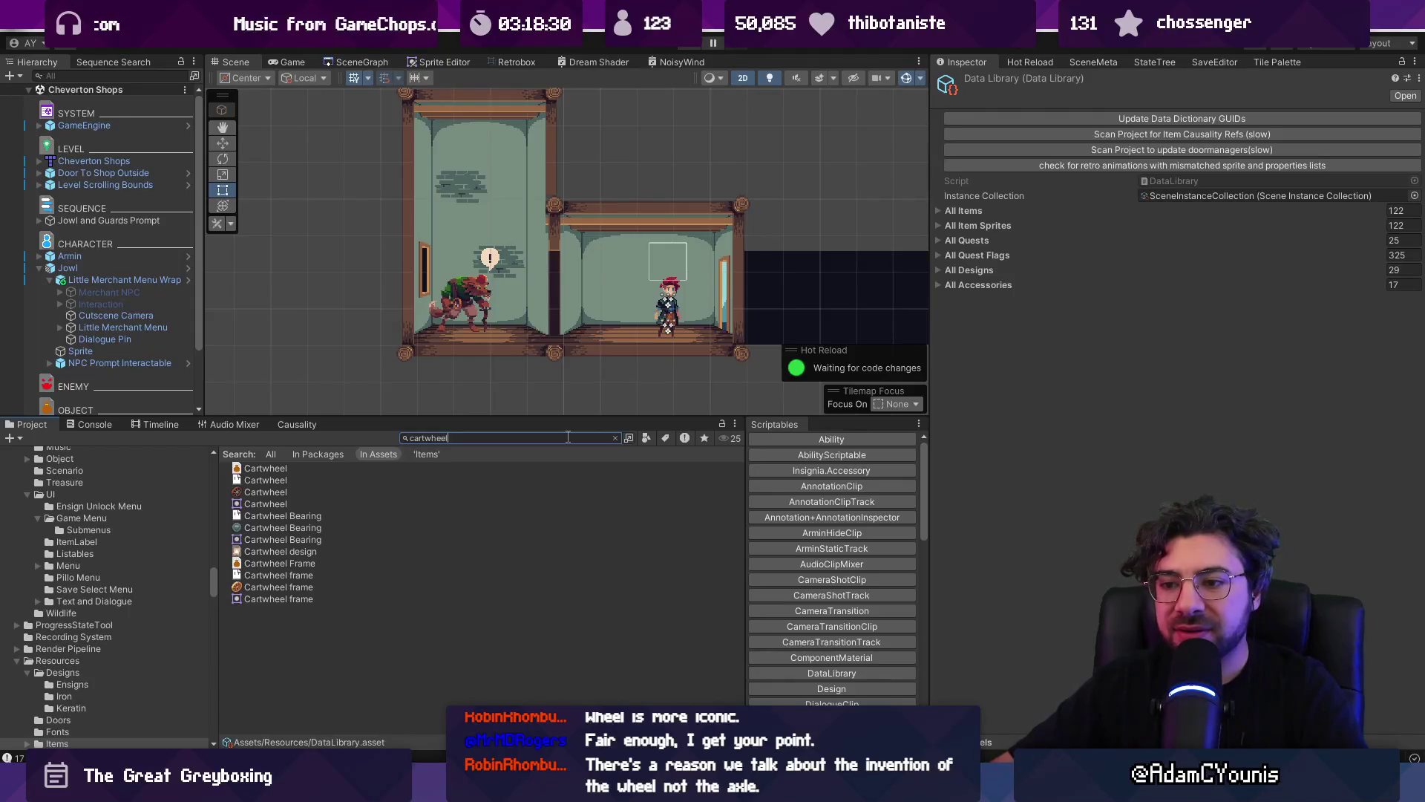
key("Down")
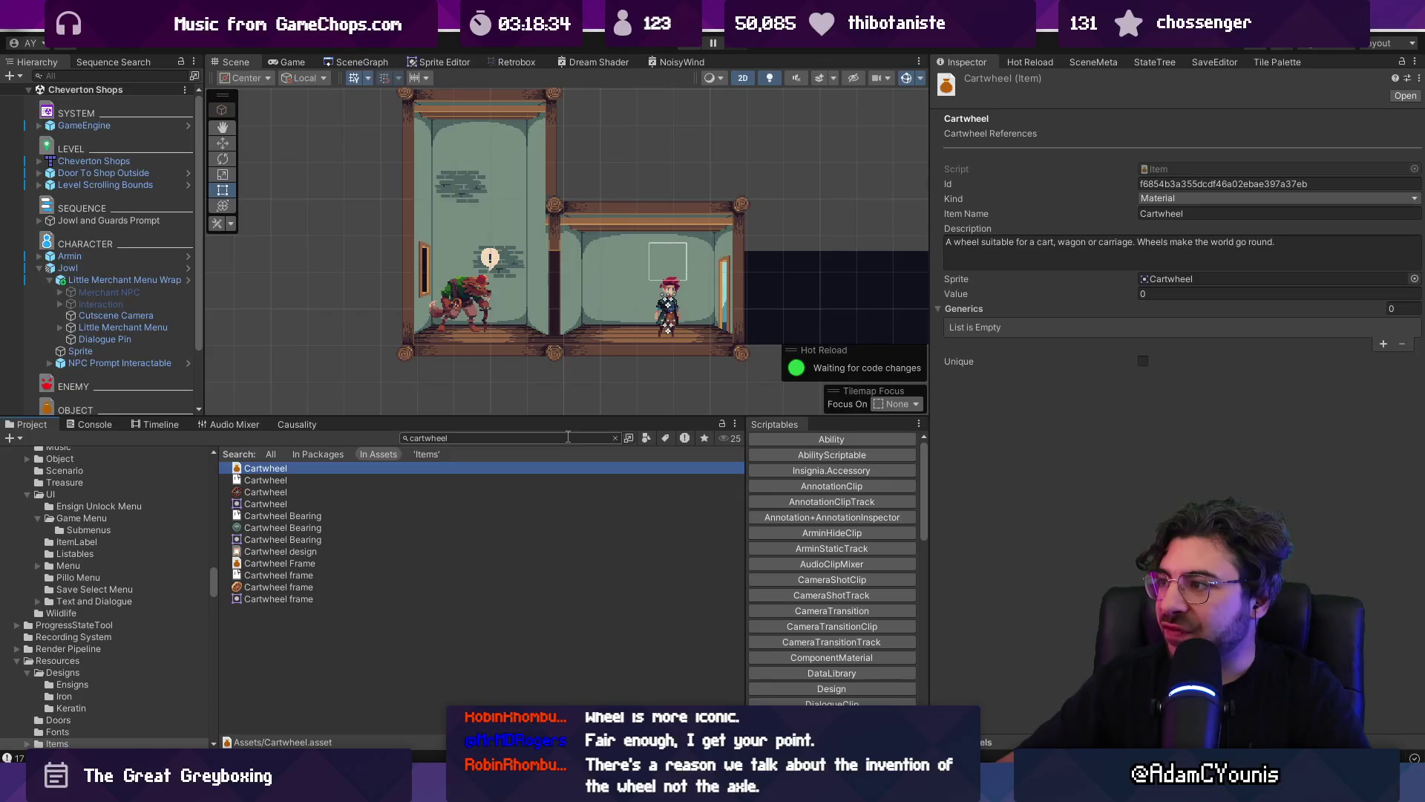
key("Down")
key("Down")
key("Down")
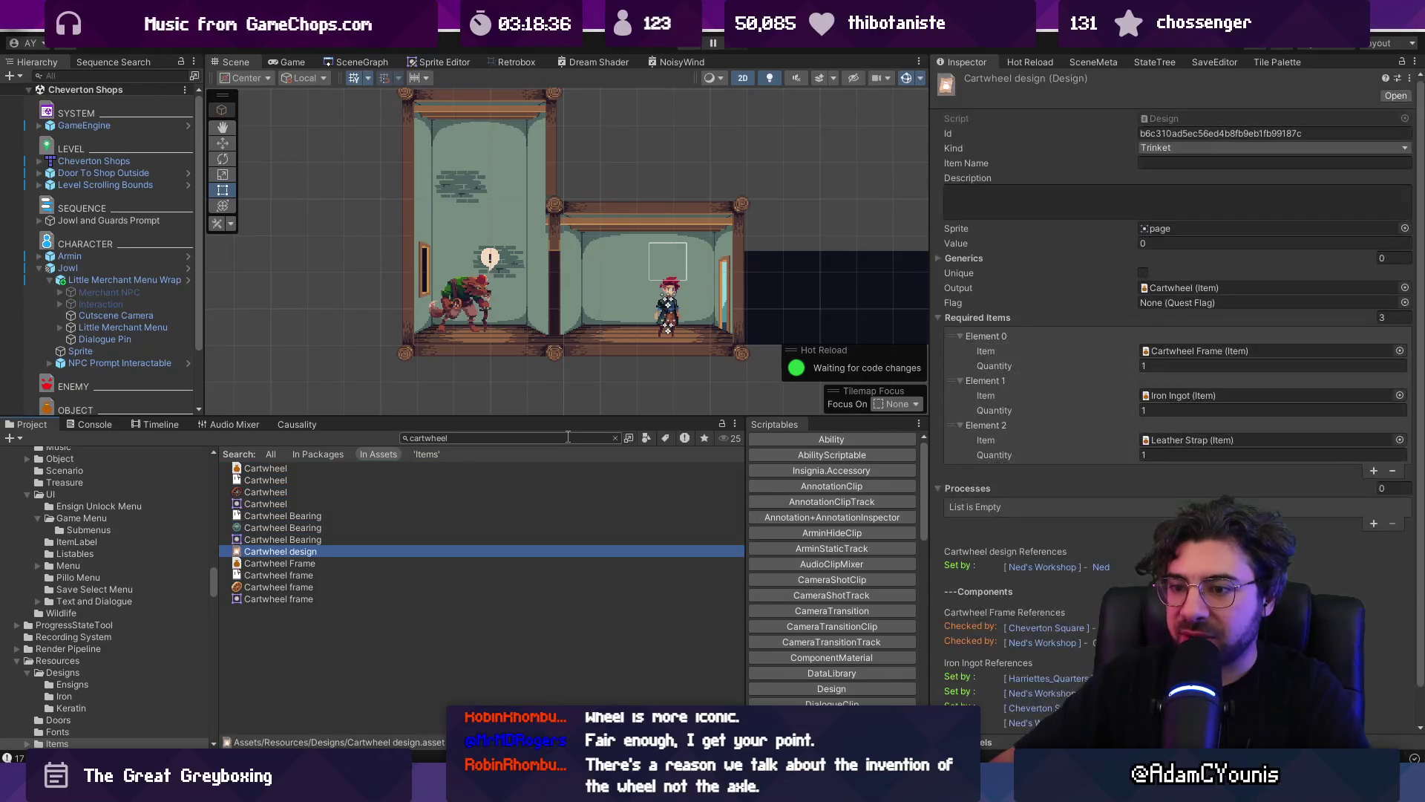
key("Down")
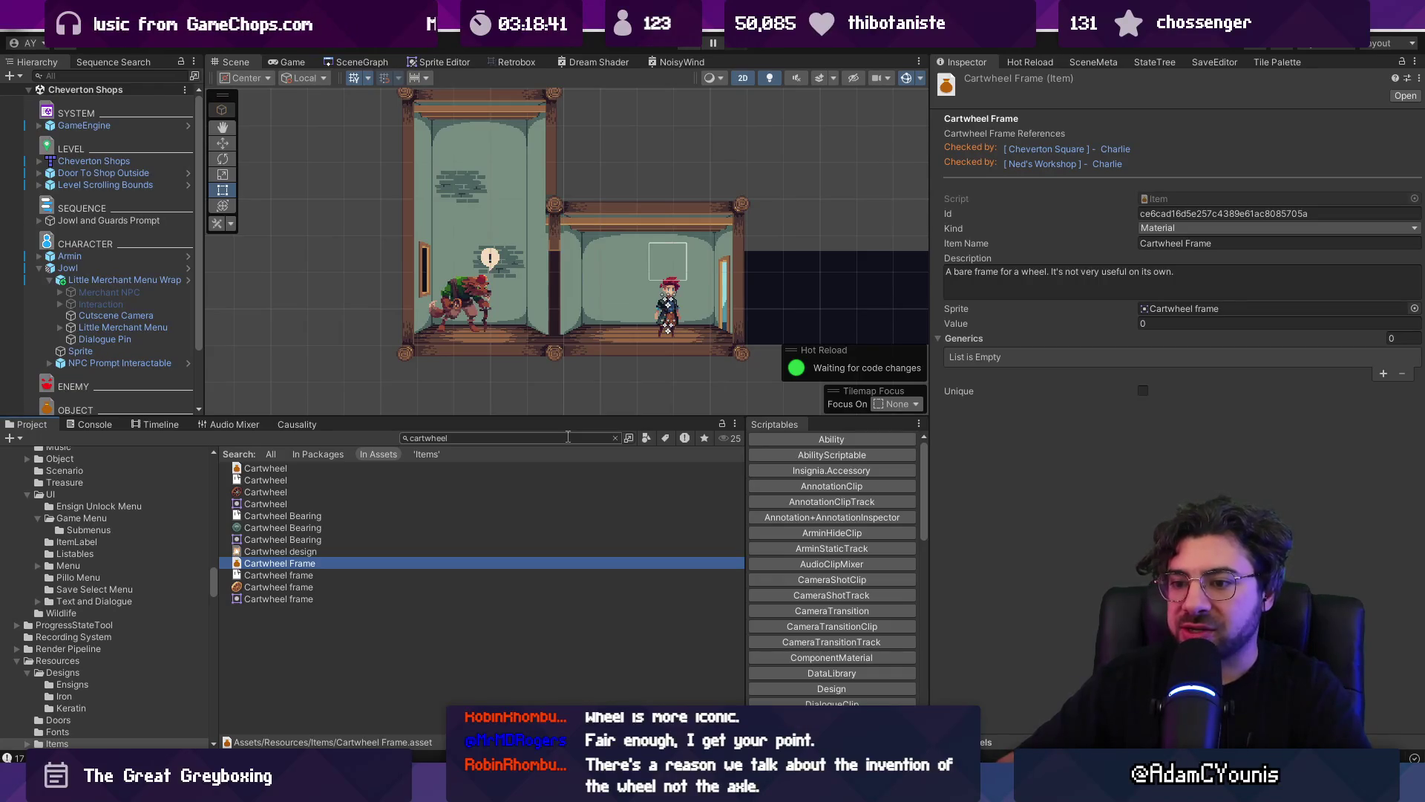
left_click(342, 551)
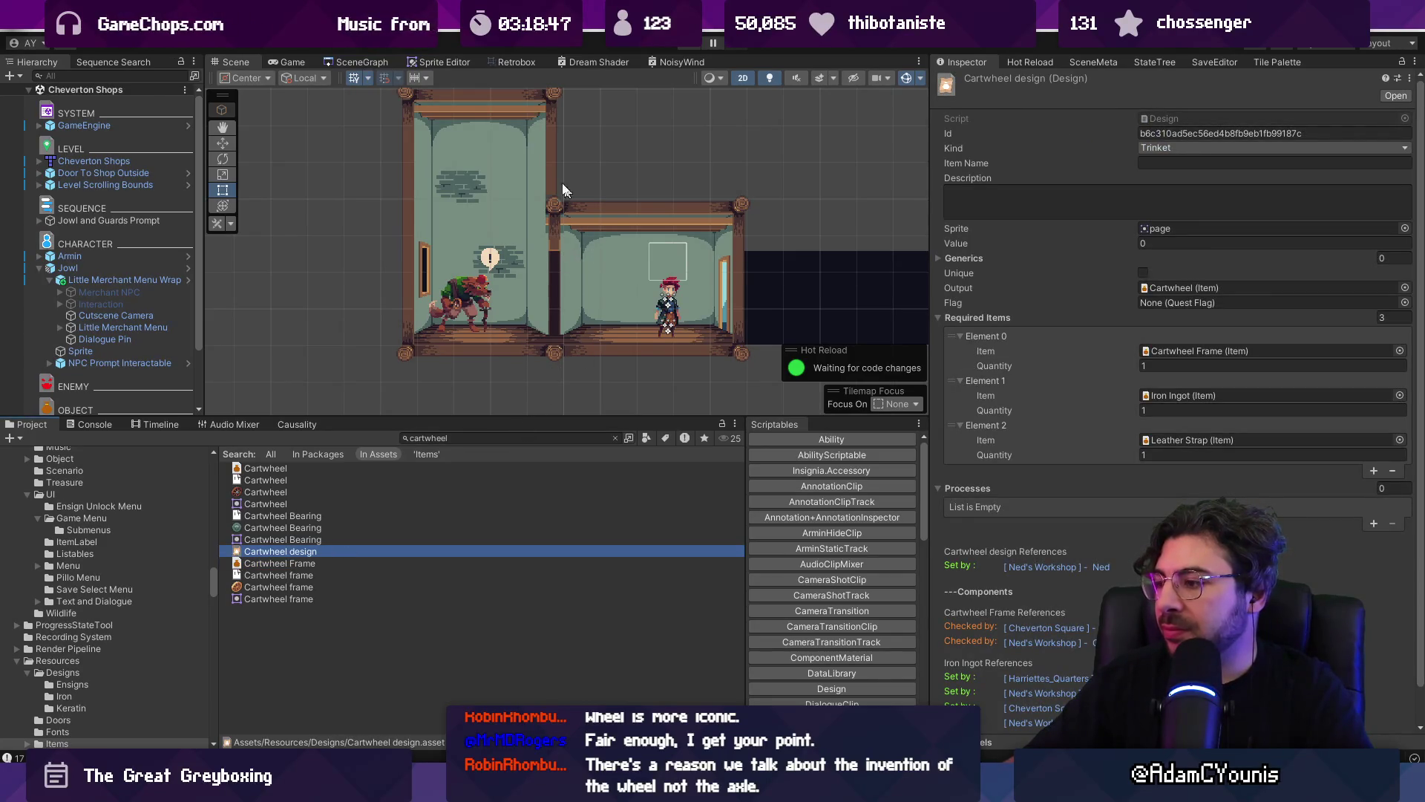
left_click(379, 64)
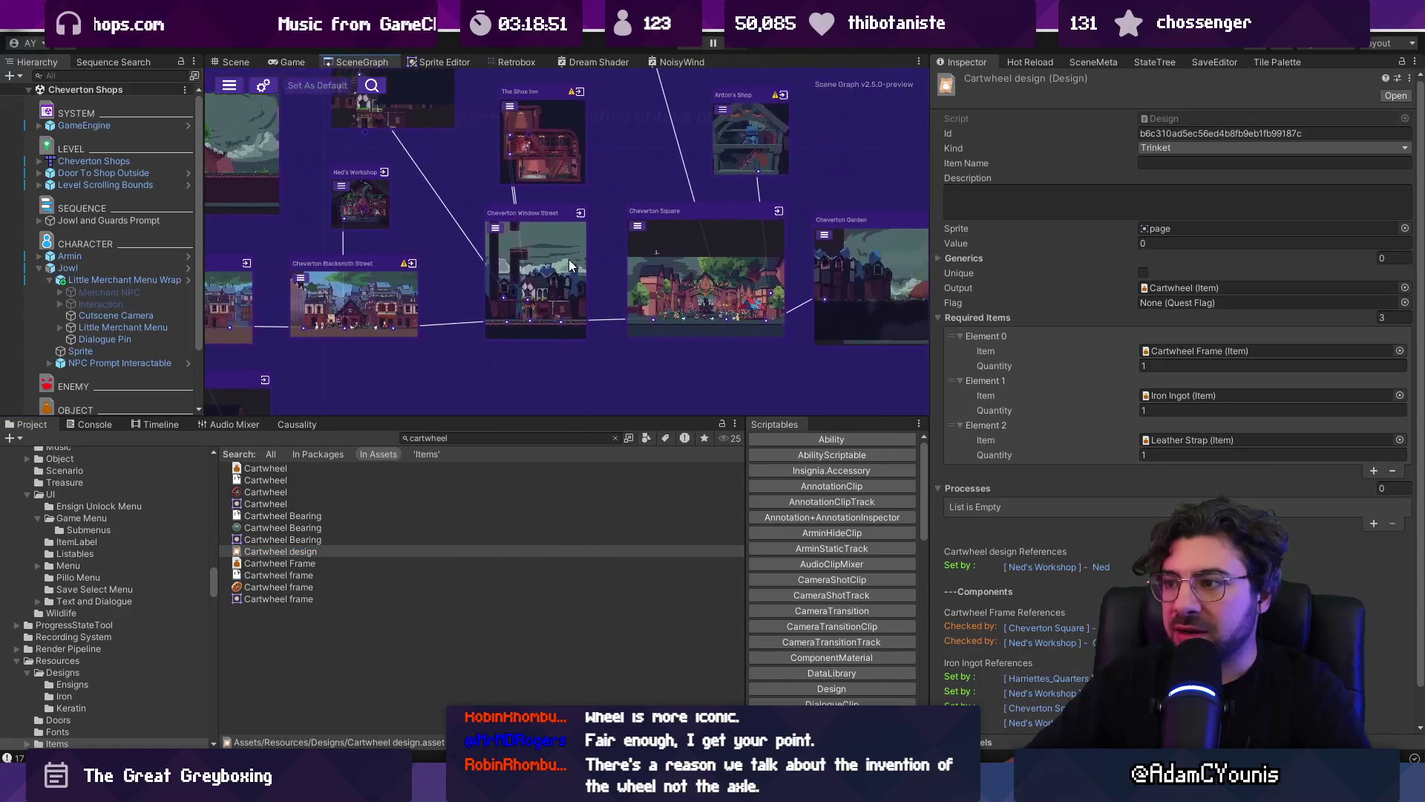
- Load the Ned's Workshop scene and clear the project asset search
scroll(635, 301, "up", 3)
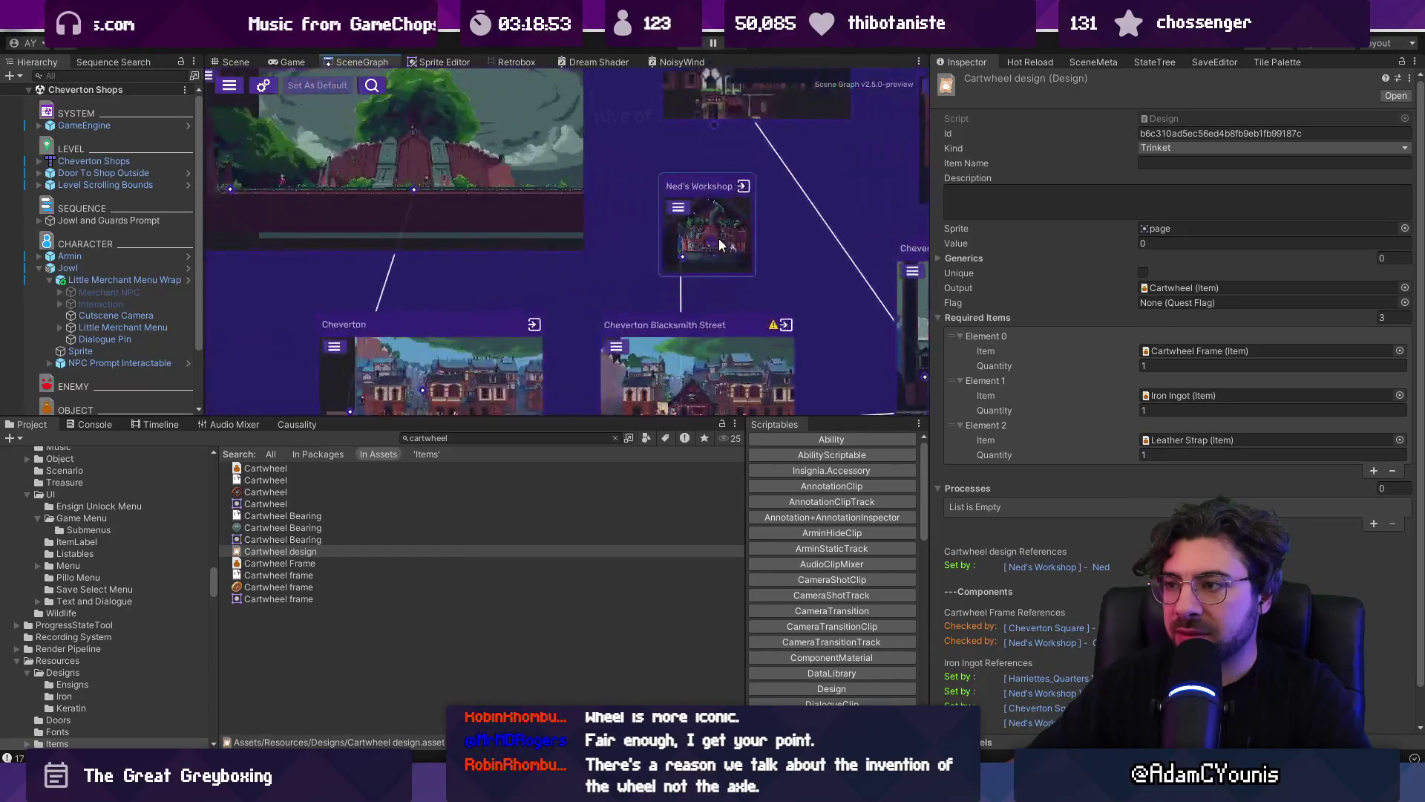
left_click(742, 222)
double_click(444, 437)
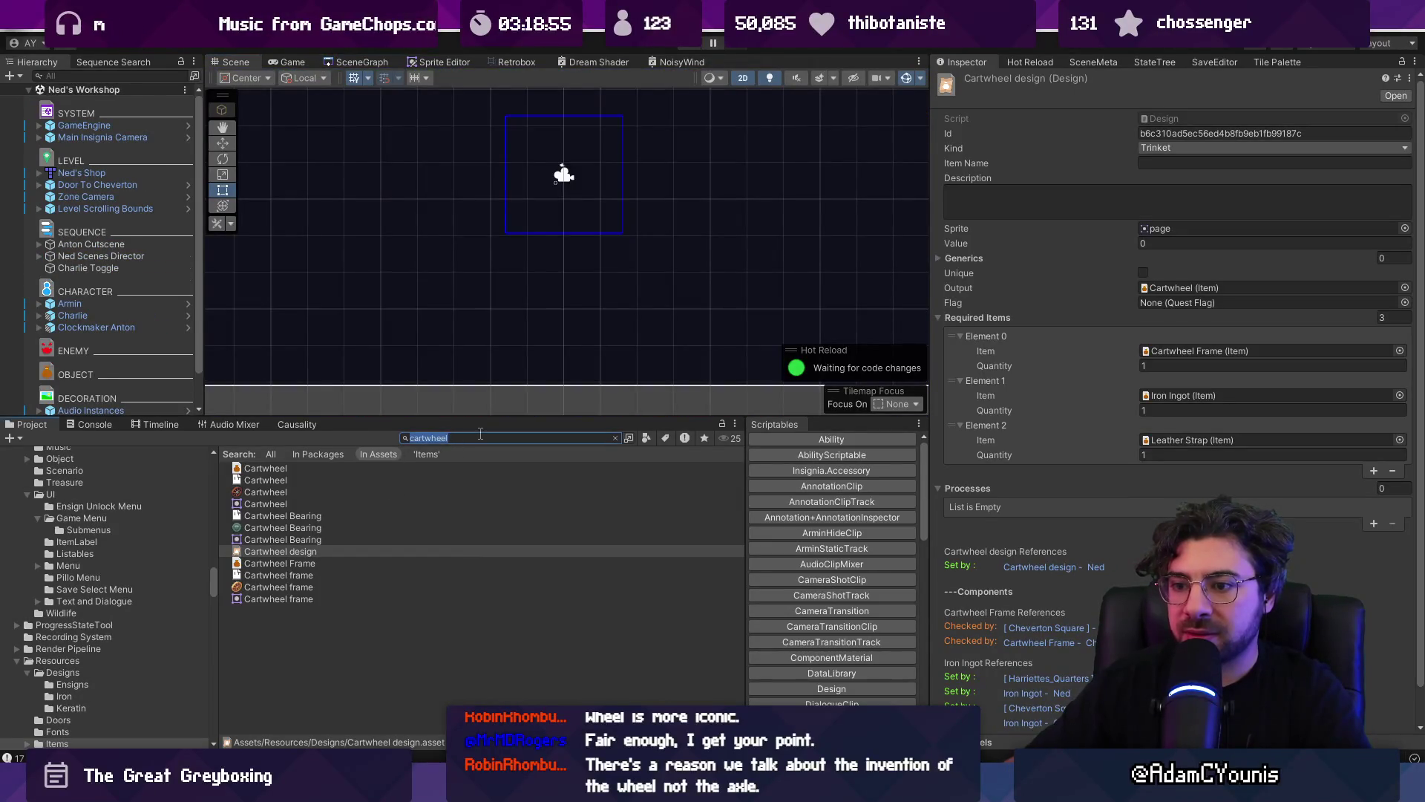
type("meet charlie")
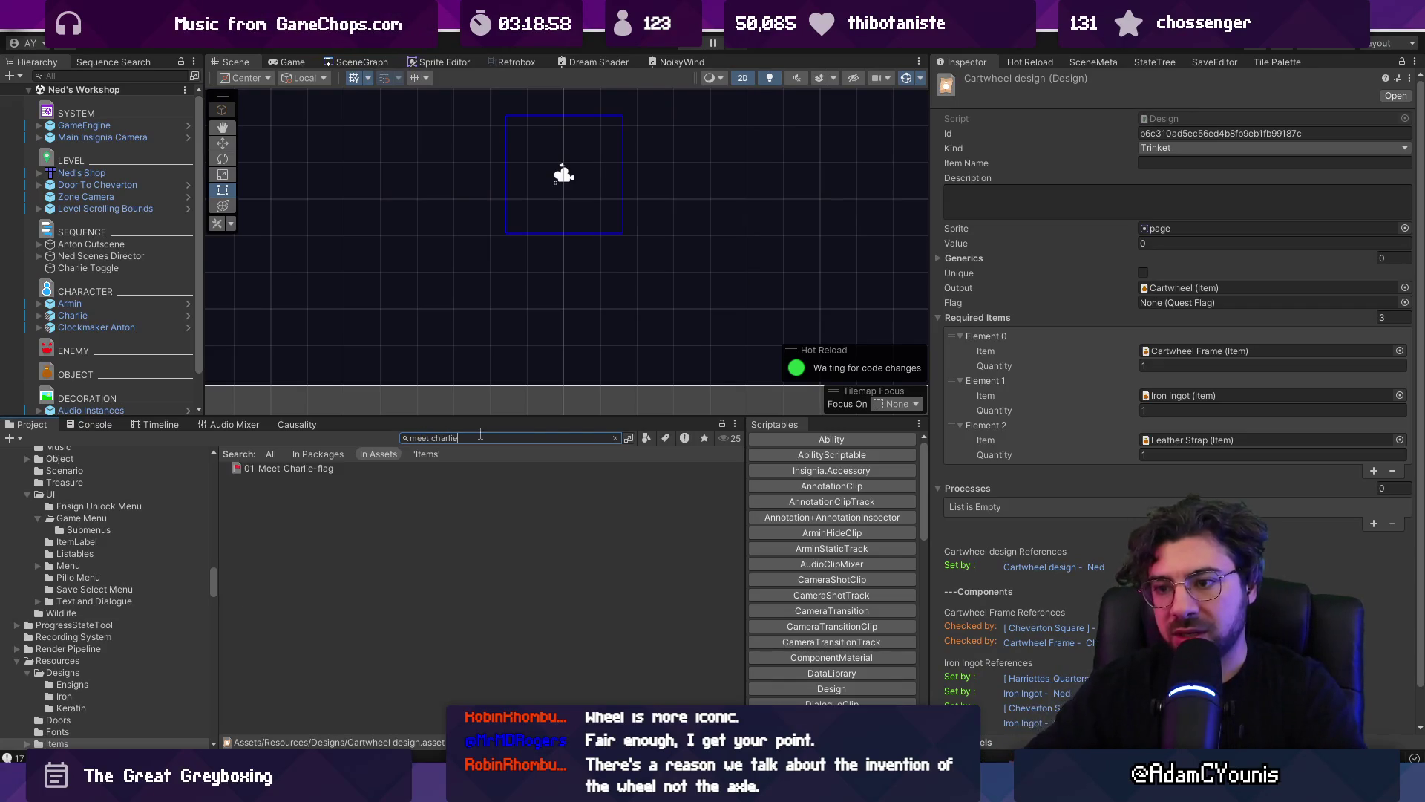
key("BackSpace")
left_click(298, 424)
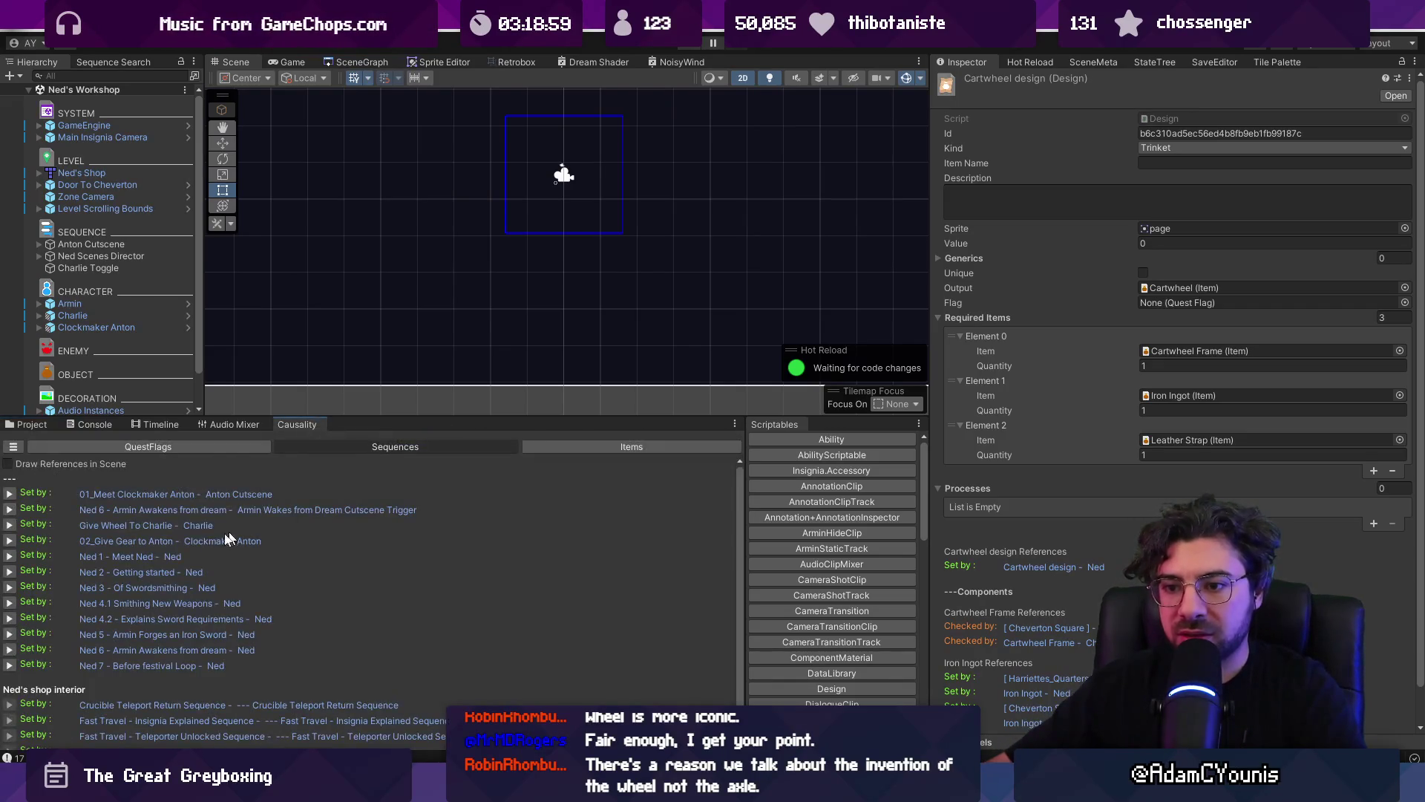
- Set Charlie's Inventory Flag Check item to Cartwheel
left_click(127, 524)
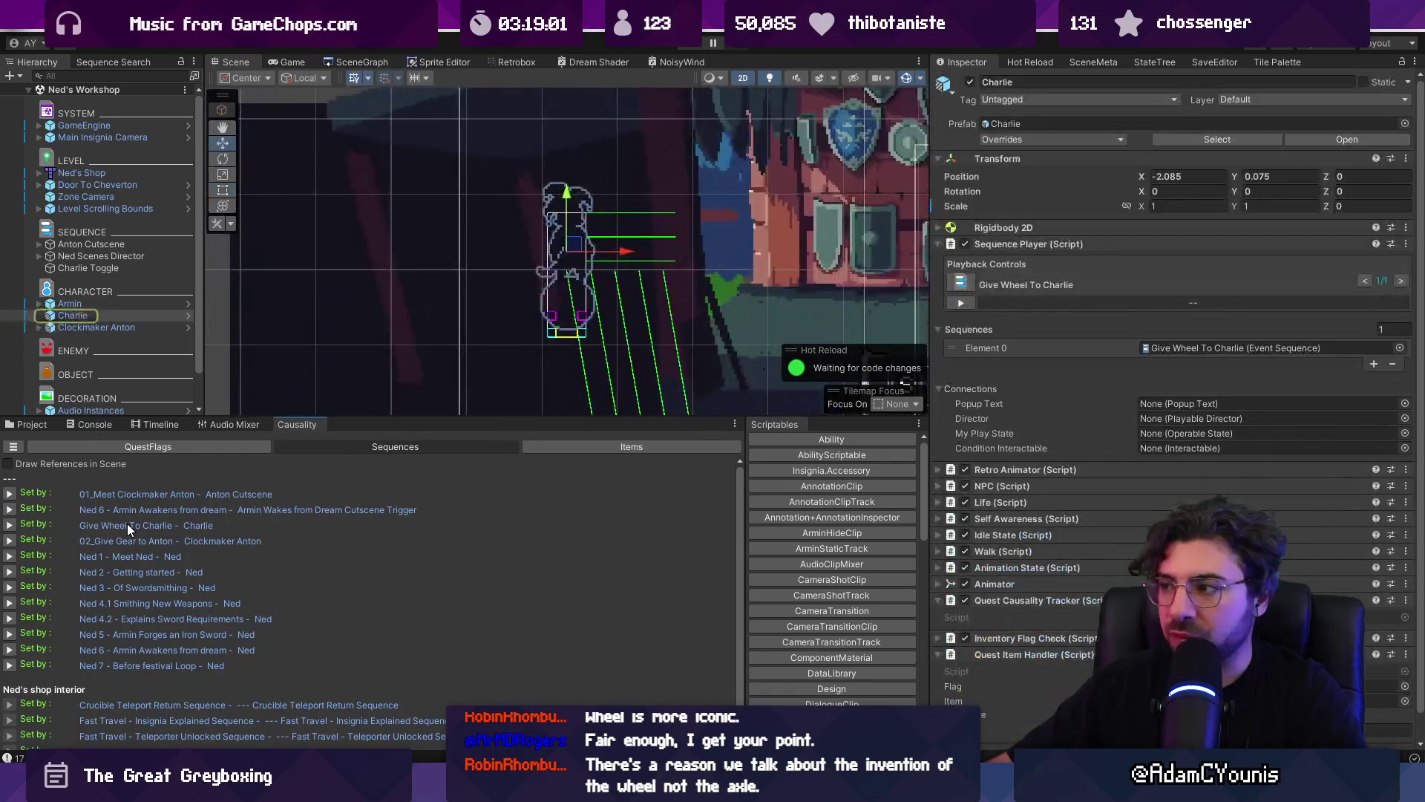
scroll(1062, 505, "down", 1)
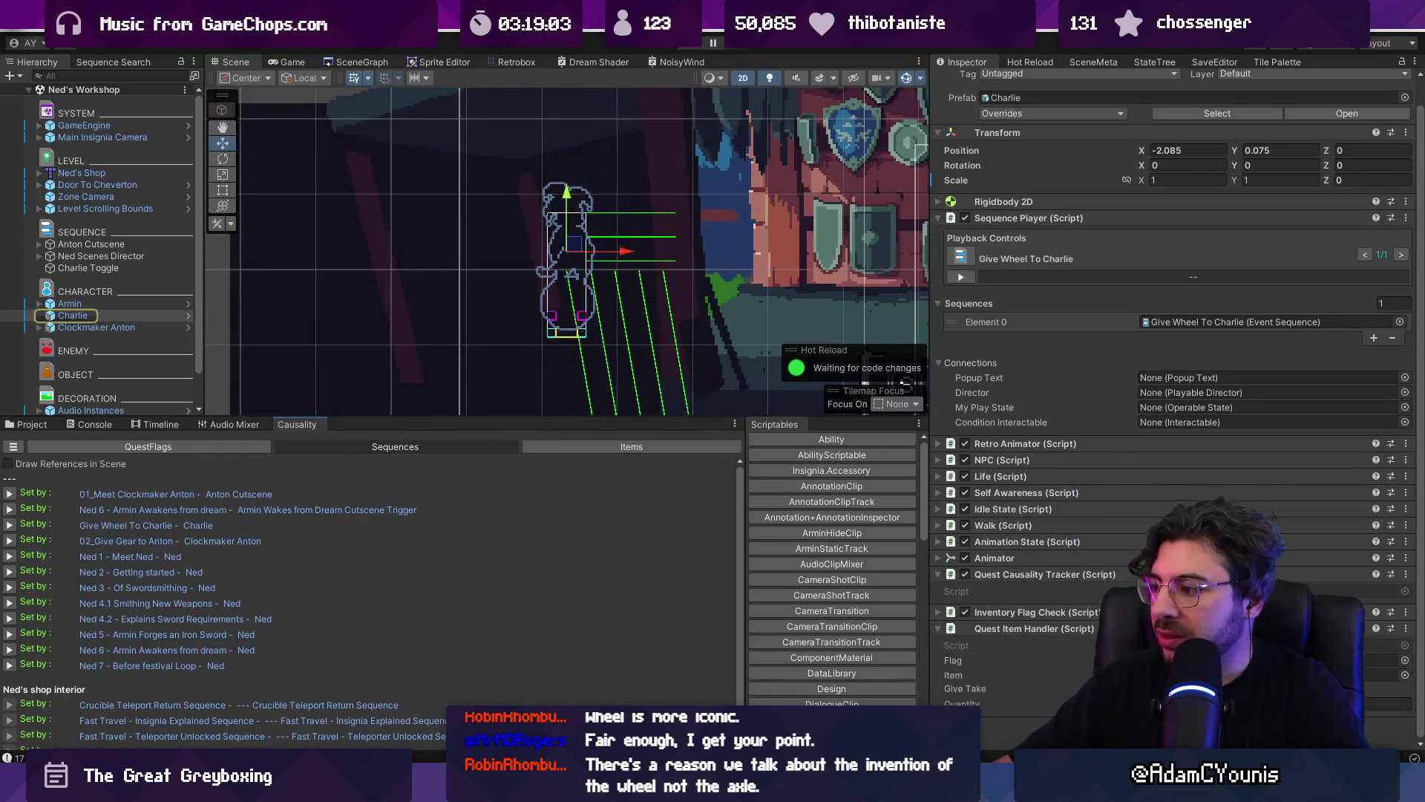
left_click(1405, 674)
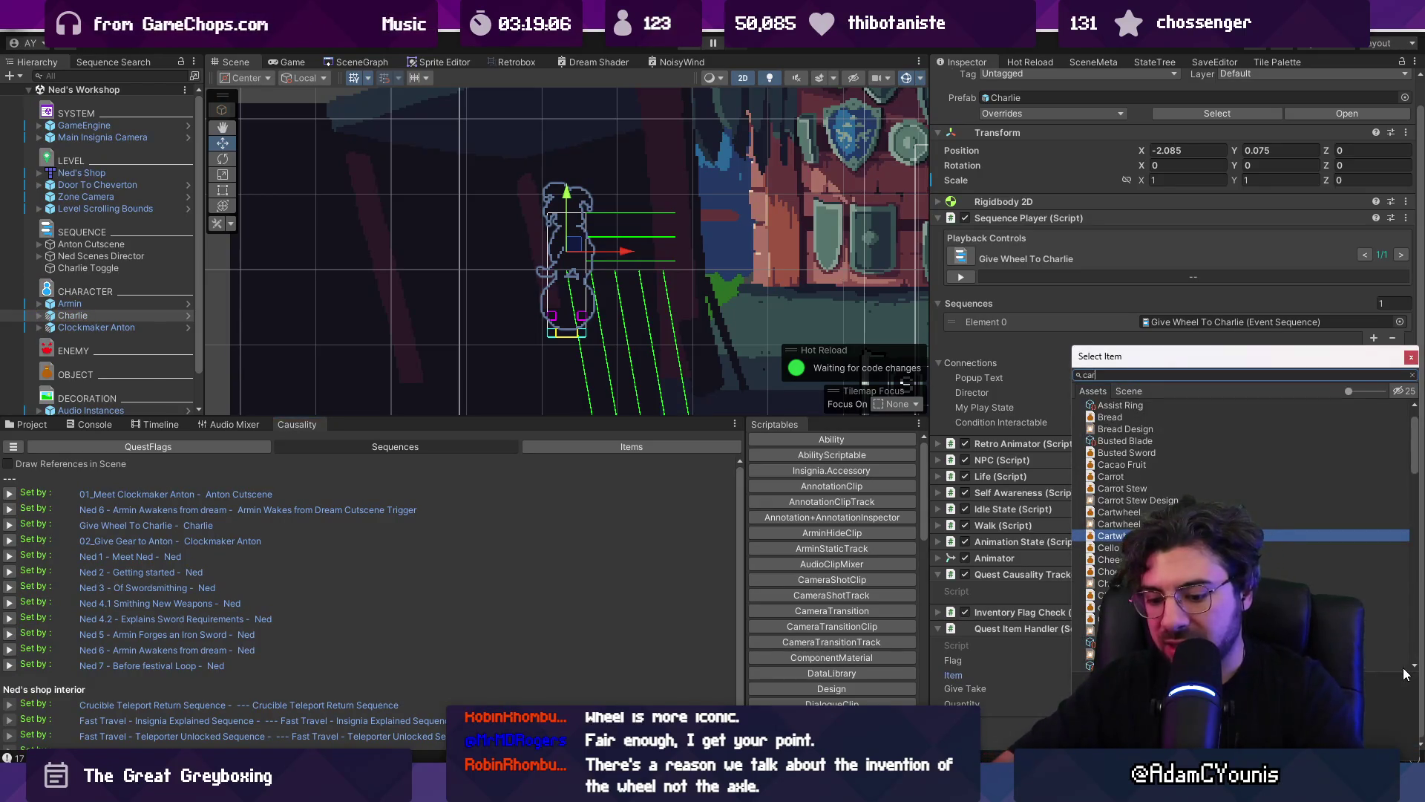
type("cartswheel")
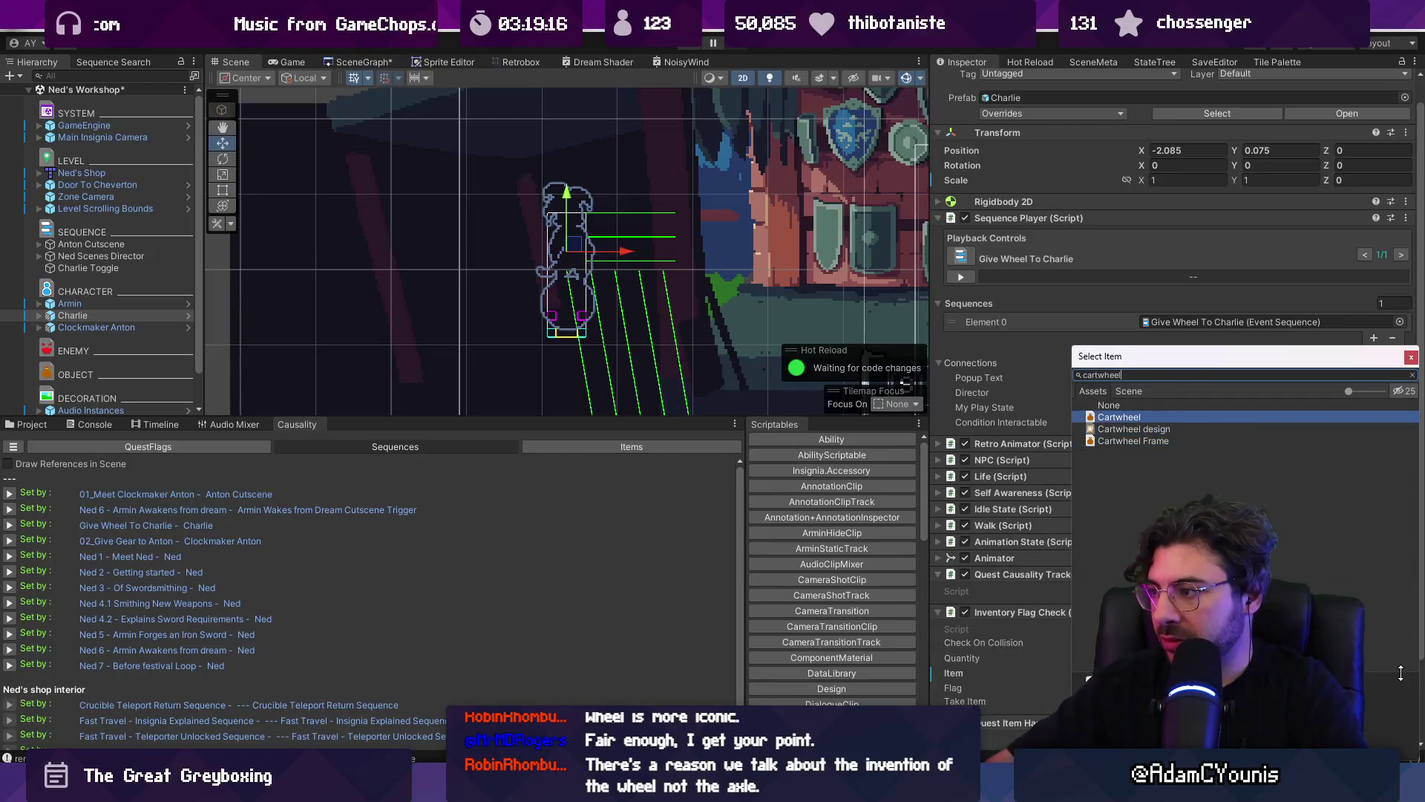
key("Return")
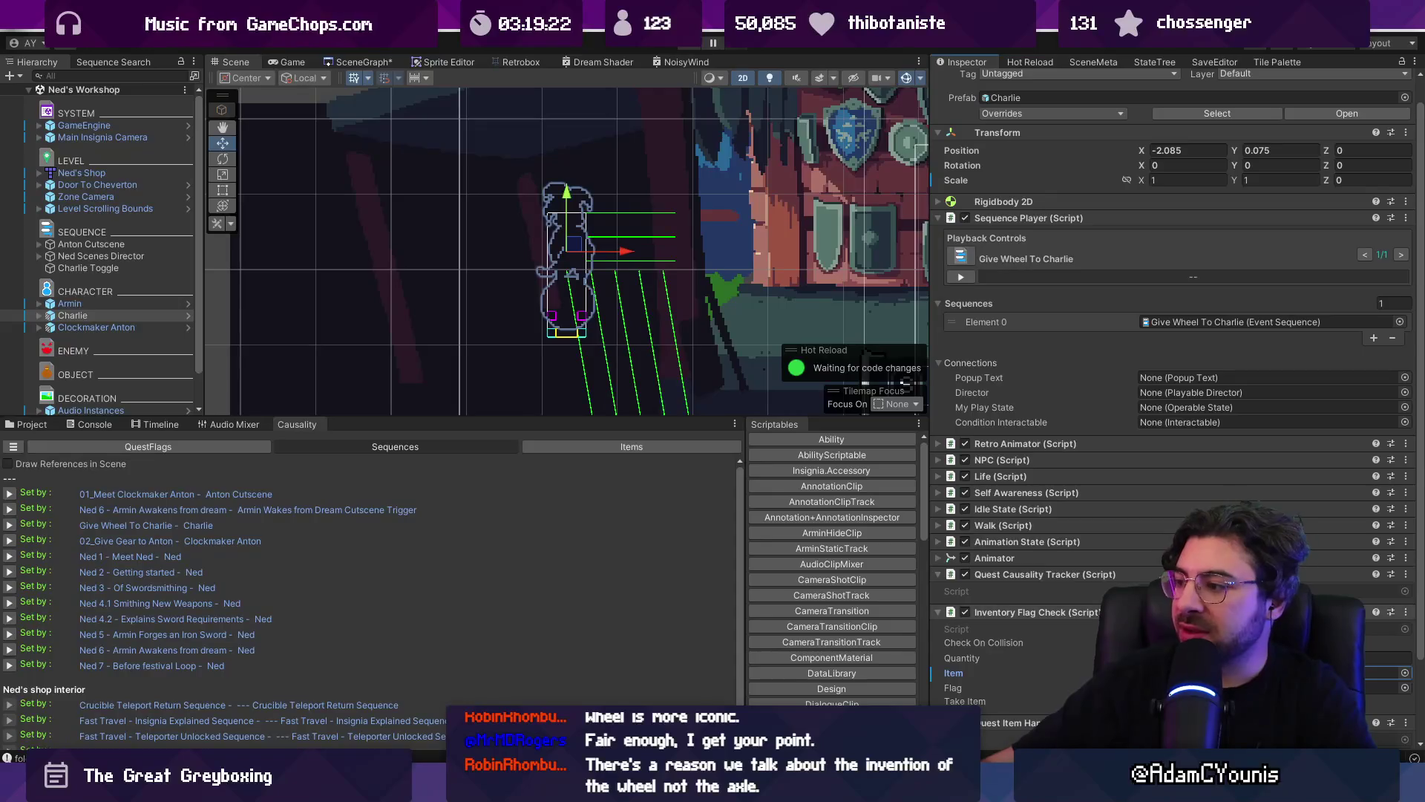
- Apply the Item change to the Charlie prefab
scroll(997, 594, "down", 3)
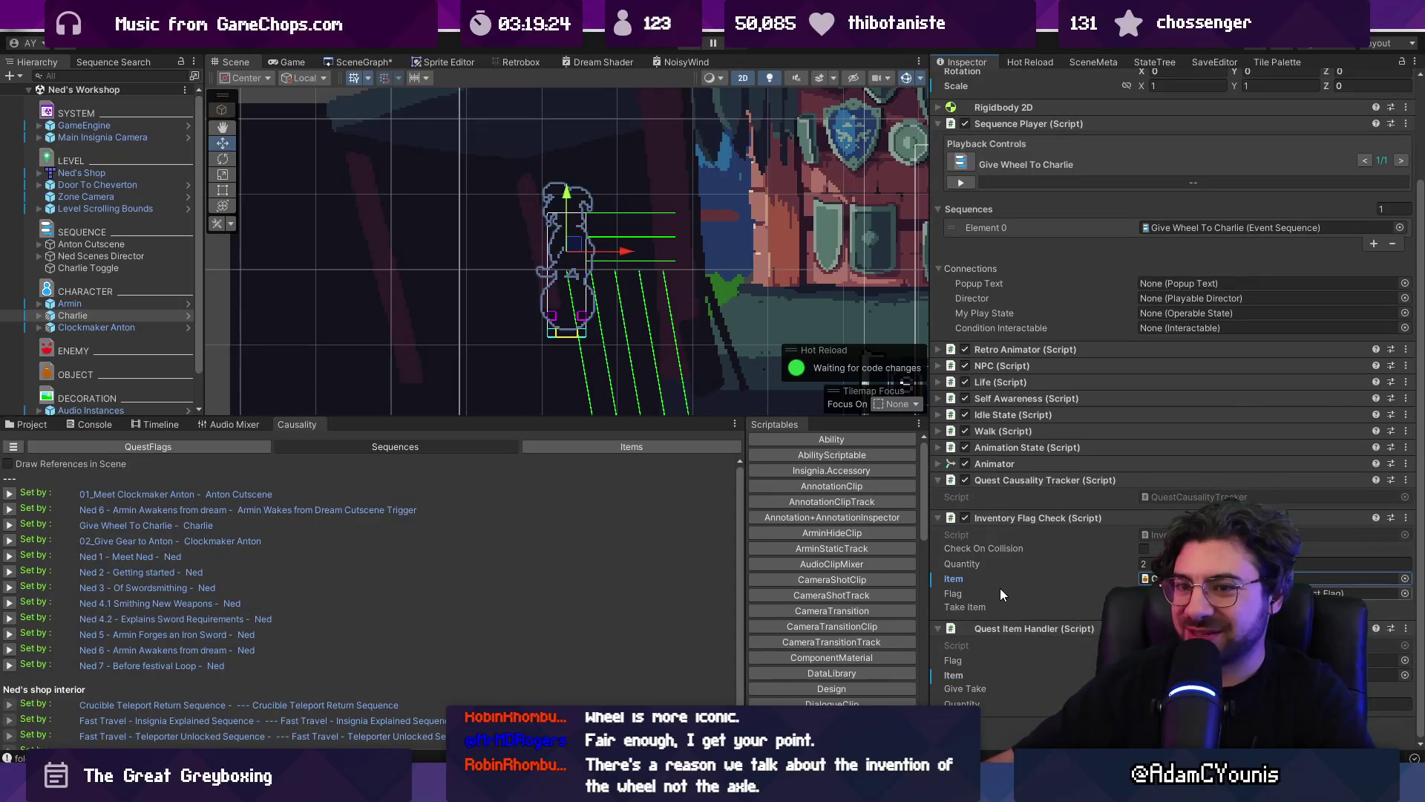
right_click(959, 584)
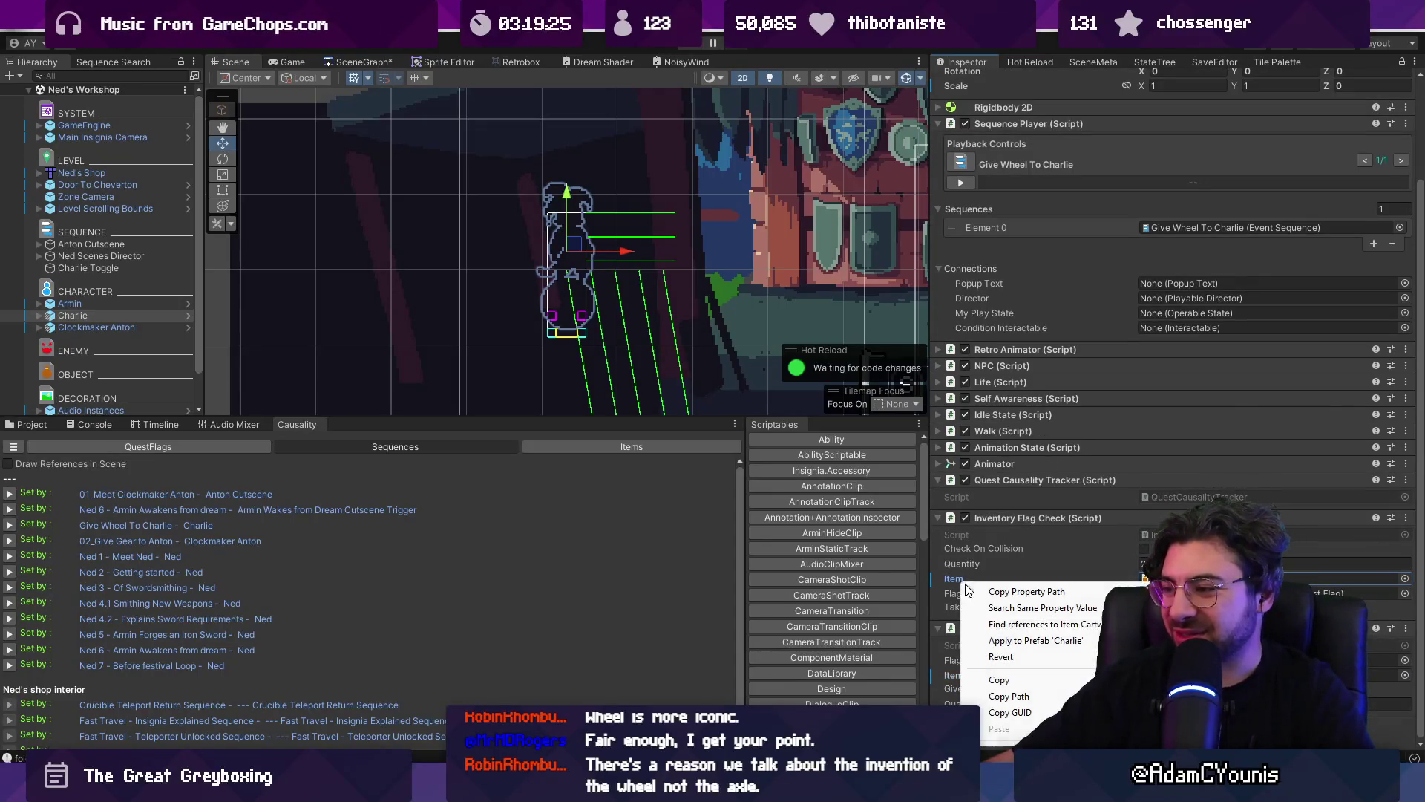
left_click(1015, 643)
right_click(1017, 575)
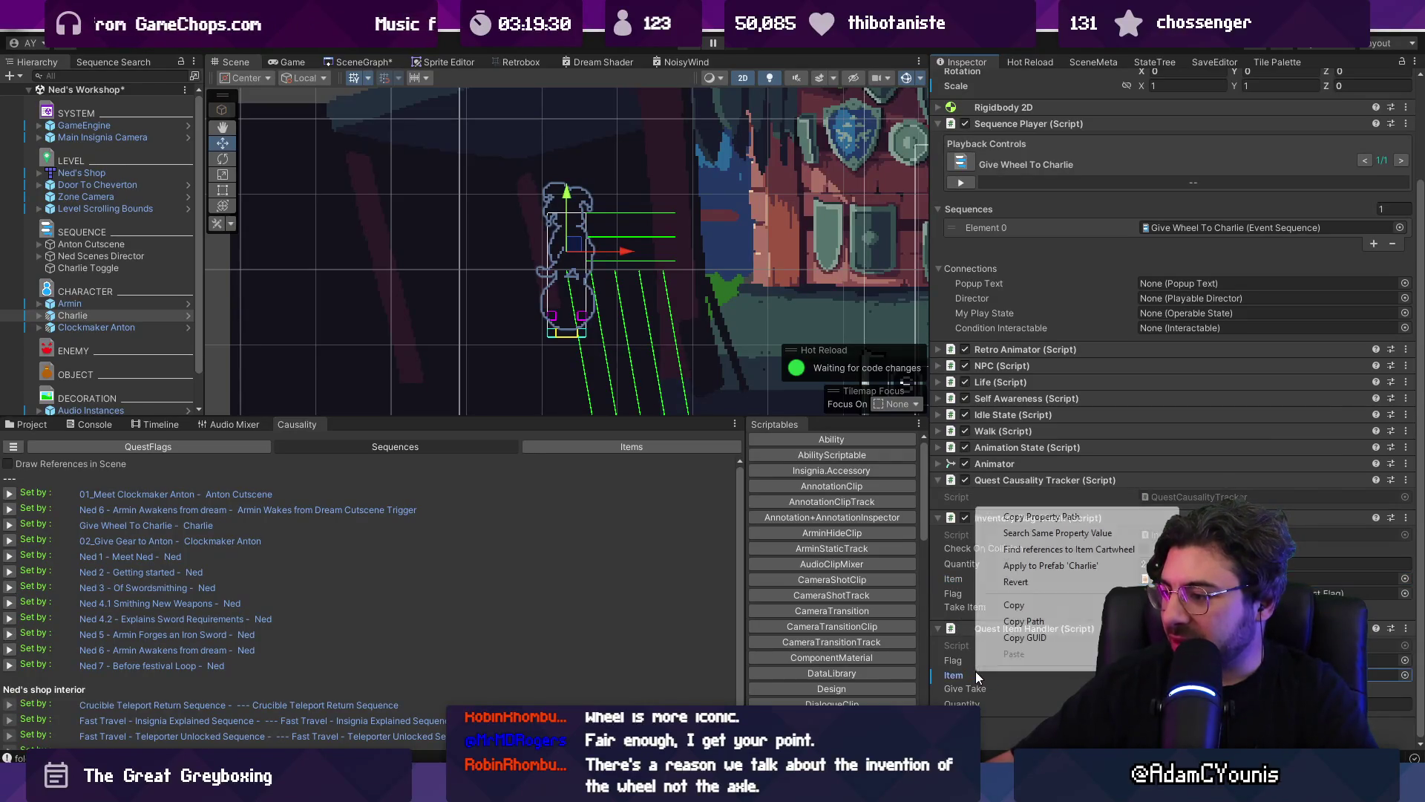
left_click(1017, 566)
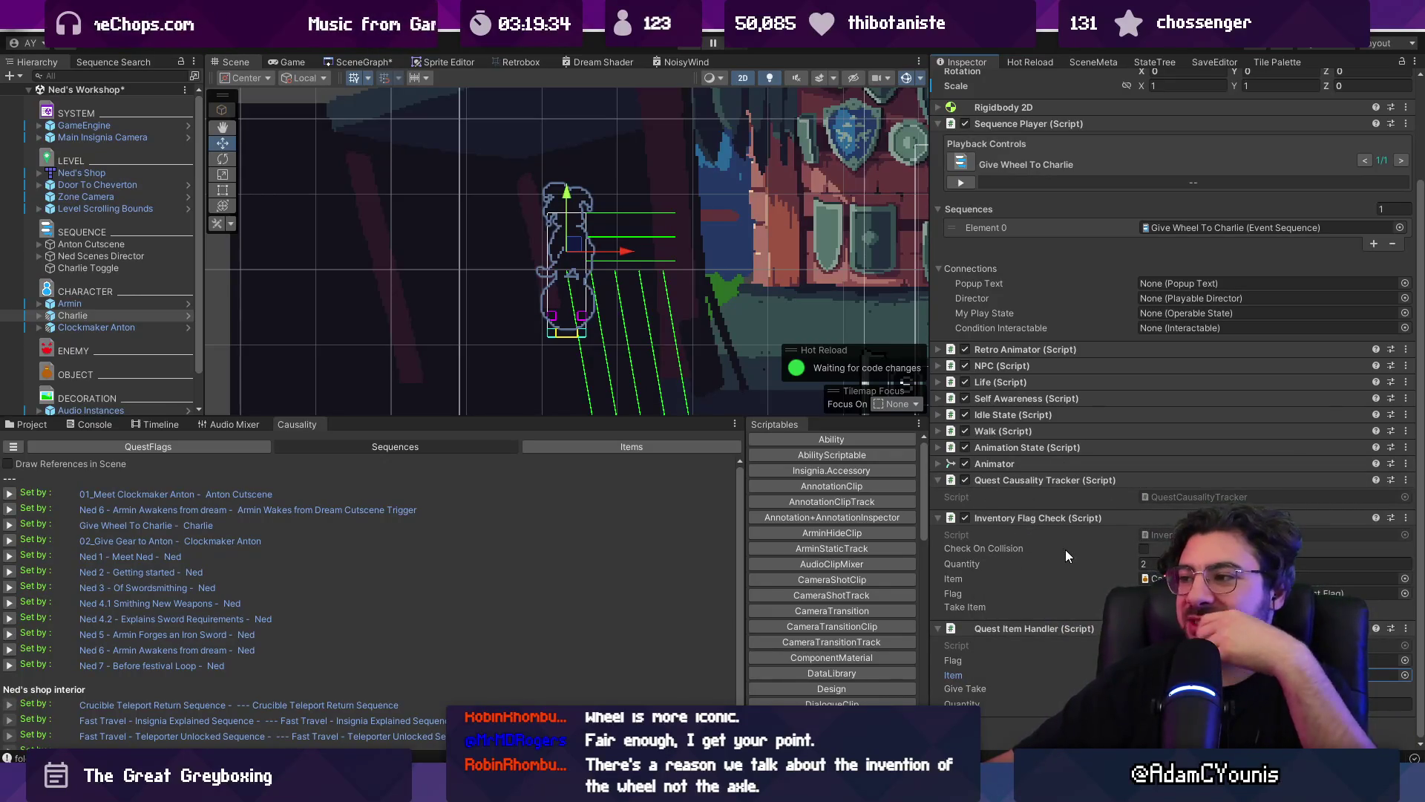
scroll(1123, 453, "up", 4)
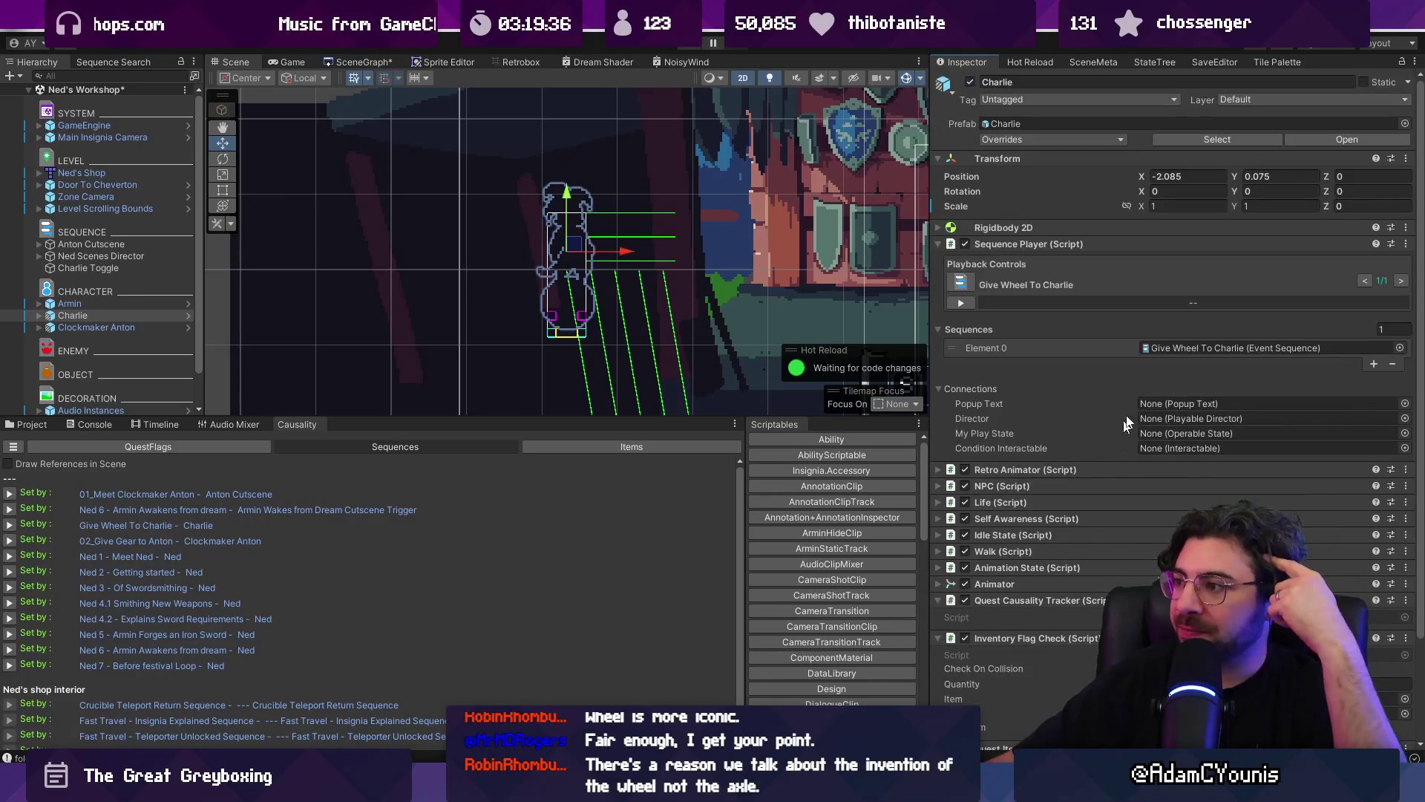
double_click(1186, 346)
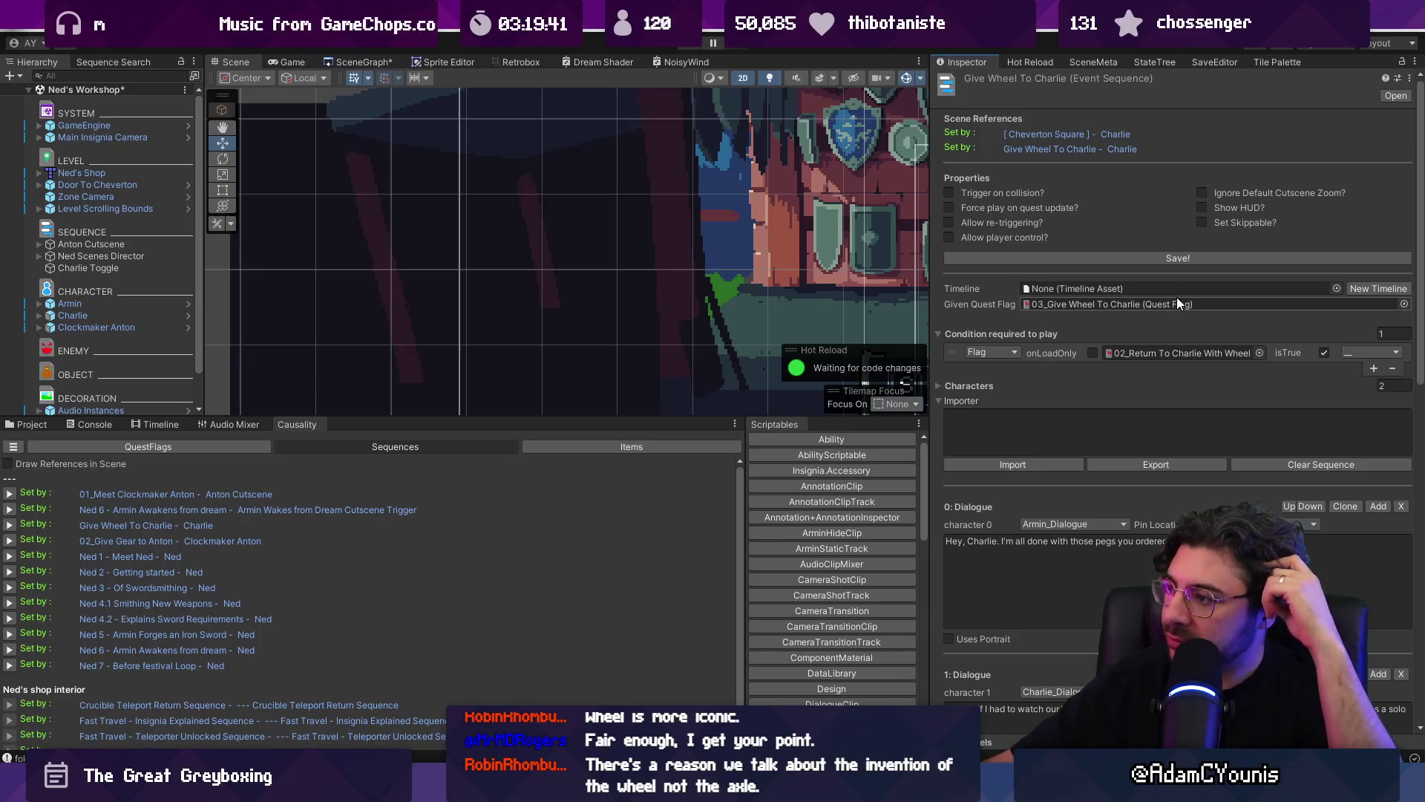
- Locate the 02_Return To Charlie With Wheel flag and switch the condition type to Item
left_click(1186, 352)
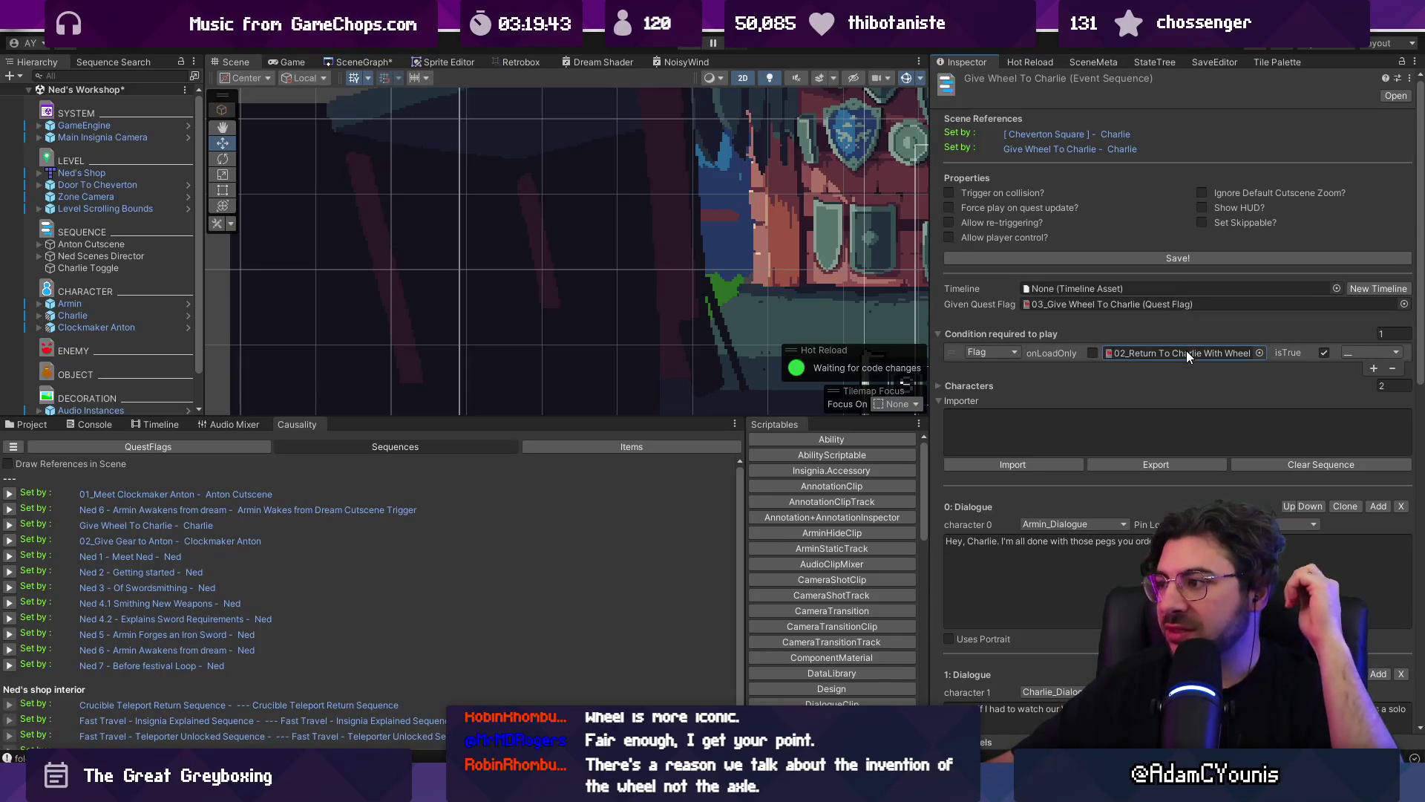
left_click(45, 424)
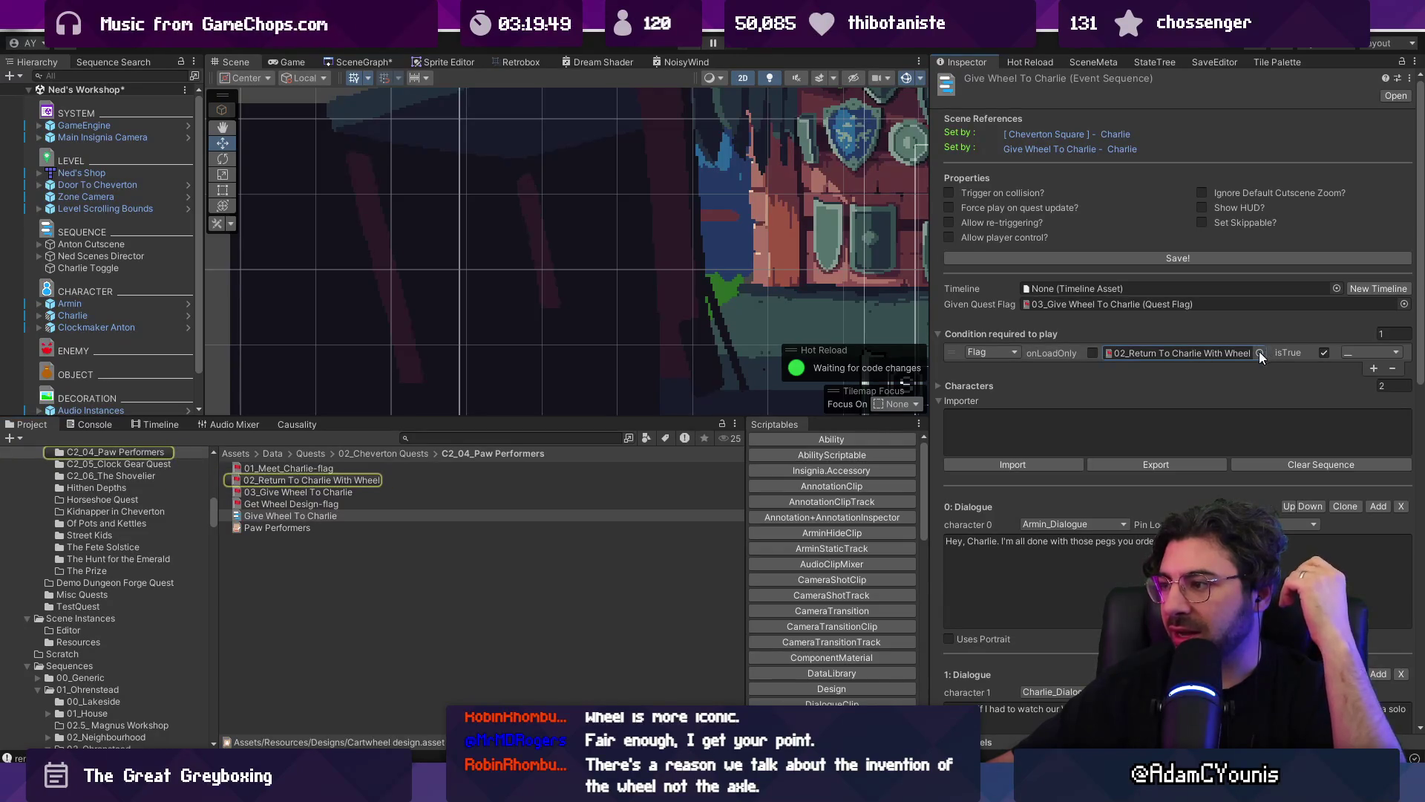
left_click(1006, 352)
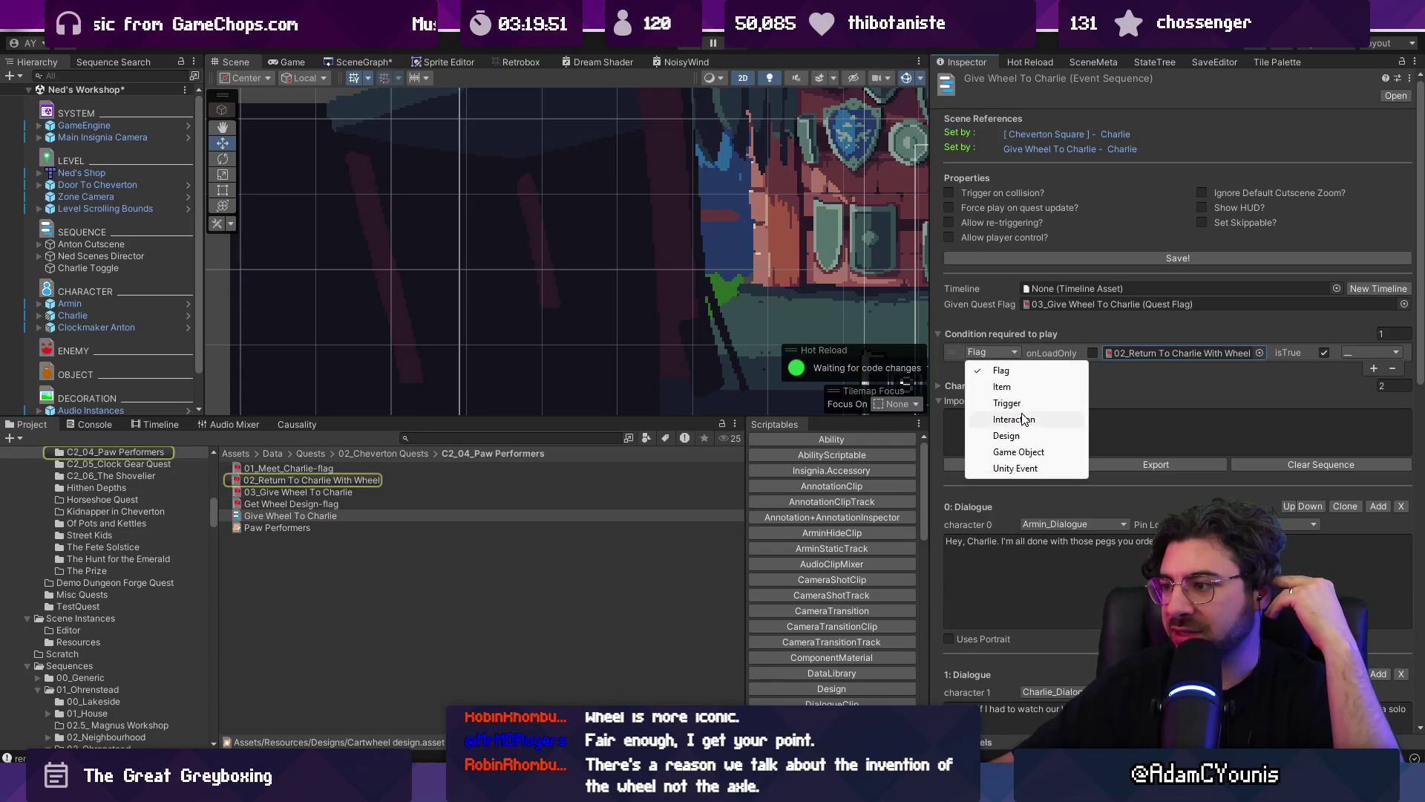
left_click(1032, 388)
- Make the condition require a quantity of 1 Cartwheel
left_click(1209, 354)
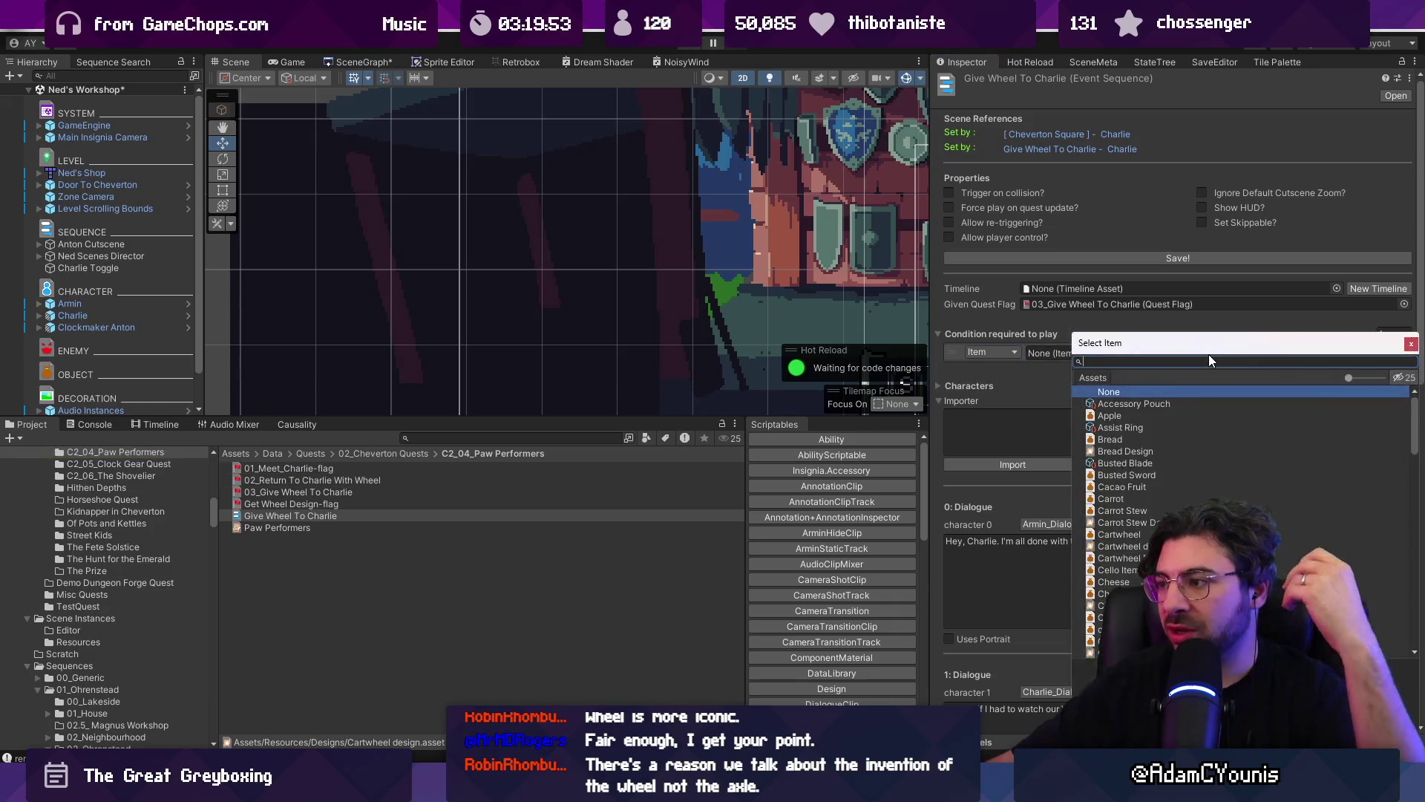
type("carty")
key("BackSpace")
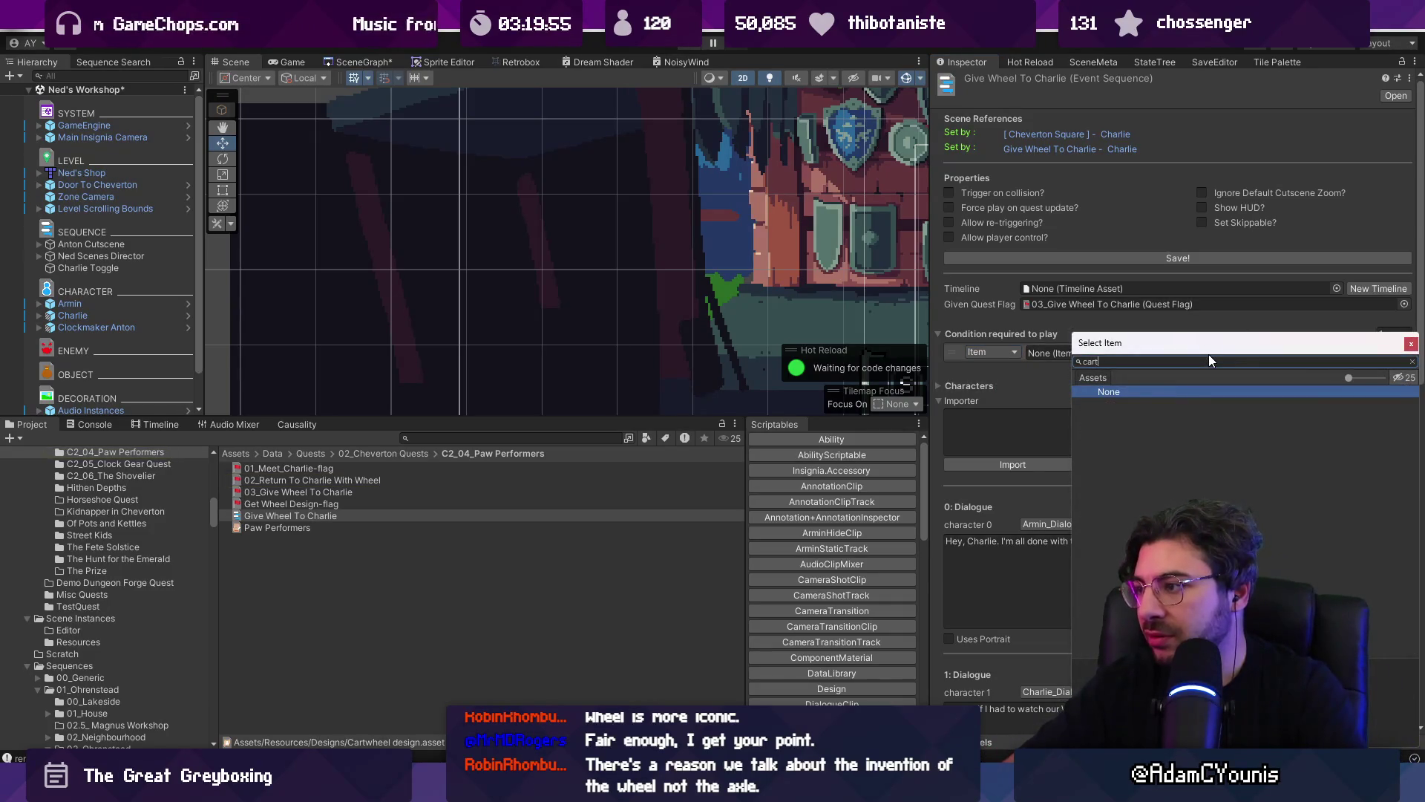
key("Down")
key("Return")
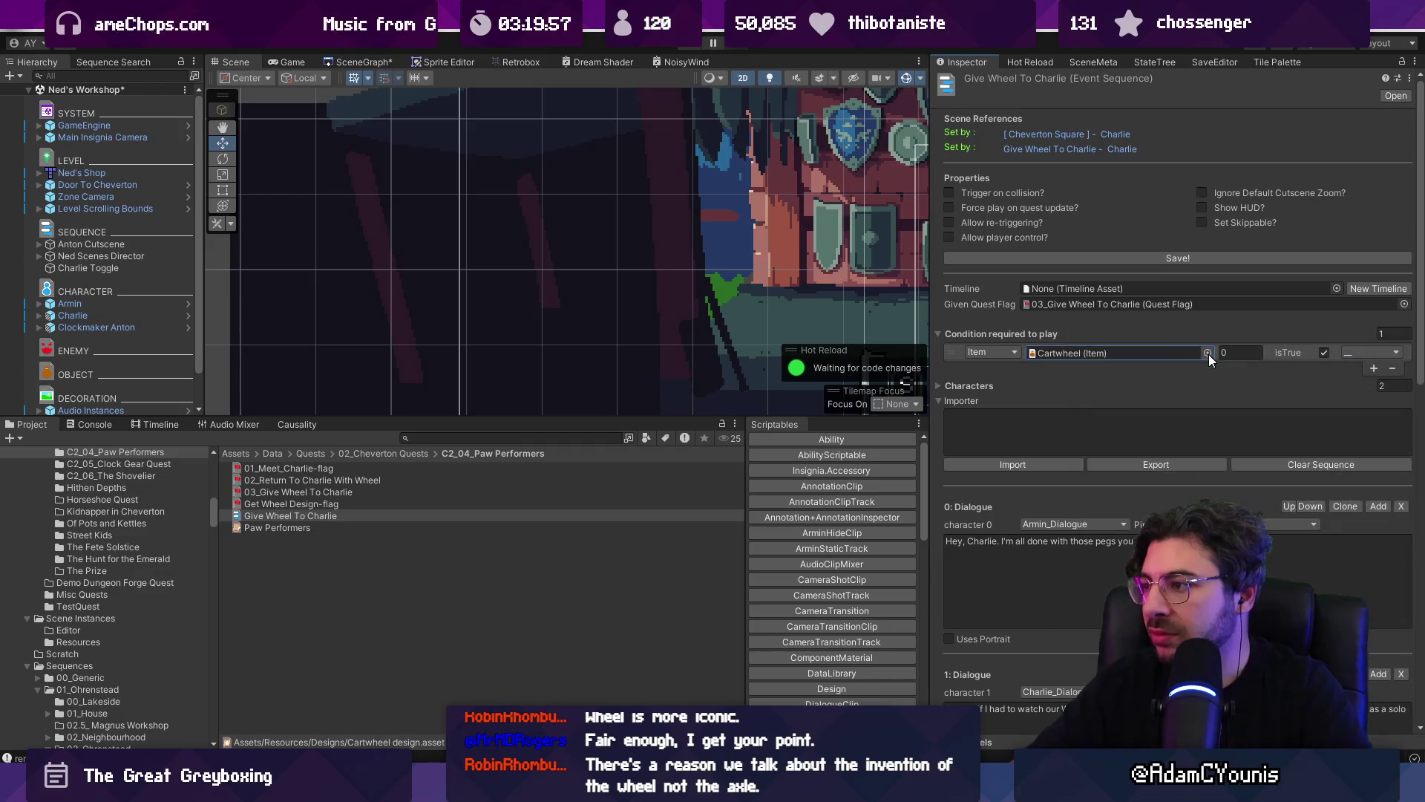
left_click(1241, 353)
type("1")
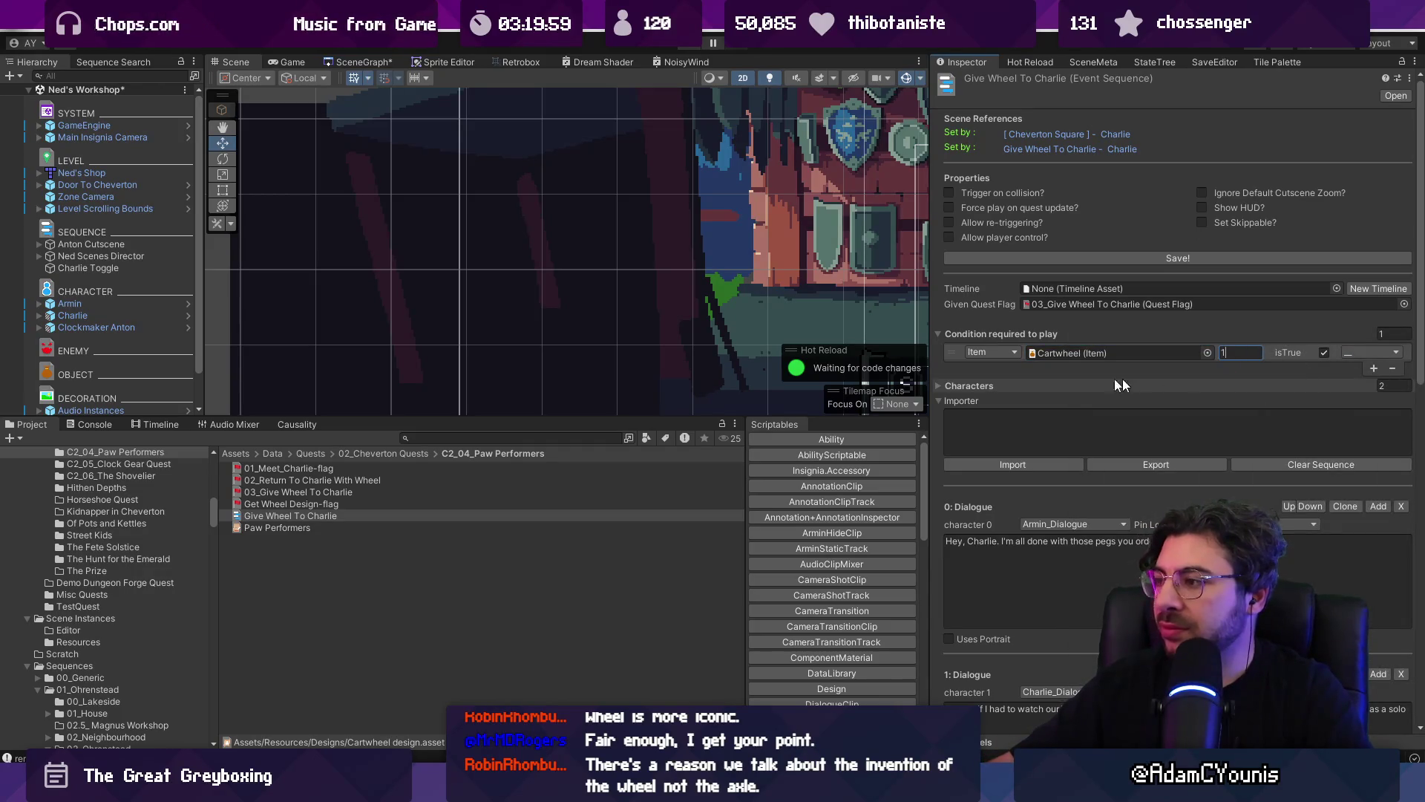
left_click(325, 480)
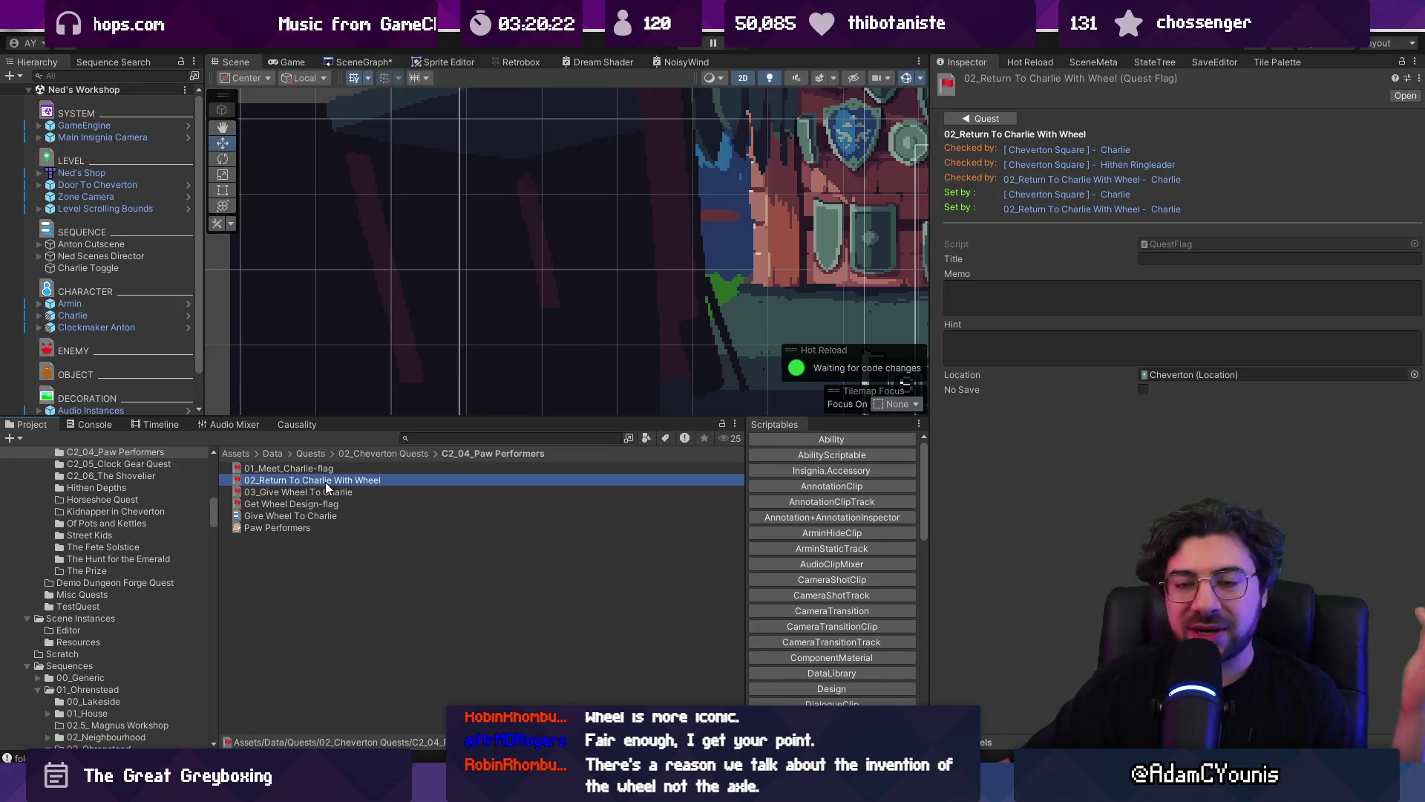
- Remove the 02_Return To Charlie With Wheel entry from Paw Performers' Flags list
left_click(381, 470)
left_click(382, 479)
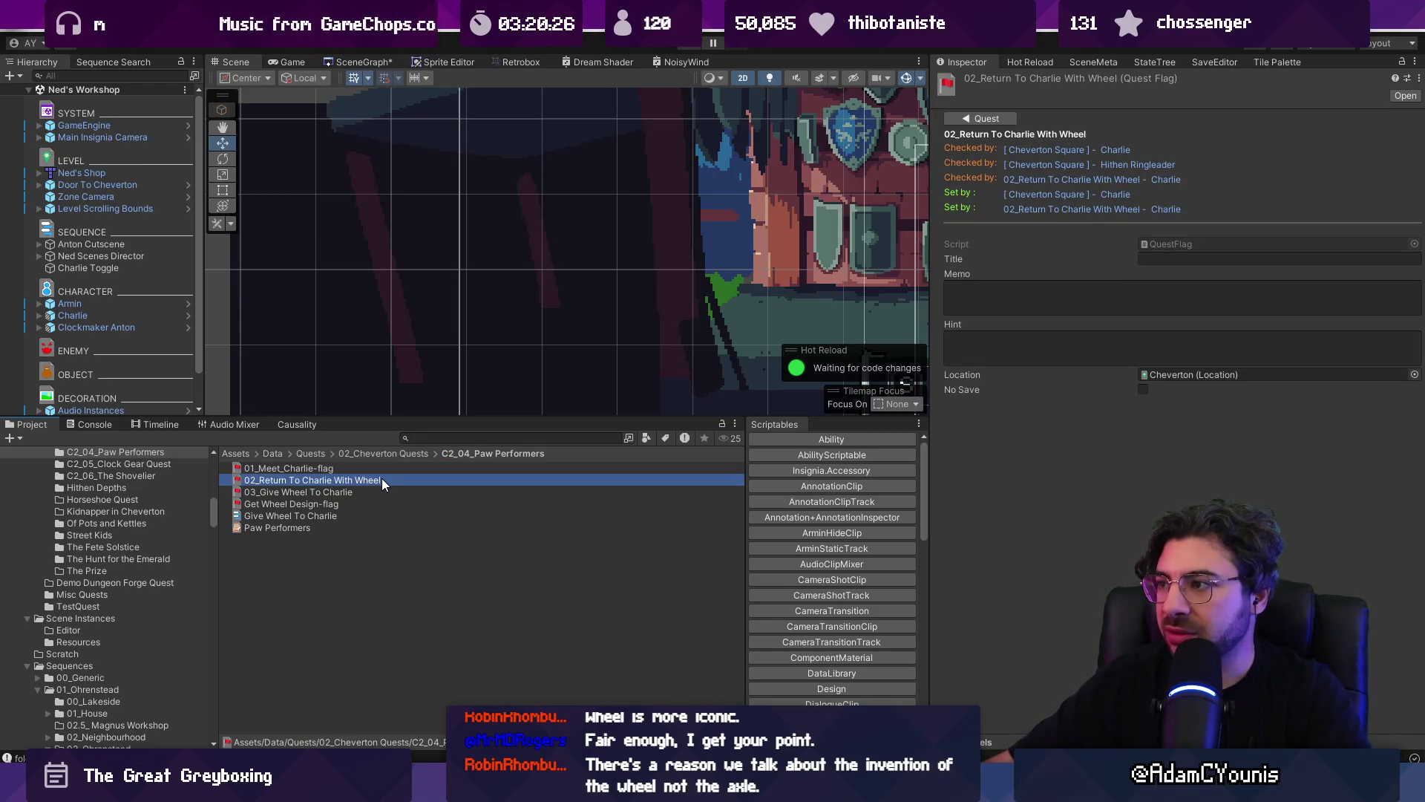
left_click(974, 121)
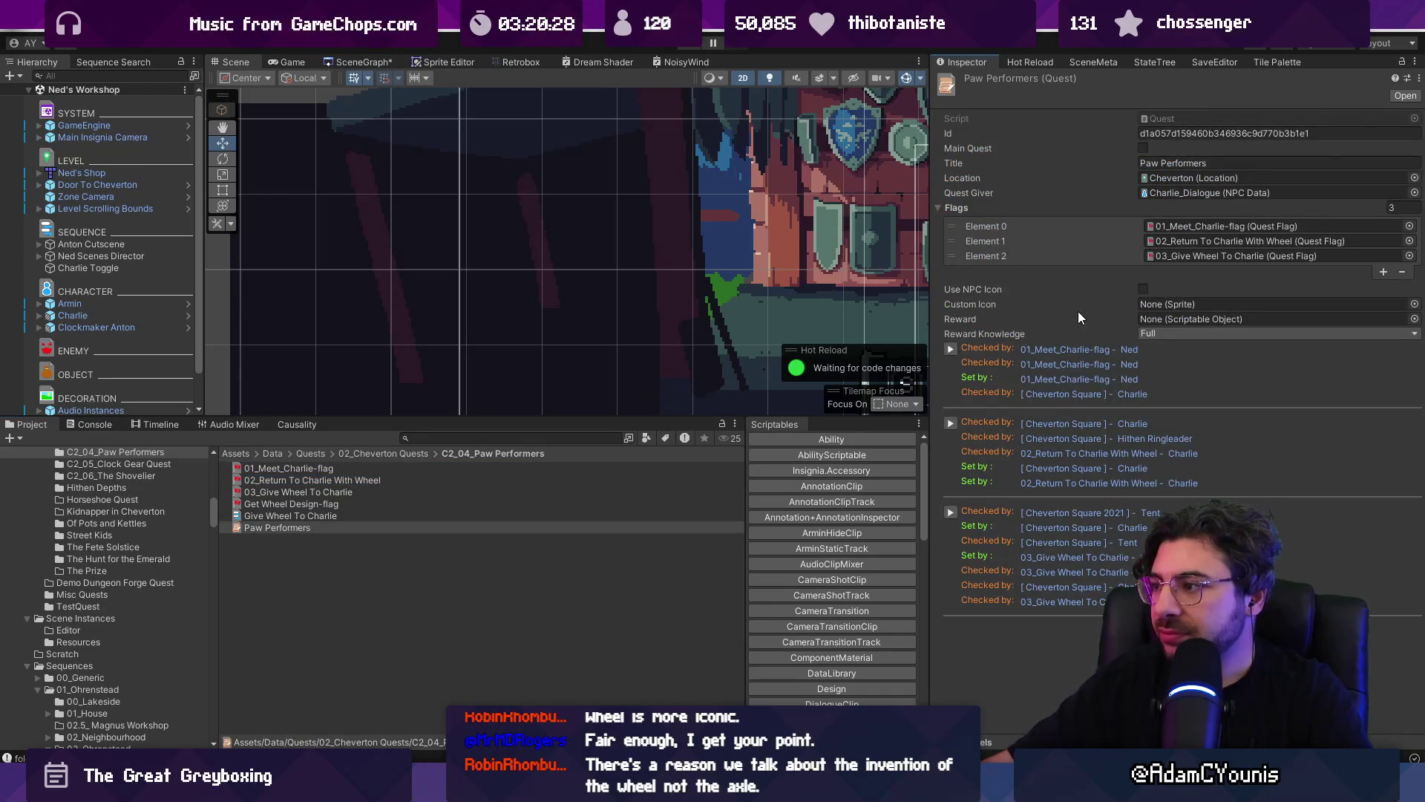
left_click(1206, 242)
left_click(1093, 245)
left_click(1404, 273)
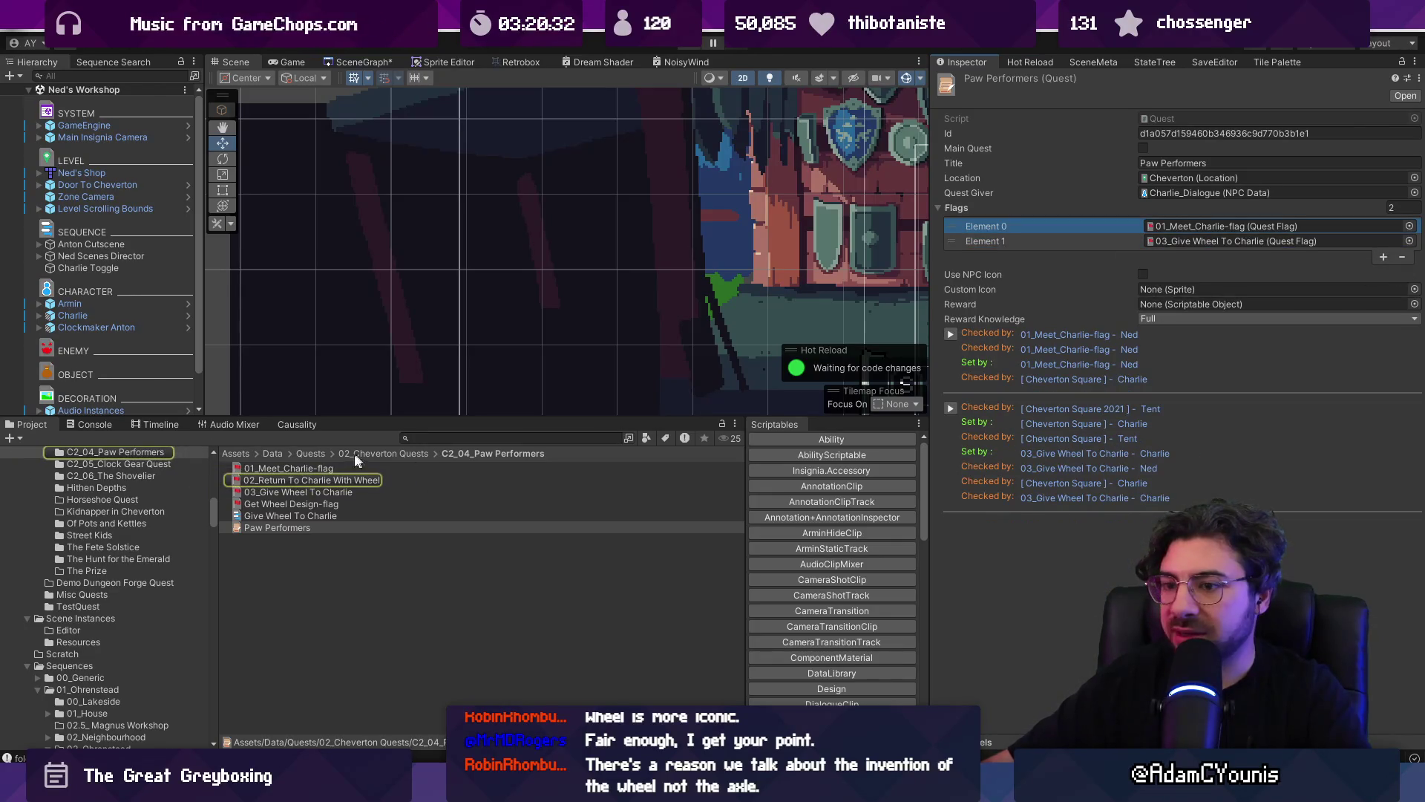
- Delete the 02_Return To Charlie With Wheel flag asset and recheck the quest's flag list
left_click(341, 480)
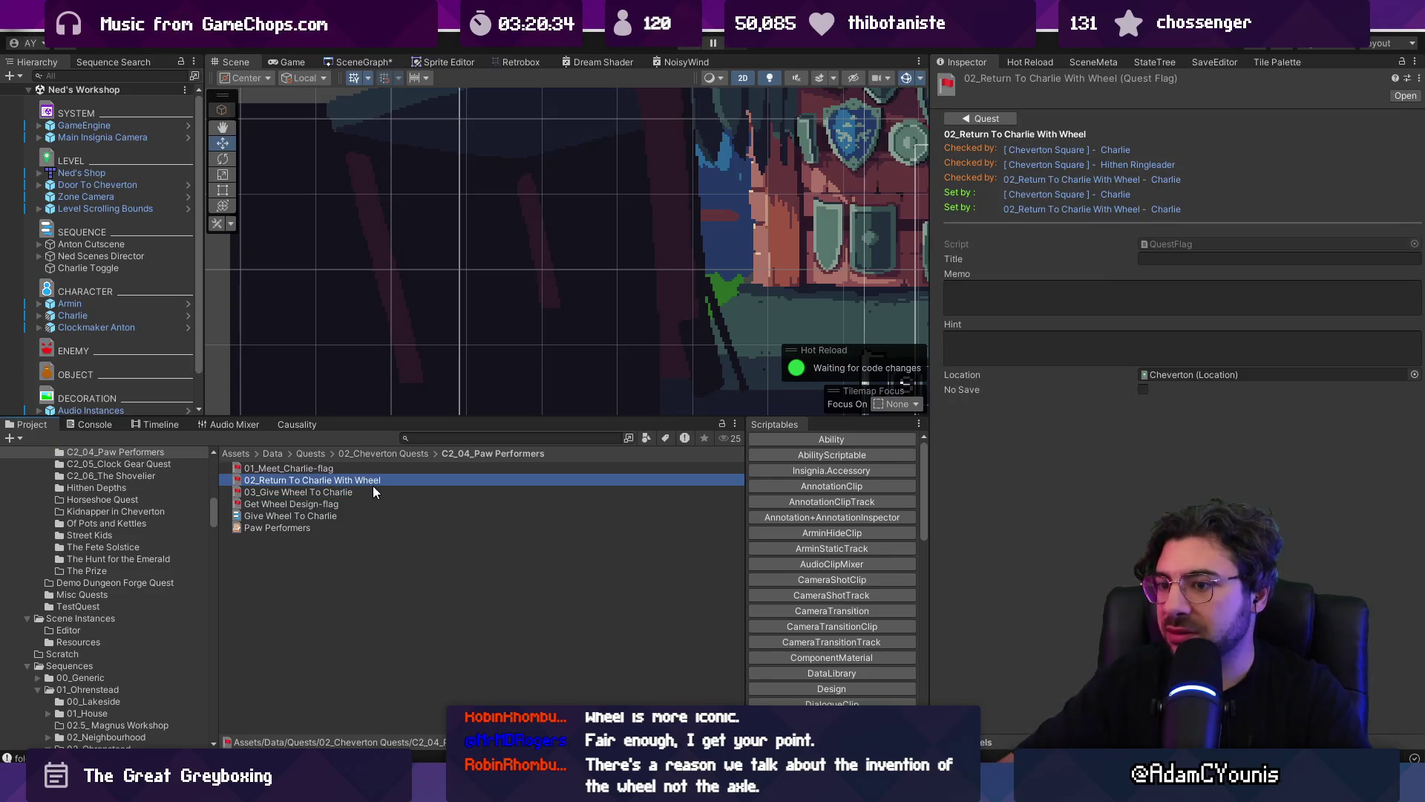
key("Delete")
key("Return")
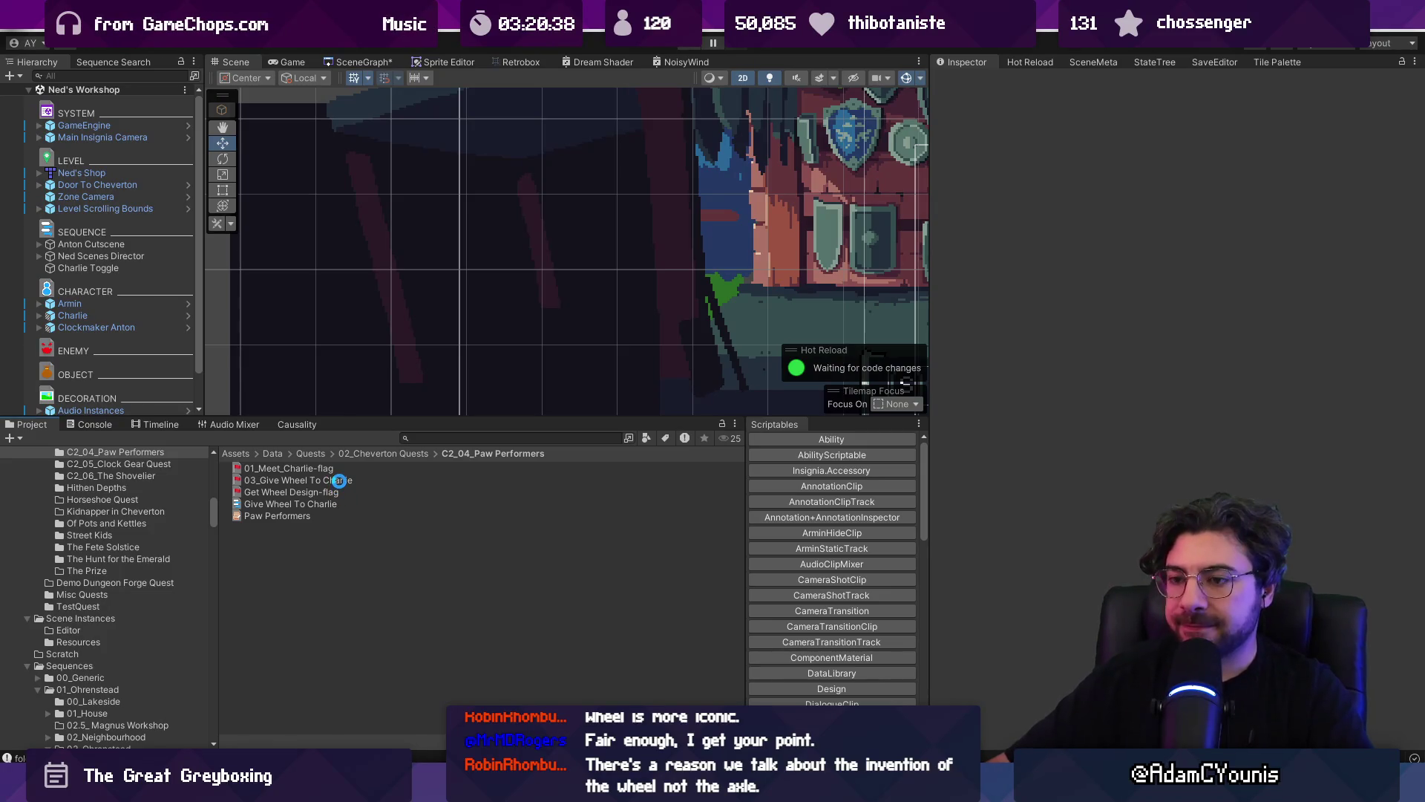
left_click(330, 503)
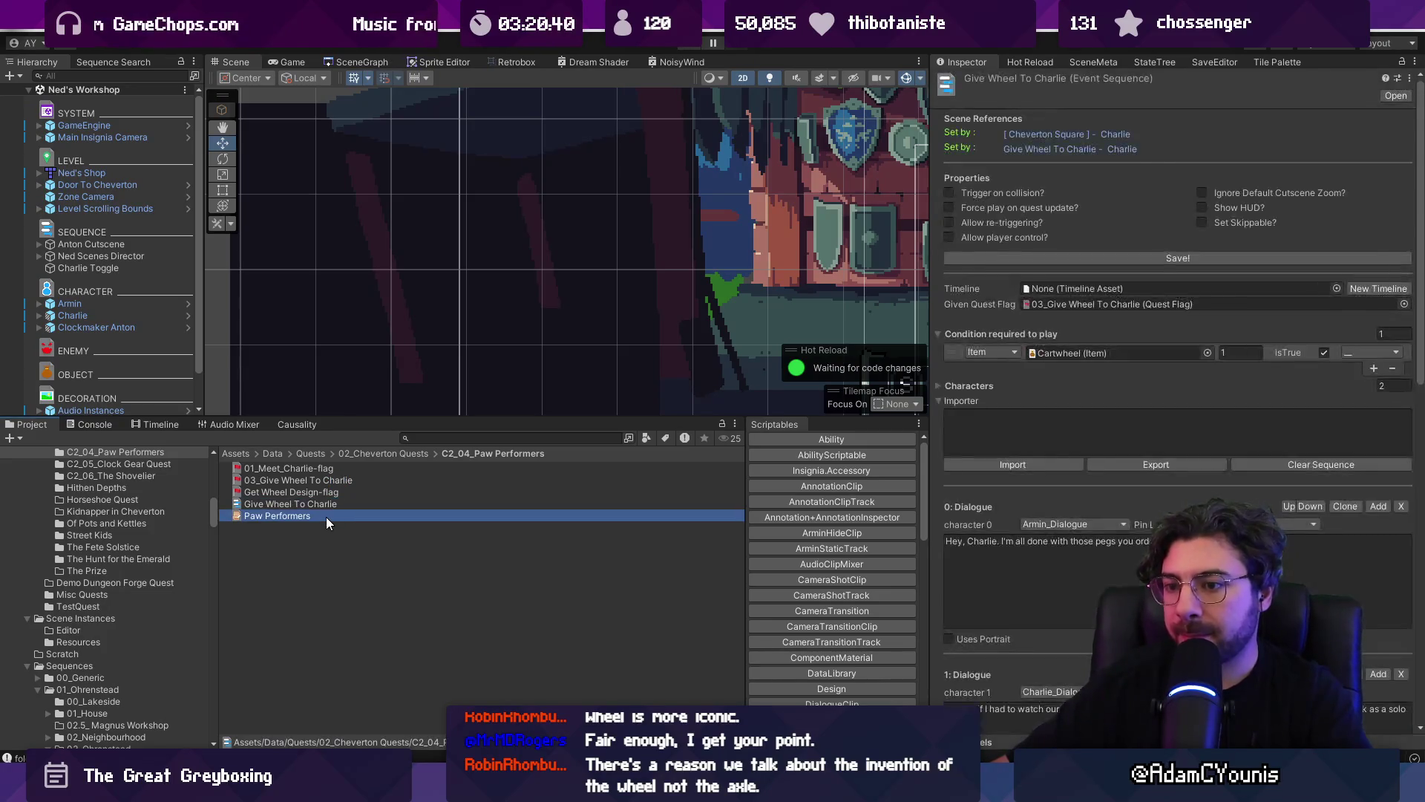
left_click(327, 516)
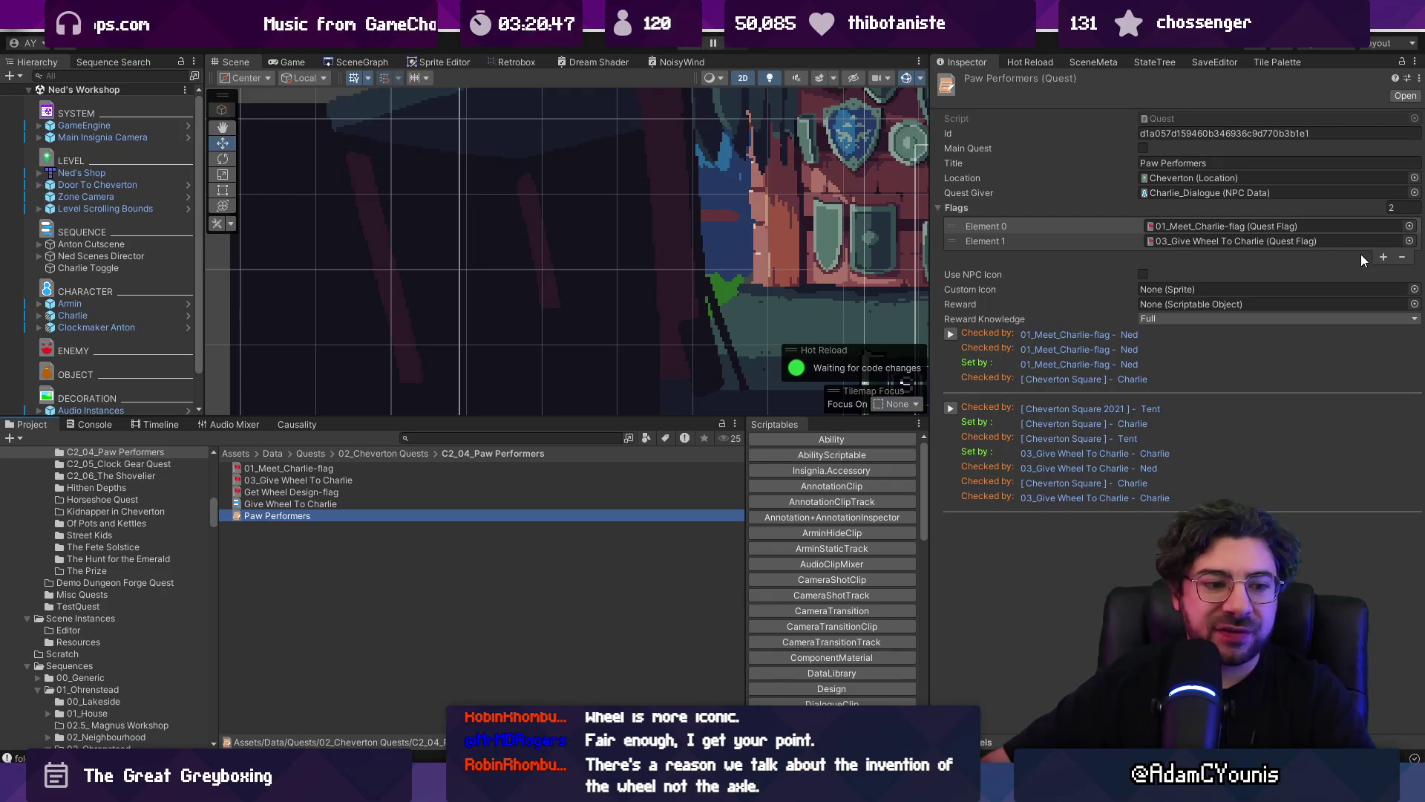
left_click(1382, 257)
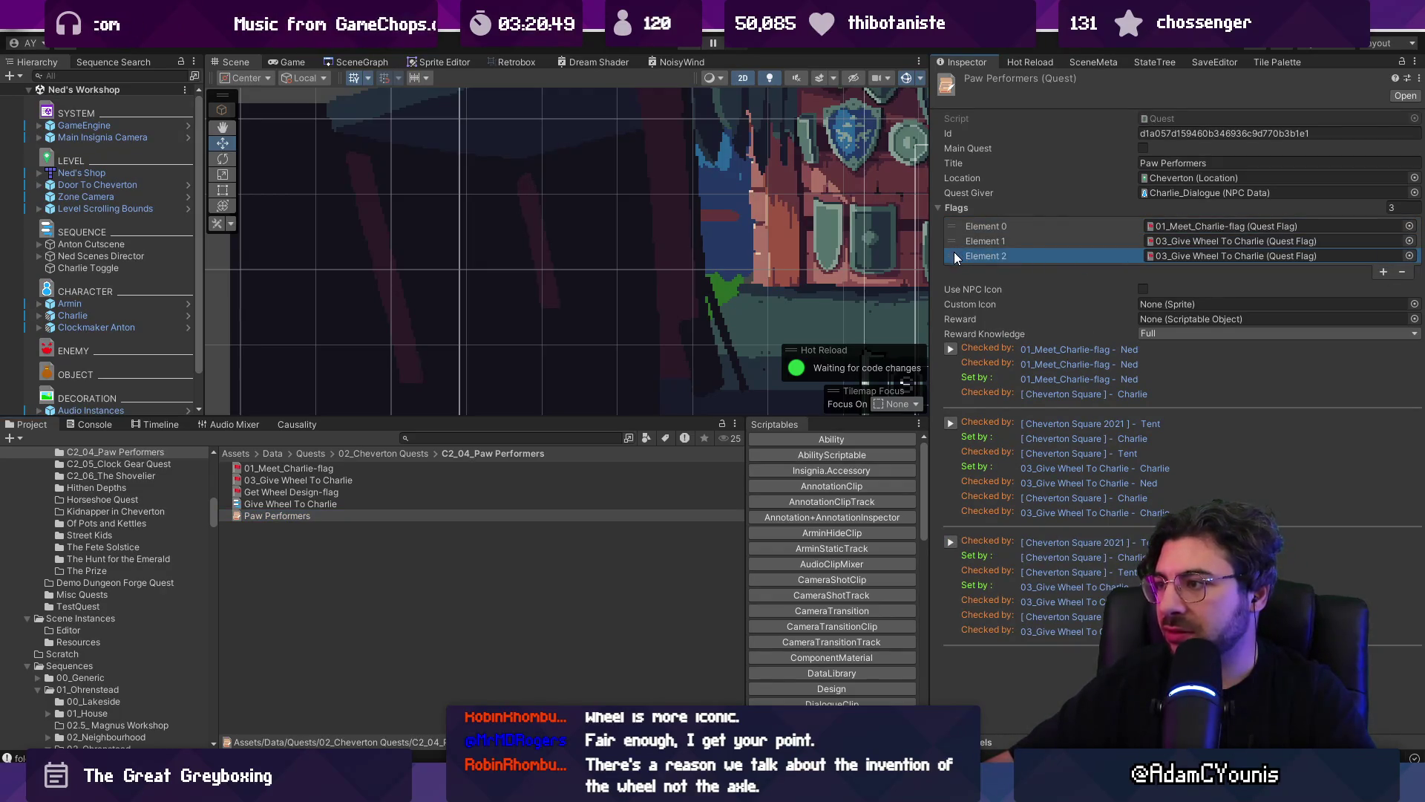
left_click(1402, 271)
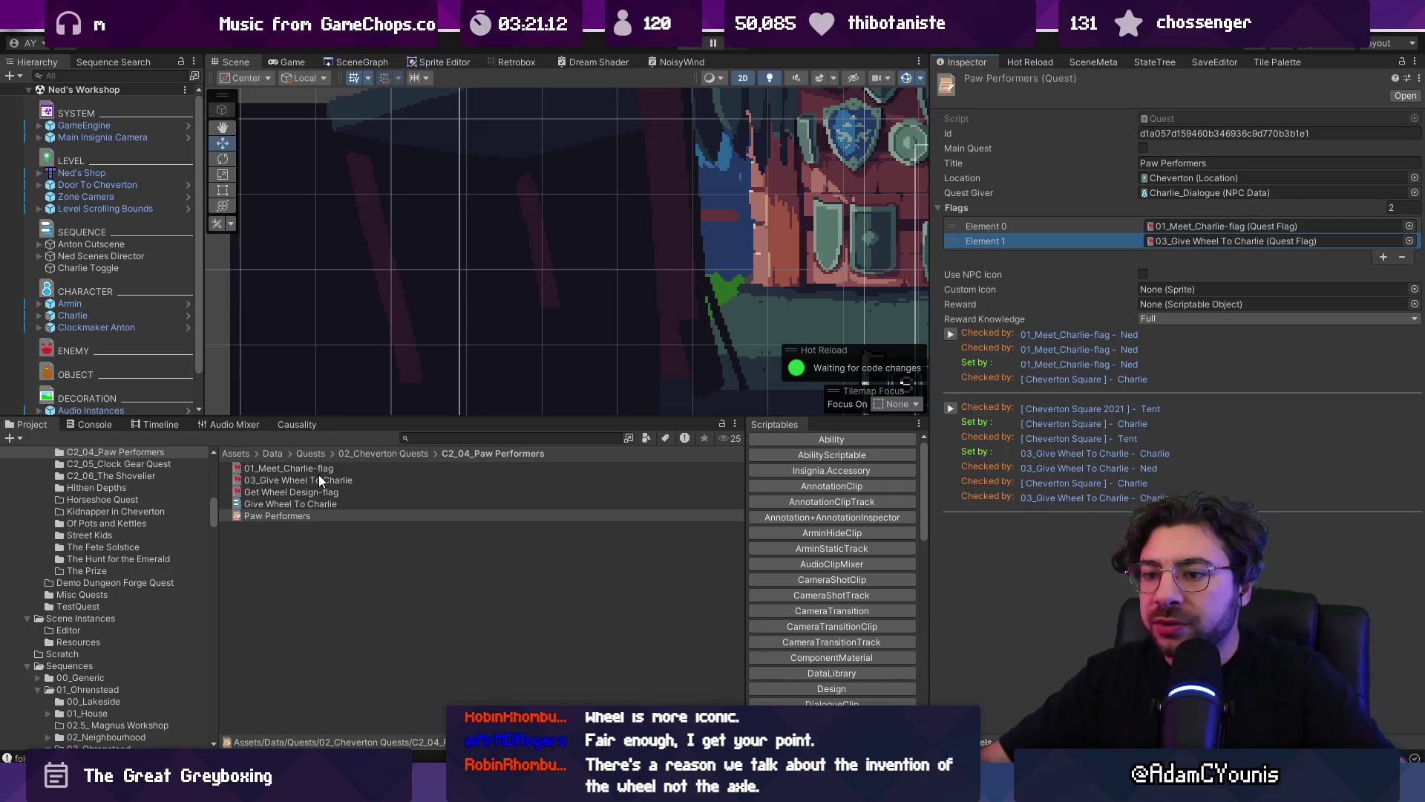
- Review the remaining 01_Meet_Charlie, 03_Give Wheel To Charlie and Get Wheel Design flags, keeping all three
left_click(322, 471)
left_click(324, 479)
left_click(343, 492)
left_click(349, 480)
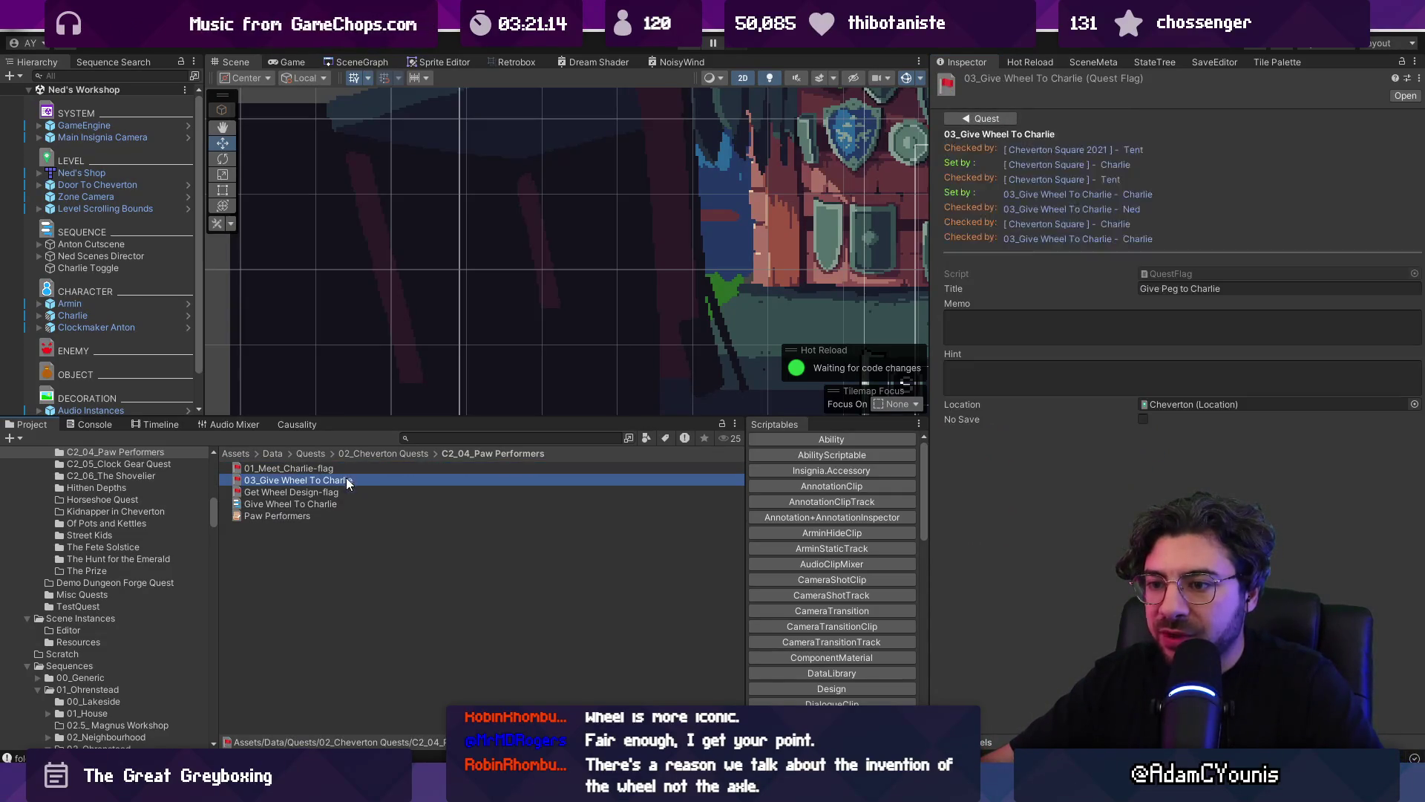
left_click(354, 493)
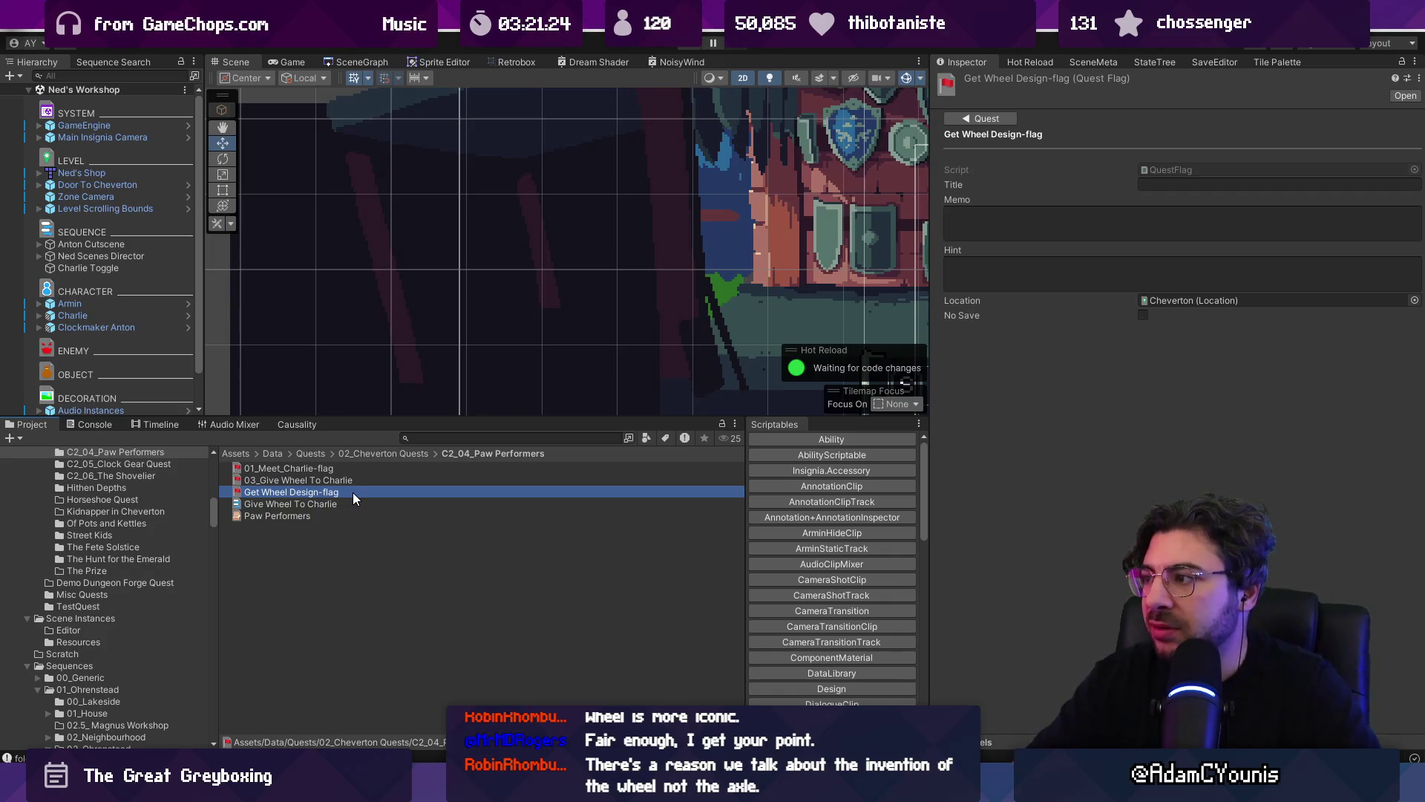
left_click(997, 131)
left_click(376, 491)
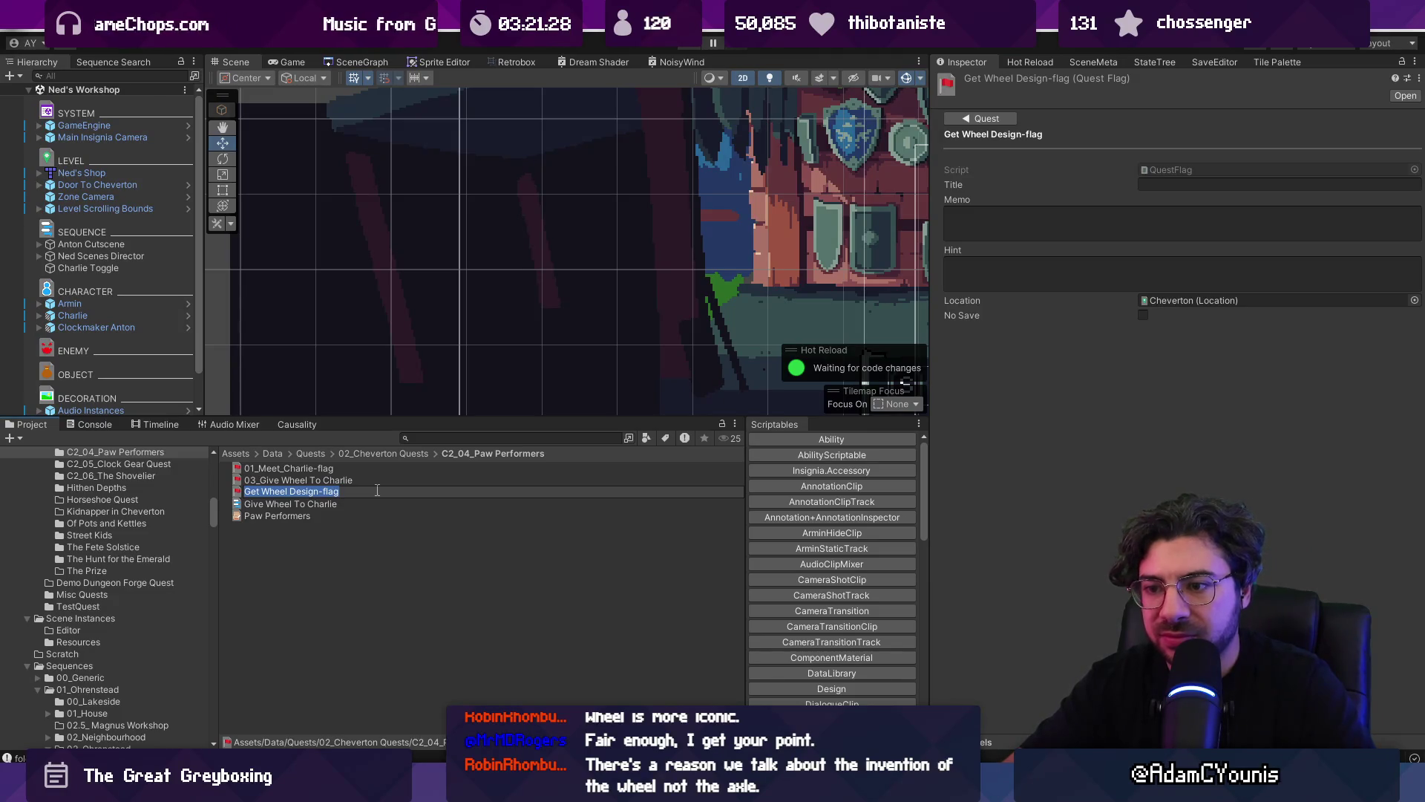
key("Escape")
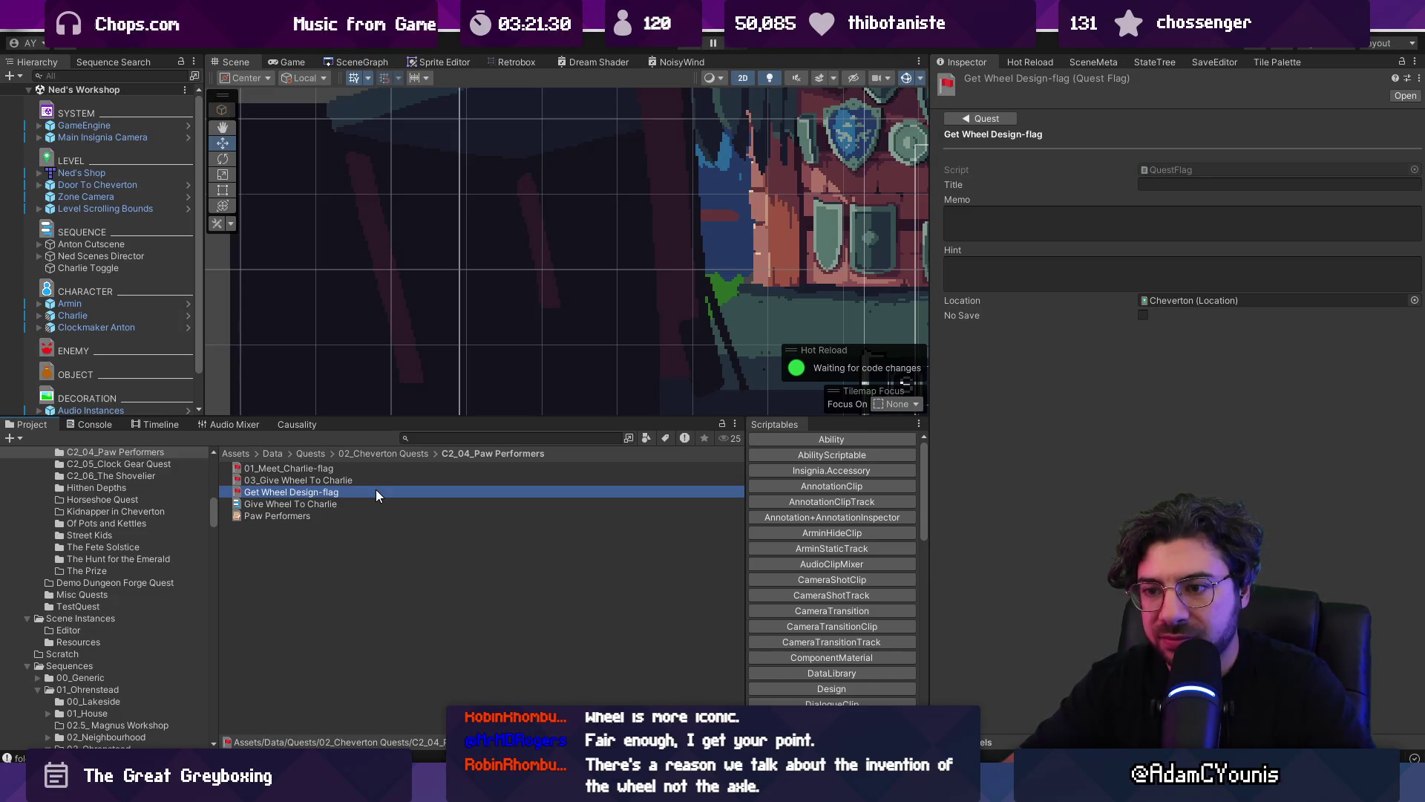
key("Delete")
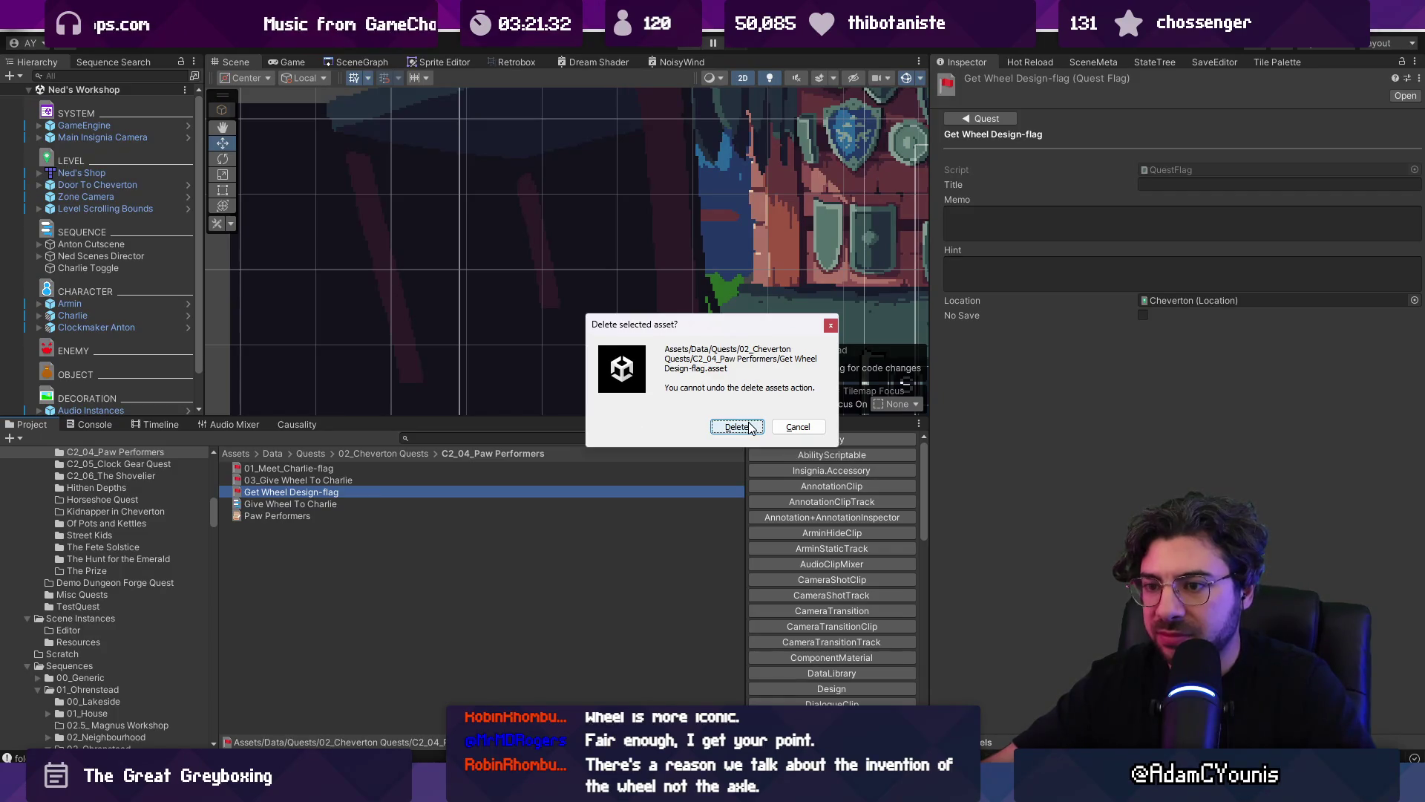
left_click(798, 428)
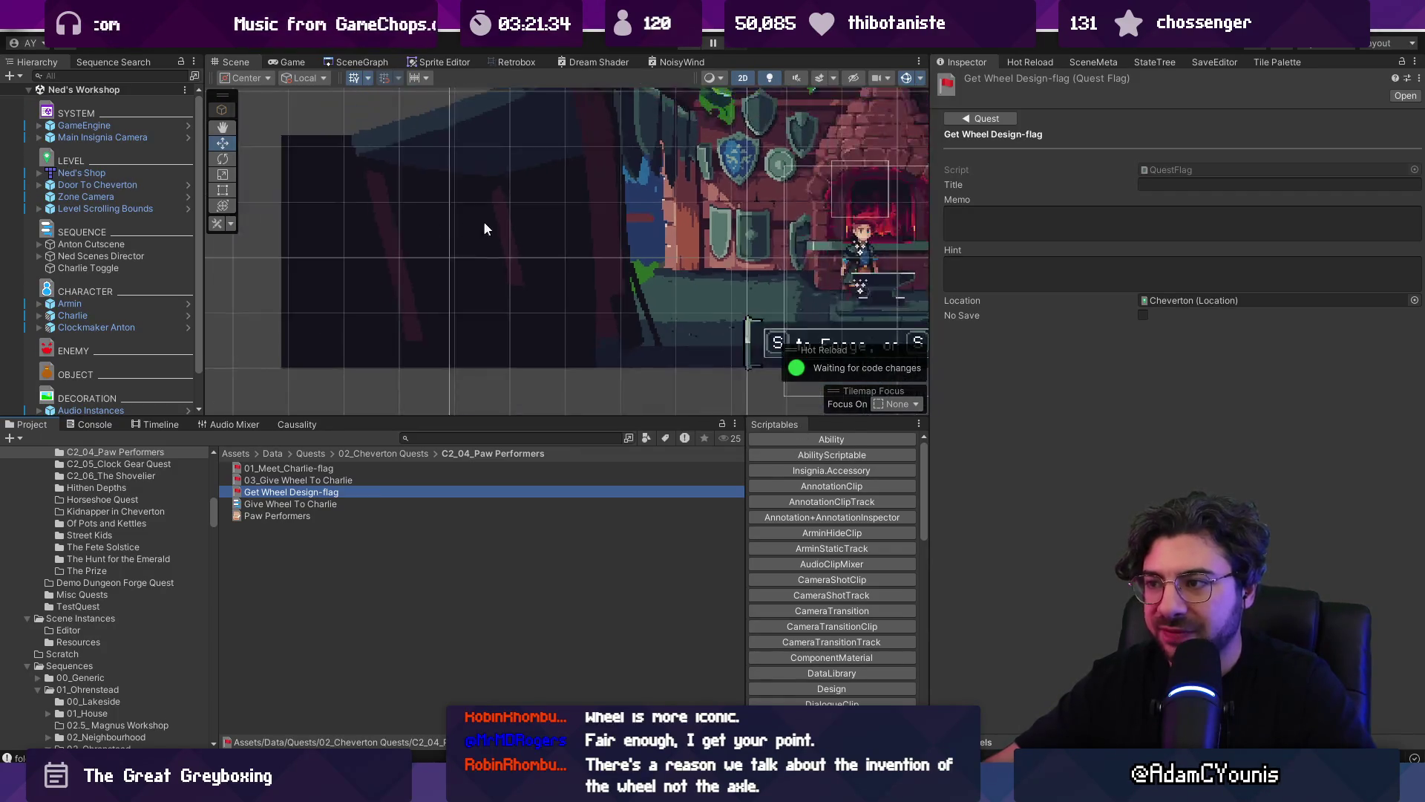
left_click(119, 315)
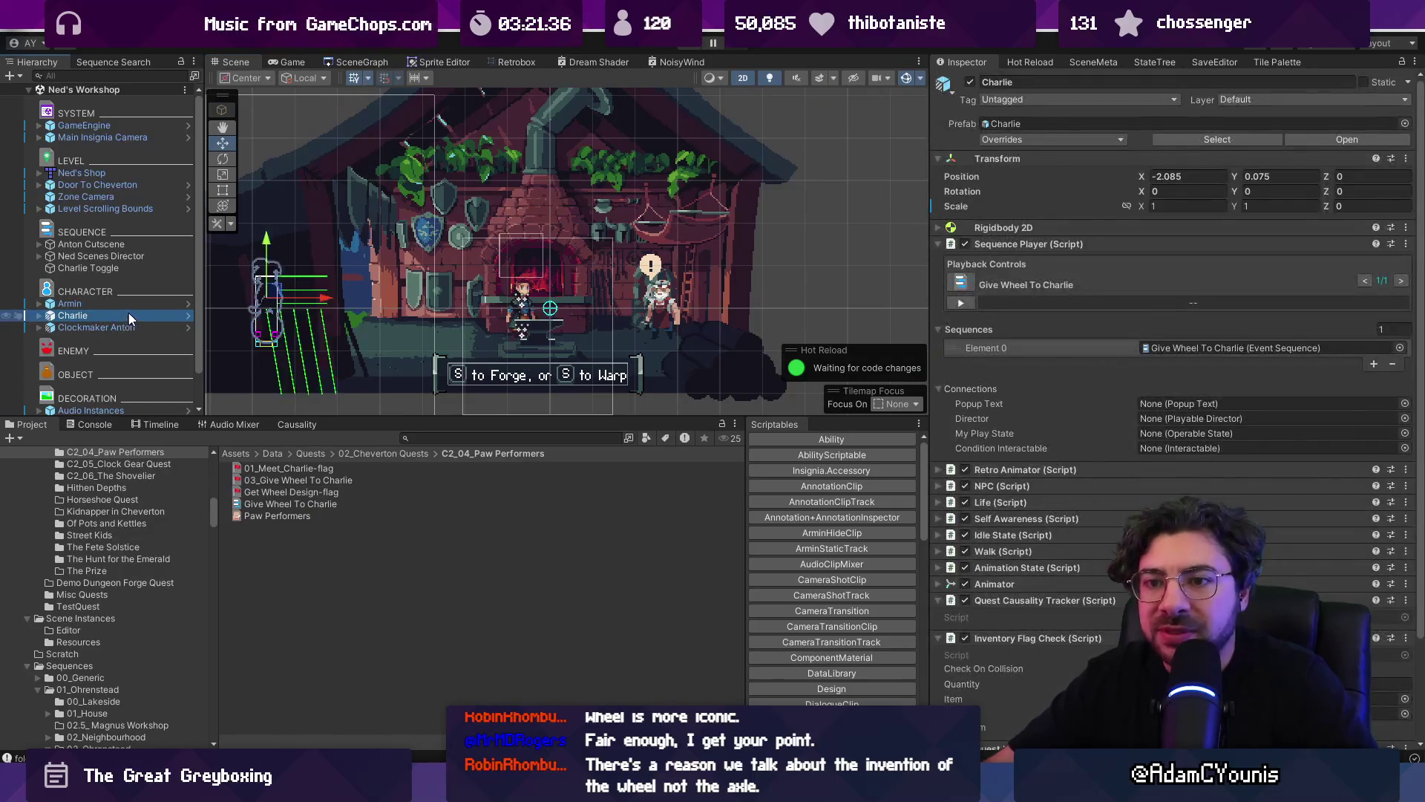
- Look over Charlie's Give Wheel To Charlie sequence
scroll(1201, 346, "down", 3)
scroll(1134, 325, "up", 3)
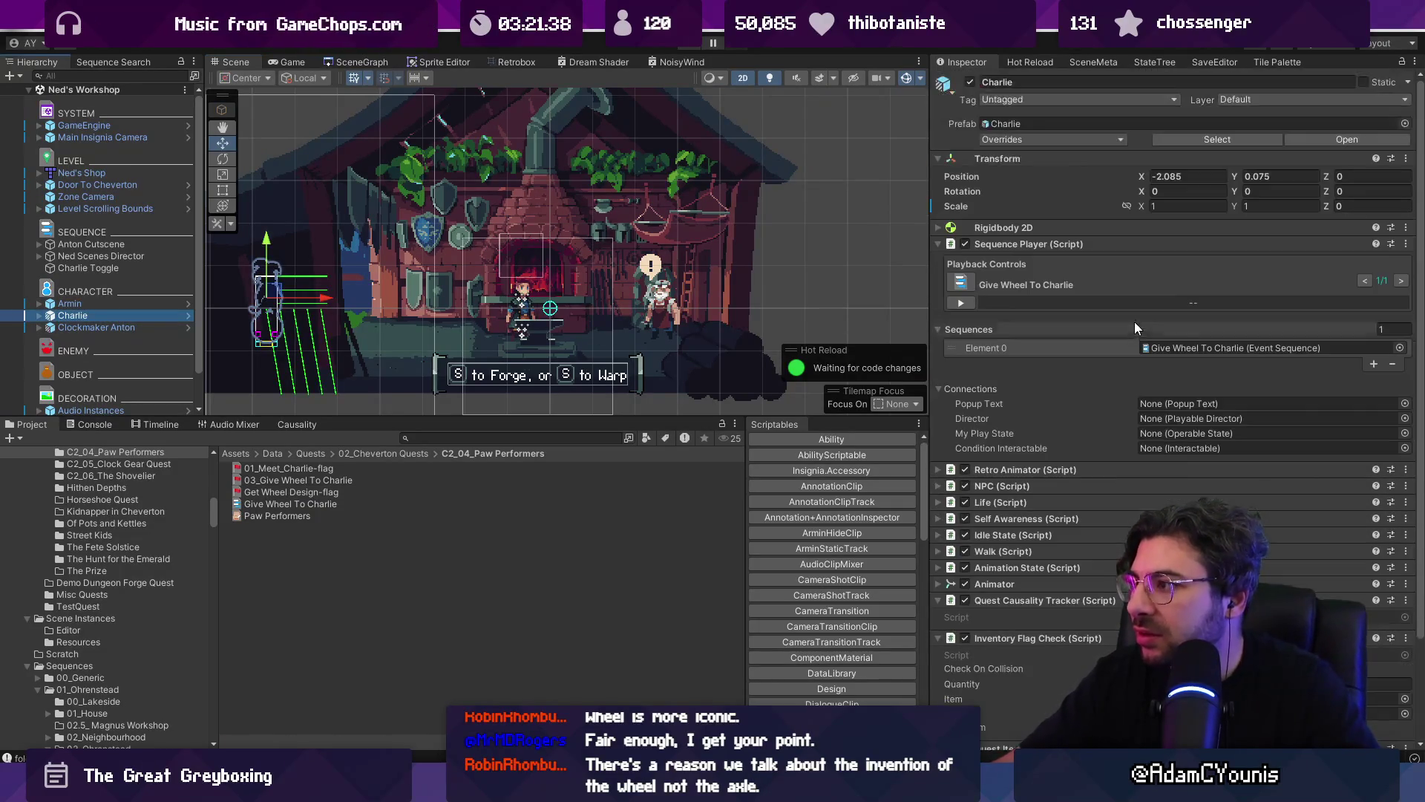
double_click(1170, 349)
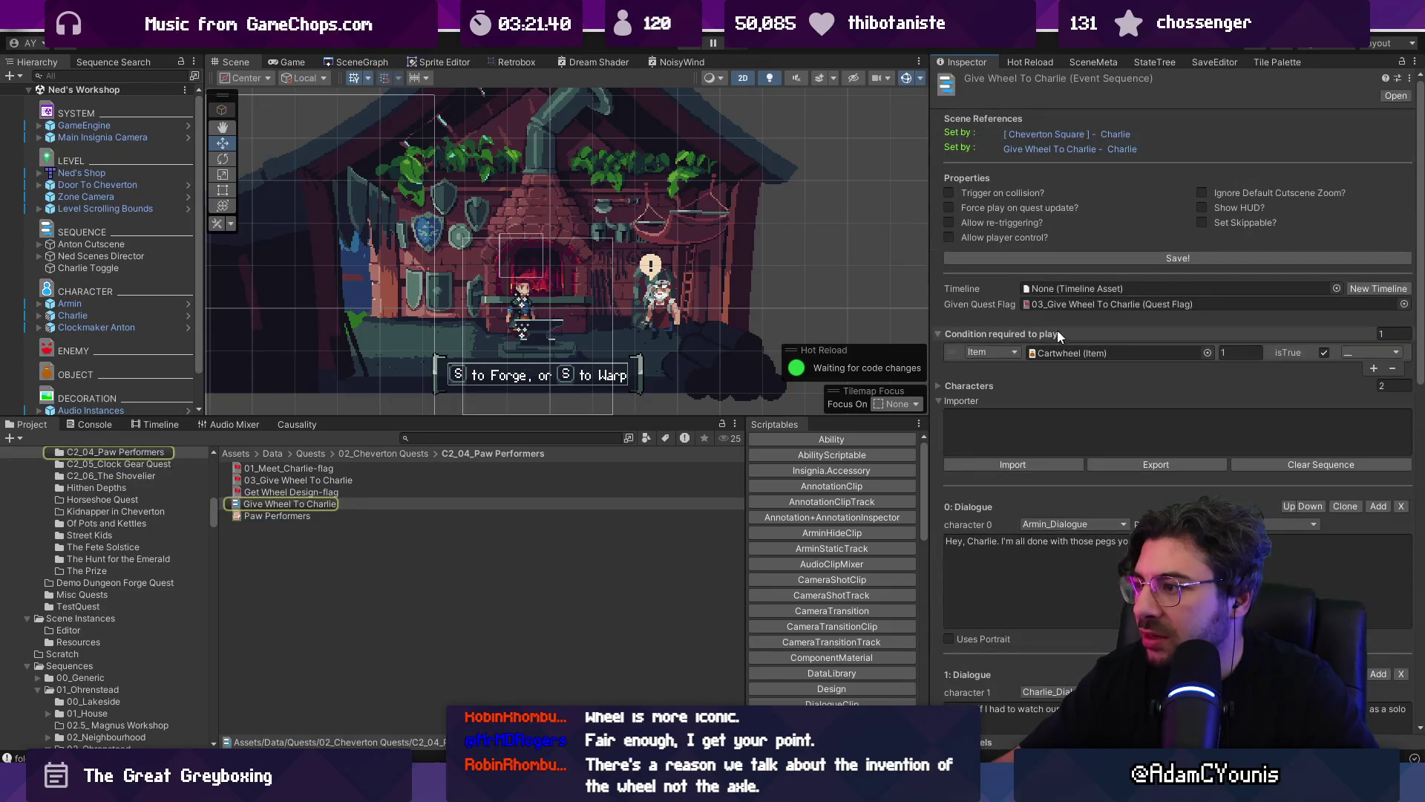
scroll(1045, 326, "down", 5)
scroll(1046, 326, "up", 5)
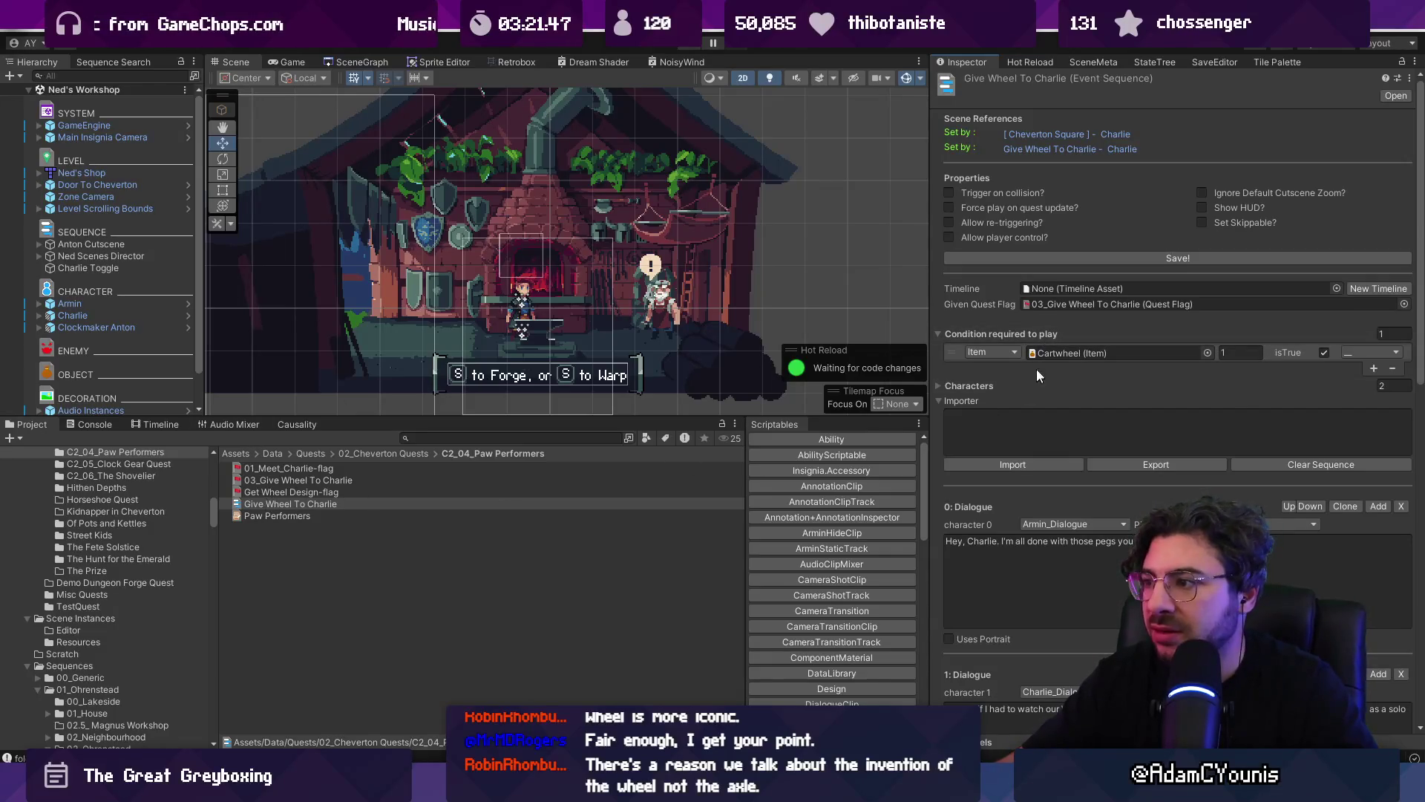
- Remove the Inventory Flag Check component from Charlie
left_click(136, 317)
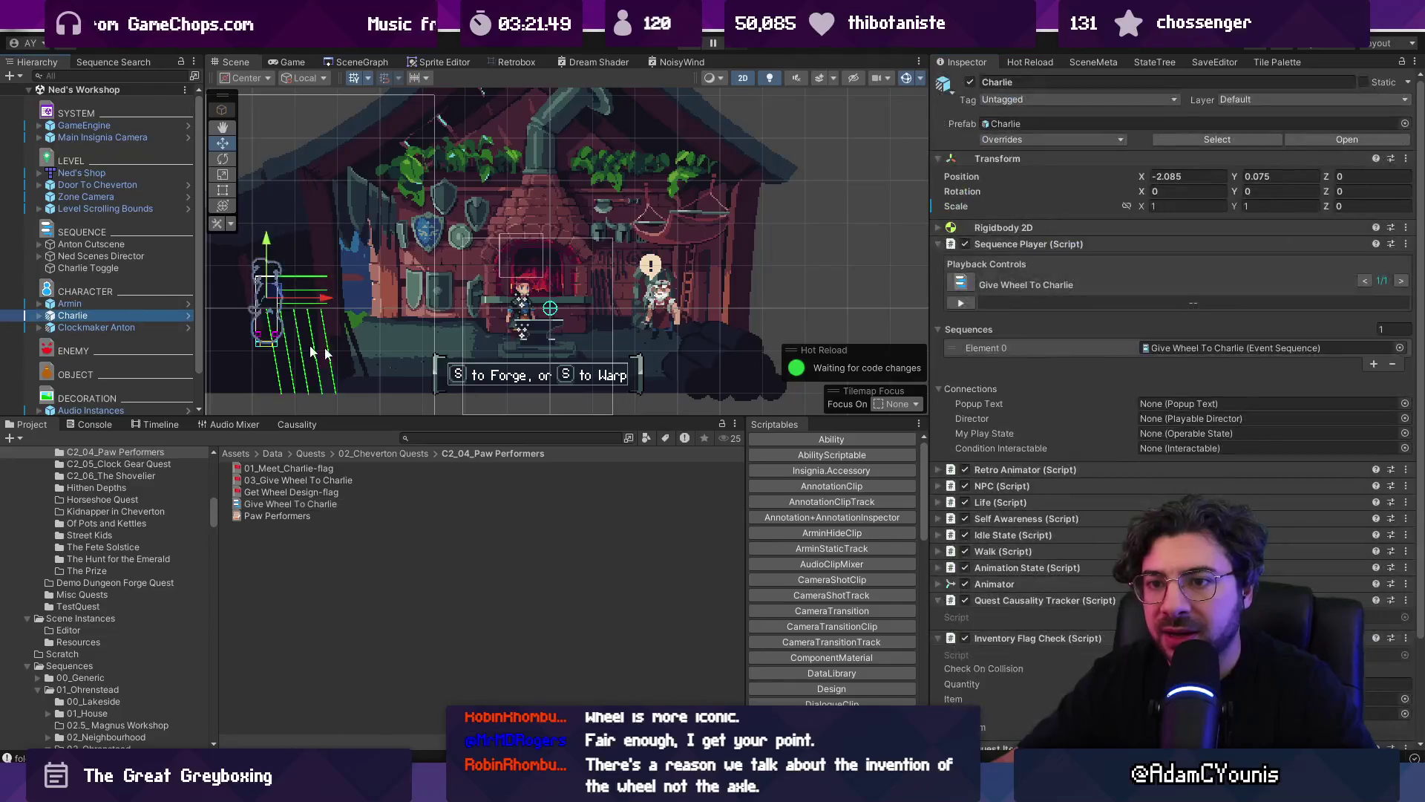
scroll(1116, 470, "down", 3)
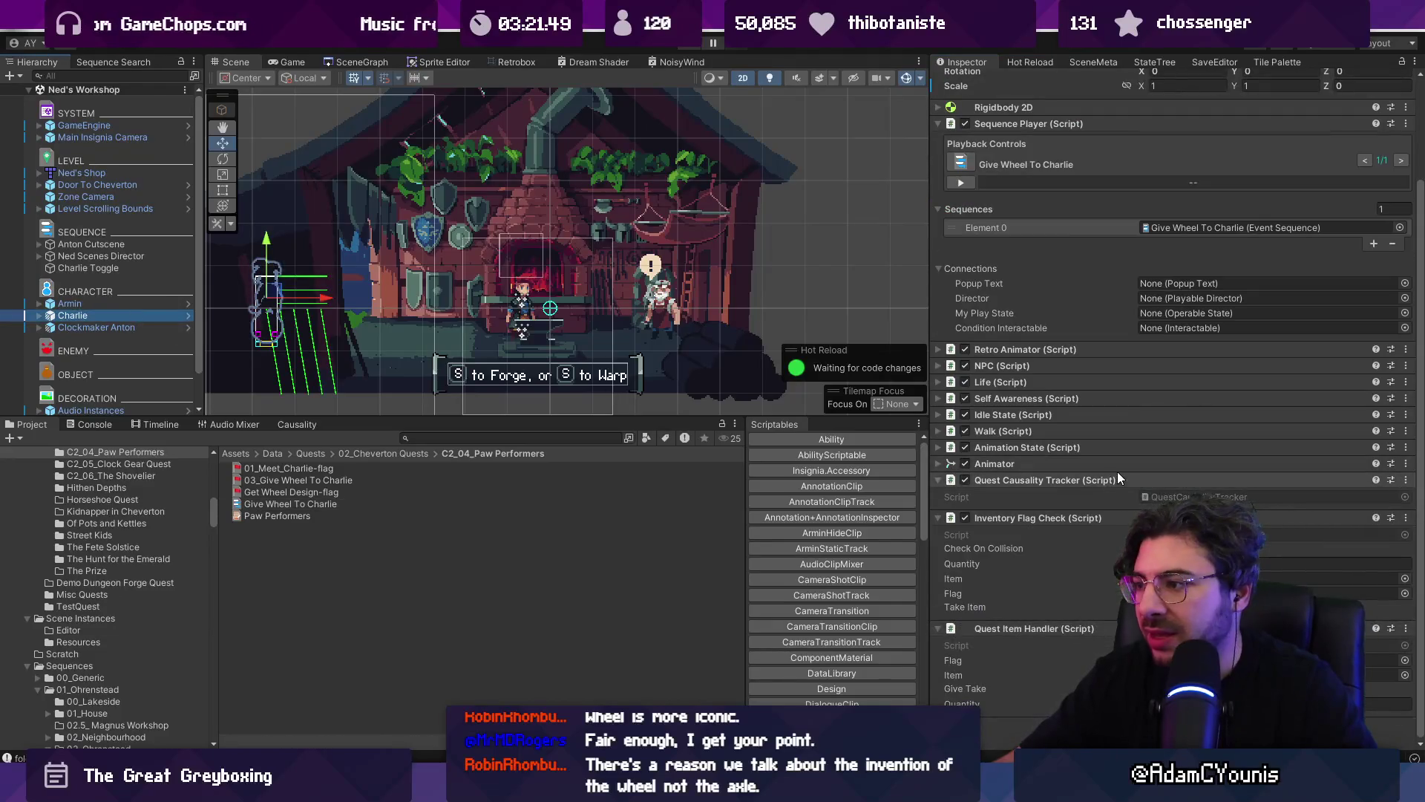
right_click(1077, 520)
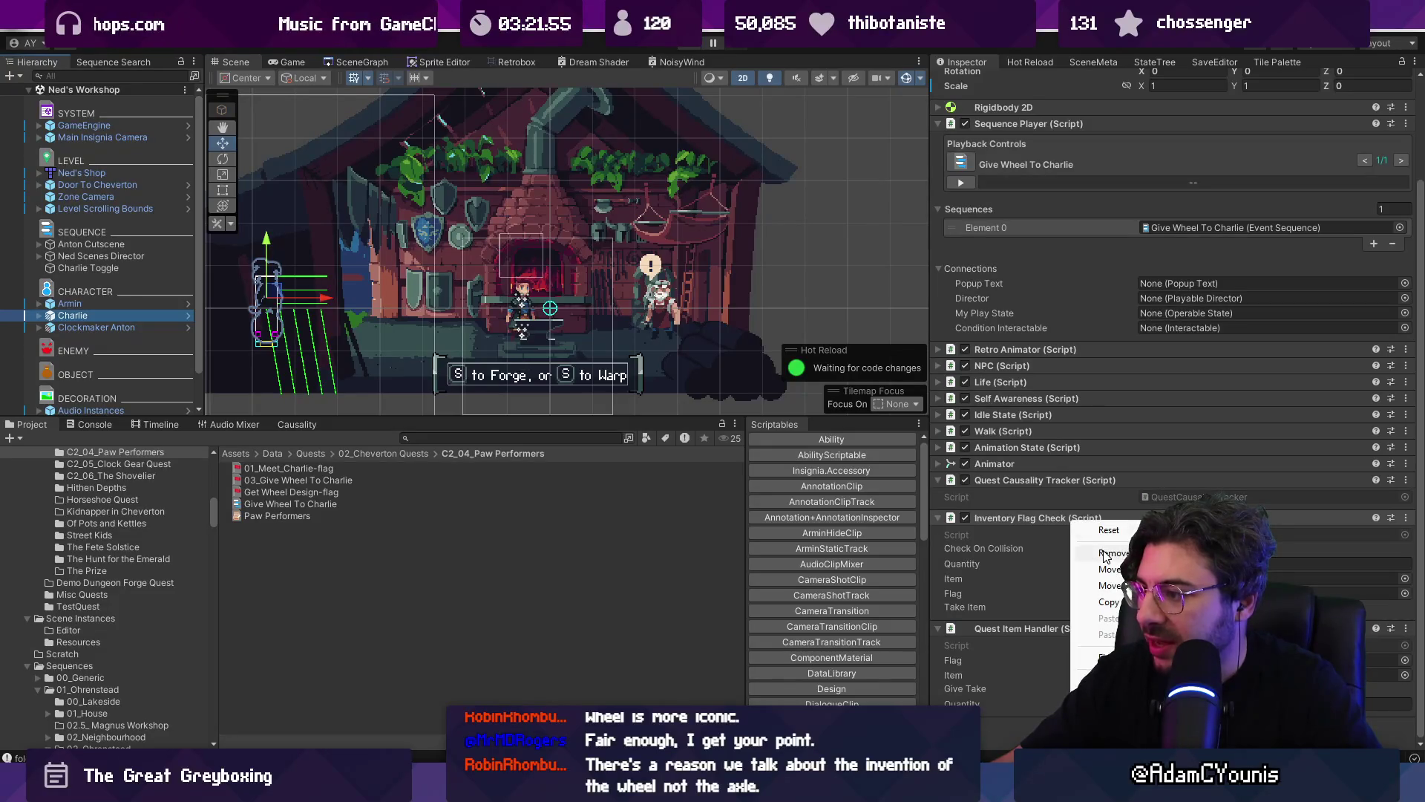
left_click(1104, 554)
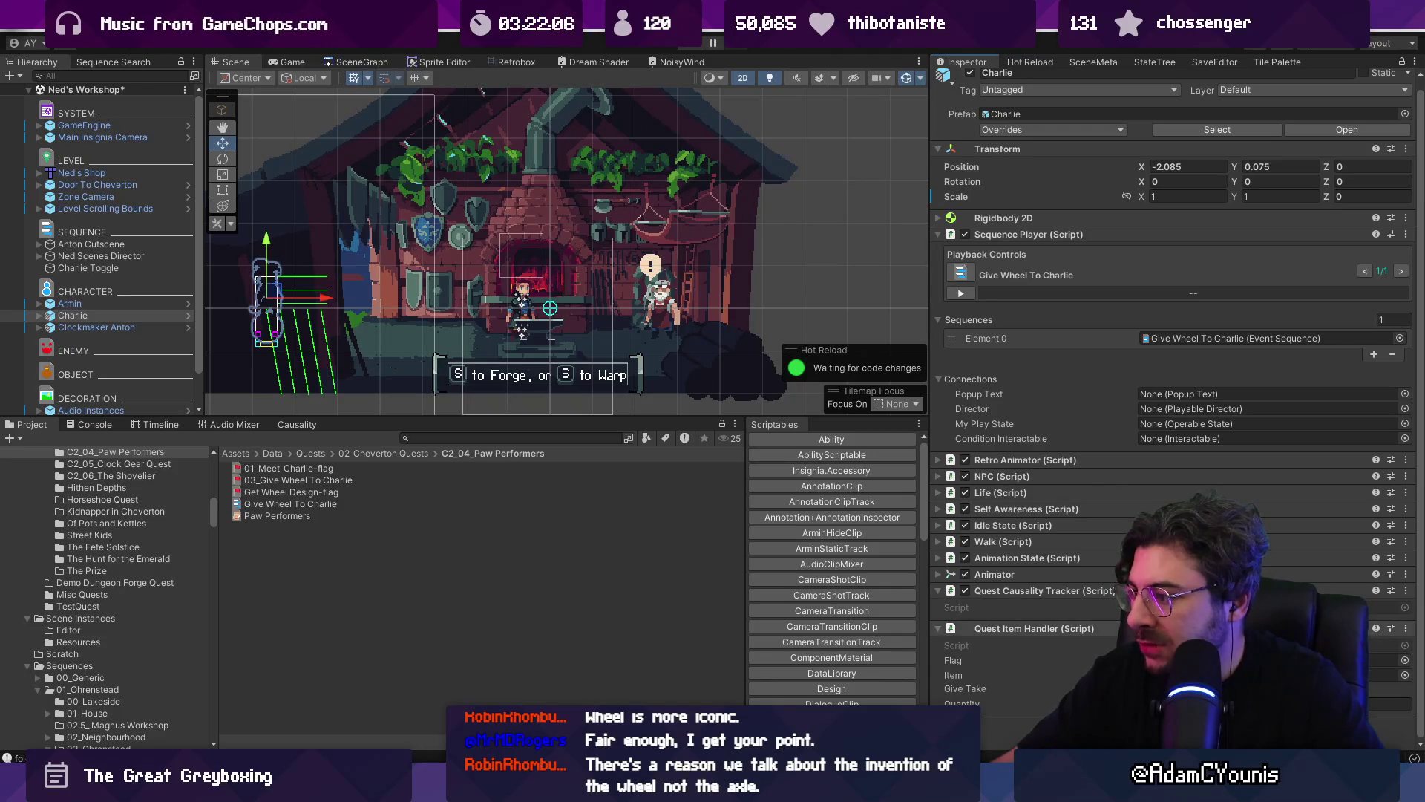
- Adjust the item handler's quest flag, then check the sequence's Cartwheel item condition
left_click(1133, 590)
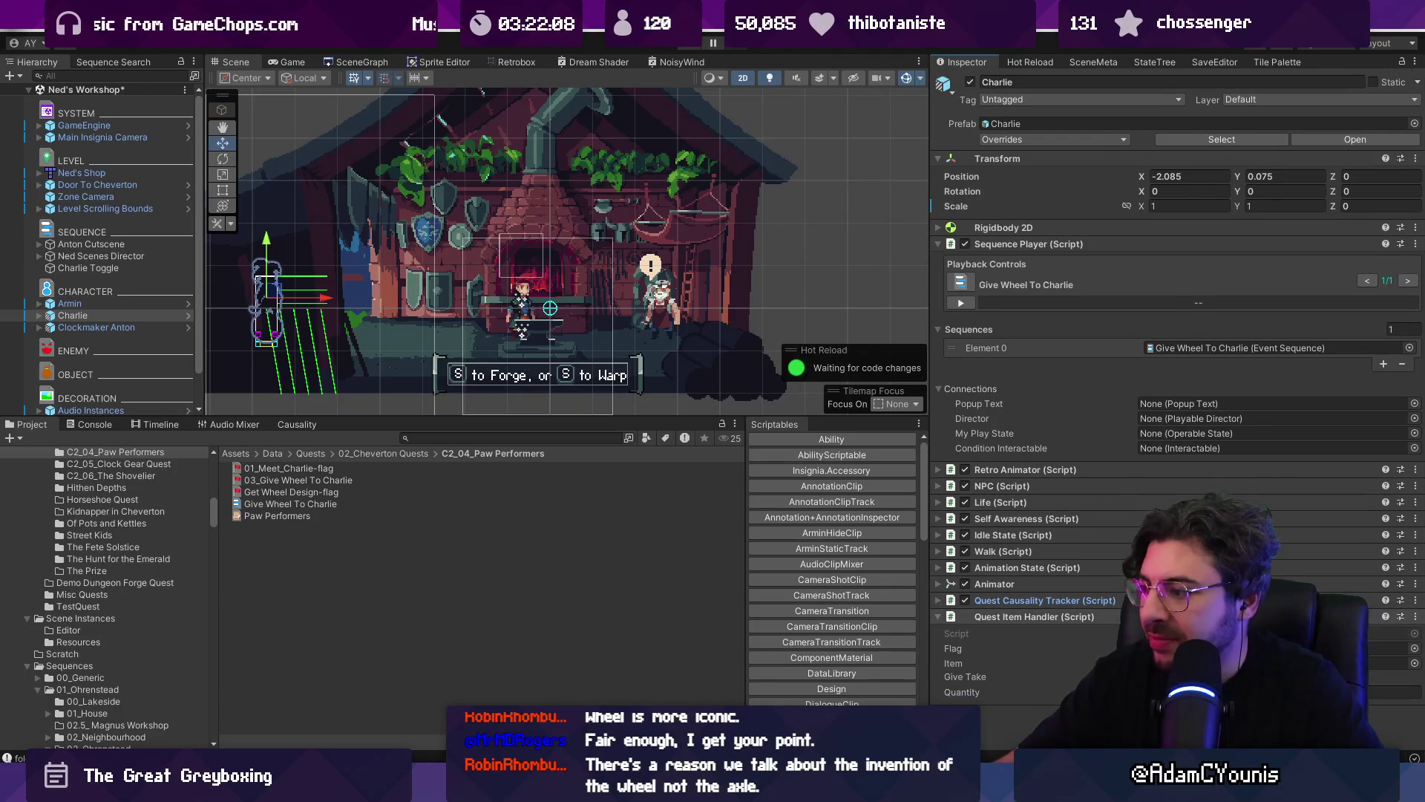
left_click(1188, 692)
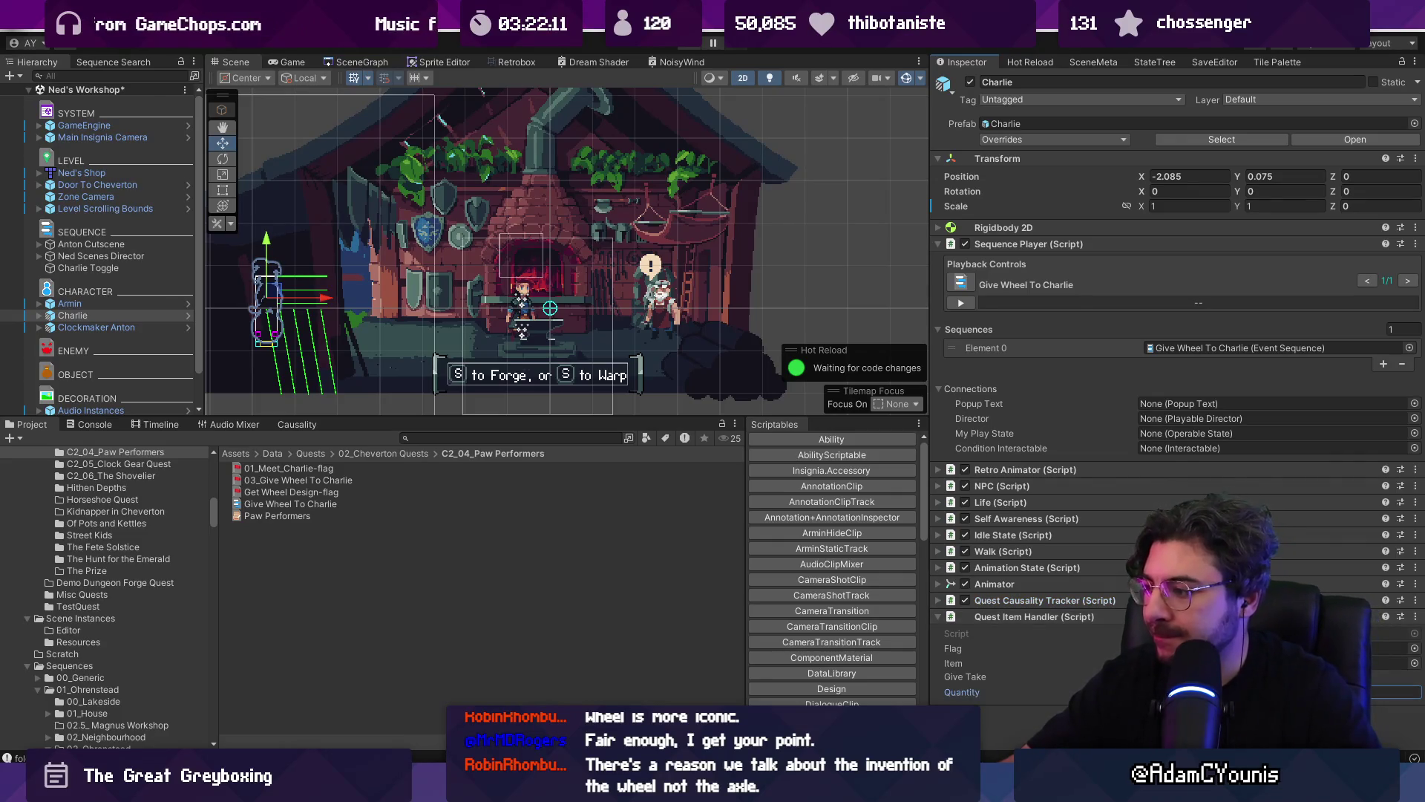
right_click(995, 692)
left_click(1042, 619)
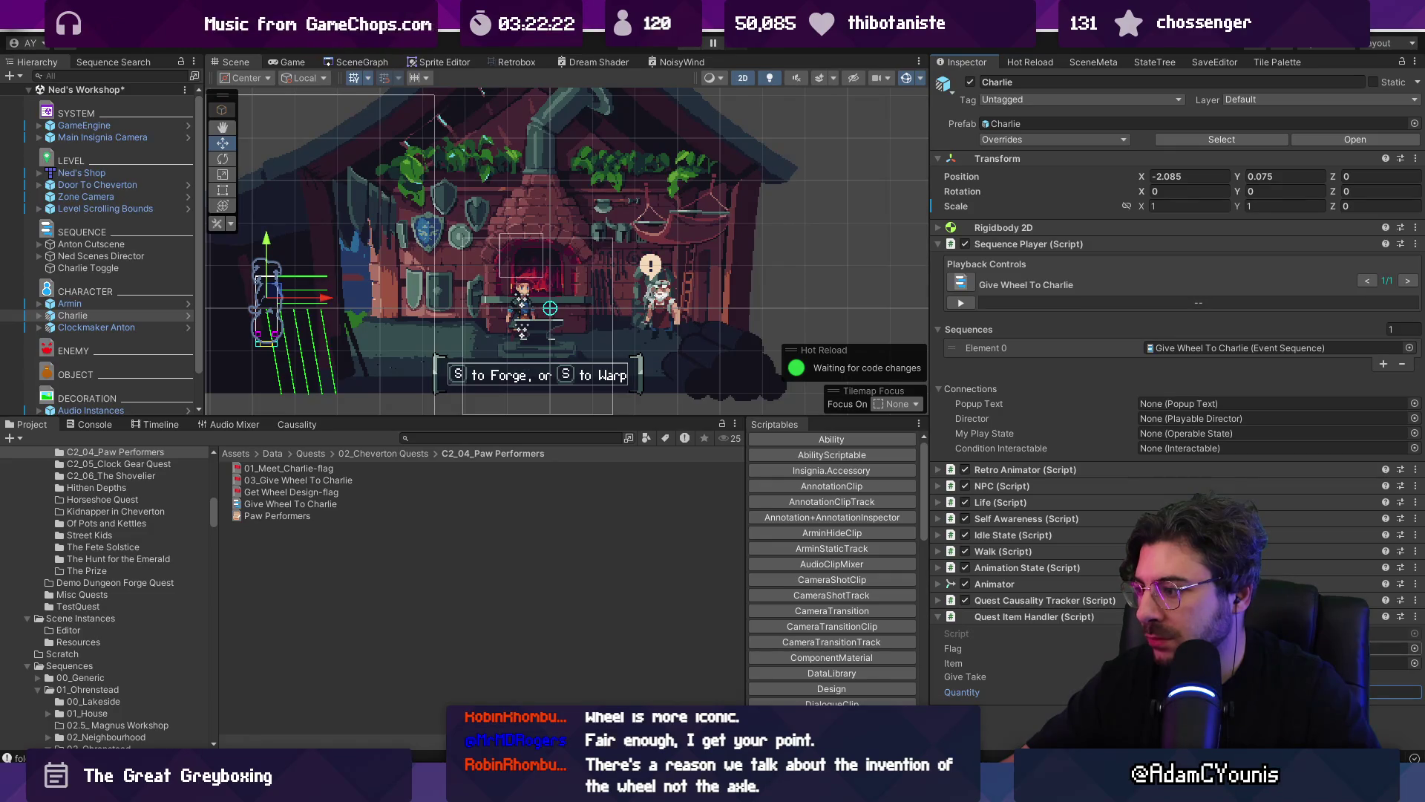
left_click(1410, 650)
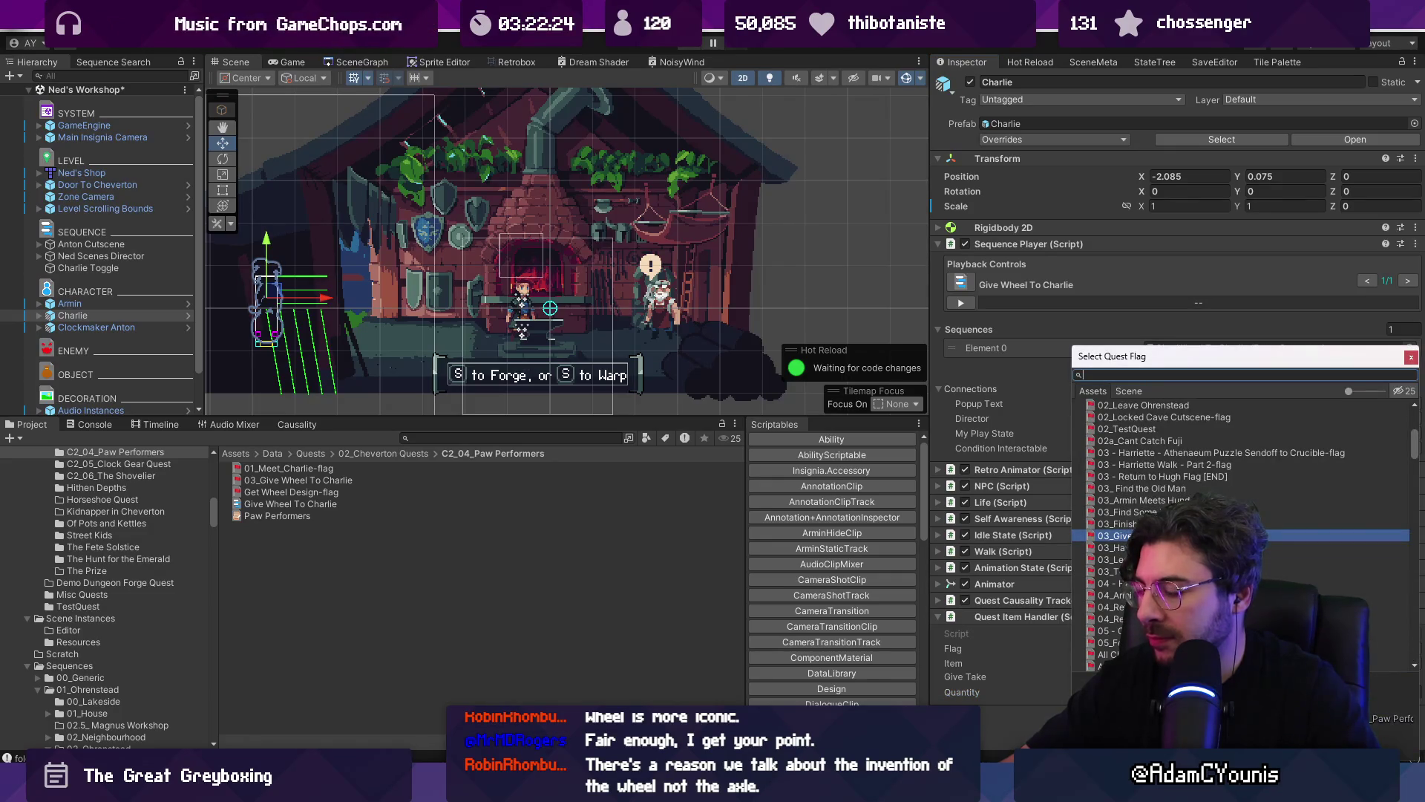
double_click(1121, 535)
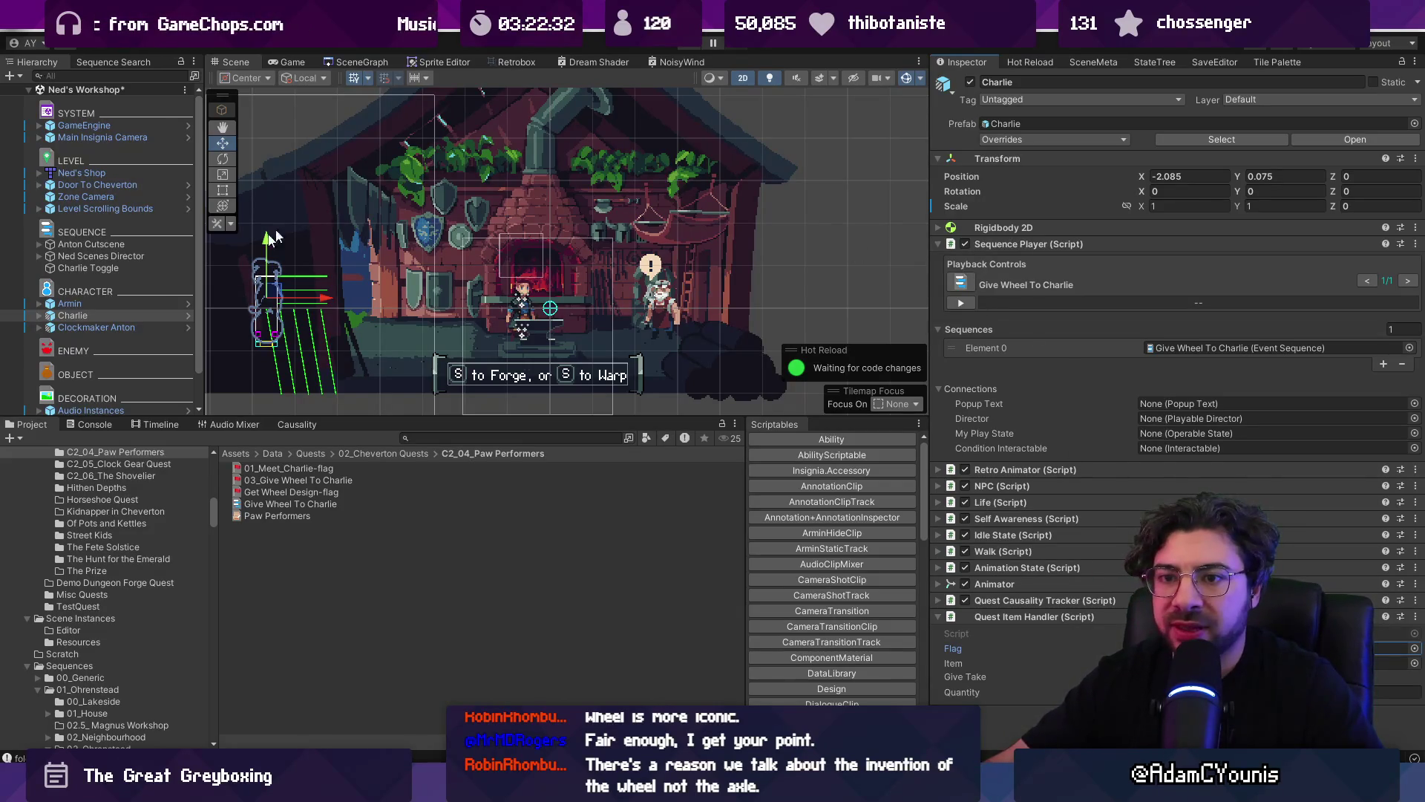
double_click(1176, 346)
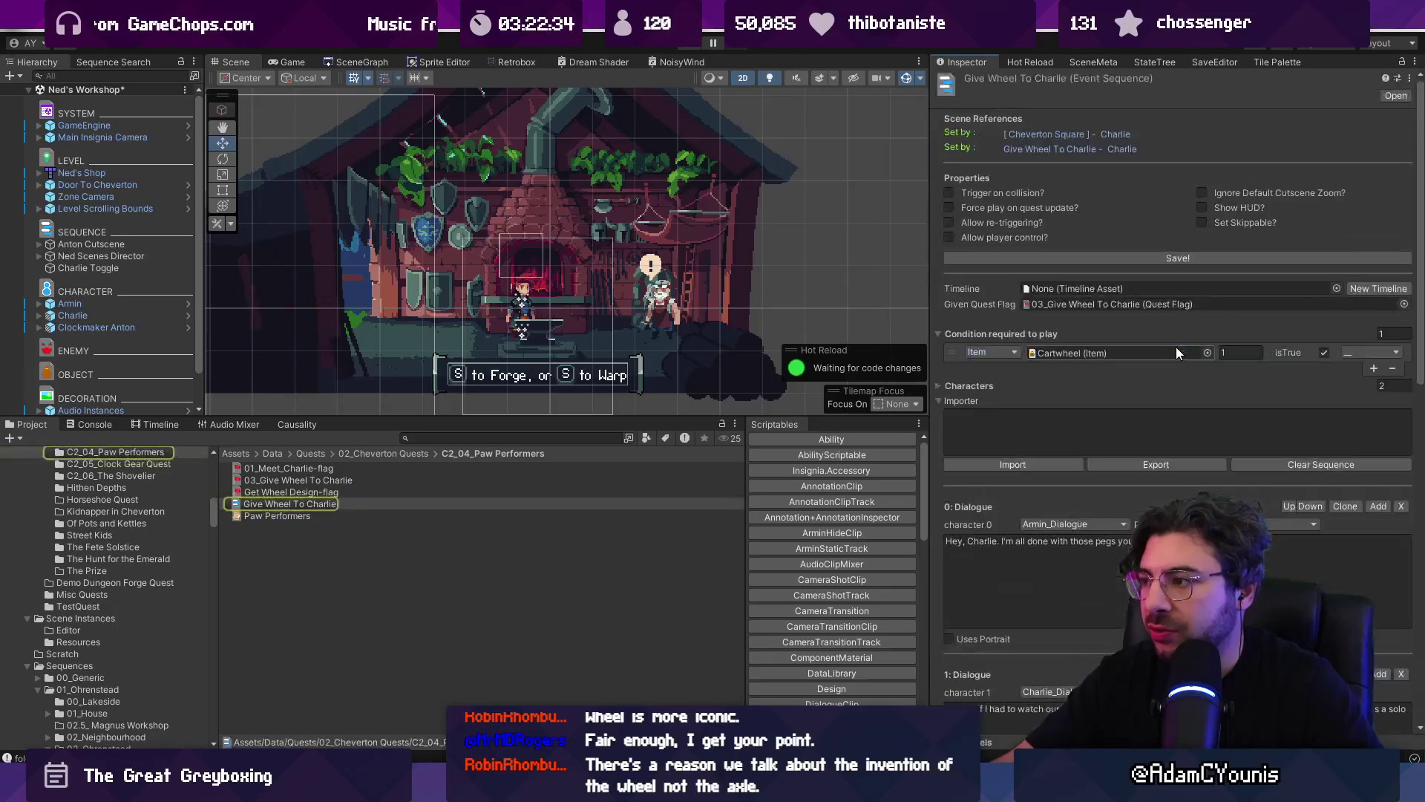
left_click(949, 359)
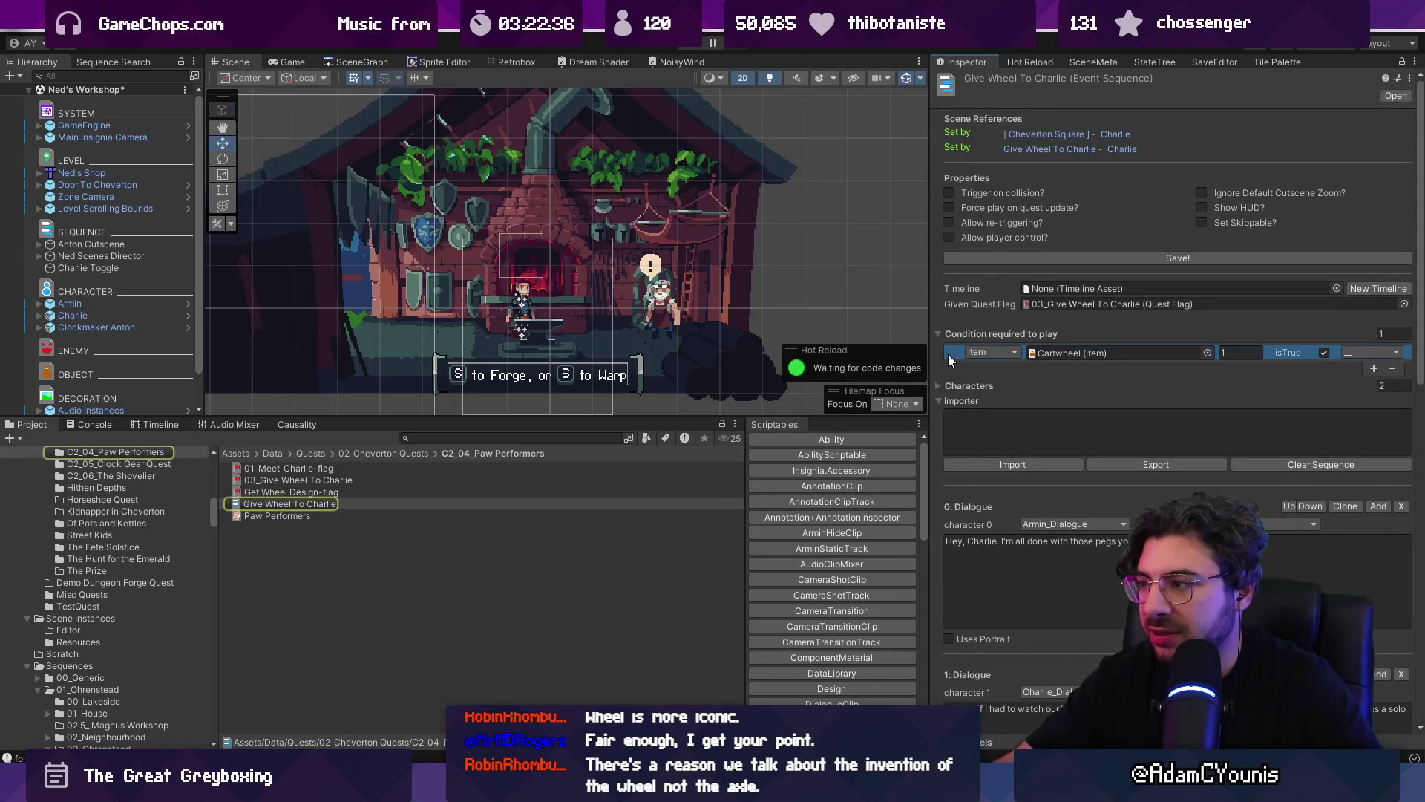
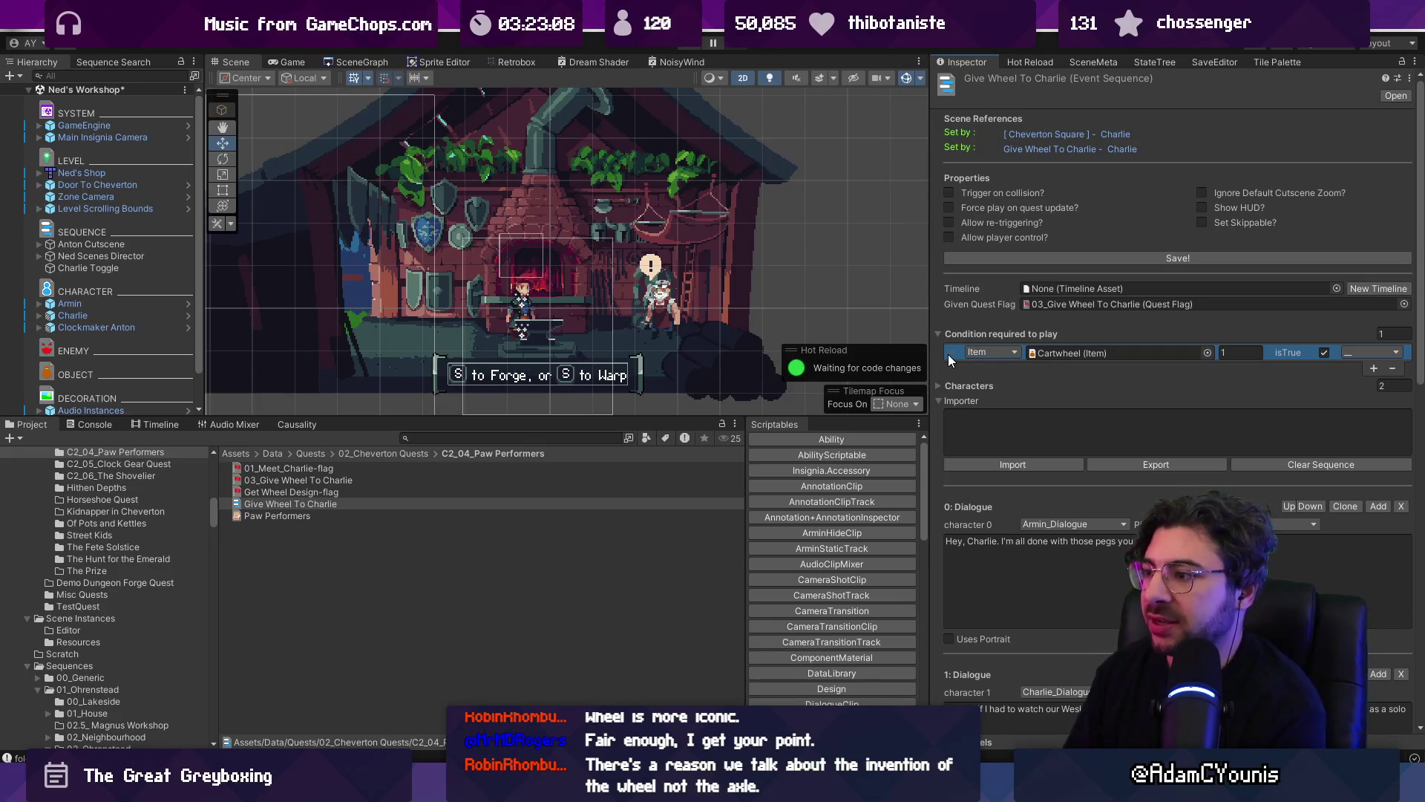
- Inspect Charlie Toggle, Ned Scenes Director and Charlie, widening the Inspector panel
scroll(965, 410, "down", 10)
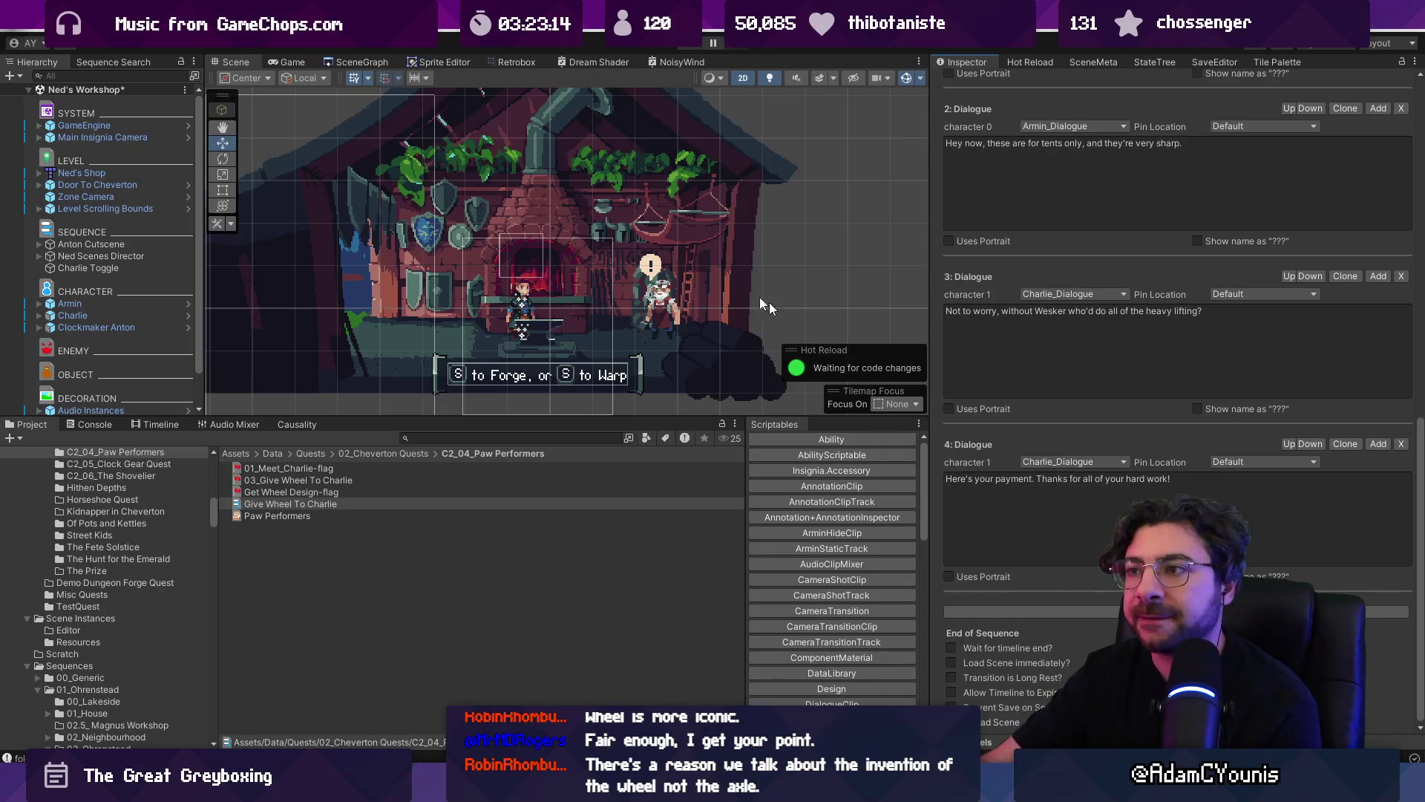
left_click(132, 268)
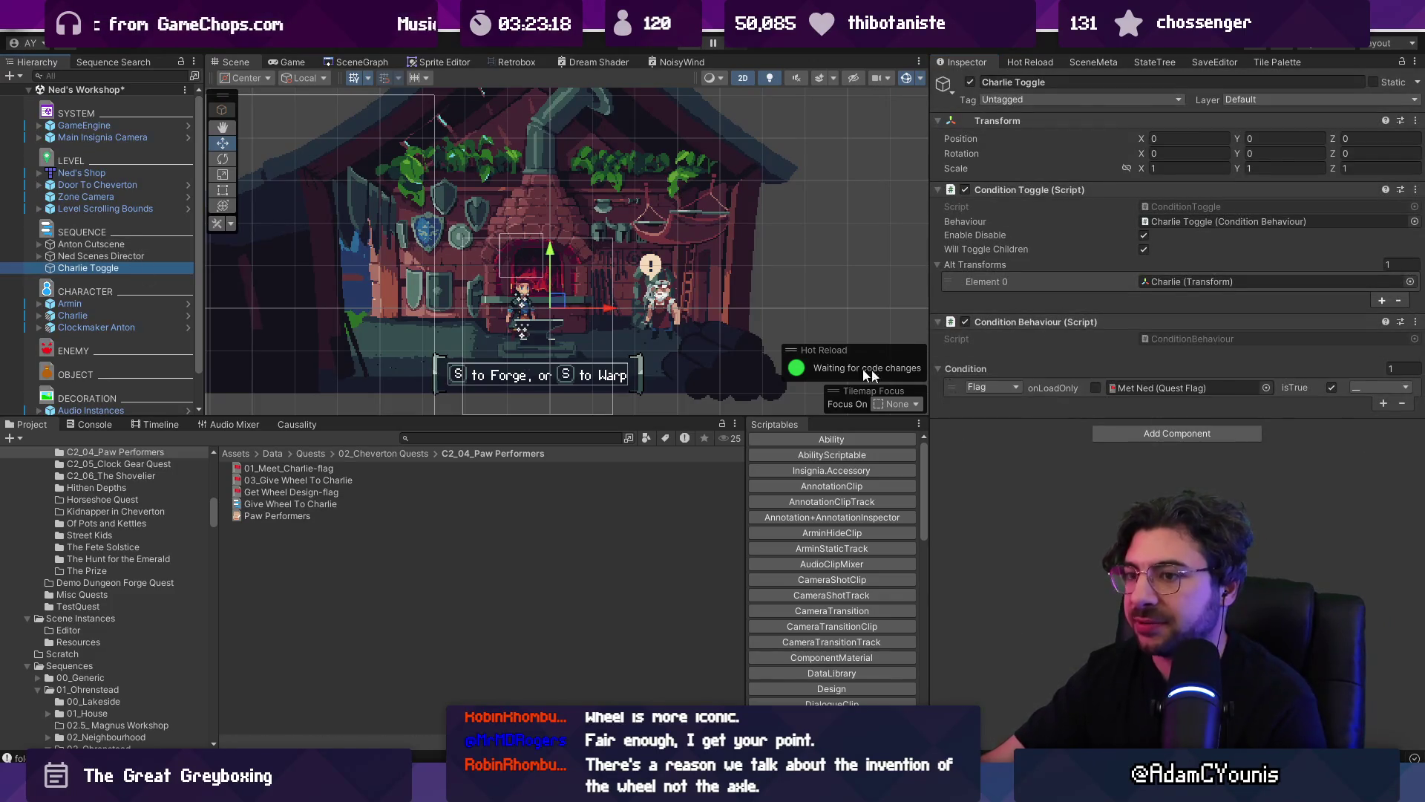
left_click(136, 255)
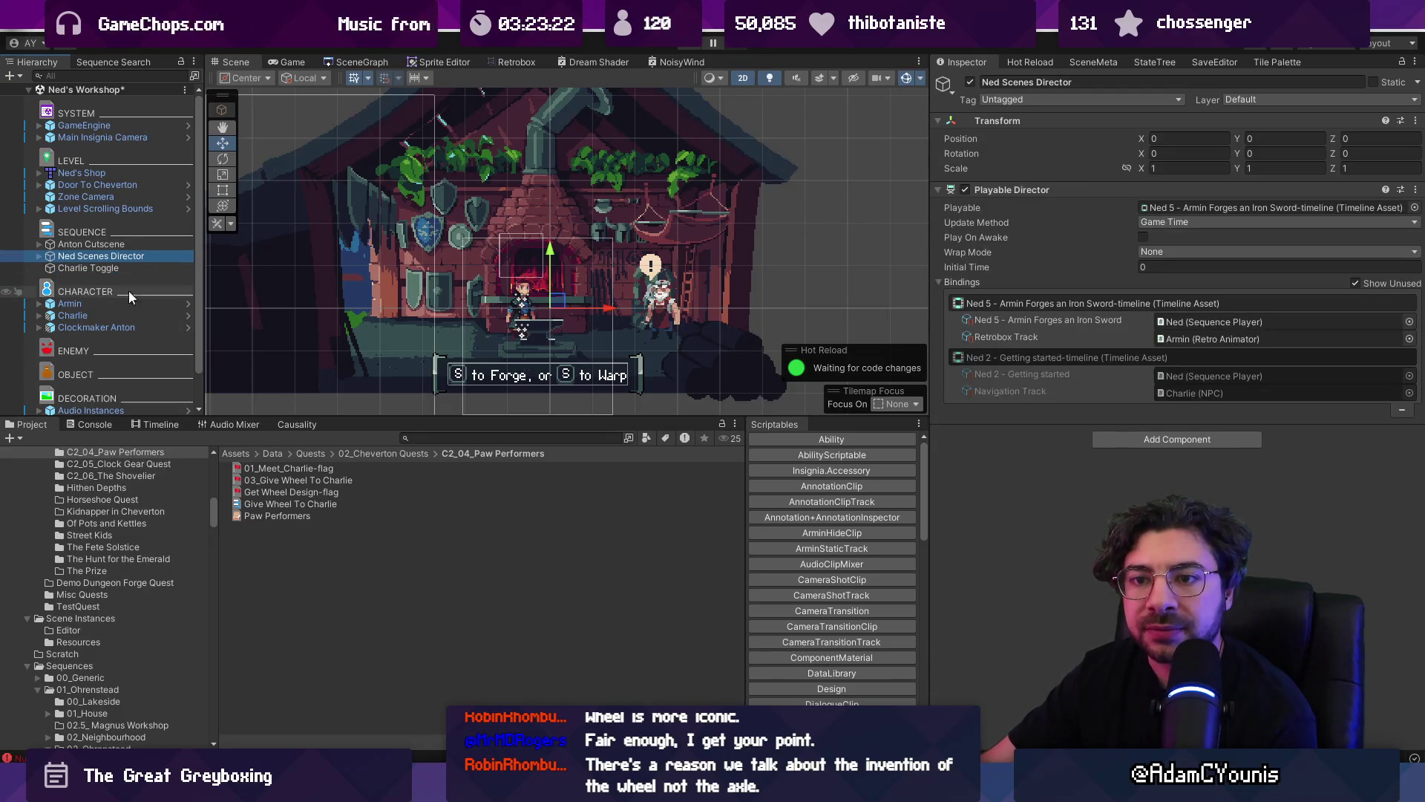
left_click(81, 315)
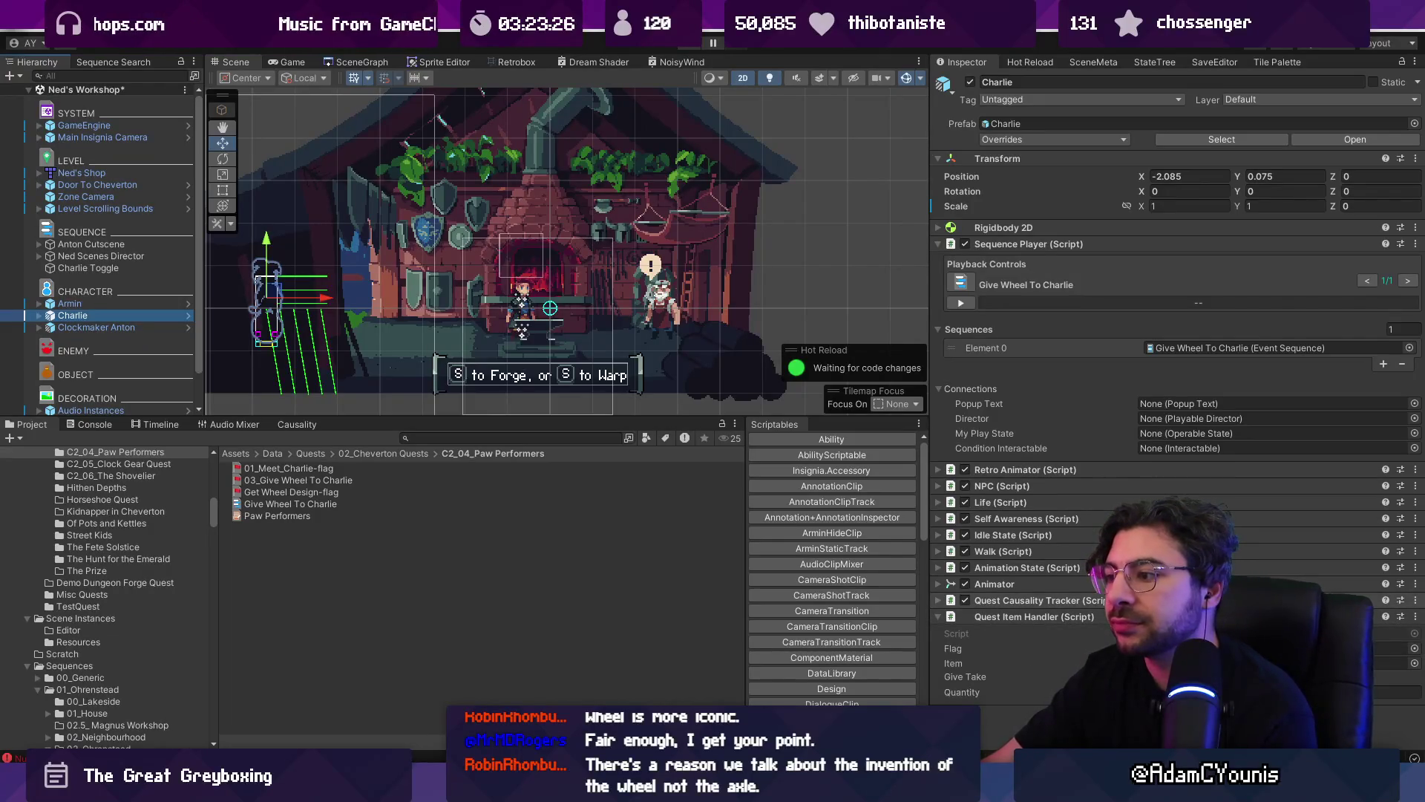
mouse_move(933, 372)
left_mouse_down()
mouse_move(430, 374)
mouse_move(995, 377)
left_mouse_up()
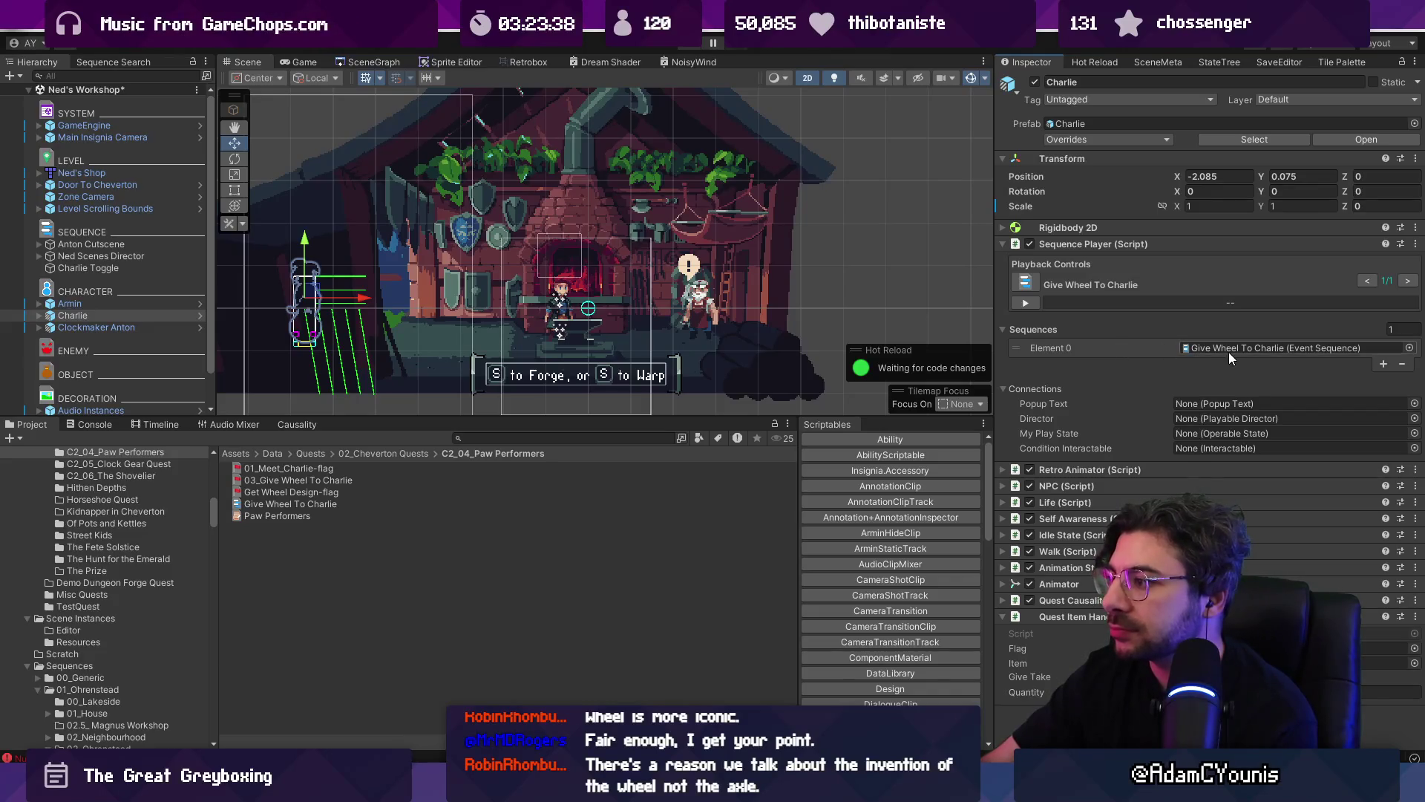
- Reselect Charlie Toggle, then select Ned to view his assigned sequences
left_click(130, 266)
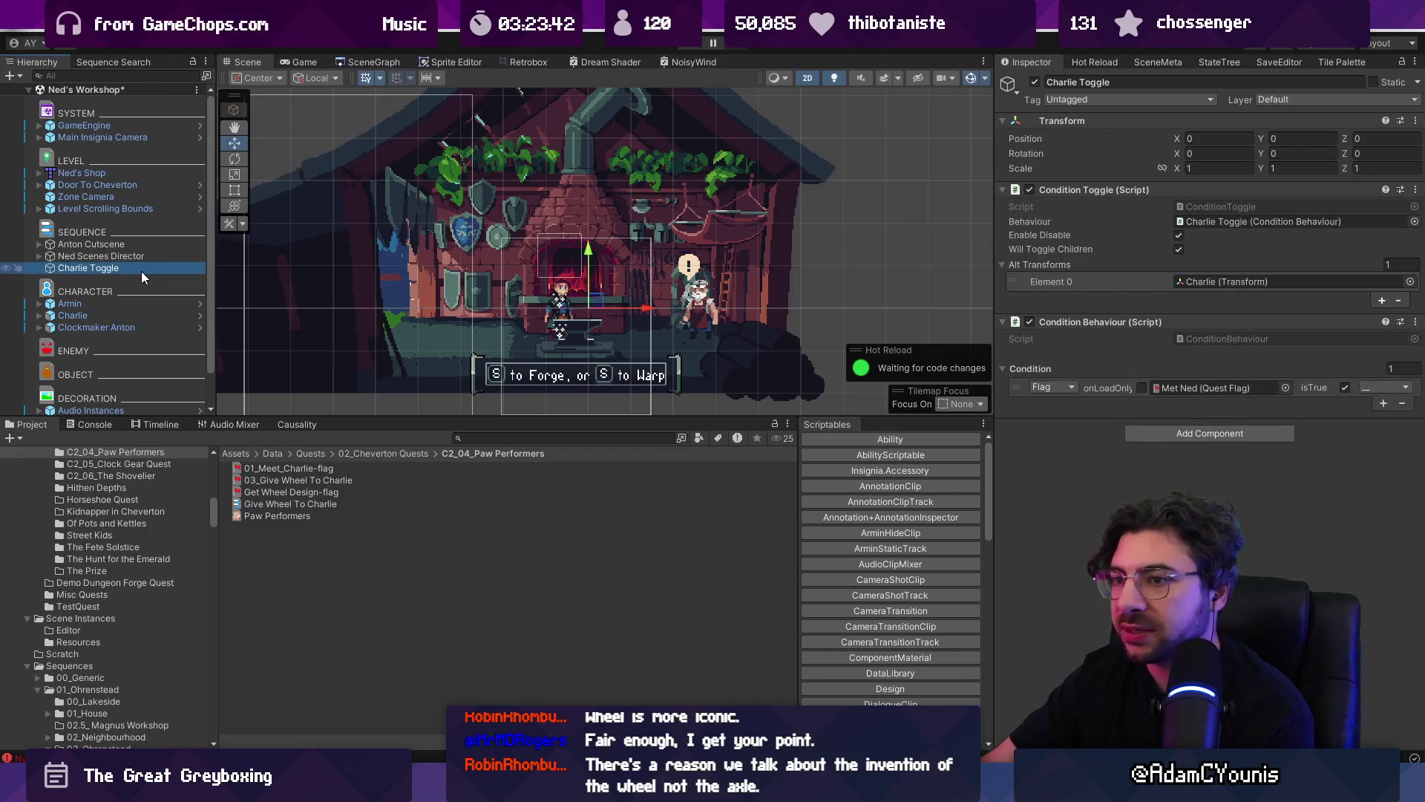
scroll(141, 271, "down", 2)
left_click(130, 383)
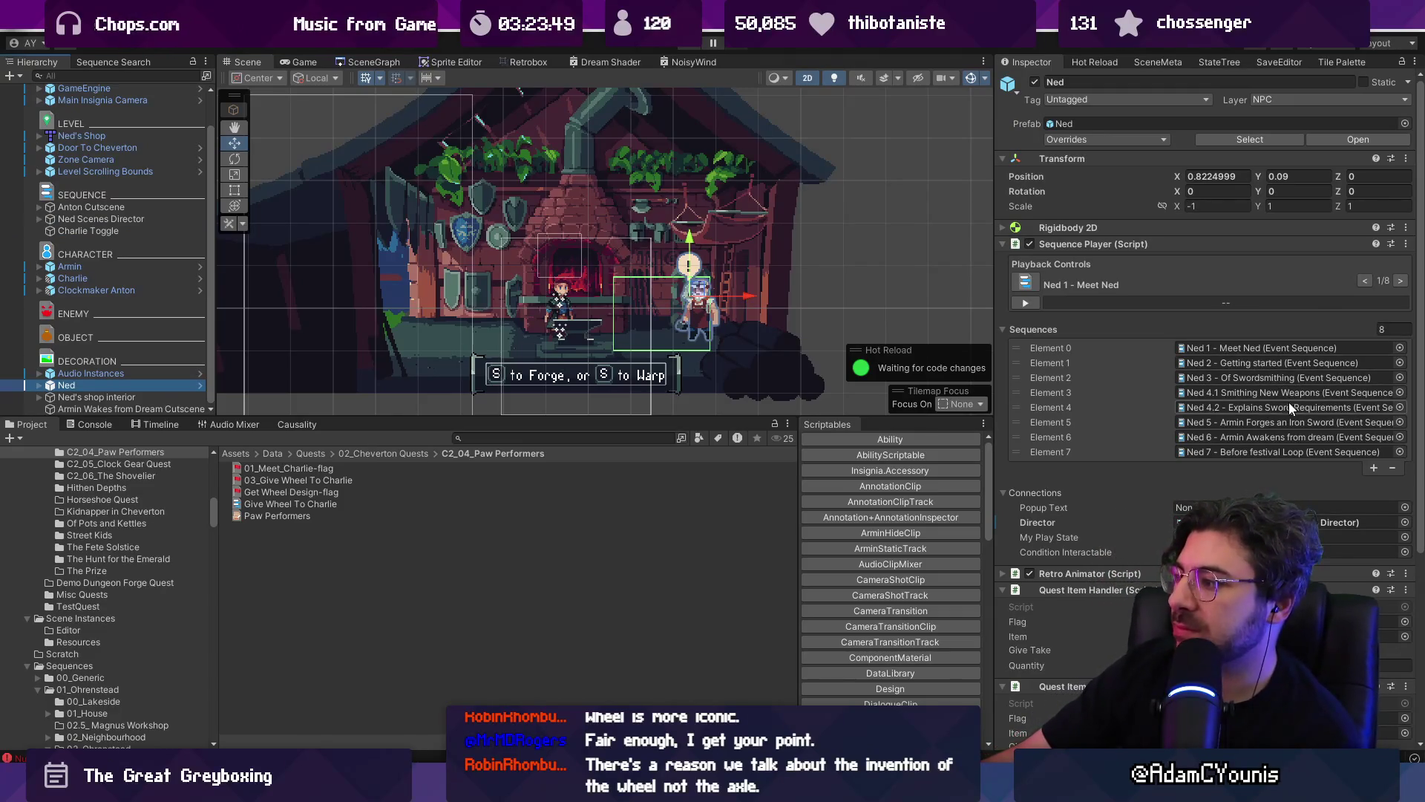
- Open Ned 2 - Getting started and read through its dialogue to Charlie's unpitchable-tent request
double_click(1281, 363)
scroll(1113, 394, "down", 10)
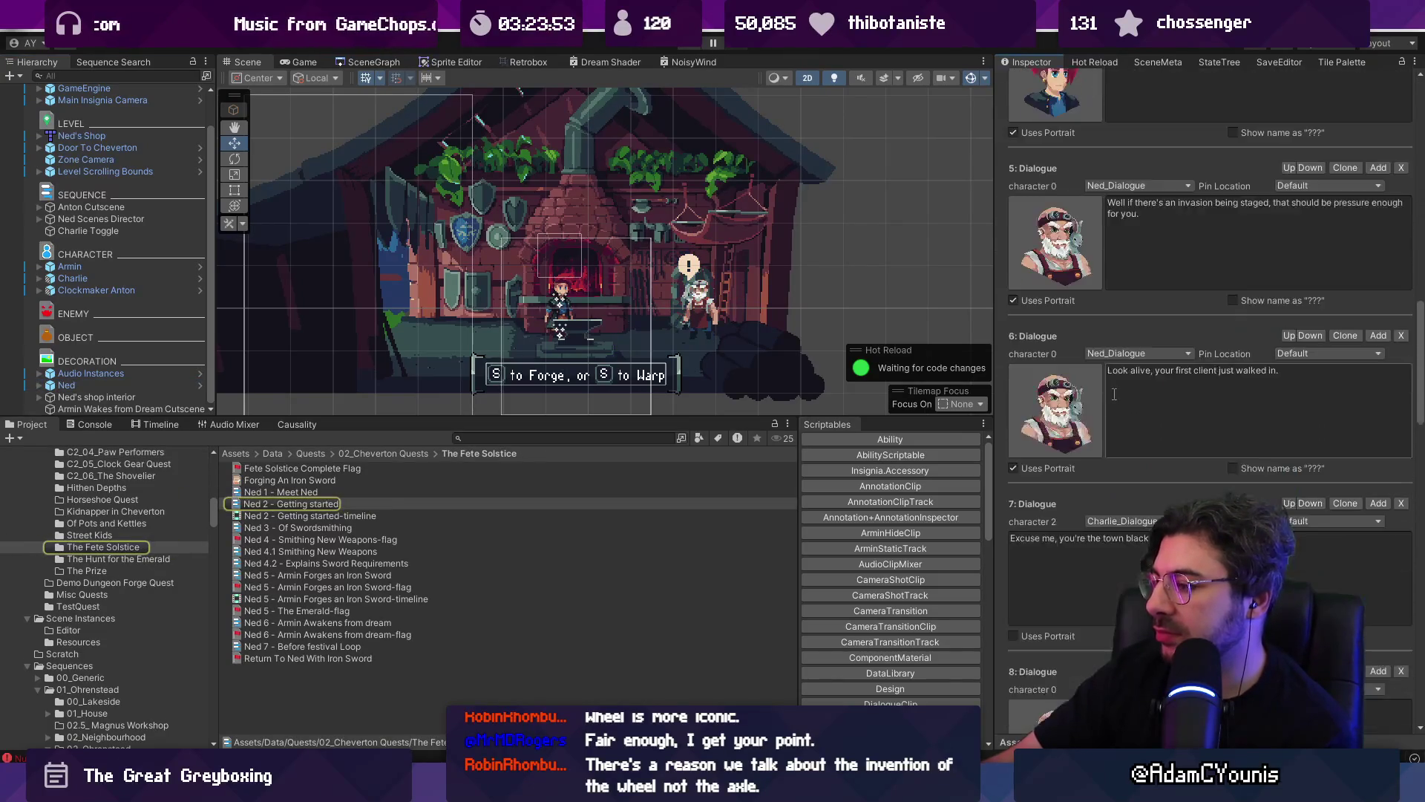
scroll(1112, 394, "down", 10)
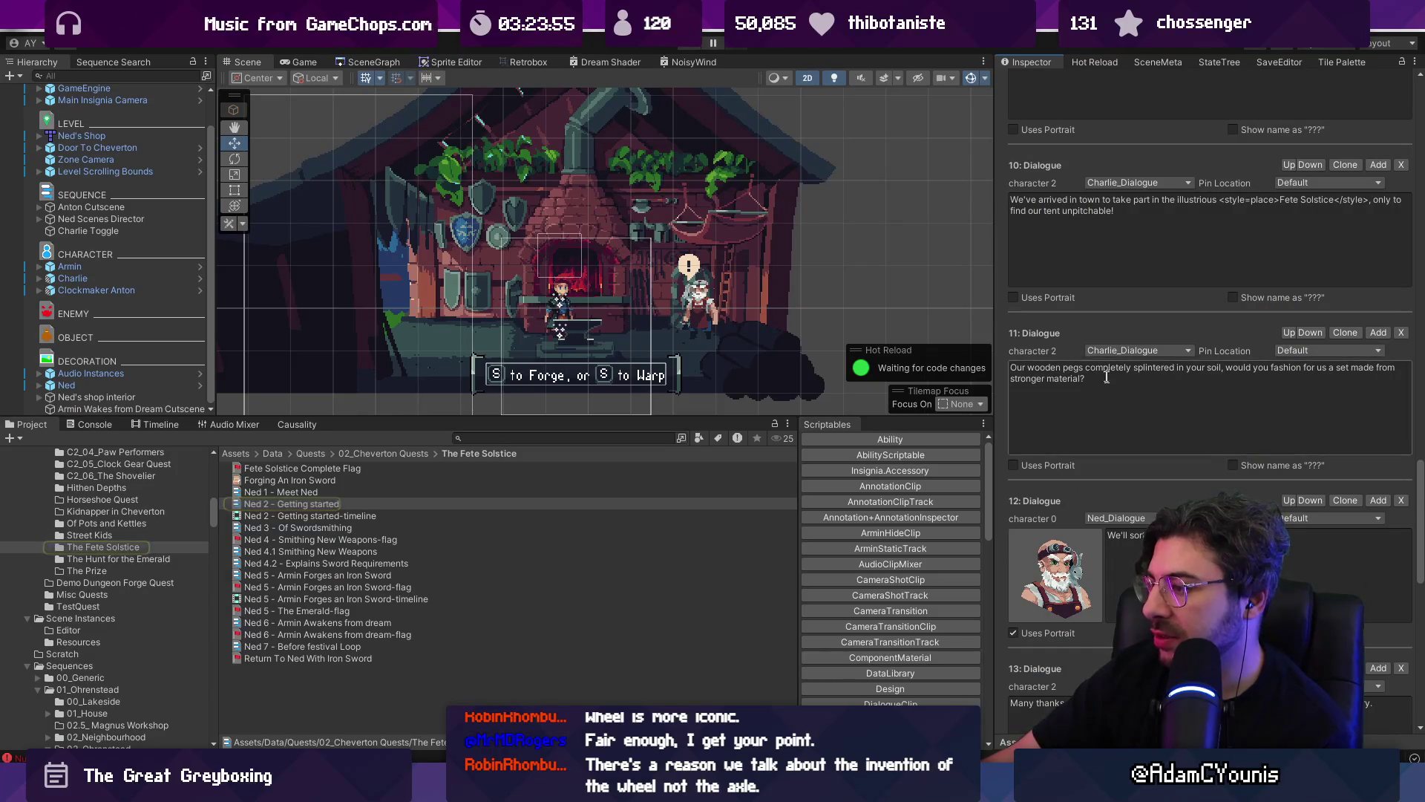
scroll(1106, 406, "up", 10)
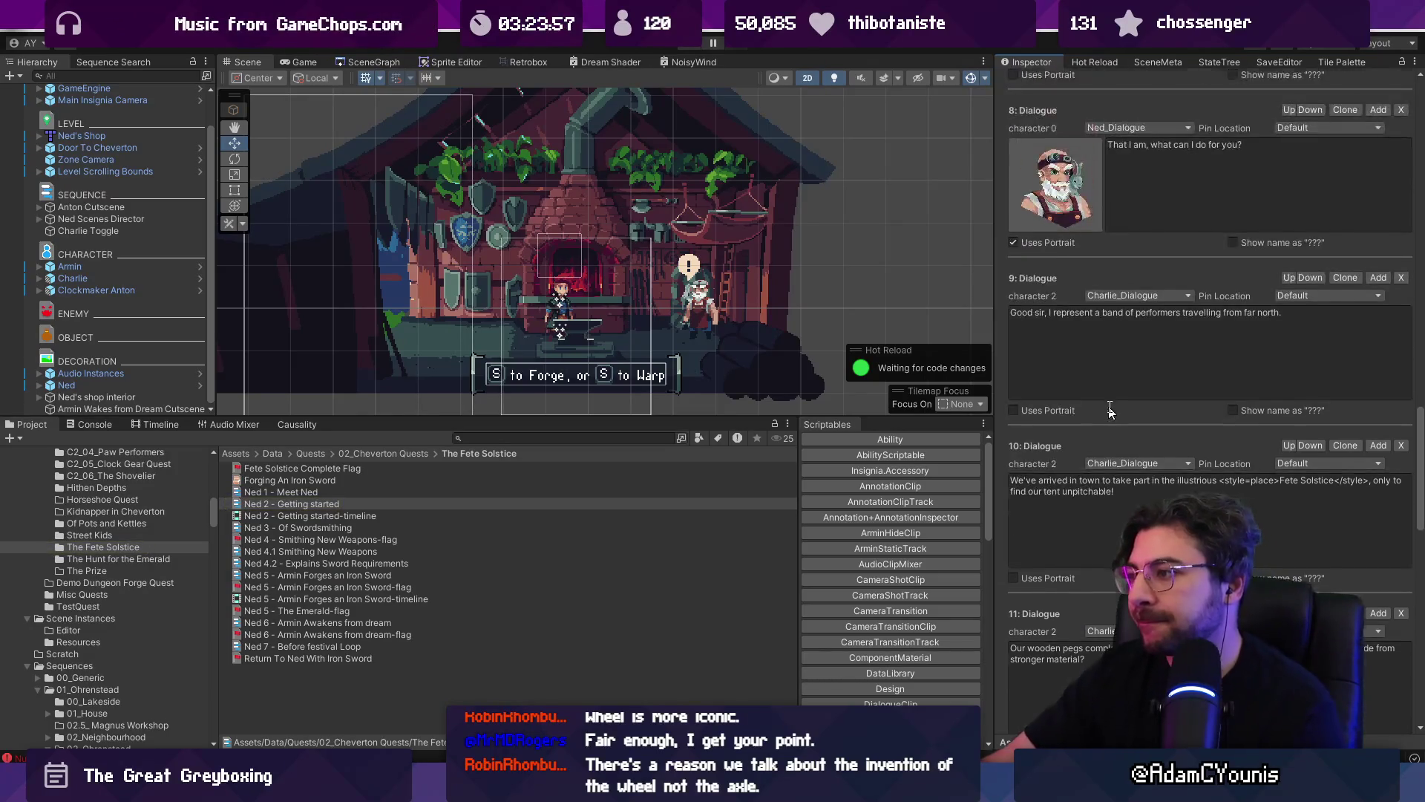
scroll(1118, 414, "up", 2)
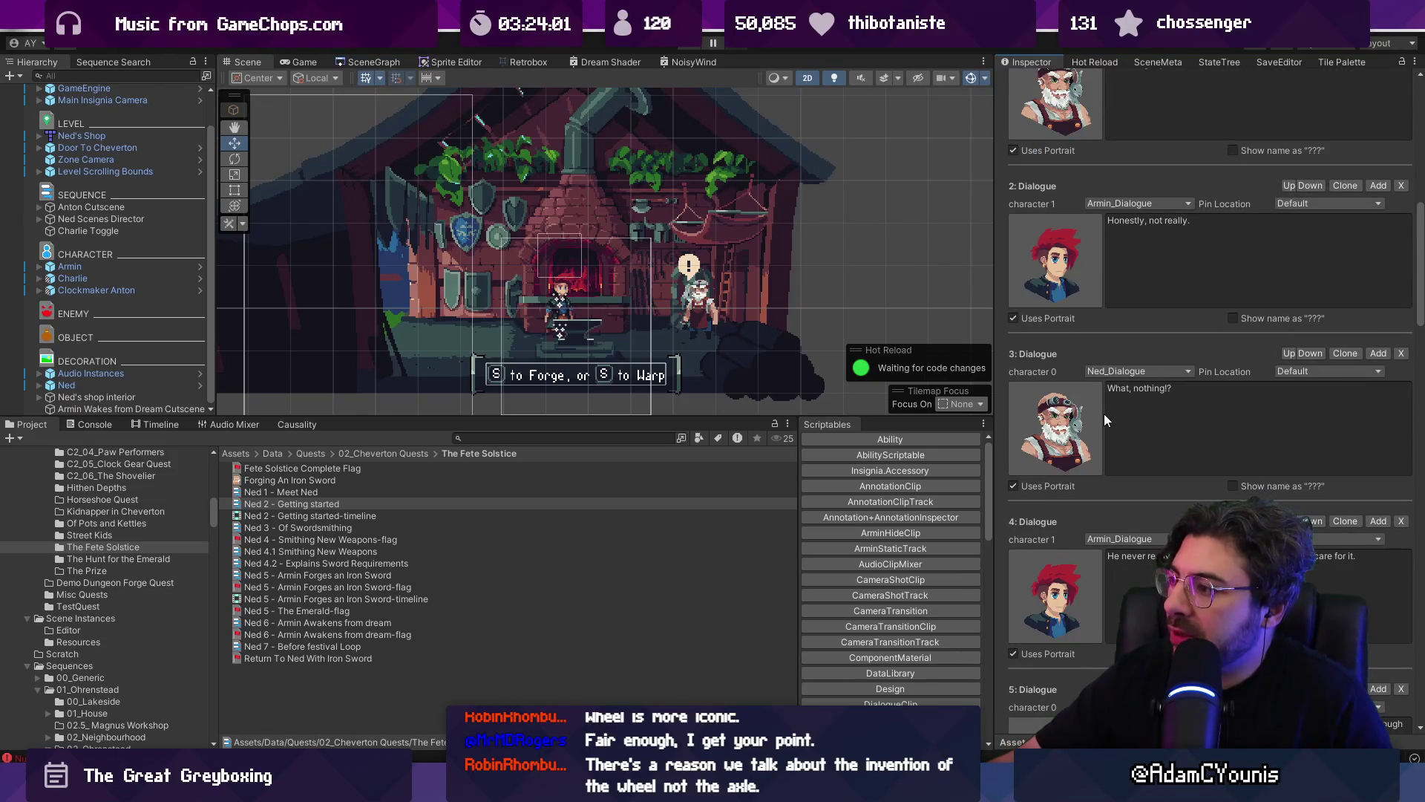
scroll(1105, 415, "up", 1)
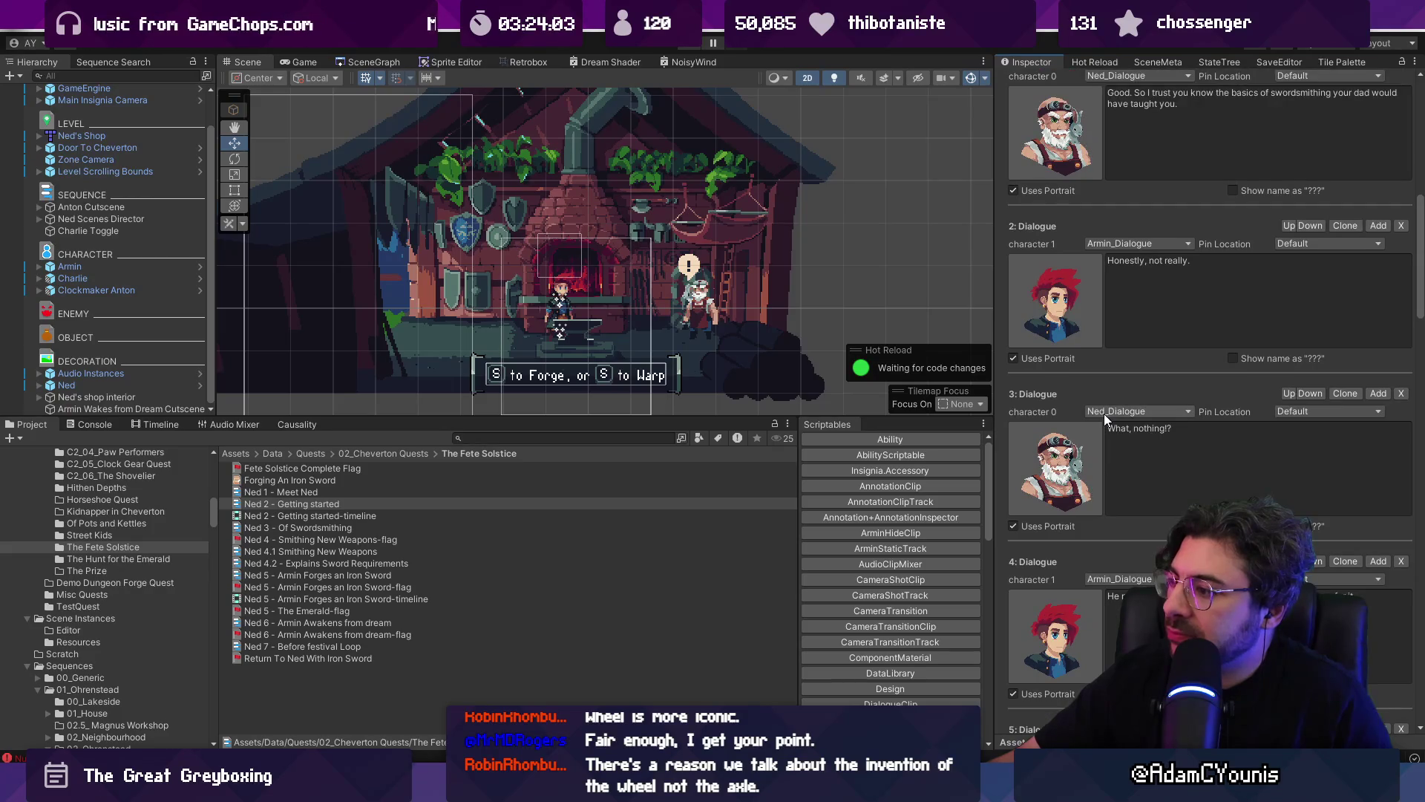
scroll(1104, 415, "up", 5)
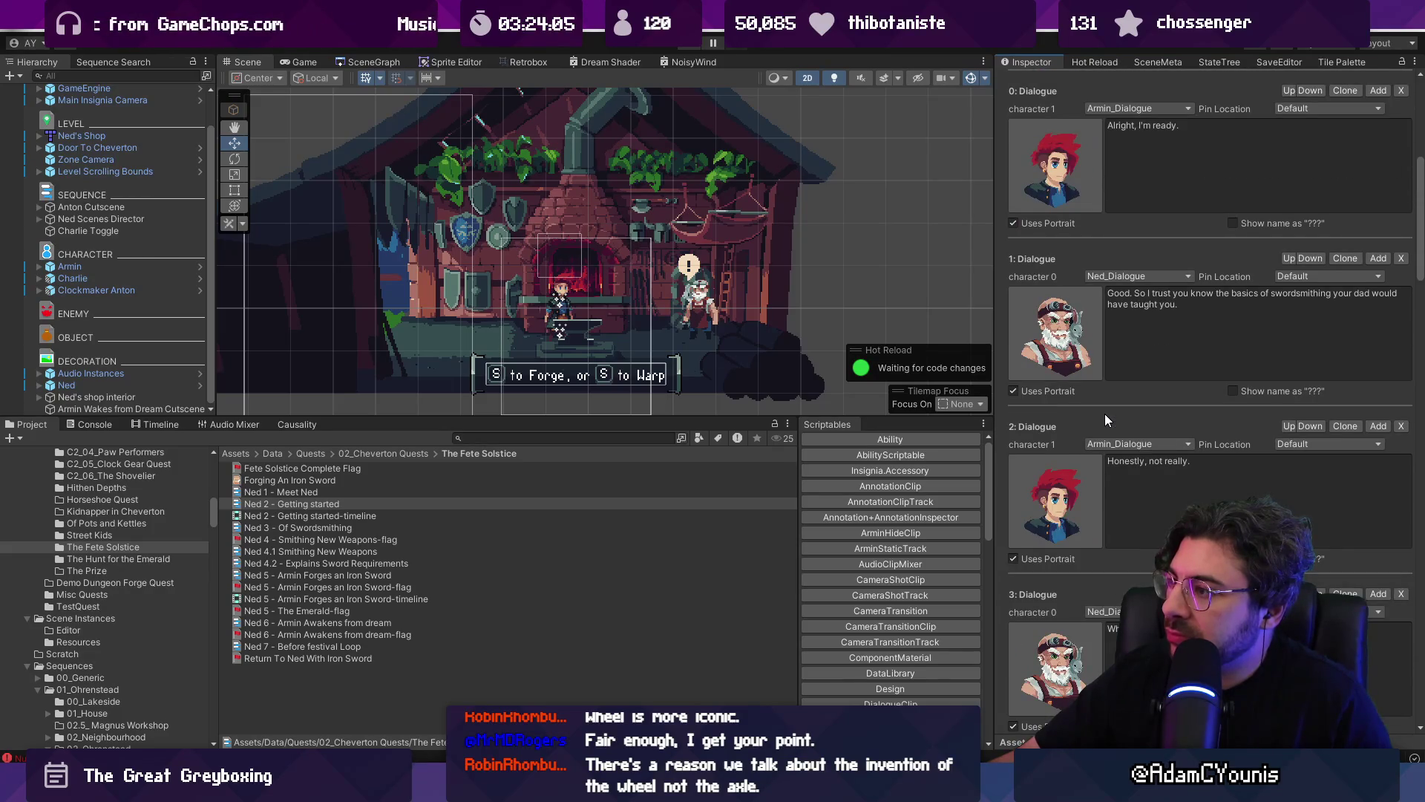
scroll(1106, 415, "up", 10)
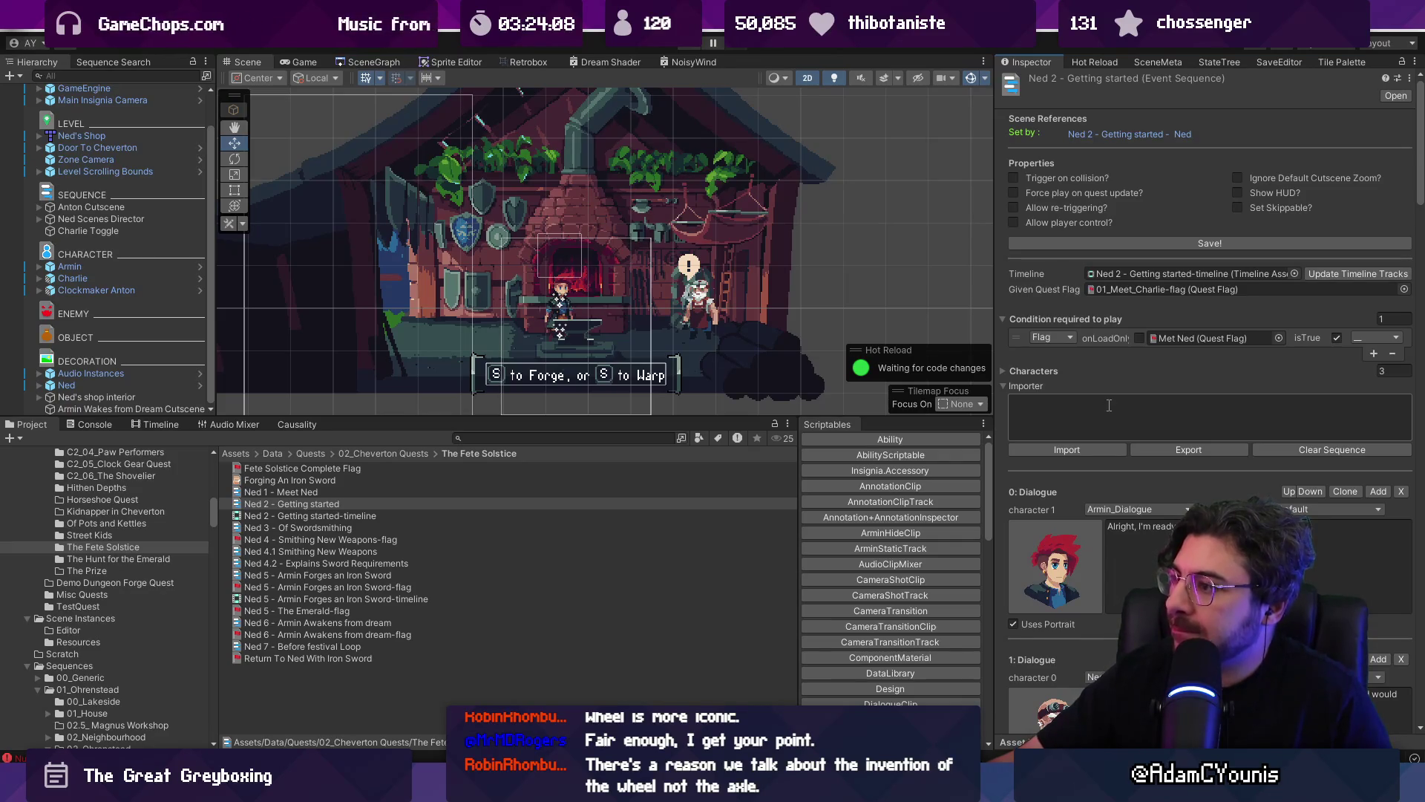
left_click_drag(1419, 184, 1392, 515)
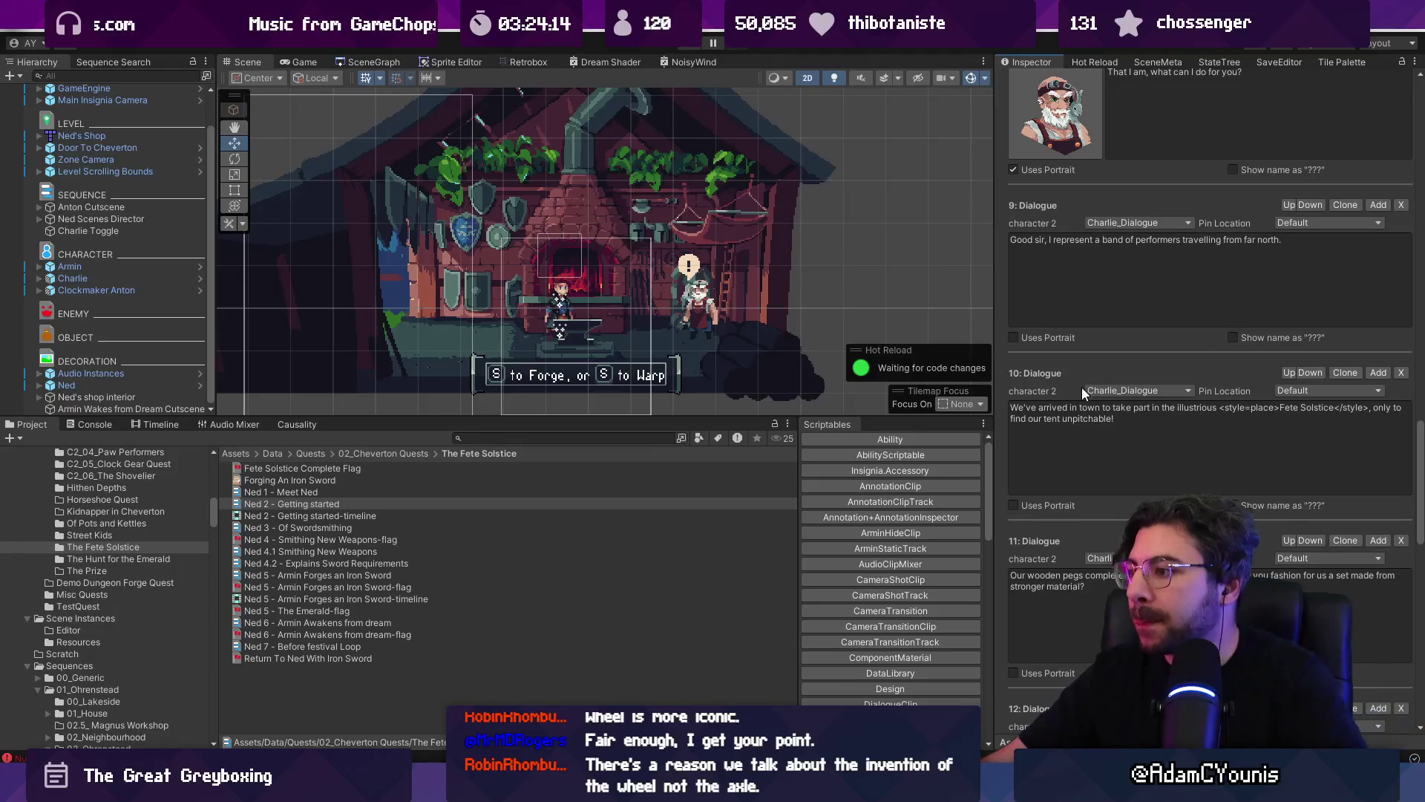
- Replace dialogue line 10's opening 'We've arrived in town' with 'We planned'
left_click(1114, 412)
left_click(1195, 409)
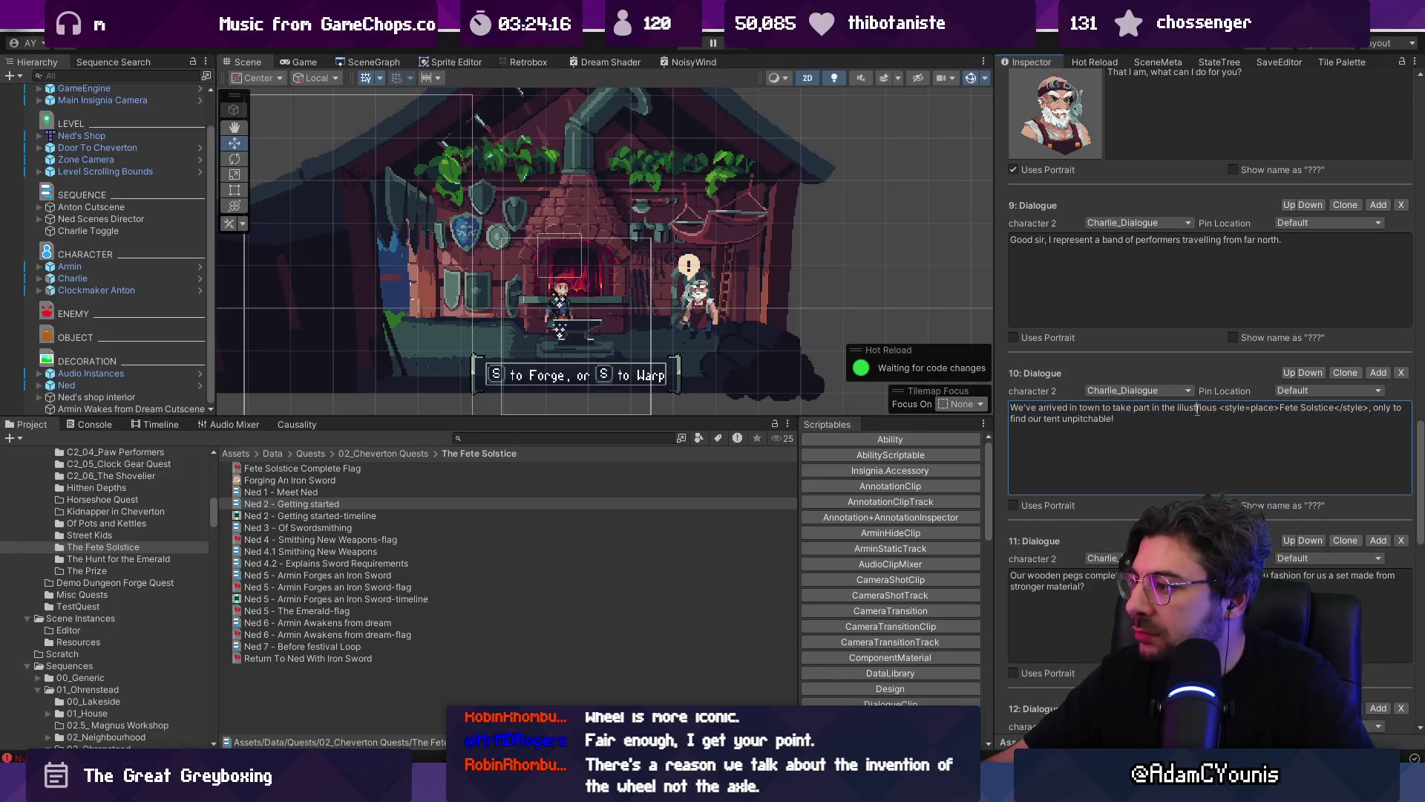
key("ctrl+Right")
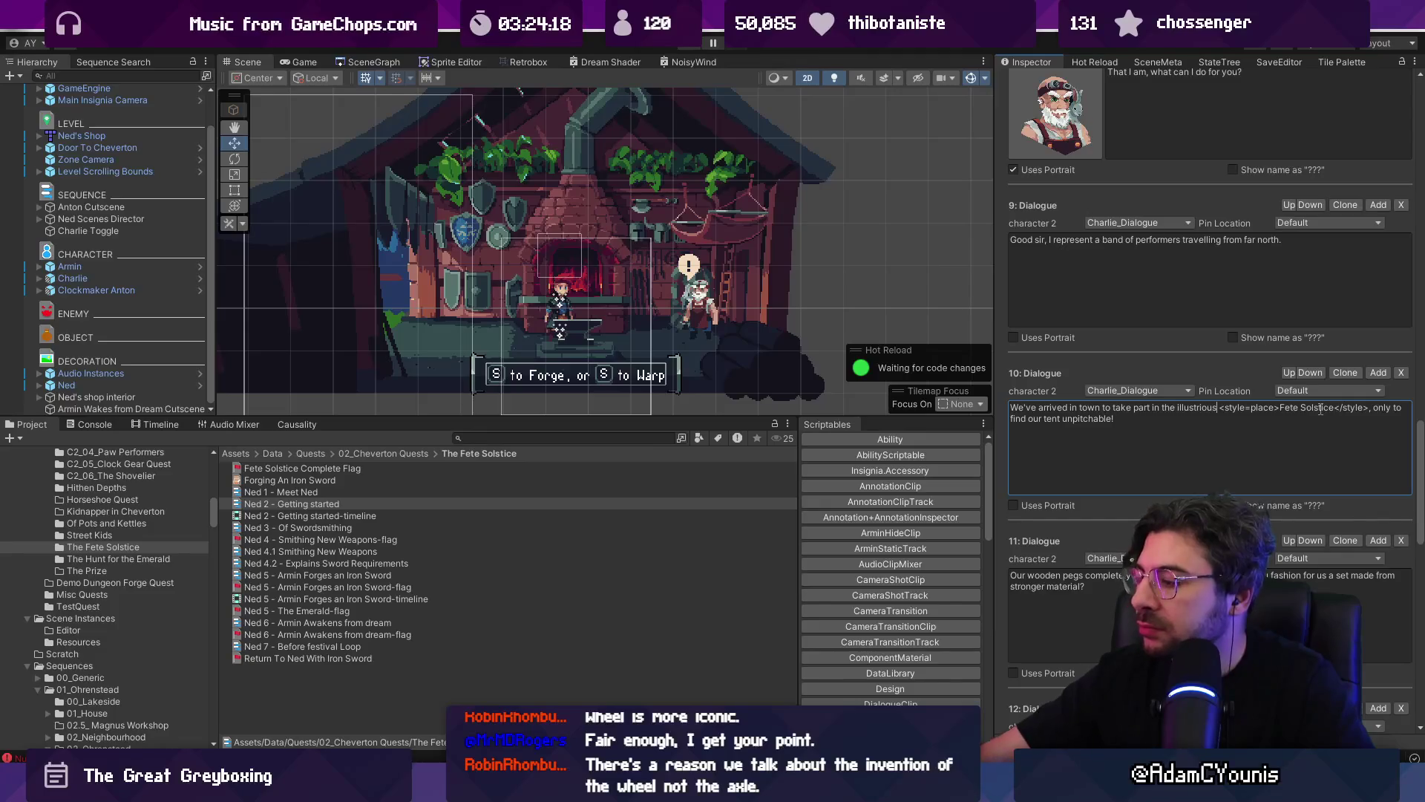
key("ctrl+shift+Left")
key("ctrl+shift+Left")
key("ctrl+shift+Left")
key("ctrl+shift+Left")
key("ctrl+shift+Left")
key("ctrl+shift+Left")
key("Left")
key("ctrl+Left")
key("ctrl+Left")
key("ctrl+Left")
key("ctrl+shift+Right")
key("ctrl+shift+Right")
key("ctrl+shift+Right")
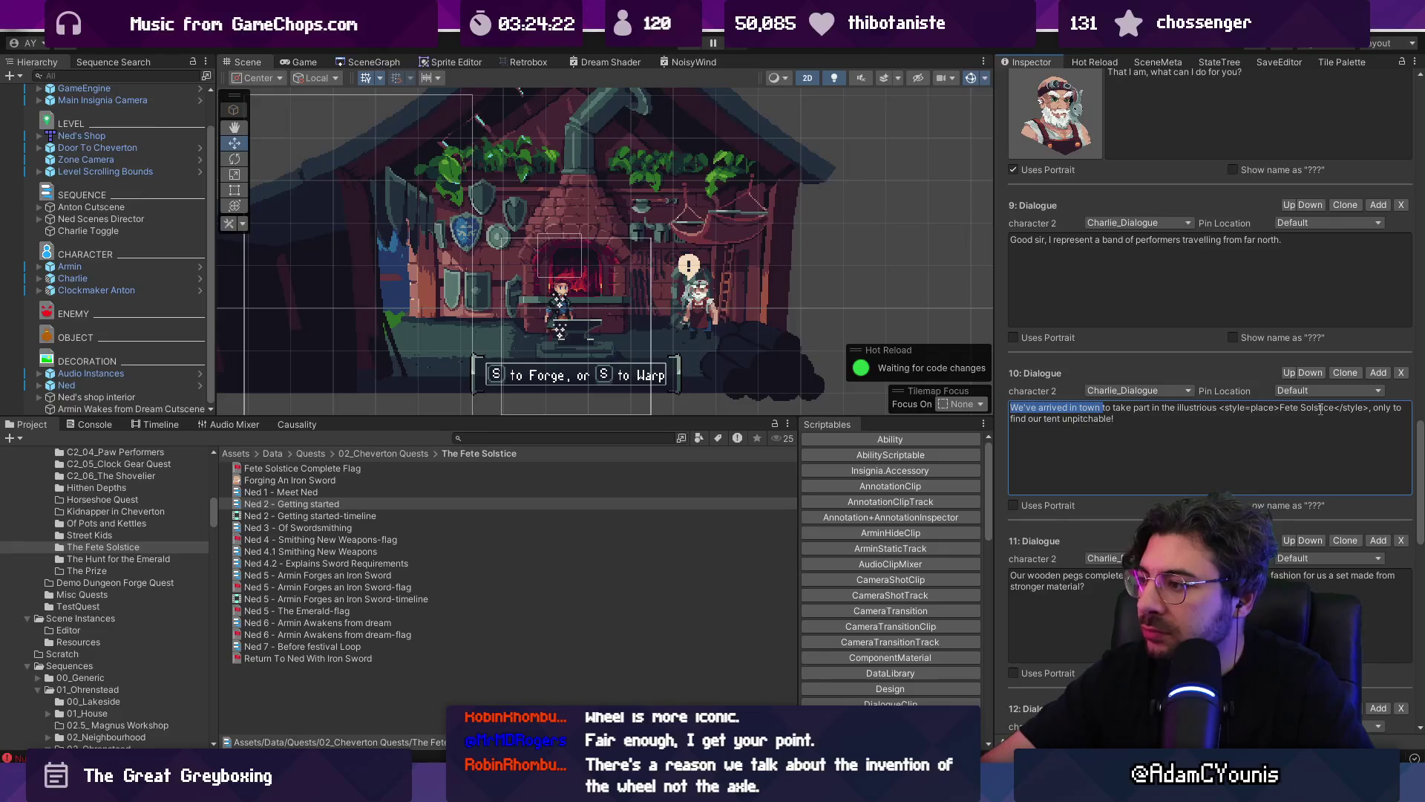
type("We plann")
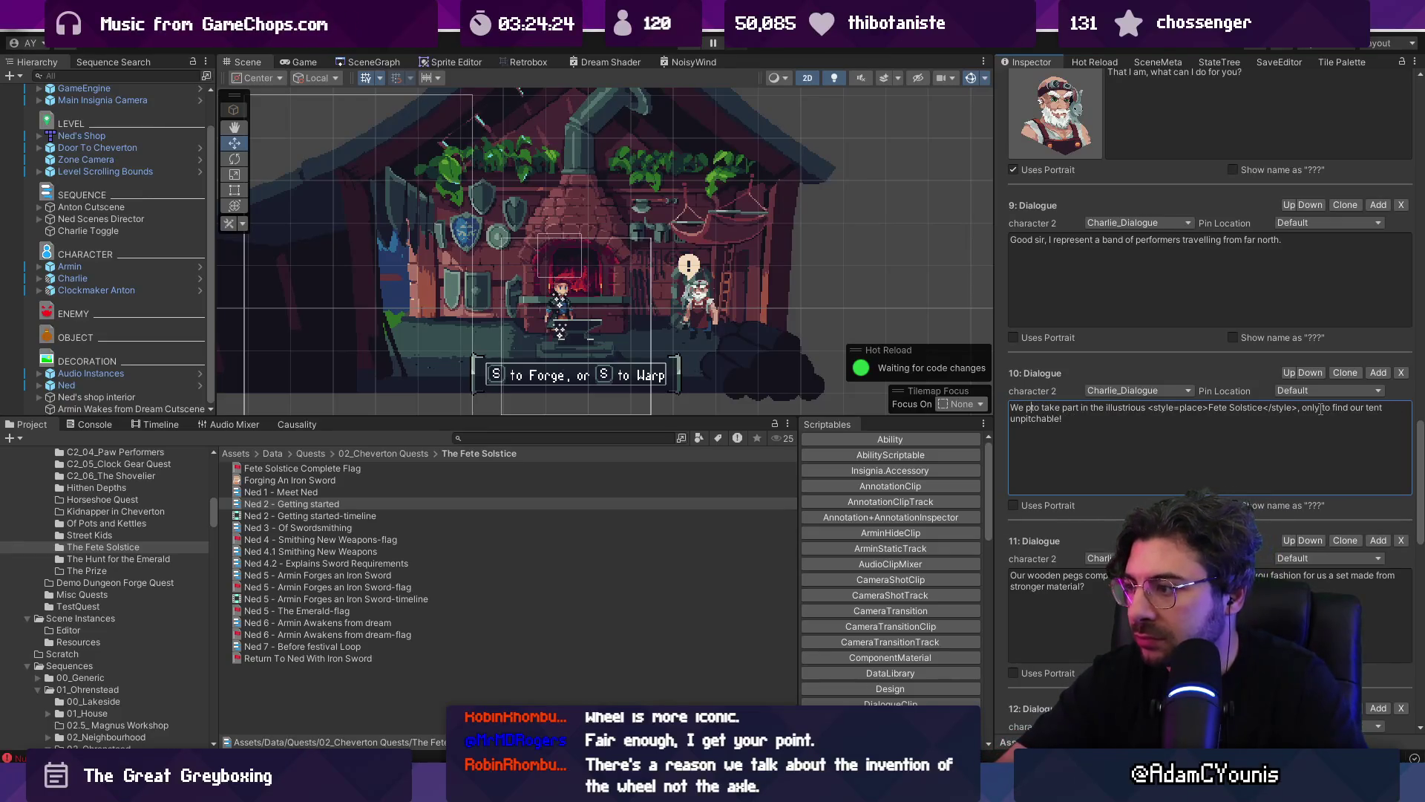
type("ed")
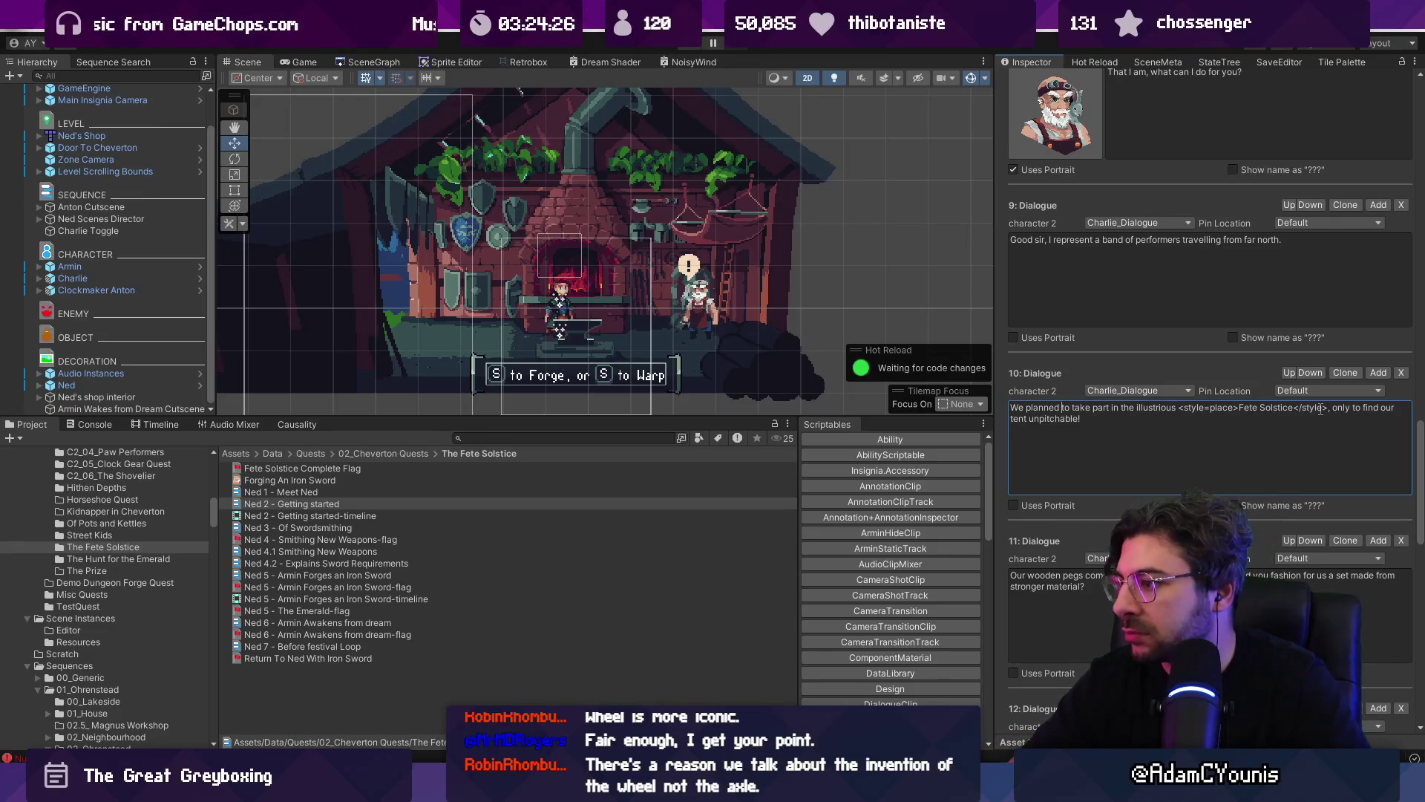
- Replace the tent ending with 'but our plans have all gone awry!'
key("ctrl+shift+Left")
key("ctrl+shift+Left")
key("ctrl+shift+Left")
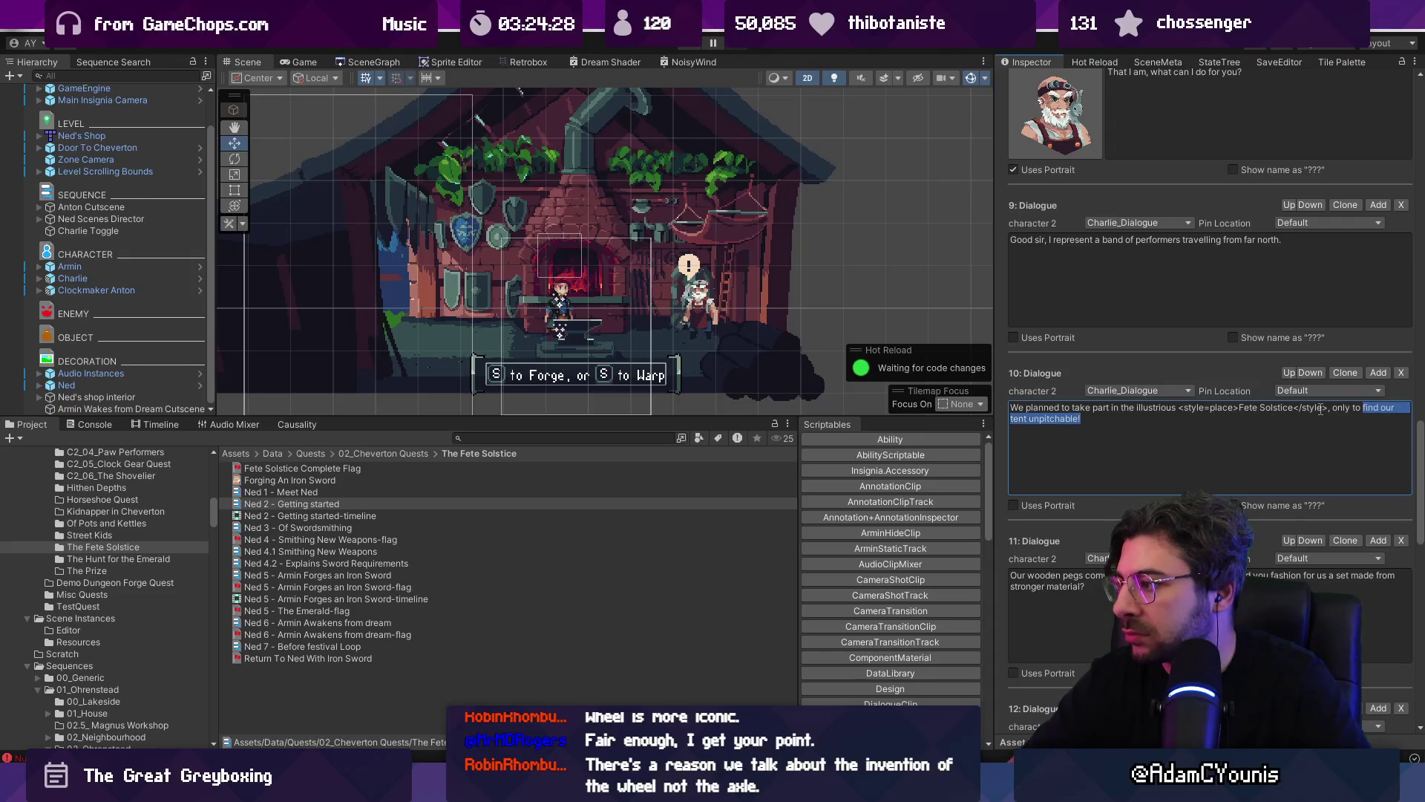
type("but our")
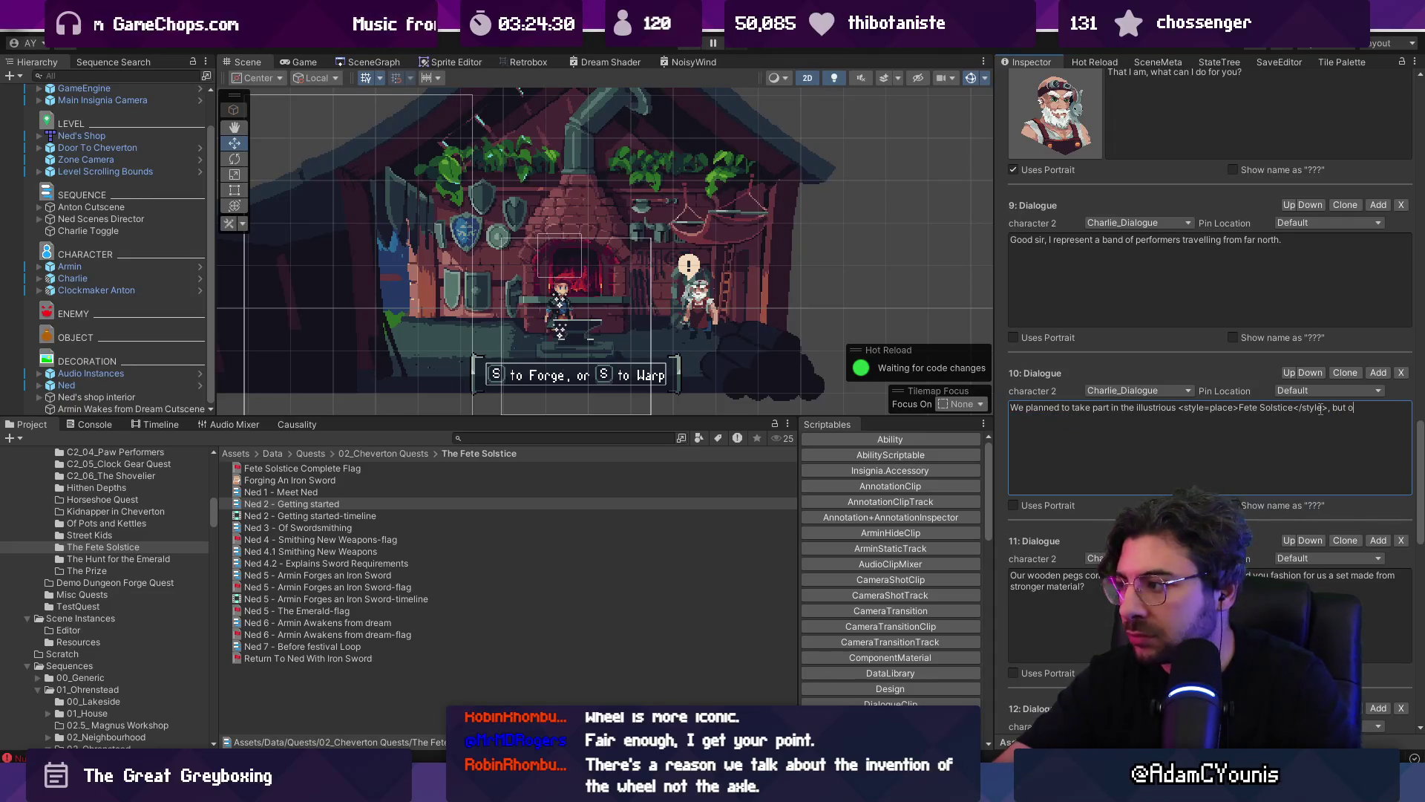
key("BackSpace")
key("BackSpace")
key("BackSpace")
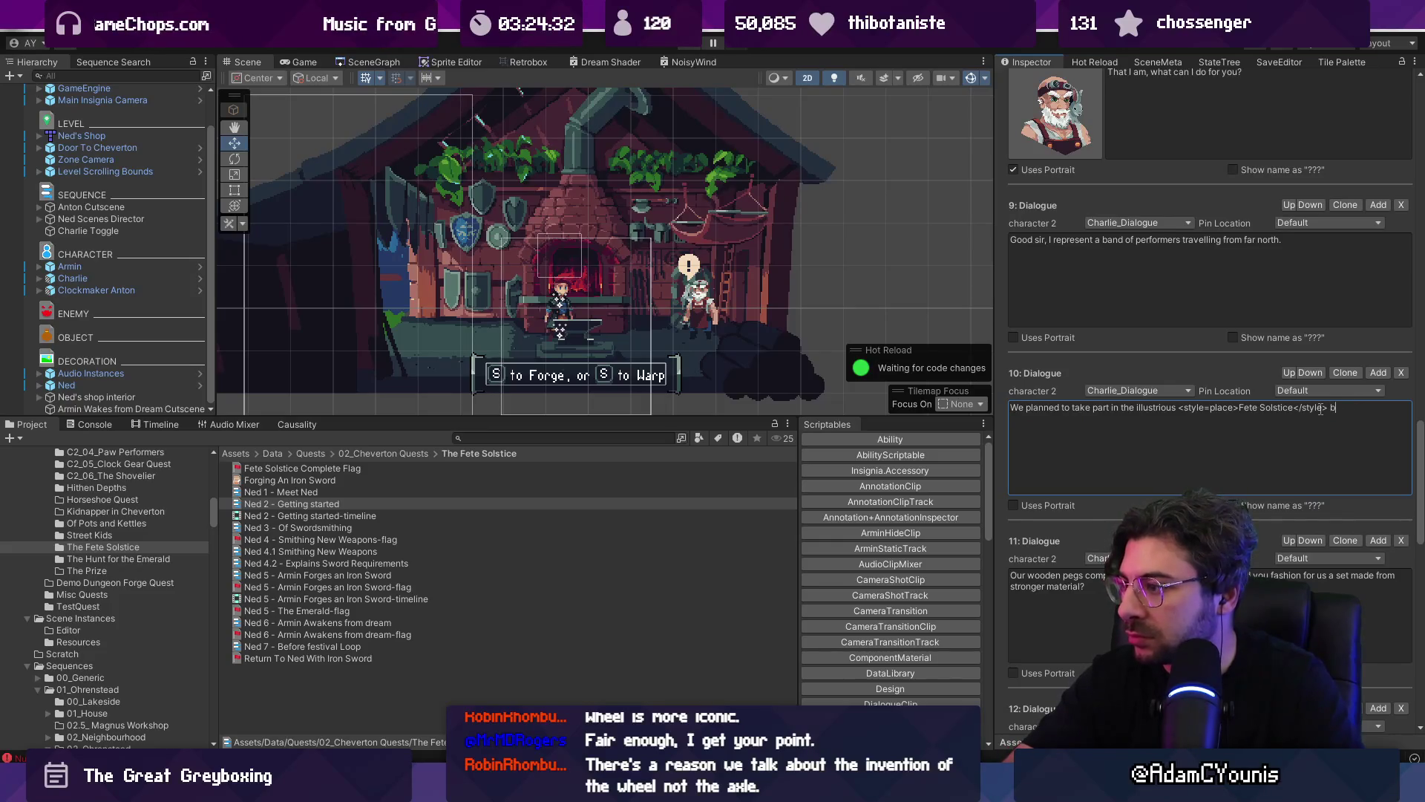
type("ut our")
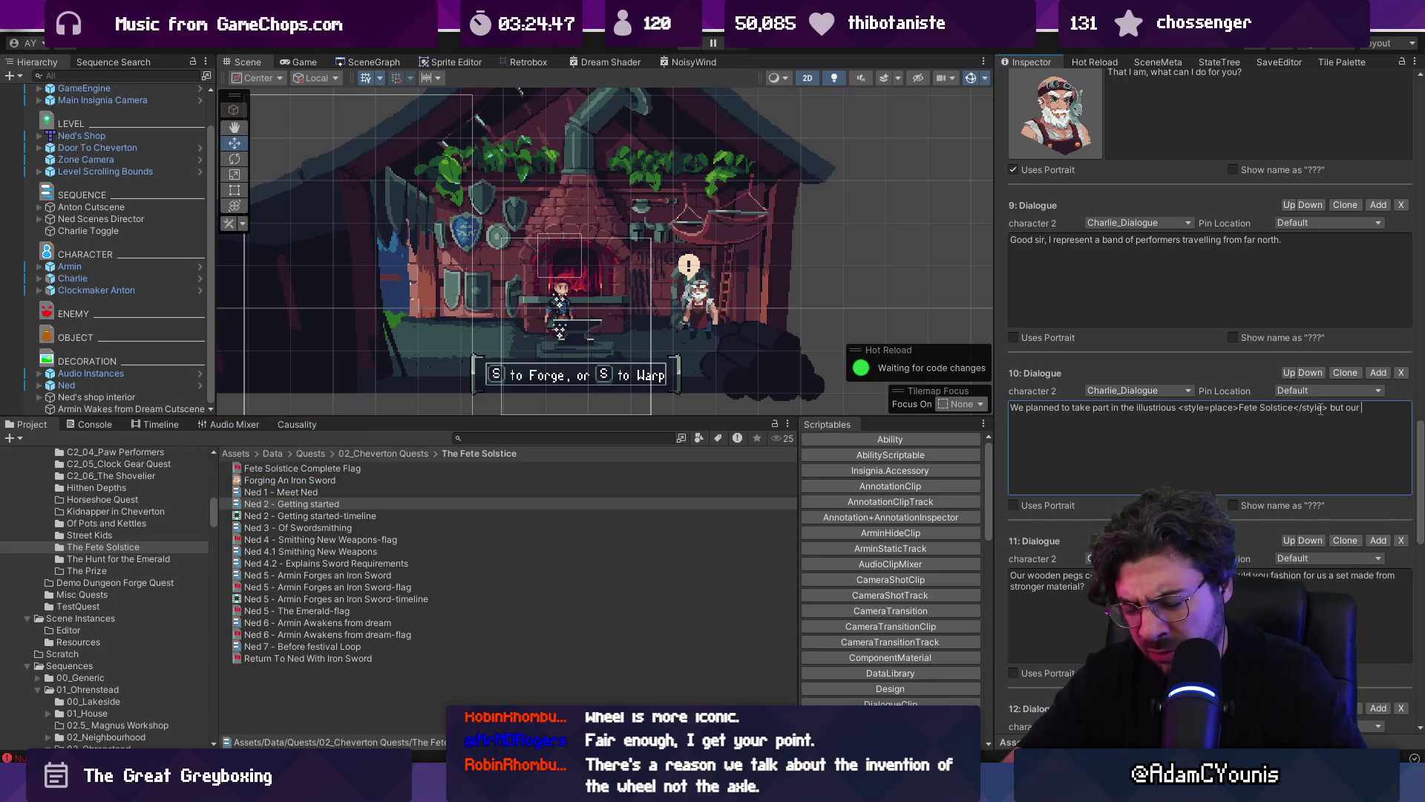
type("plans have")
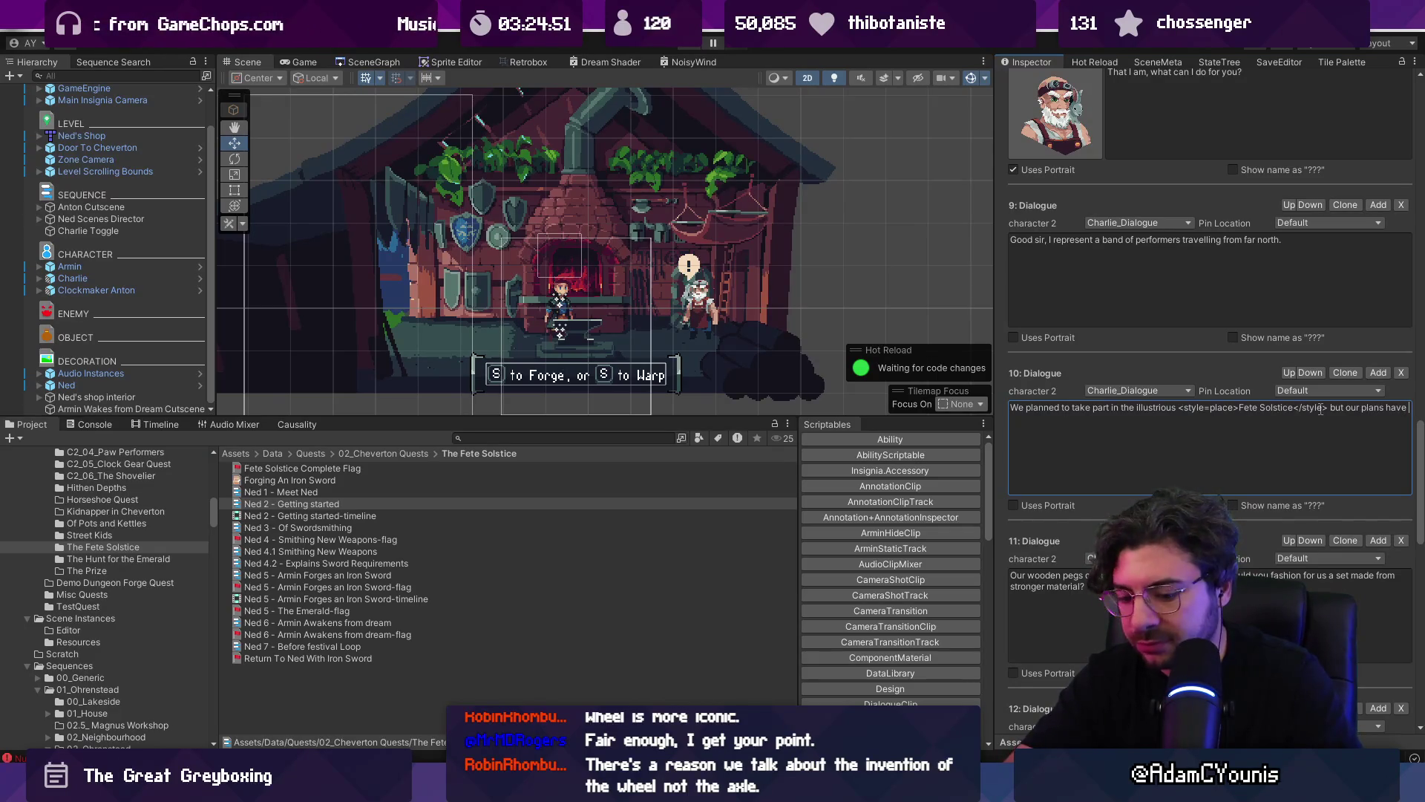
type(" all gone awry")
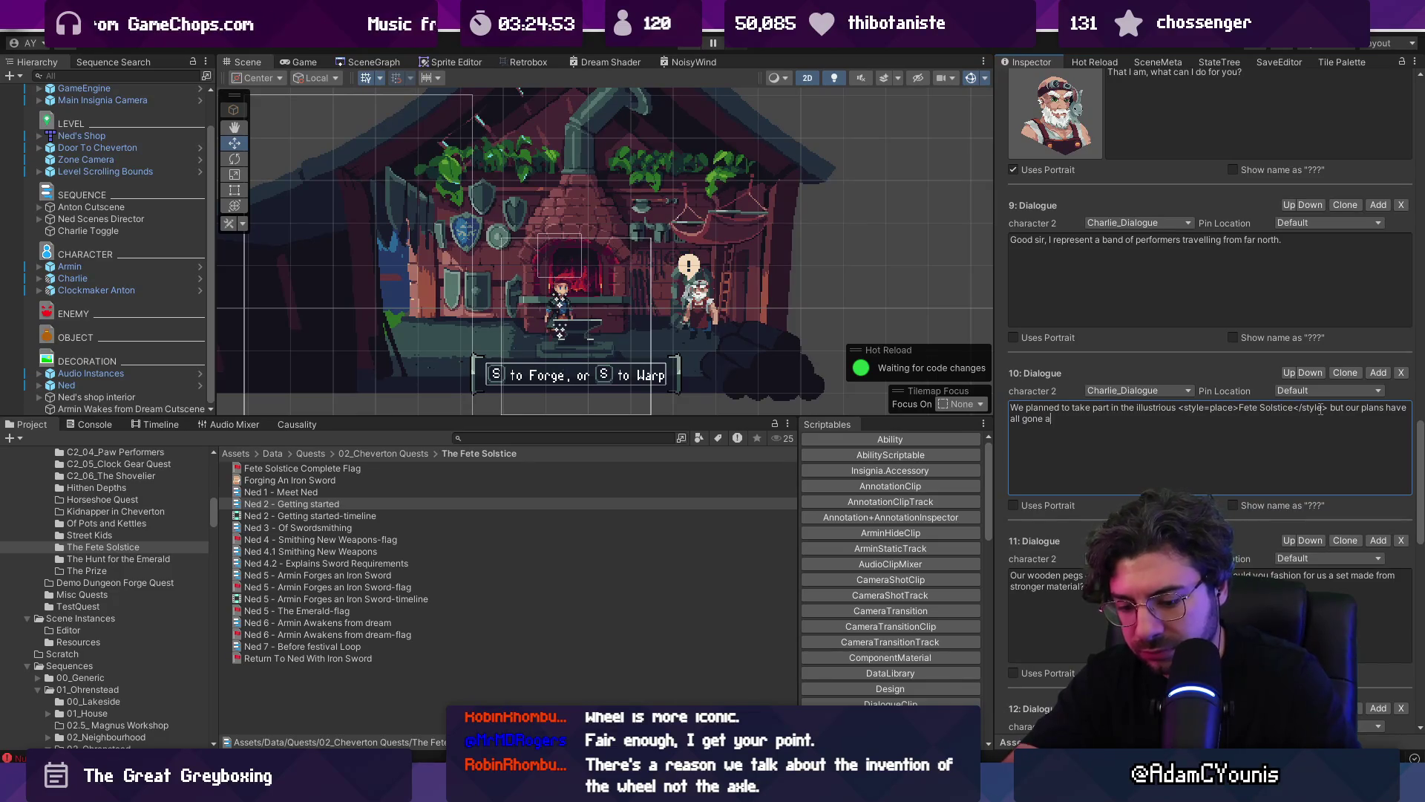
type("!")
key("Tab")
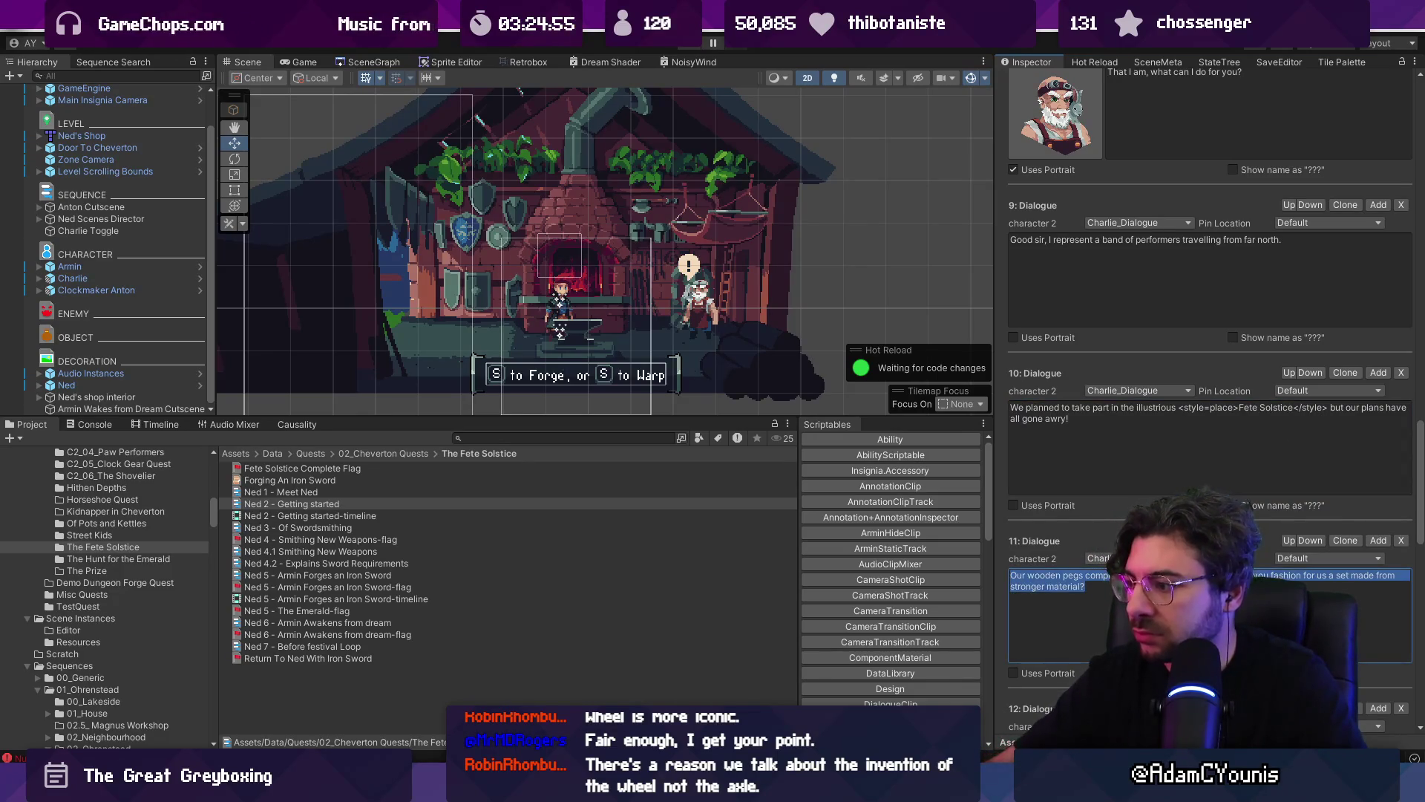
- Draft a new Dialogue 11 opening about a broken wheel
key("Home")
key("ctrl+shift+Right")
key("ctrl+shift+Right")
key("ctrl+shift+Right")
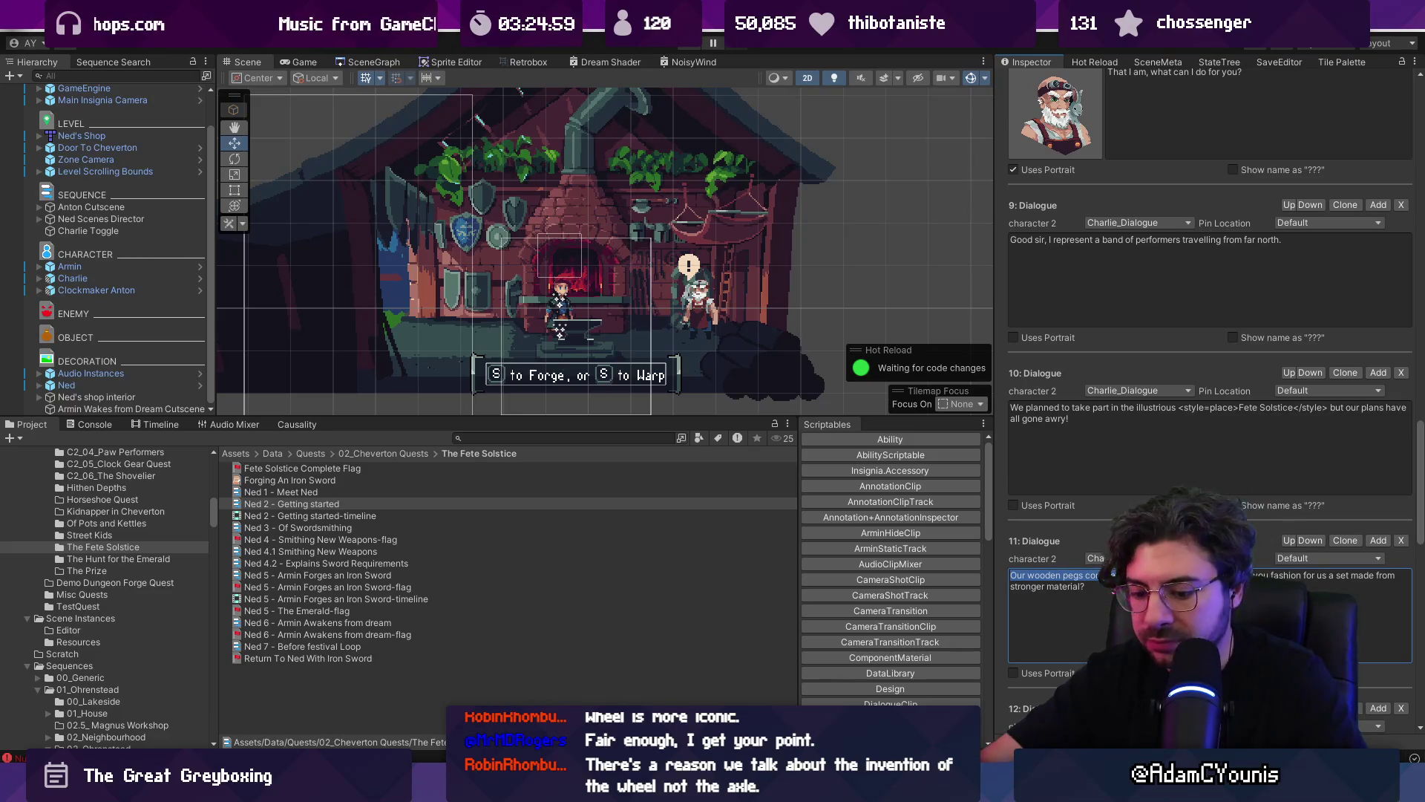
type("We've broken a cart …")
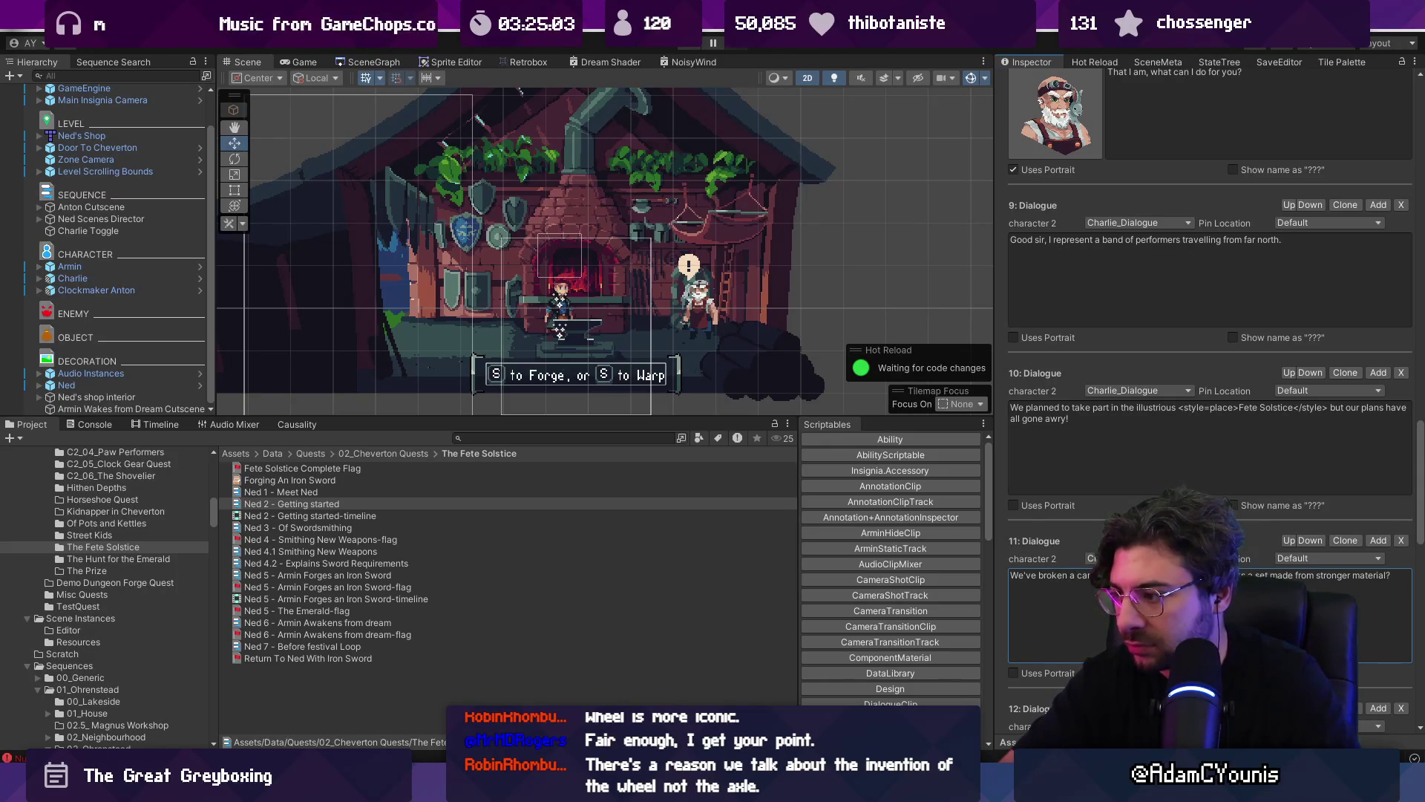
type(" n for us")
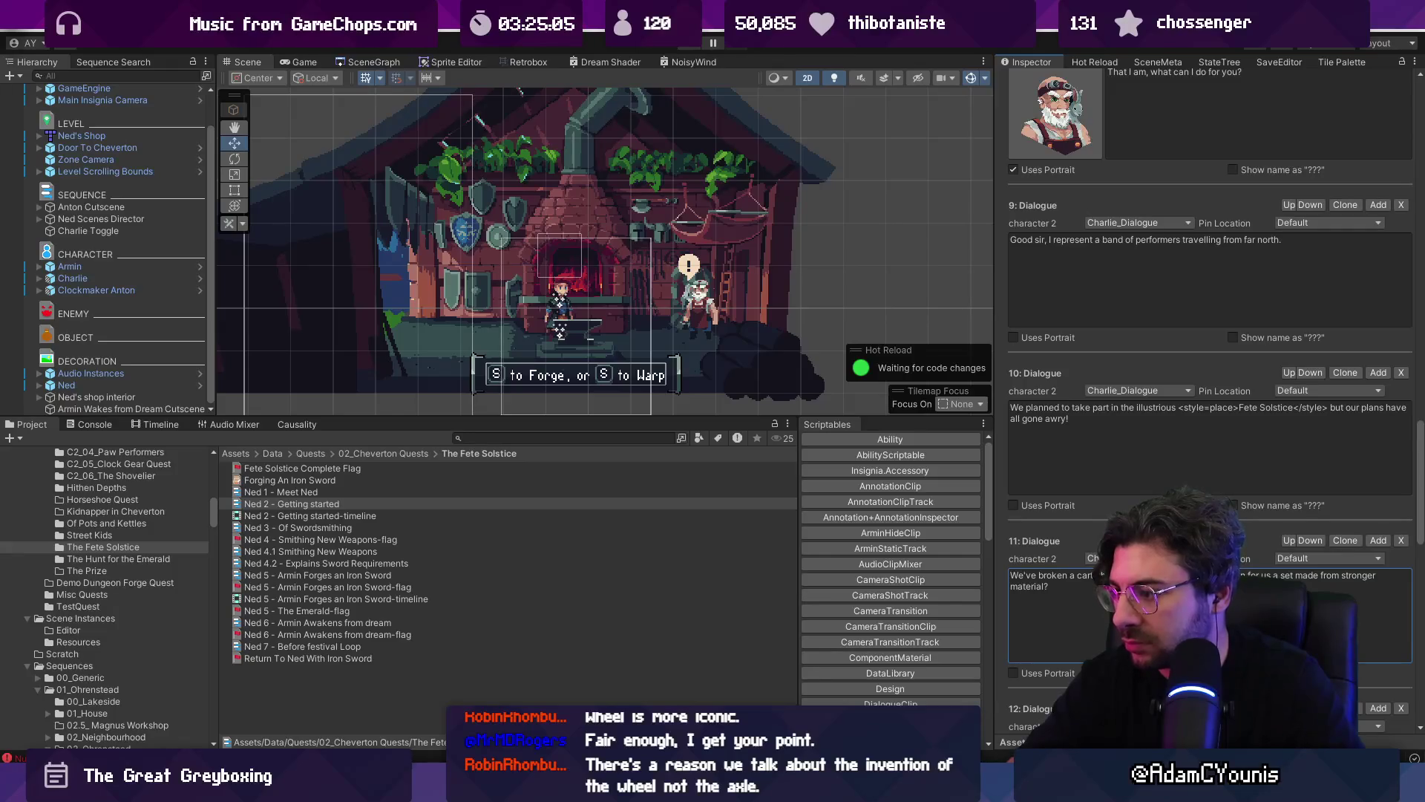
key("ctrl+z")
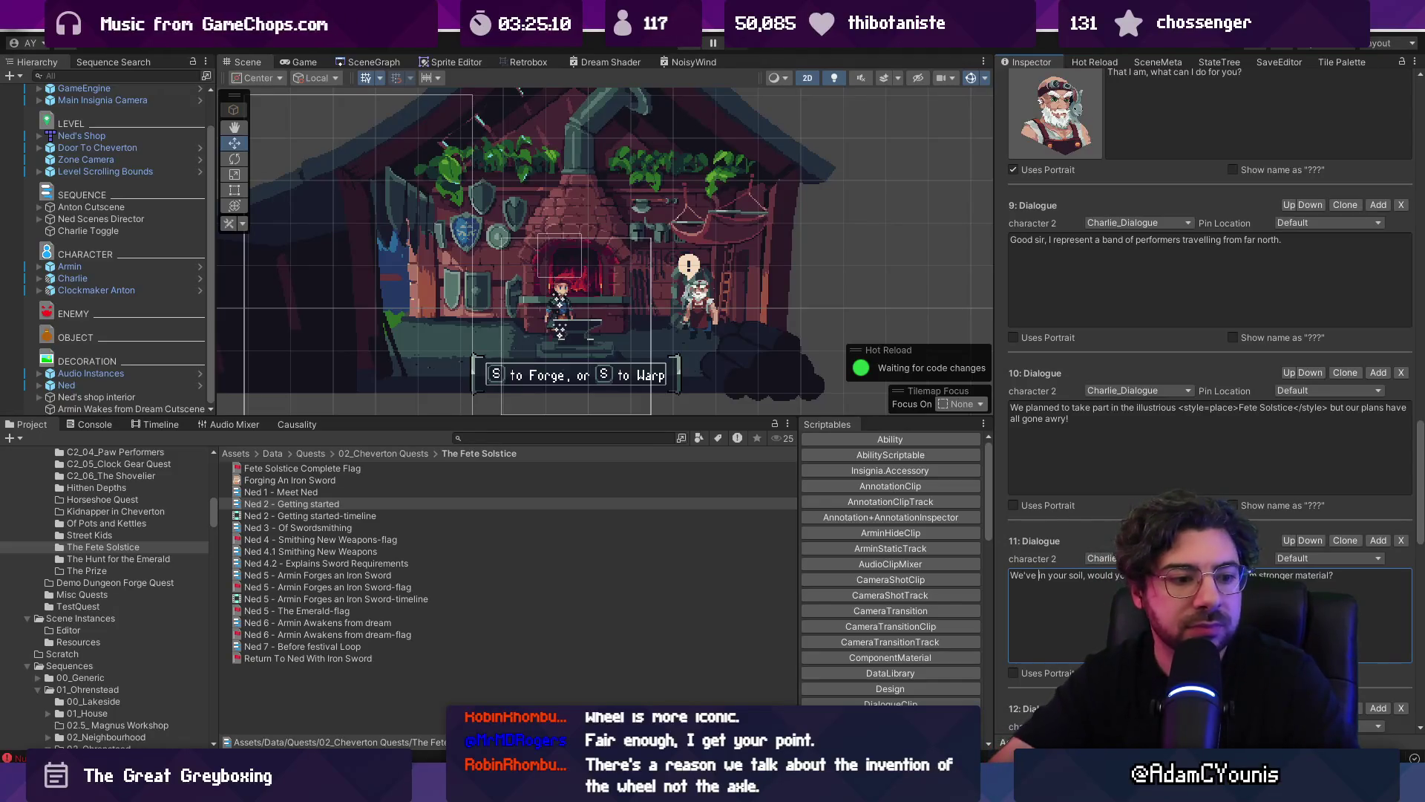
type("had a w")
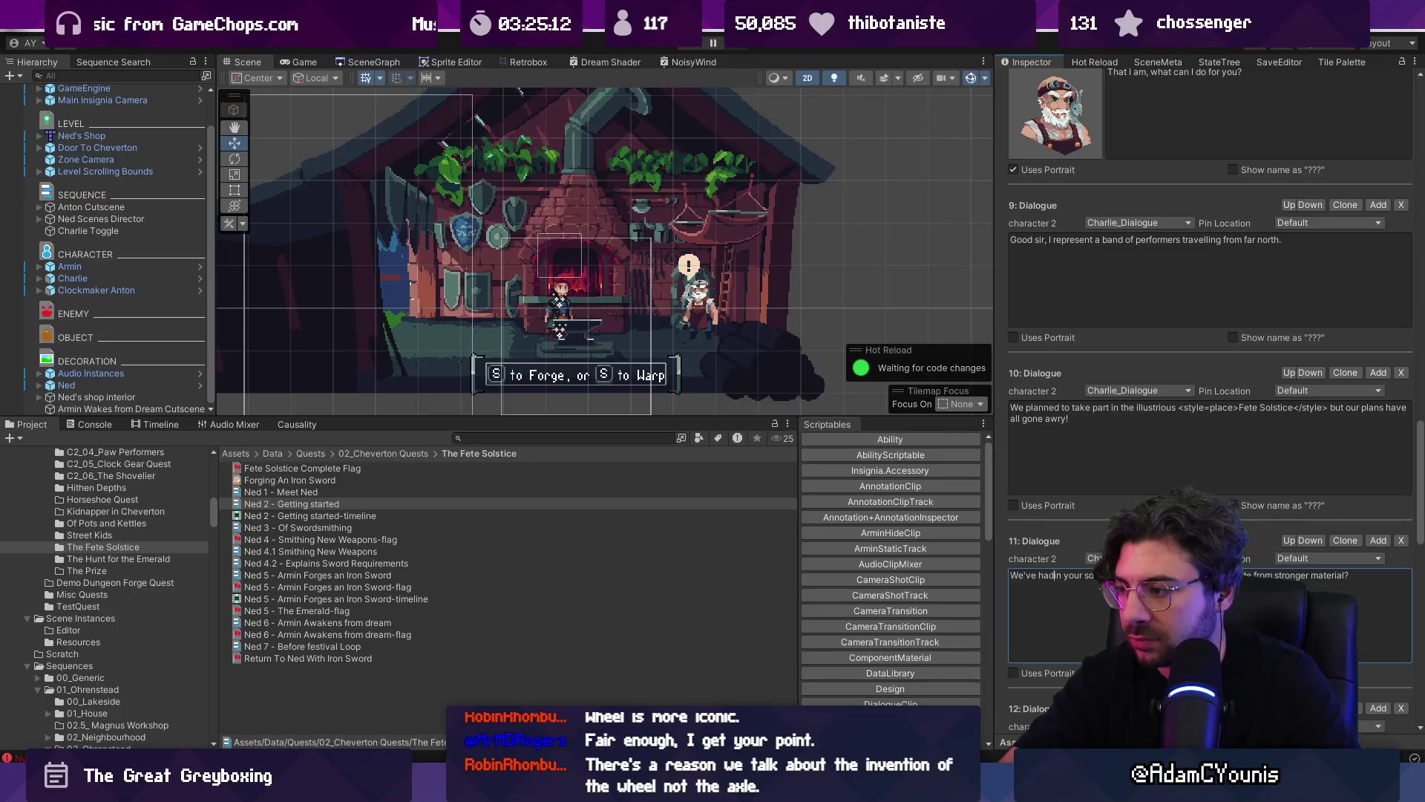
type("heel")
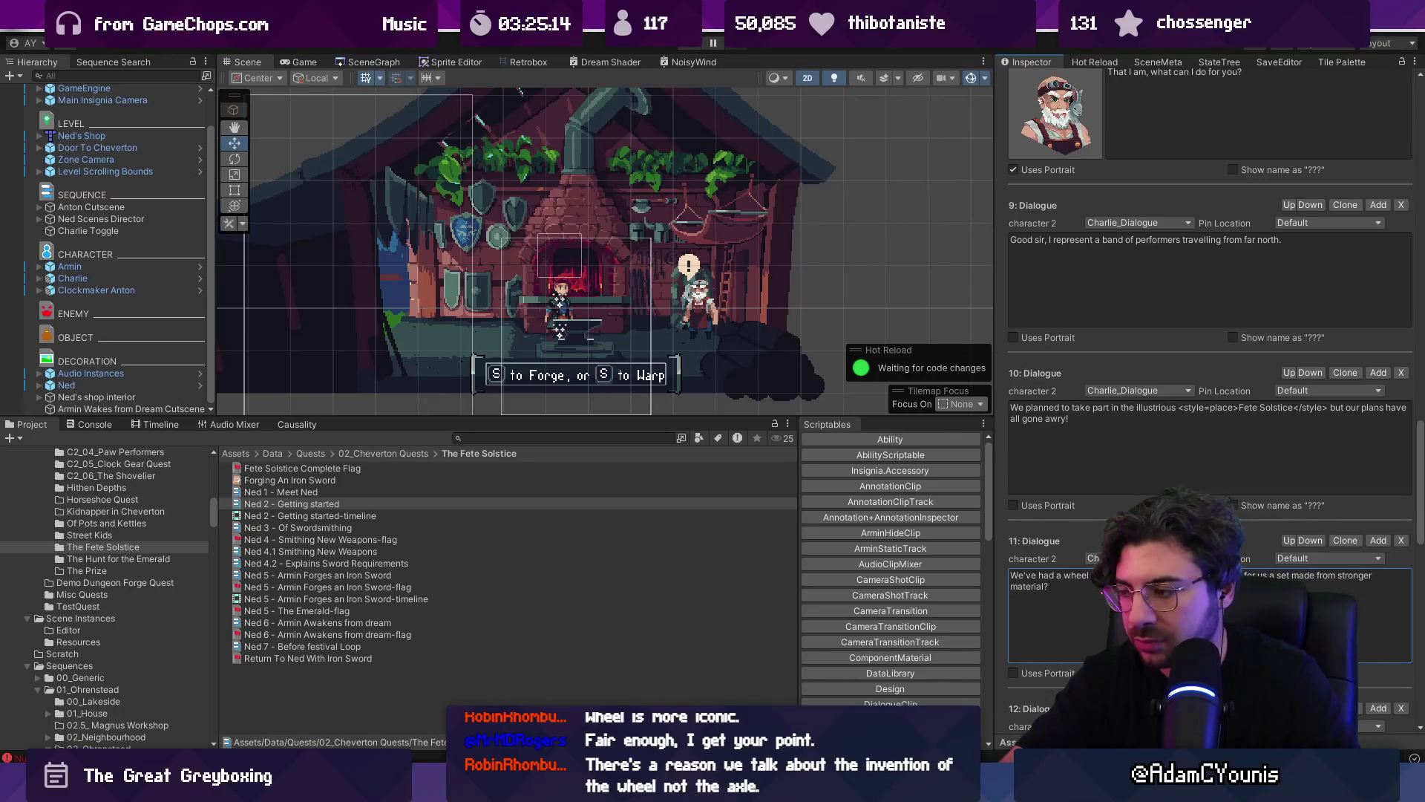
key("Delete")
key("BackSpace")
key("BackSpace")
key("BackSpace")
type("brokenn you")
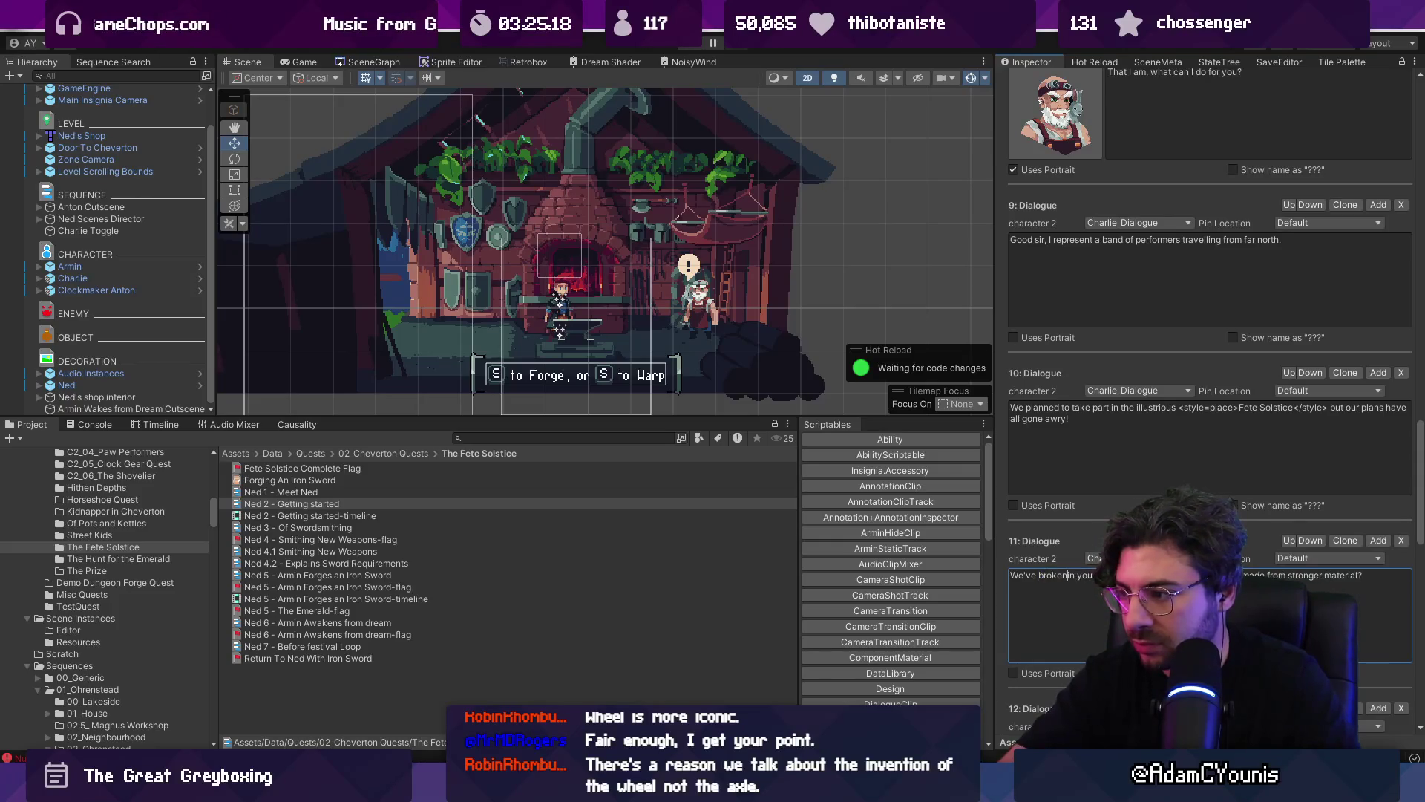
type(" a whe")
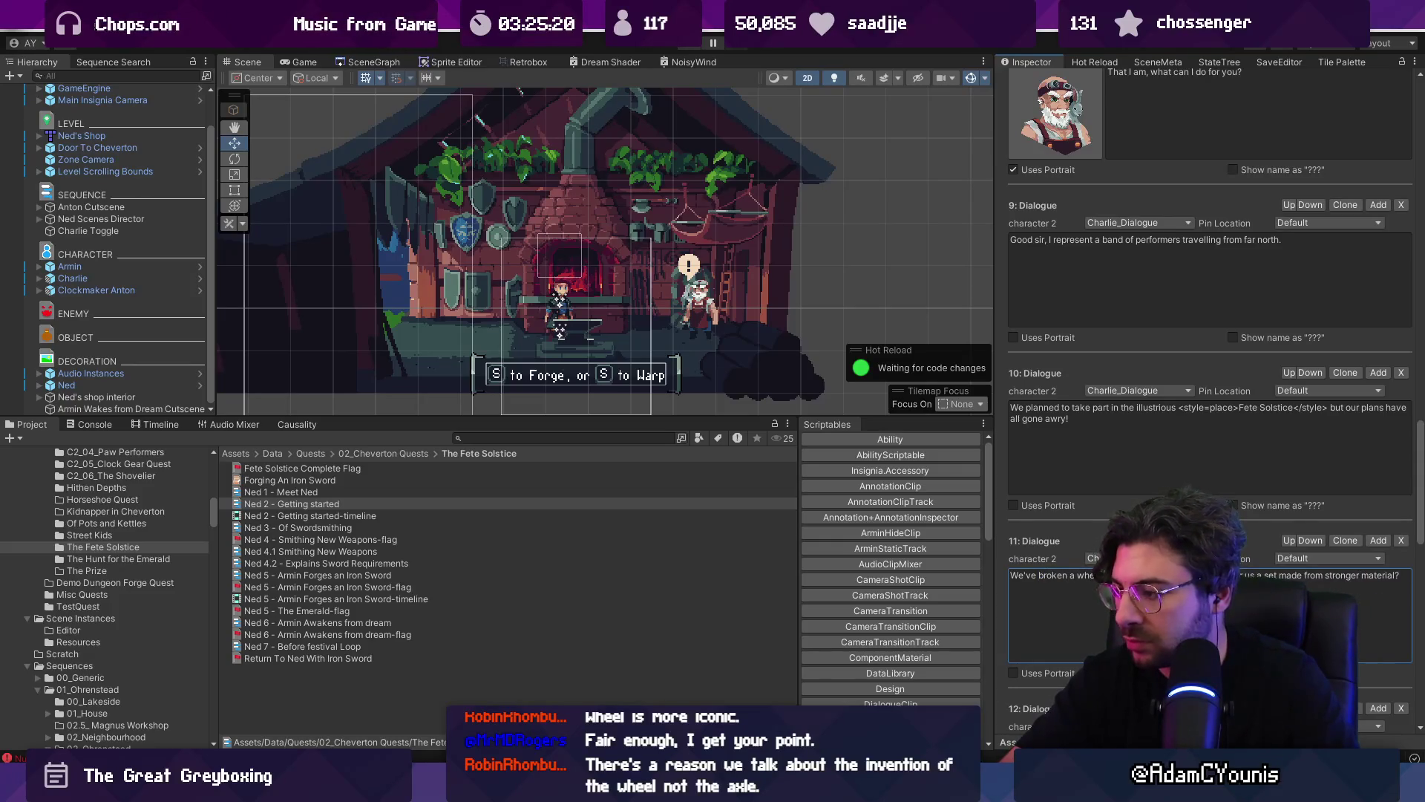
type("el fashion for ")
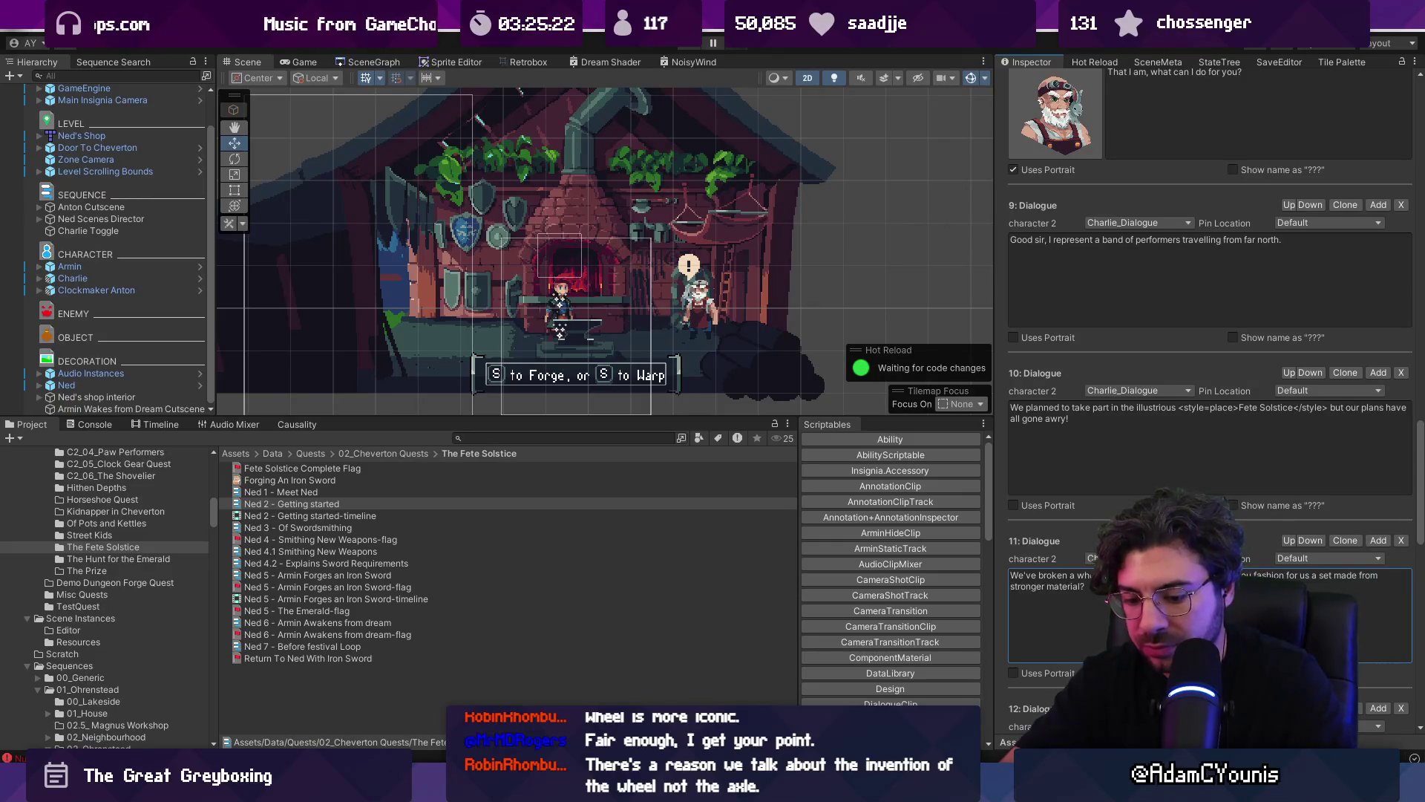
type("ould")
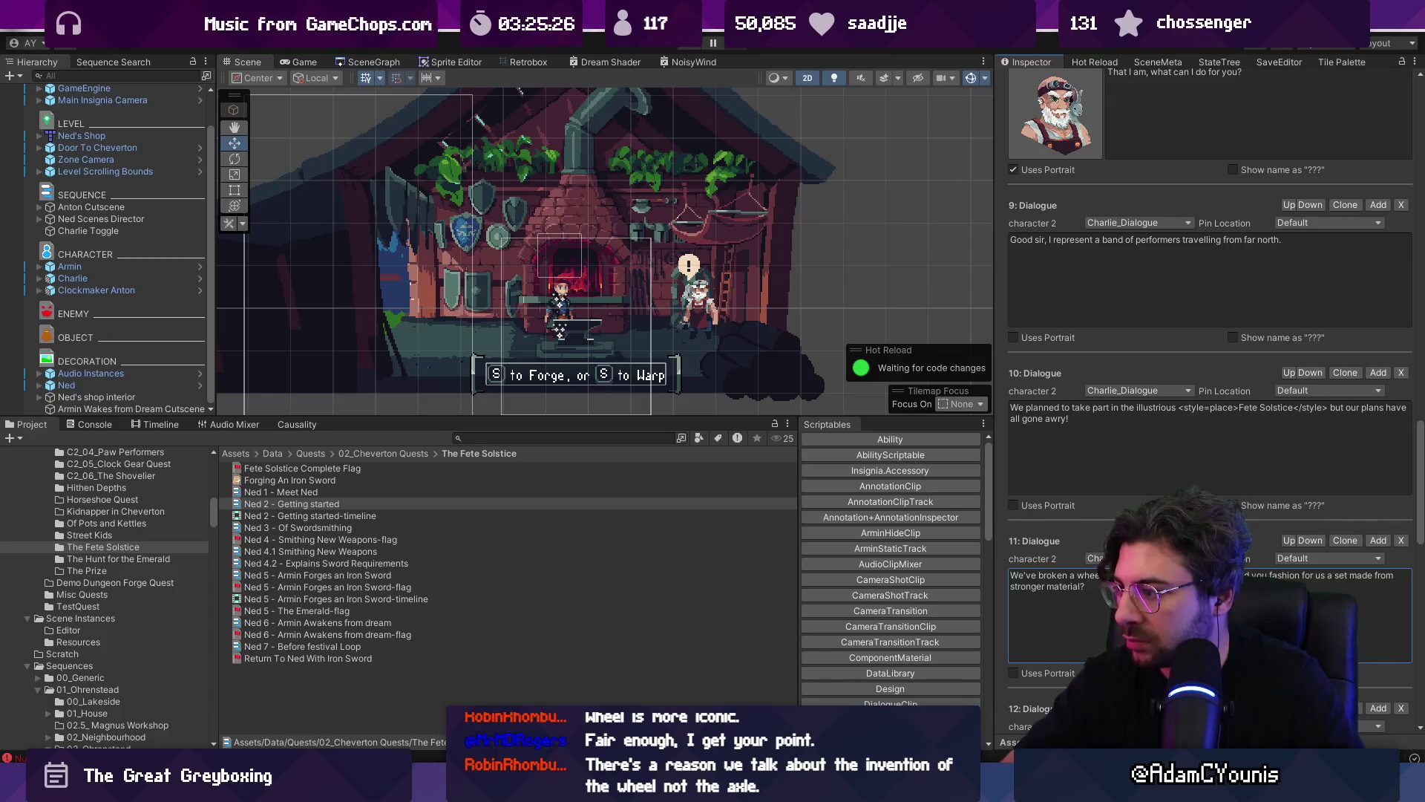
- Rewrite the rest of Dialogue 11 and remove its closing 'for us?' question
key("ctrl+a")
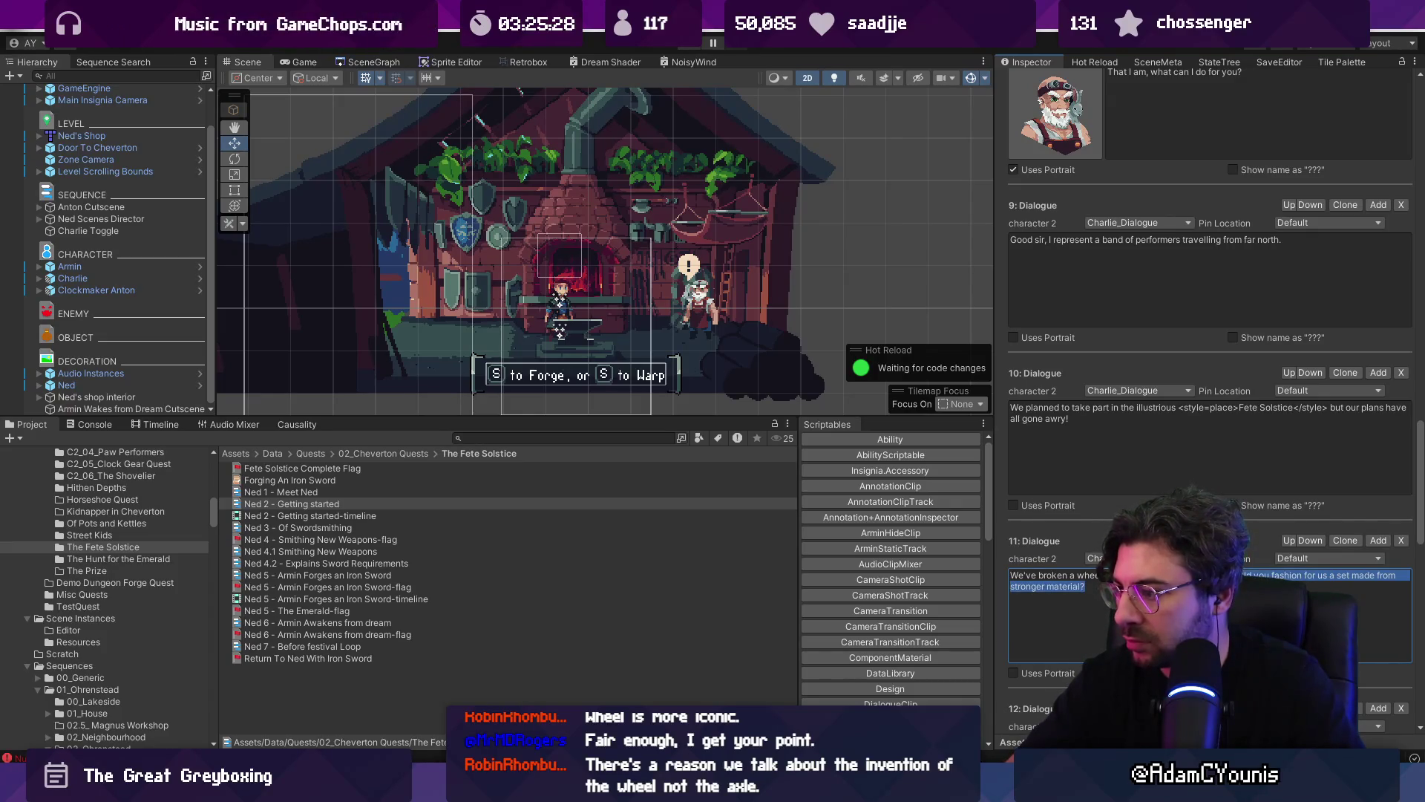
left_click(1385, 575)
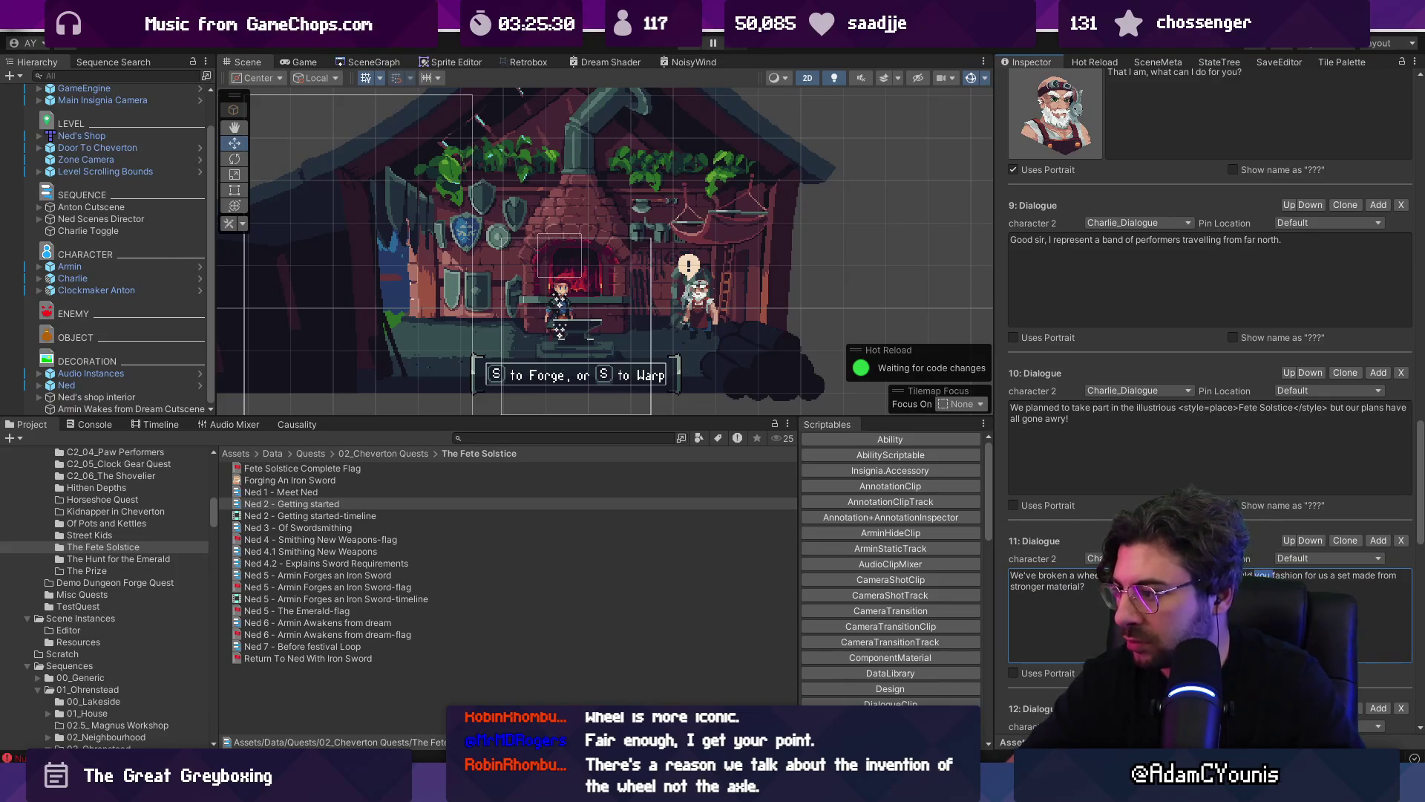
key("ctrl+shift+End")
type("you be")
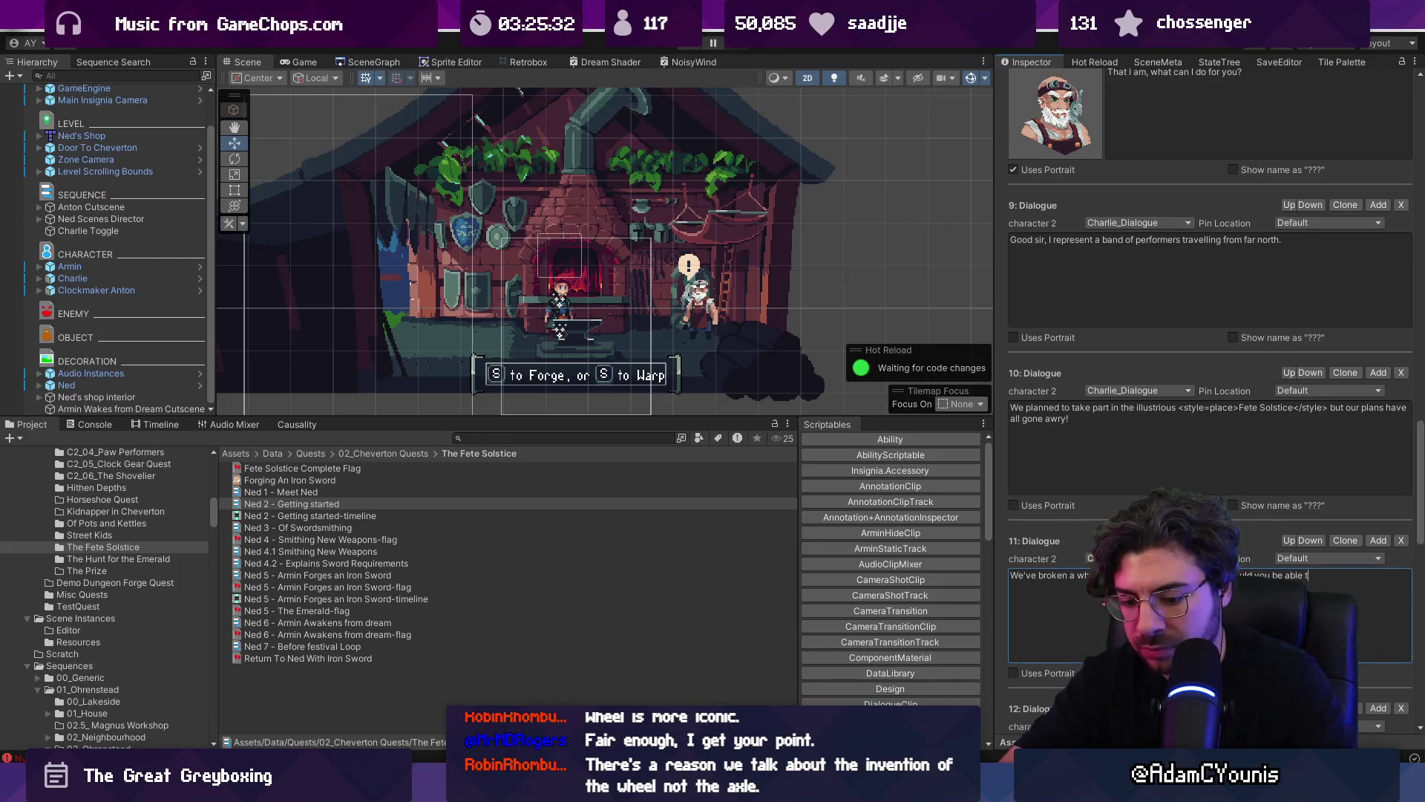
type("r it f")
type("or us?")
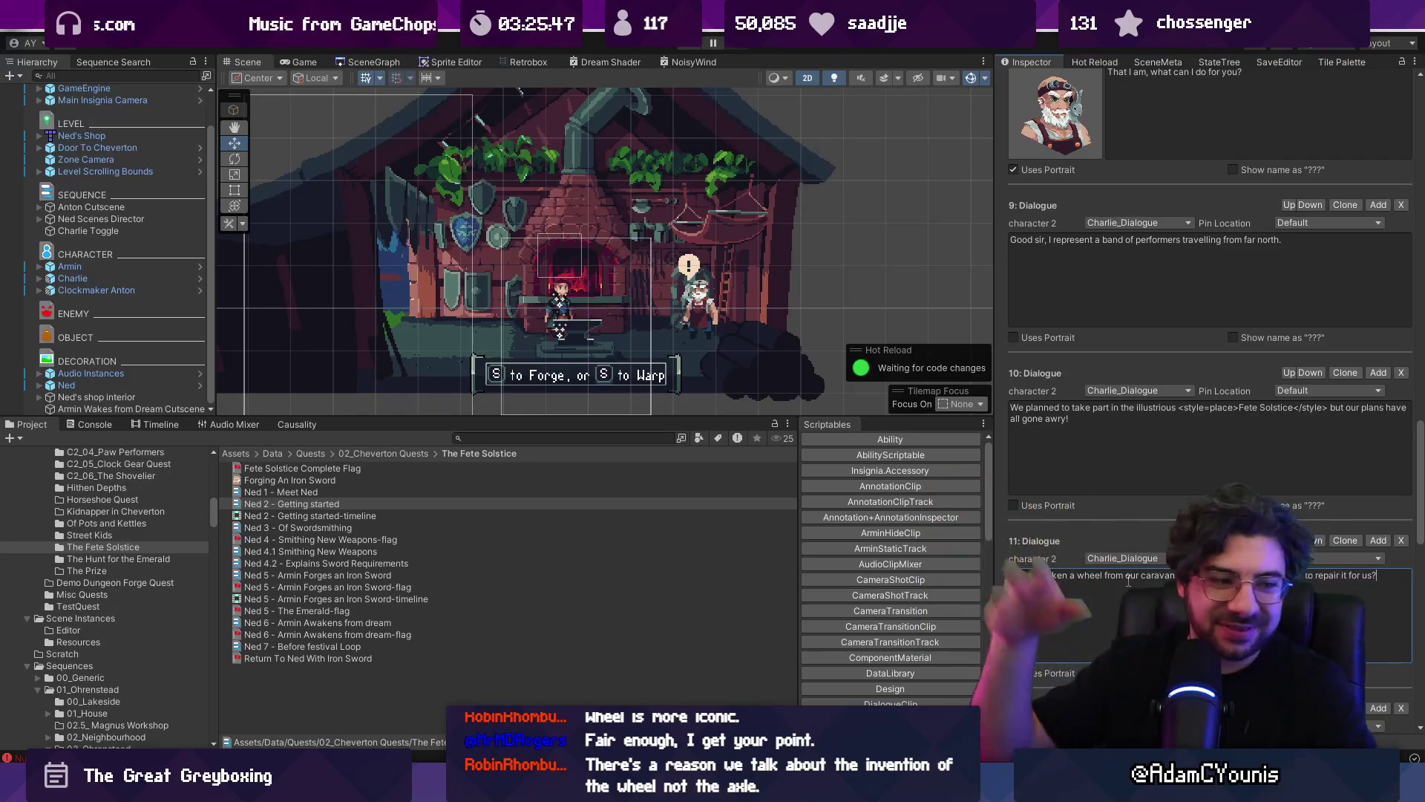
key("ctrl+shift+Left")
key("ctrl+shift+Left")
key("ctrl+shift+Left")
key("ctrl+shift+Left")
key("ctrl+shift+Left")
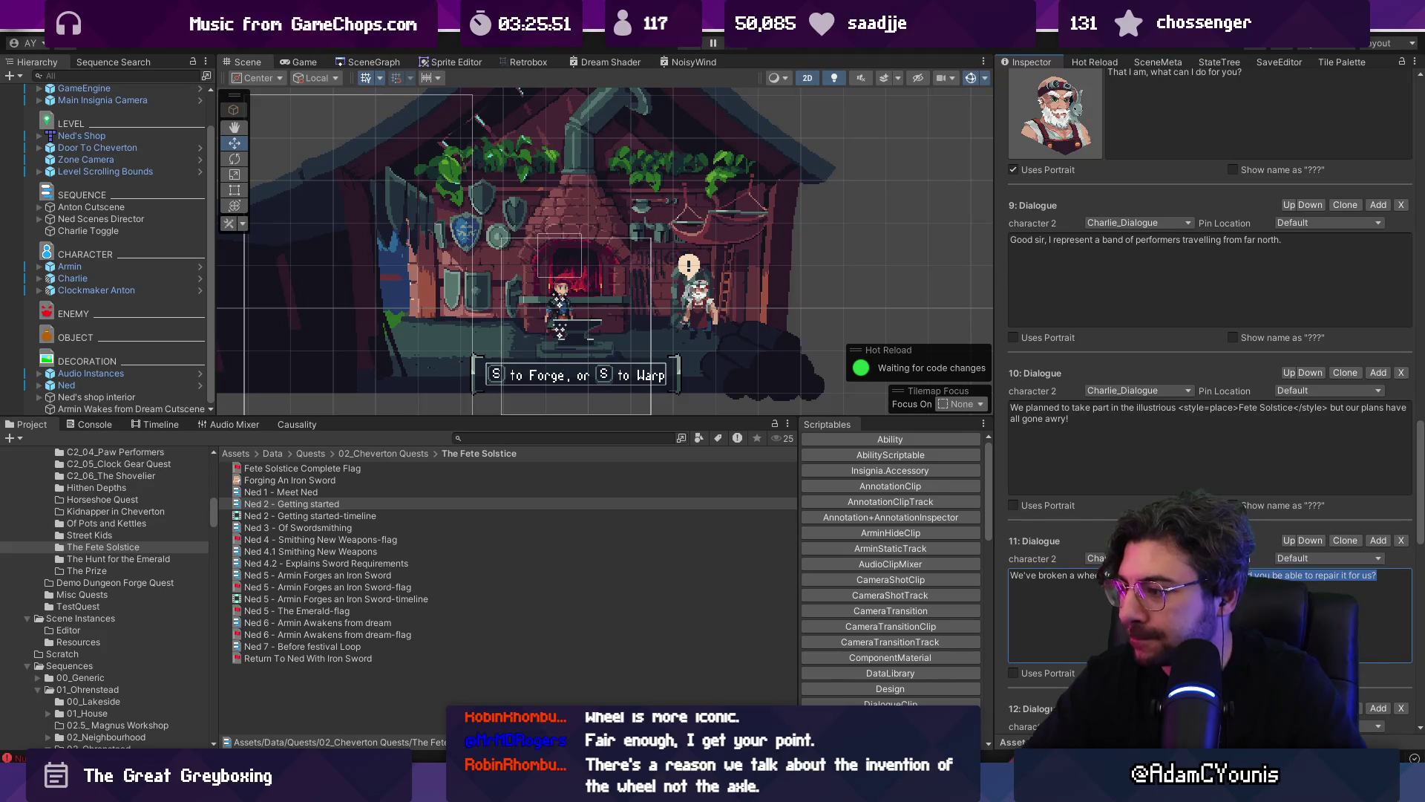
key("BackSpace")
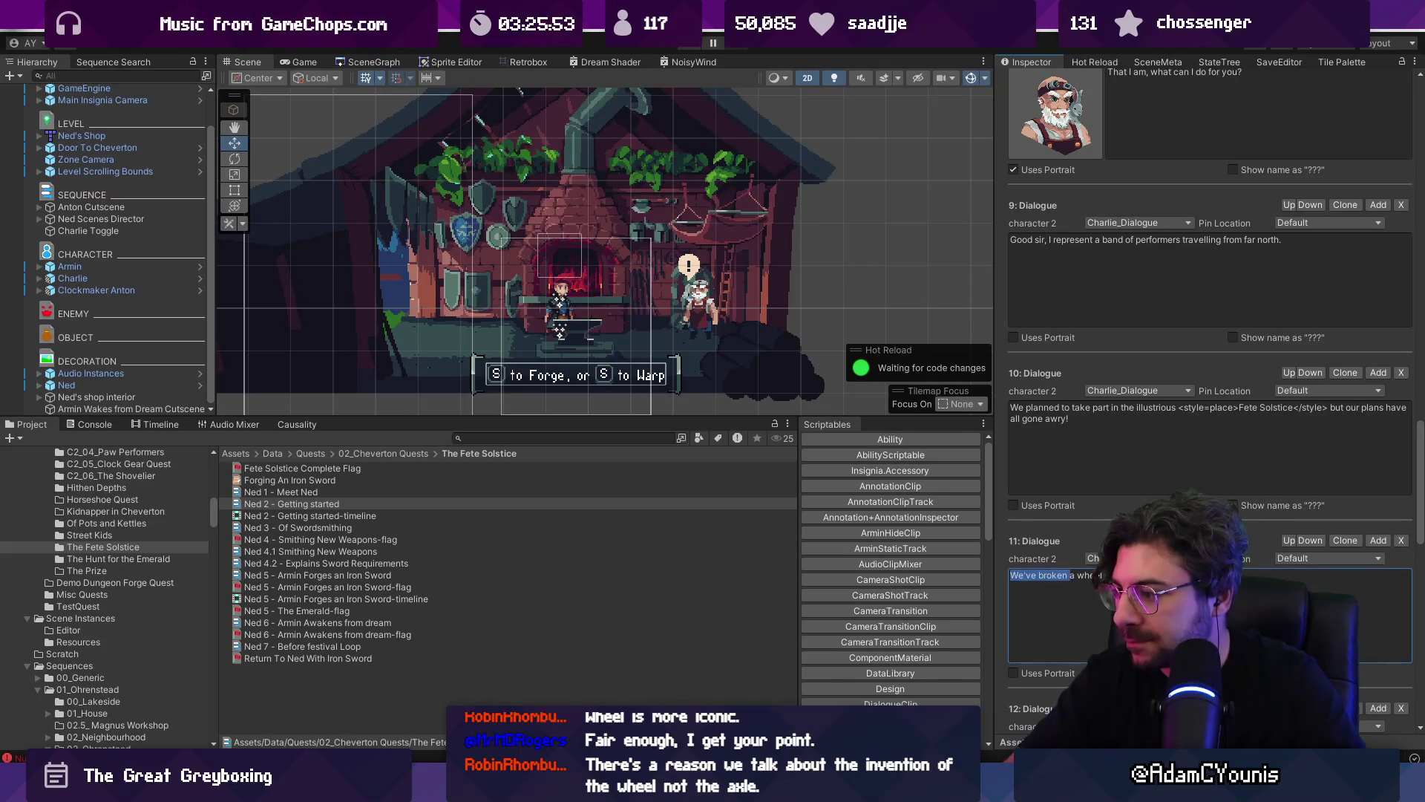
- Wrap 'wheel' in an item style tag and end the line 'in the forest outside town.'
left_click(1077, 575)
type("<")
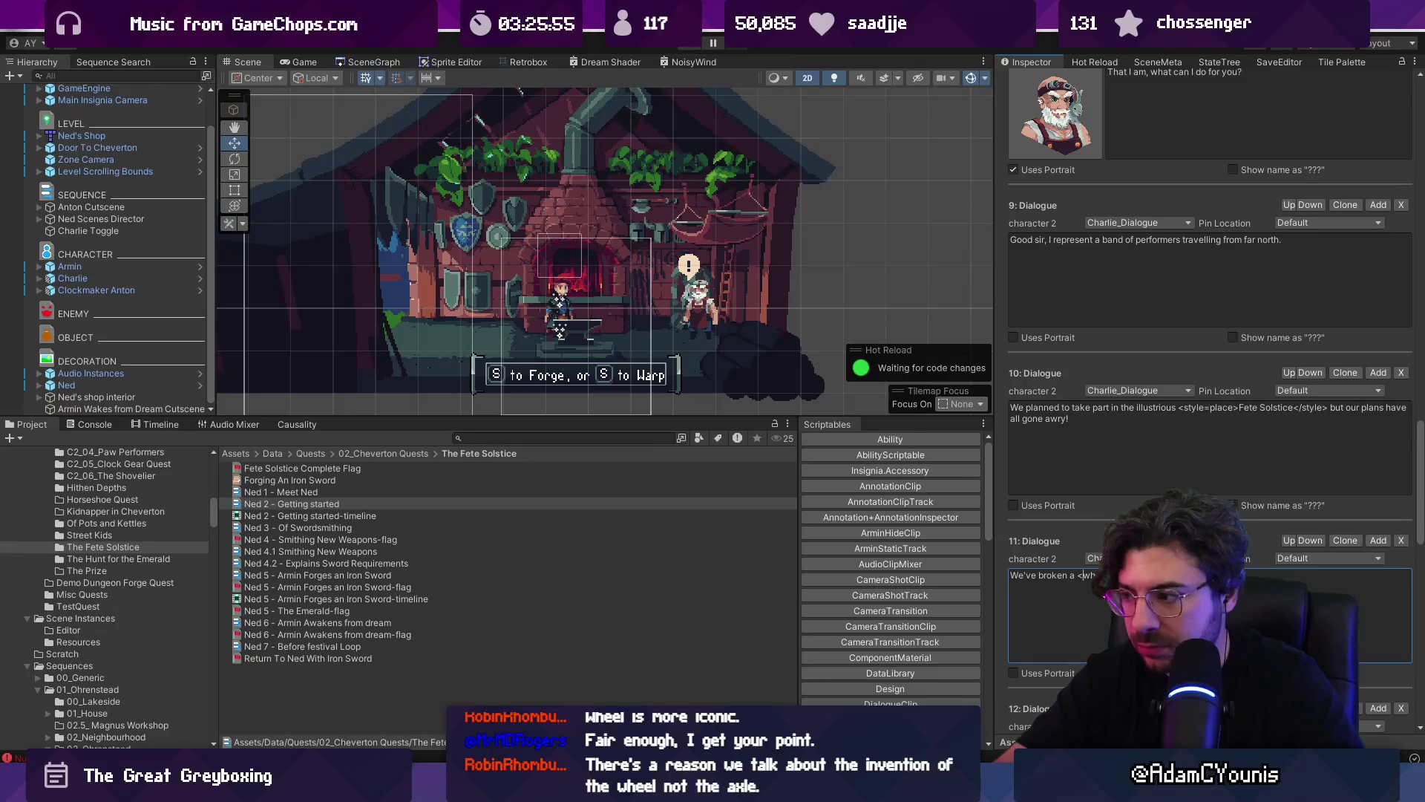
type("style=item>")
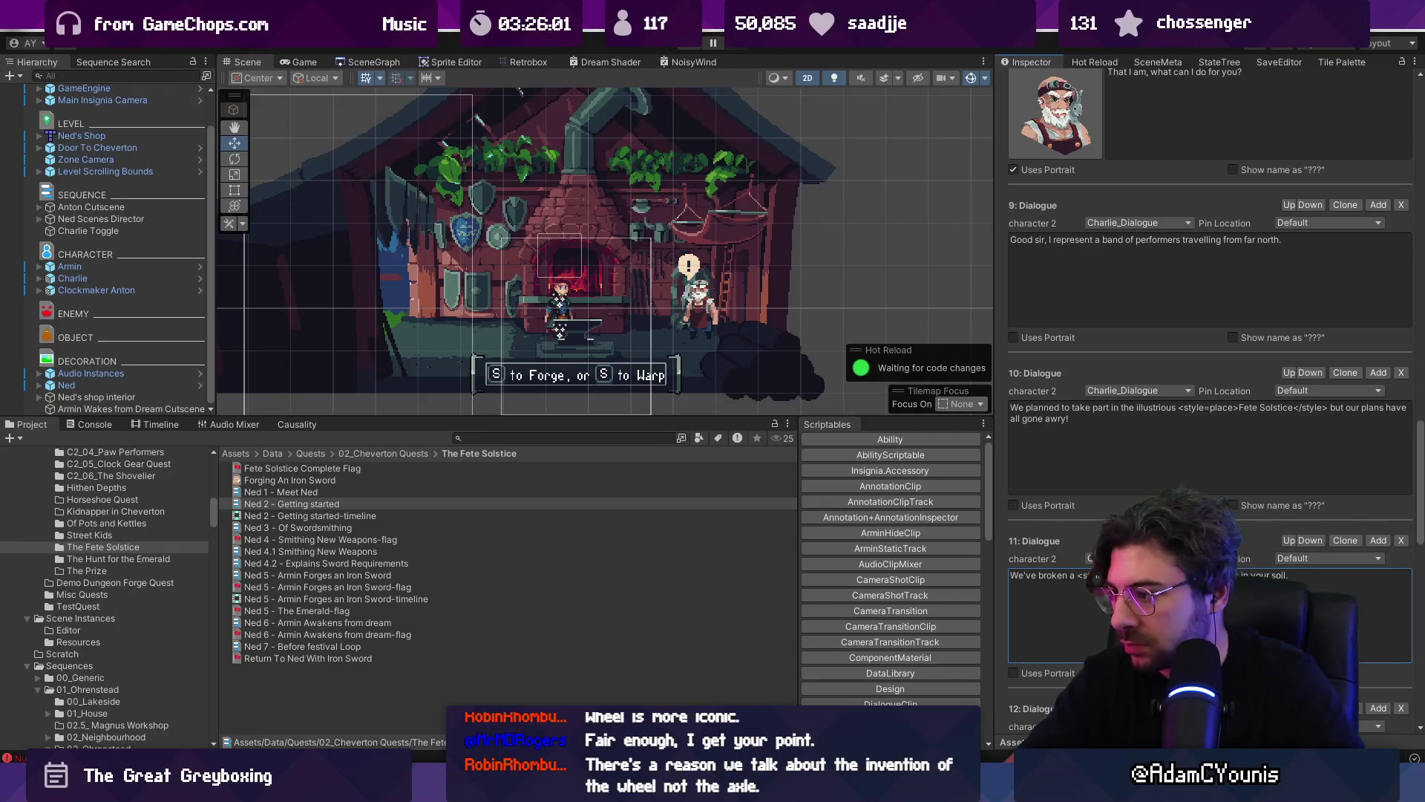
type("</style>")
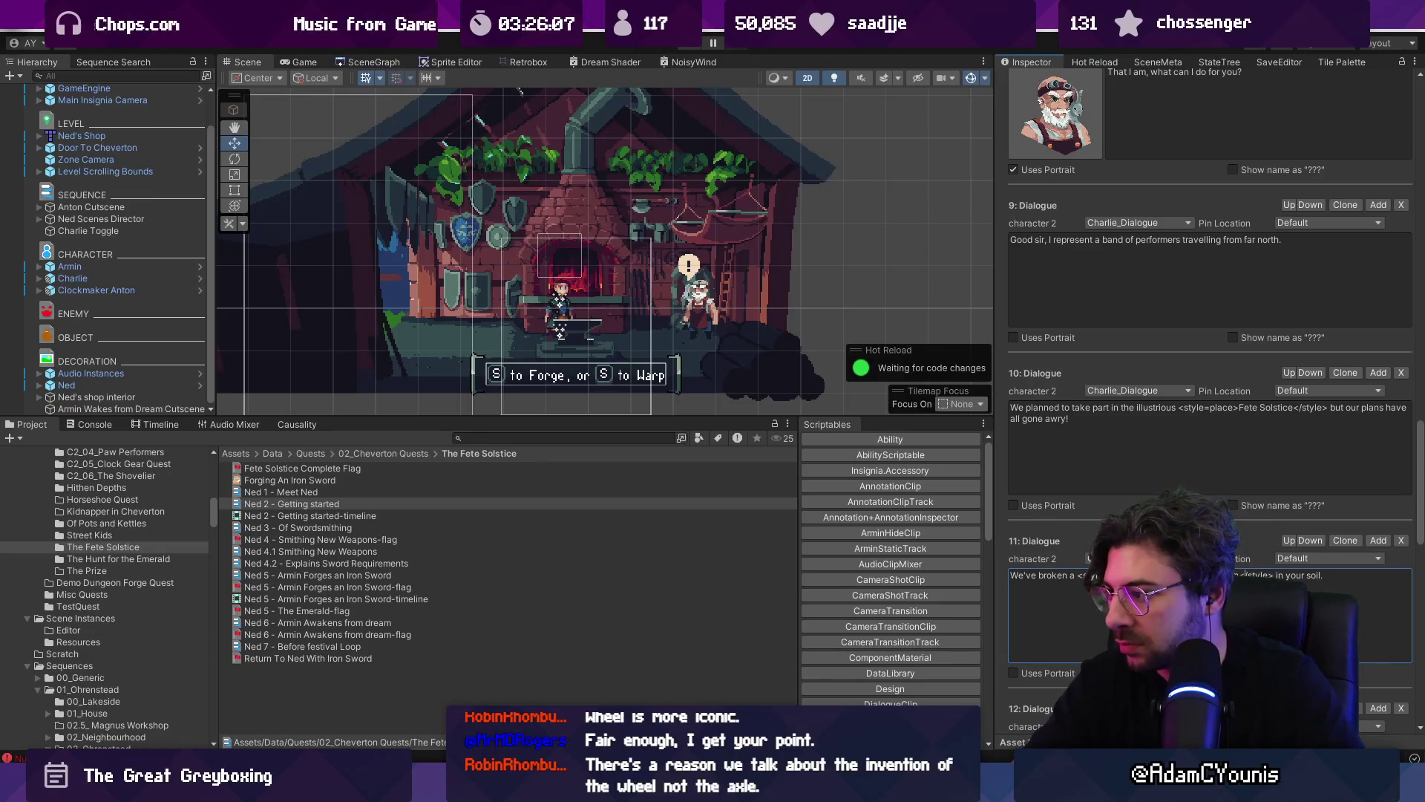
key("BackSpace")
key("BackSpace")
key("BackSpace")
type("on your")
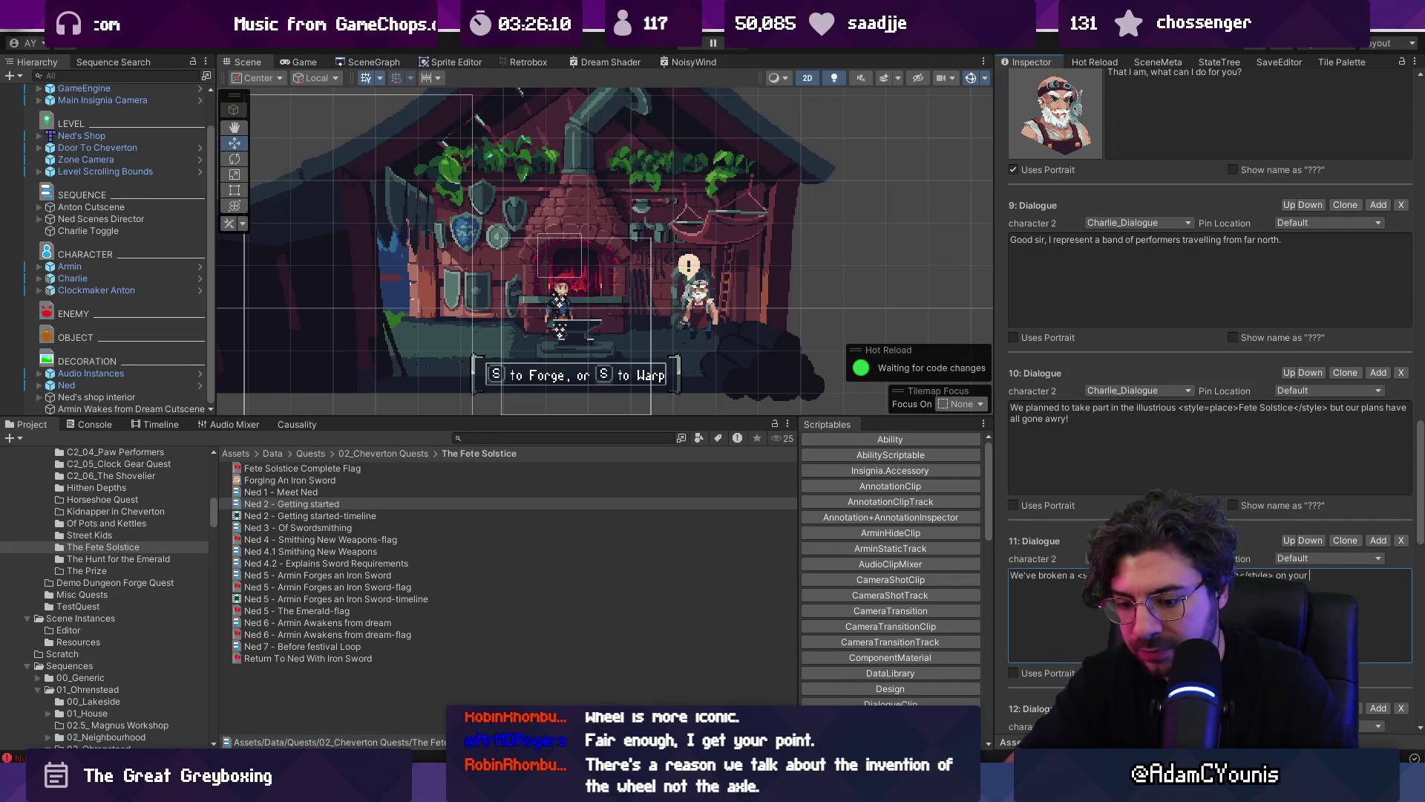
key("BackSpace")
key("BackSpace")
key("BackSpace")
key("BackSpace")
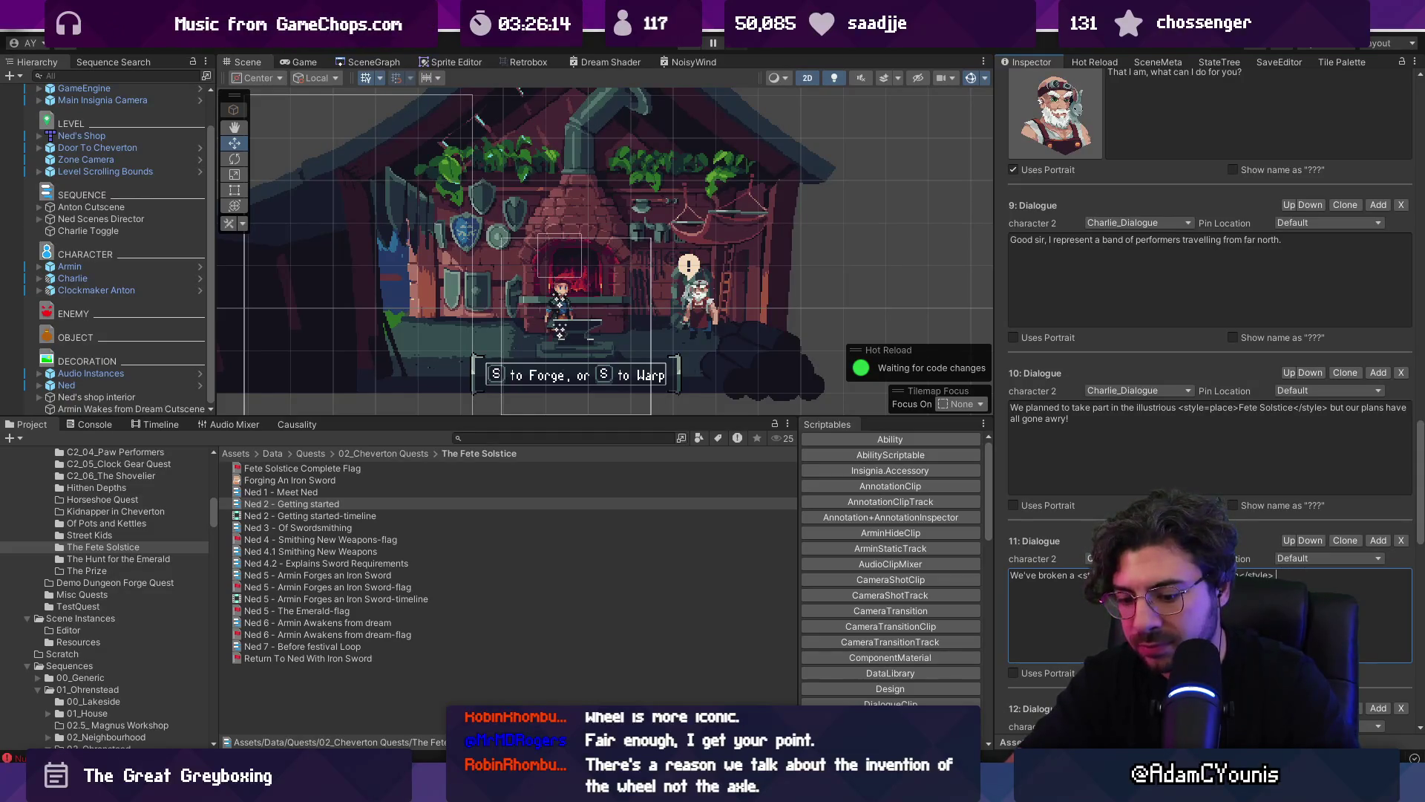
type("the forest")
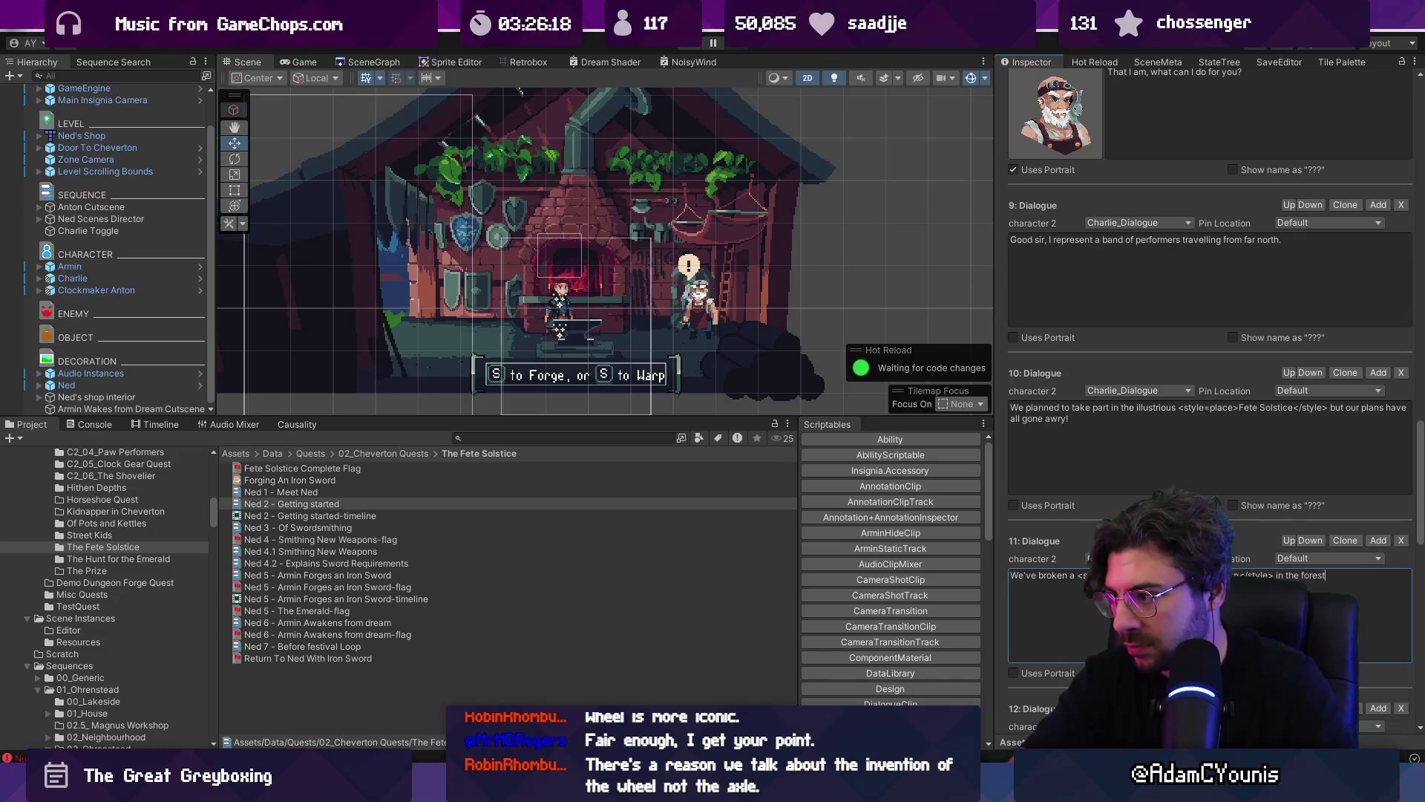
key("ctrl+shift+Left")
key("ctrl+shift+Left")
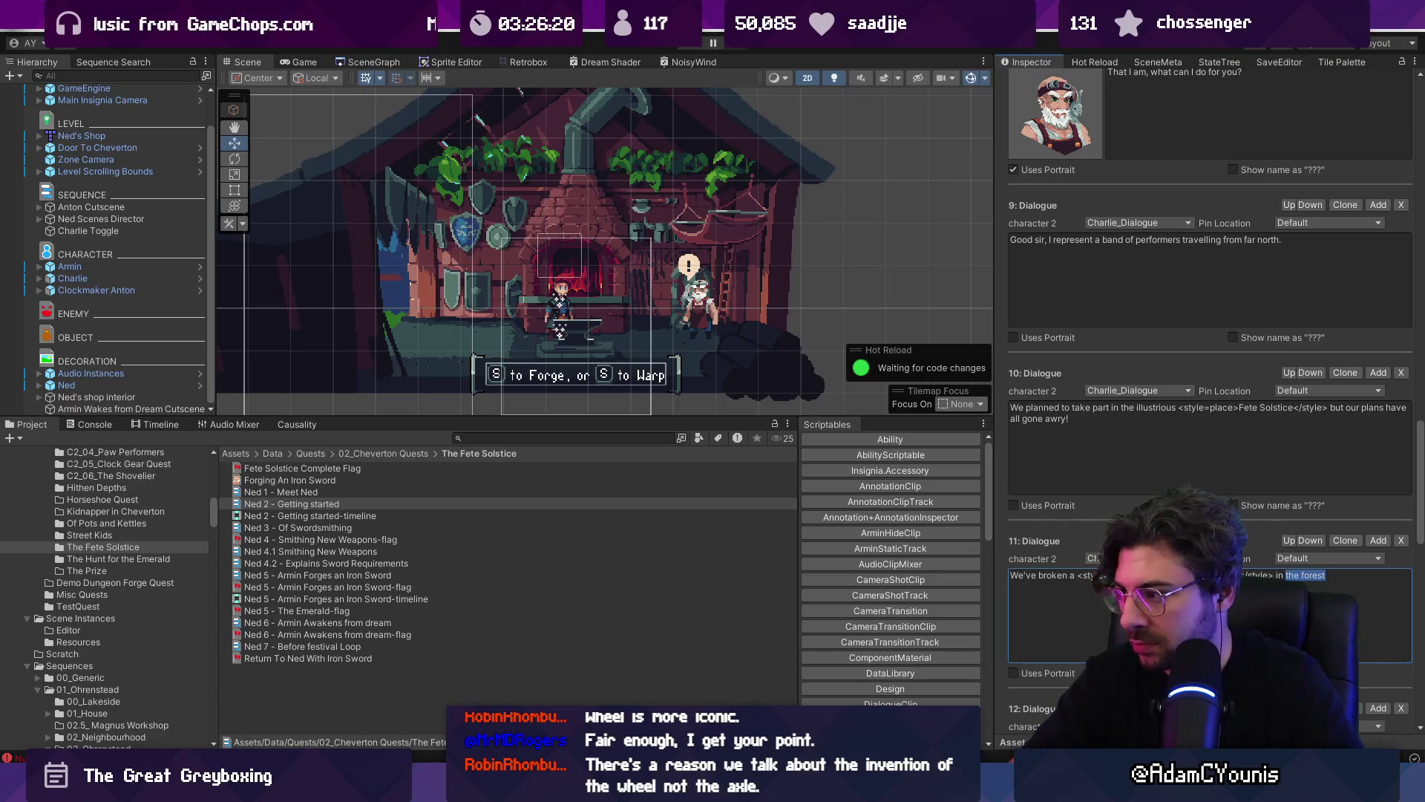
key("End")
type("out")
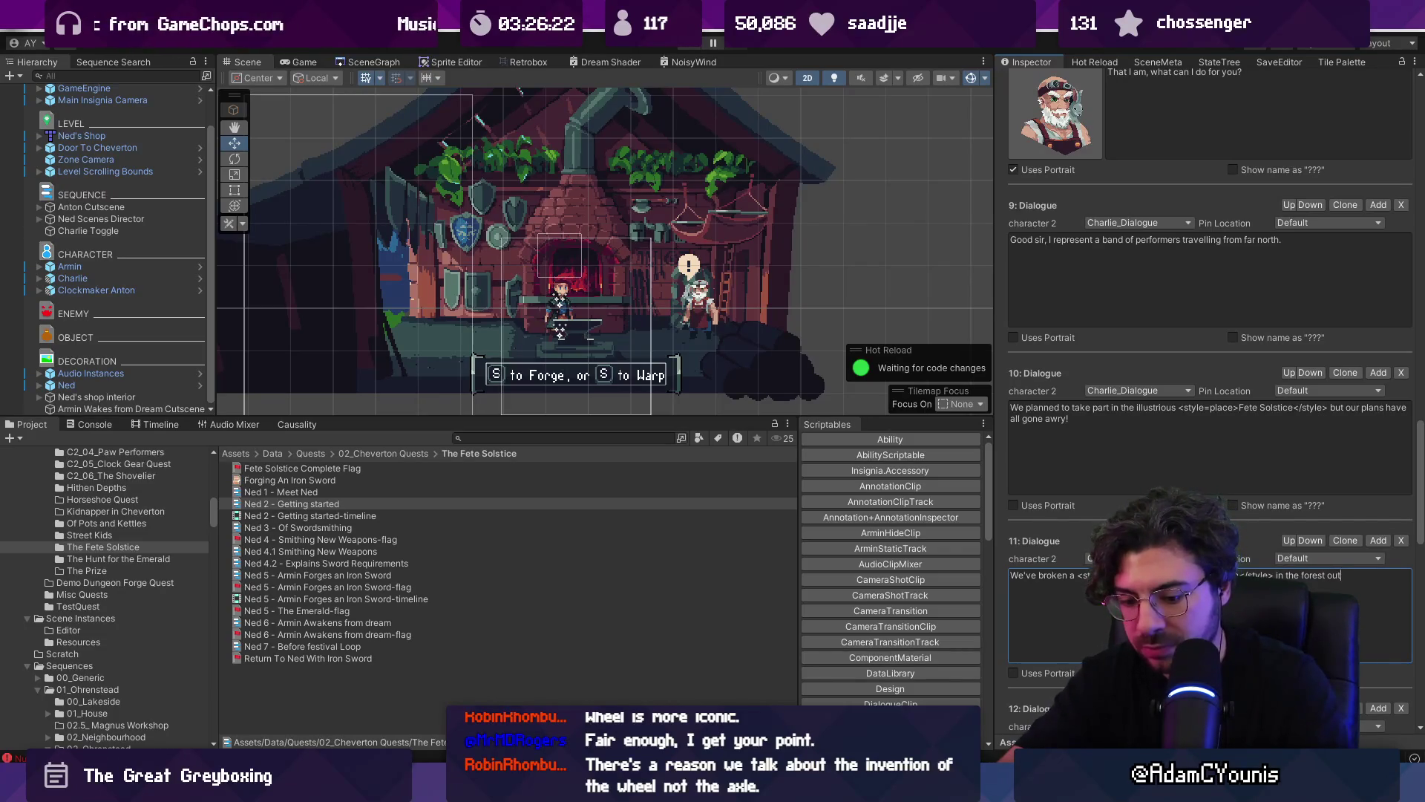
type("side town.")
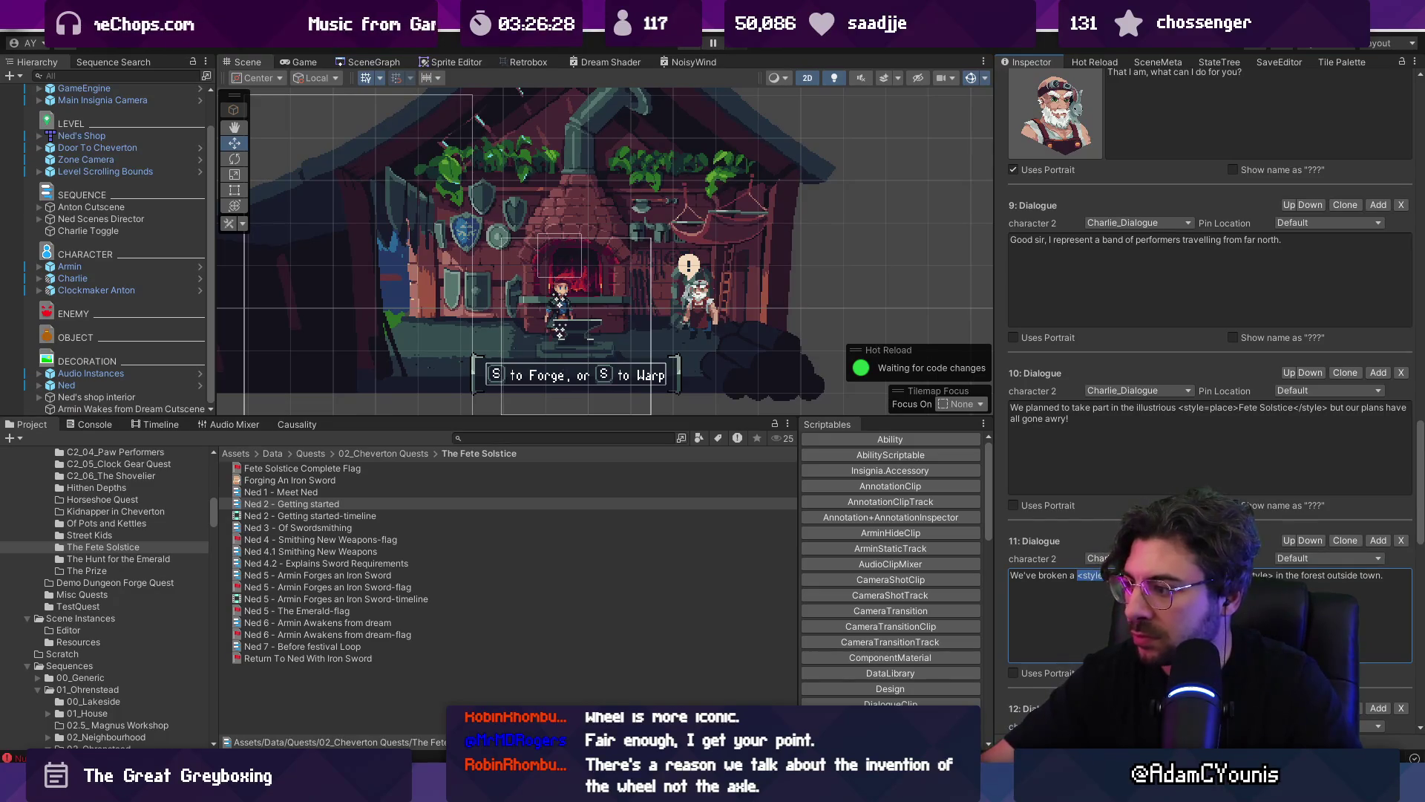
- Replace the opening words with 'We've suffered a' ahead of the caravan wording
left_click_drag(1078, 576, 1010, 575)
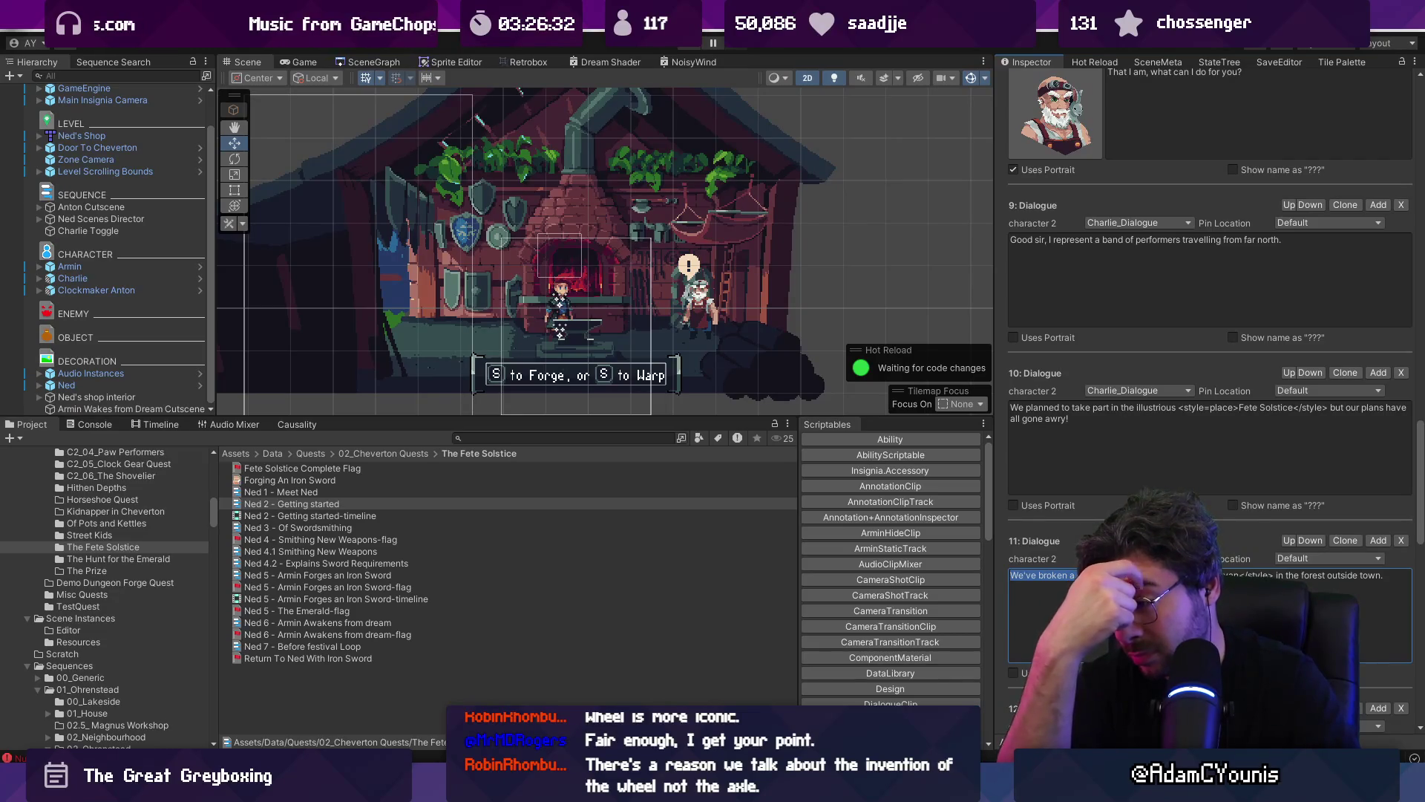
type("We've suffe")
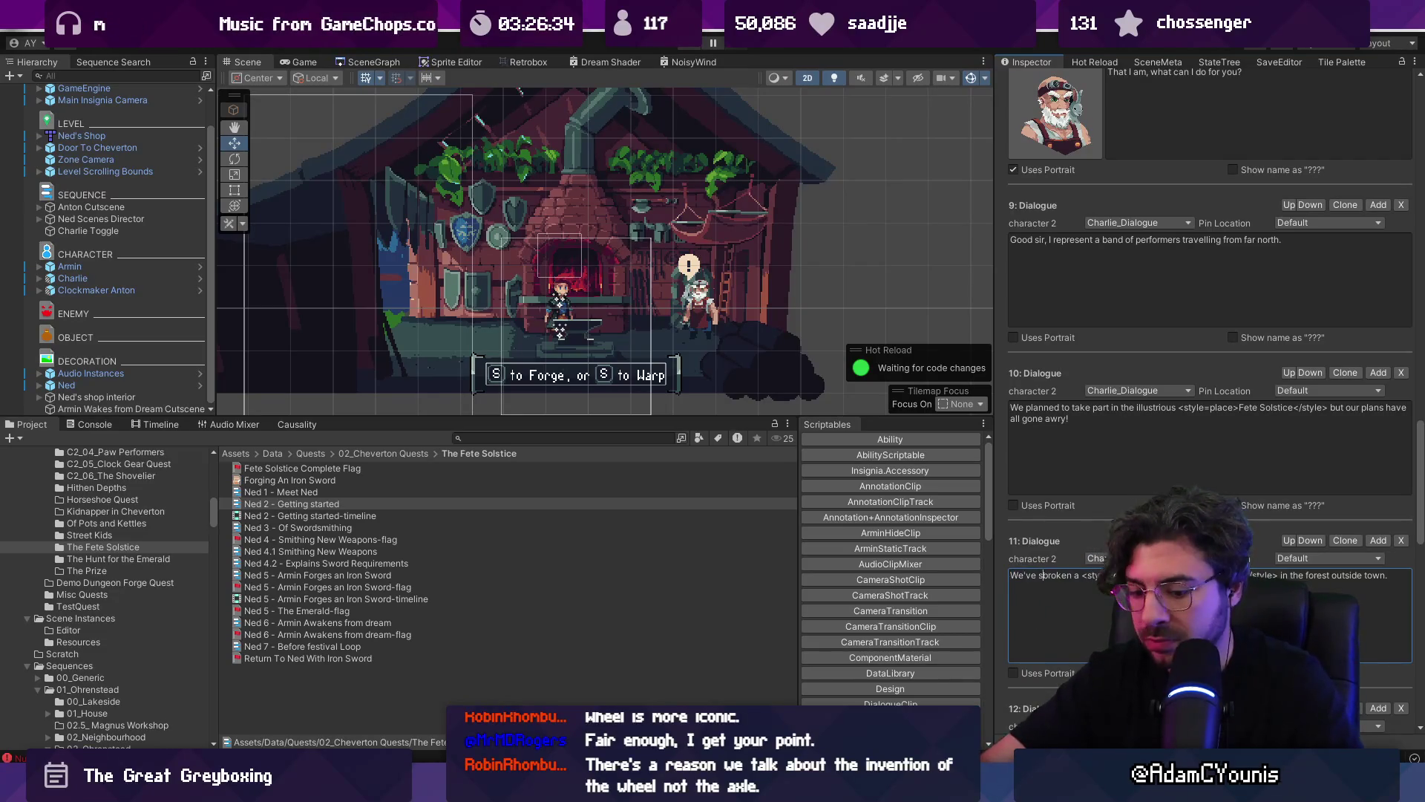
type("red a")
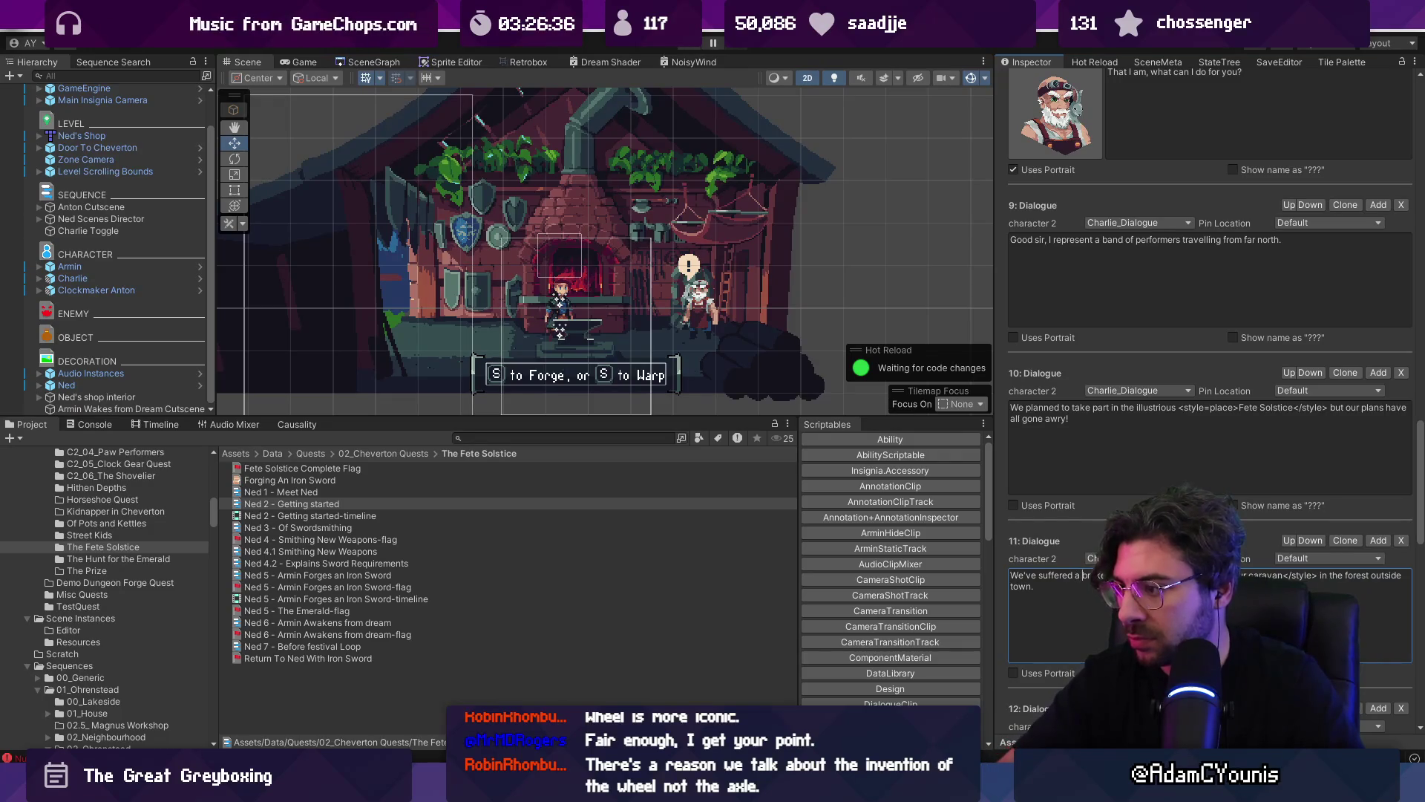
key("ctrl+shift+Left")
key("ctrl+shift+Left")
key("BackSpace")
key("BackSpace")
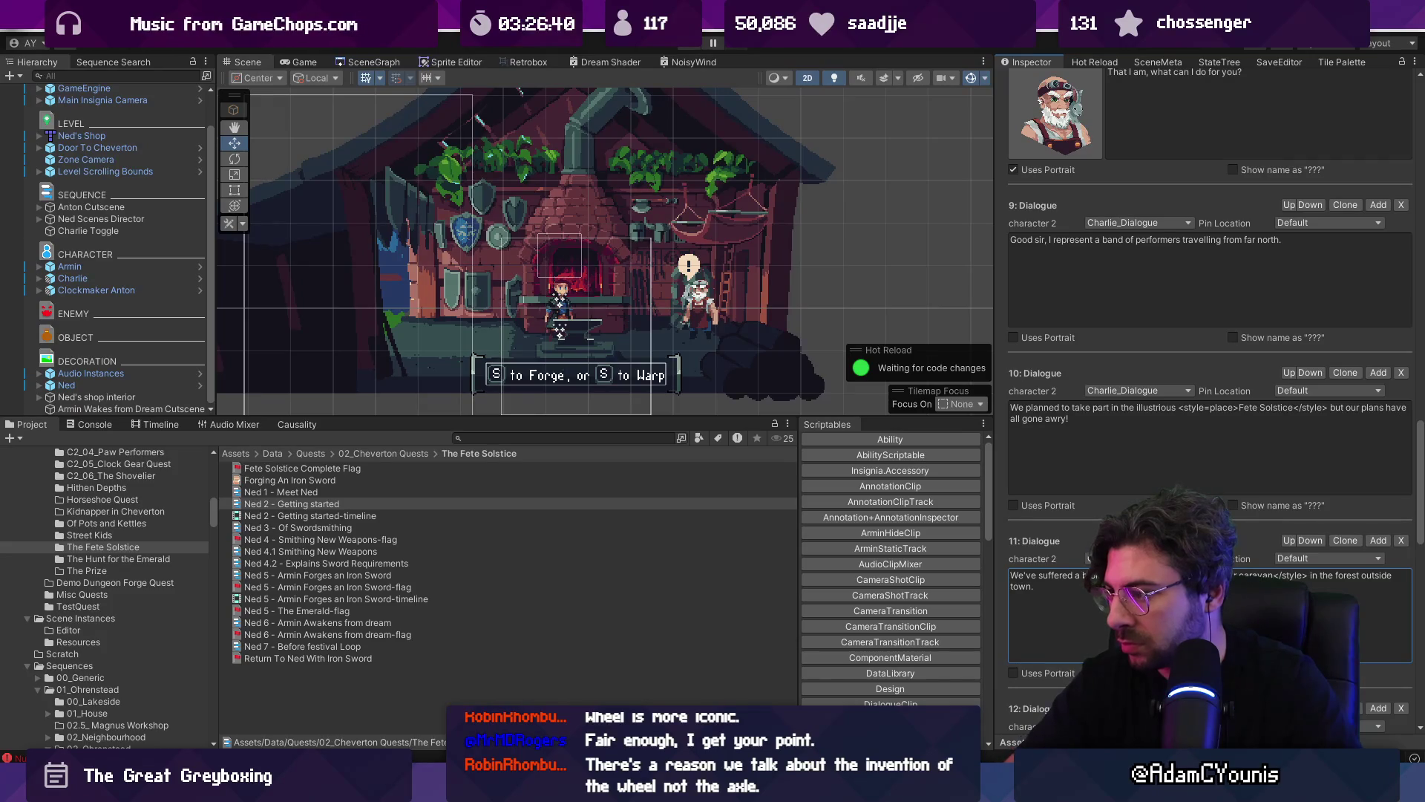
key("BackSpace")
key("BackSpace")
key("BackSpace")
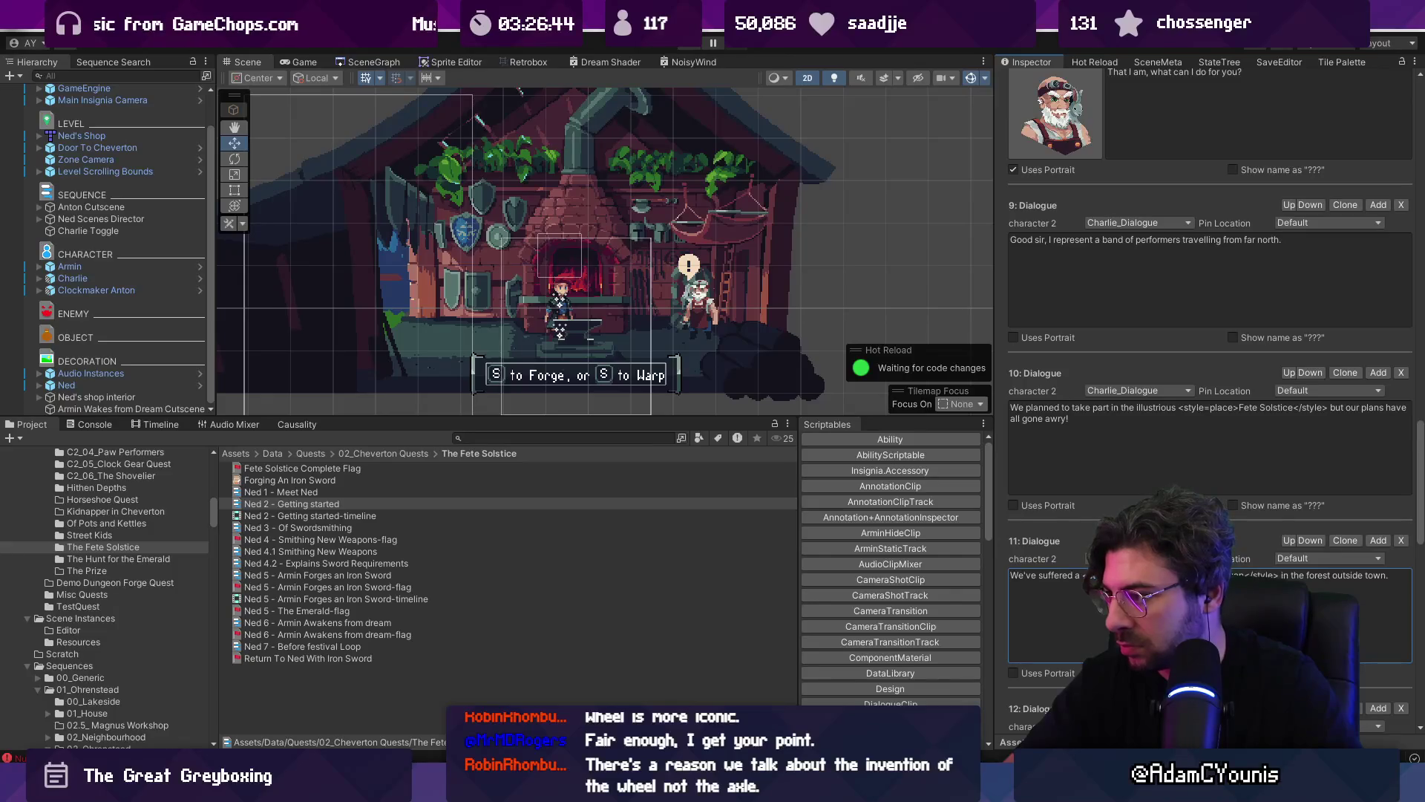
type("r carava")
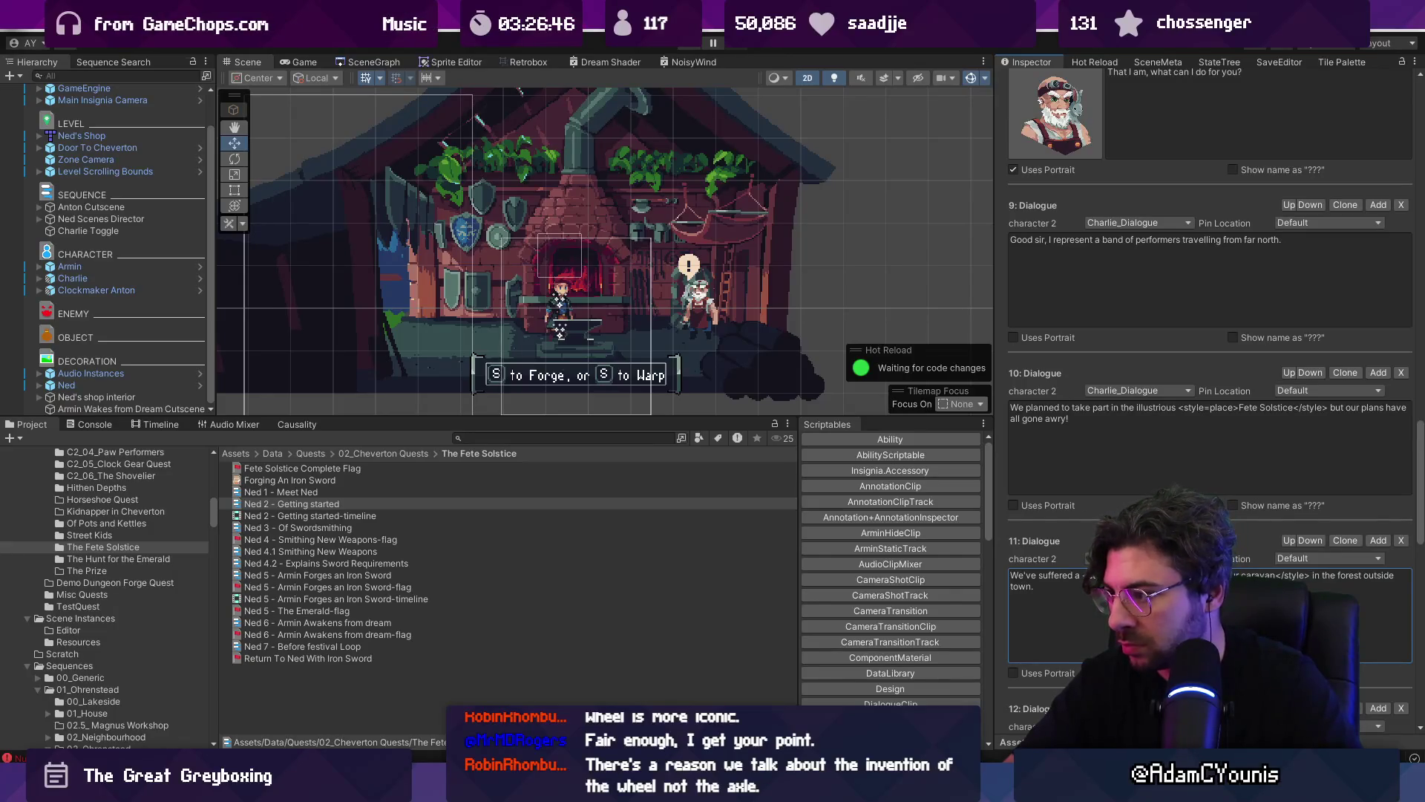
- Drop 'from our caravan' and make the line begin 'Our poor caravan'
key("BackSpace")
key("BackSpace")
key("BackSpace")
type("from our caravan")
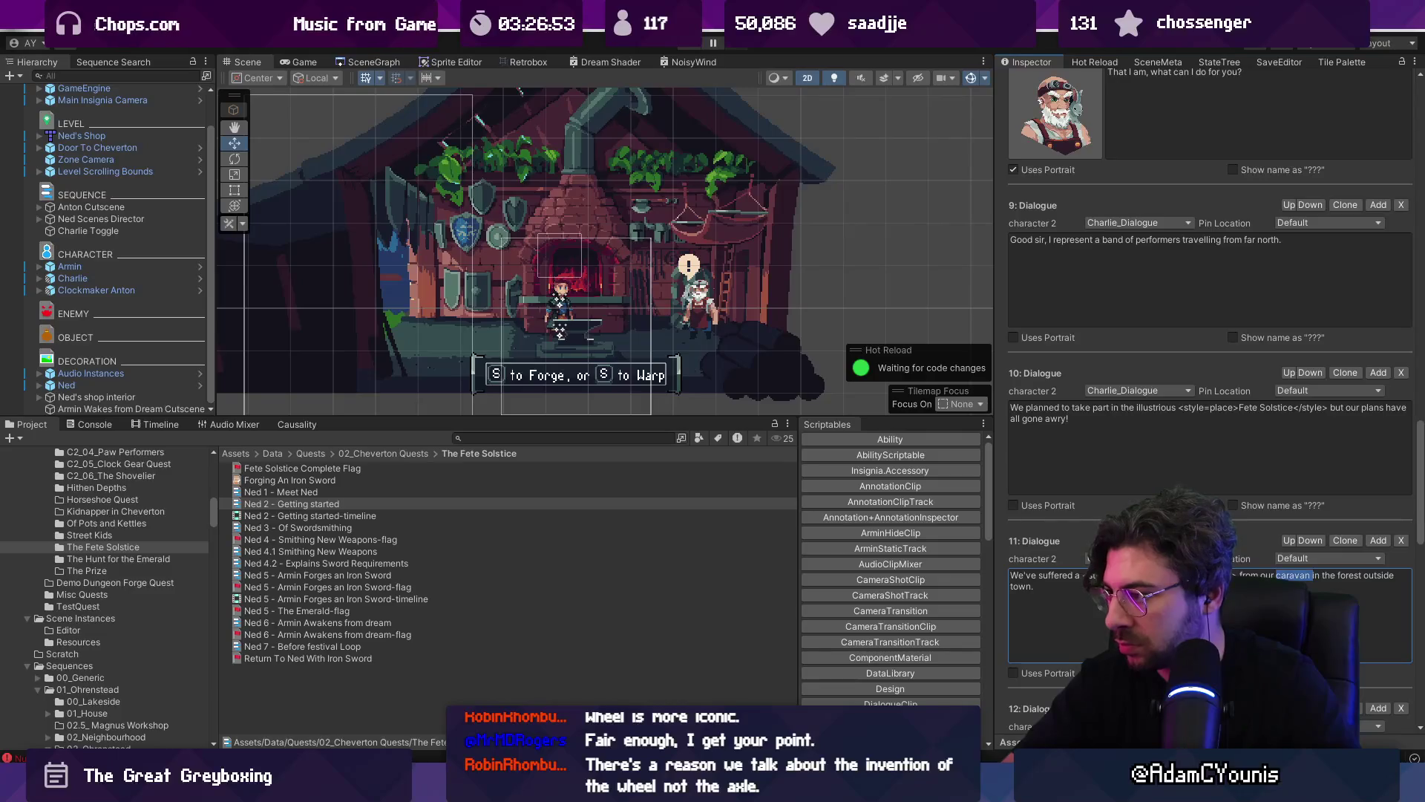
key("BackSpace")
key("BackSpace")
key("BackSpace")
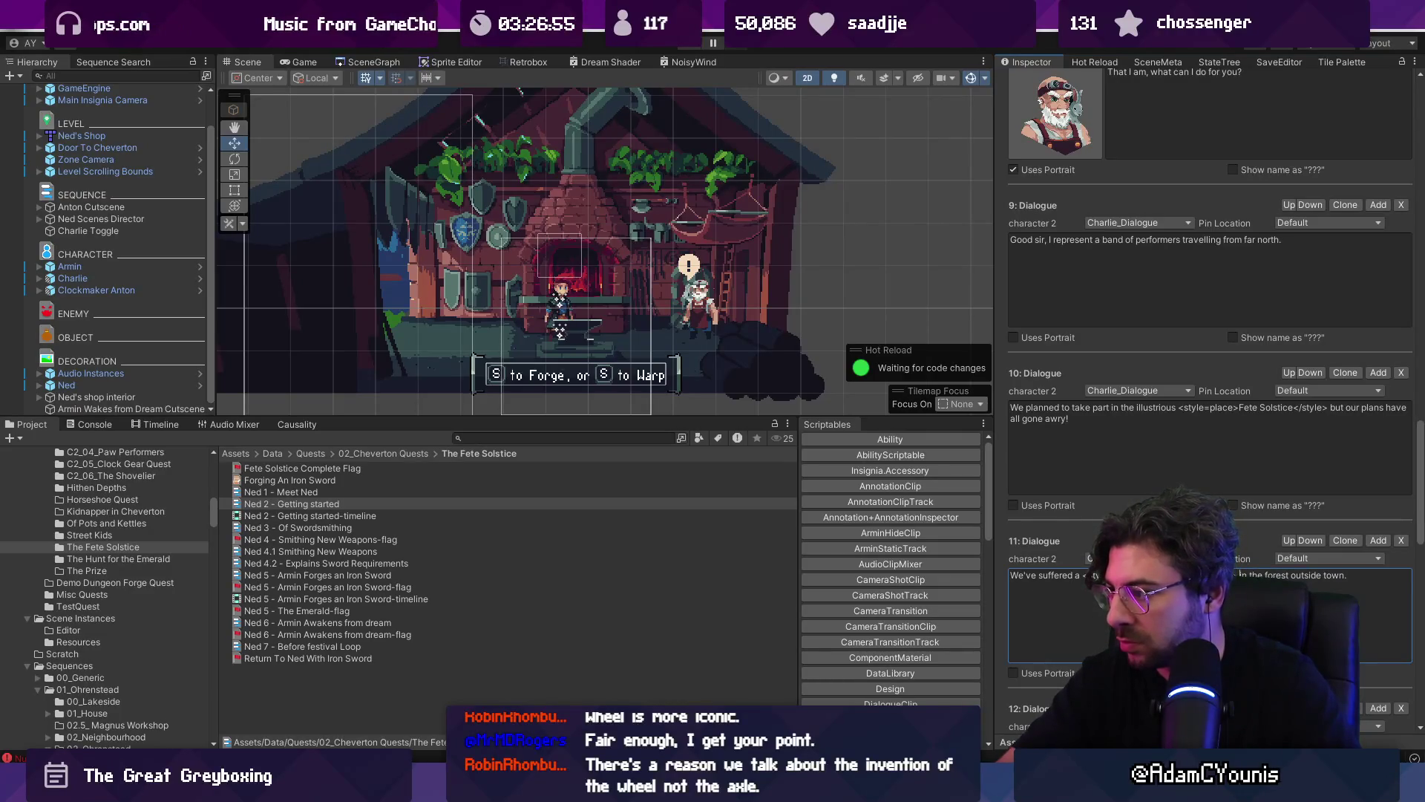
double_click(1022, 575)
type("Our poor caravan ")
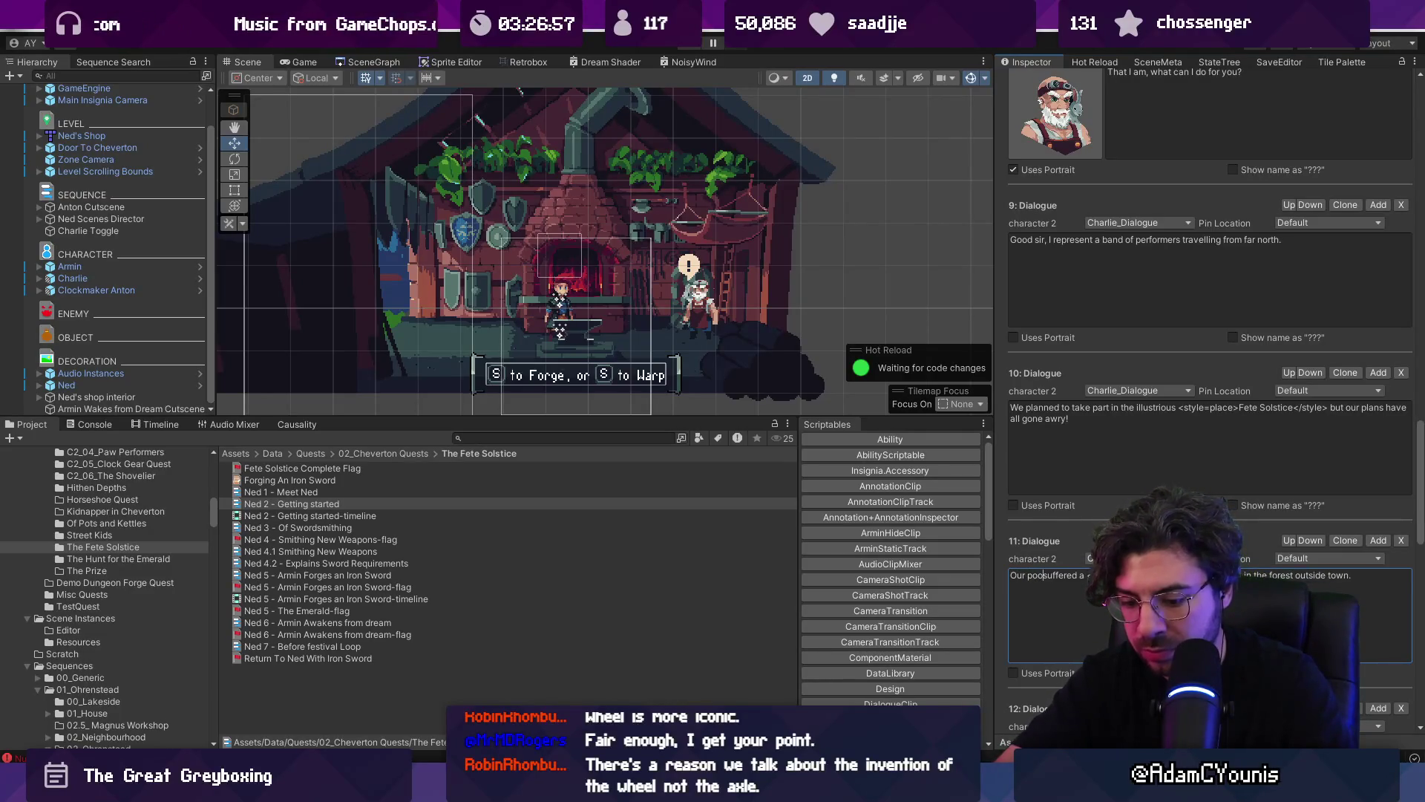
type("was")
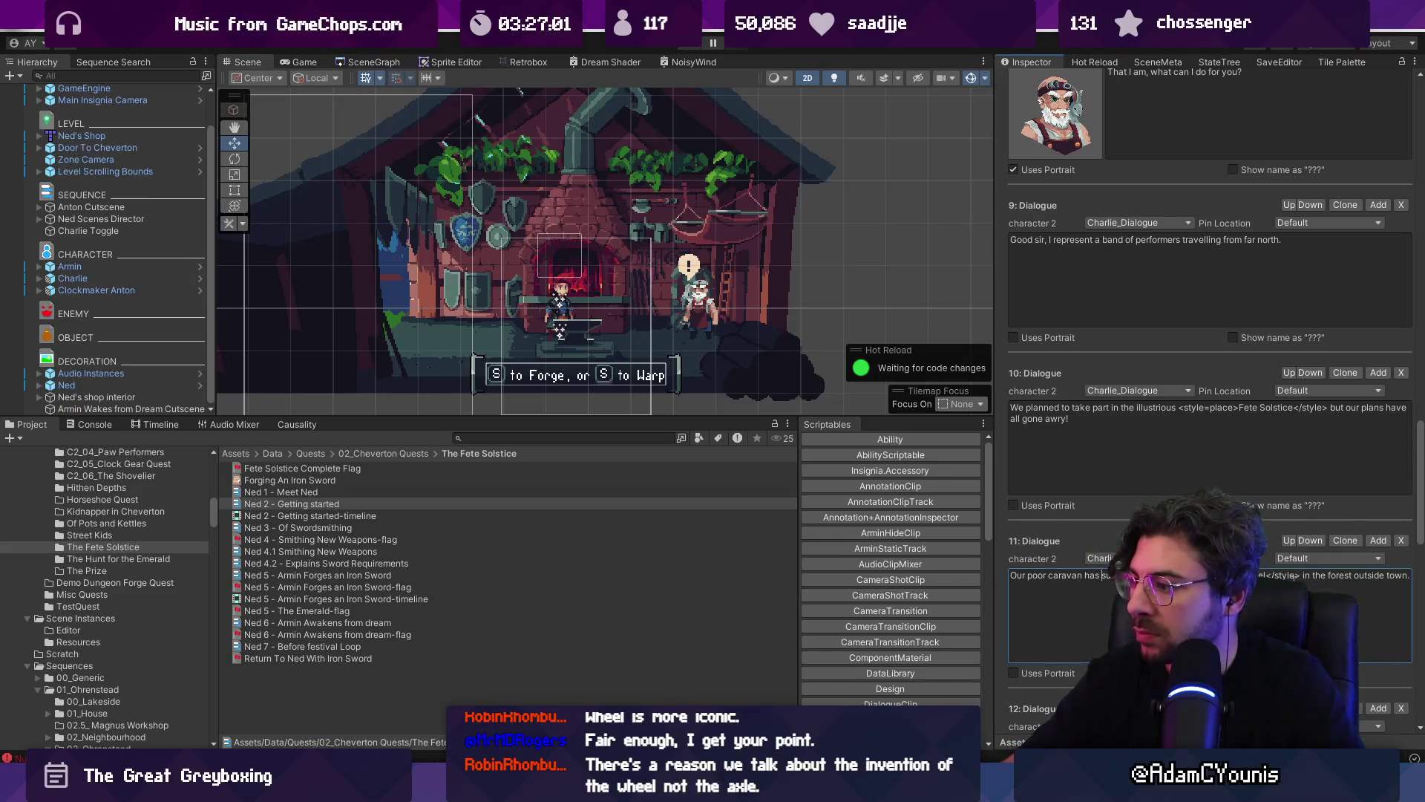
key("ctrl+a")
scroll(1210, 400, "down", 3)
- Scroll down to Dialogue 13 and put the caret in its text
key("Right")
scroll(1181, 400, "down", 3)
scroll(1176, 390, "down", 1)
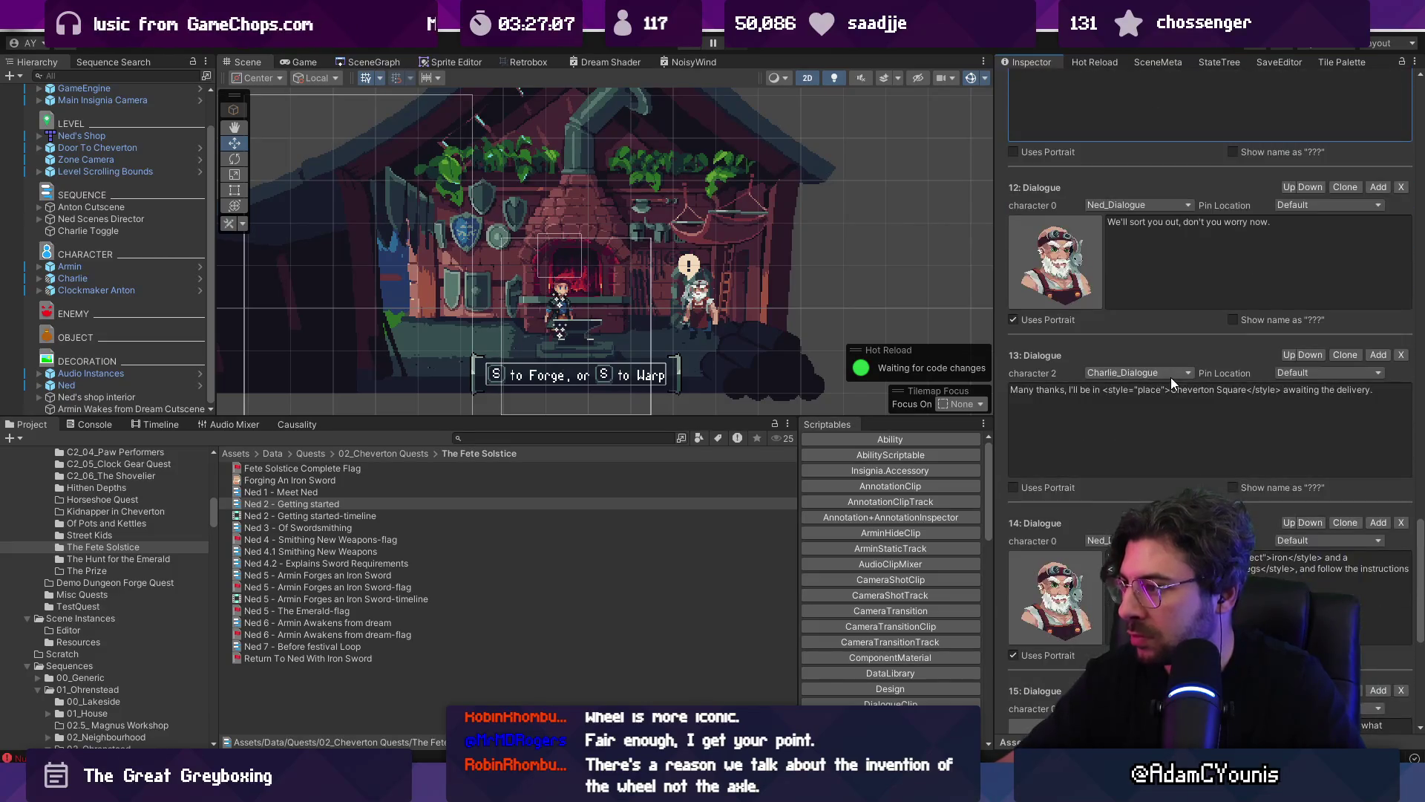
left_click(1195, 392)
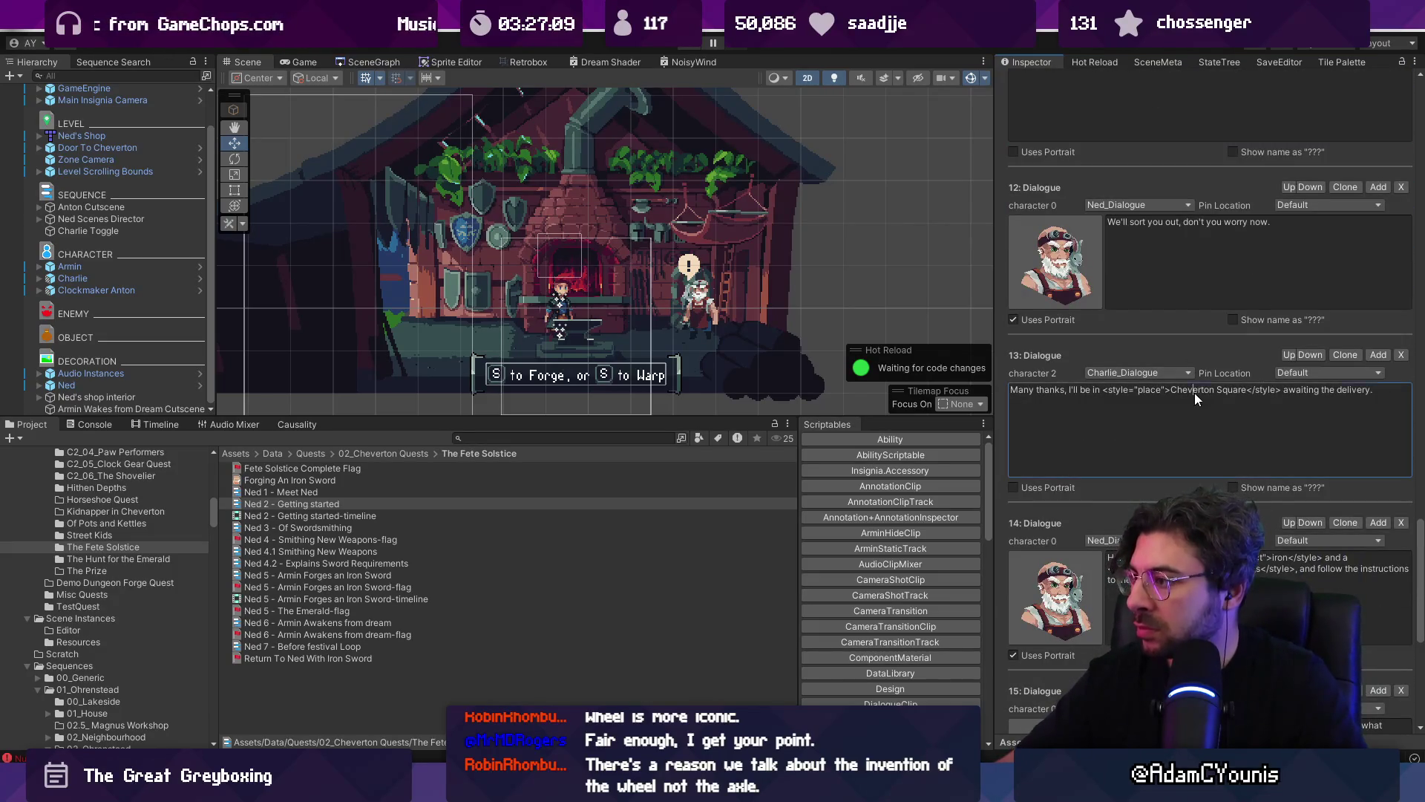
key("Right")
key("ctrl+a")
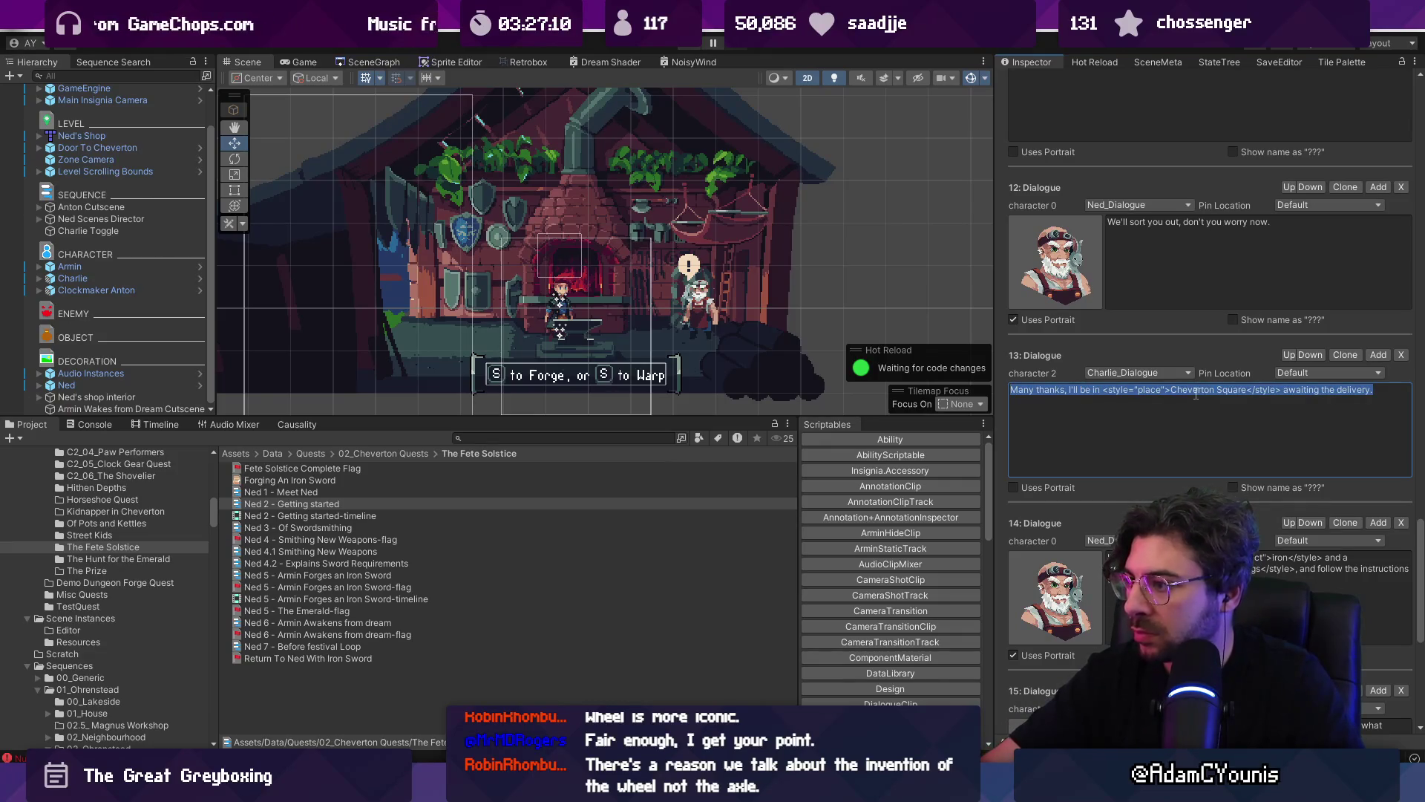
key("Right")
- Replace everything after 'thanks' with '! Meet us there when you're ready and we'll pay you in kind.'
key("shift+Home")
key("ctrl+shift+Right")
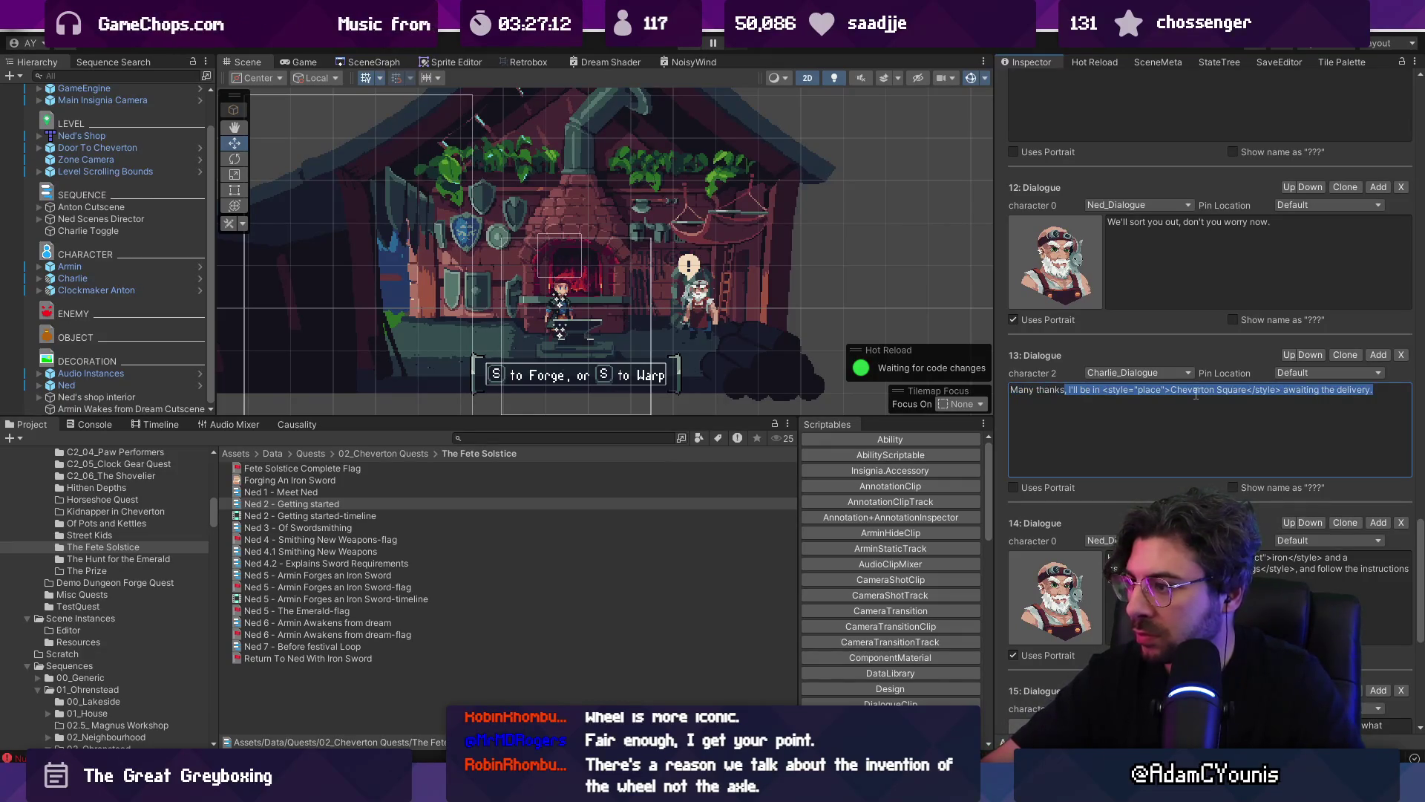
key("ctrl+shift+Right")
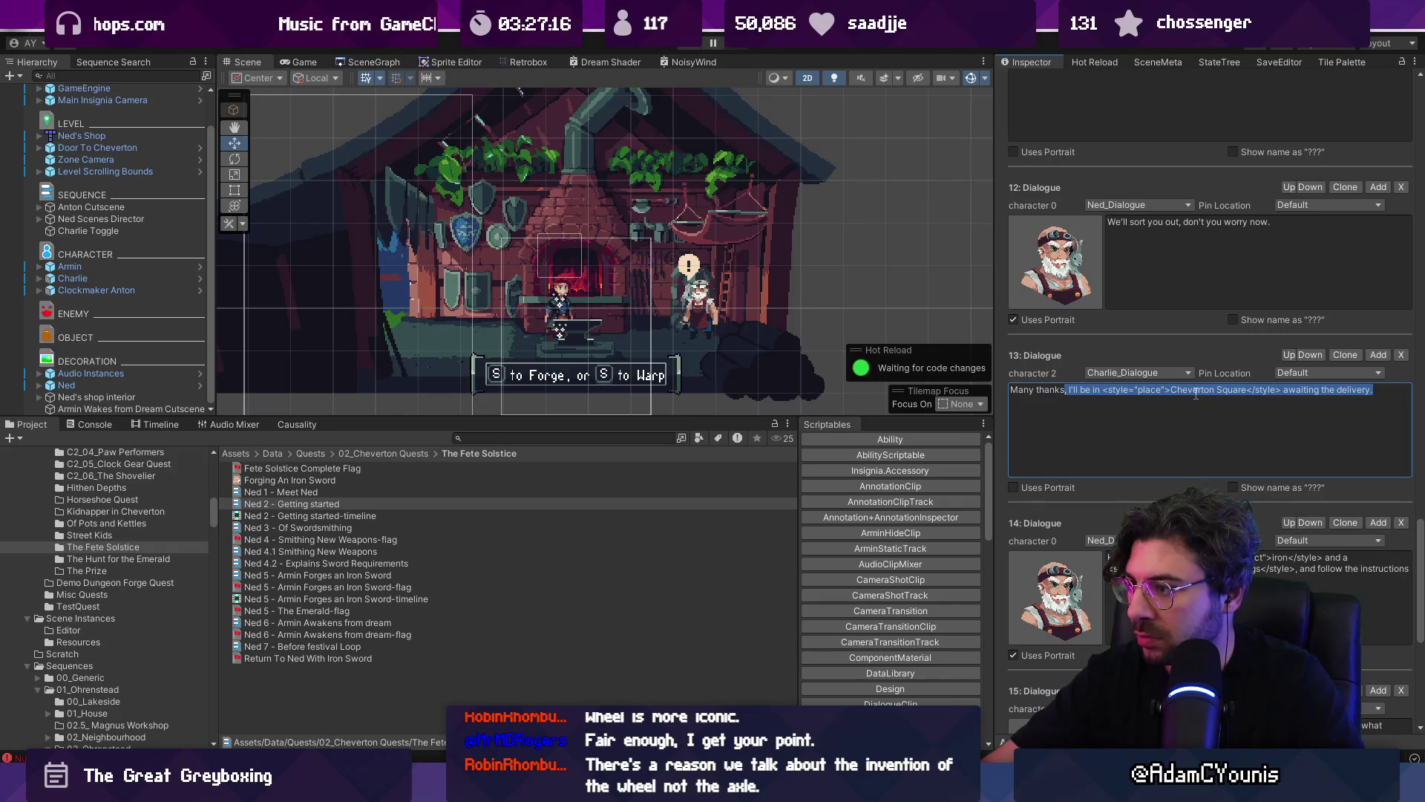
type("! Meet us there when you're ready and we'll pay you in kind.")
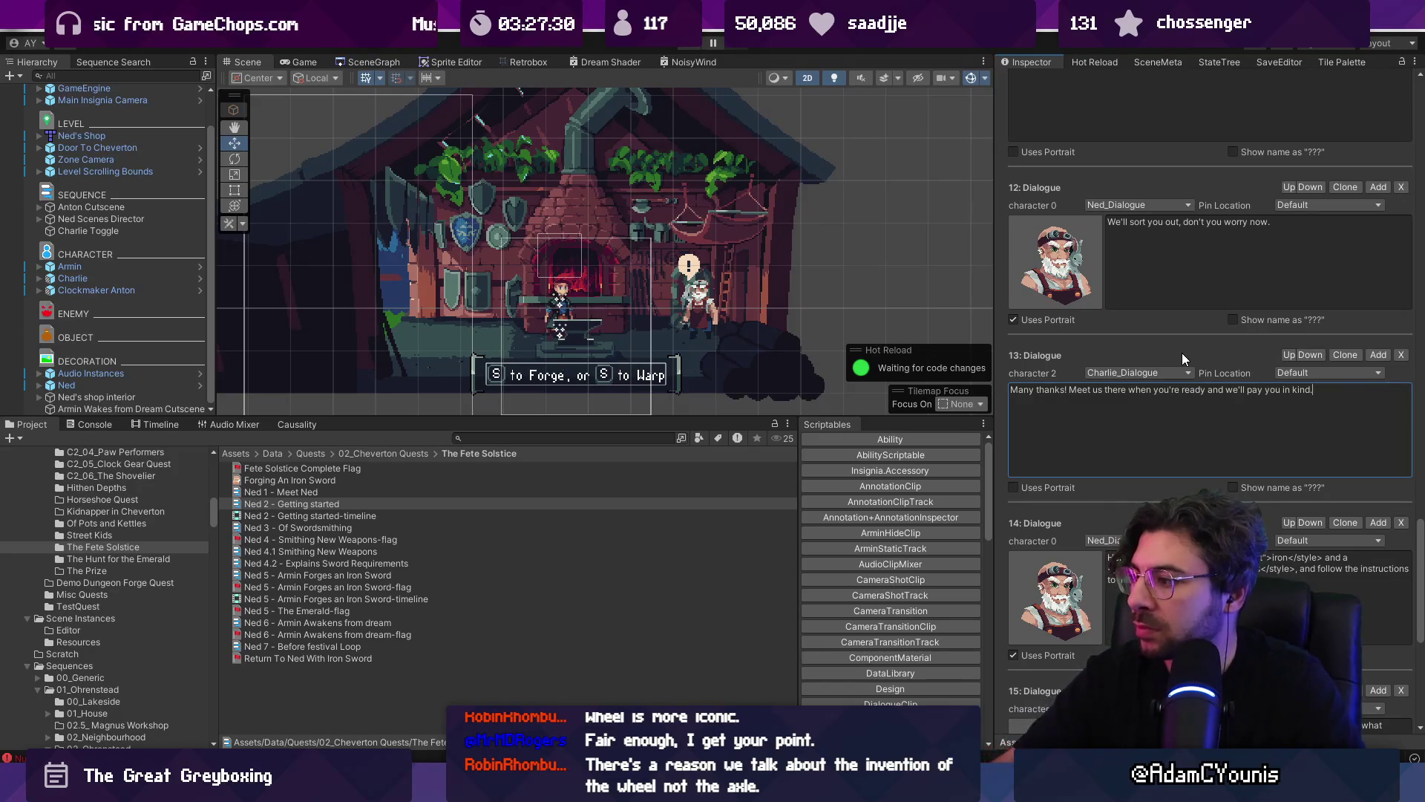
scroll(1173, 328, "down", 5)
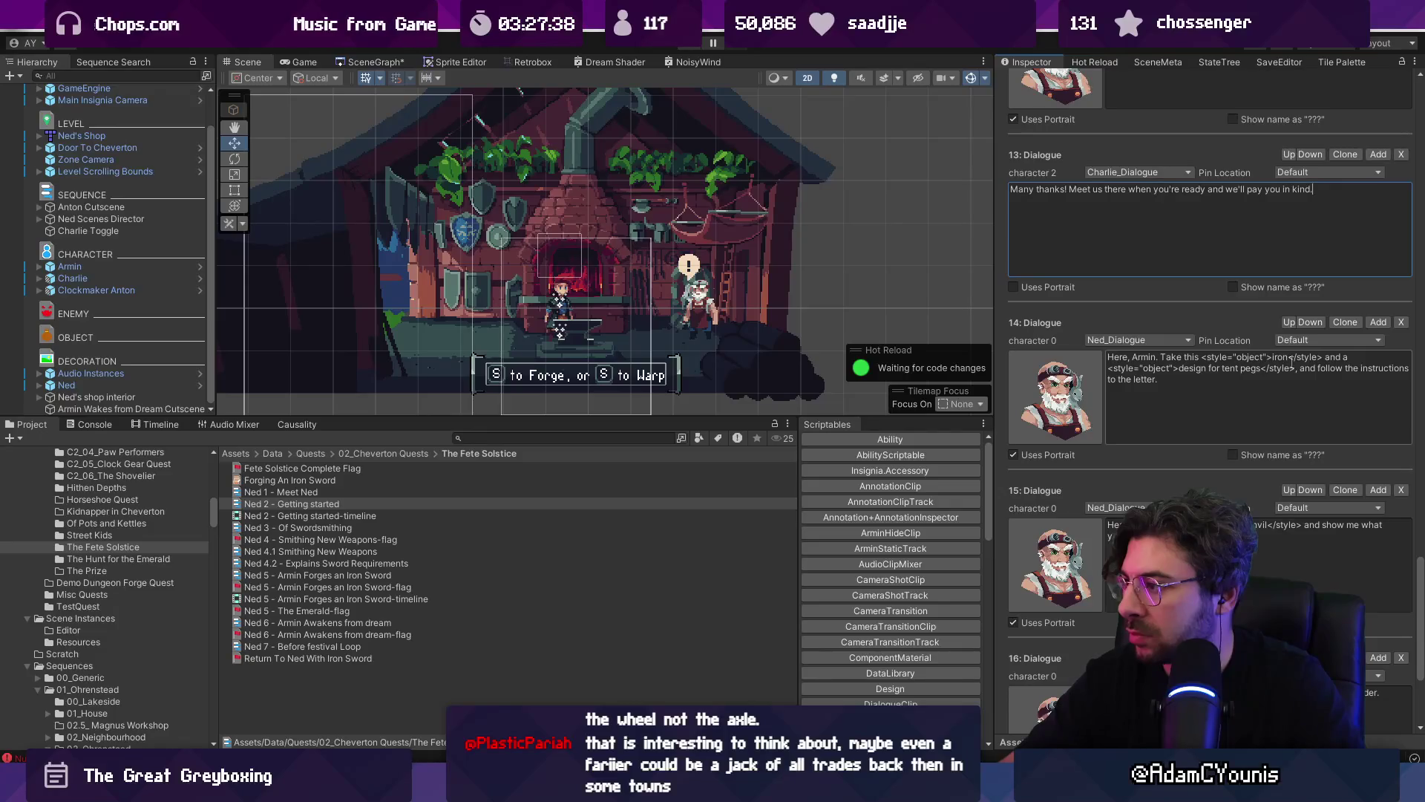
left_click_drag(1272, 357, 1271, 367)
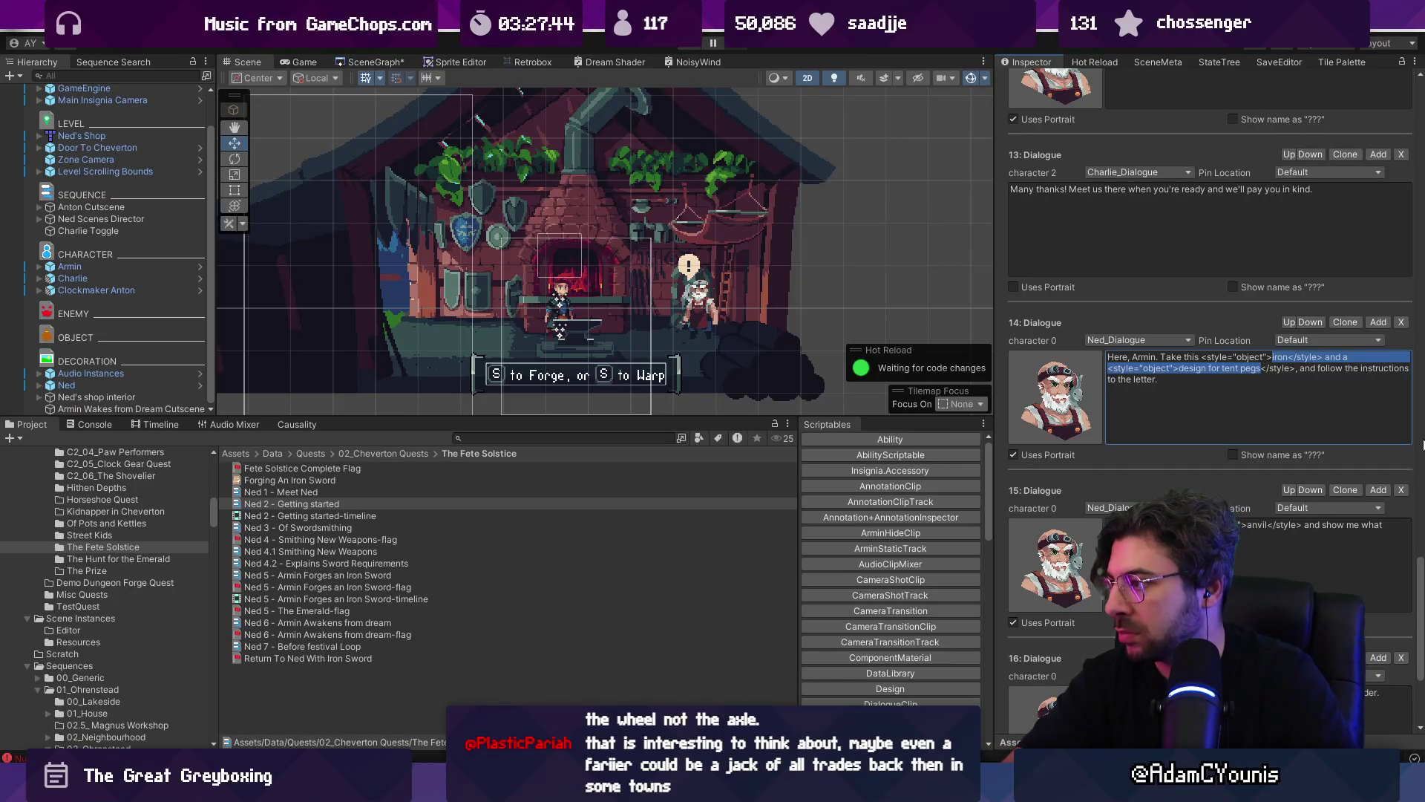
- Change Dialogue 14 to offer just the design, and delete the Dialogue 16 entry
type("design")
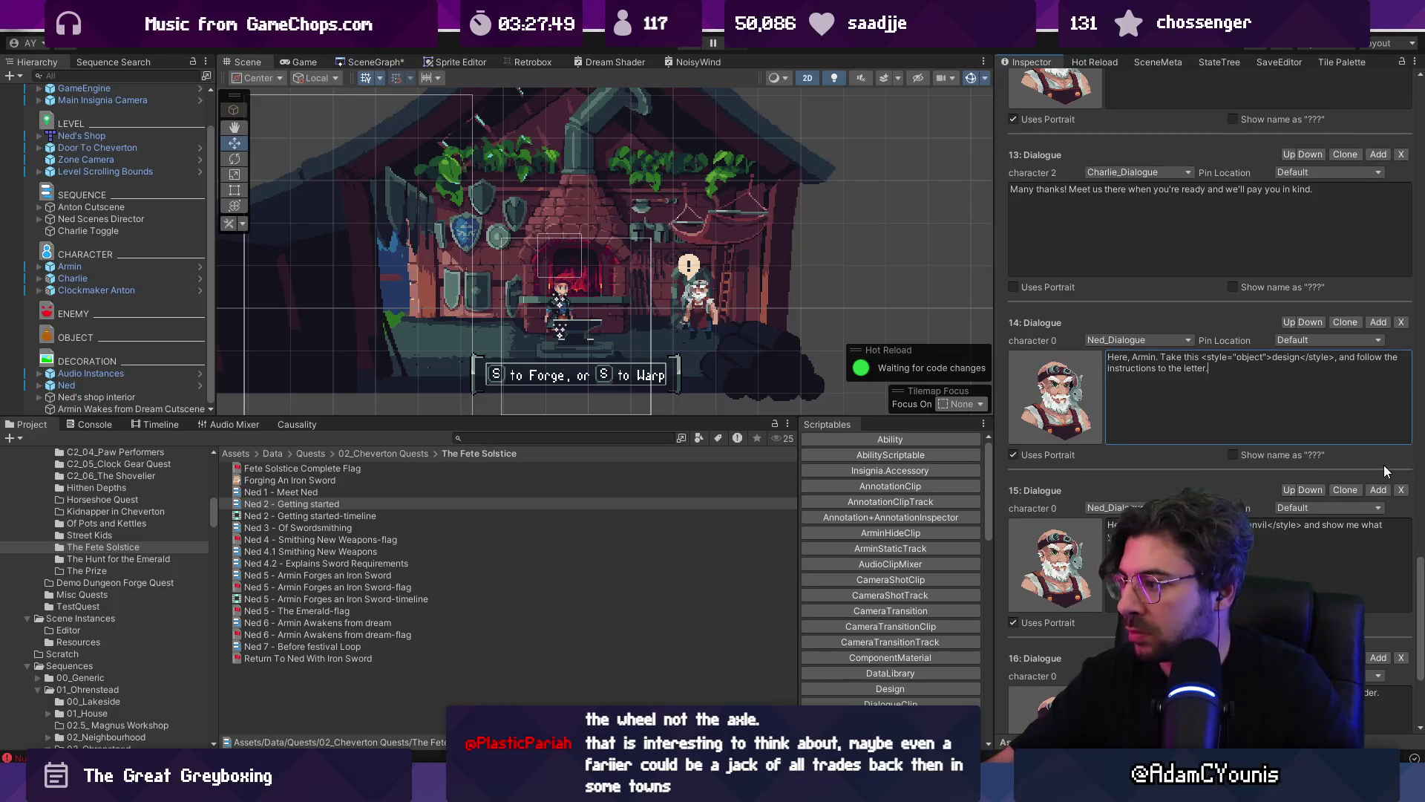
scroll(1384, 461, "down", 3)
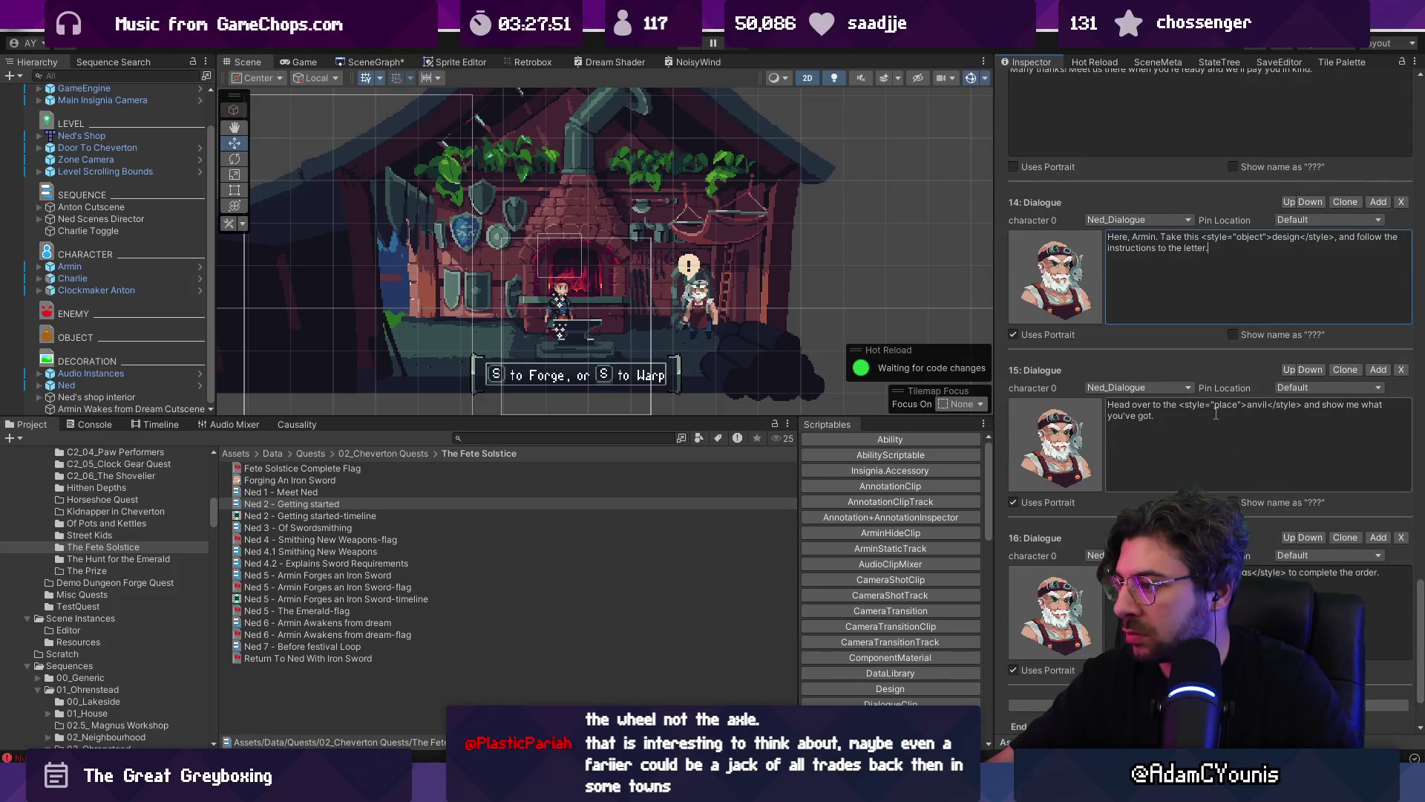
scroll(1216, 414, "down", 1)
left_click(1270, 555)
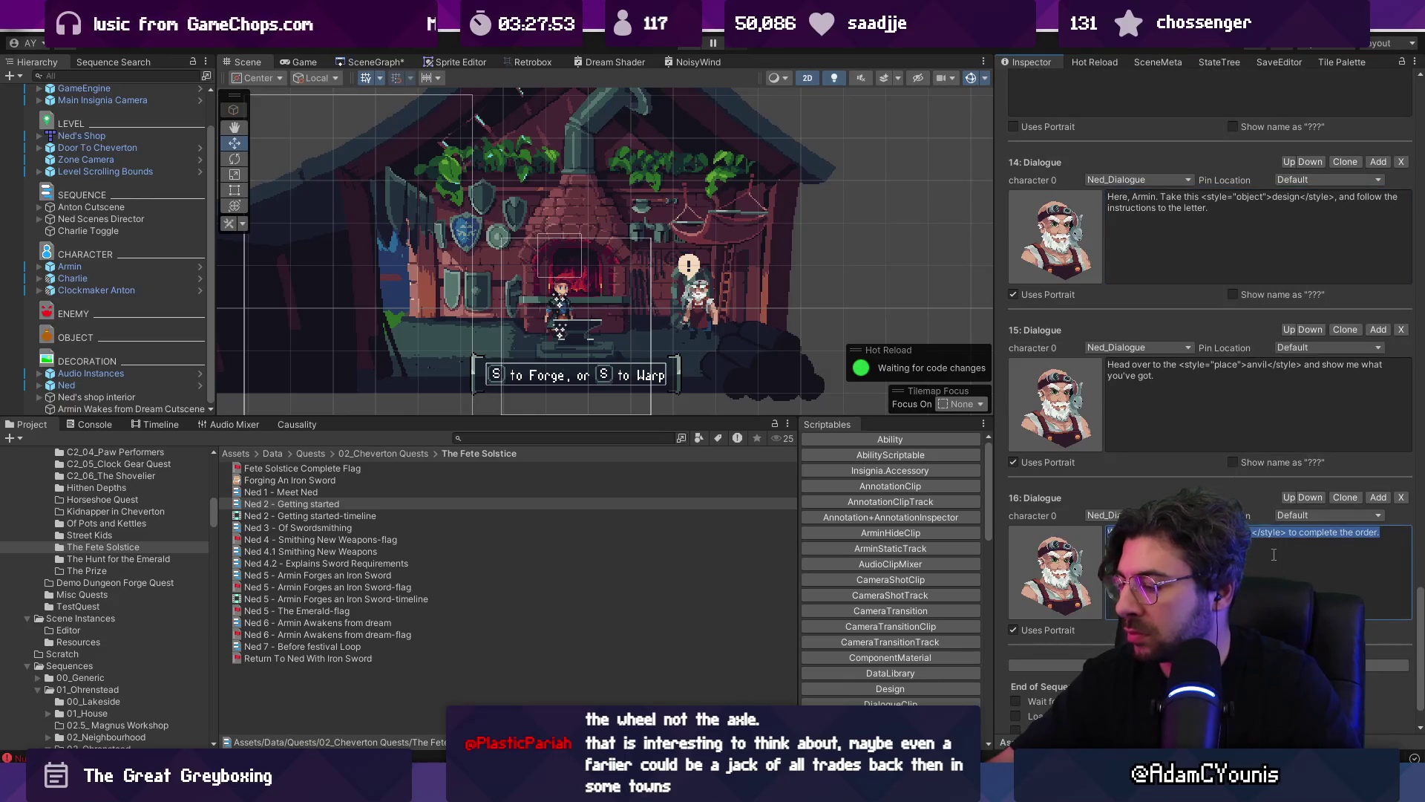
type("Y")
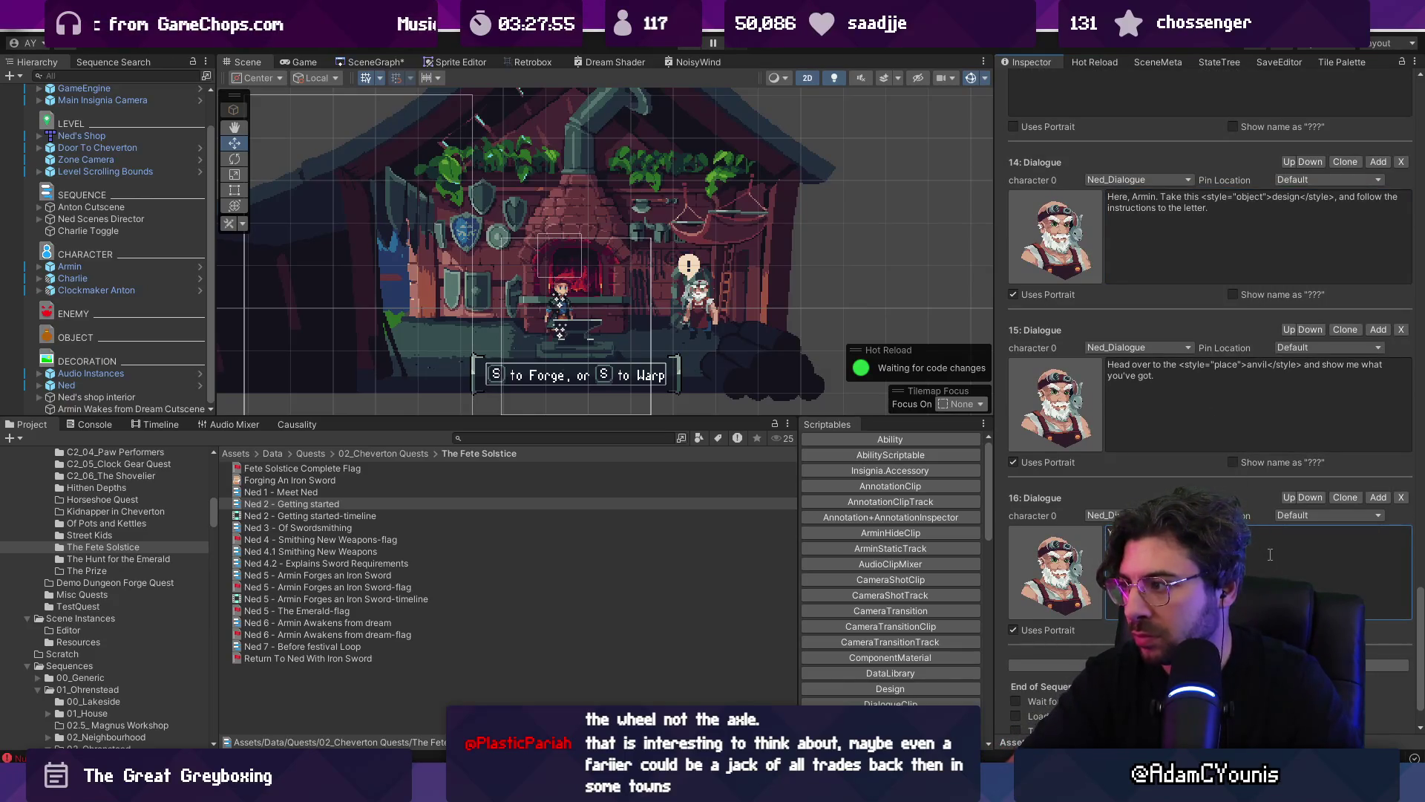
left_click(1401, 497)
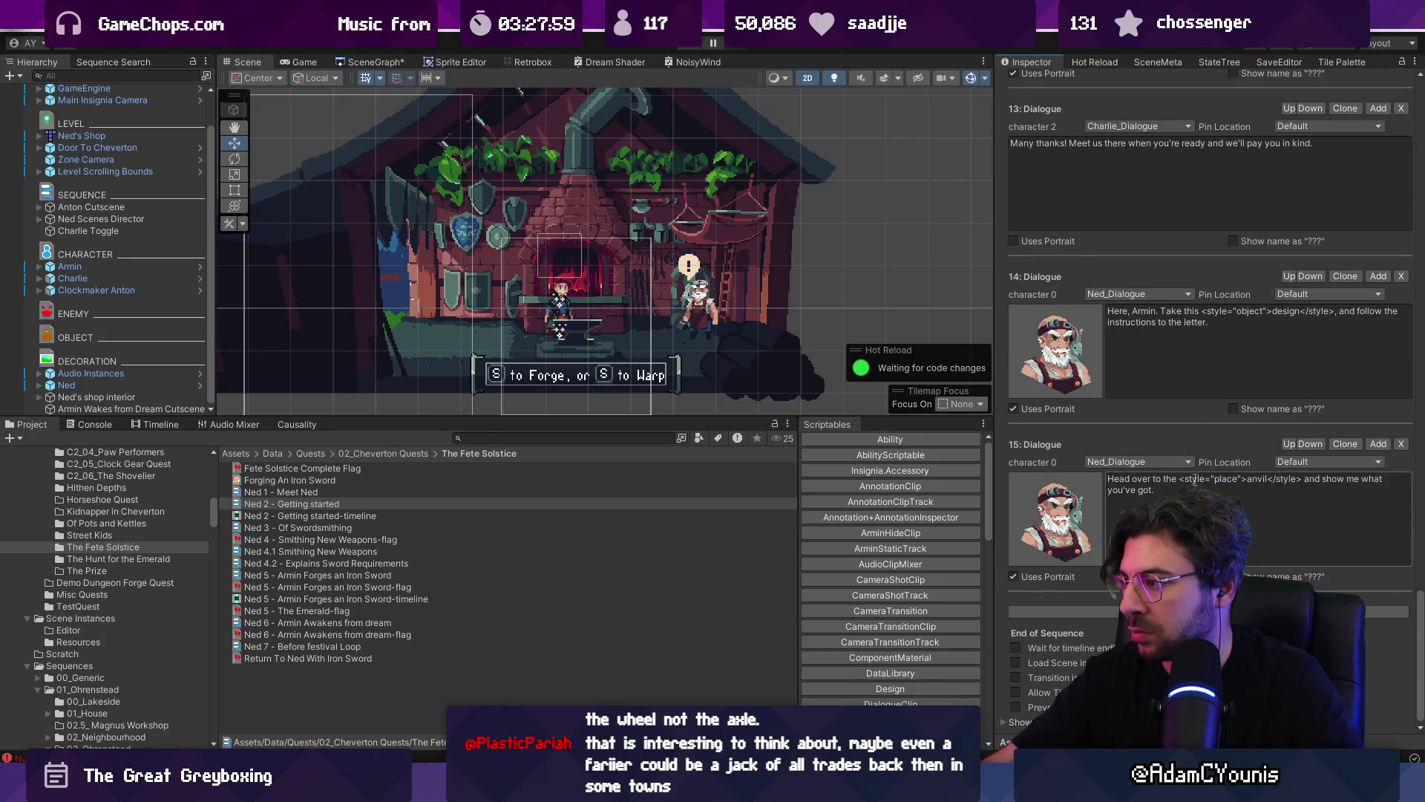
left_click(1169, 373)
- Rewrite Dialogue 15 as 'You'll need to make sure you have all of the components first.'
left_click(1185, 479)
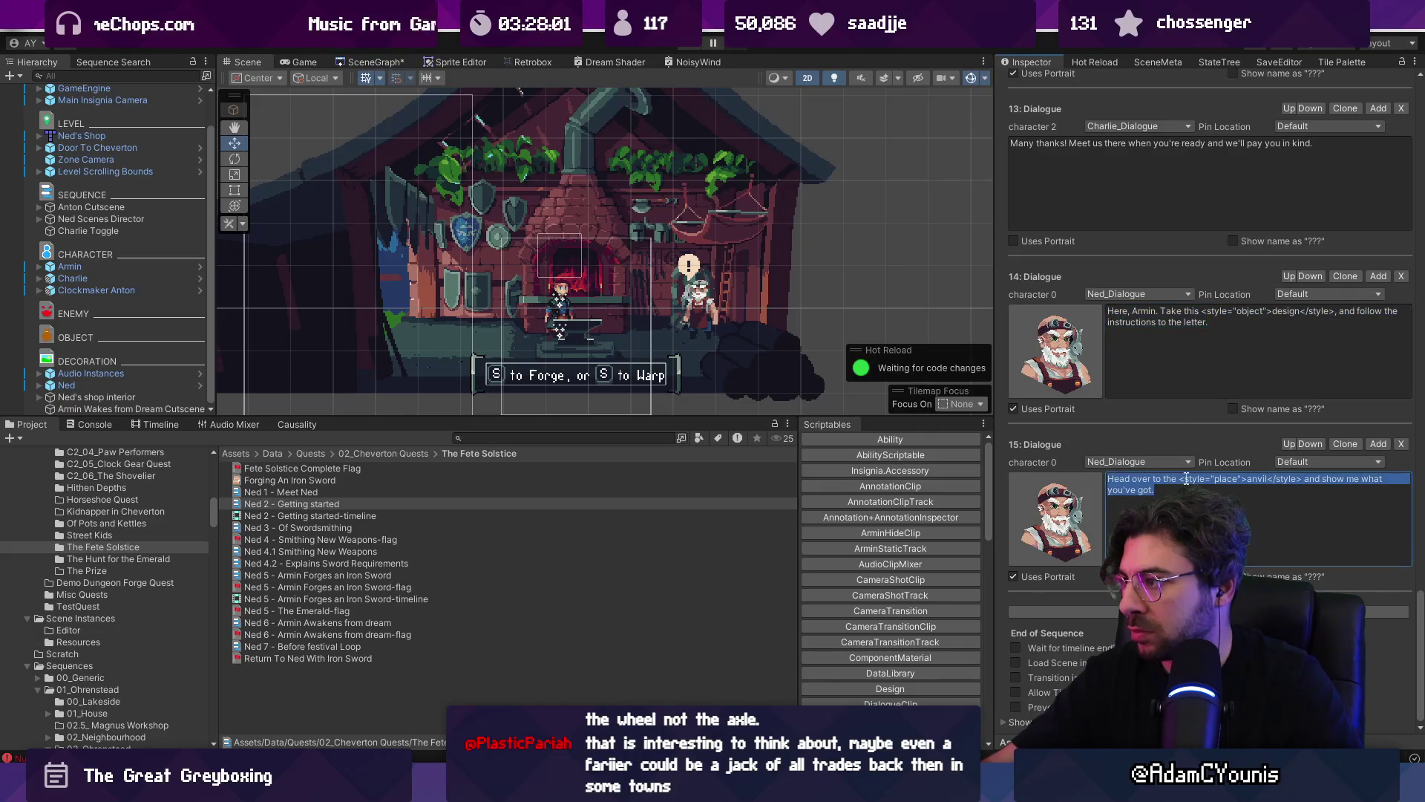
type("You'")
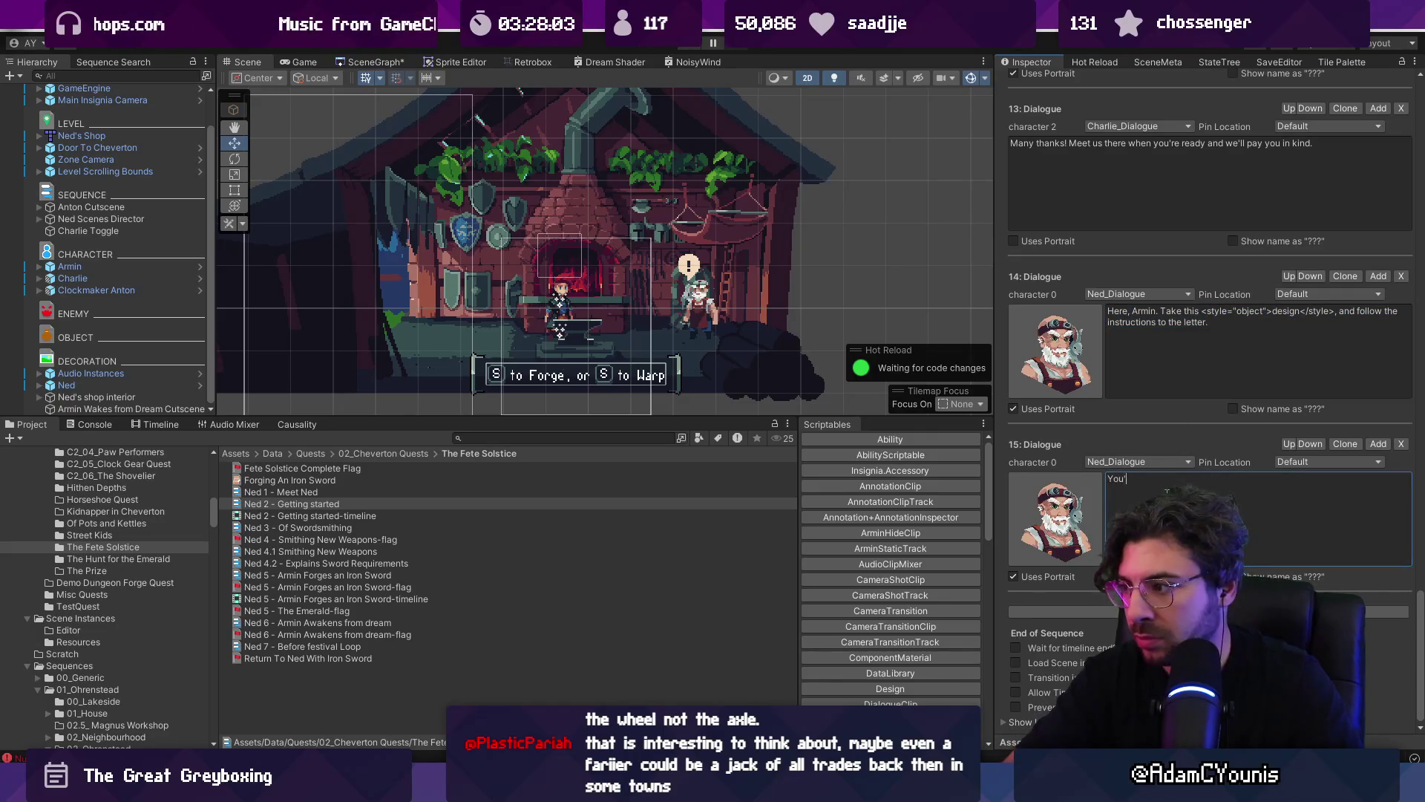
type("ll need to make sure you have all of the components first, though.")
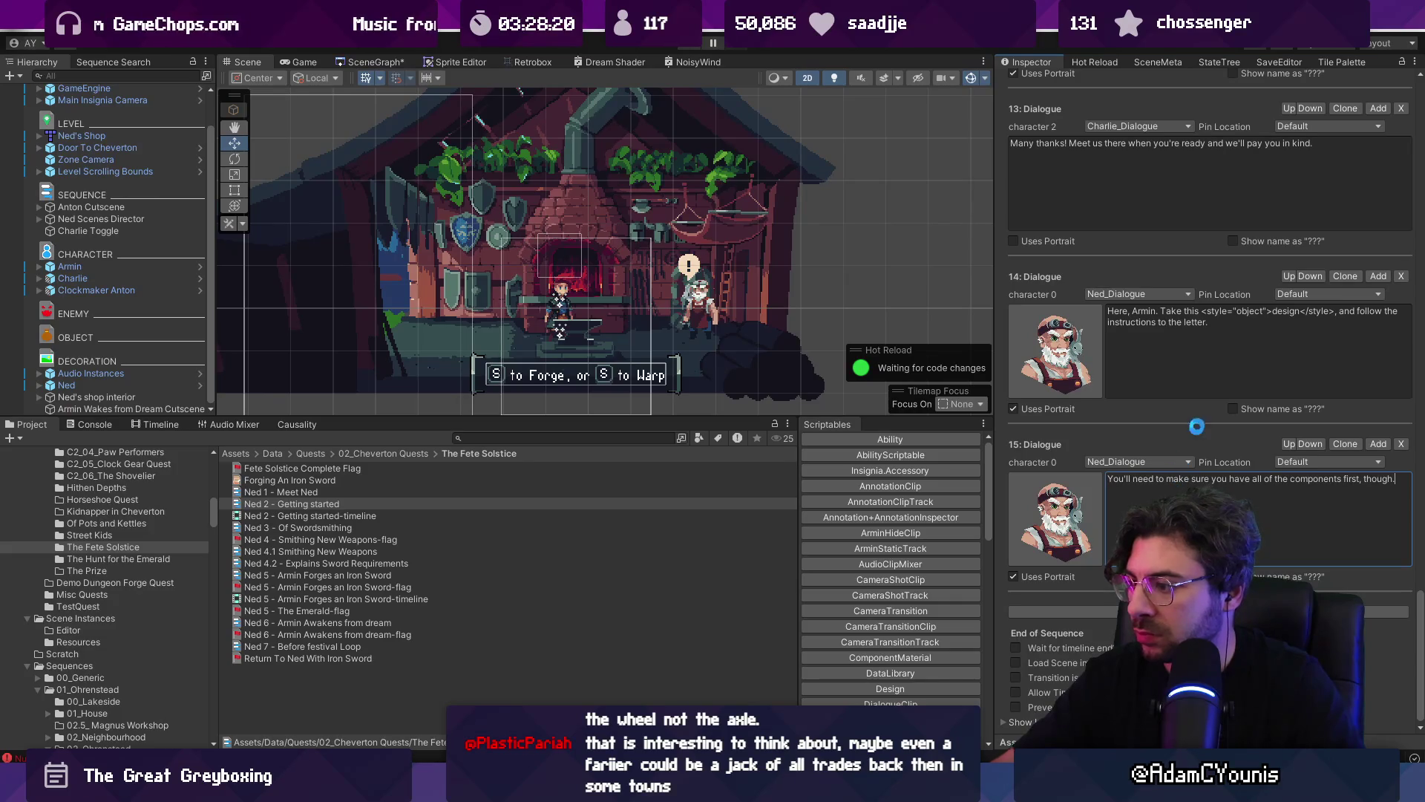
scroll(1190, 281, "up", 15)
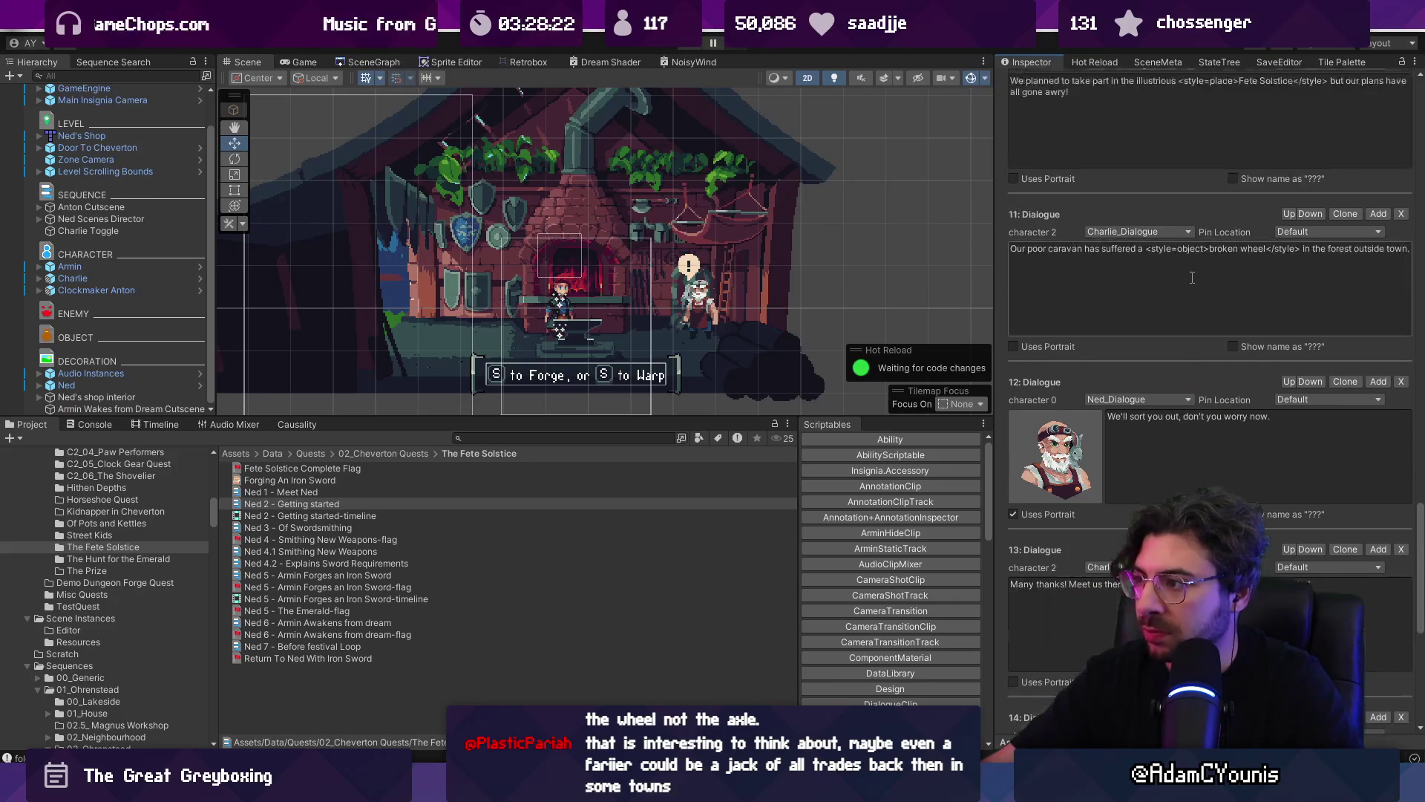
- Save the edited Ned 2 - Getting started sequence
scroll(1238, 195, "up", 4)
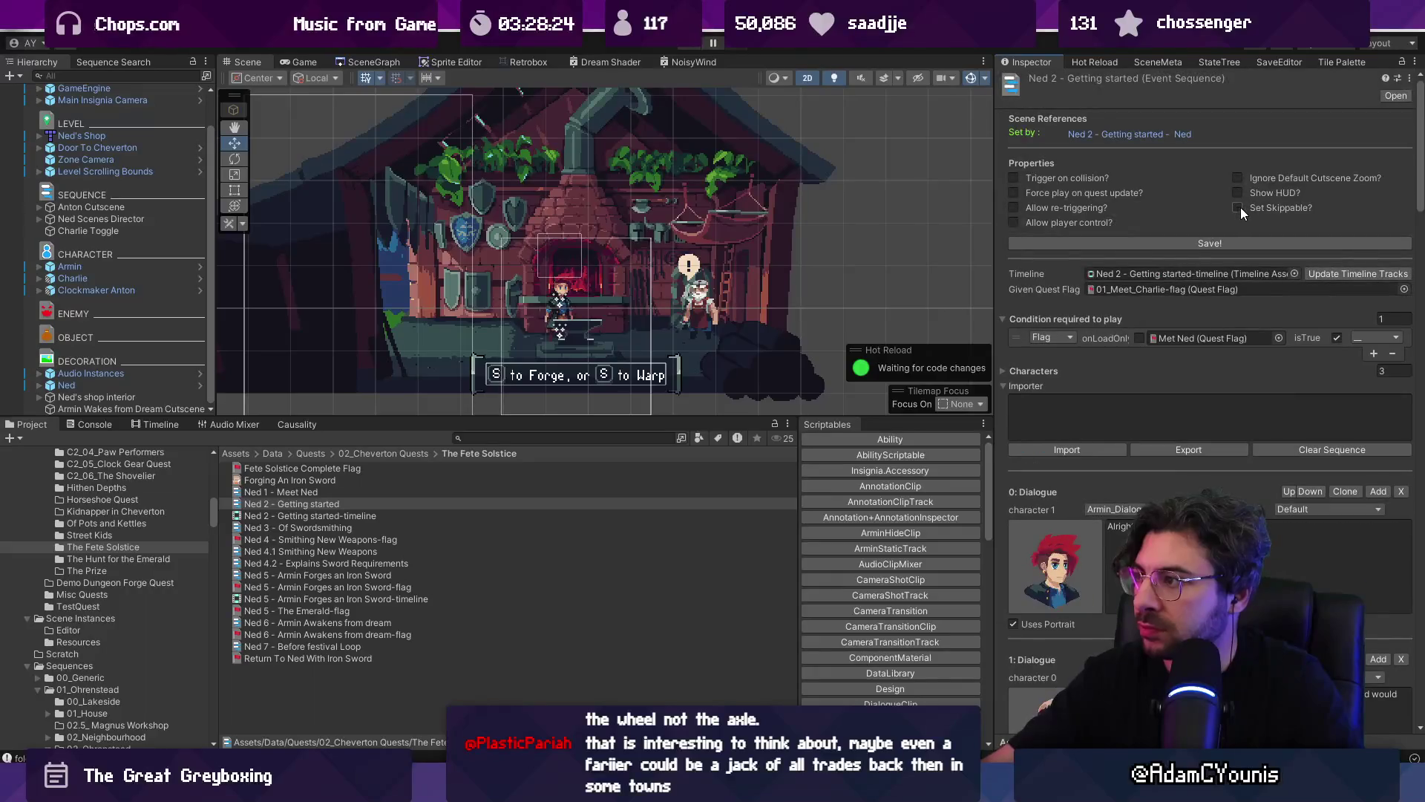
left_click(1222, 243)
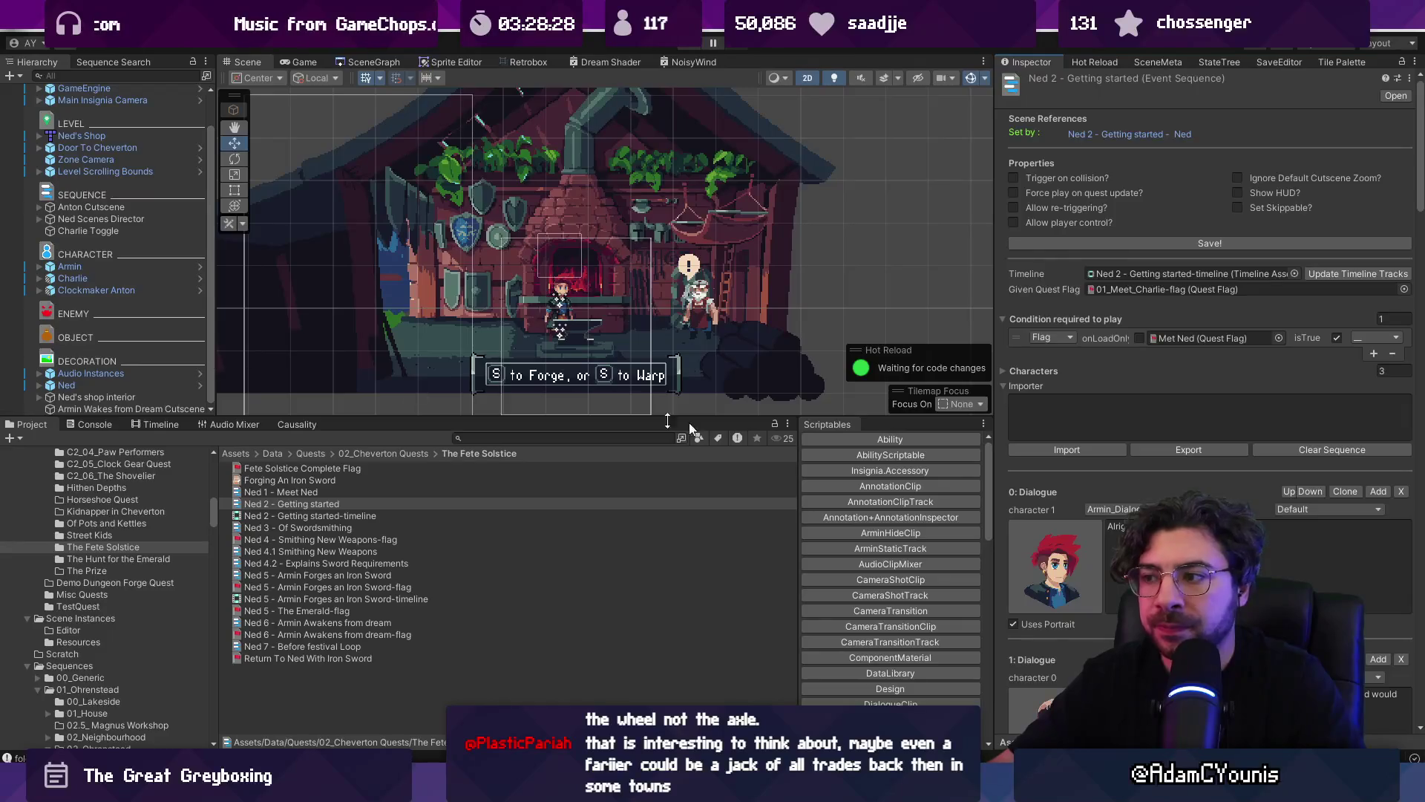
scroll(1209, 372, "down", 15)
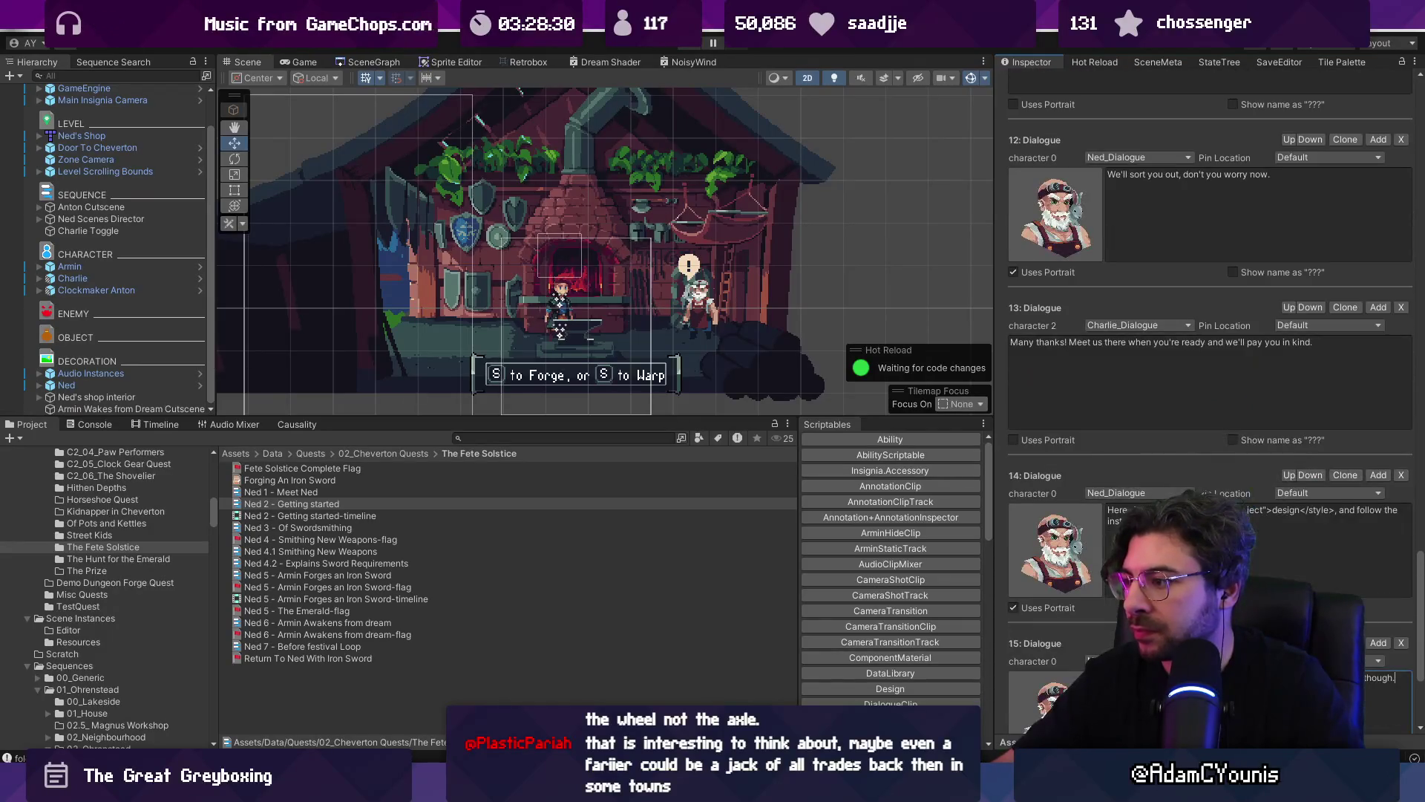
scroll(1210, 408, "up", 7)
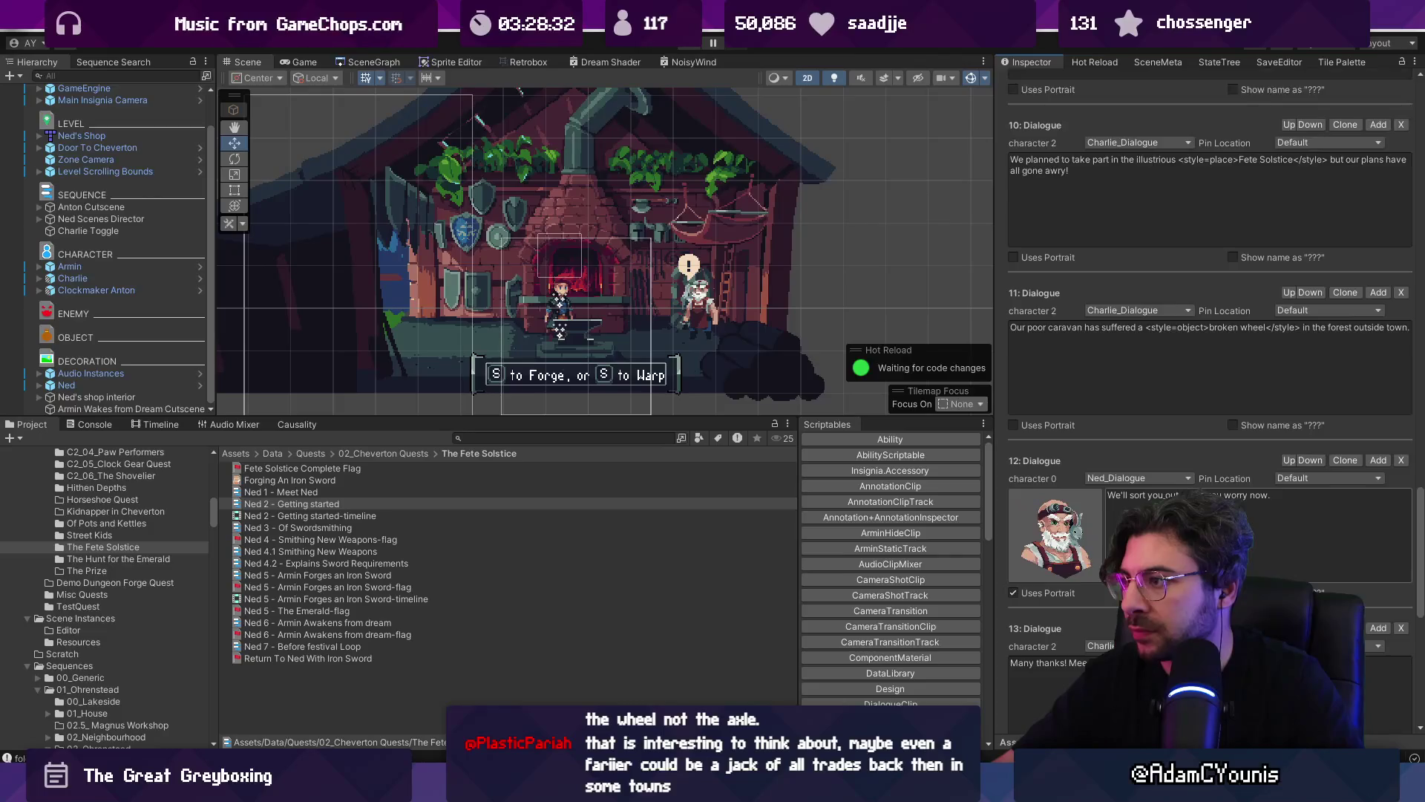
scroll(1210, 401, "down", 10)
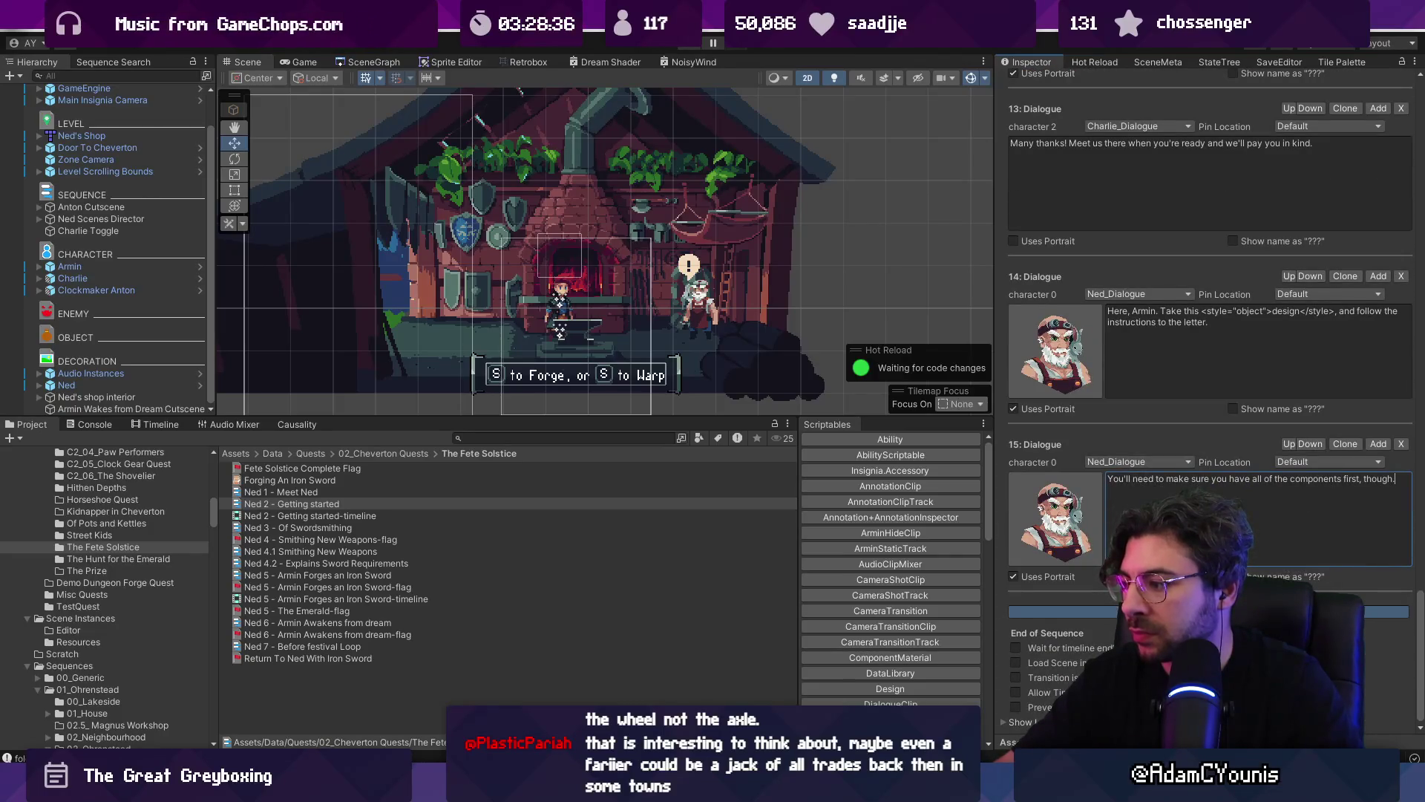
- Add a new Dialogue 16 line after Dialogue 15 with Armin as speaker
left_click(1210, 611)
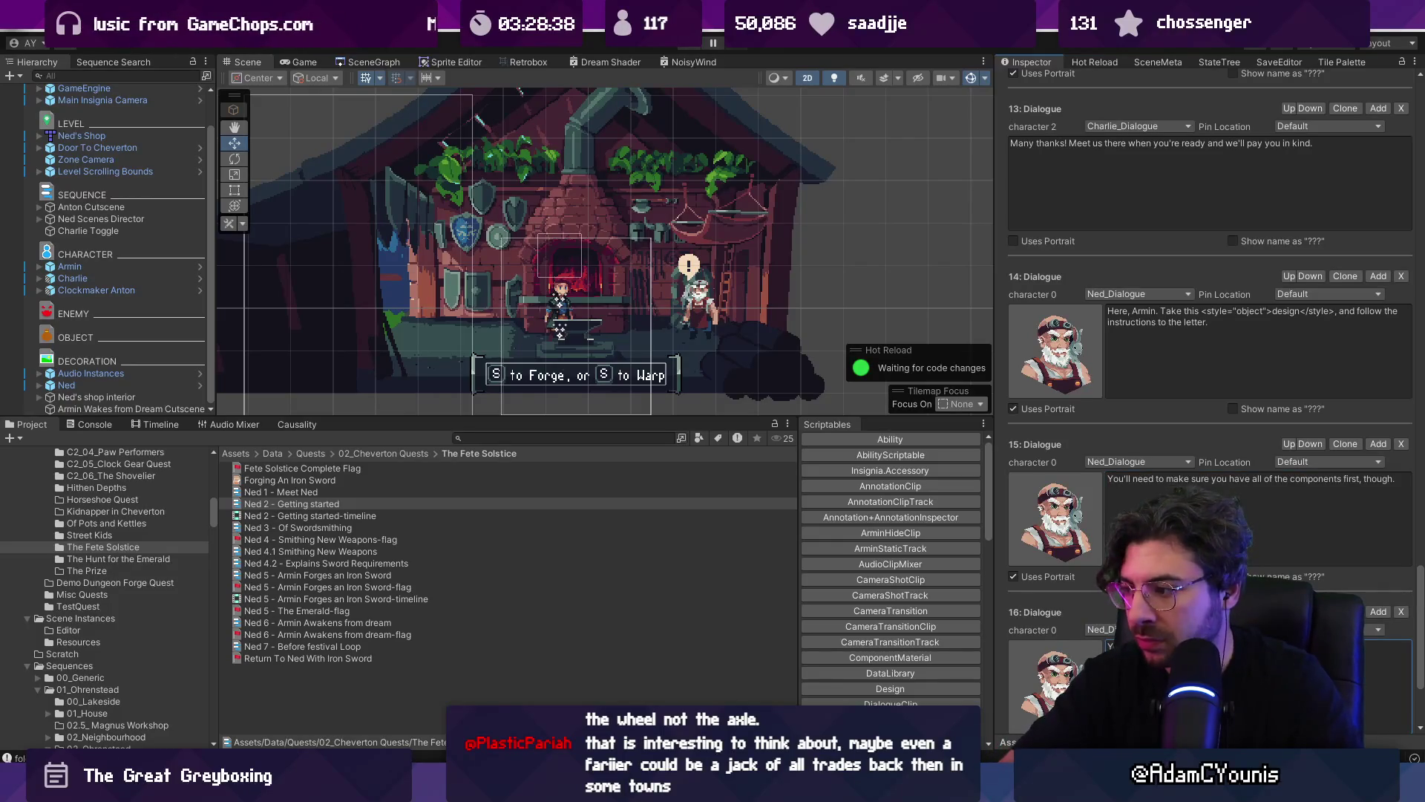
left_click(1102, 630)
left_click(1114, 616)
scroll(1067, 582, "down", 3)
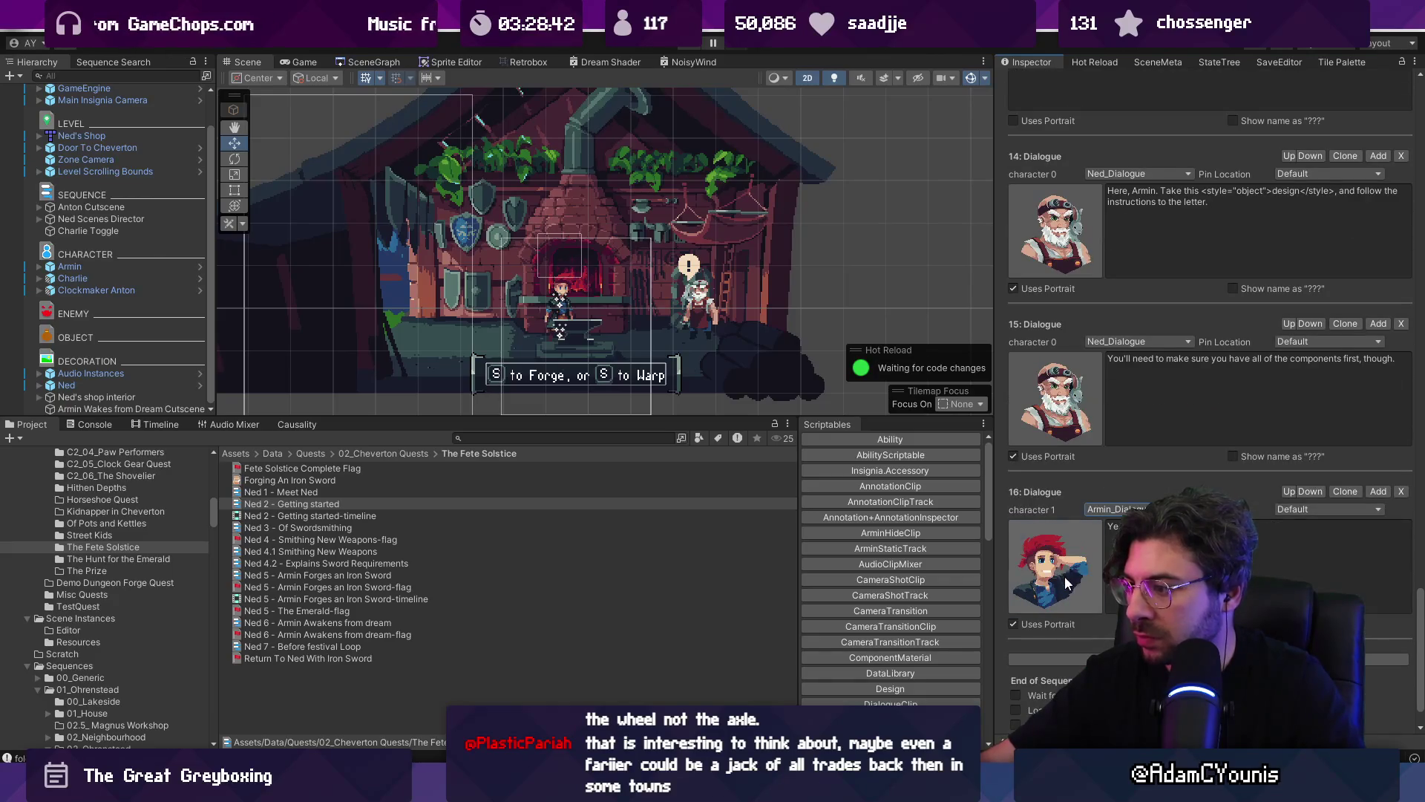
scroll(1067, 584, "down", 1)
scroll(1074, 592, "down", 2)
scroll(1076, 592, "down", 3)
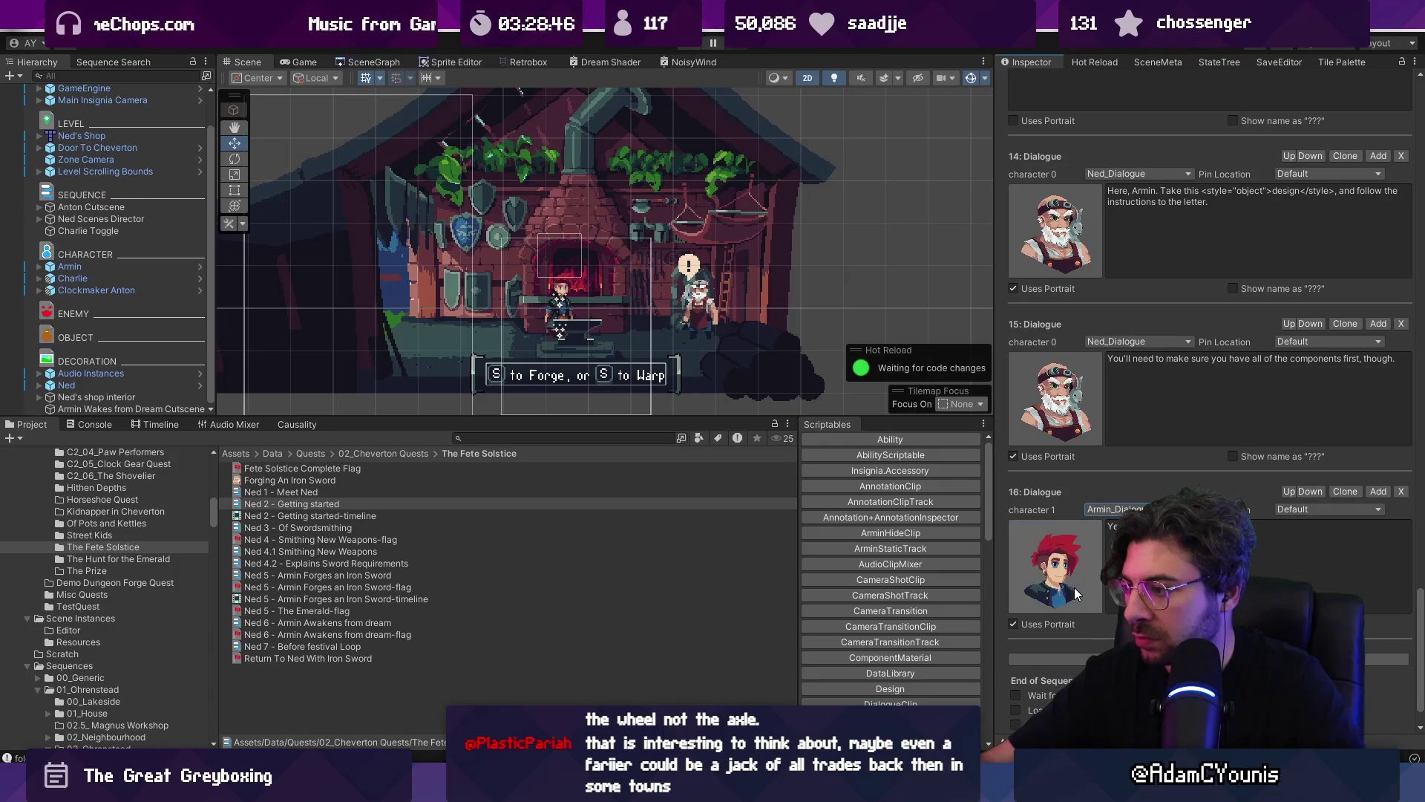
scroll(1077, 593, "down", 1)
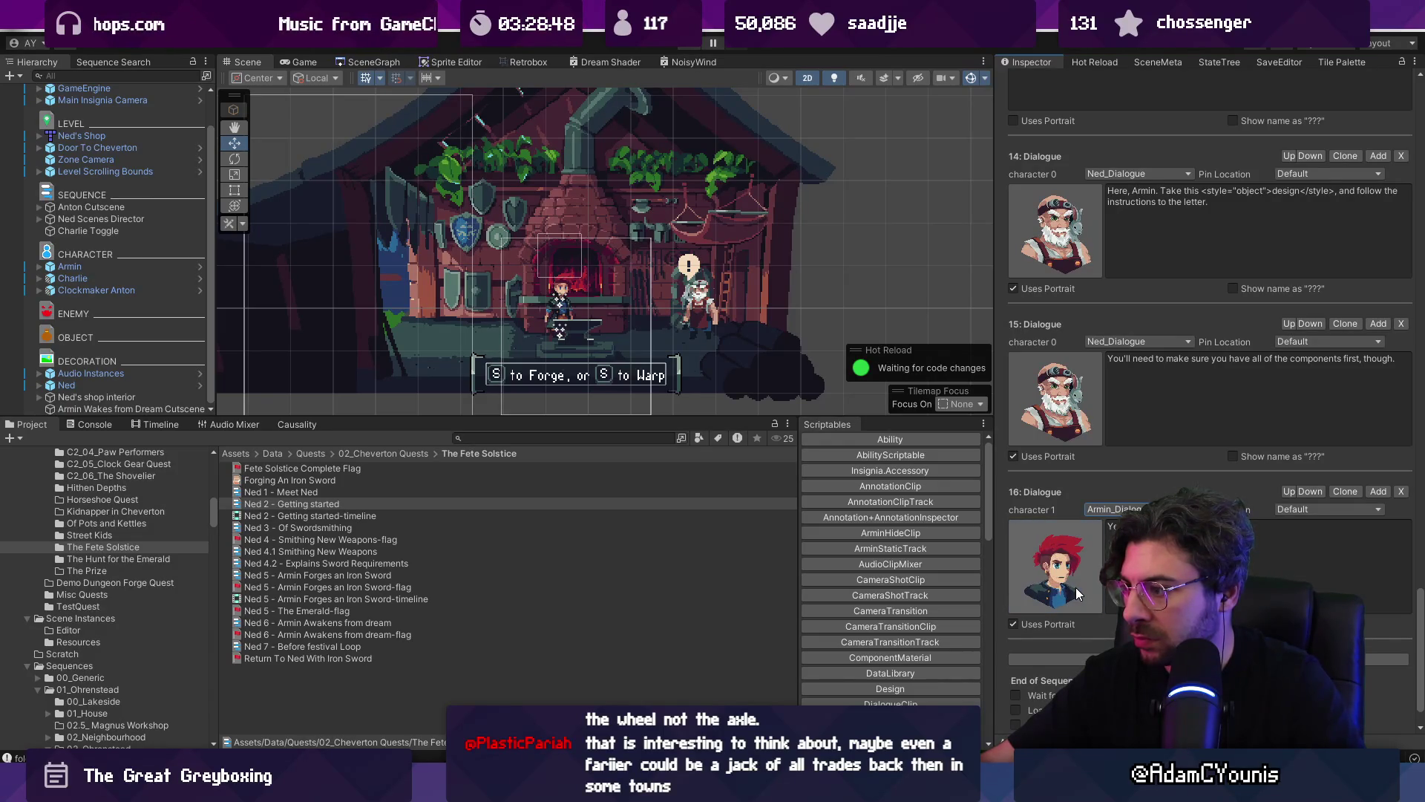
scroll(1076, 587, "down", 1)
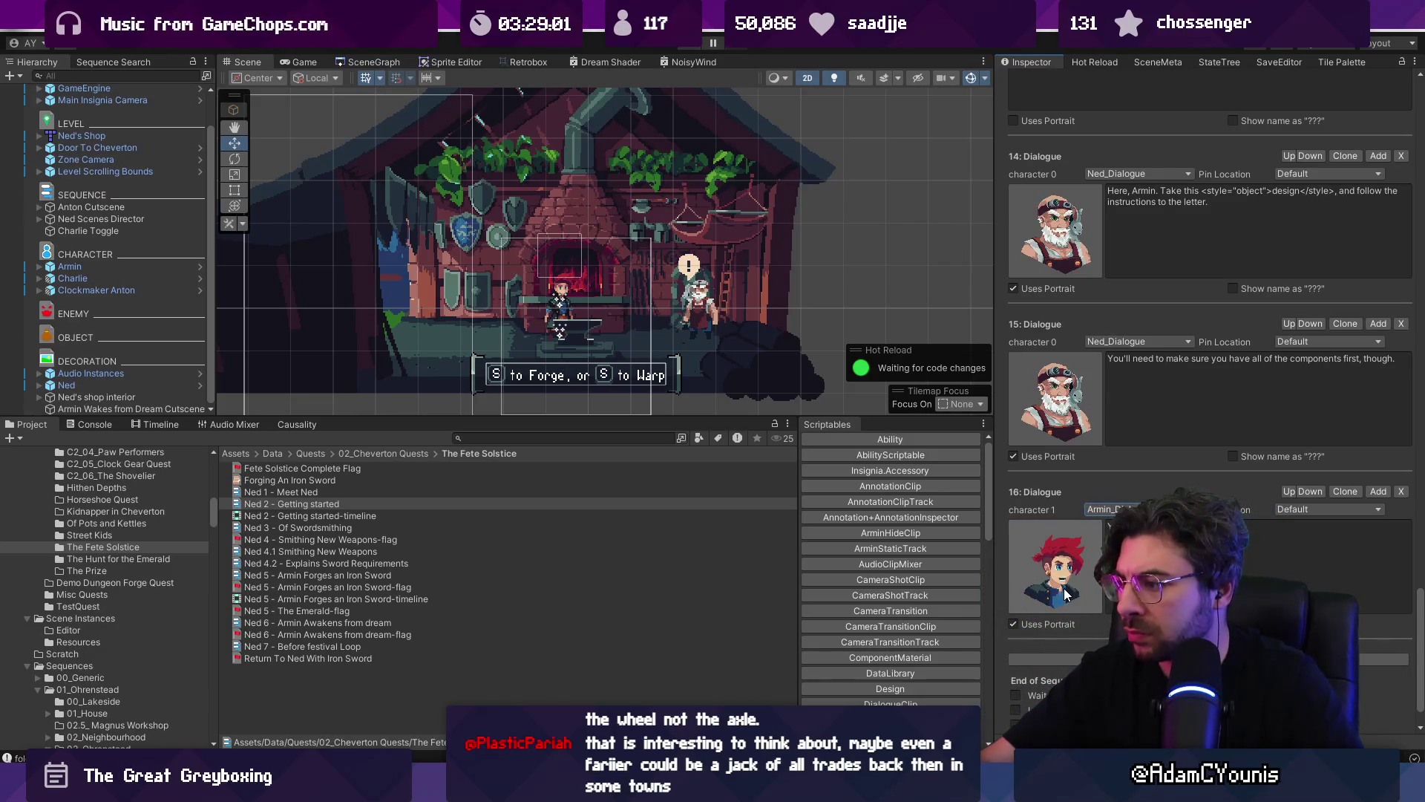
- Cycle Armin's portrait to a different pose and save the sequence again
left_click(1065, 594)
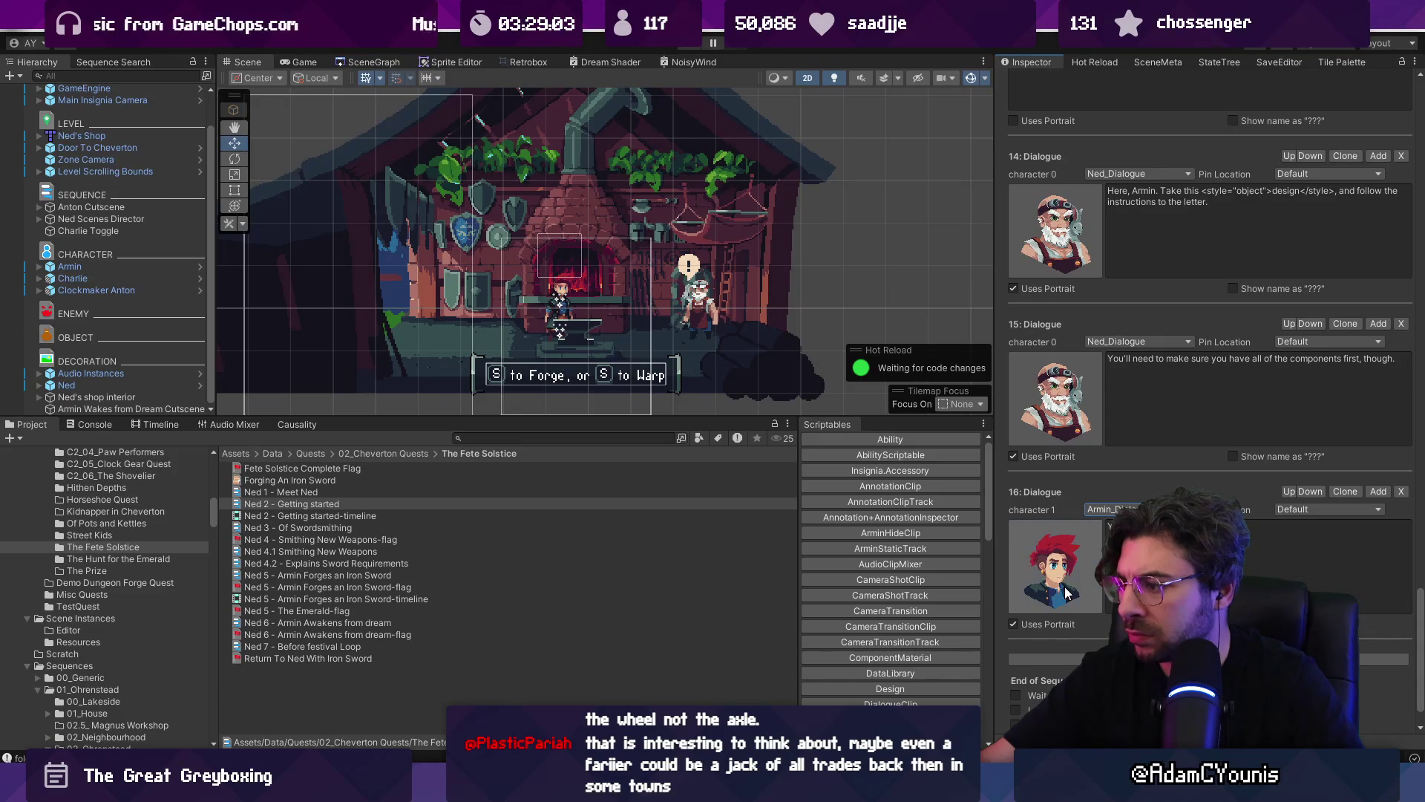
left_click(1067, 593)
left_click(1066, 593)
left_click(1067, 593)
left_click(1067, 593)
left_click(1066, 593)
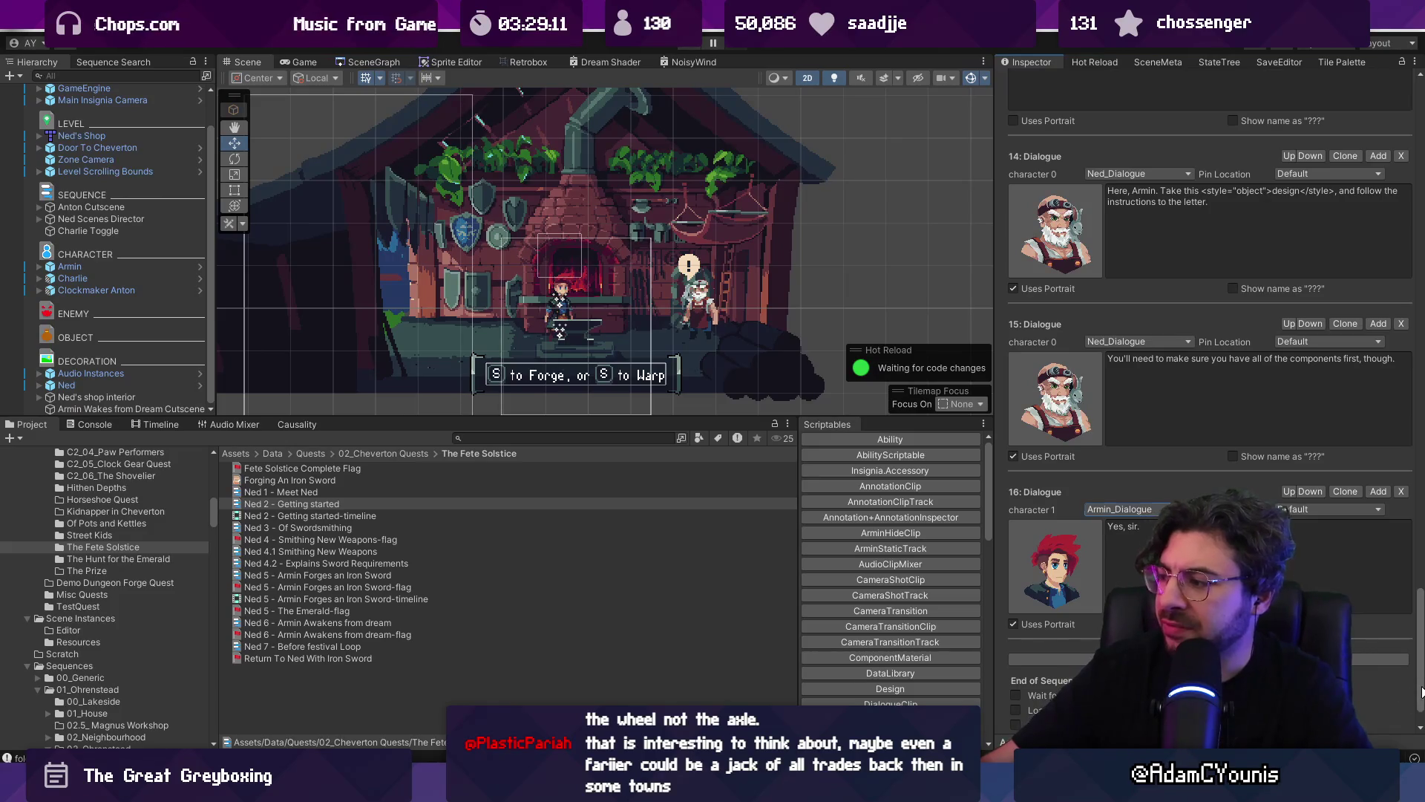
scroll(1391, 81, "up", 20)
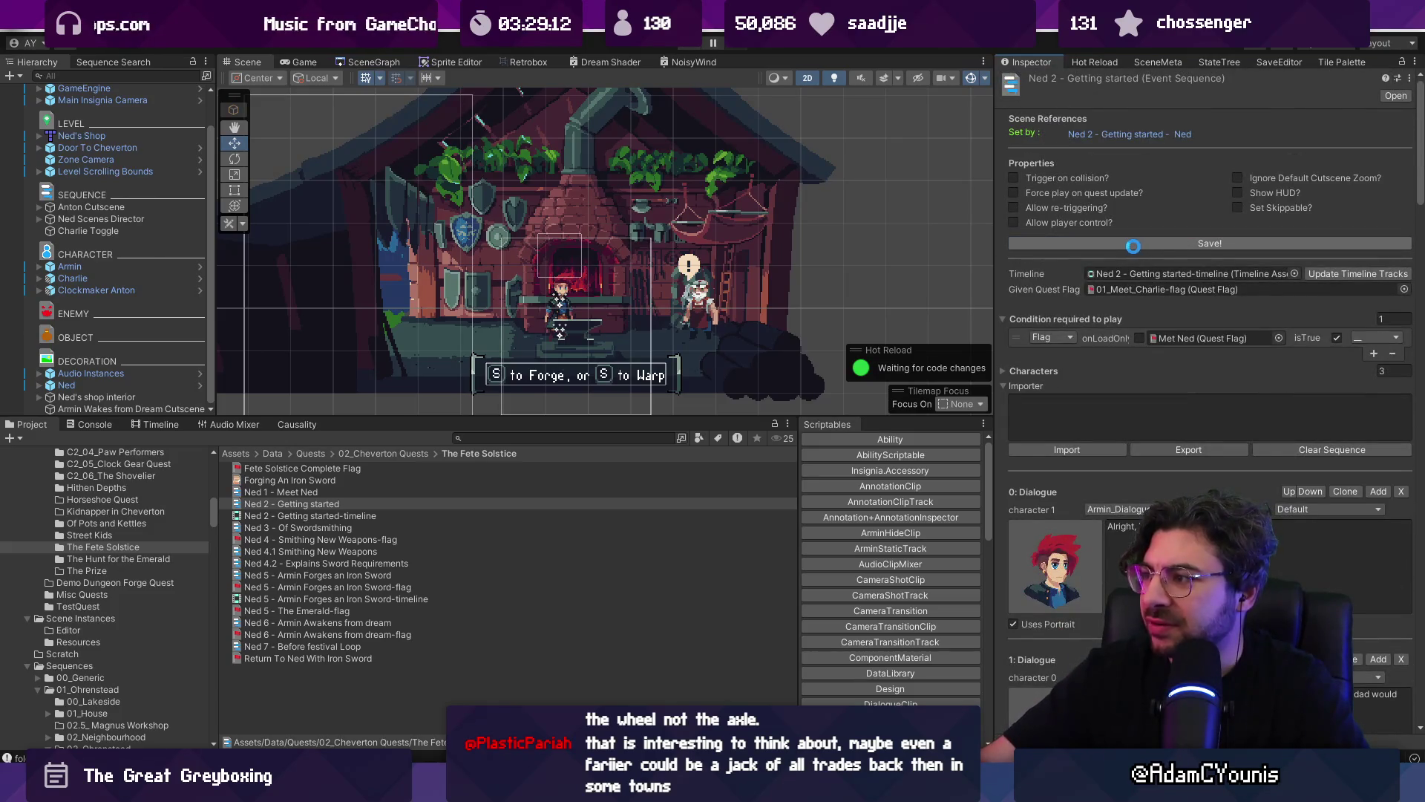
left_click(1106, 244)
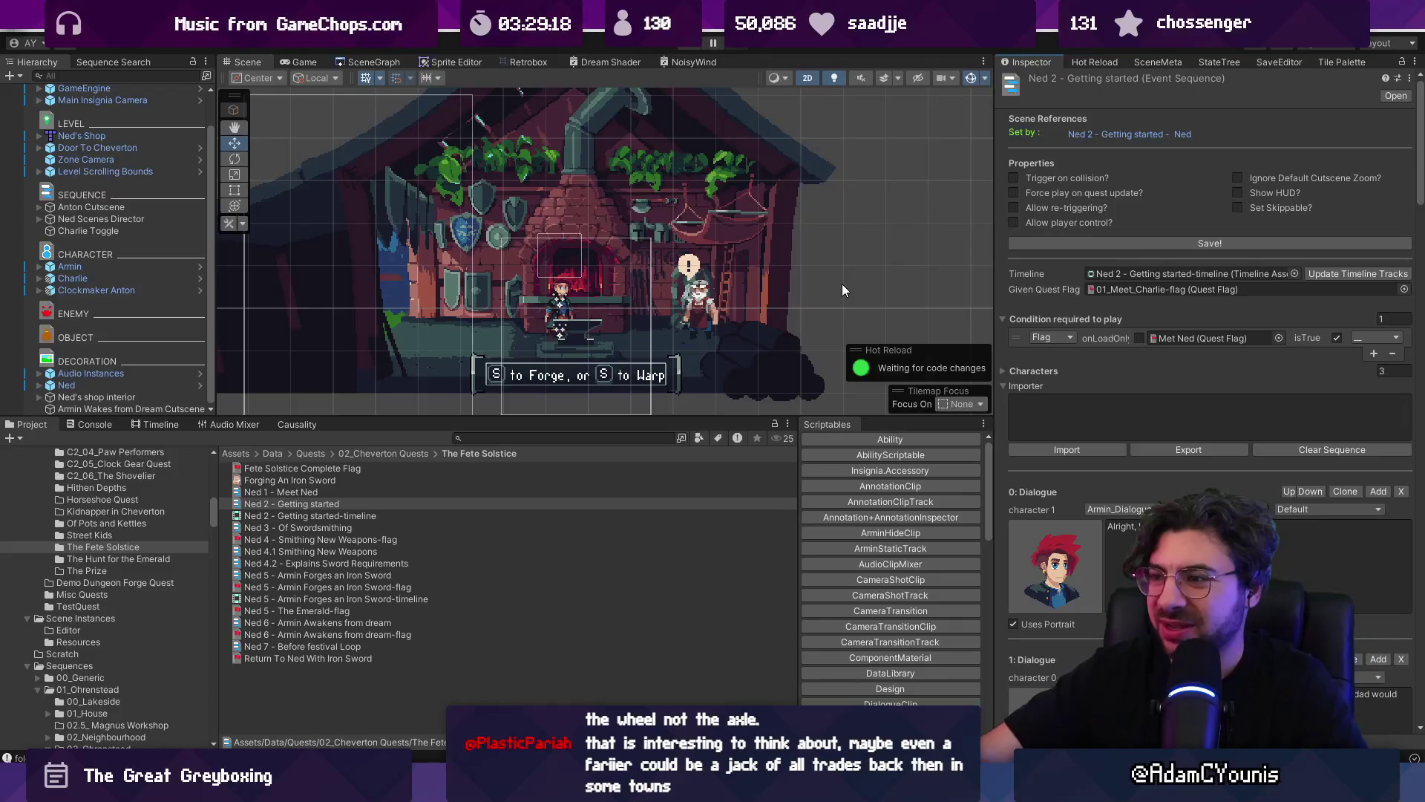
scroll(1053, 324, "down", 10)
- Browse the Ned 5, 4.2 and 4.1 sequences, then open Ned 3 - Of Swordsmithing
left_click(665, 600)
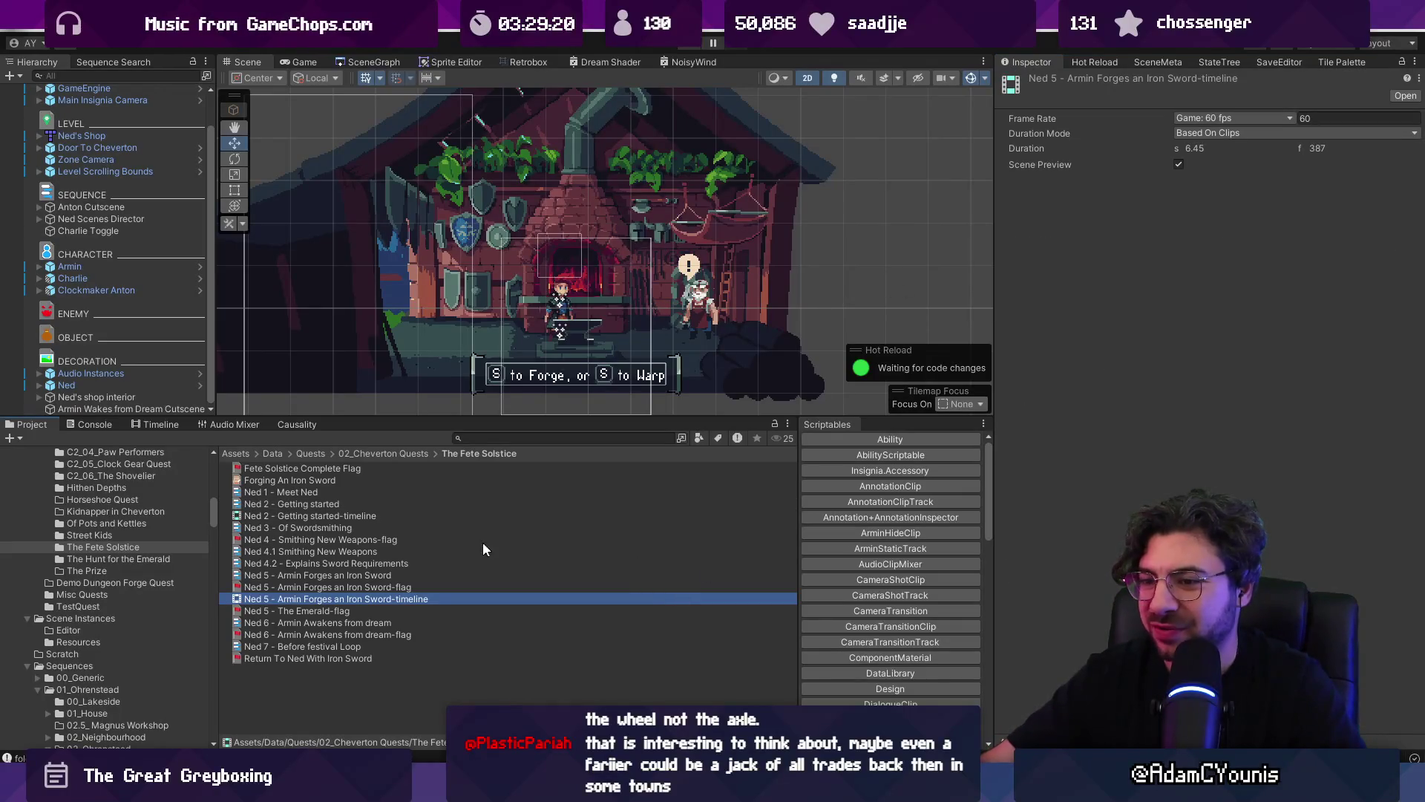
left_click(432, 574)
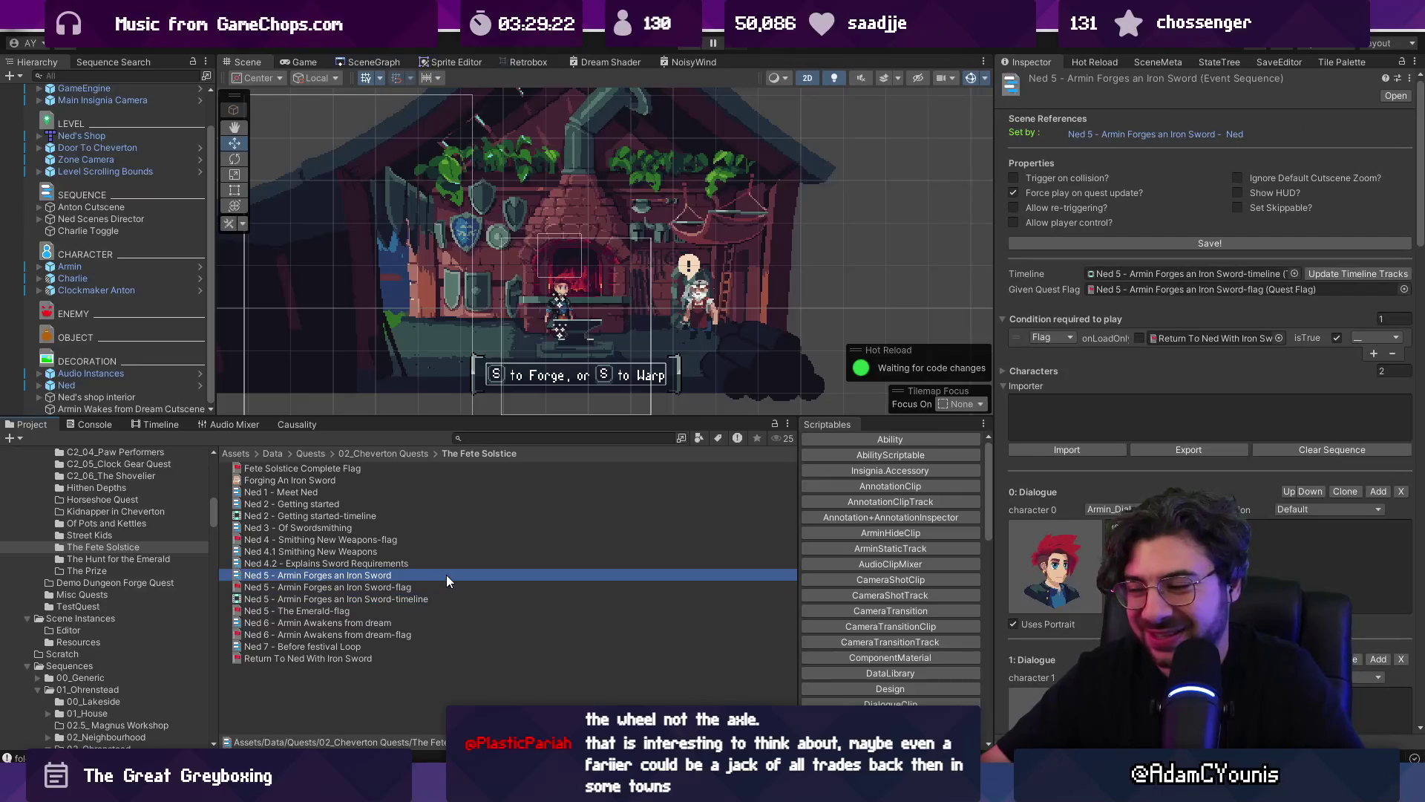
scroll(1075, 529, "down", 2)
left_click(365, 564)
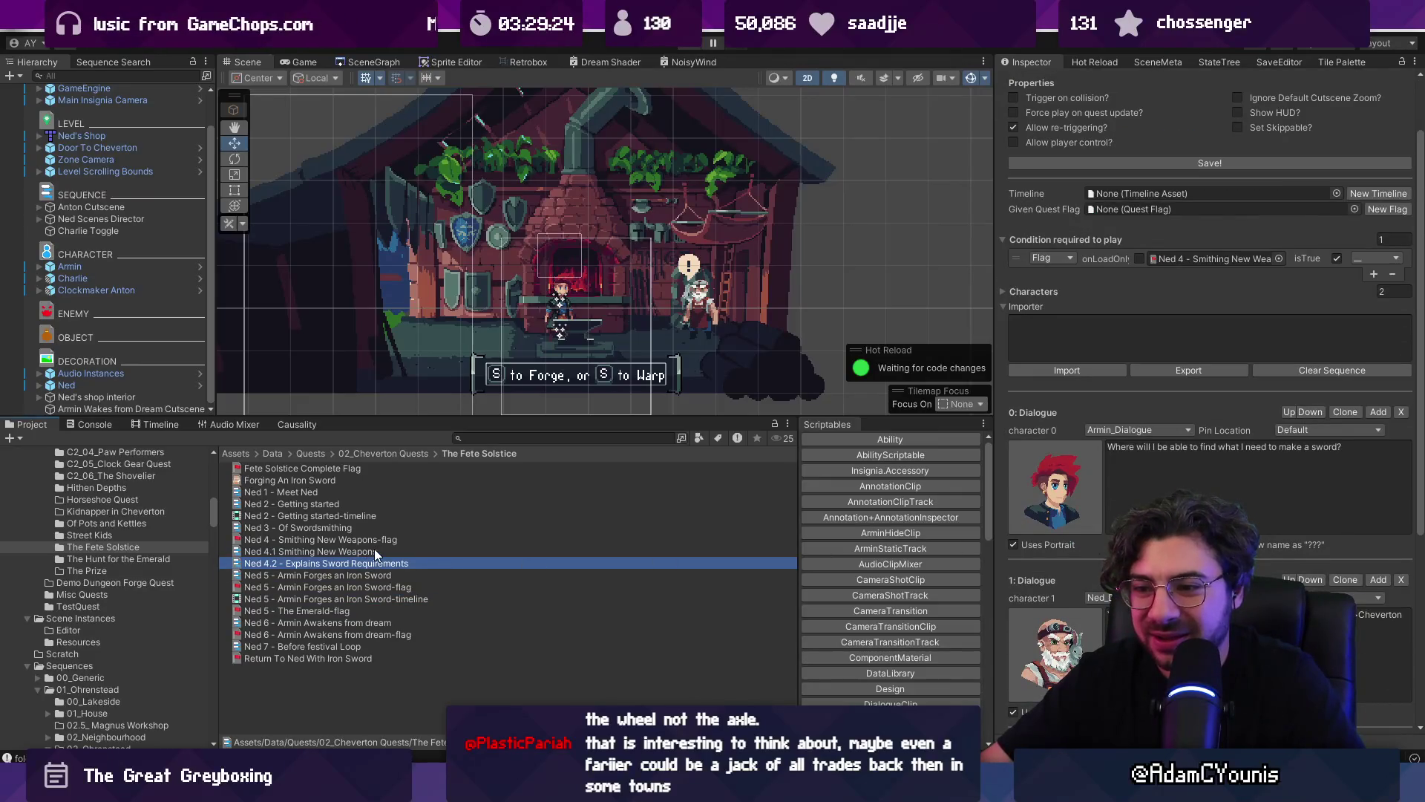
left_click(374, 551)
left_click(390, 528)
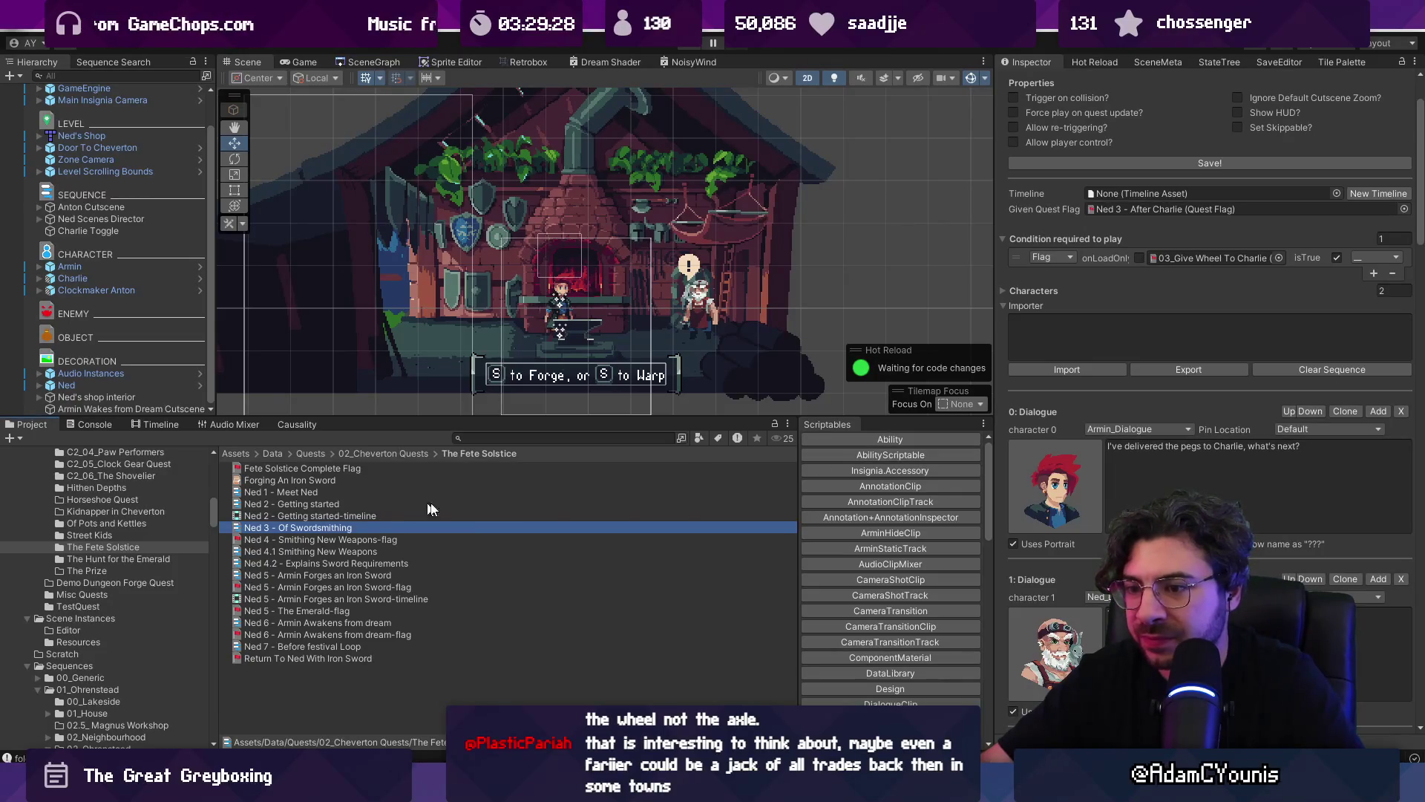
- Change 'pegs' in Armin's Dialogue 0 line to 'finished wheel'
double_click(1192, 446)
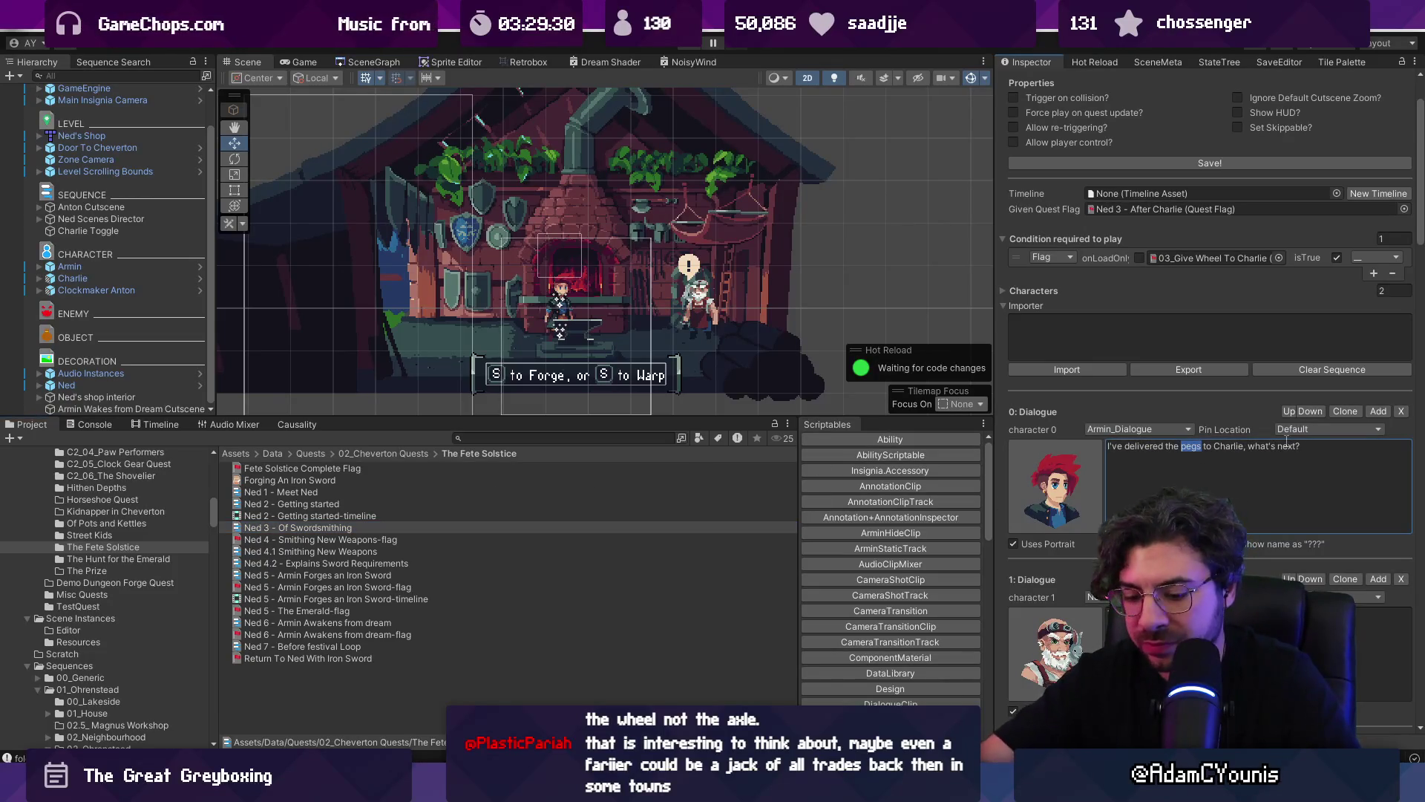
type("wheel")
key("ctrl+Left")
type("finish")
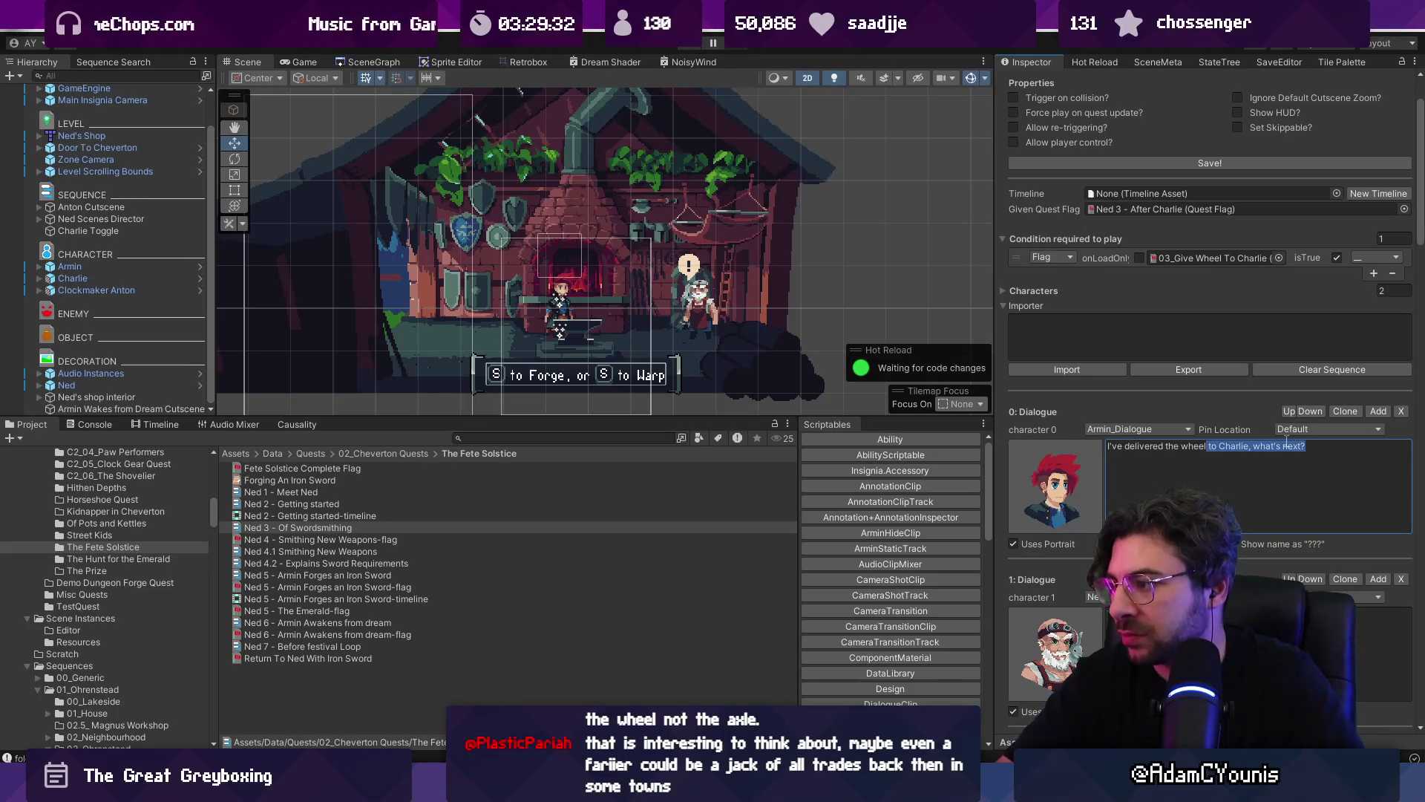
type("ed")
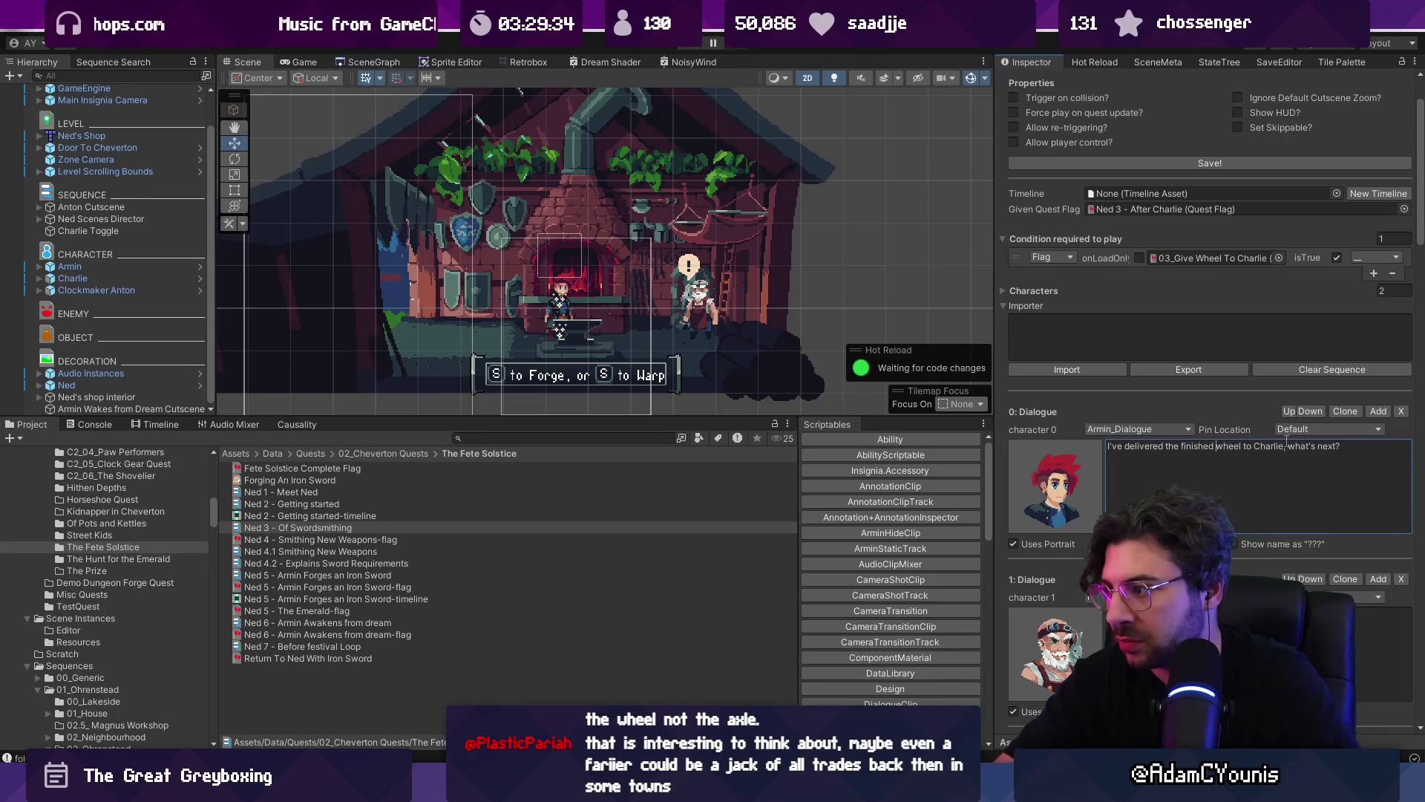
- Return to Ned 2 - Getting started and check Armin's 'Yes, sir.' line
left_click(360, 506)
scroll(1307, 502, "down", 10)
scroll(1334, 452, "down", 15)
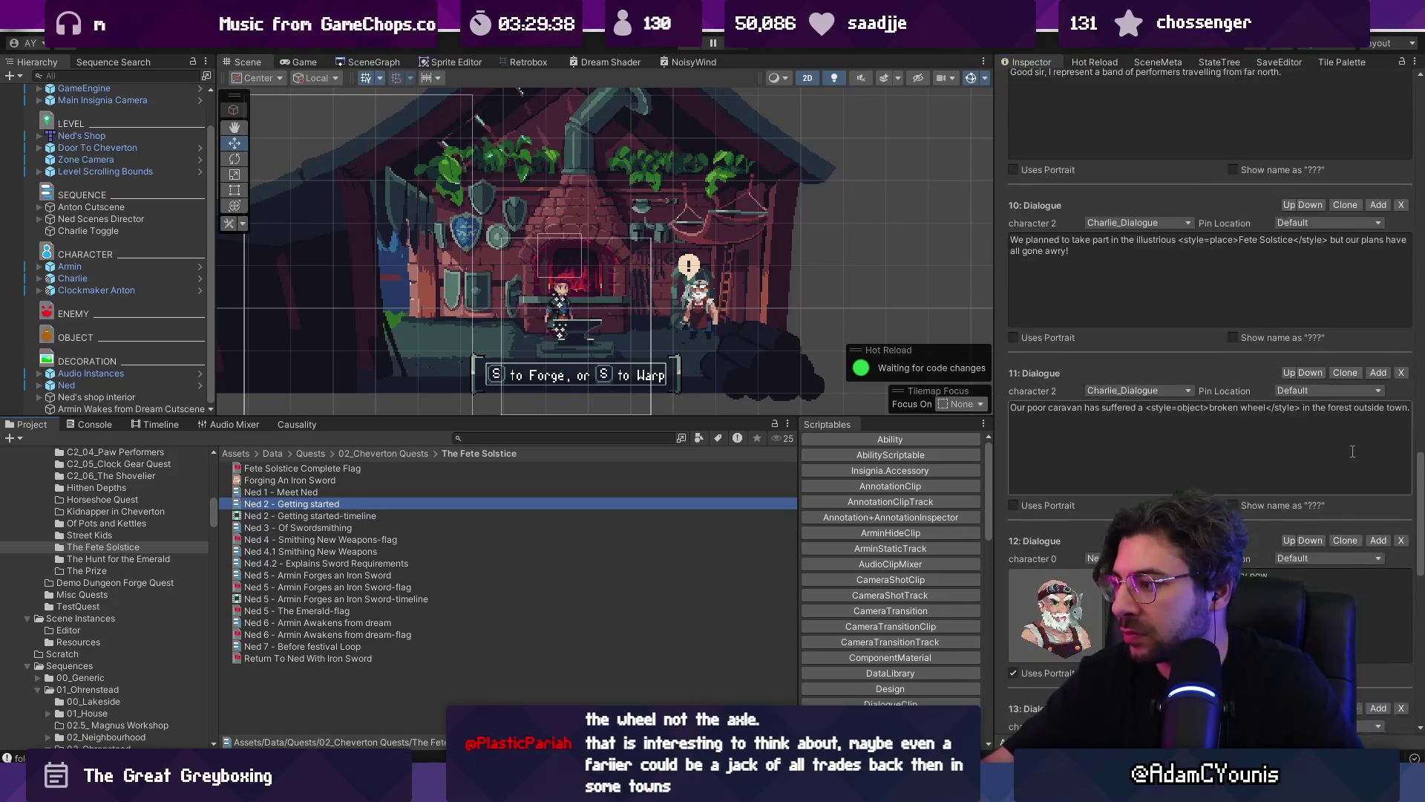
left_click(1156, 483)
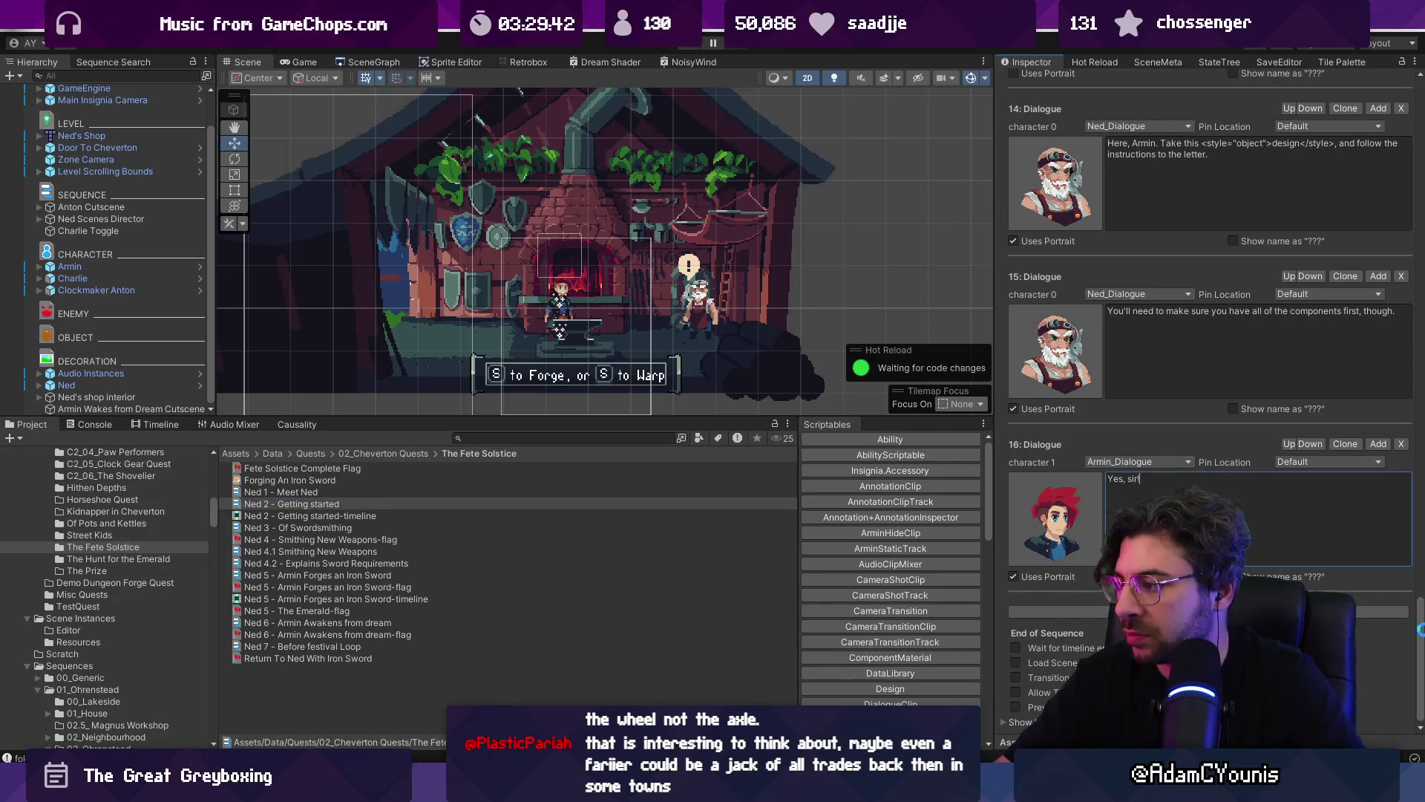
left_click_drag(1421, 633, 1420, 148)
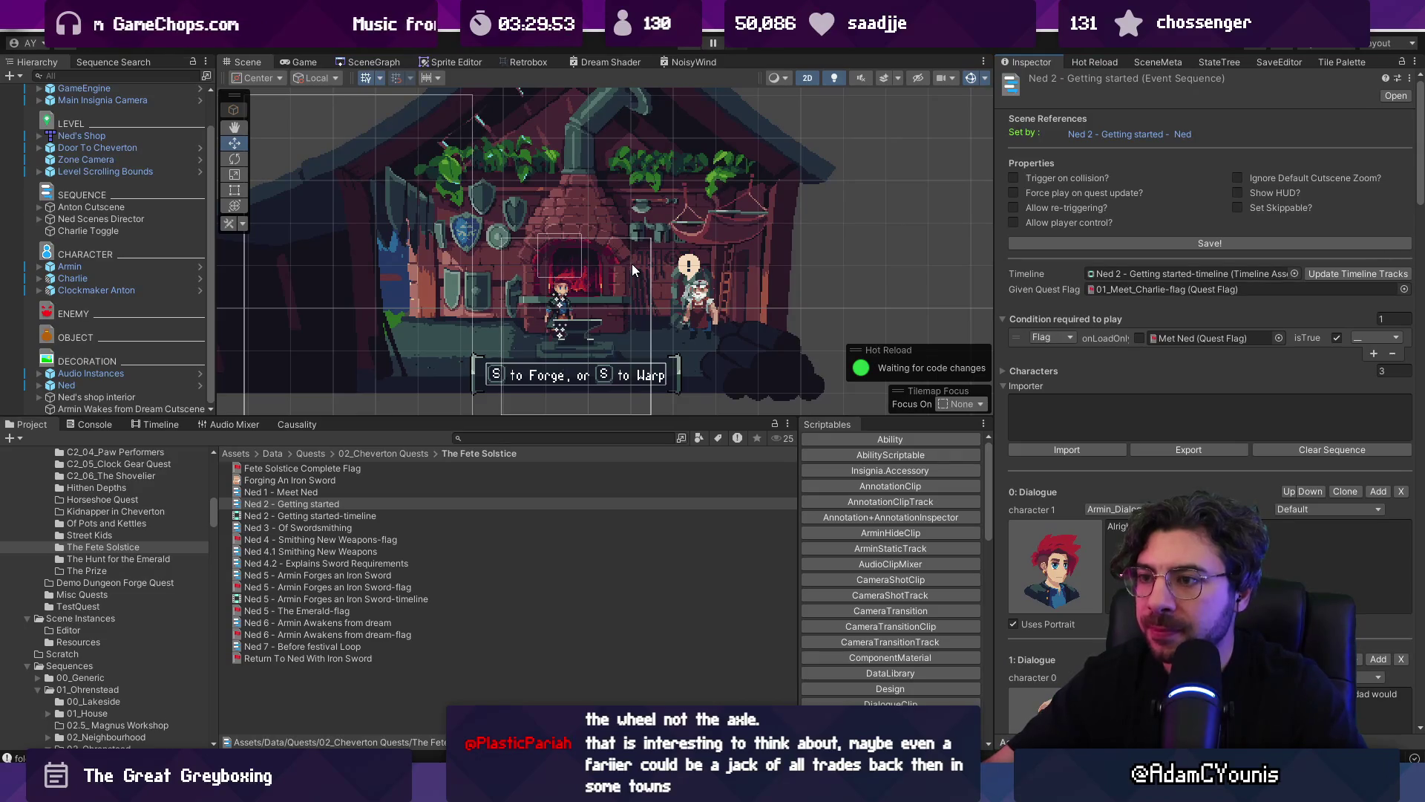
left_click(163, 384)
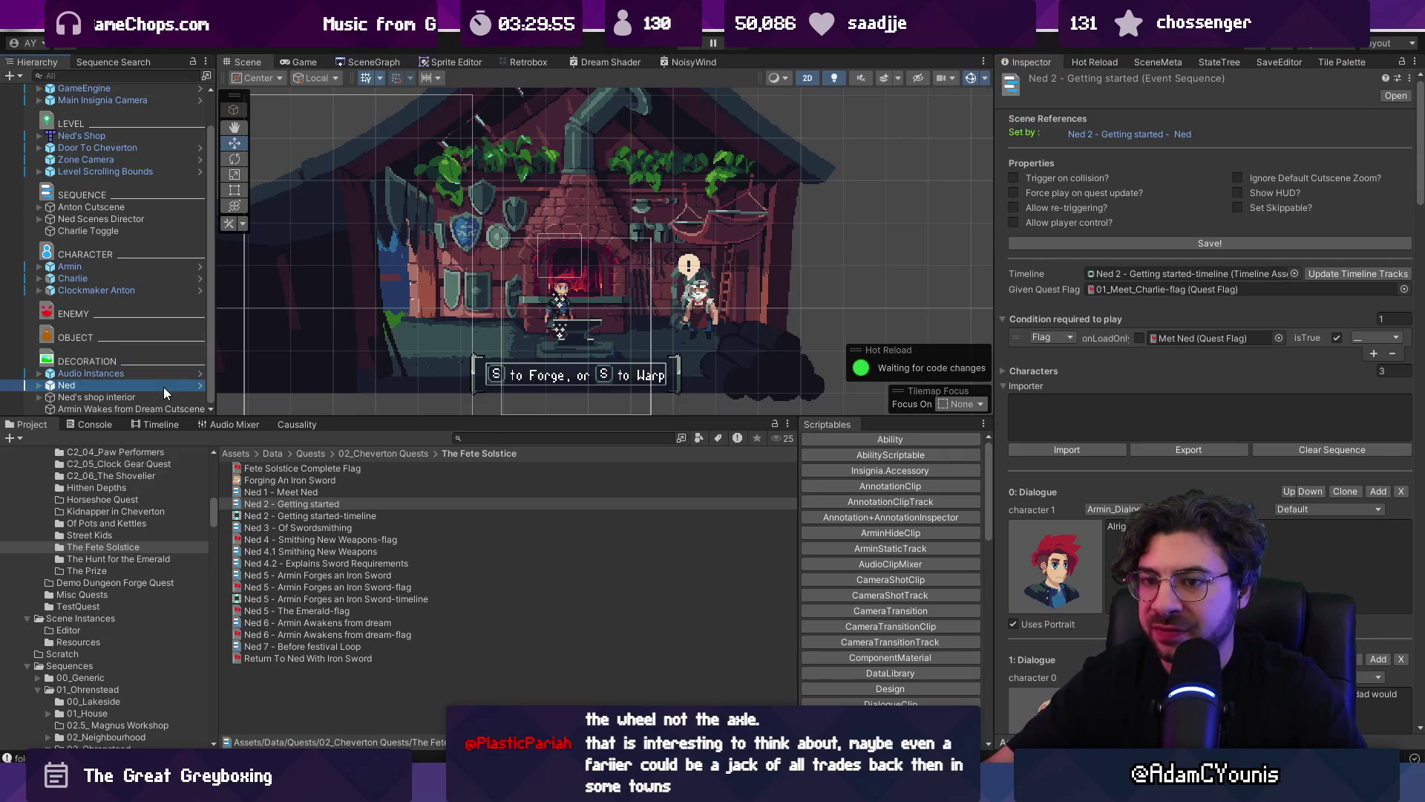
- Set Ned's second Quest Item Handler item to Cartwheel Frame
scroll(1080, 331, "down", 5)
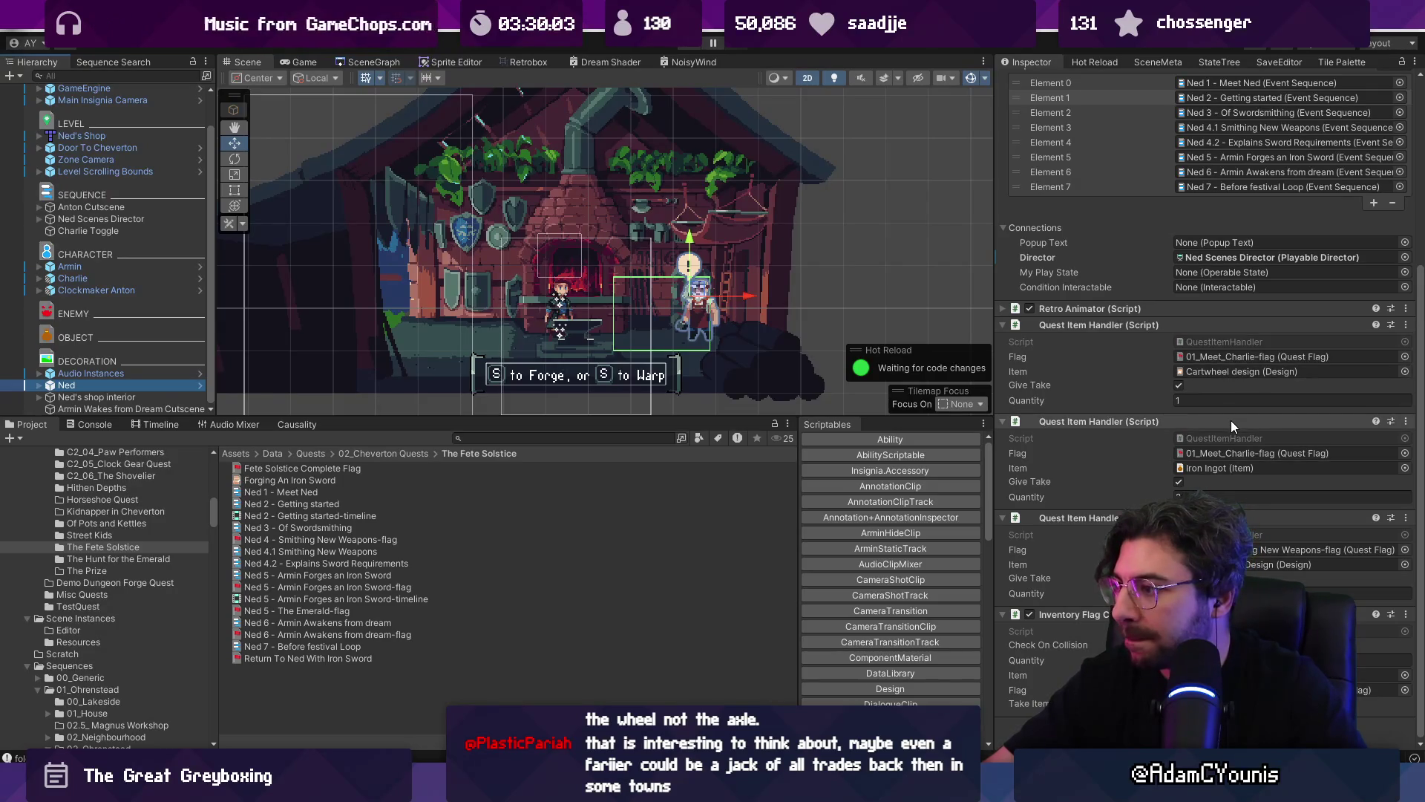
left_click(1403, 468)
type("wheel")
key("Return")
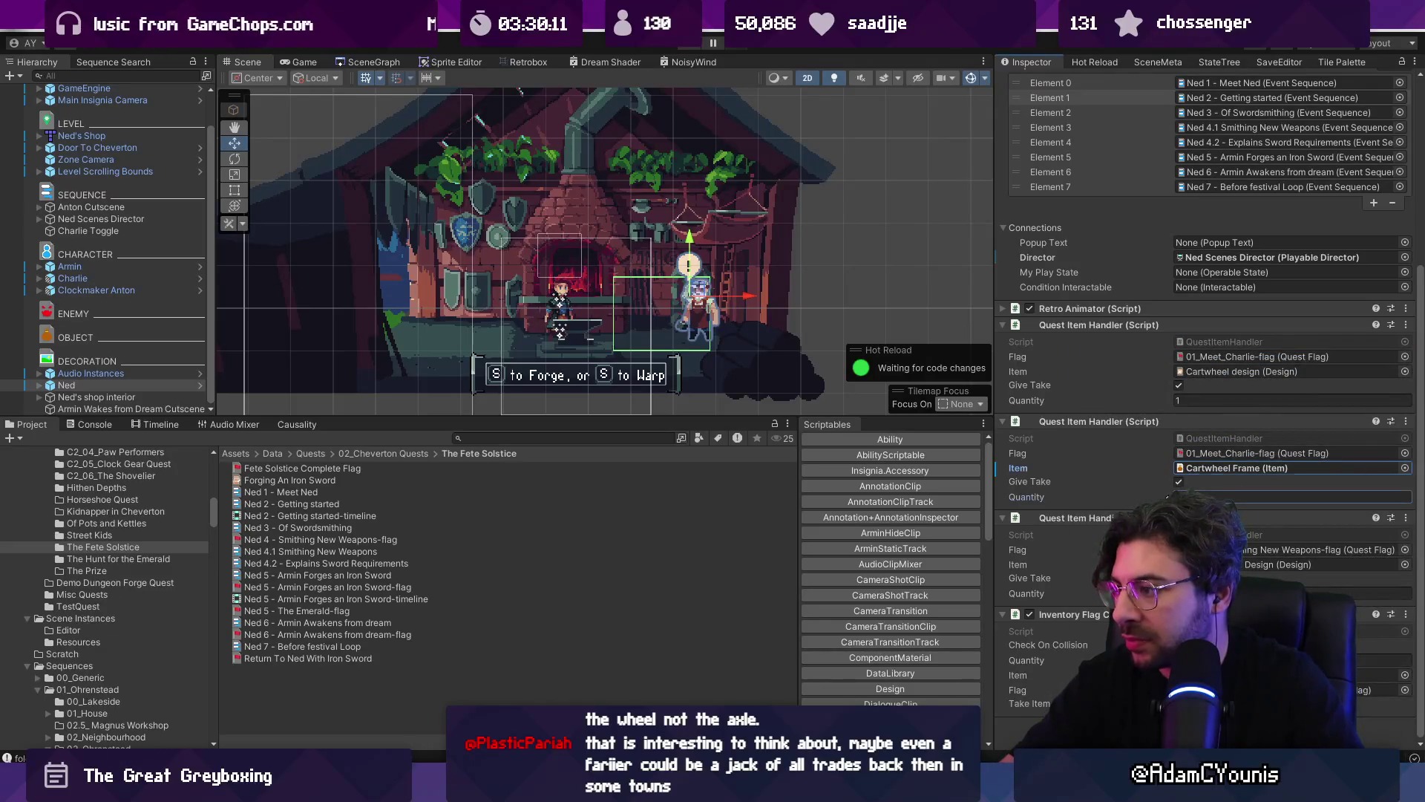
- Apply the modified Quest Item Handler component to the Ned prefab
right_click(1080, 422)
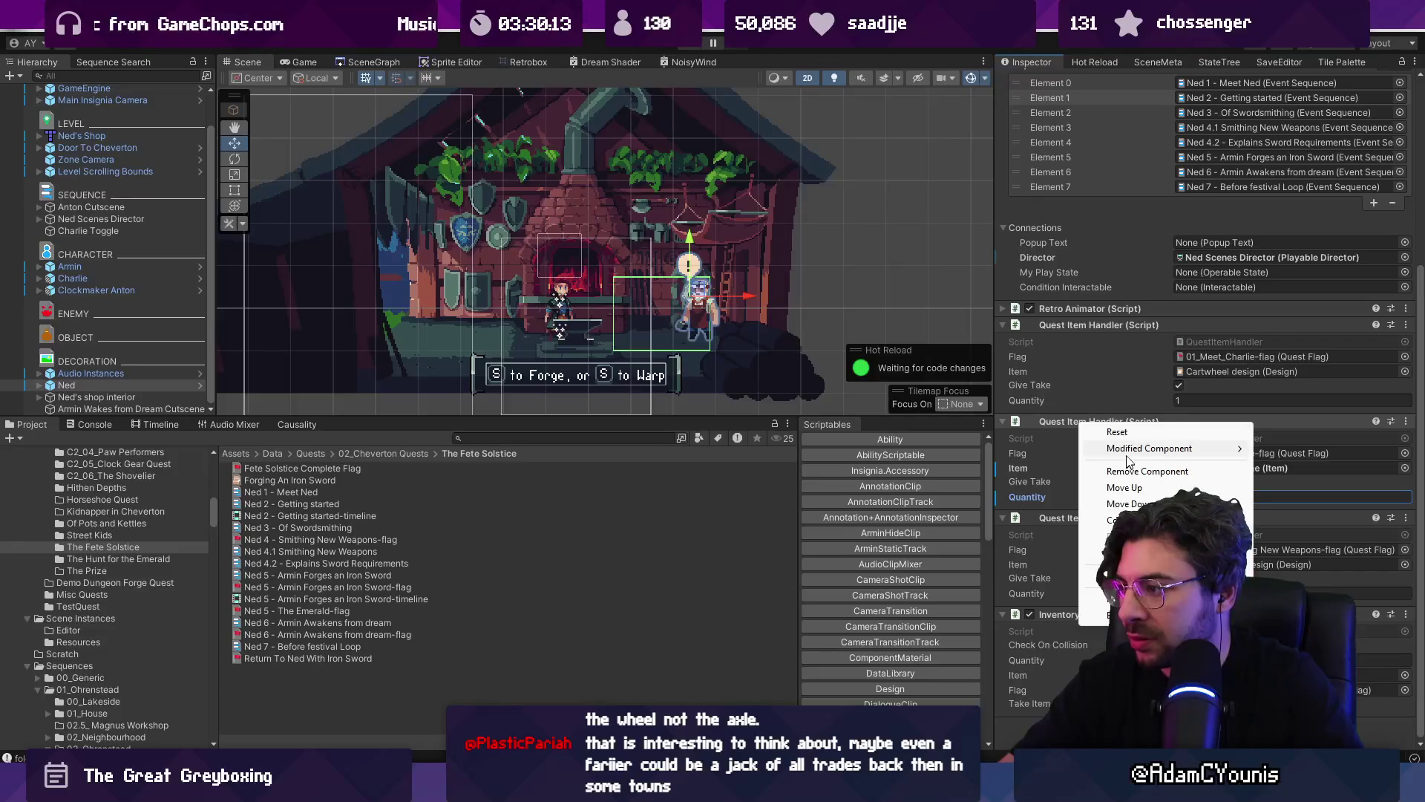
mouse_move(1159, 454)
left_click(1266, 451)
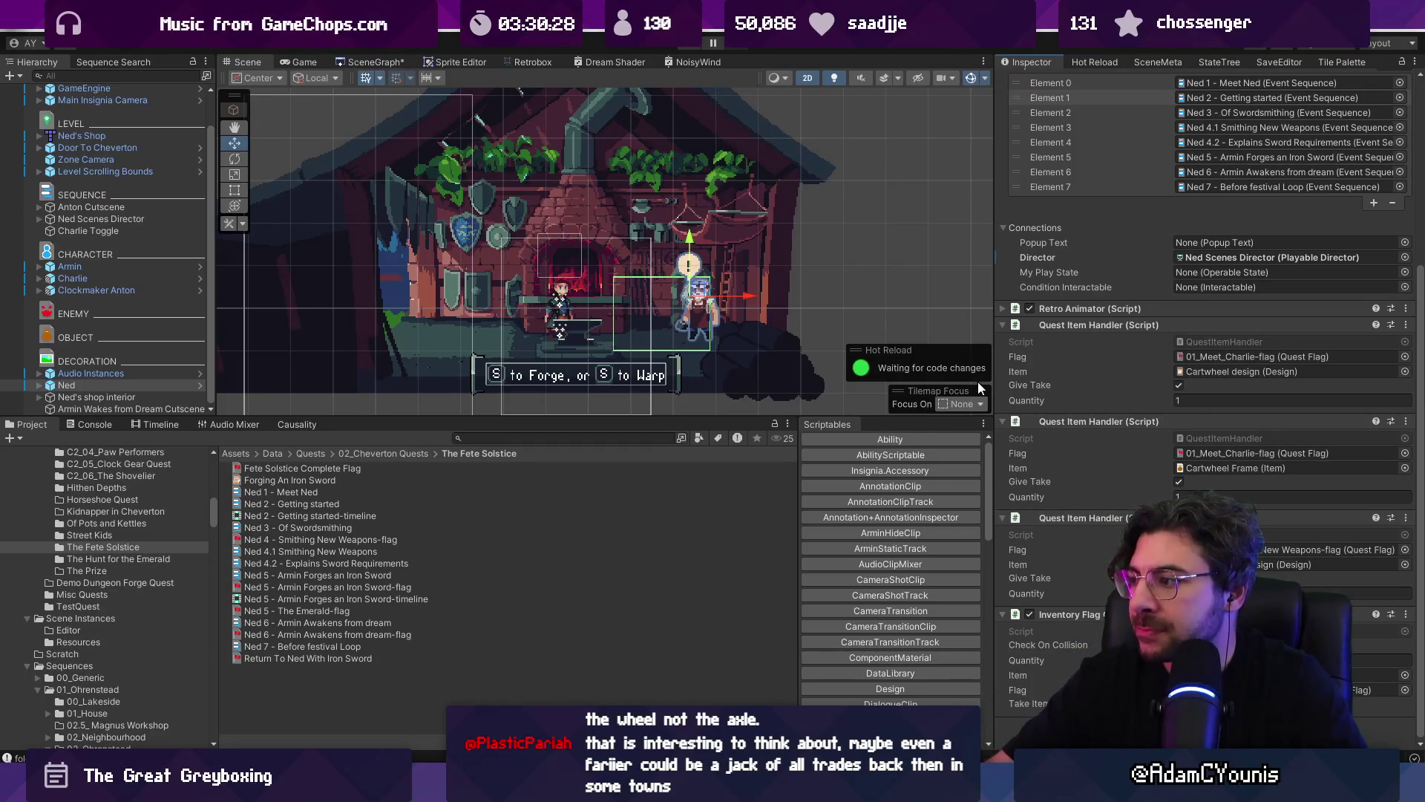
scroll(665, 305, "down", 2)
- Play-test the smith's revised dialogue through Charlie's new lines, then restore the editor layout
left_click(688, 47)
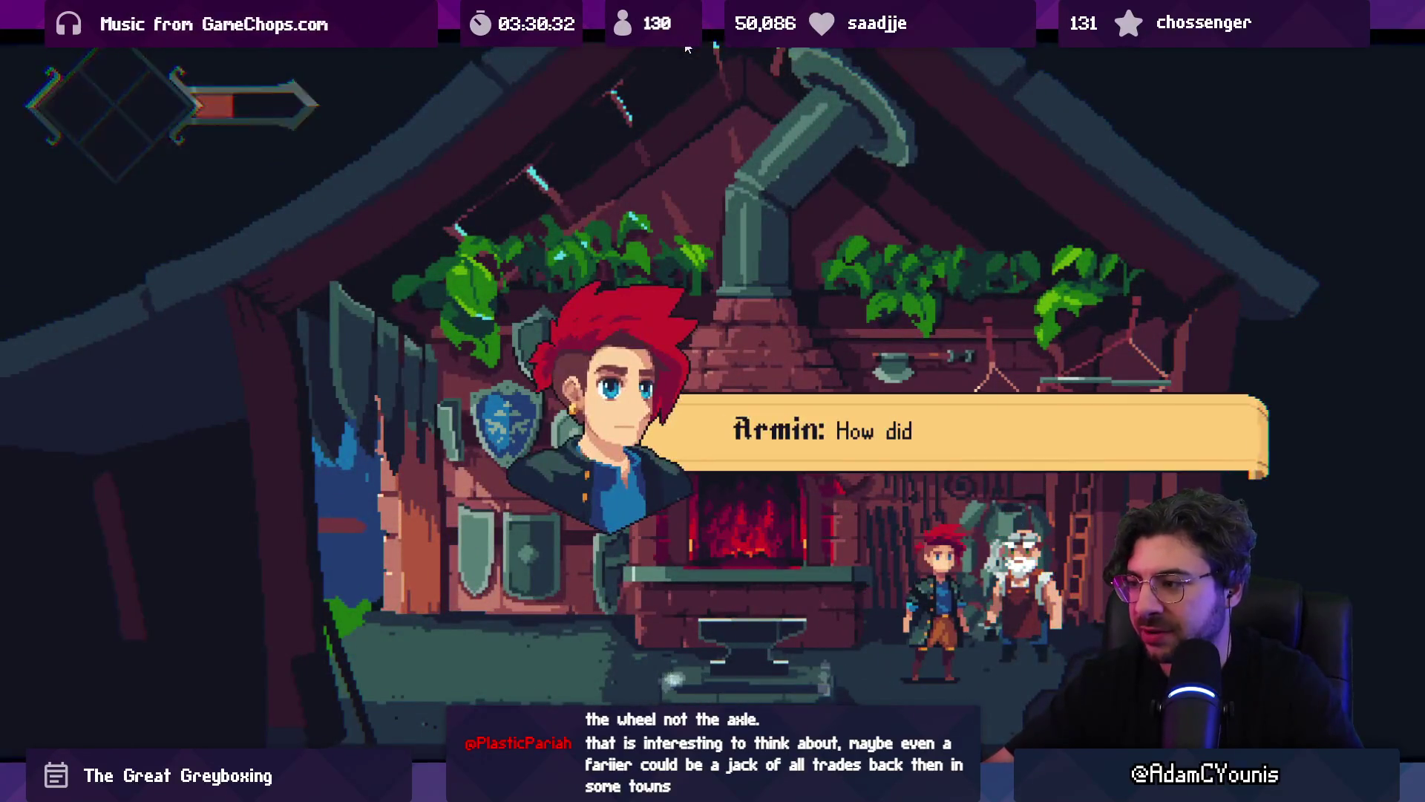
key("space")
key("space")
key("space")
key("space")
key("space")
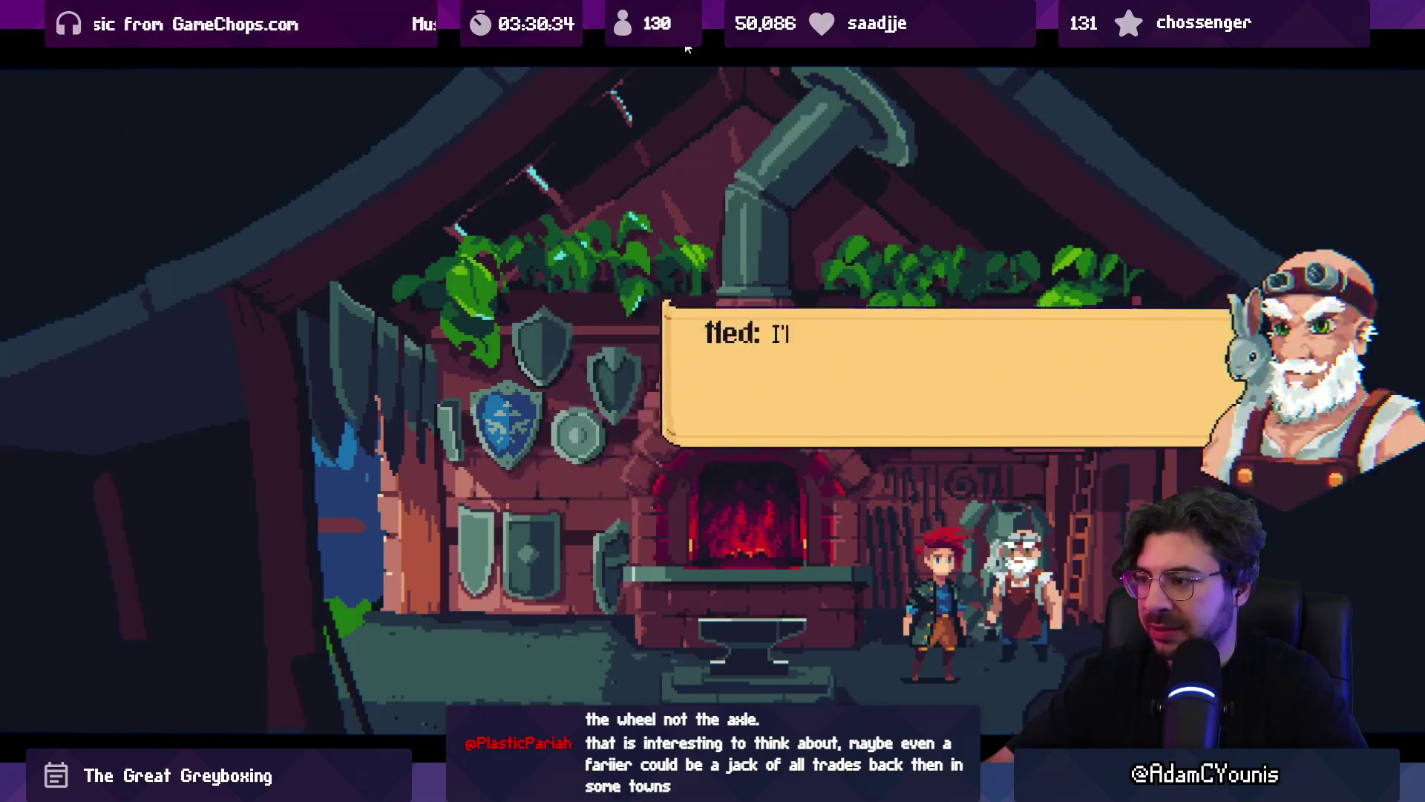
key("s")
key("space")
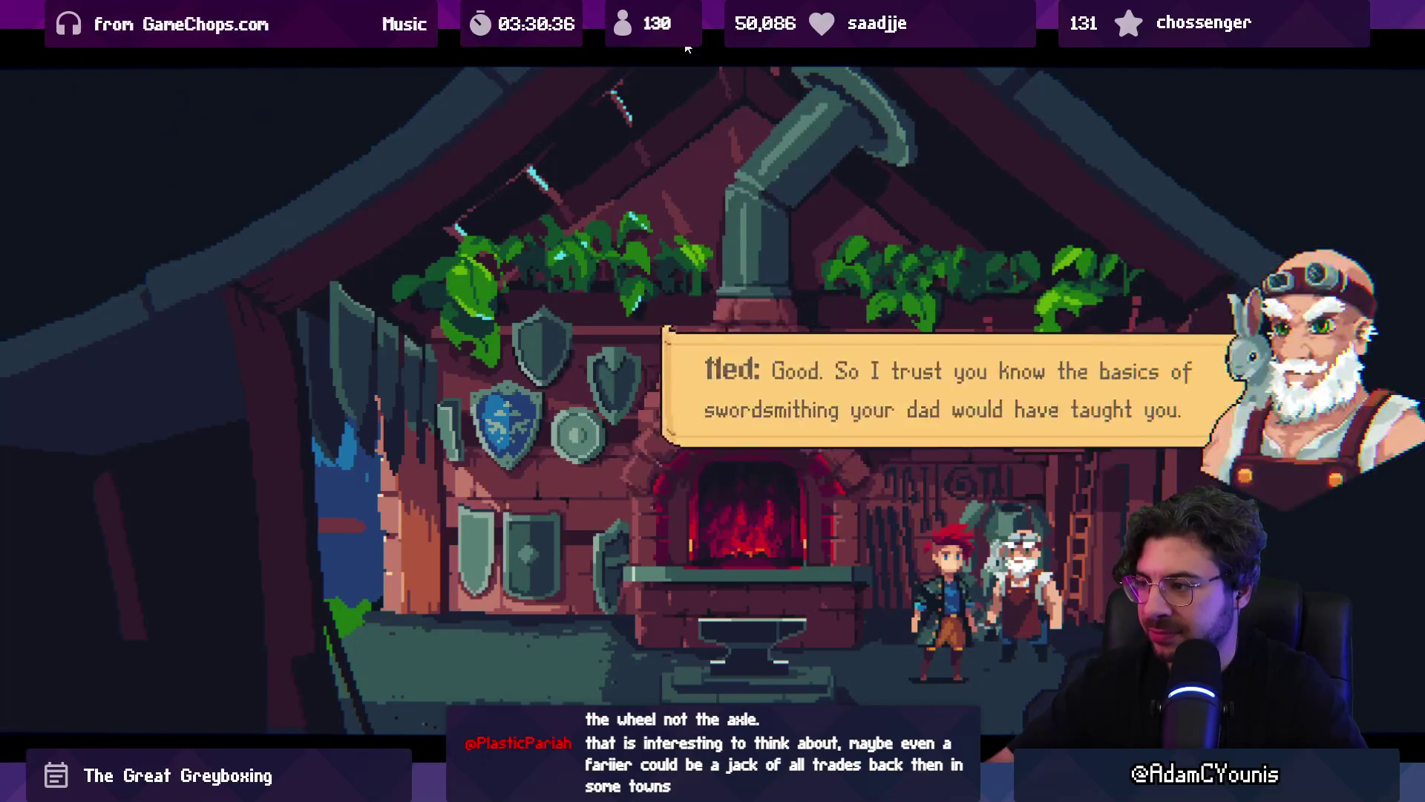
key("space")
key("space")
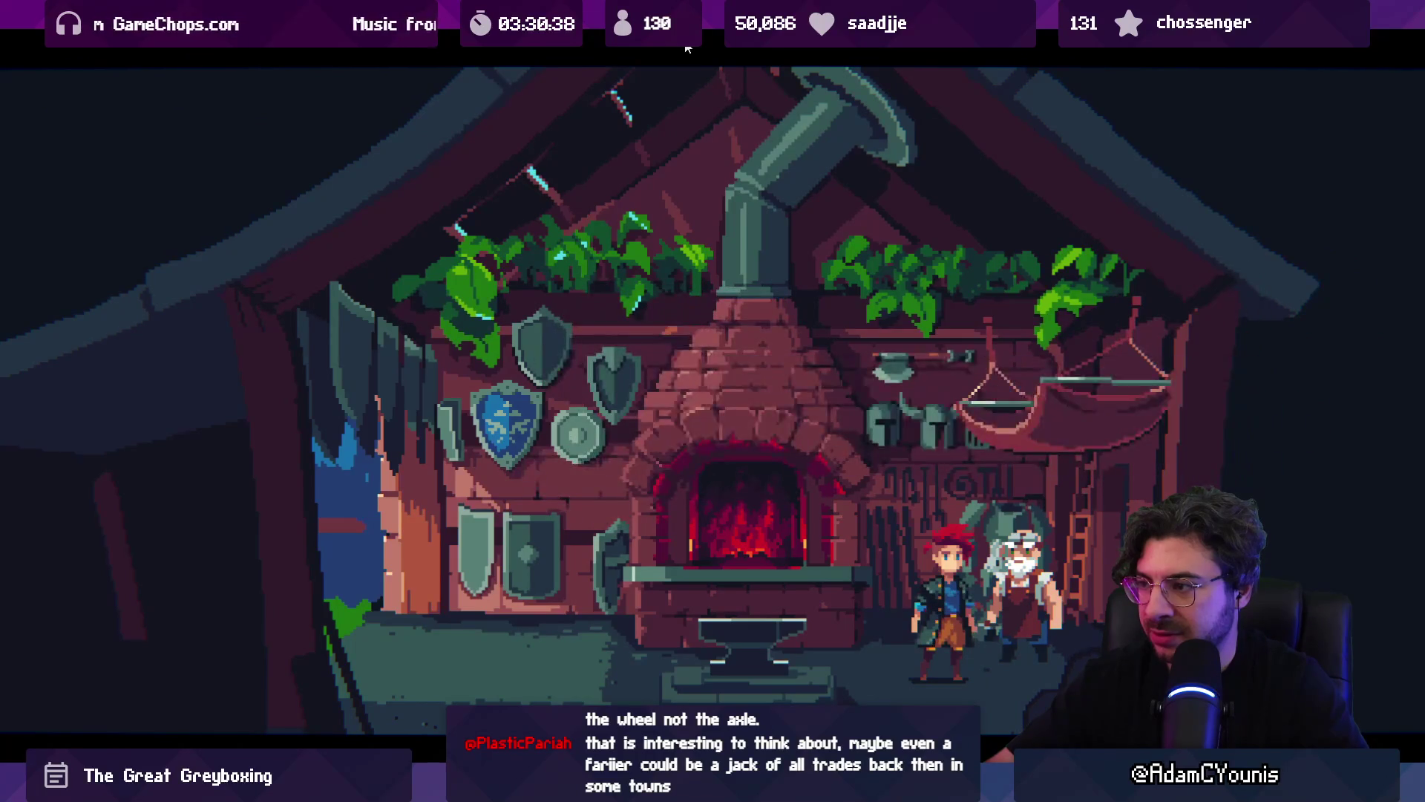
key("space")
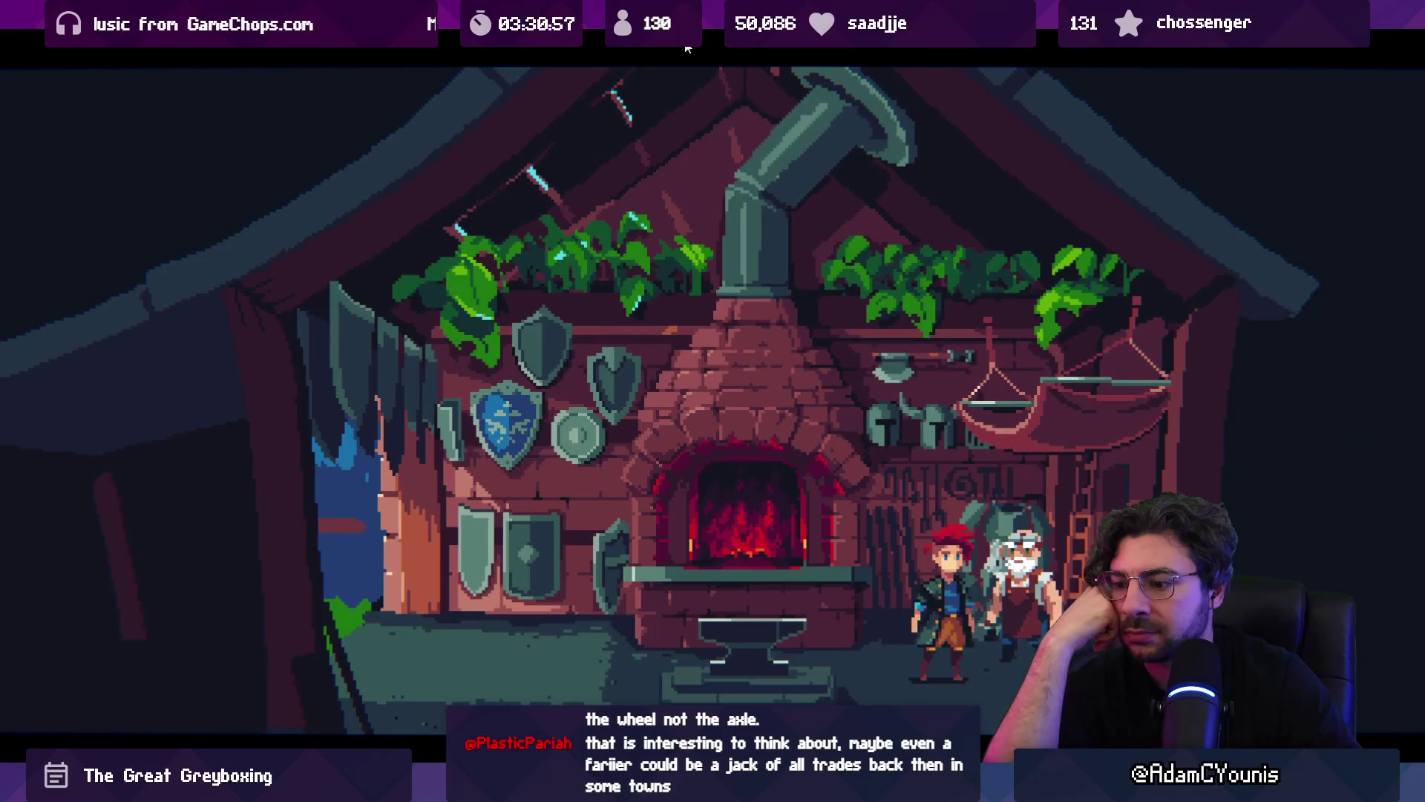
key("shift+space")
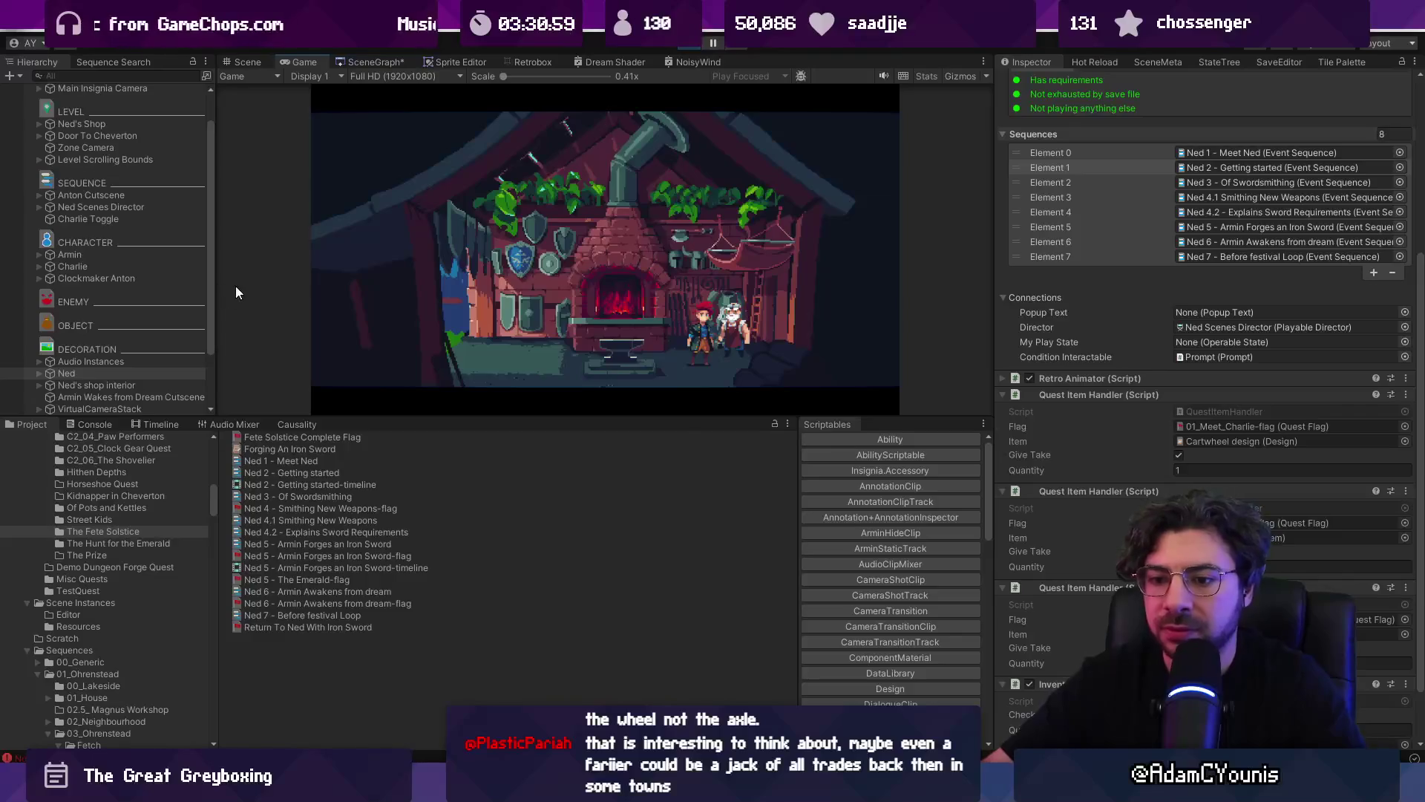
- Inspect and clear the console error, then stop the running game
left_click(93, 424)
left_click(65, 456)
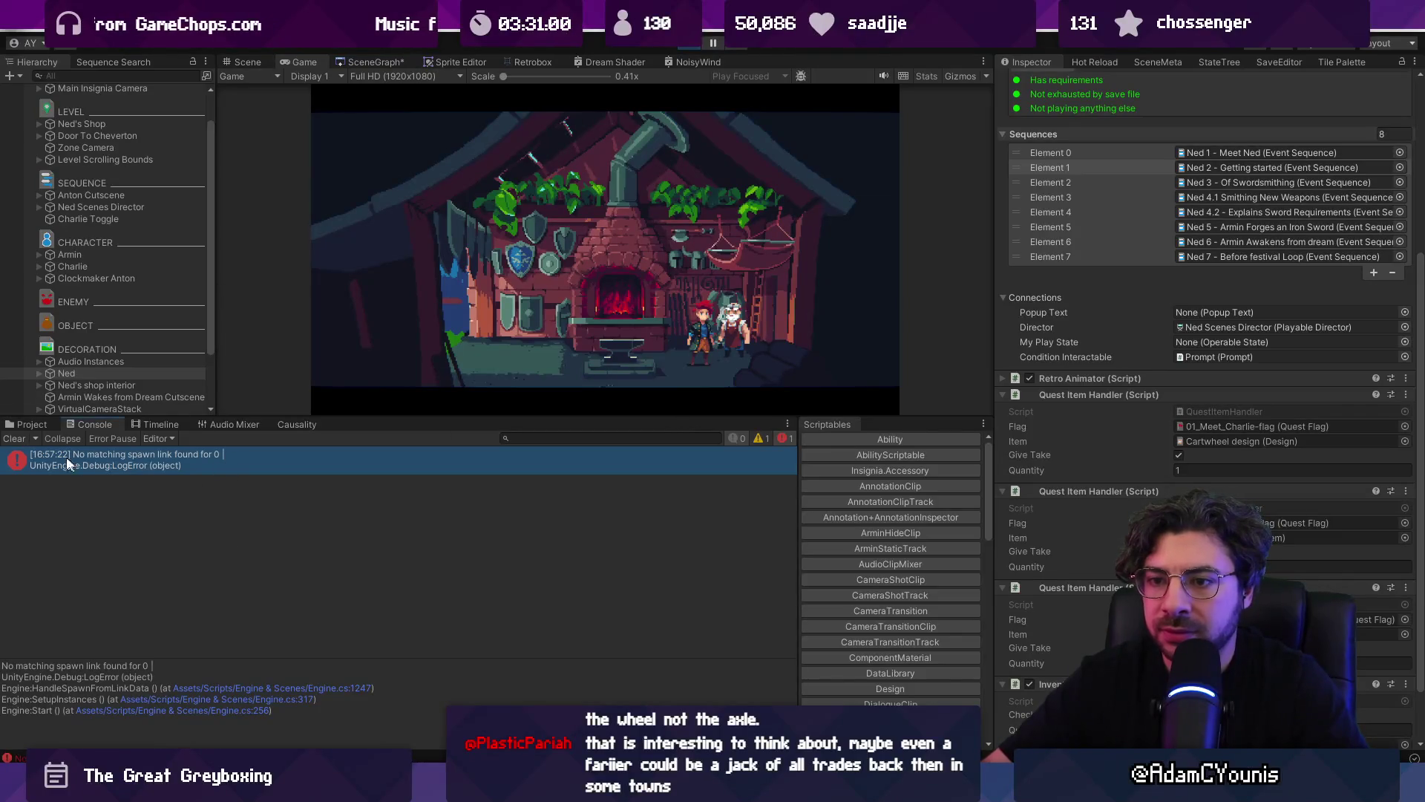
left_click(15, 439)
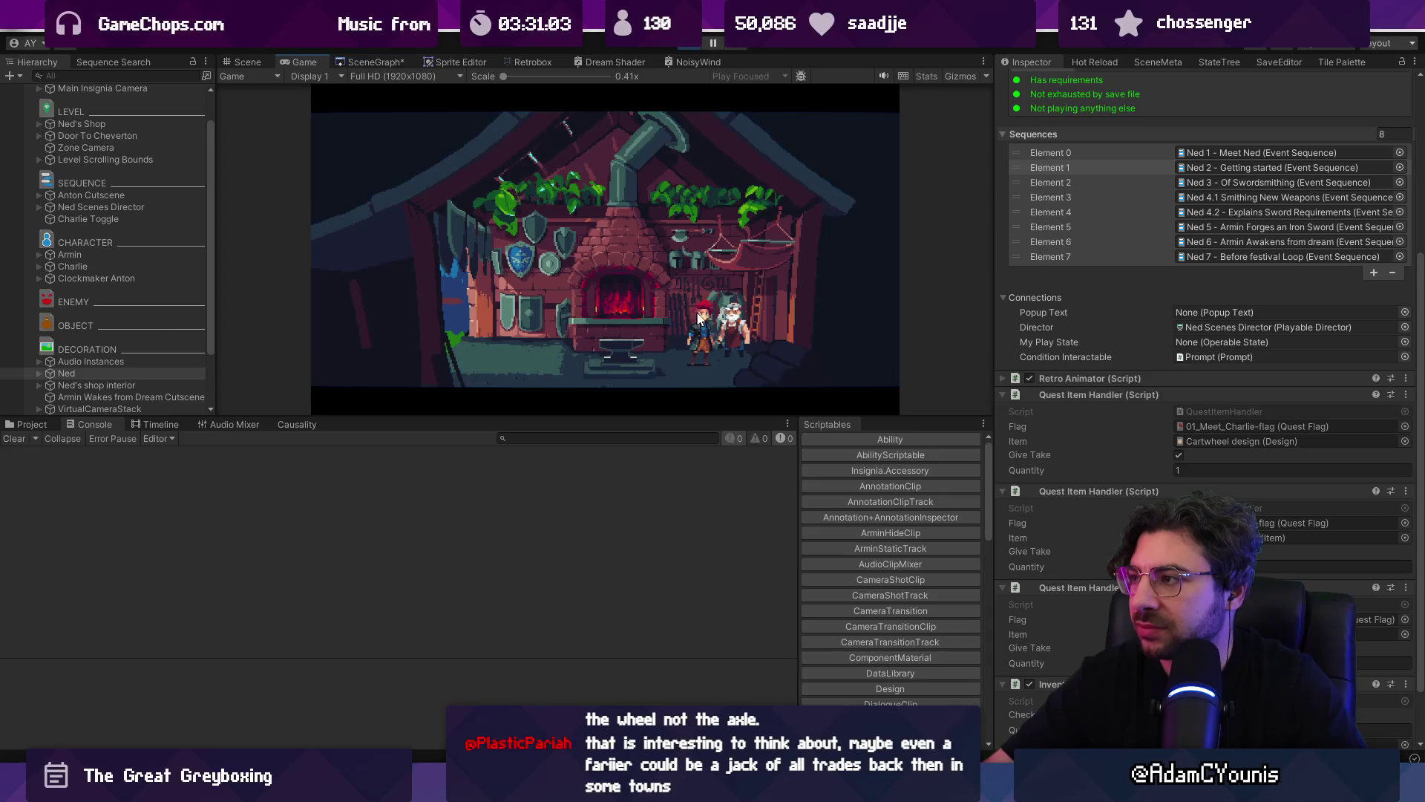
left_click(692, 44)
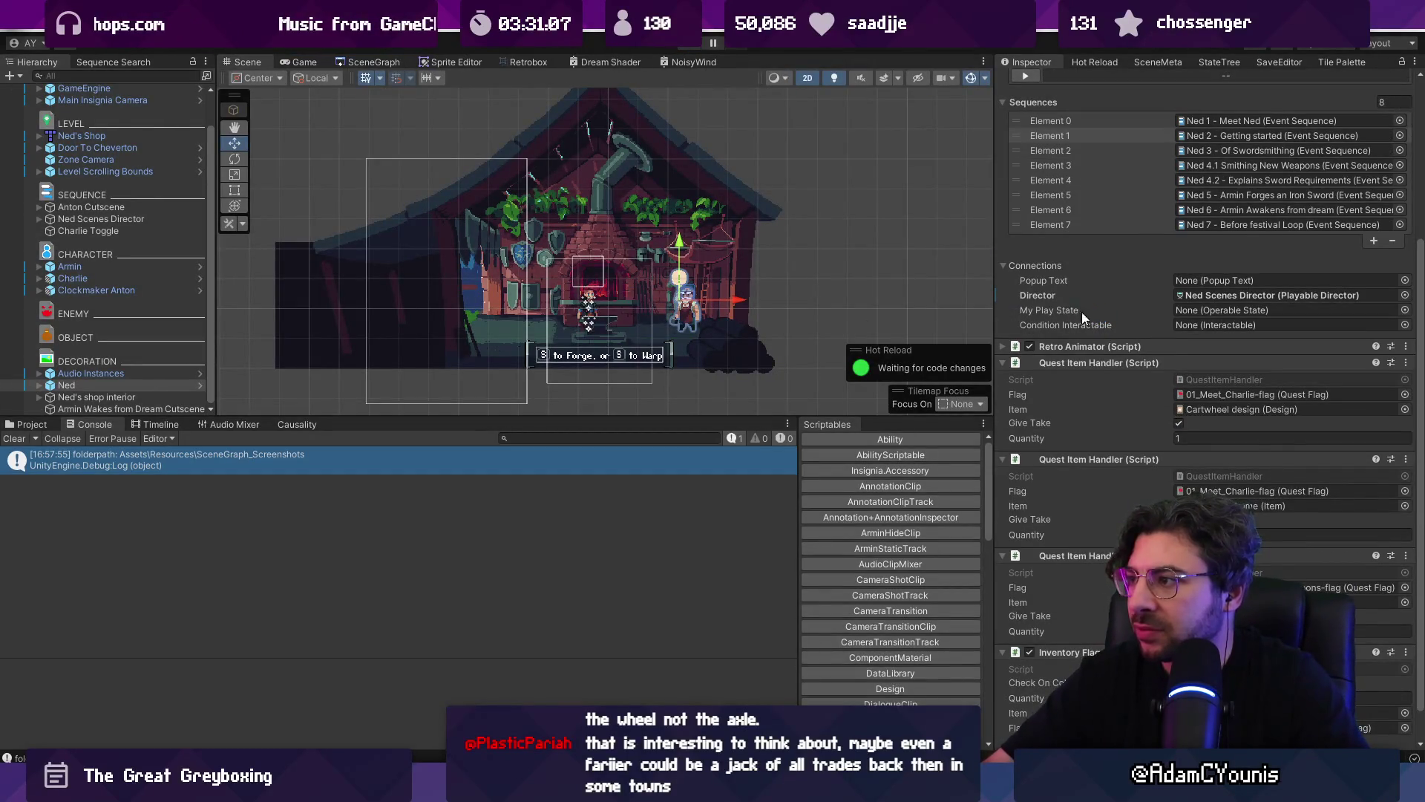
- Open the Ned 2 - Getting started sequence and its timeline tracks
left_click(1155, 243)
left_click(1155, 243)
double_click(1236, 362)
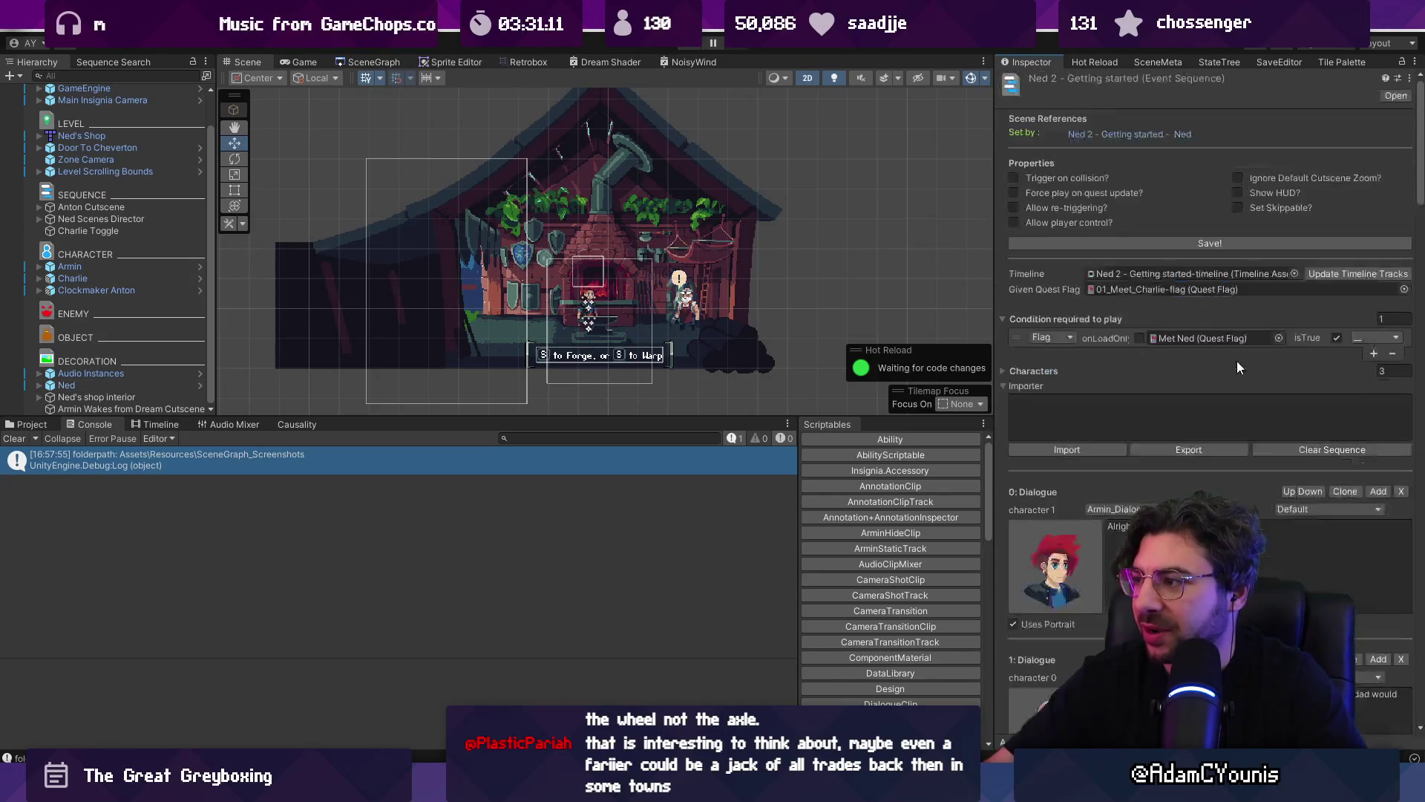
double_click(1268, 271)
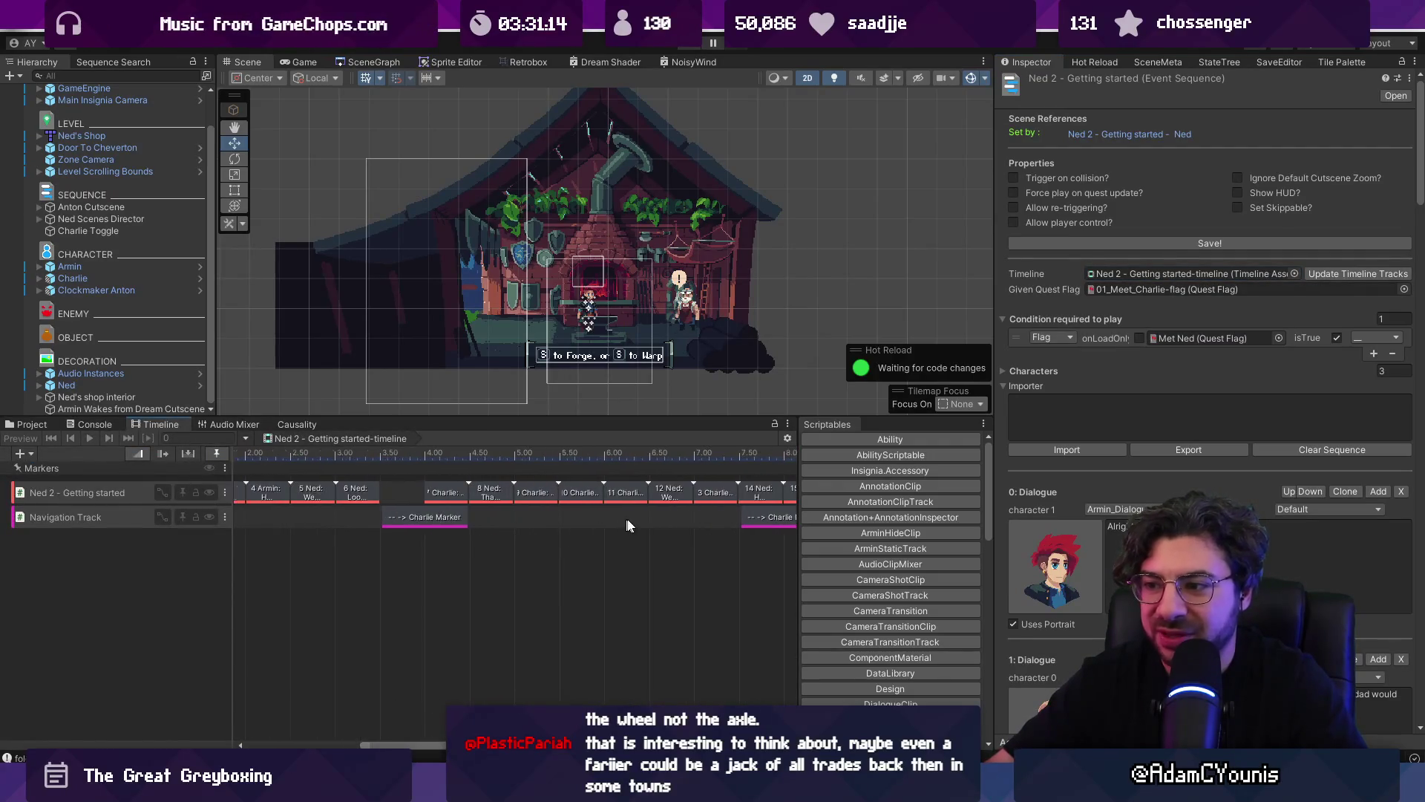
scroll(596, 498, "up", 5)
- Delete the CLIP NOT FOUND clip and load dialogue from event 16 onto the Ned 2 track
left_click(712, 493)
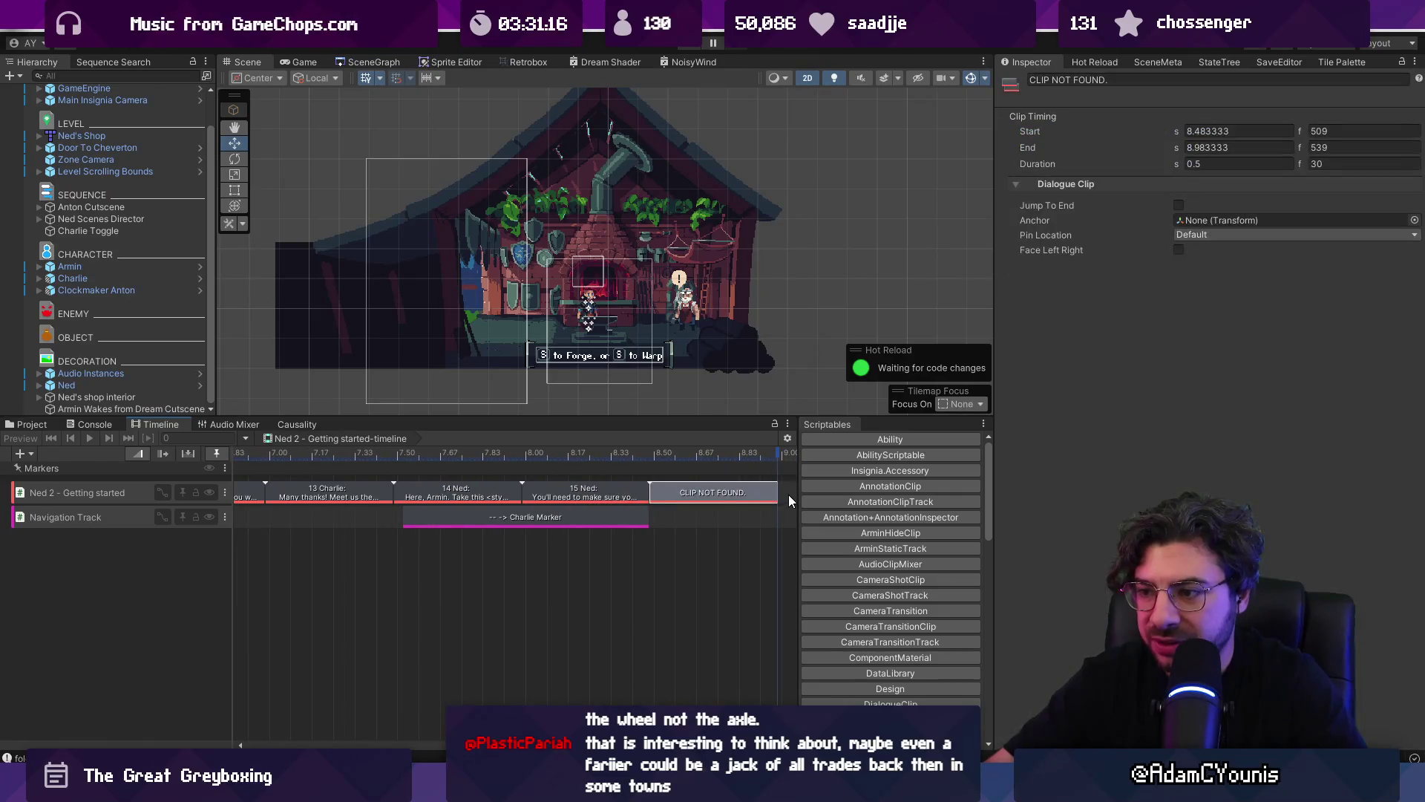
key("Delete")
left_click(707, 497)
type("16")
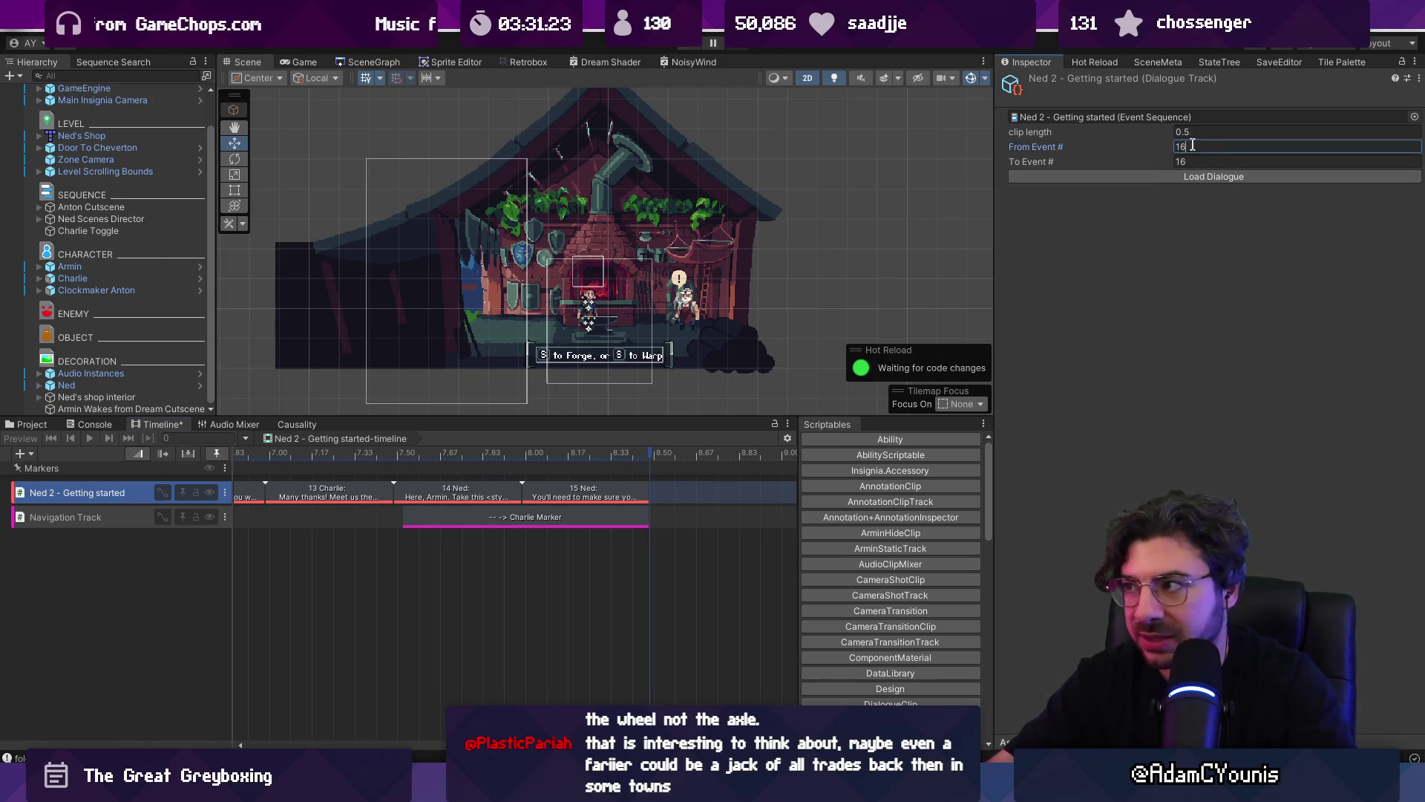
left_click(1160, 177)
scroll(683, 494, "up", 2)
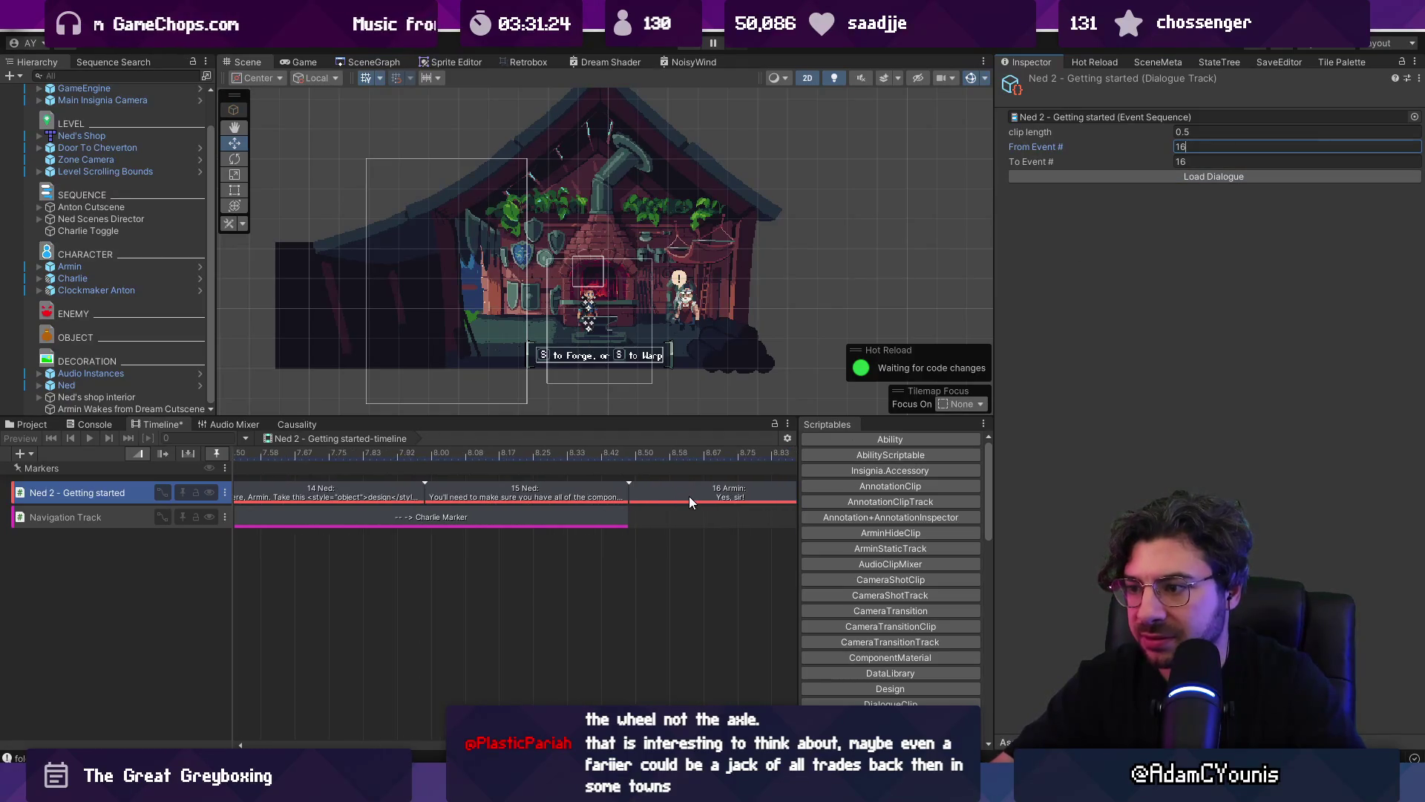
left_click(684, 46)
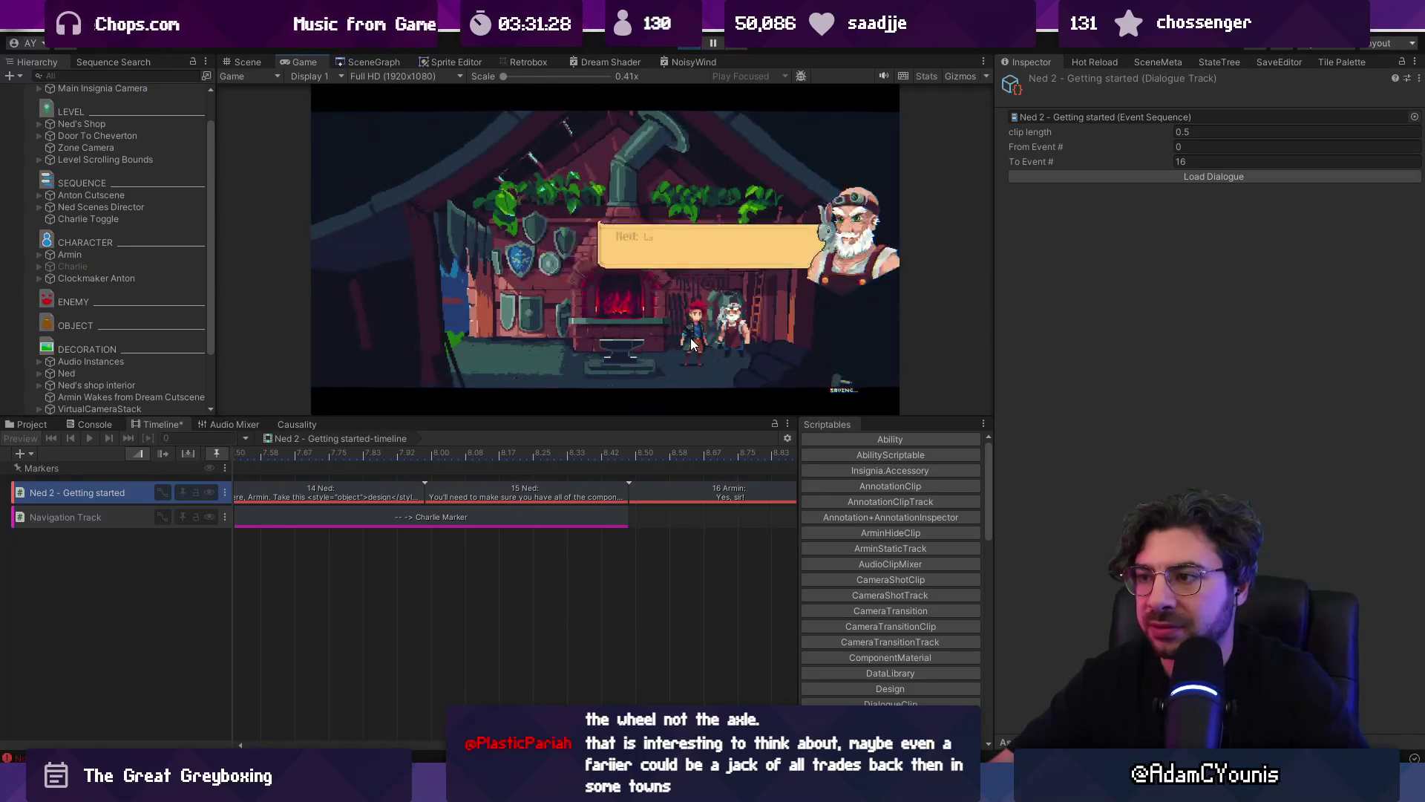
- Play through Ned's cutscene up to Armin's 'Yes, sir!' reply and back to gameplay
key("Escape")
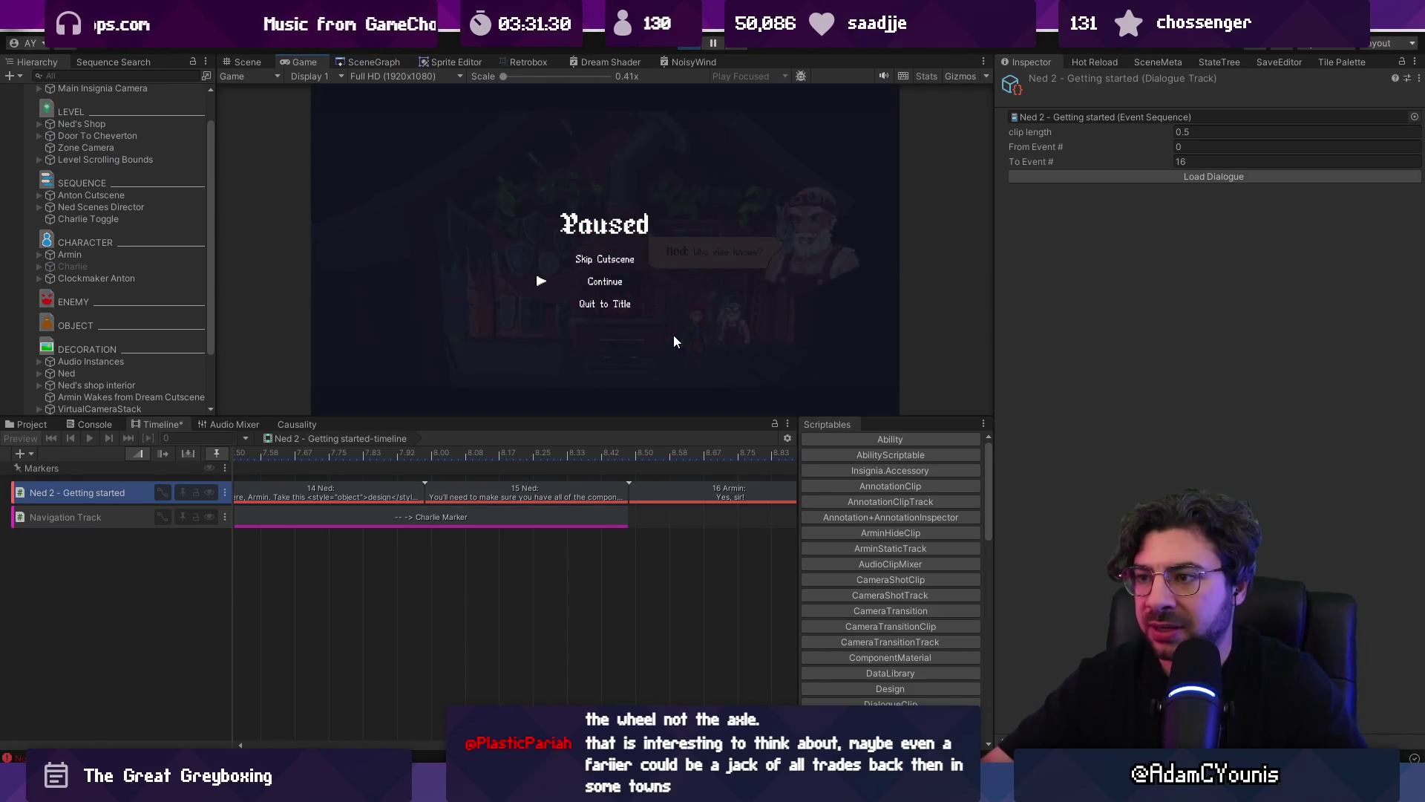
key("Return")
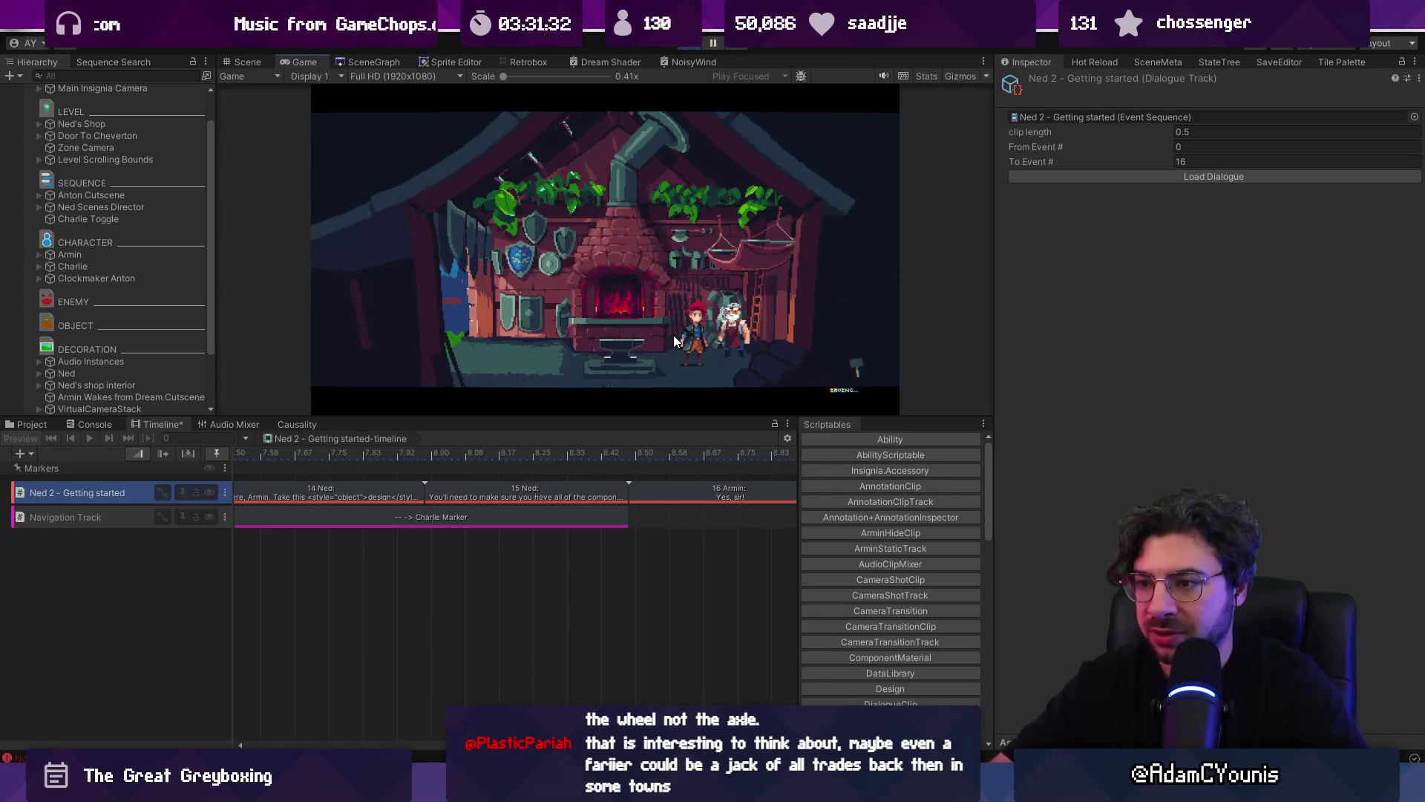
scroll(448, 608, "down", 5)
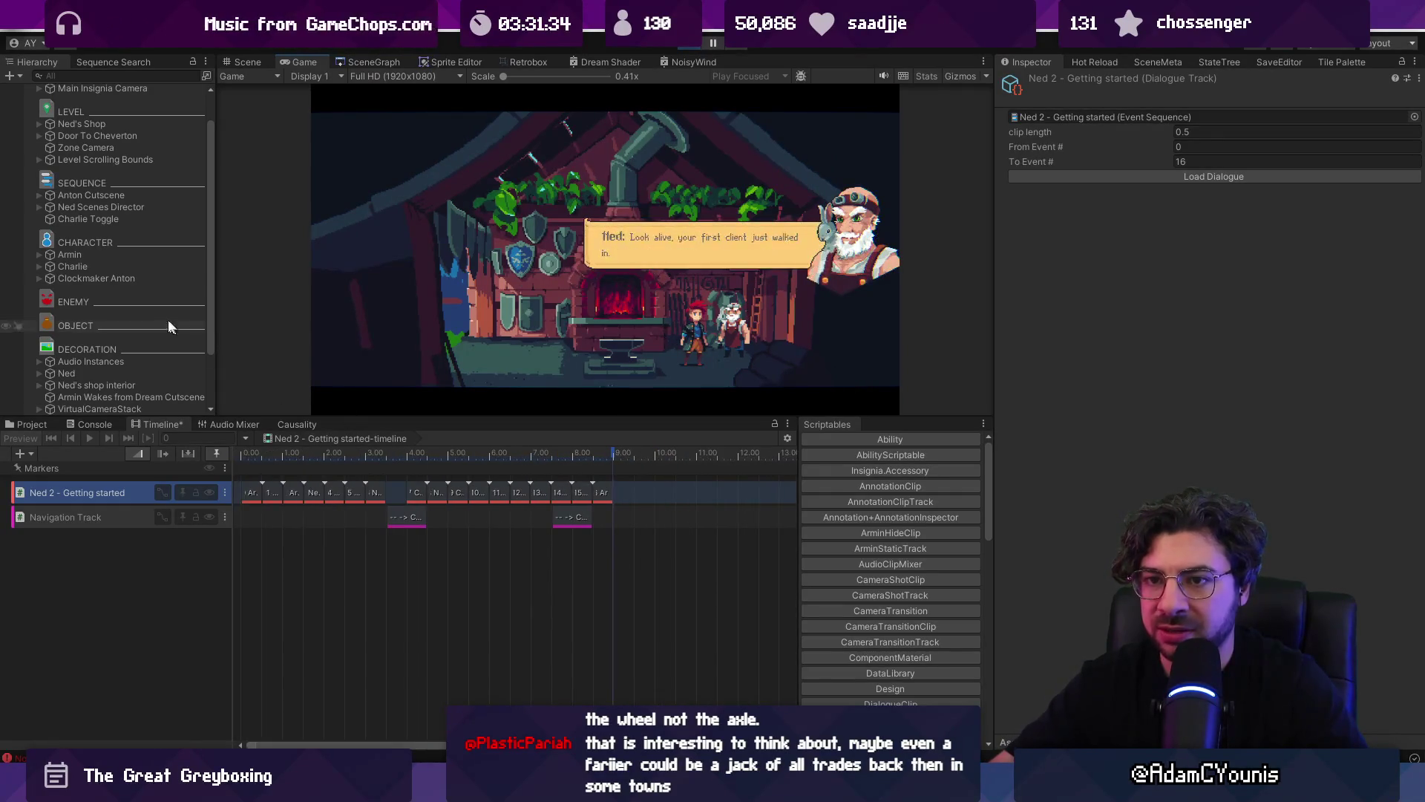
left_click(149, 208)
left_click(750, 307)
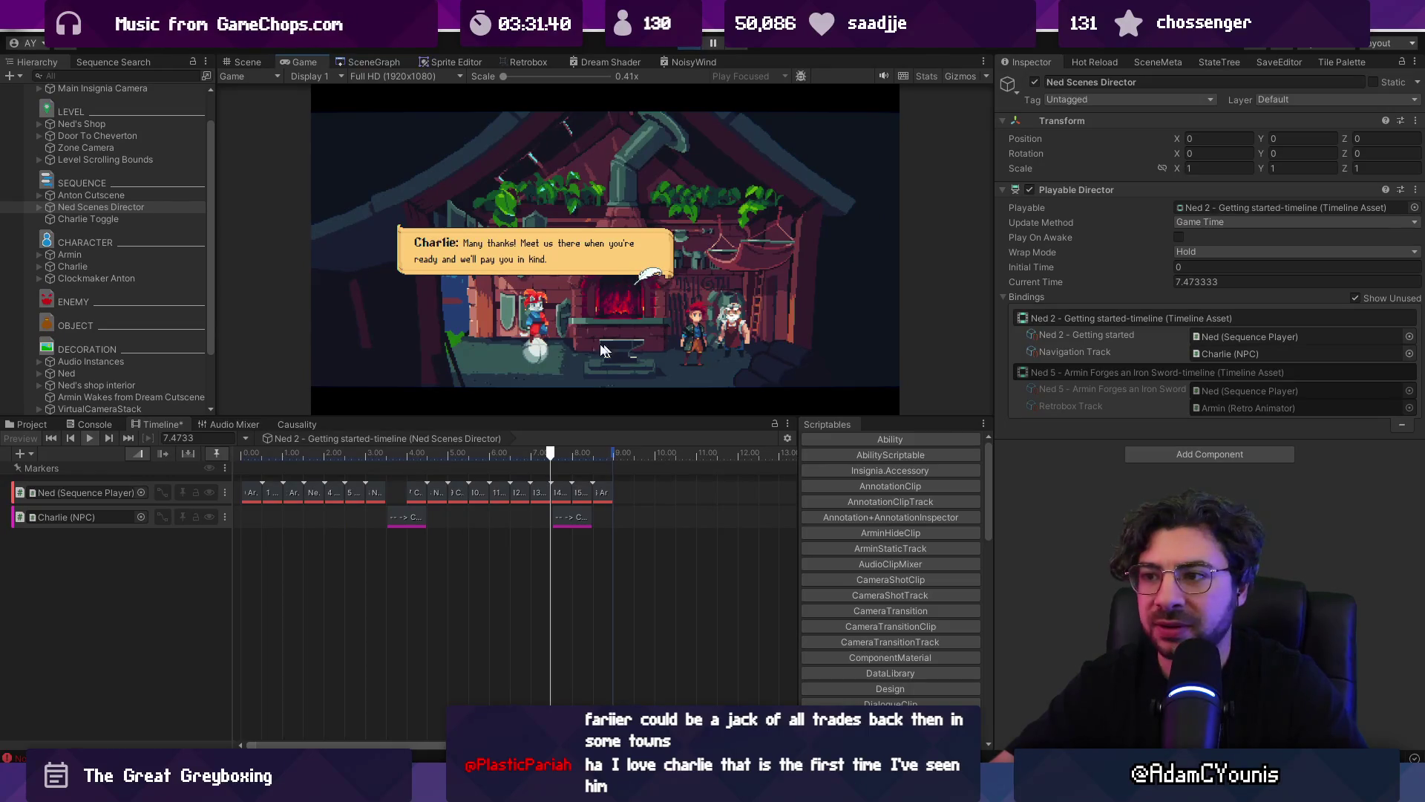
left_click(696, 340)
left_click(697, 340)
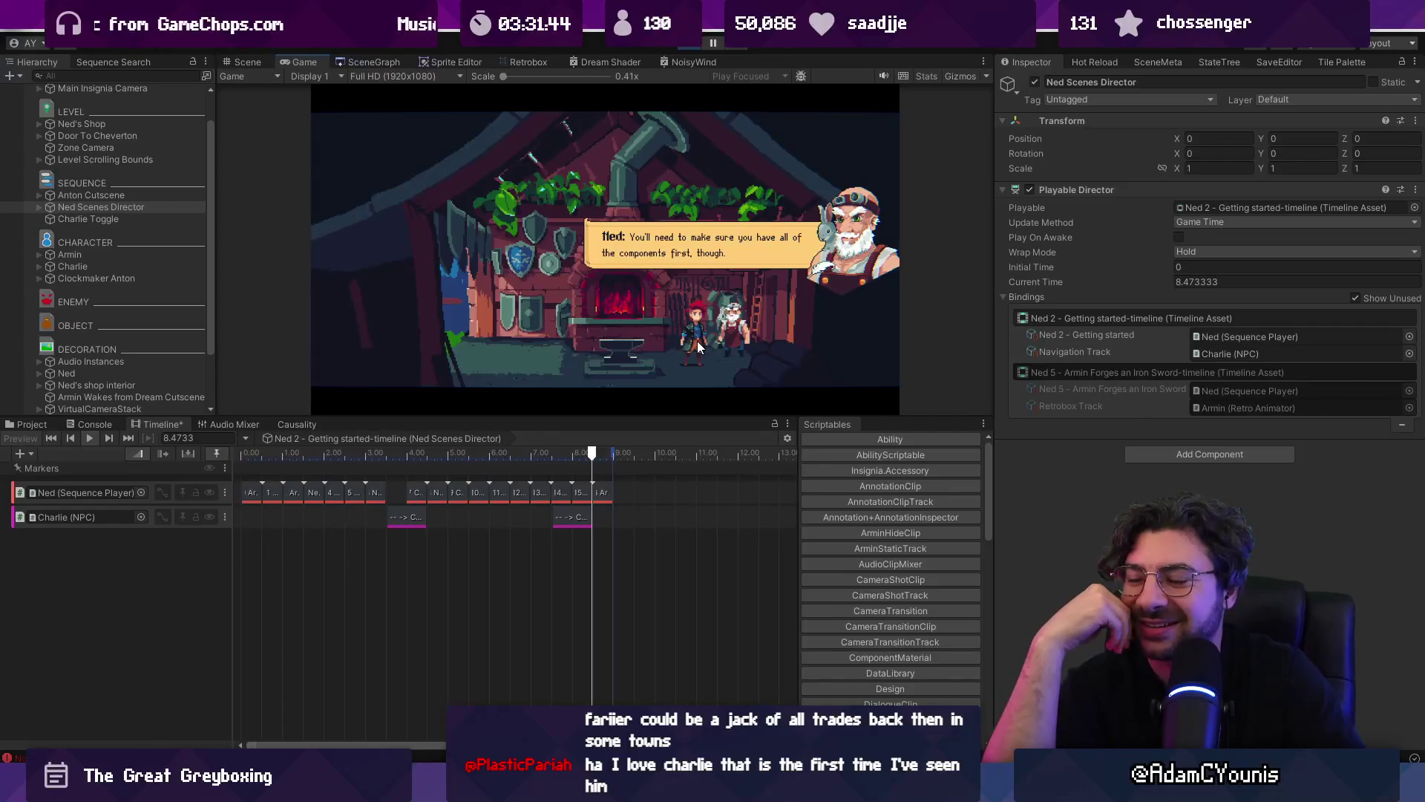
left_click(697, 340)
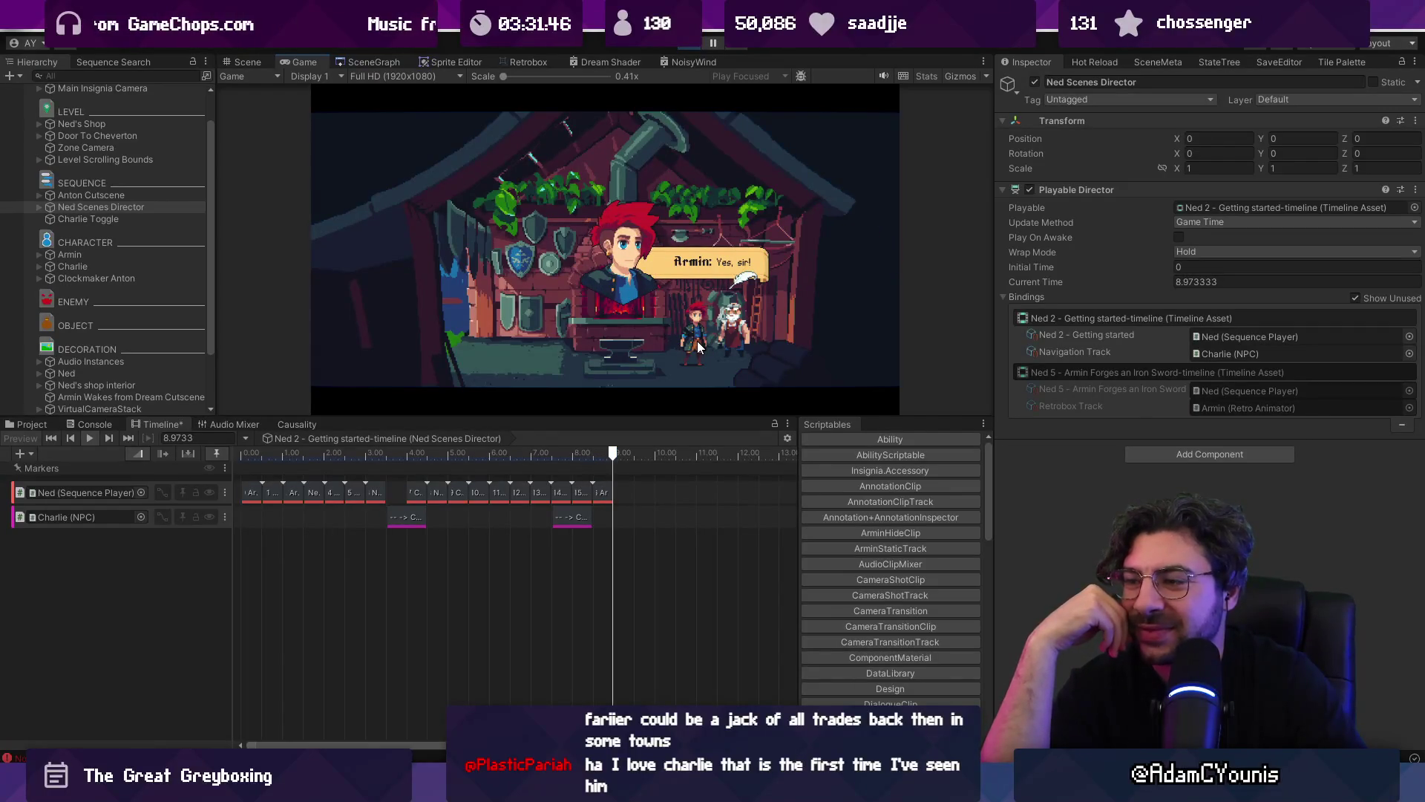
left_click(697, 340)
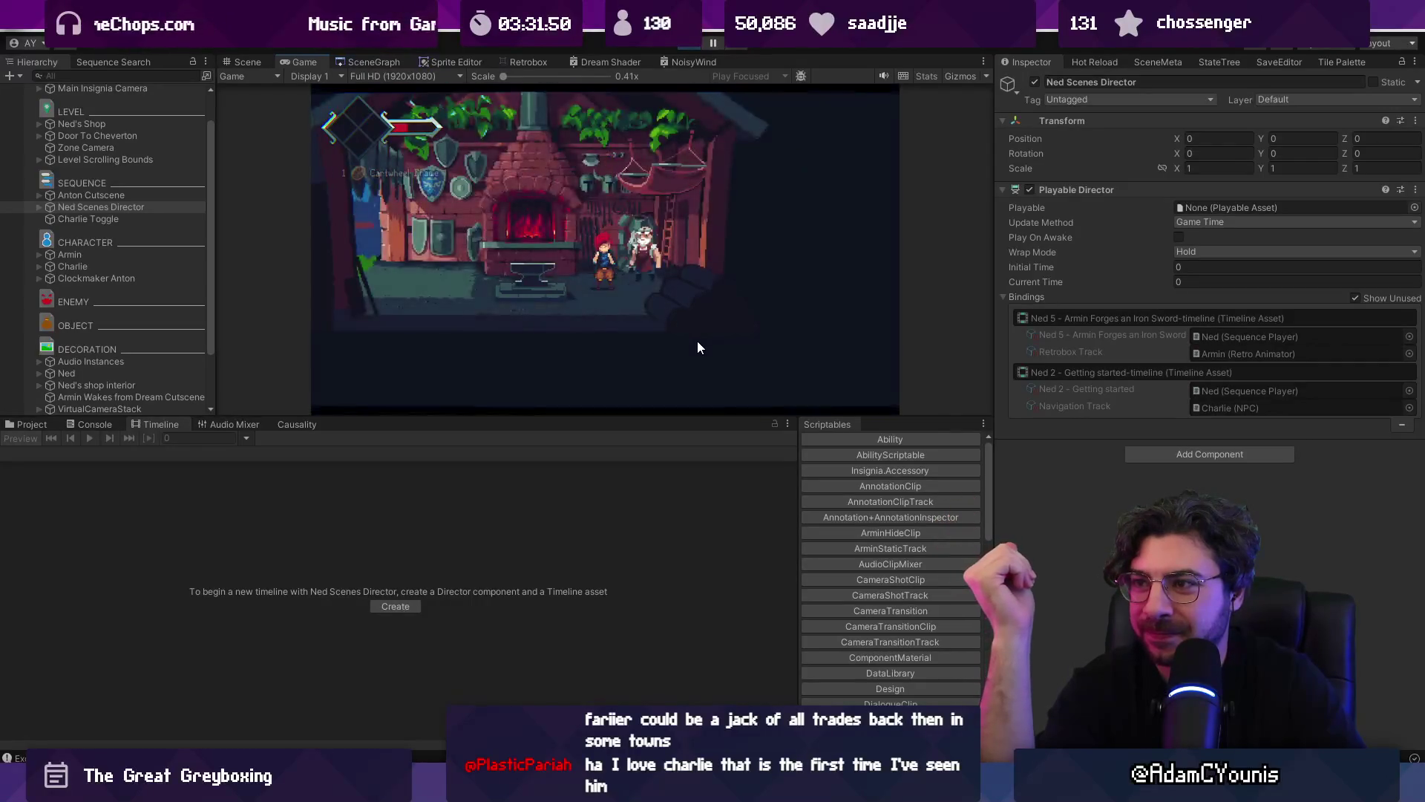
- In the maximized Game view, check the Cartwheel design's requirements on the journal's Designs page
key("shift+space")
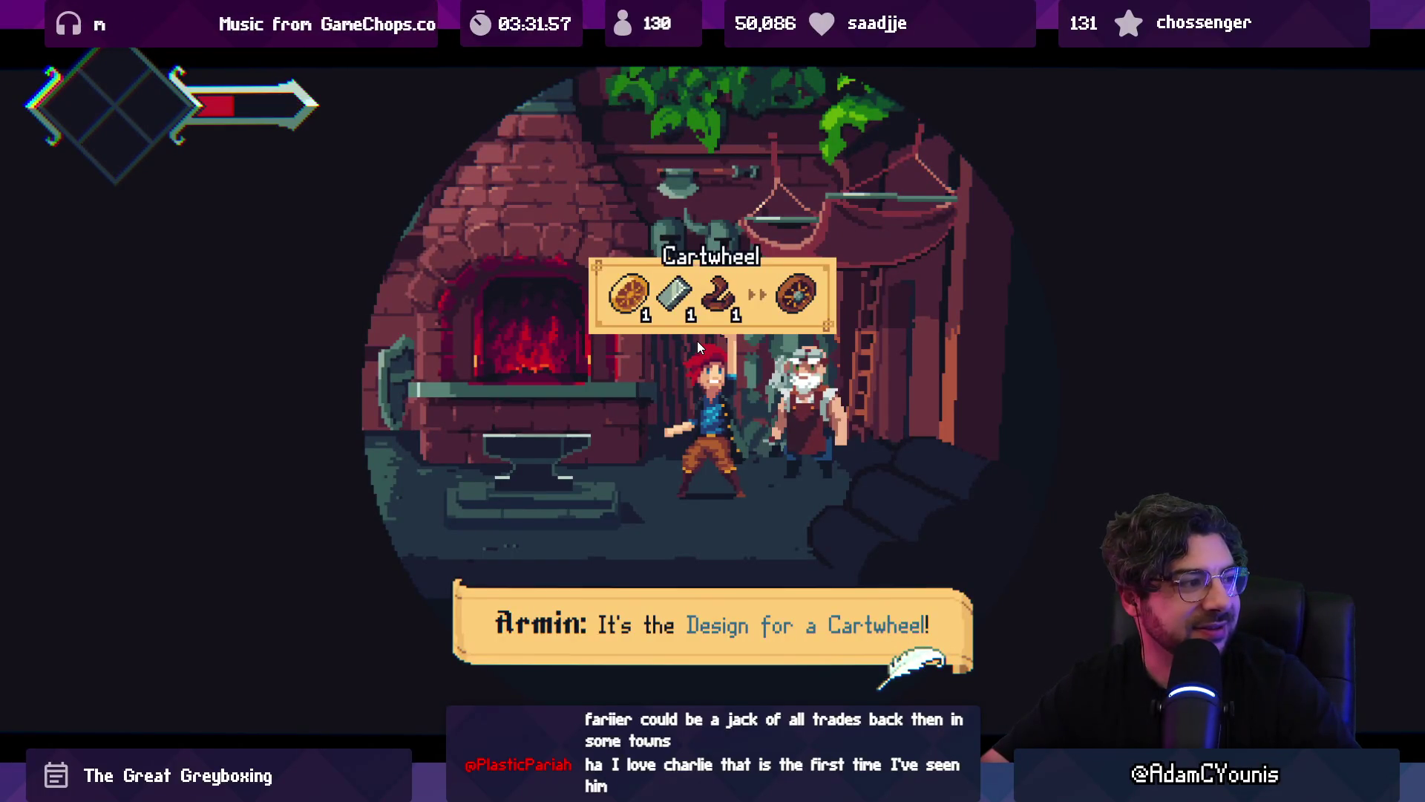
key("space")
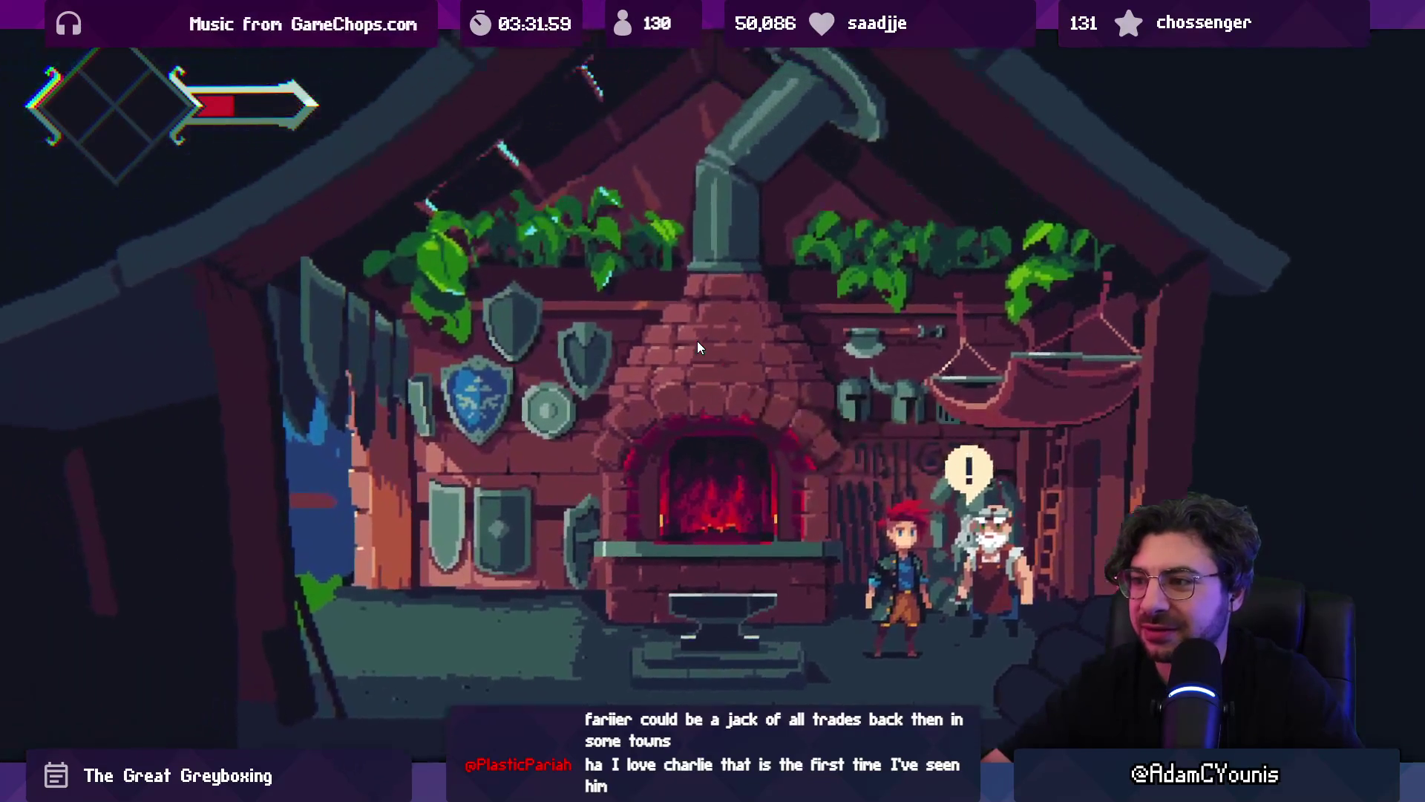
key("a")
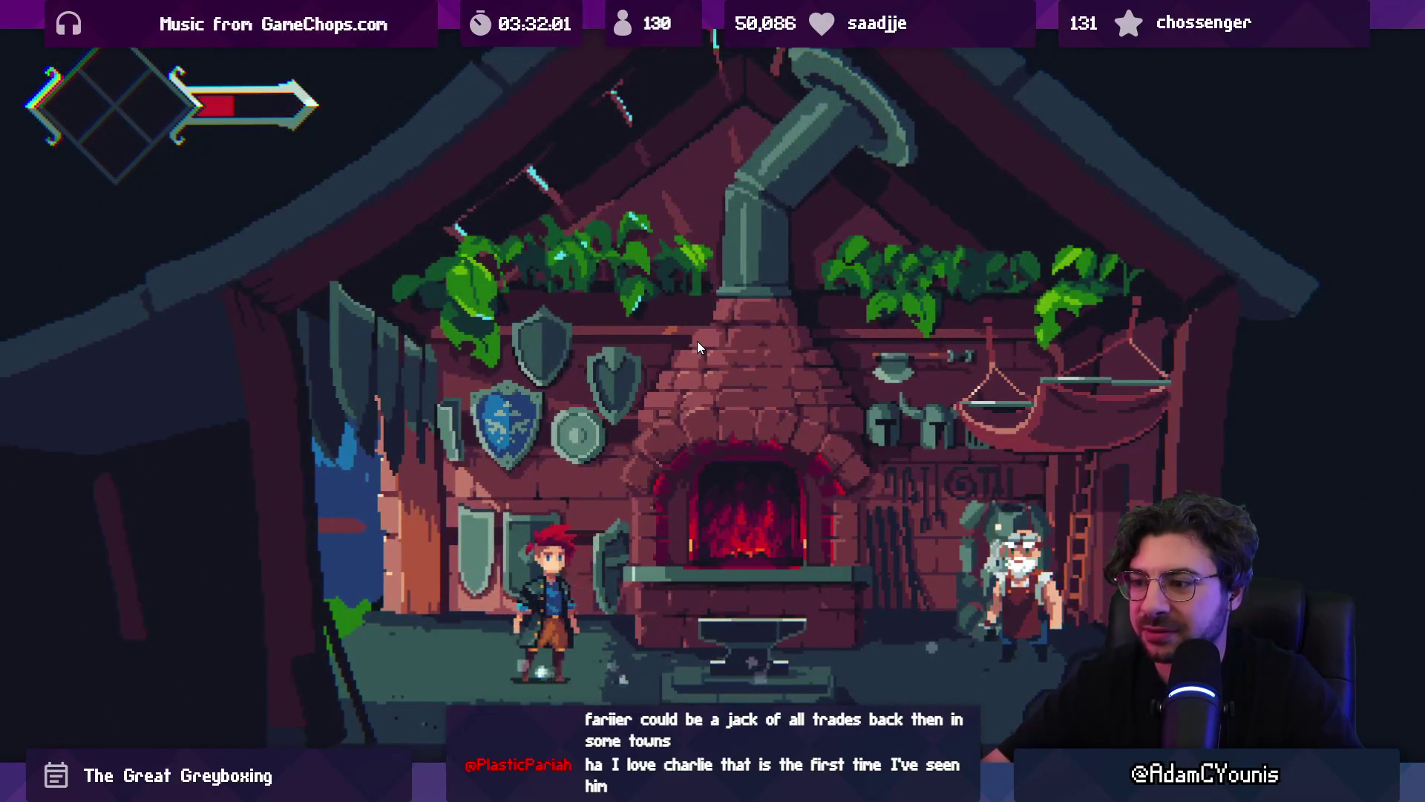
key("Escape")
key("z")
key("s")
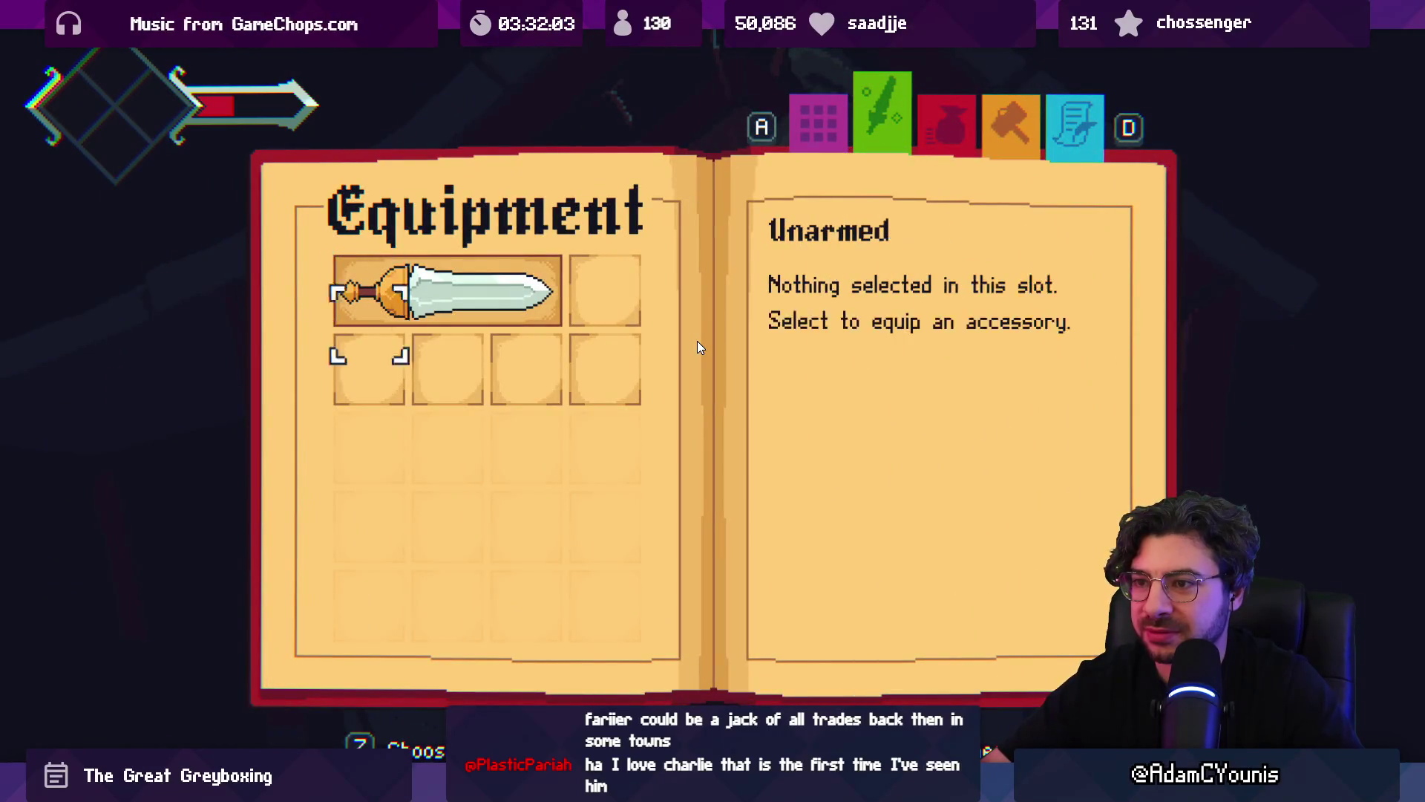
key("d")
key("d")
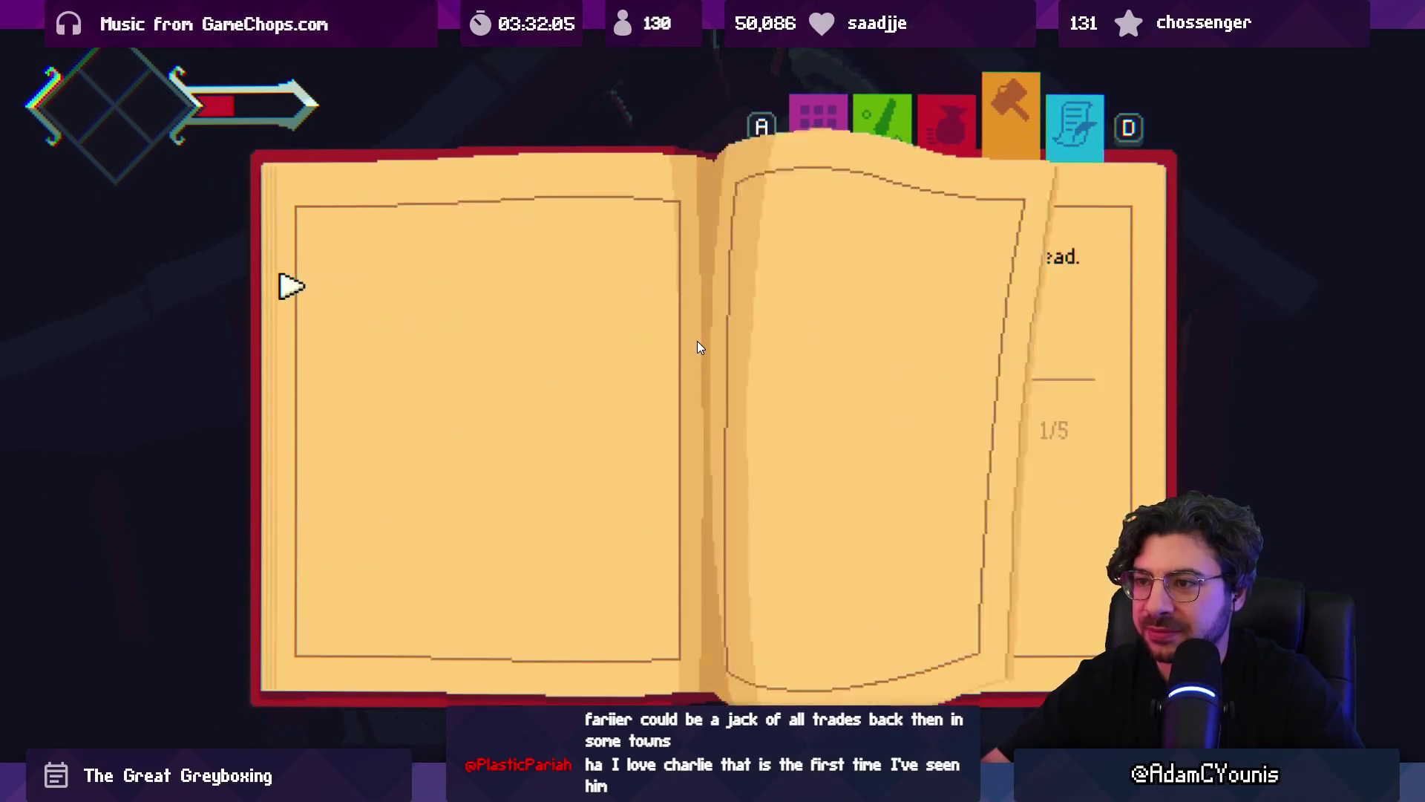
key("s")
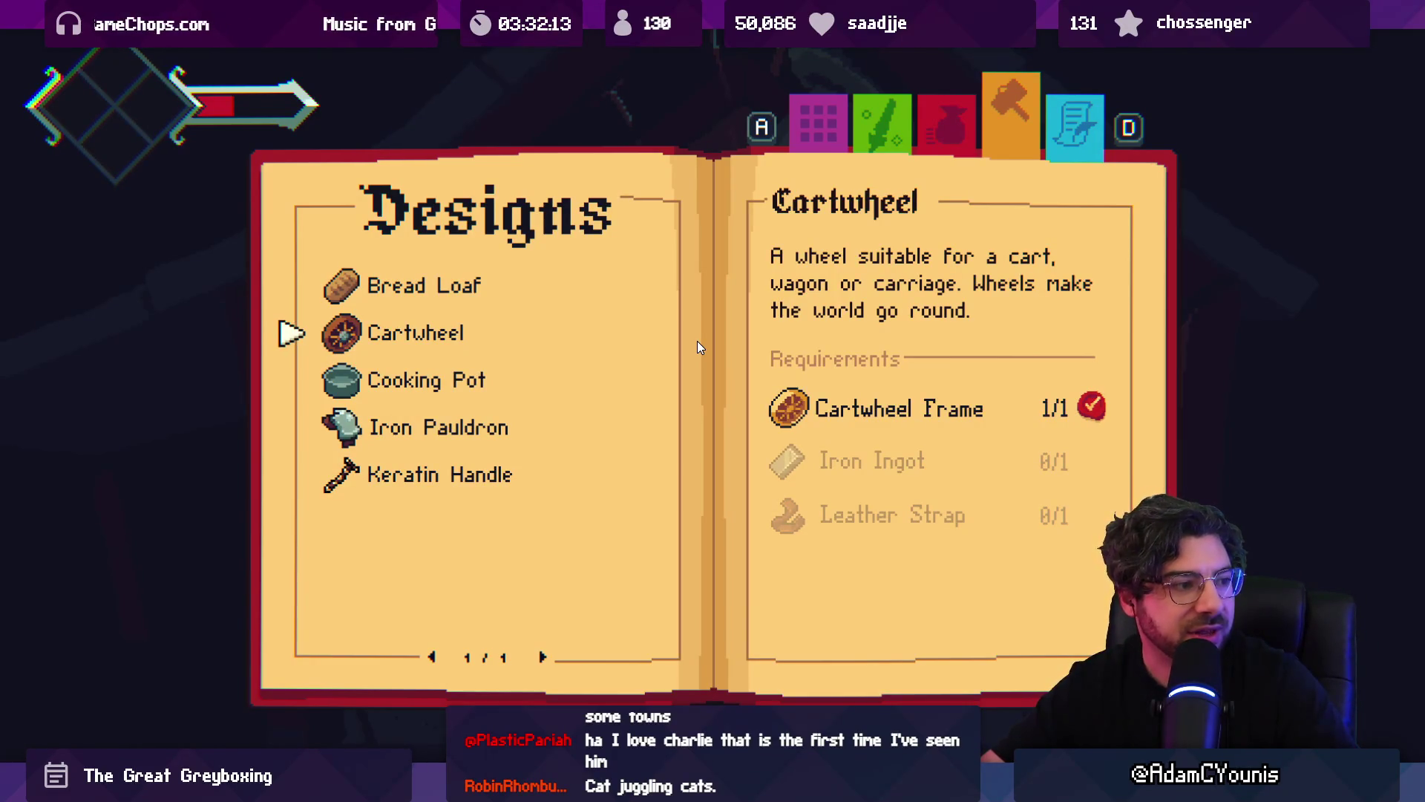
key("Escape")
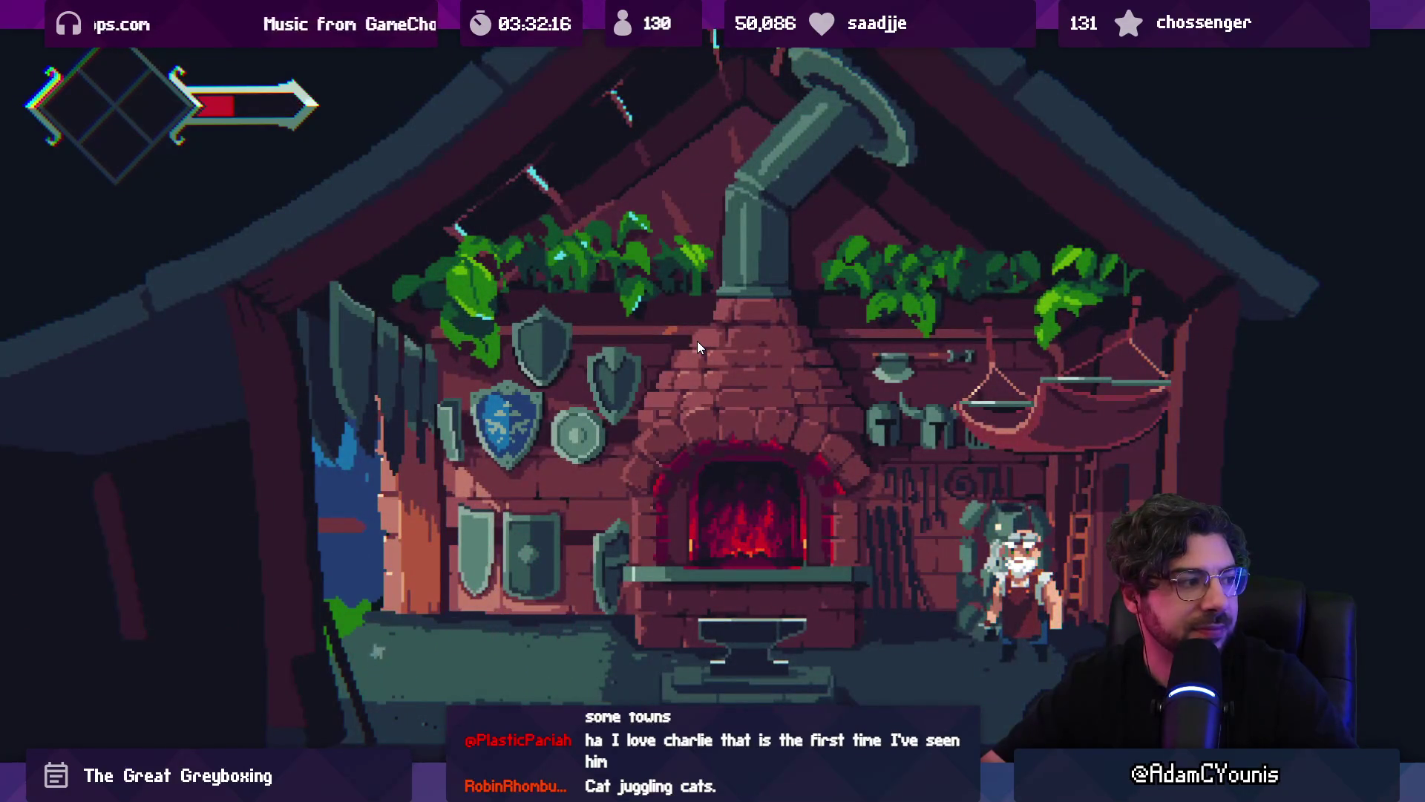
- Walk out of the smithy, then leave full screen and return to the Scene view
key("s")
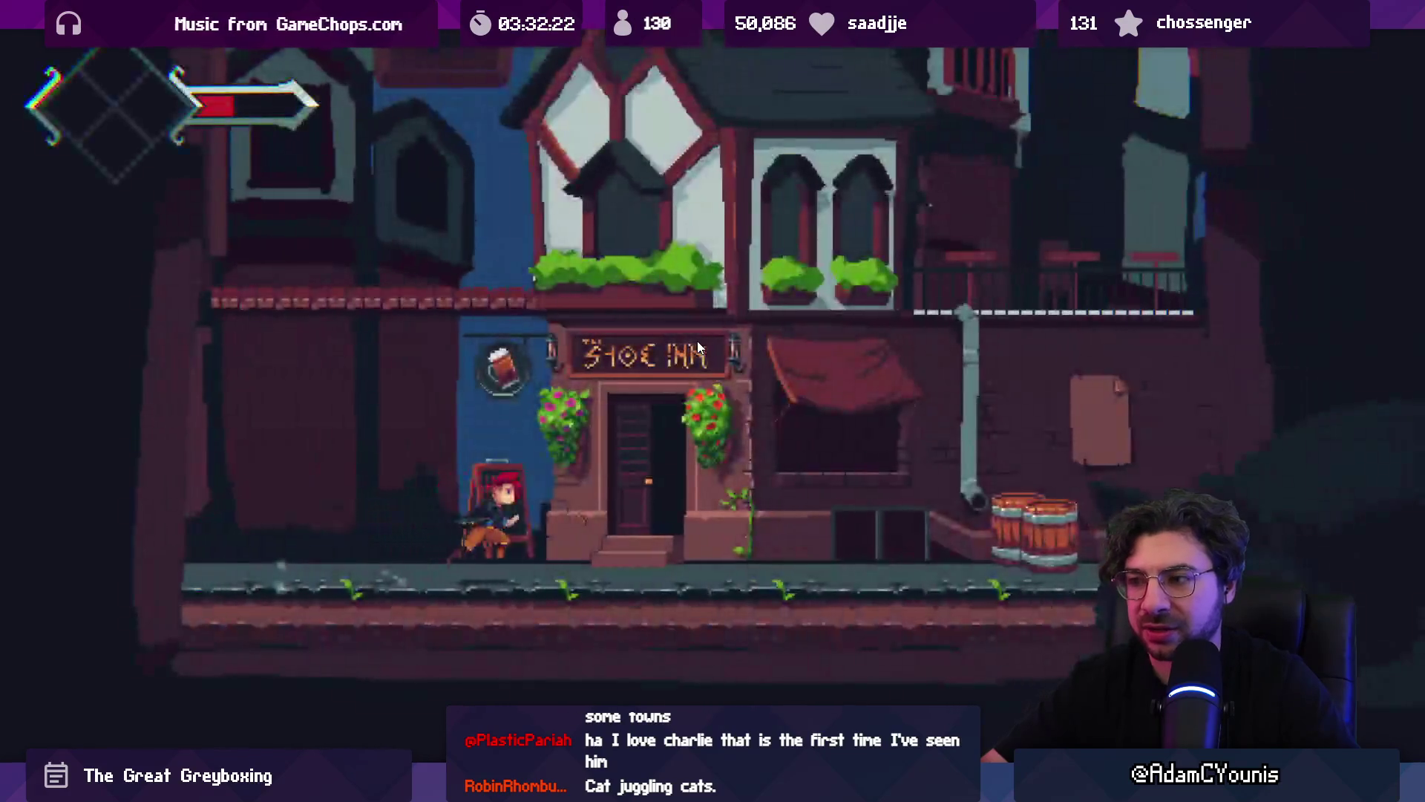
key("F11")
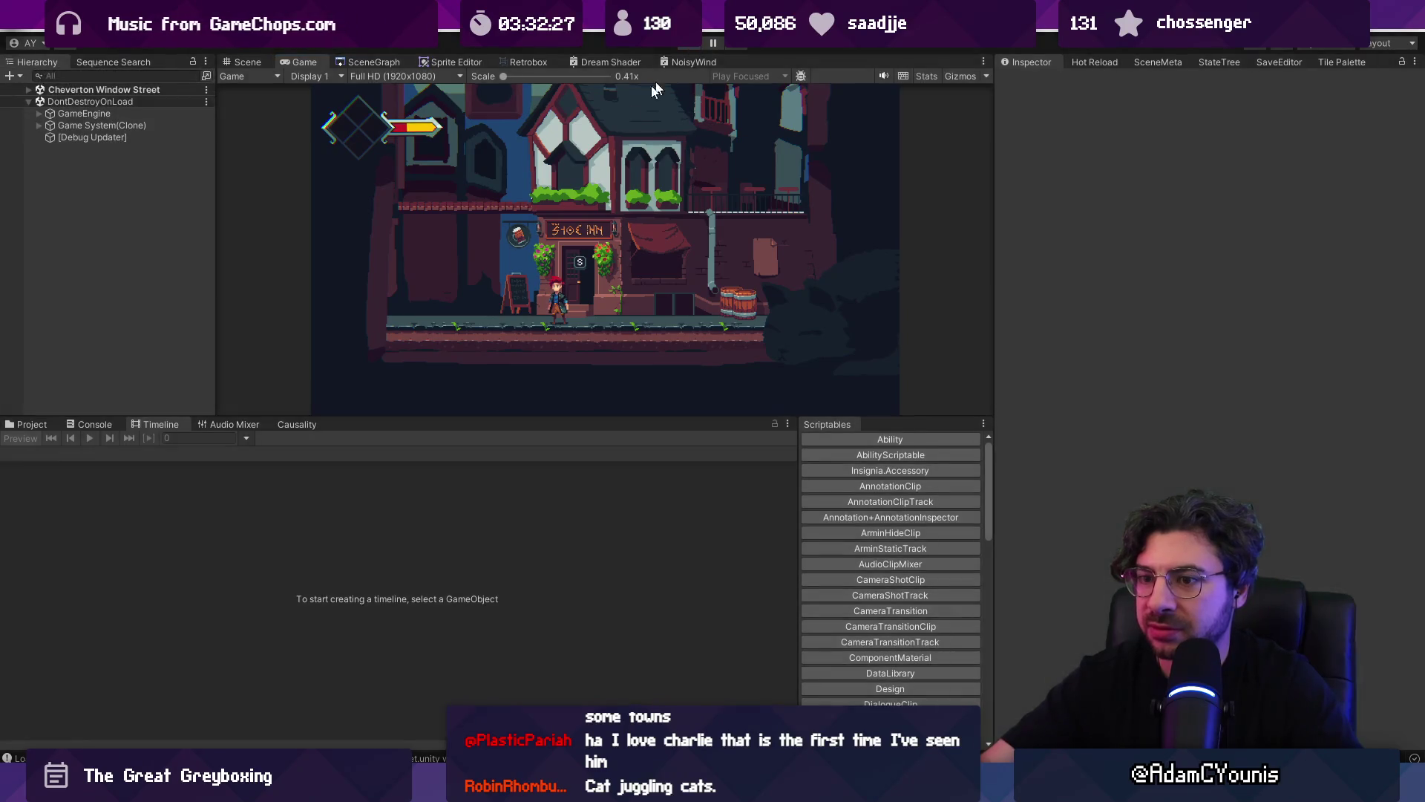
left_click(247, 62)
- Mark the Paw Performers quest as Main Quest and ping its Give Wheel To Charlie flag
left_click(32, 425)
type("paw per")
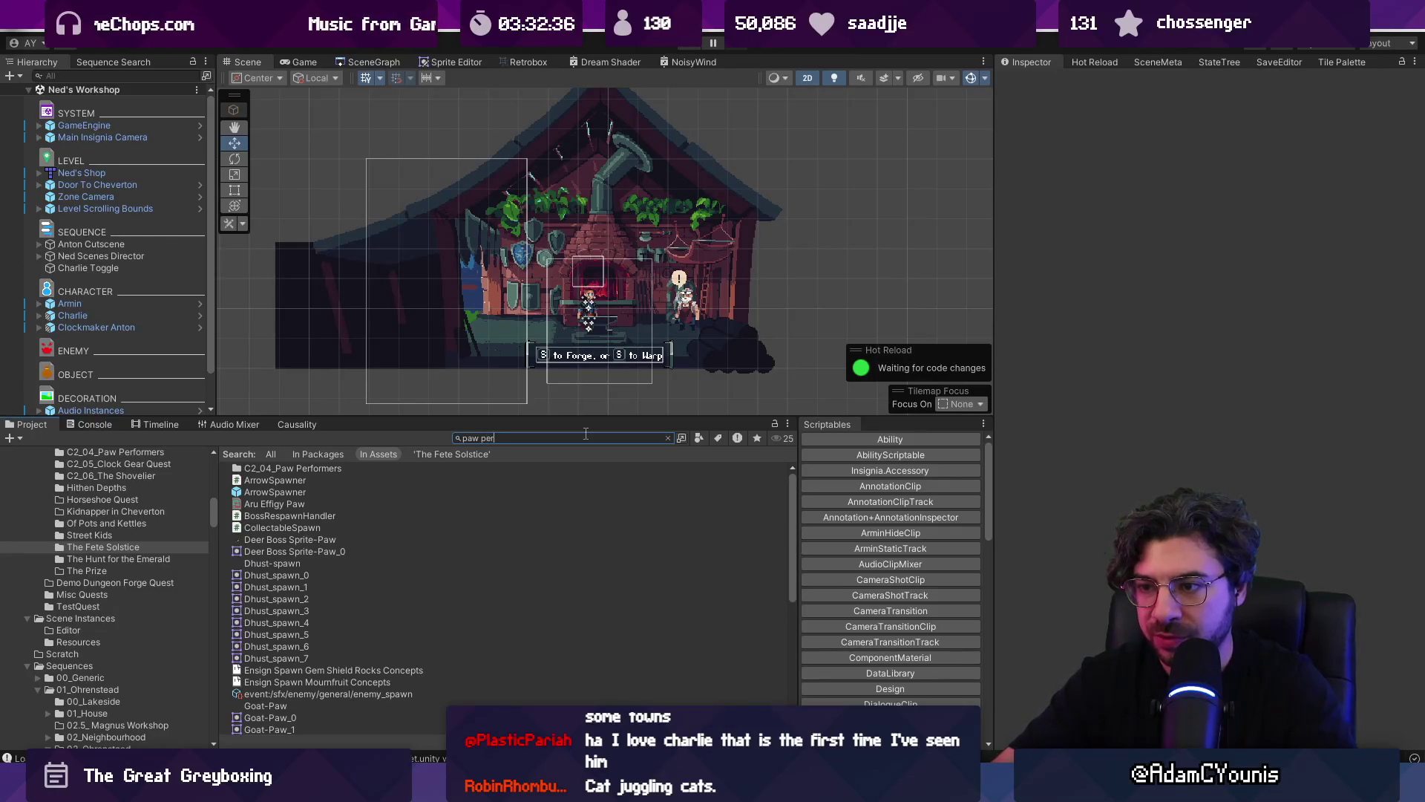
left_click(282, 480)
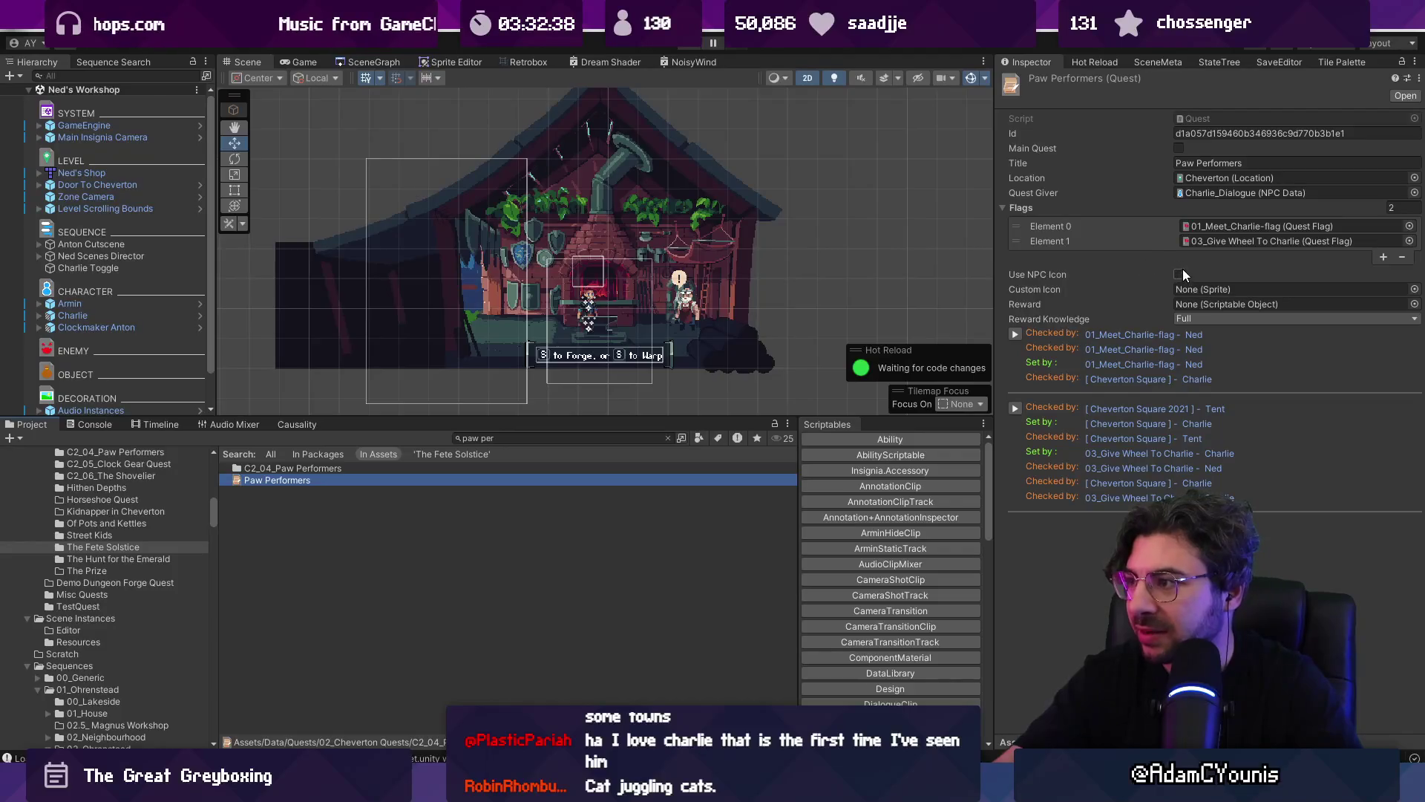
left_click(1180, 147)
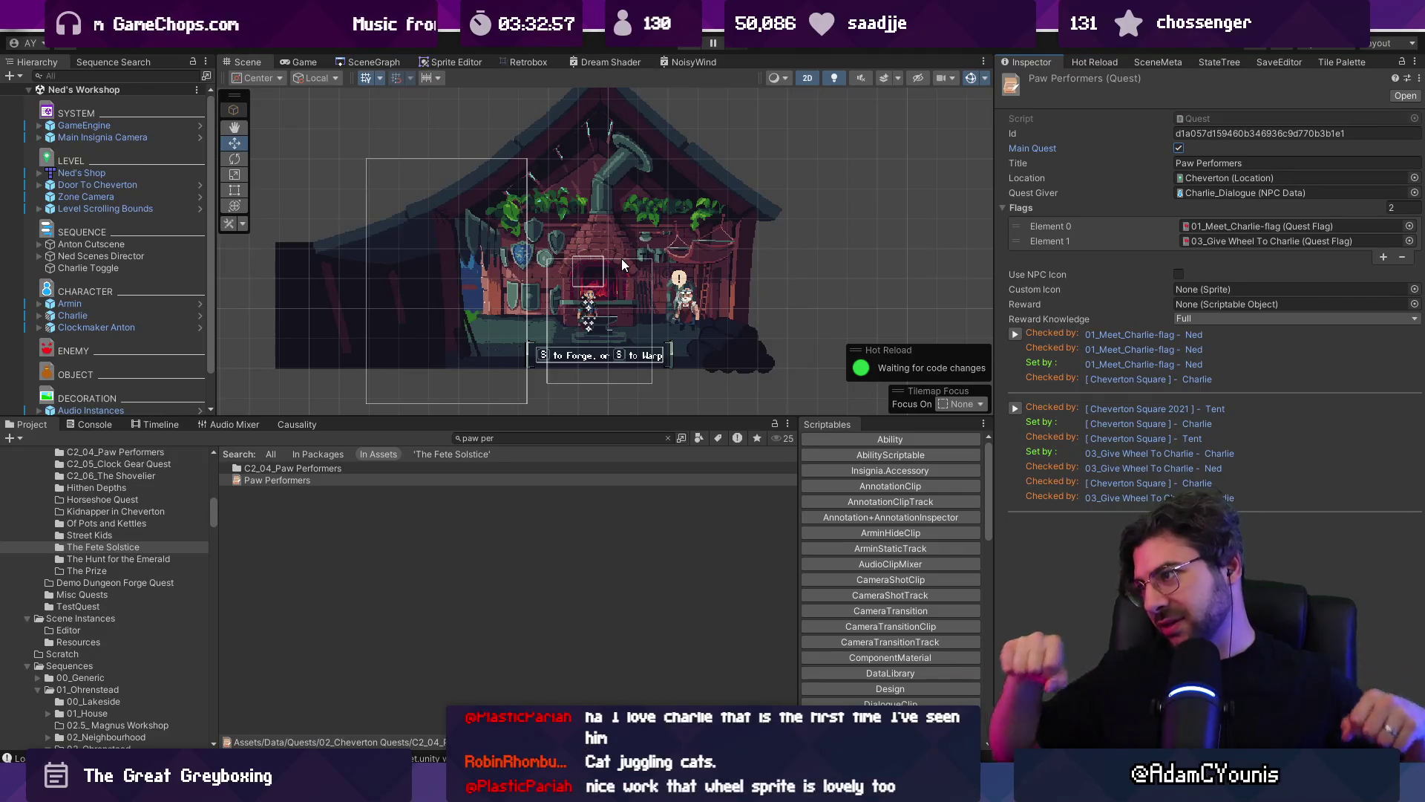
left_click(1242, 239)
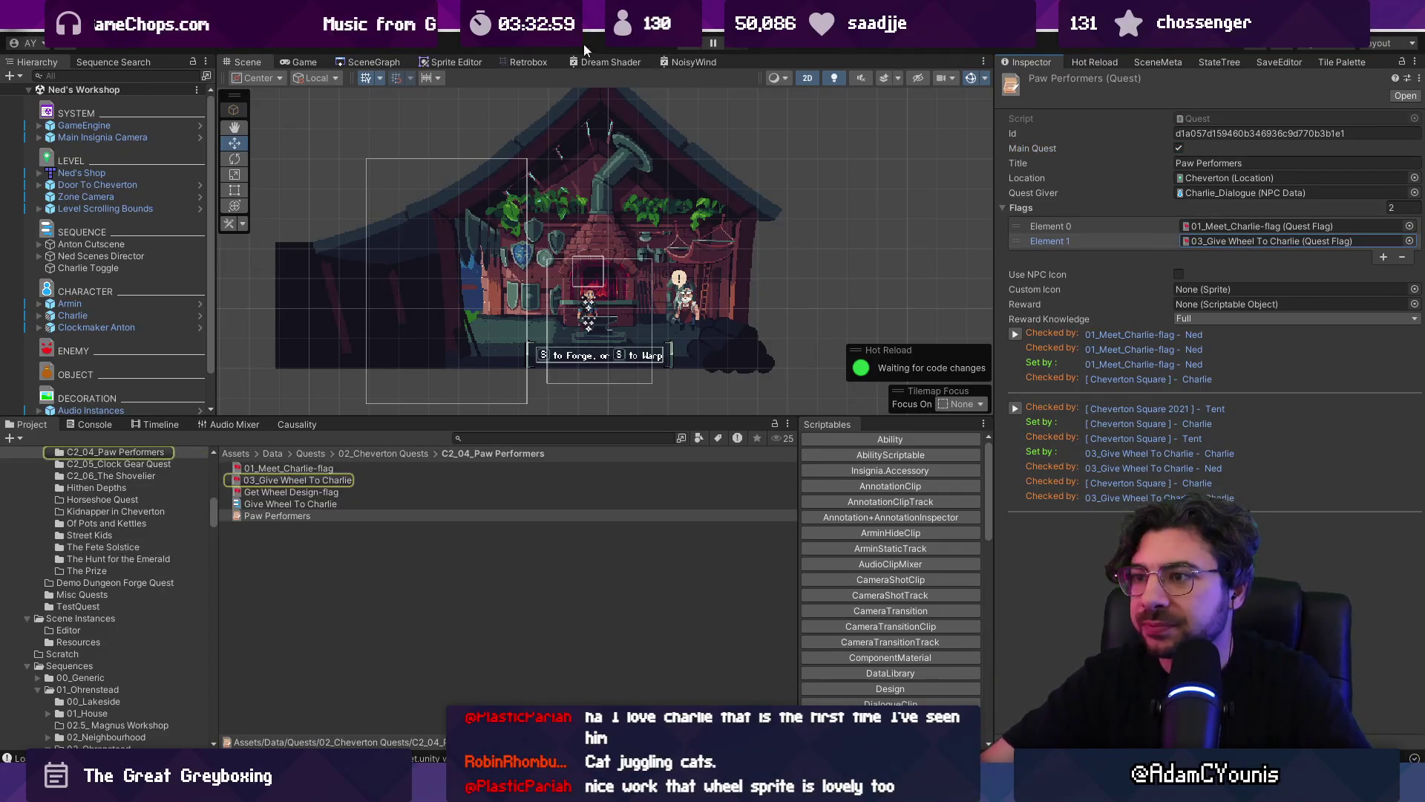
left_click(695, 46)
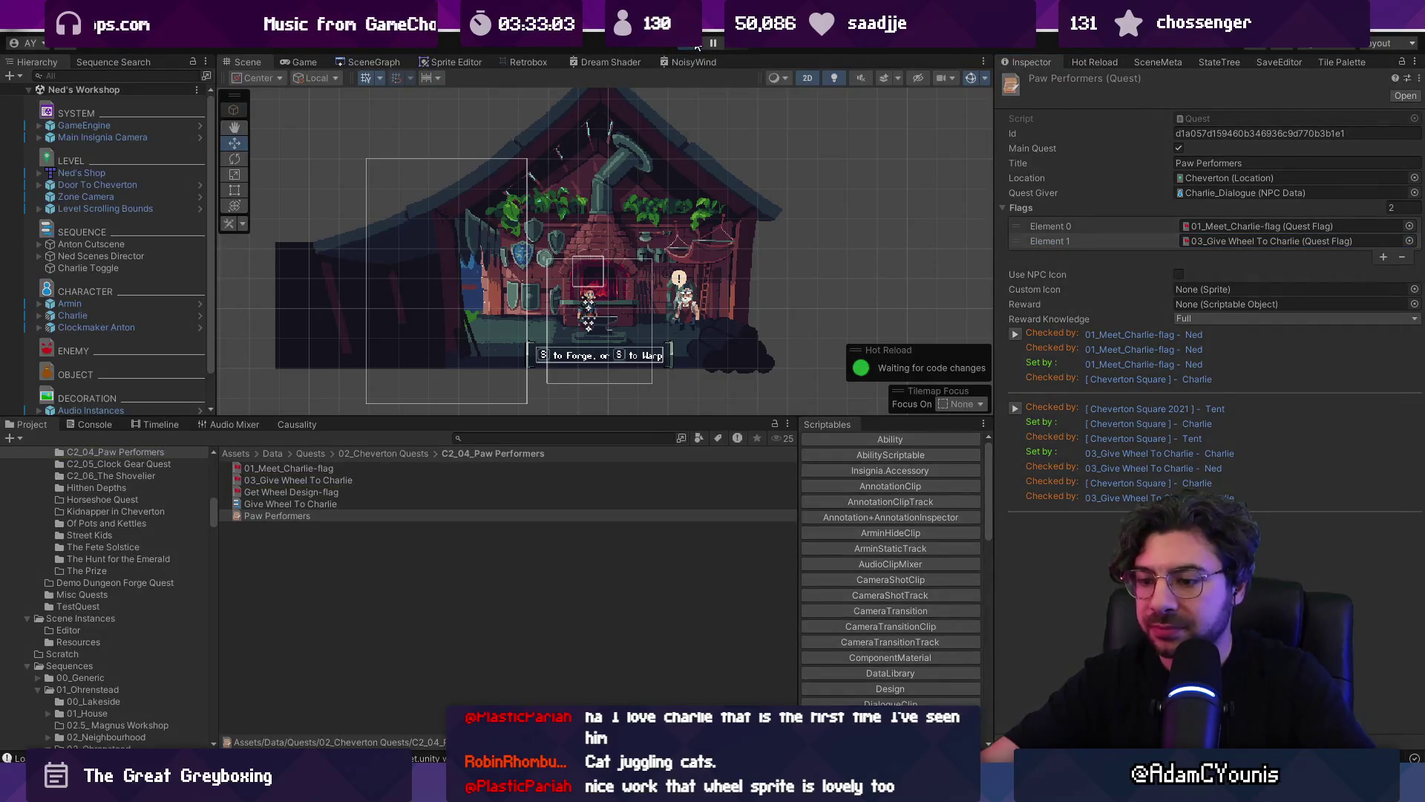
- Walk to the blacksmith and skip the opening cutscene from the pause menu
key("Right")
key("s")
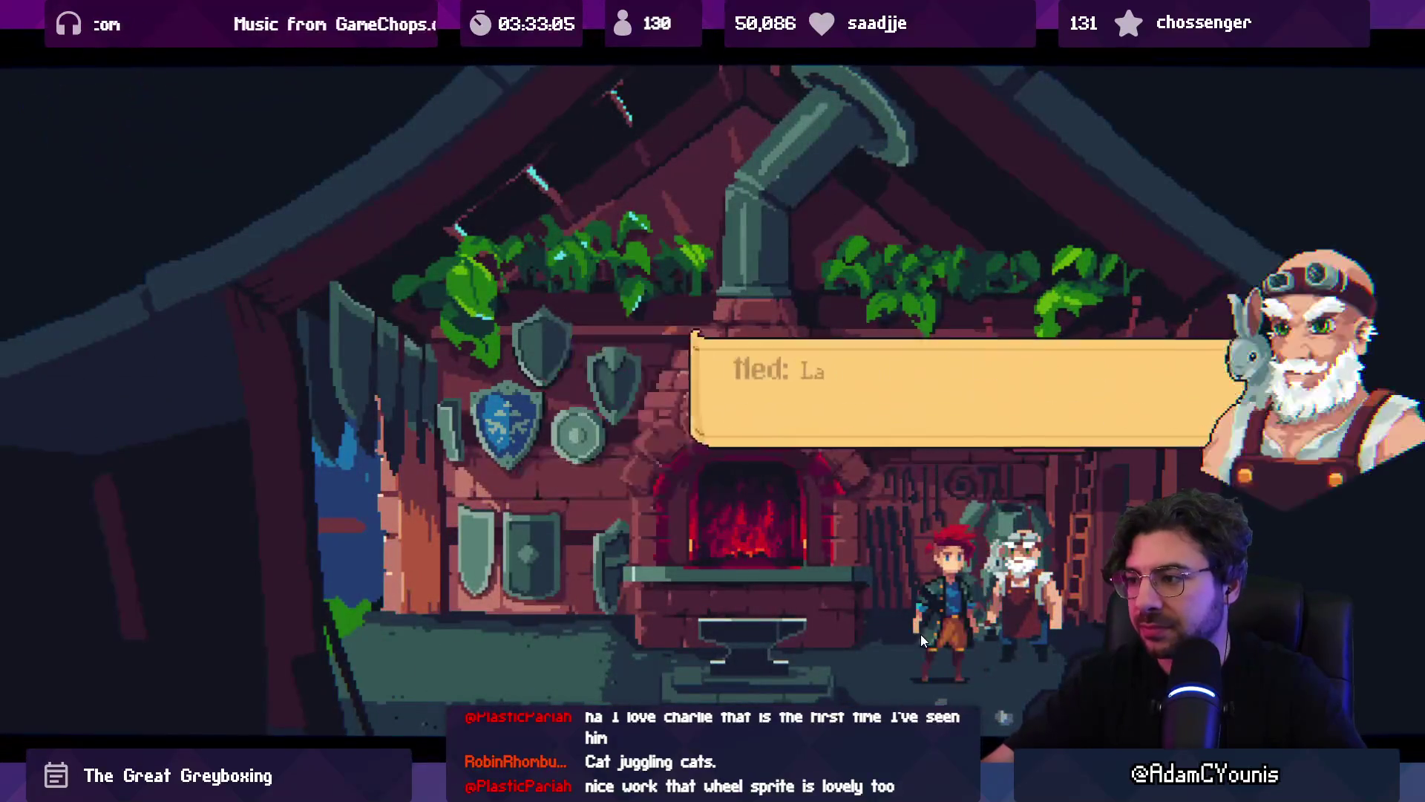
key("Escape")
key("Up")
key("Return")
key("a")
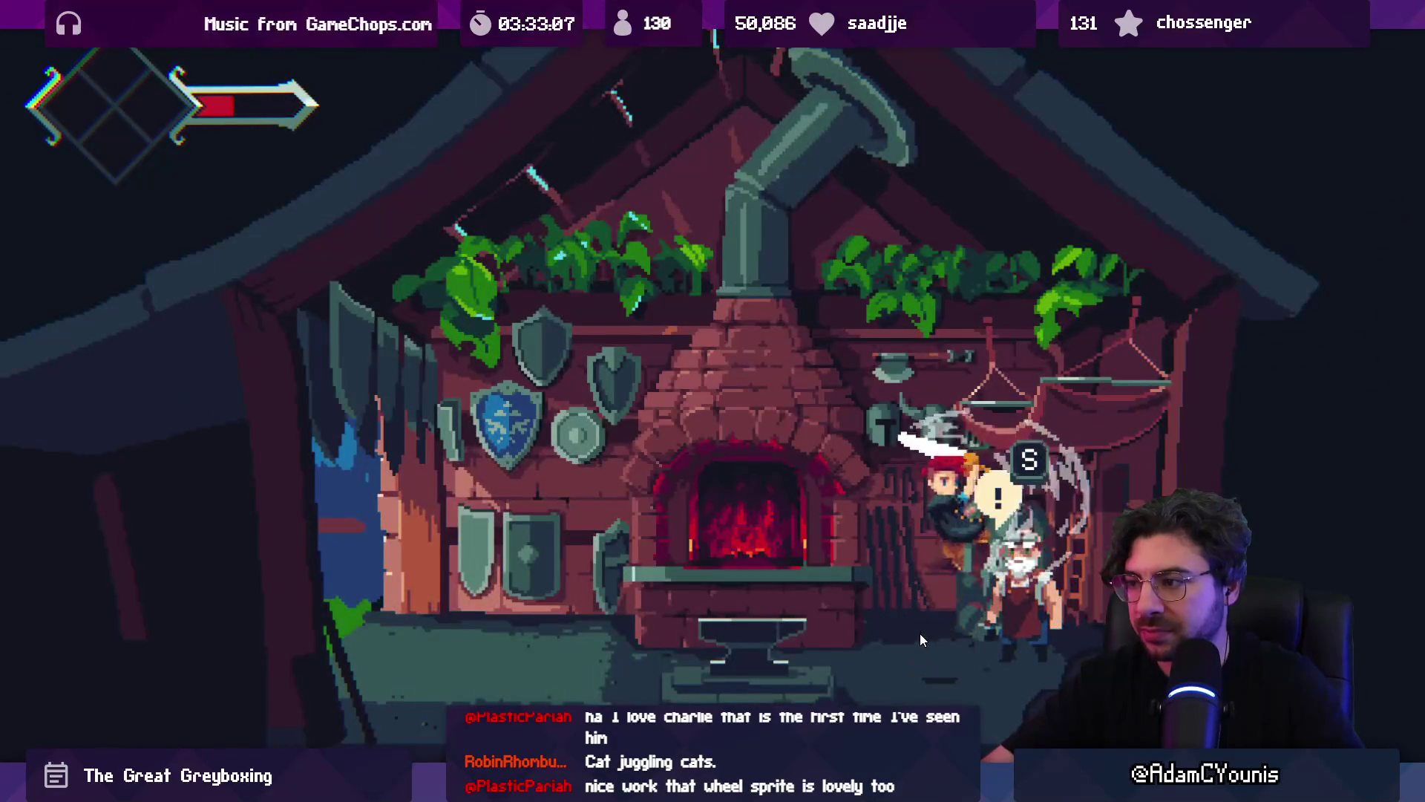
- Advance Ned's dialogue to the Cartwheel design handoff, dismiss the popups and head toward the exit
key("s")
key("s")
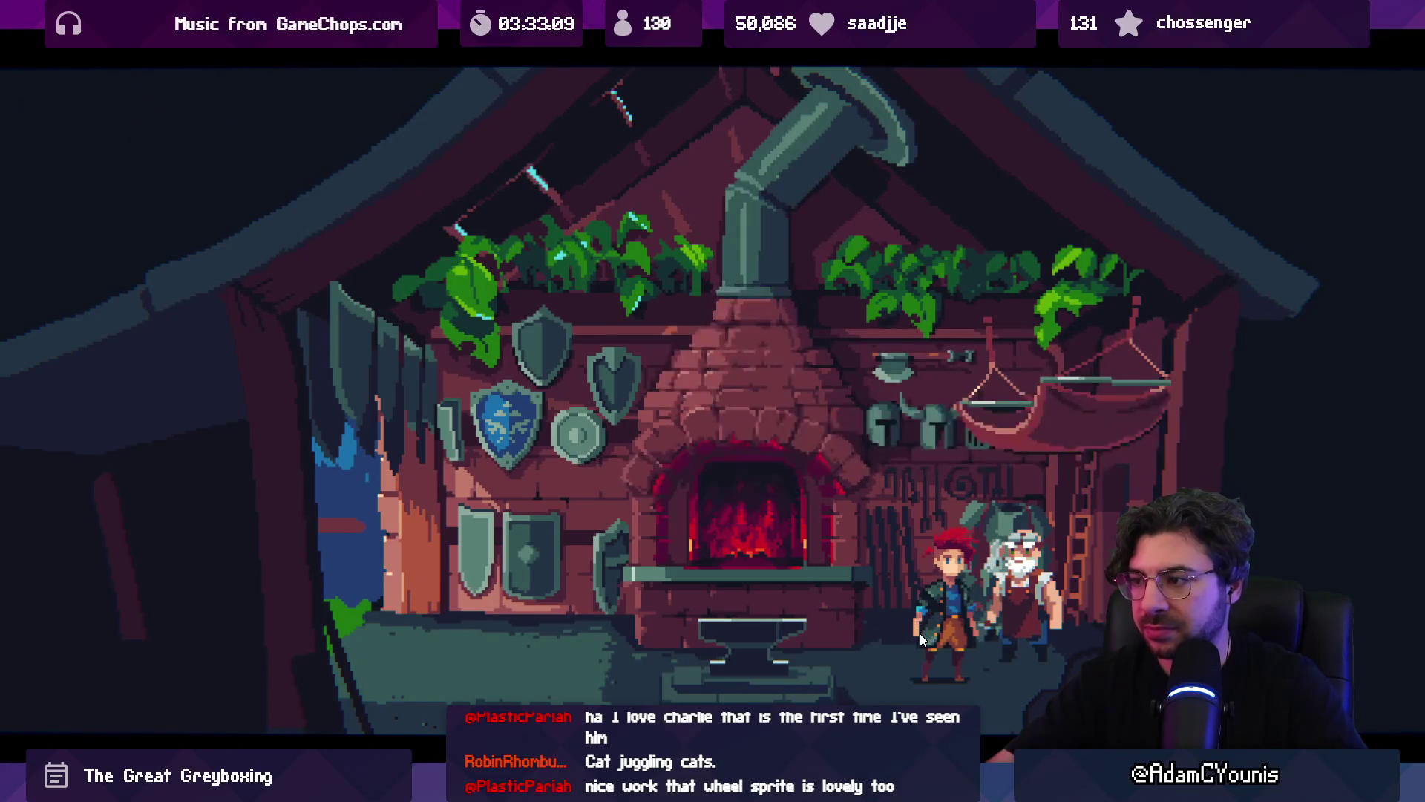
key("s")
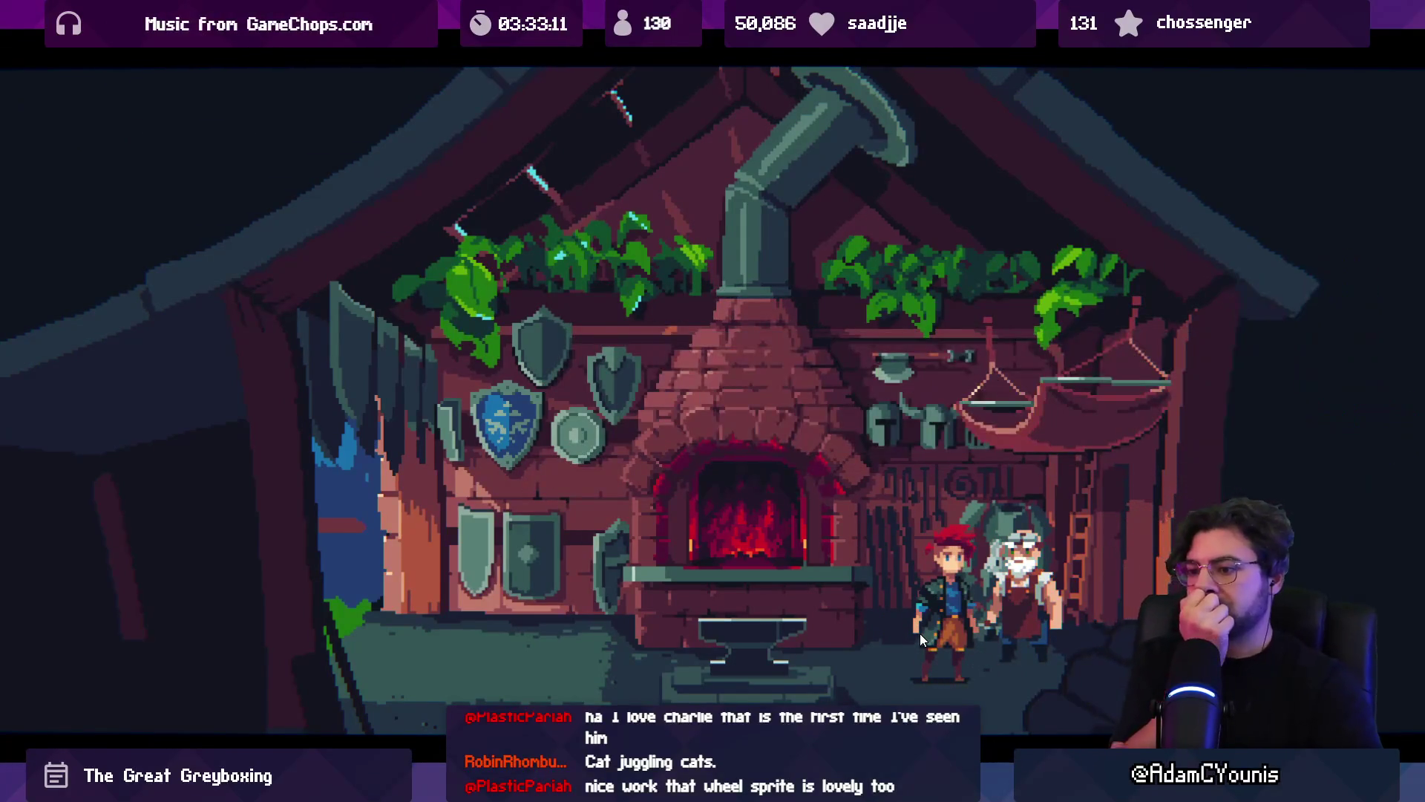
key("s")
key("s")
key("s")
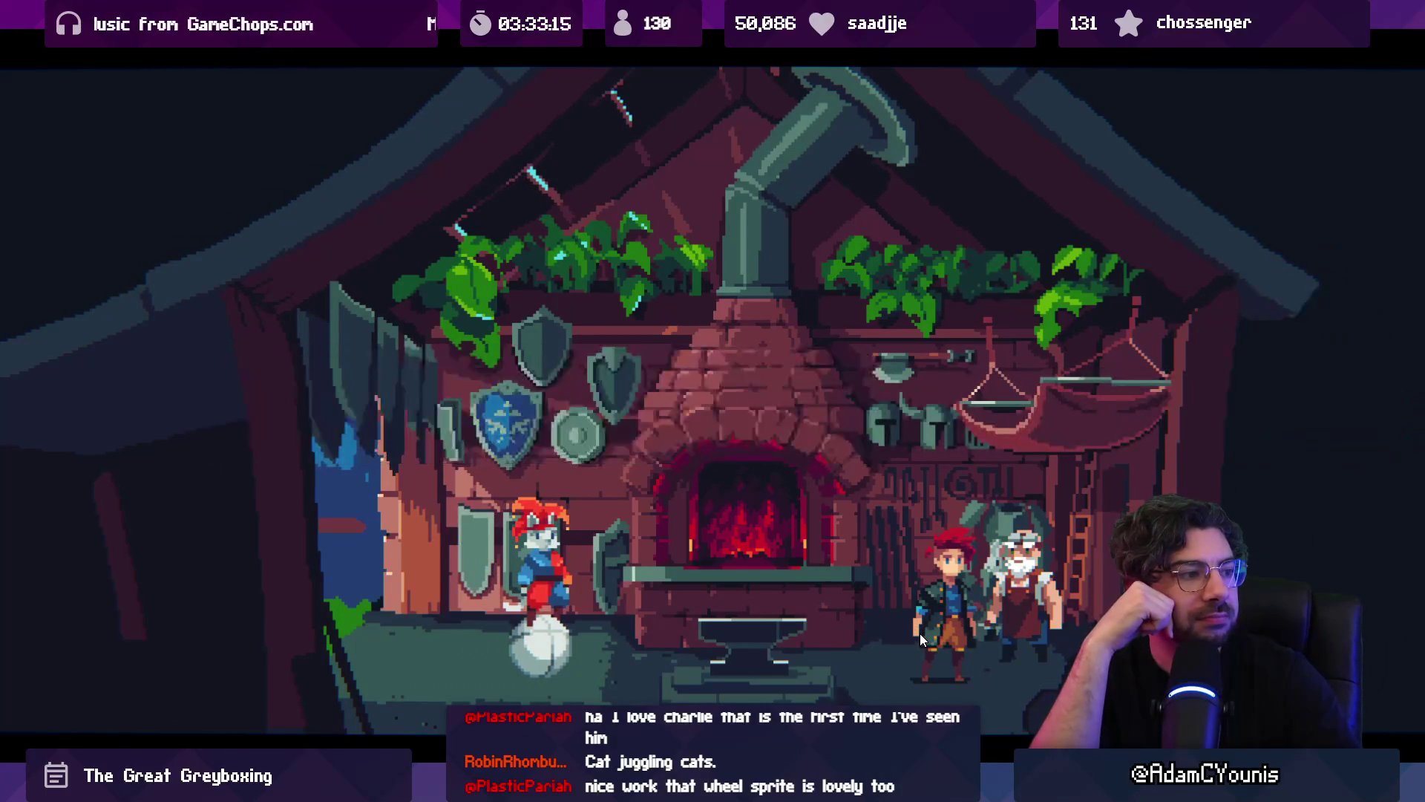
key("s")
key("s")
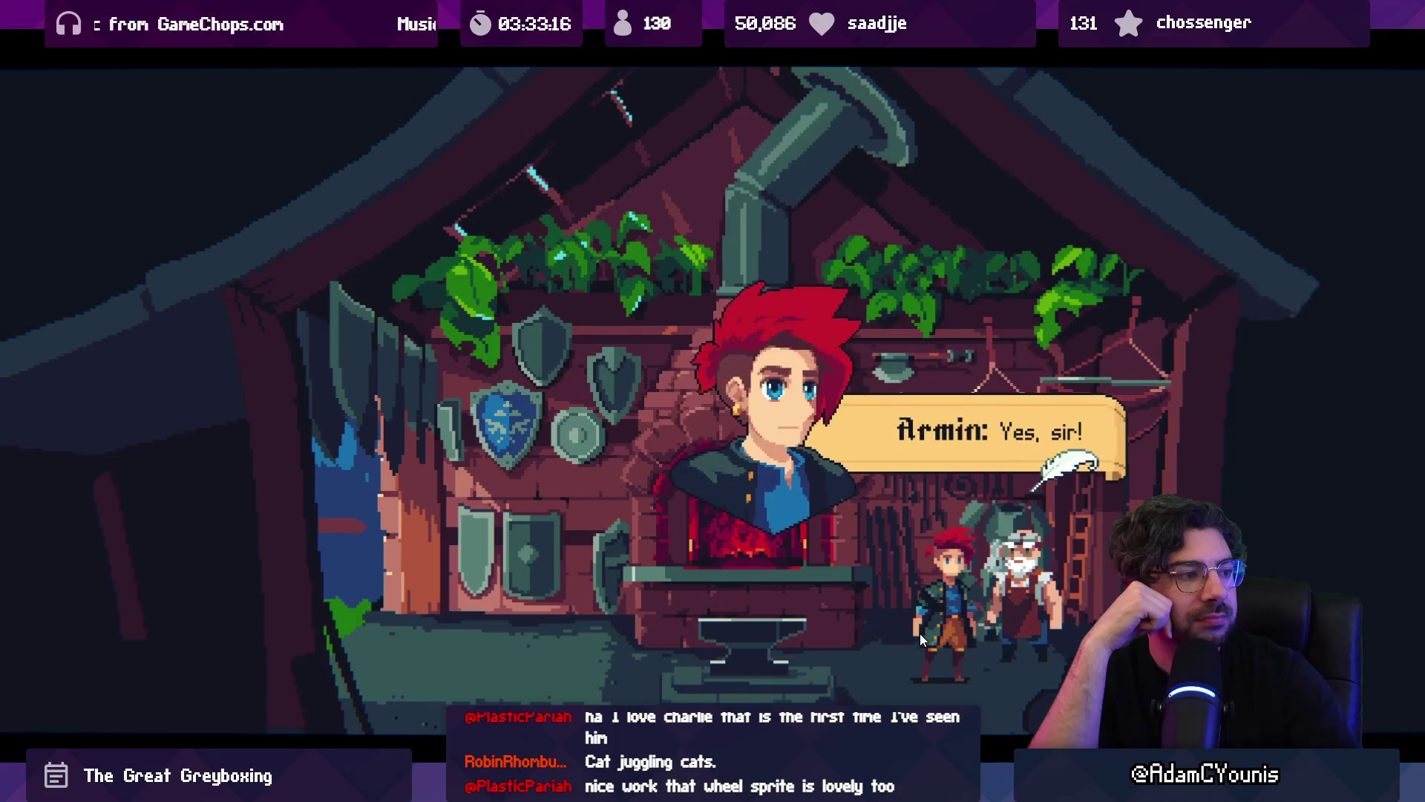
key("s")
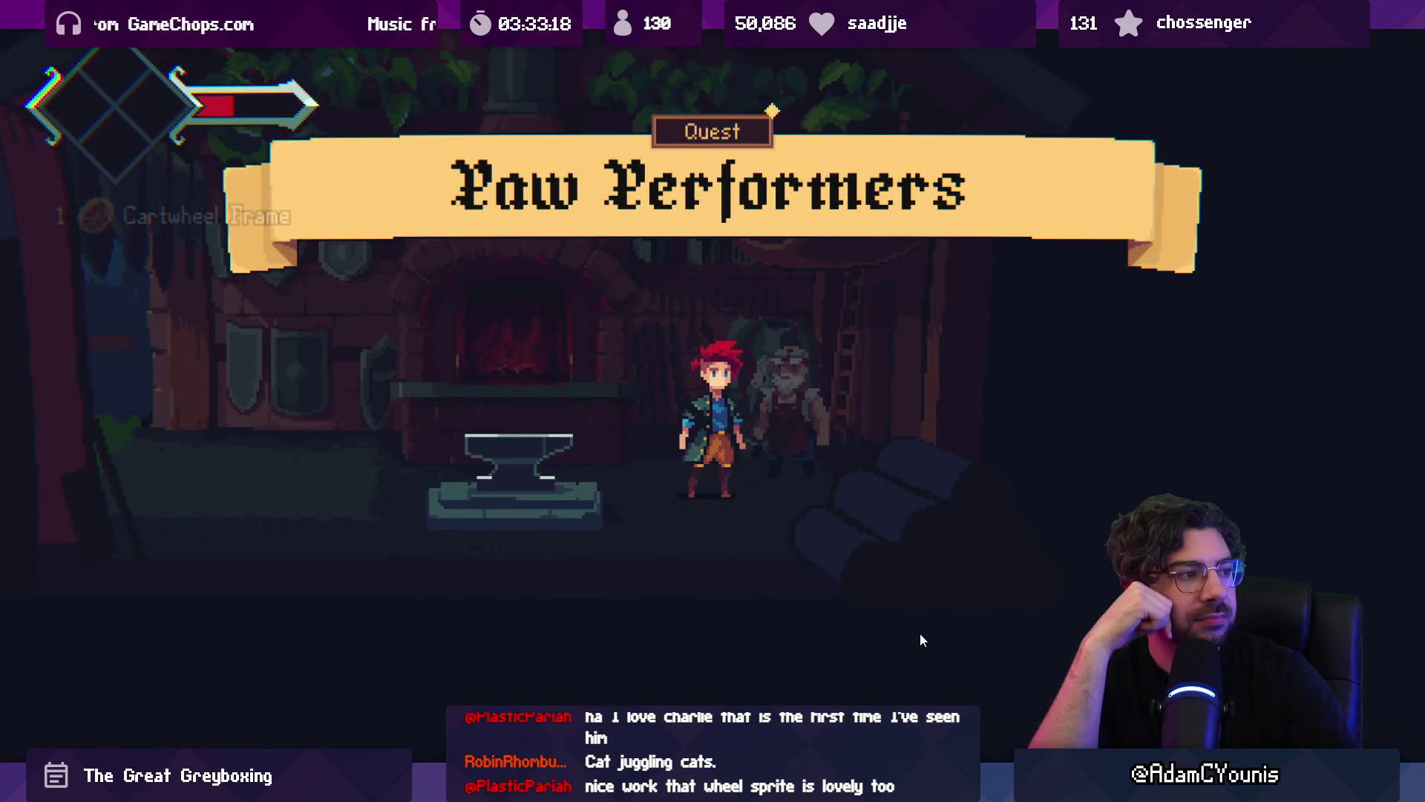
key("m")
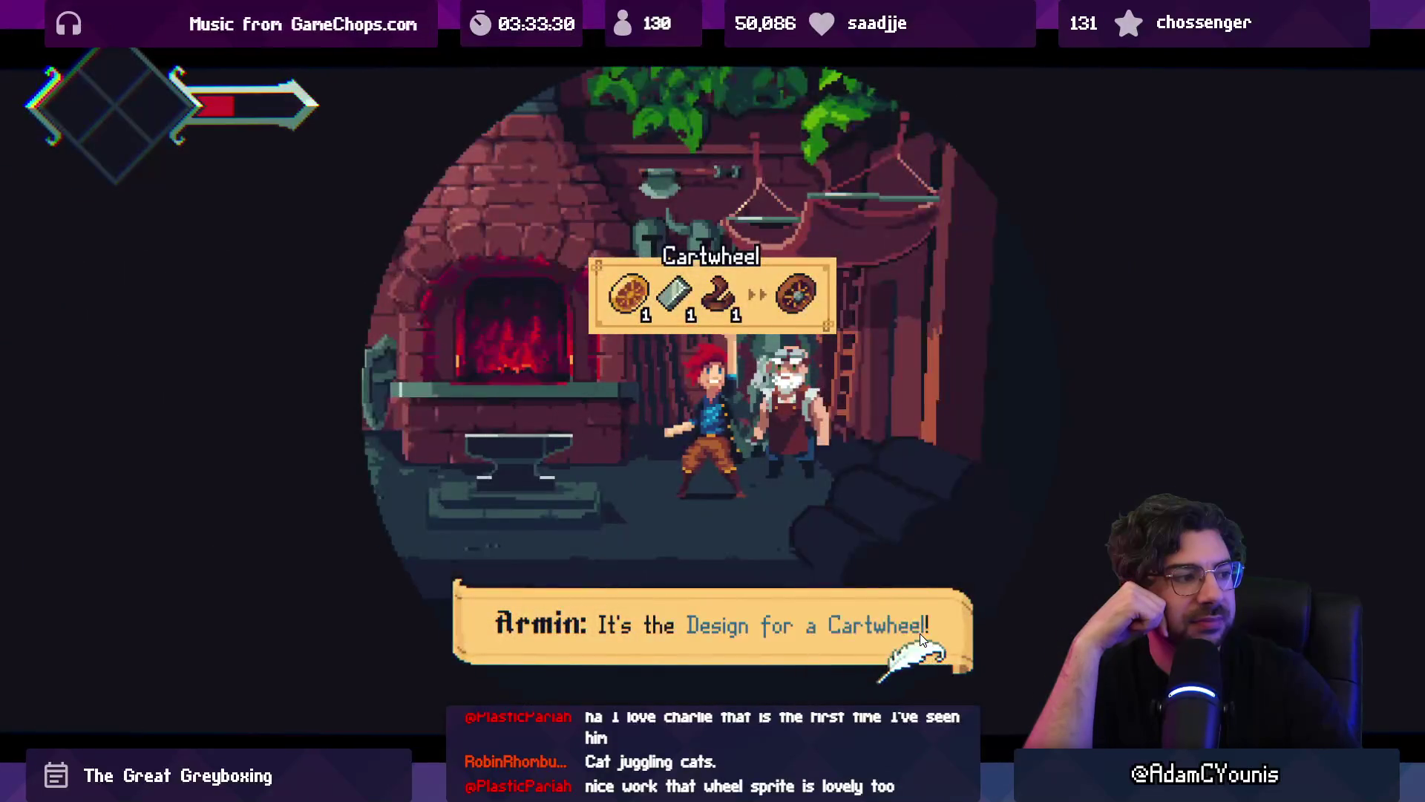
key("space")
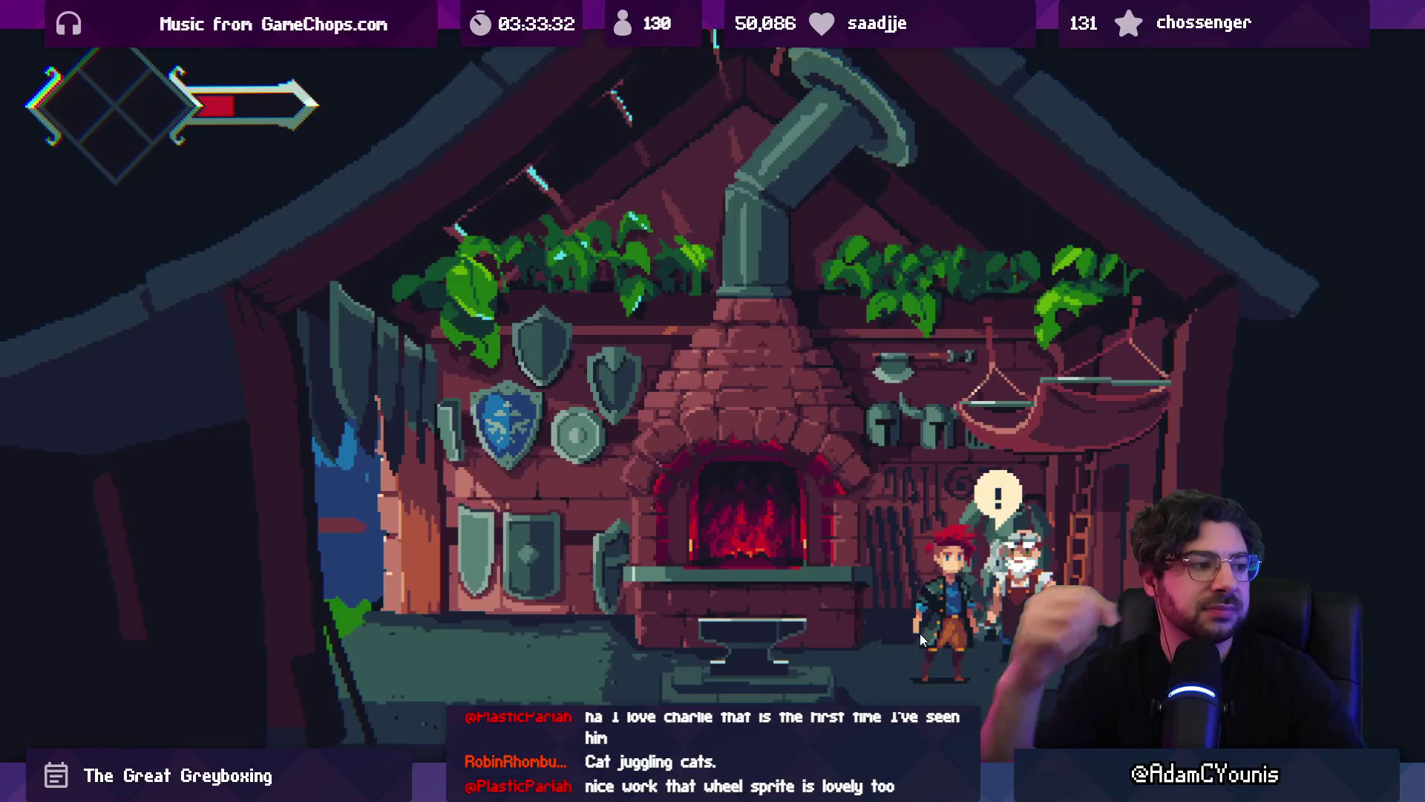
key("Left")
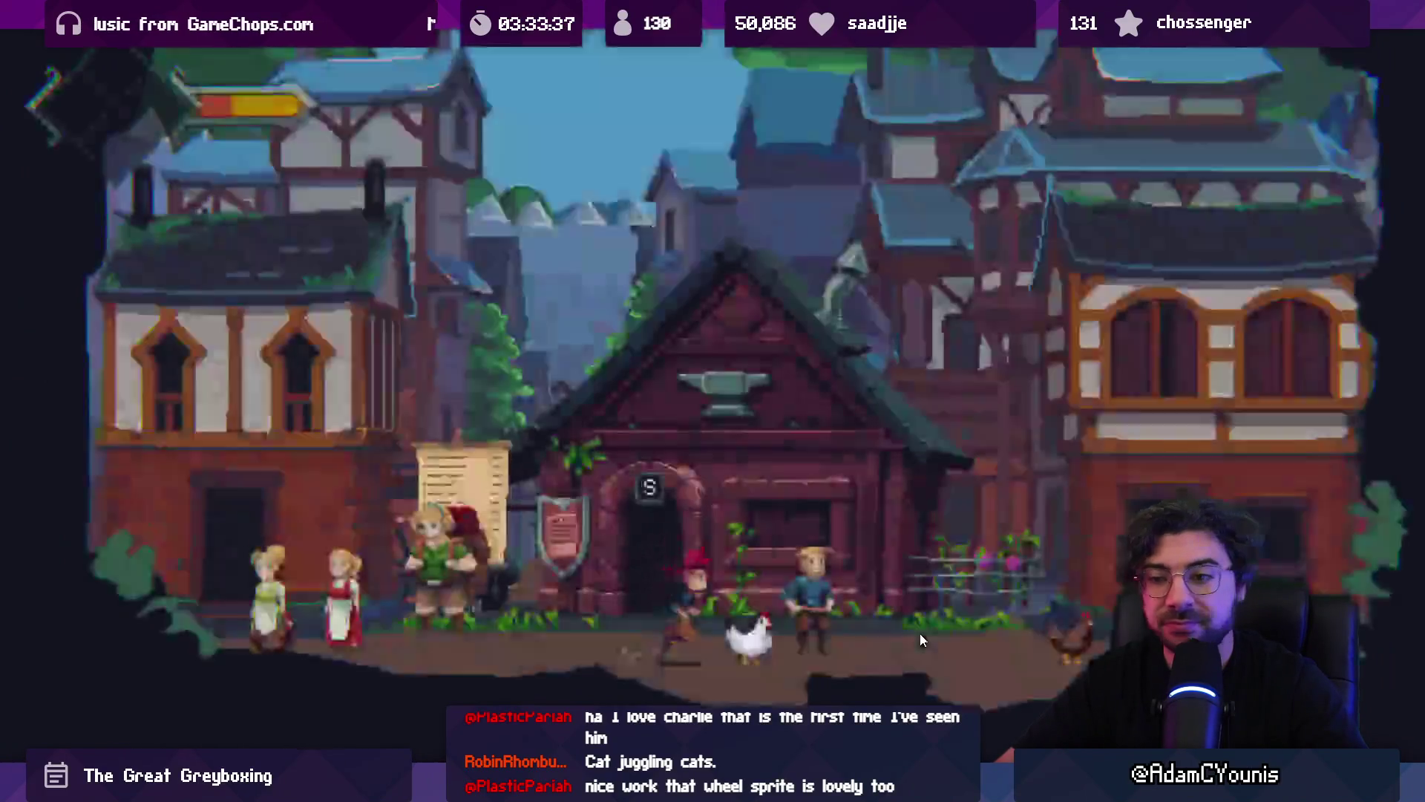
- Run through town along the inn street to the merchant's shop and browse its list
key("Right")
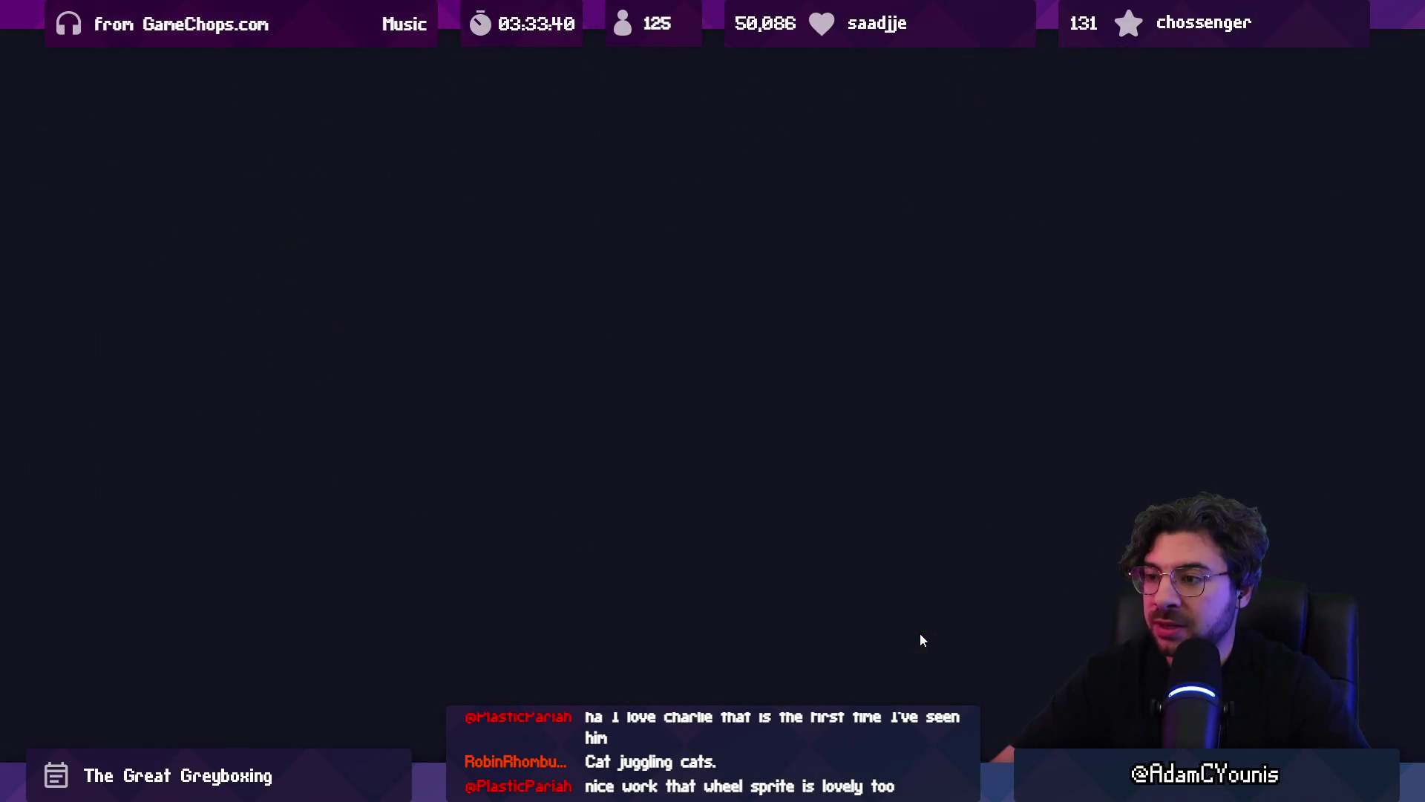
key("Right")
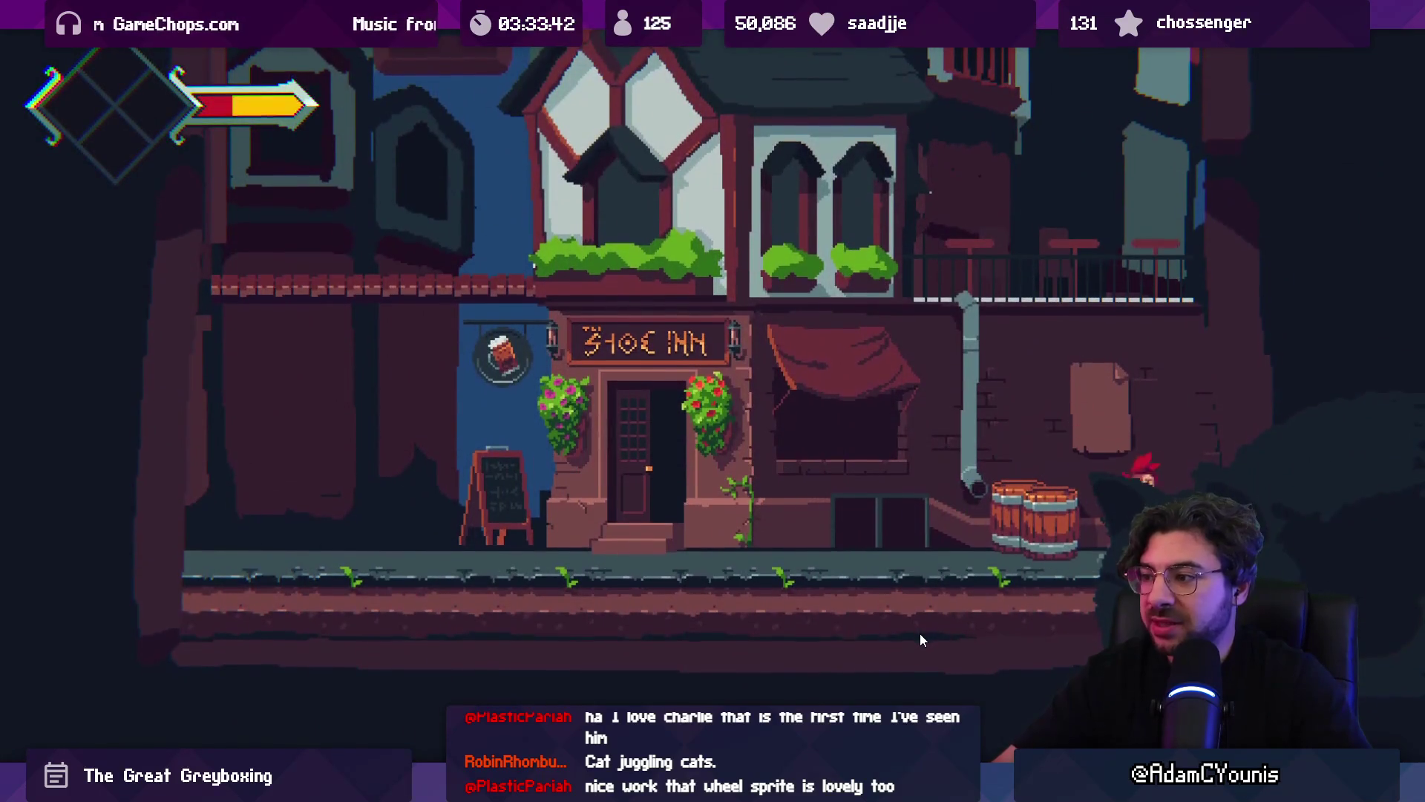
key("Return")
key("Escape")
key("Left")
key("Right")
key("x")
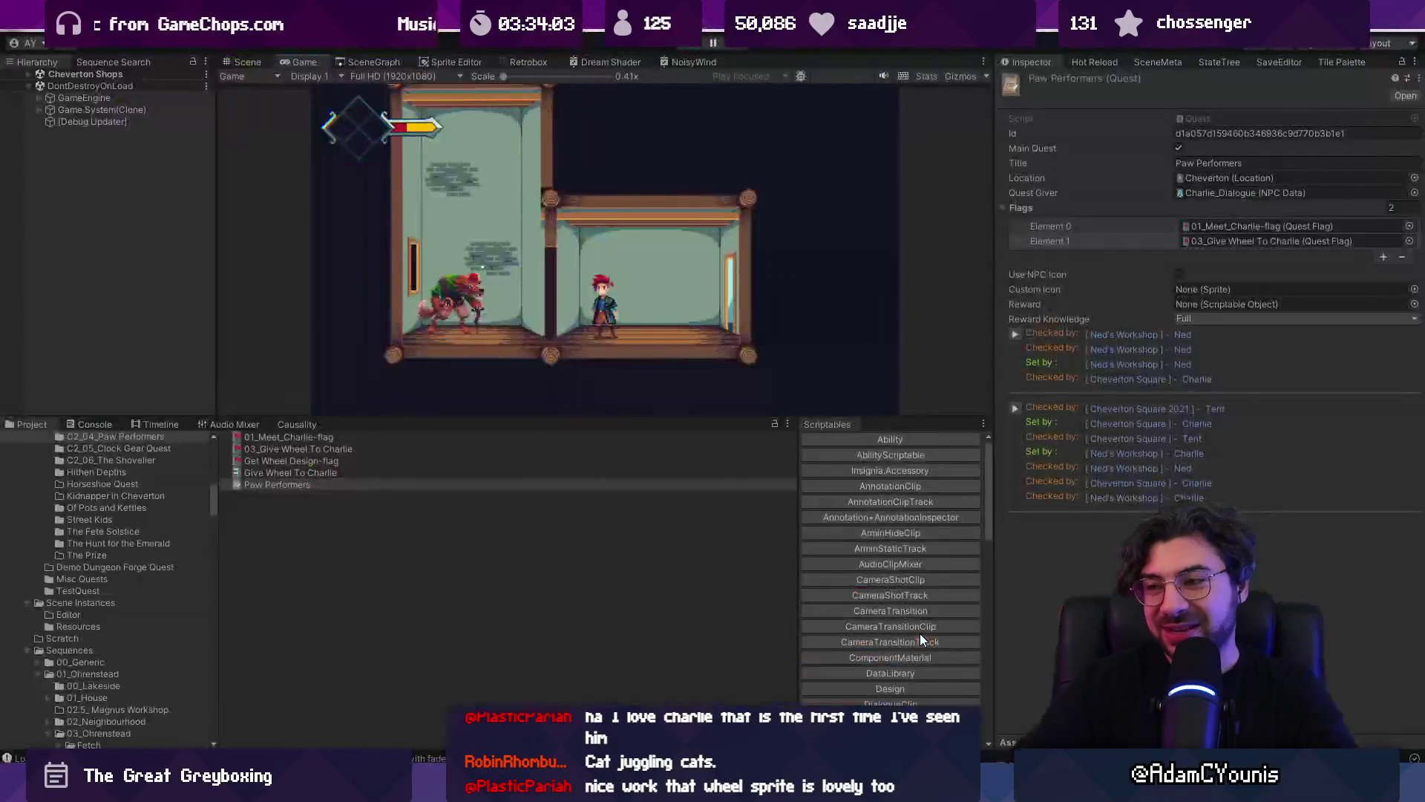
- Confirm in the journal that Cartwheel still lacks an Iron Ingot, then stop play and open the Jowl prefab
key("Escape")
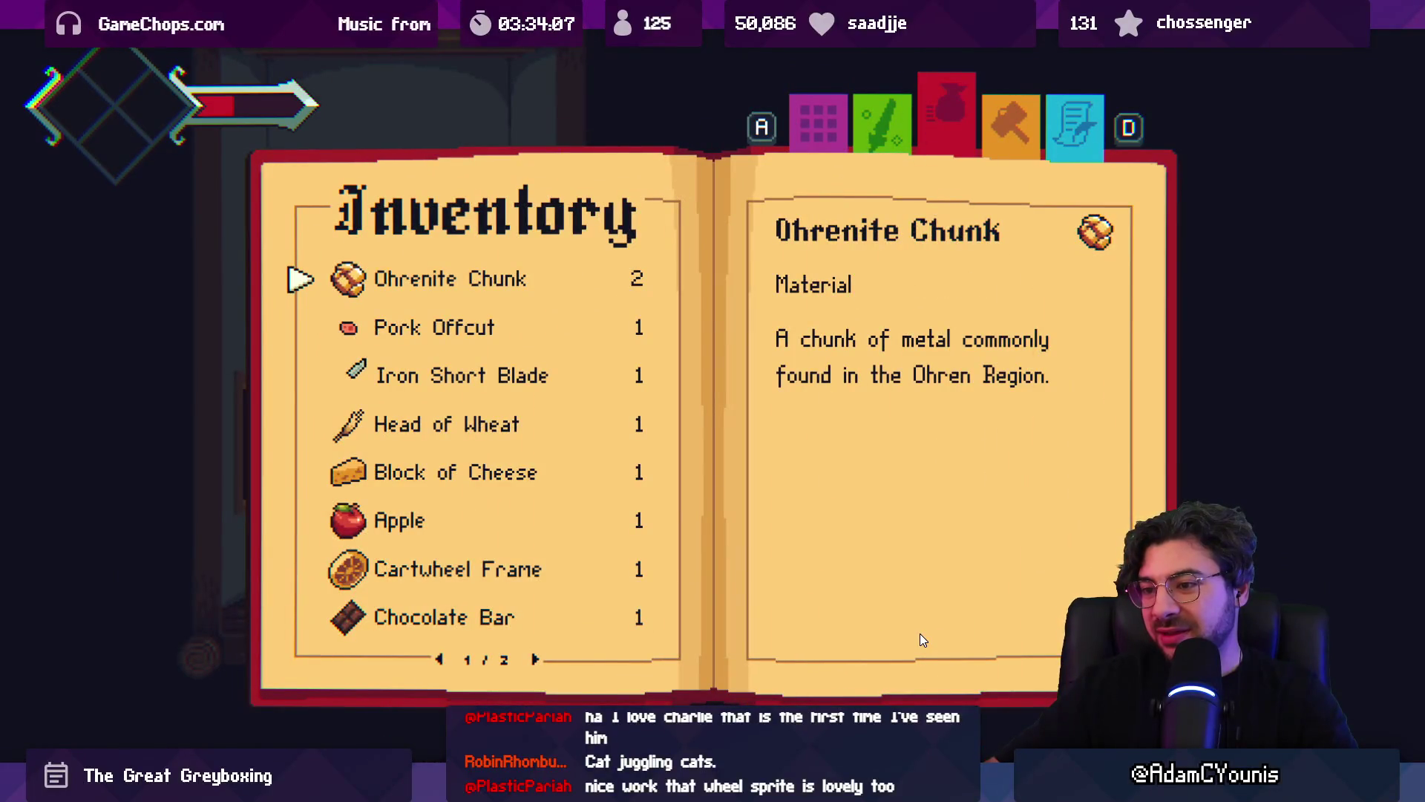
key("s")
key("d")
key("s")
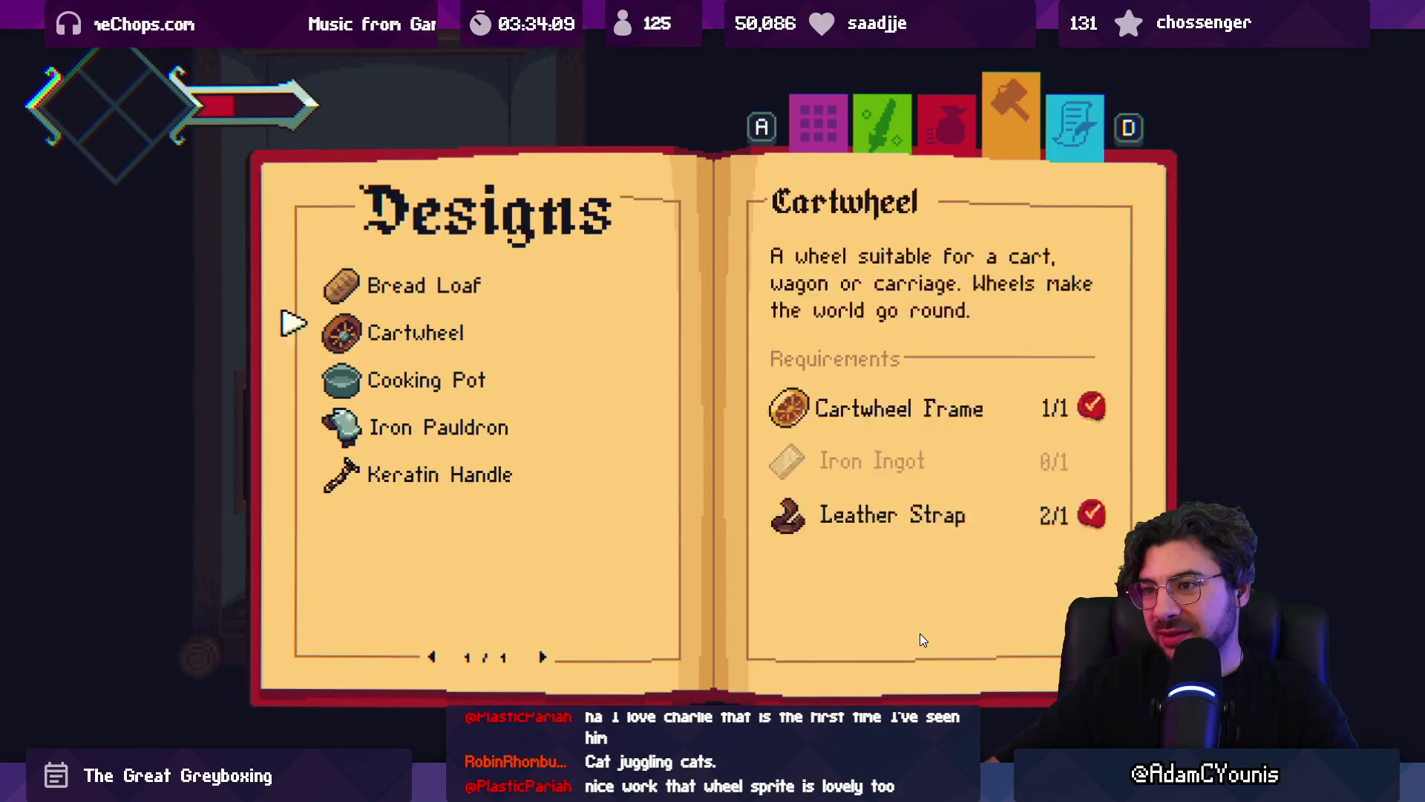
key("Escape")
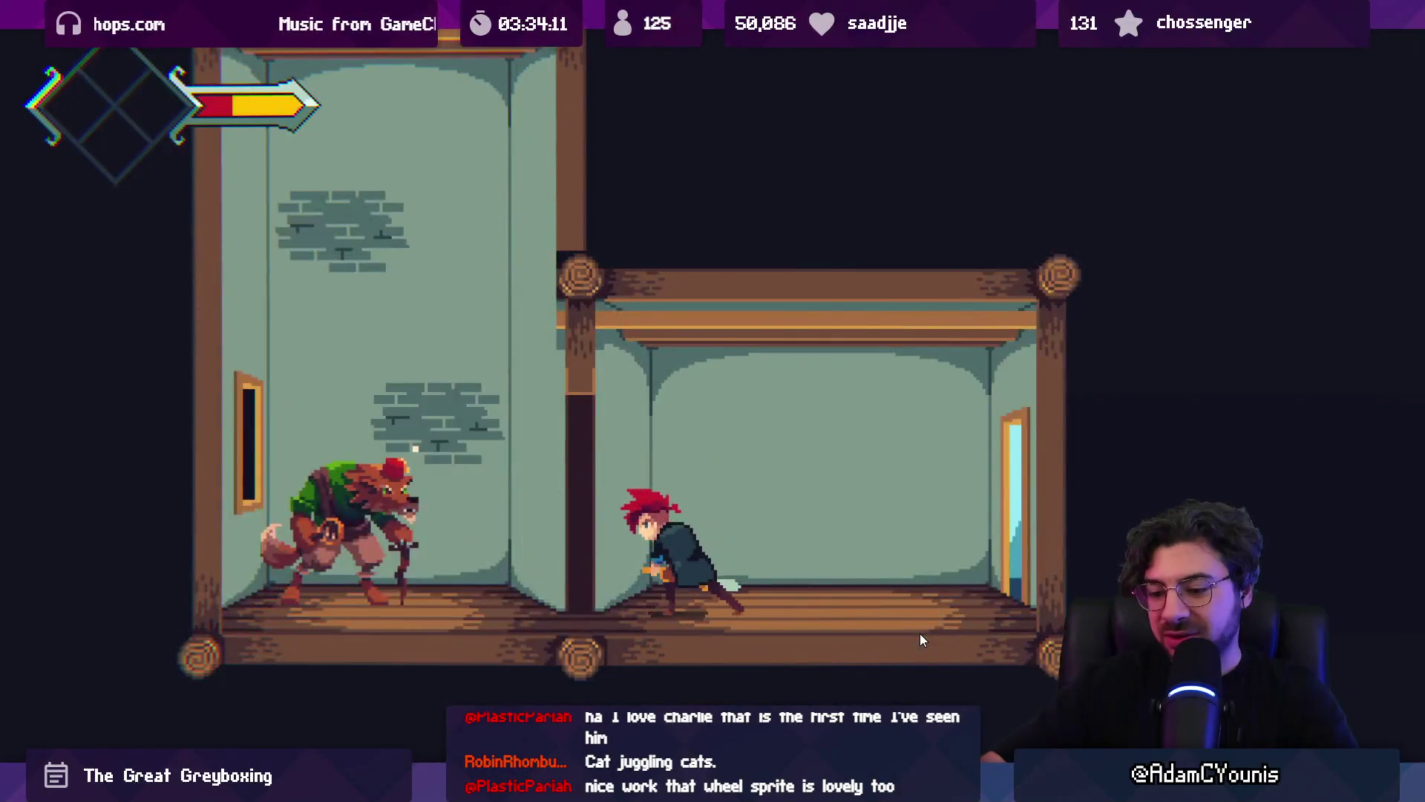
key("shift+space")
key("ctrl+p")
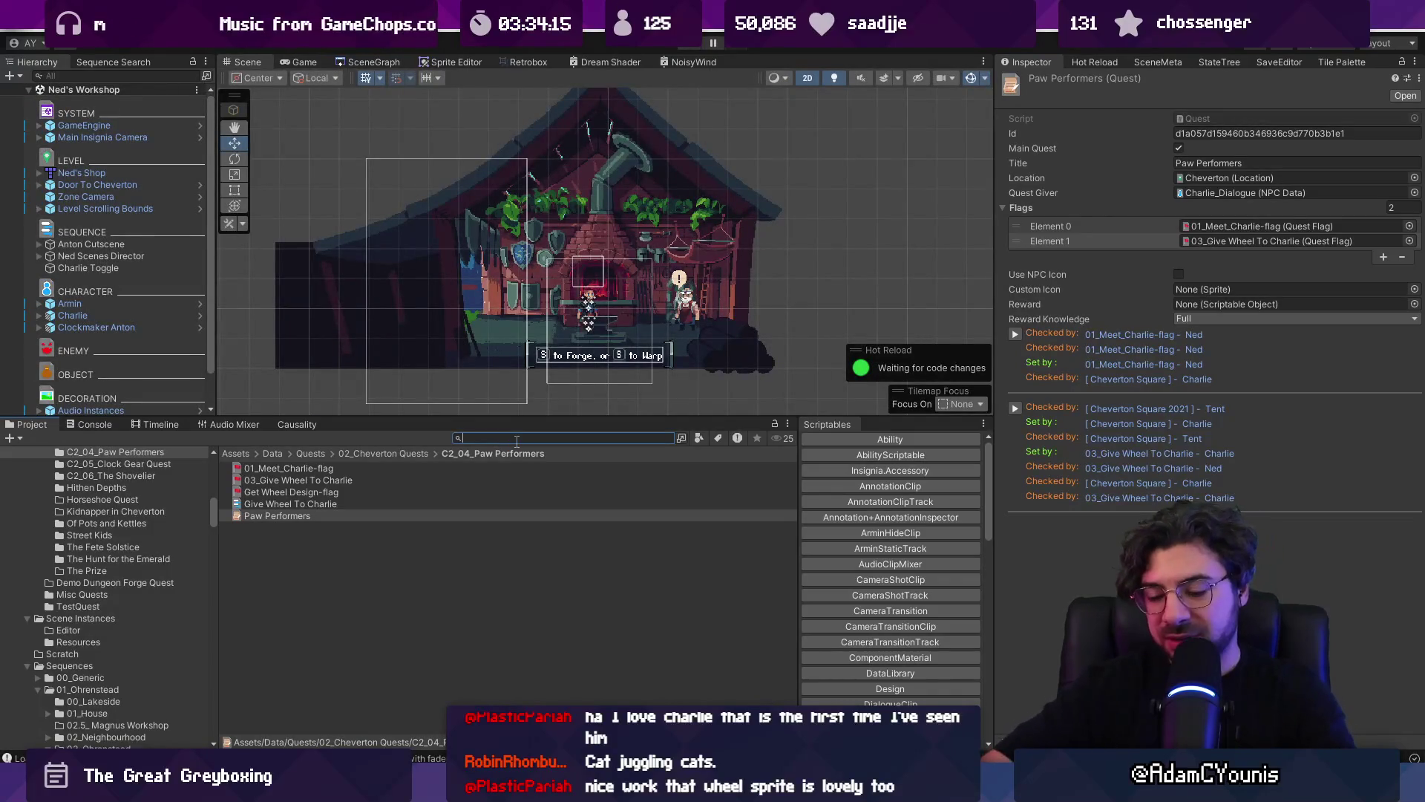
type("jowl")
double_click(249, 515)
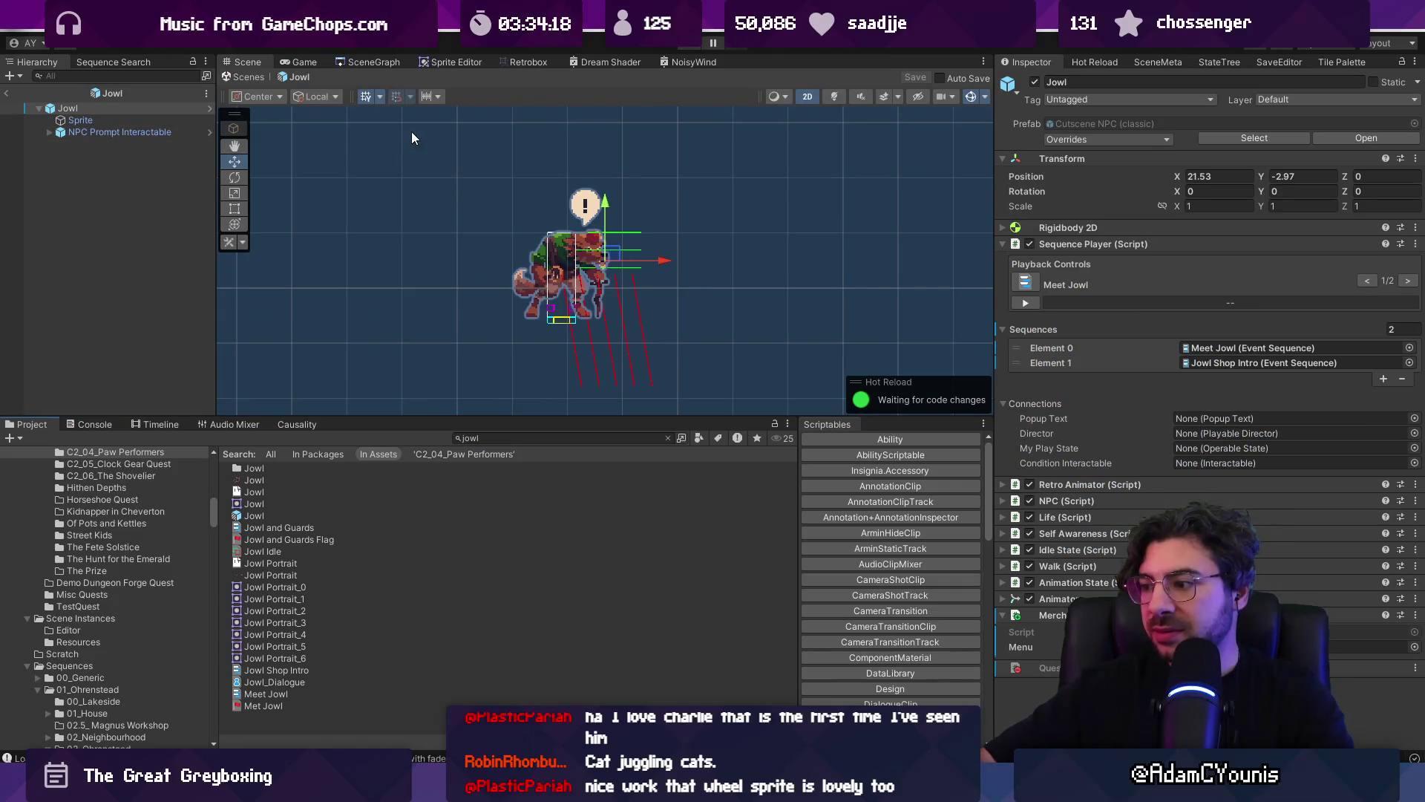
- Set Jowl's Little Merchant Menu Items Element 2 to Iron Ingot instead of the Apple
left_click(249, 77)
left_click(446, 62)
left_click(395, 58)
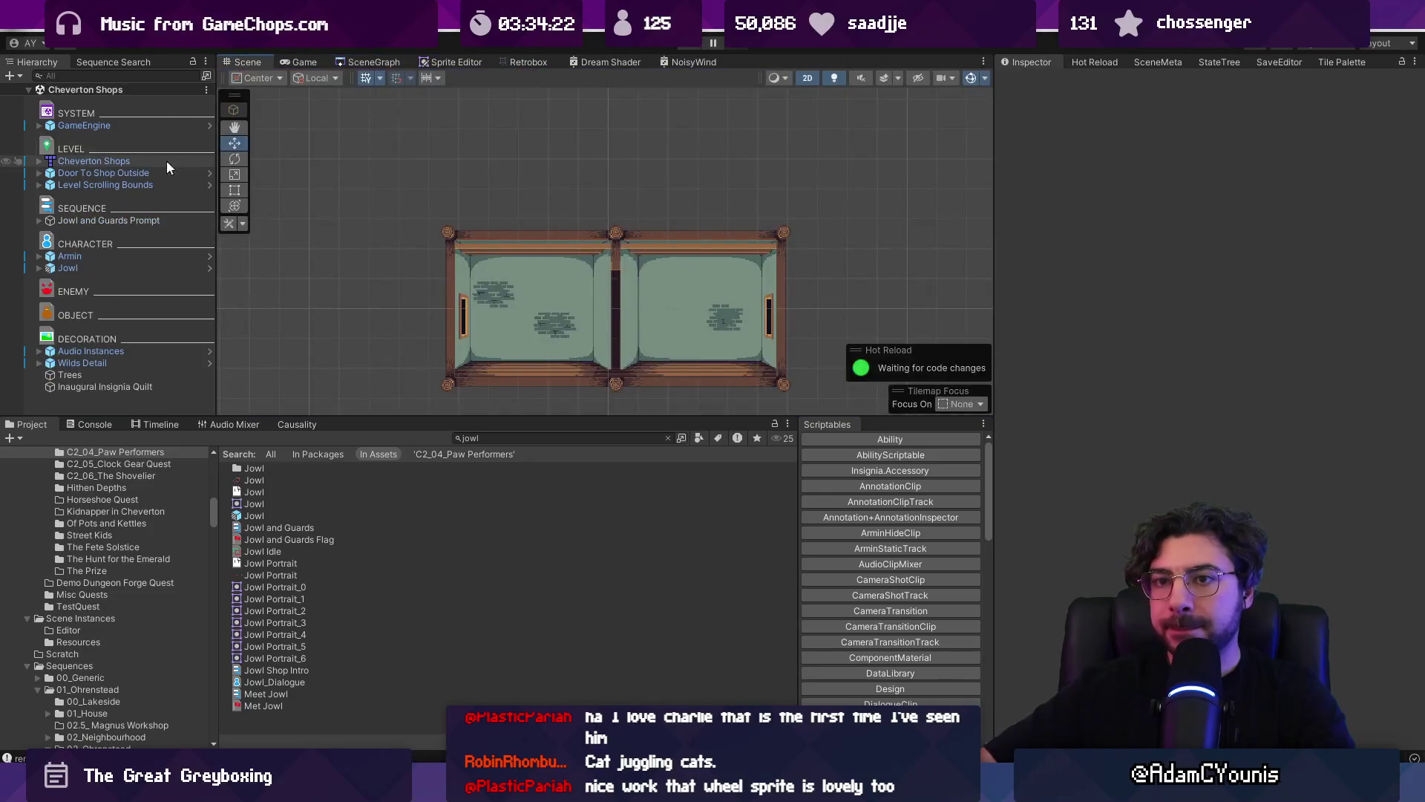
double_click(164, 269)
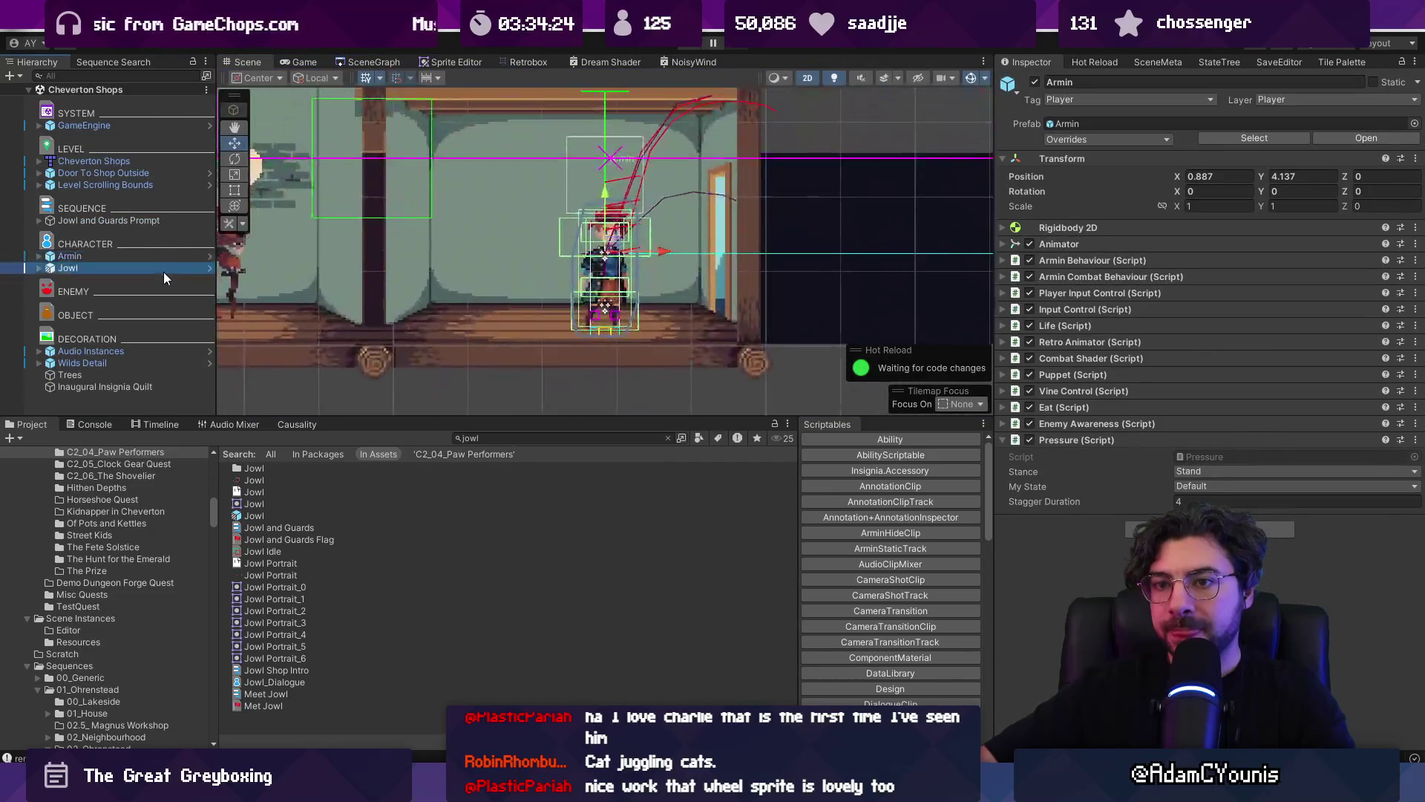
left_click(39, 268)
left_click(76, 279)
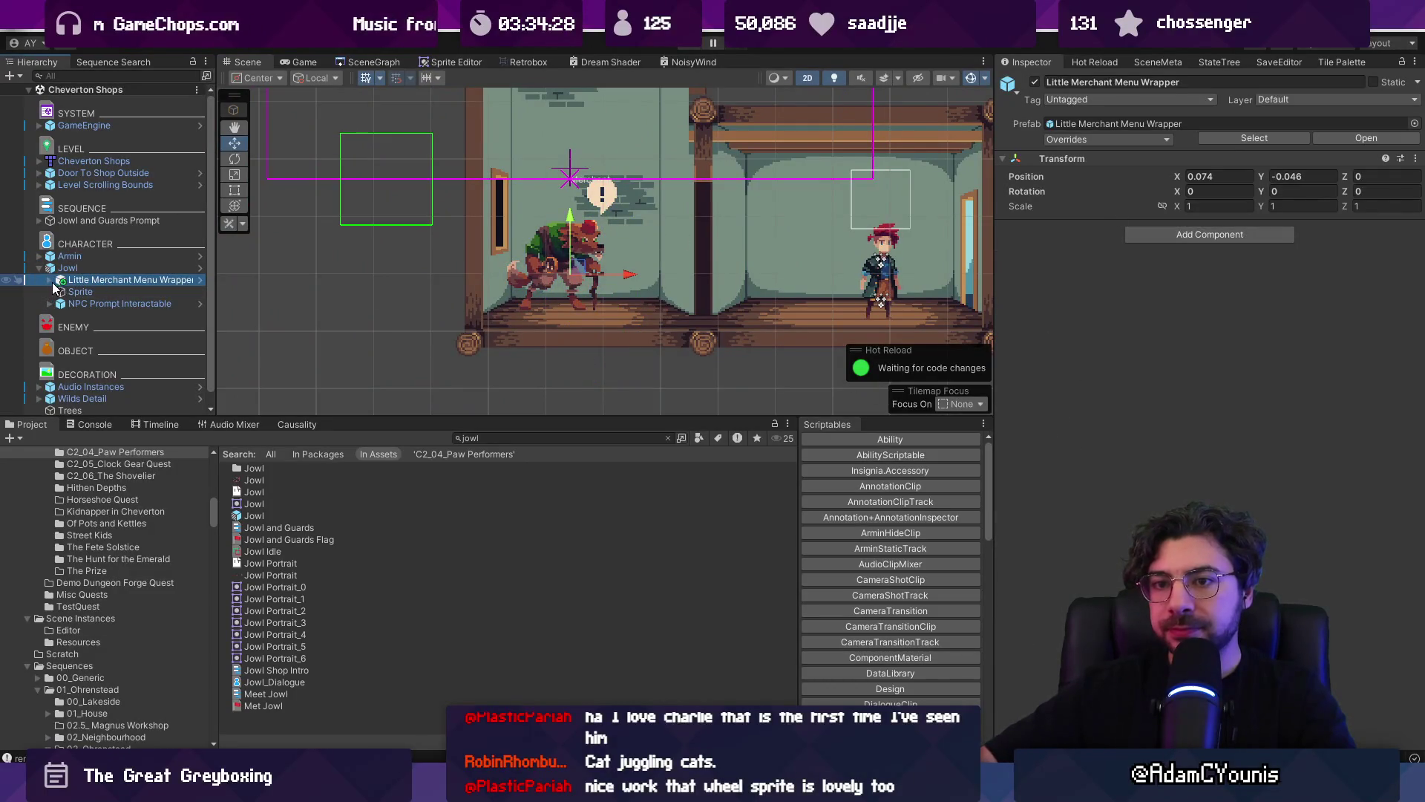
left_click(49, 279)
left_click(112, 315)
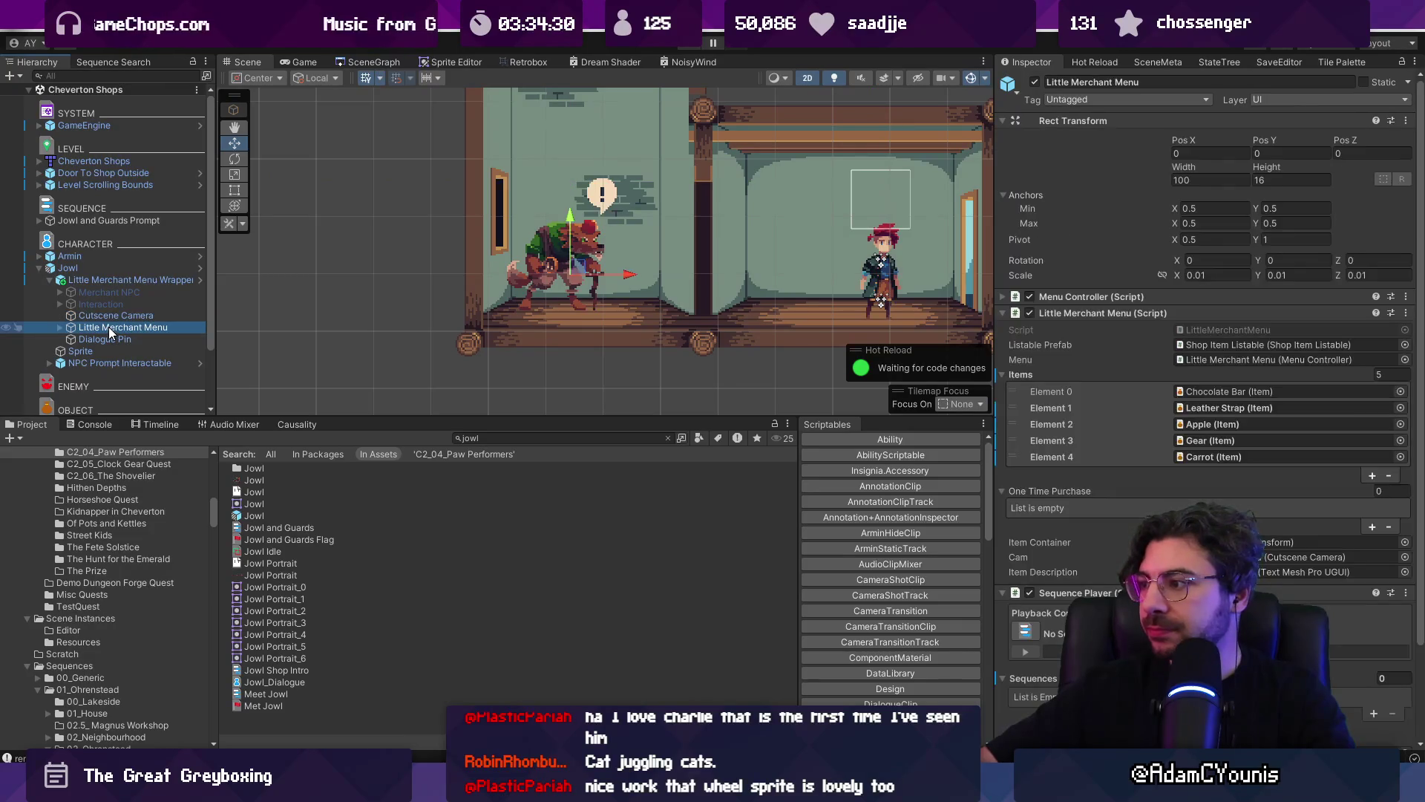
left_click(1400, 425)
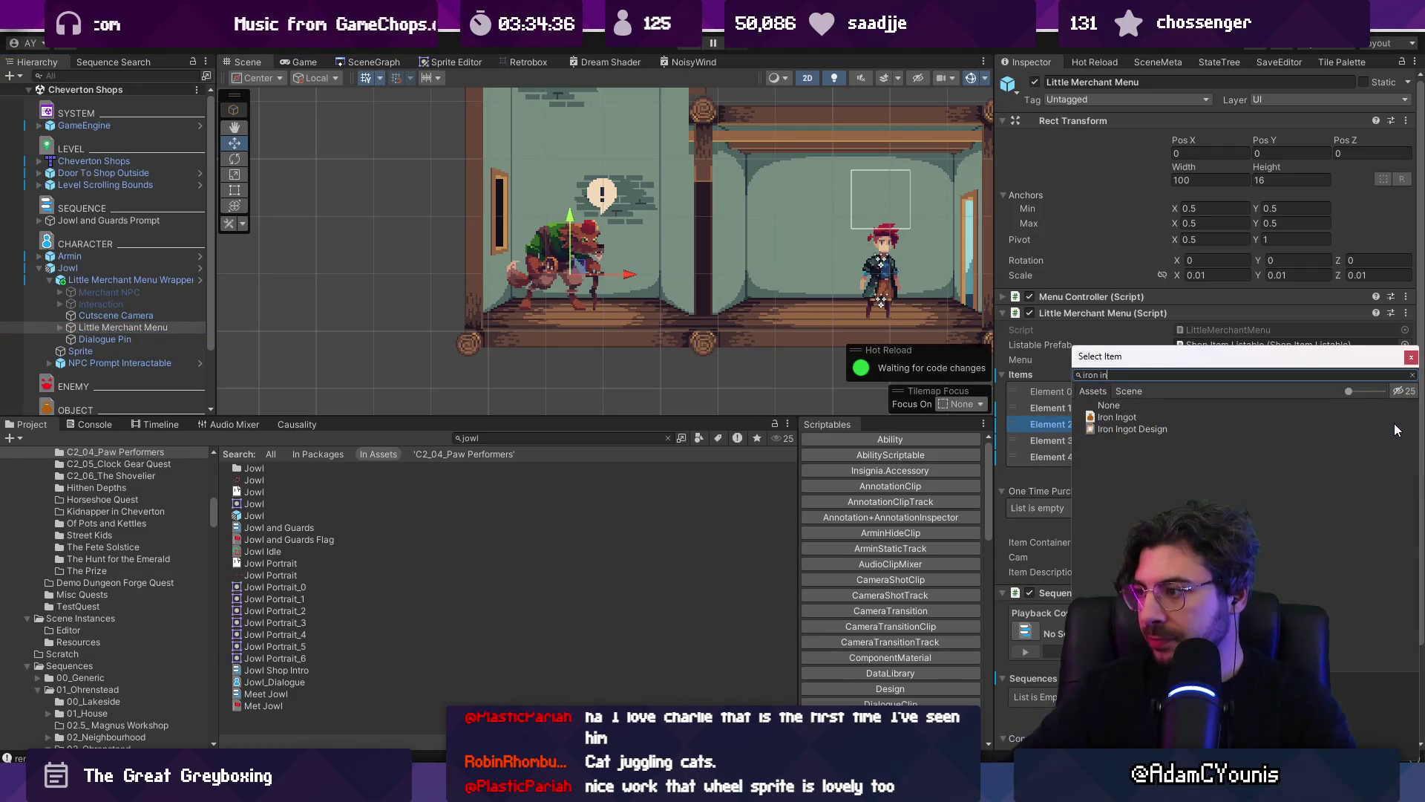
key("Return")
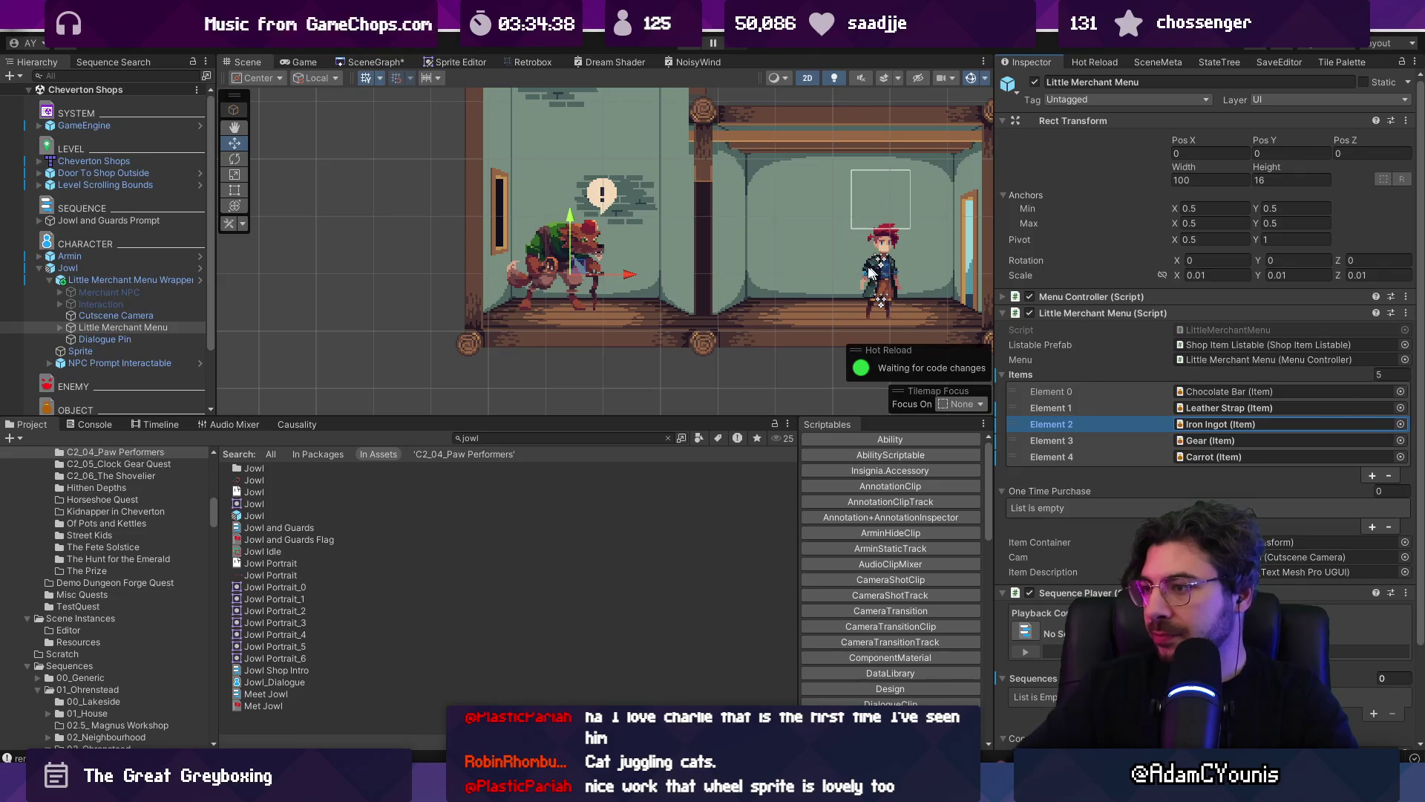
- Open the Ned's Workshop scene from the SceneGraph overview of all scenes
left_click(383, 63)
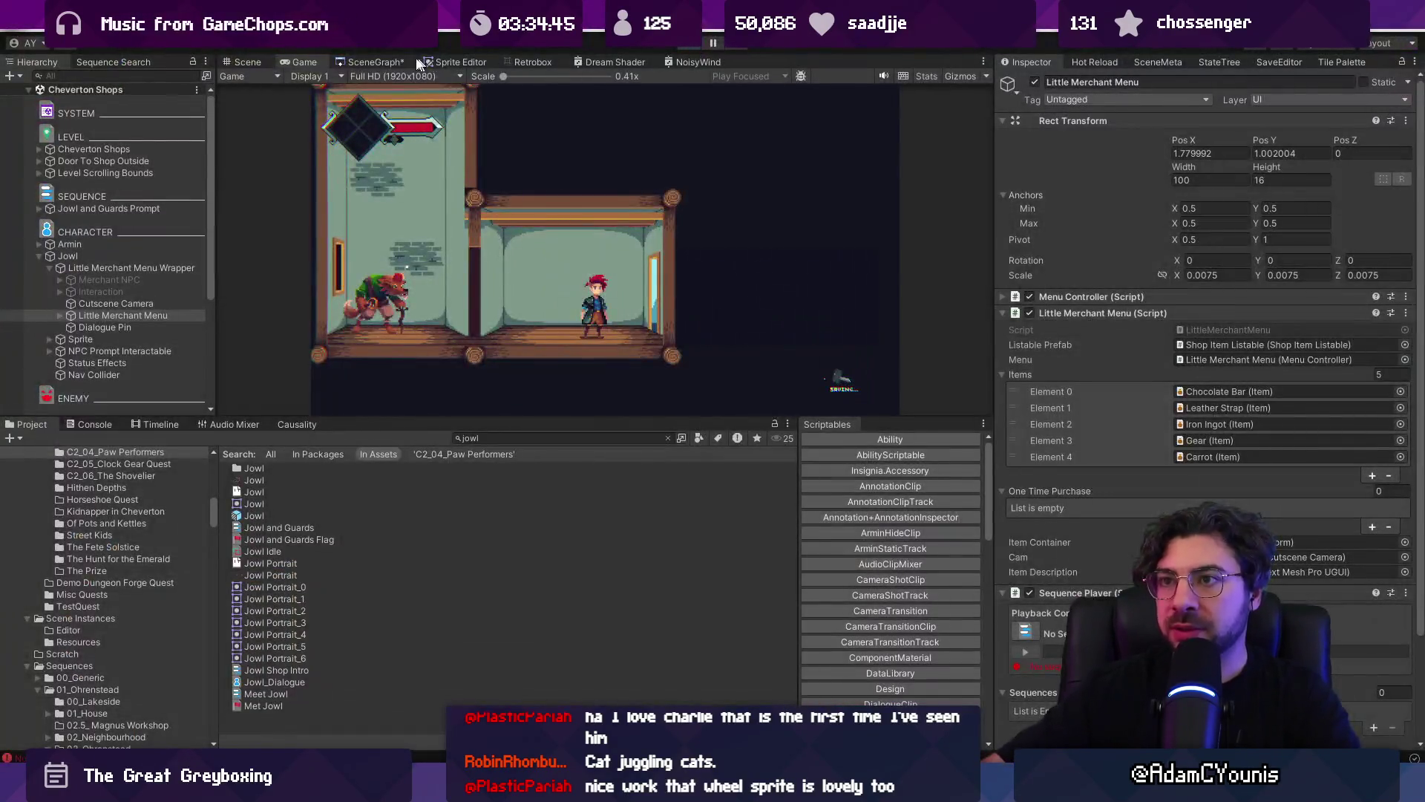
left_click(394, 61)
scroll(607, 253, "down", 5)
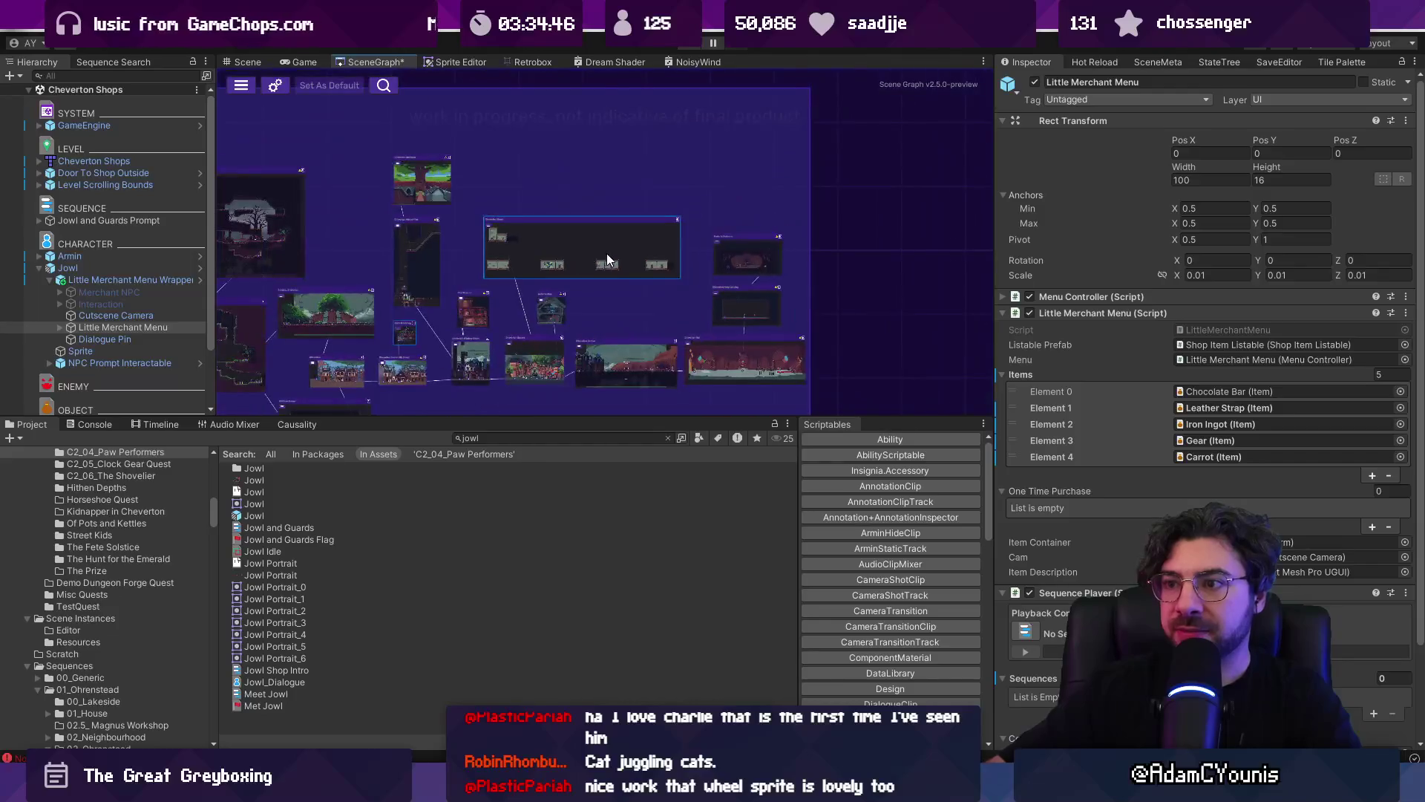
double_click(478, 281)
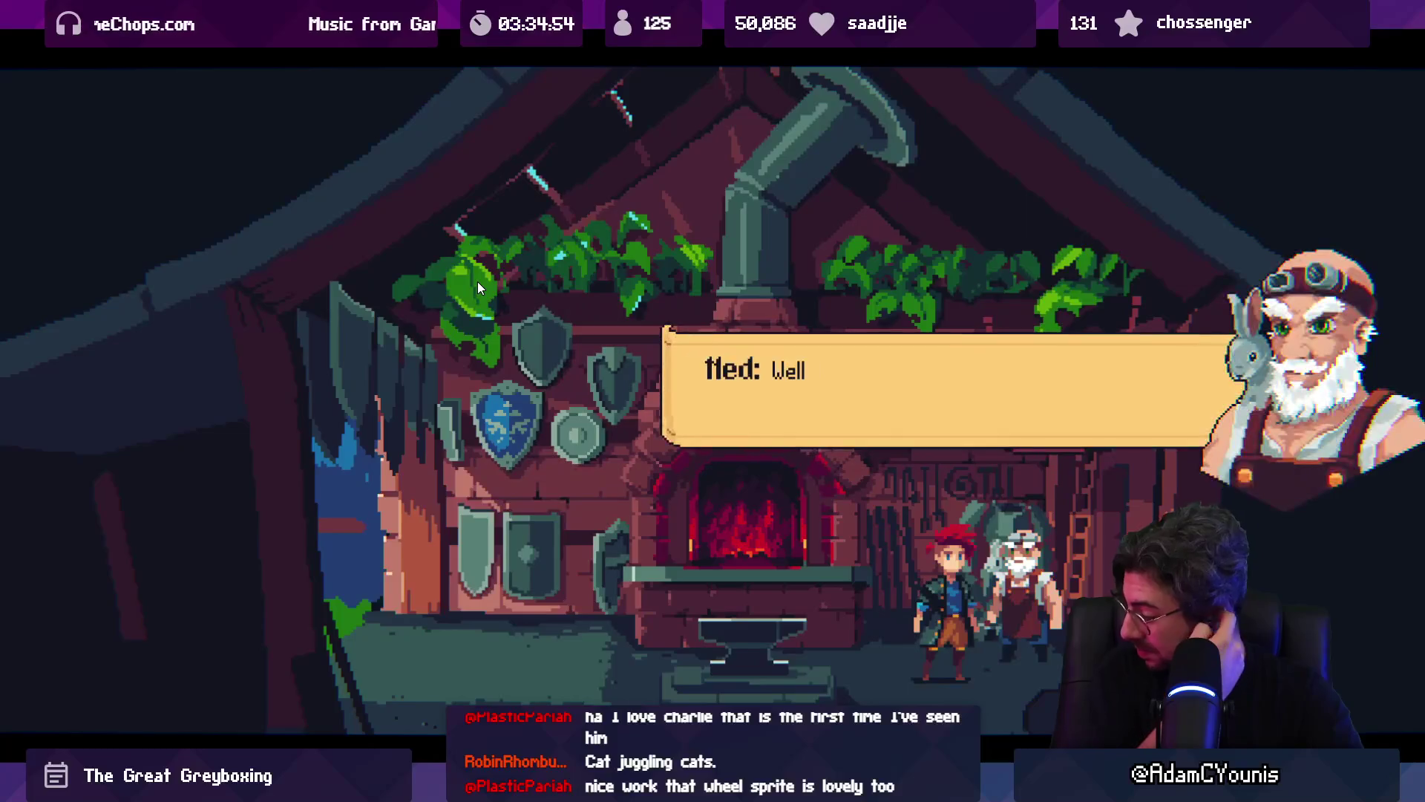
- Skip Ned's cutscene and walk the hero away from the smith toward town
key("Escape")
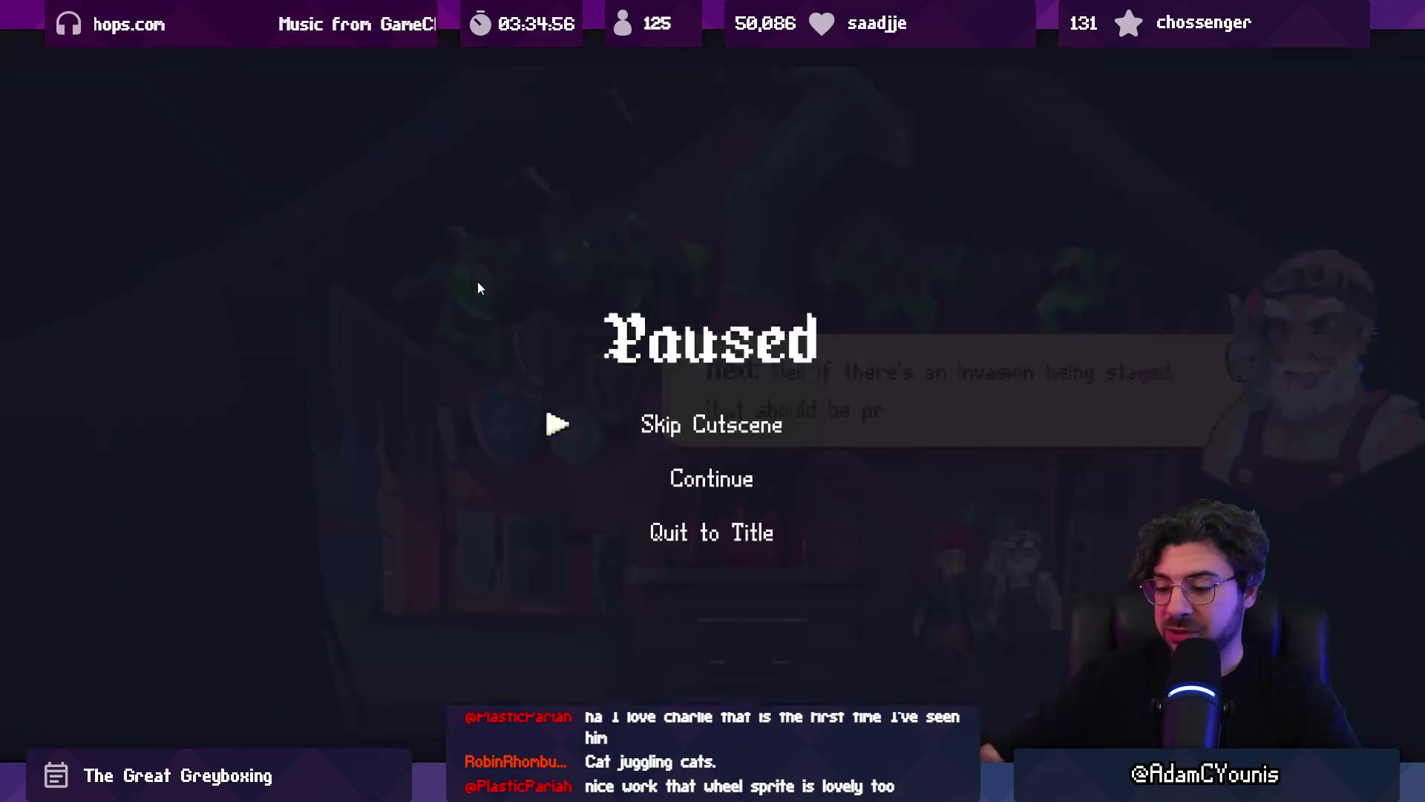
key("Return")
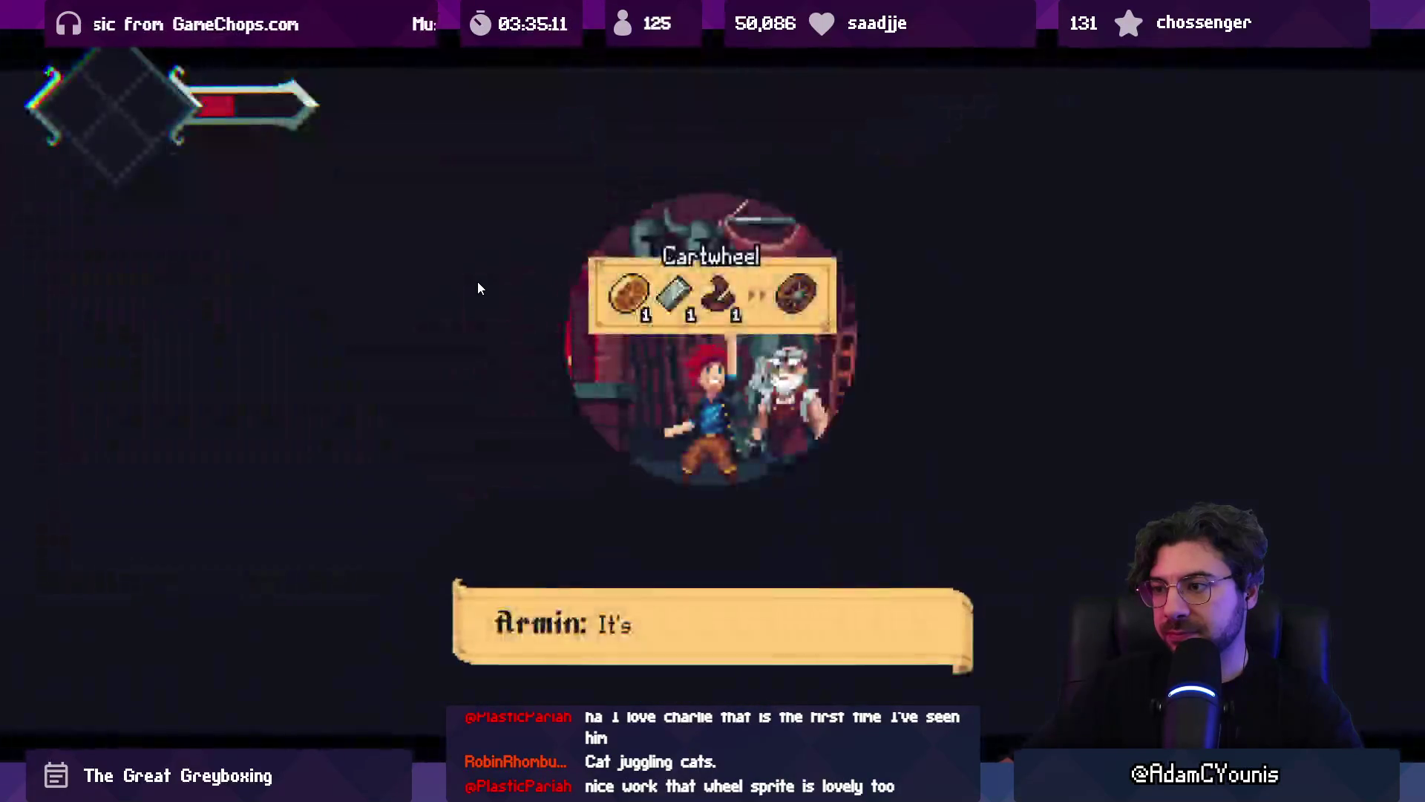
key("Left")
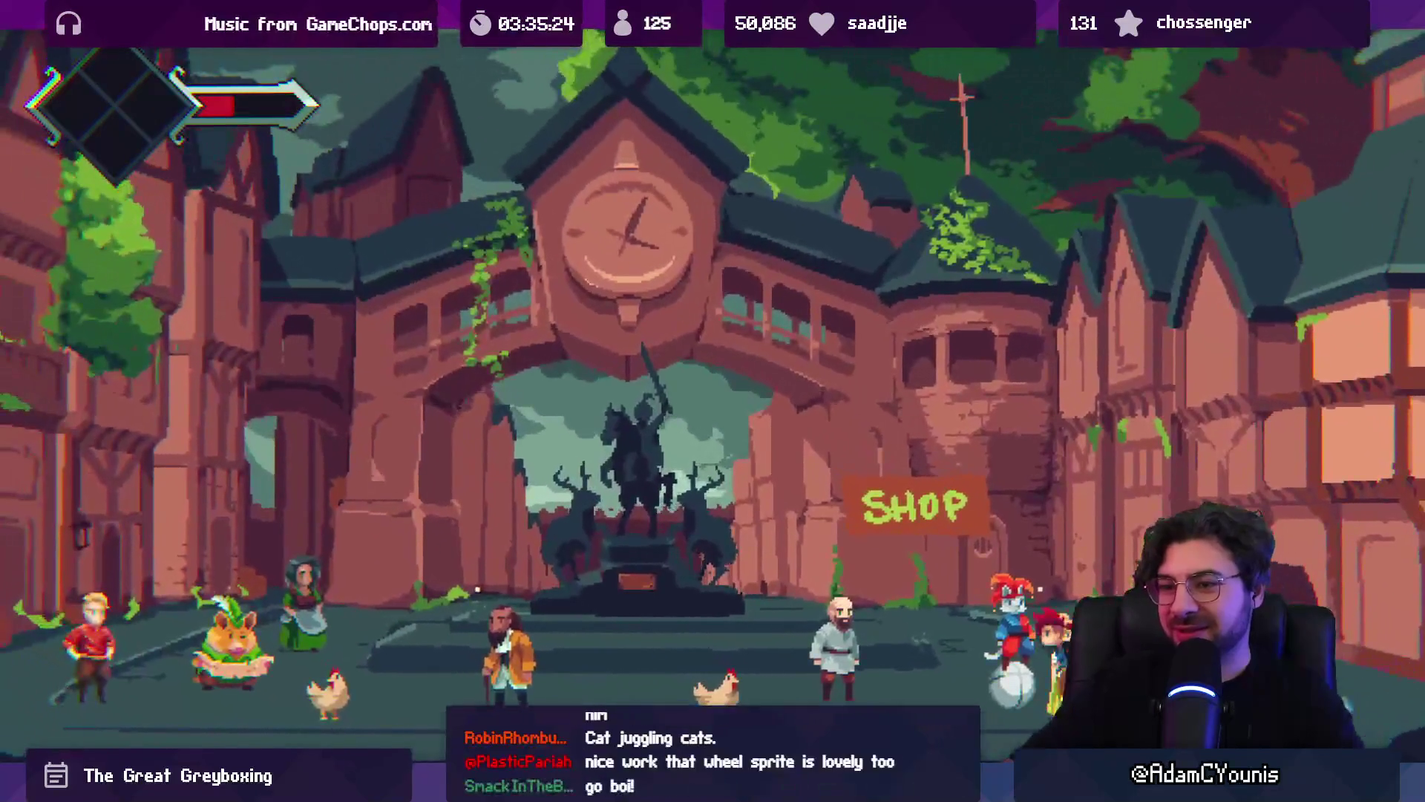
key("Escape")
key("Escape")
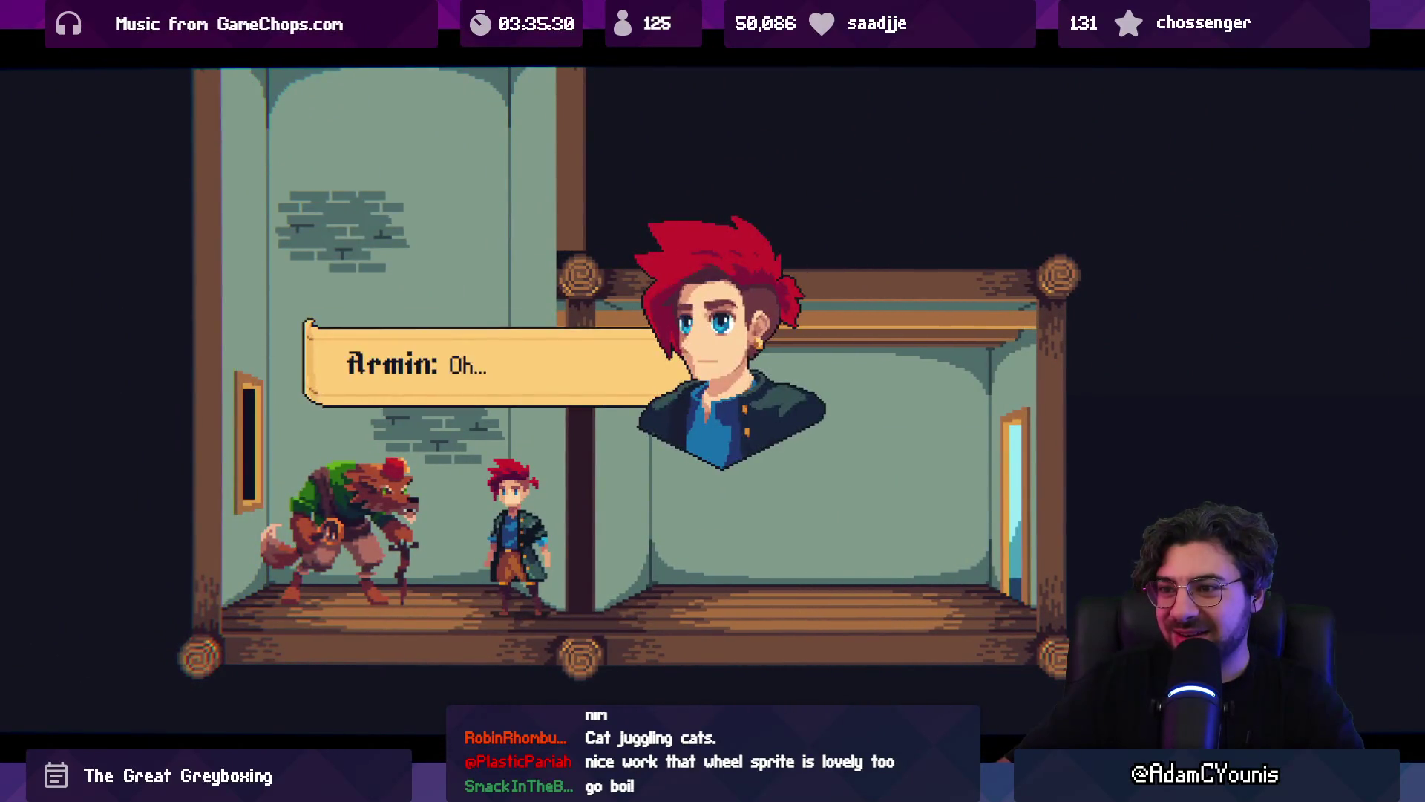
- Skip Jowl's cutscene and buy a Leather Strap and an Iron Ingot from his shop
key("Escape")
key("Up")
key("Return")
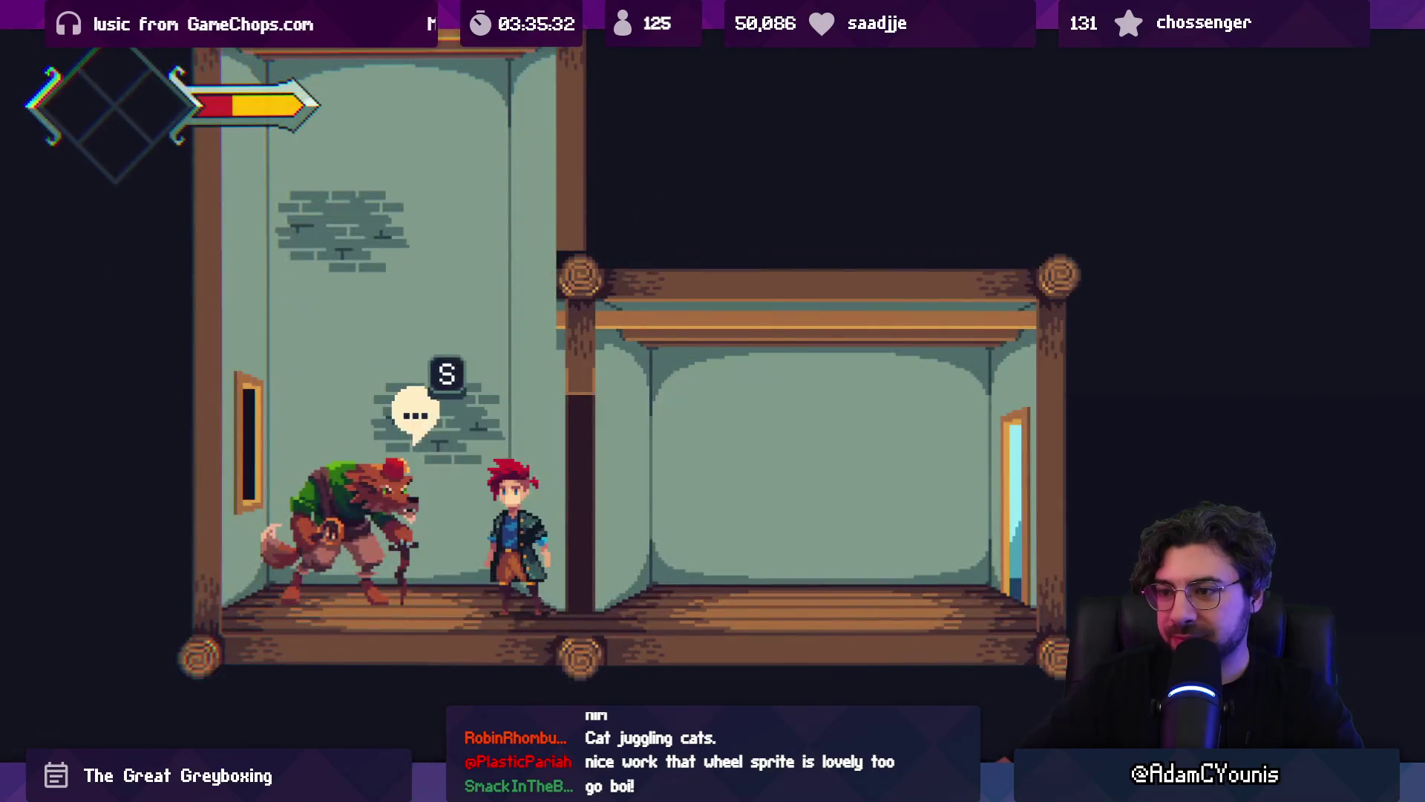
key("Return")
key("Down")
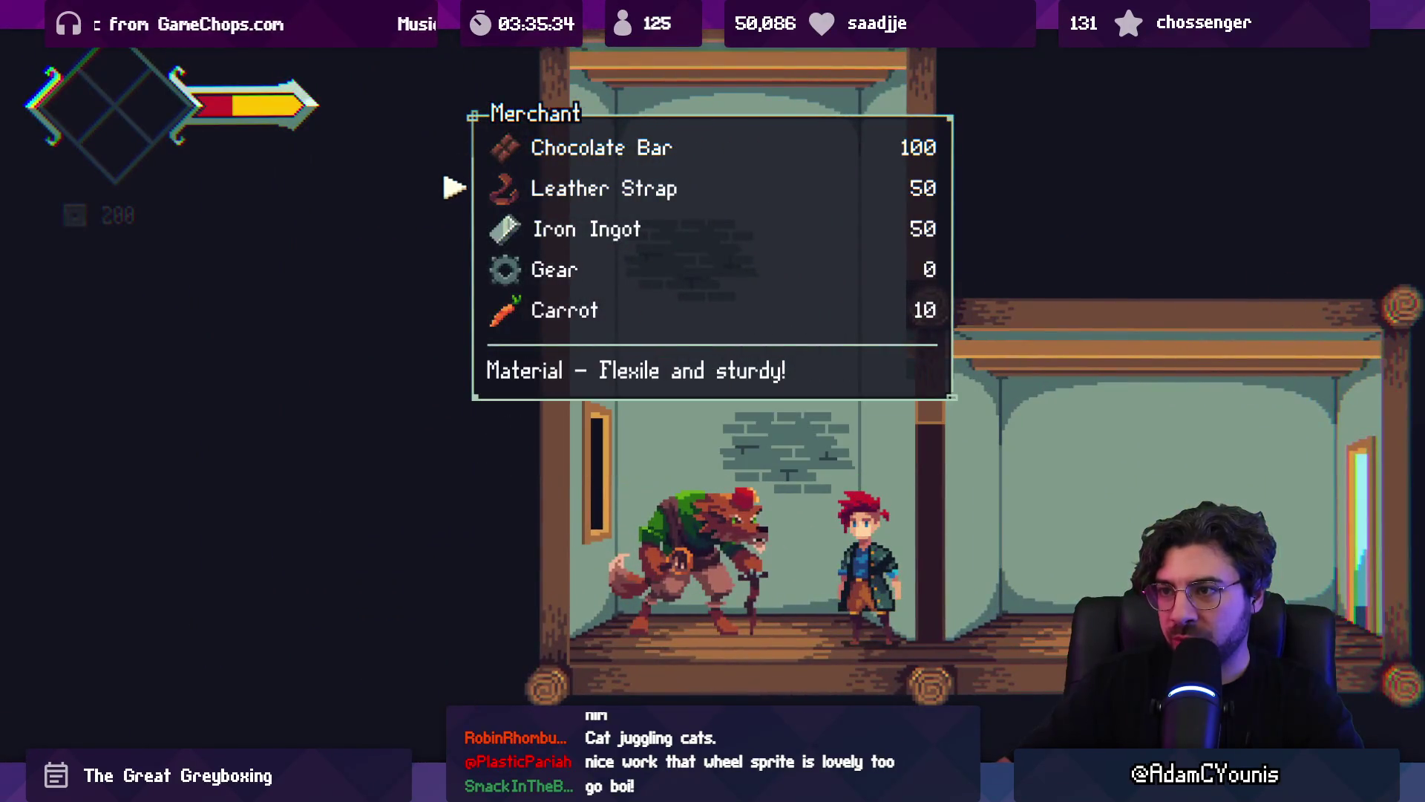
key("Down")
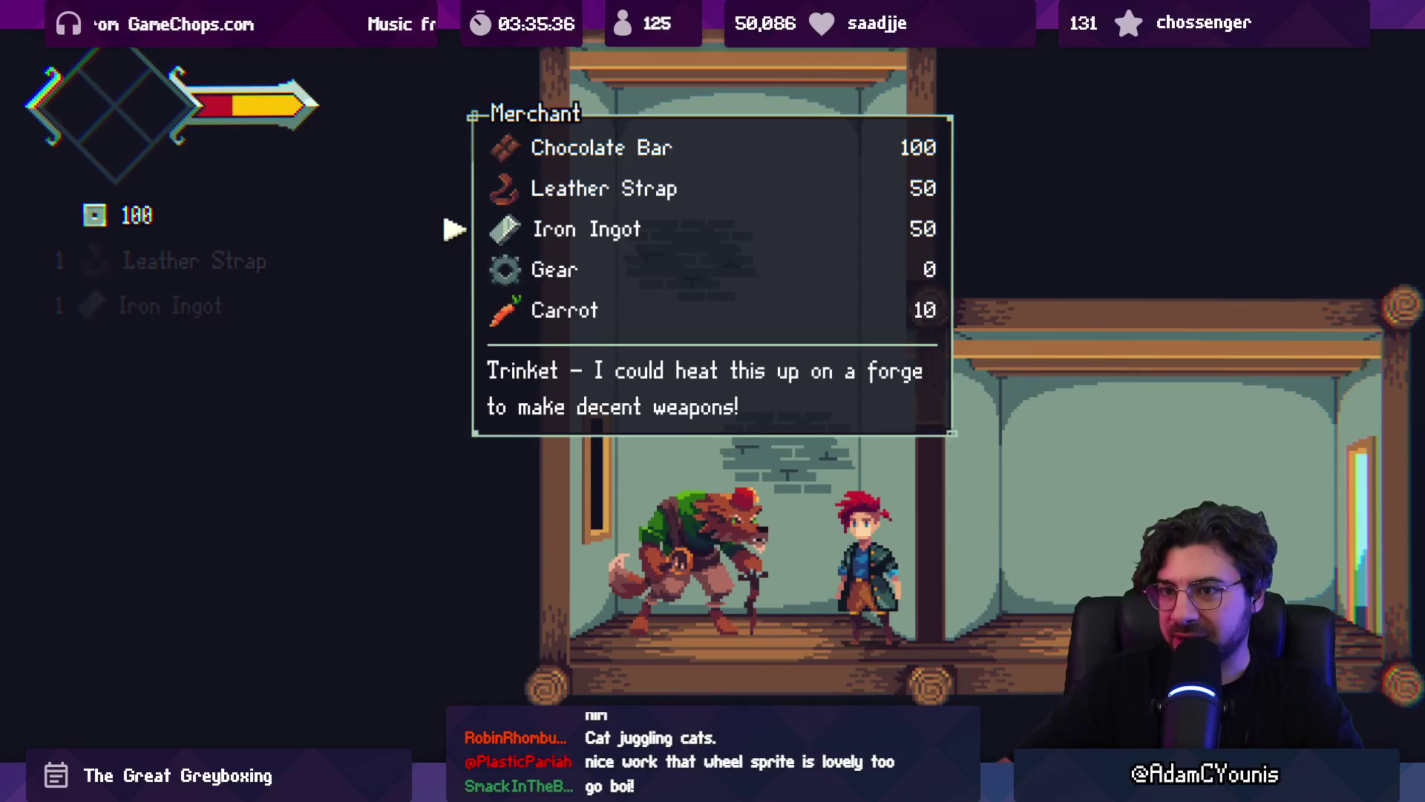
- Close the shop and select the Cartwheel design in the journal's Designs page
key("Escape")
key("Left")
key("Tab")
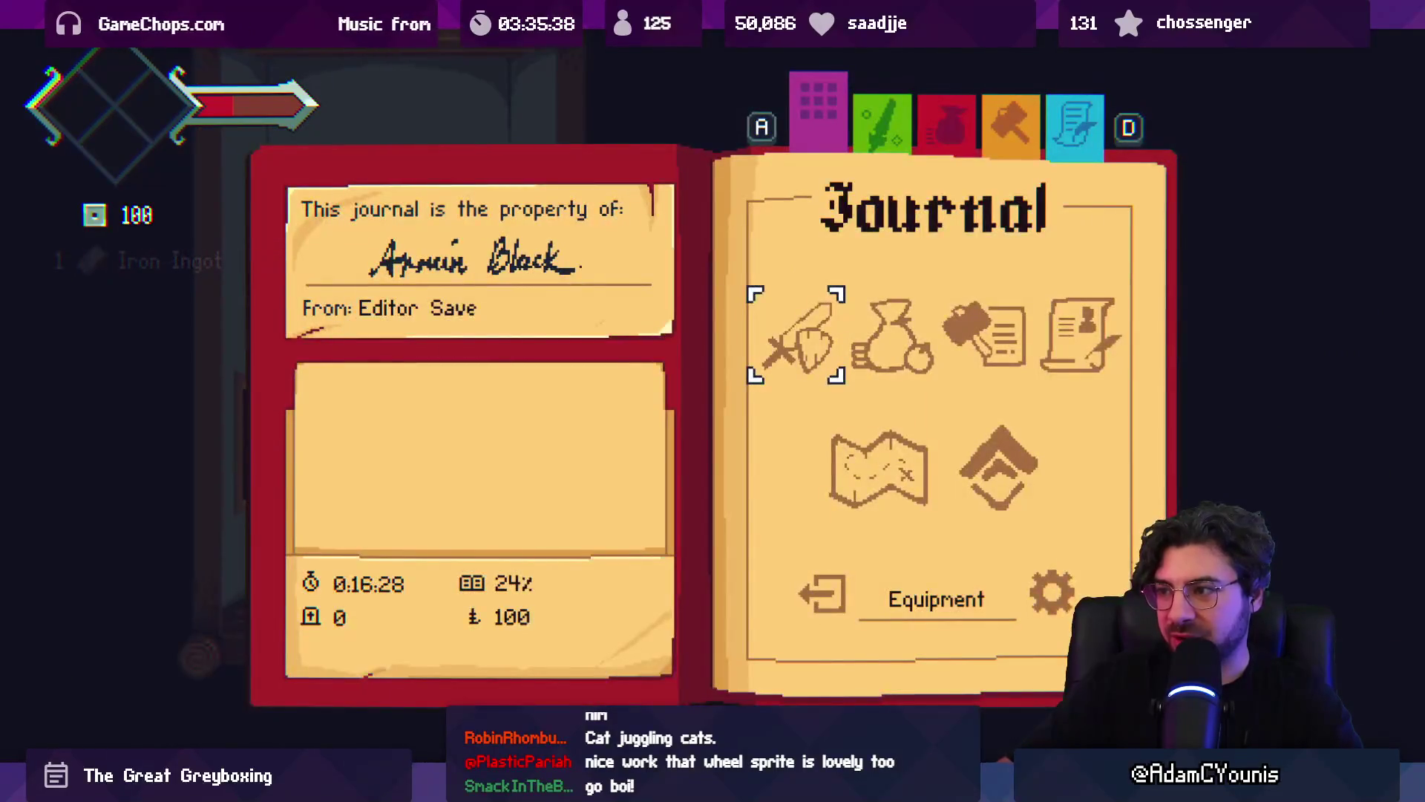
key("d")
key("d")
key("d")
key("Down")
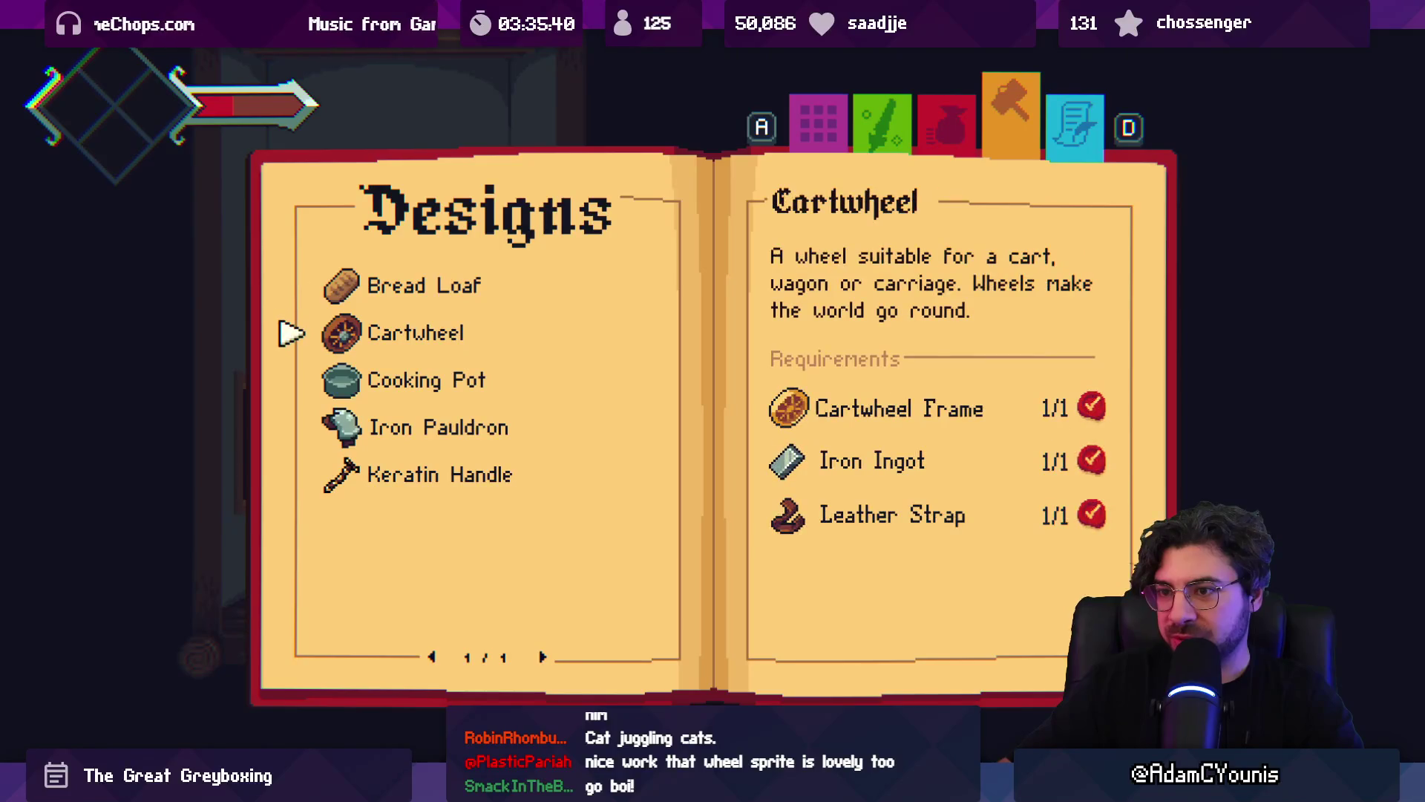
- Forge the Cartwheel from the journal, dismiss Armin's line and walk out of the smithy
key("Escape")
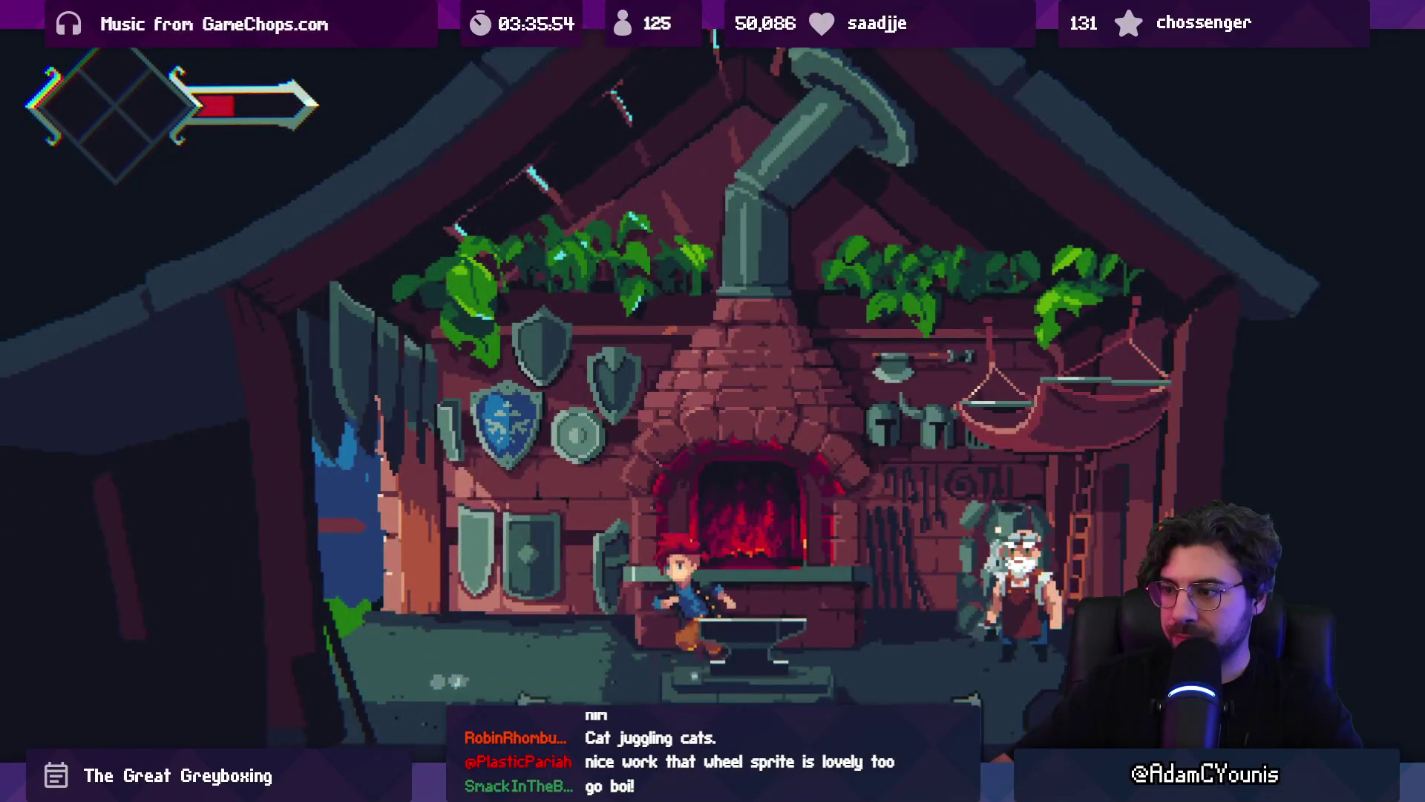
key("Down")
key("Return")
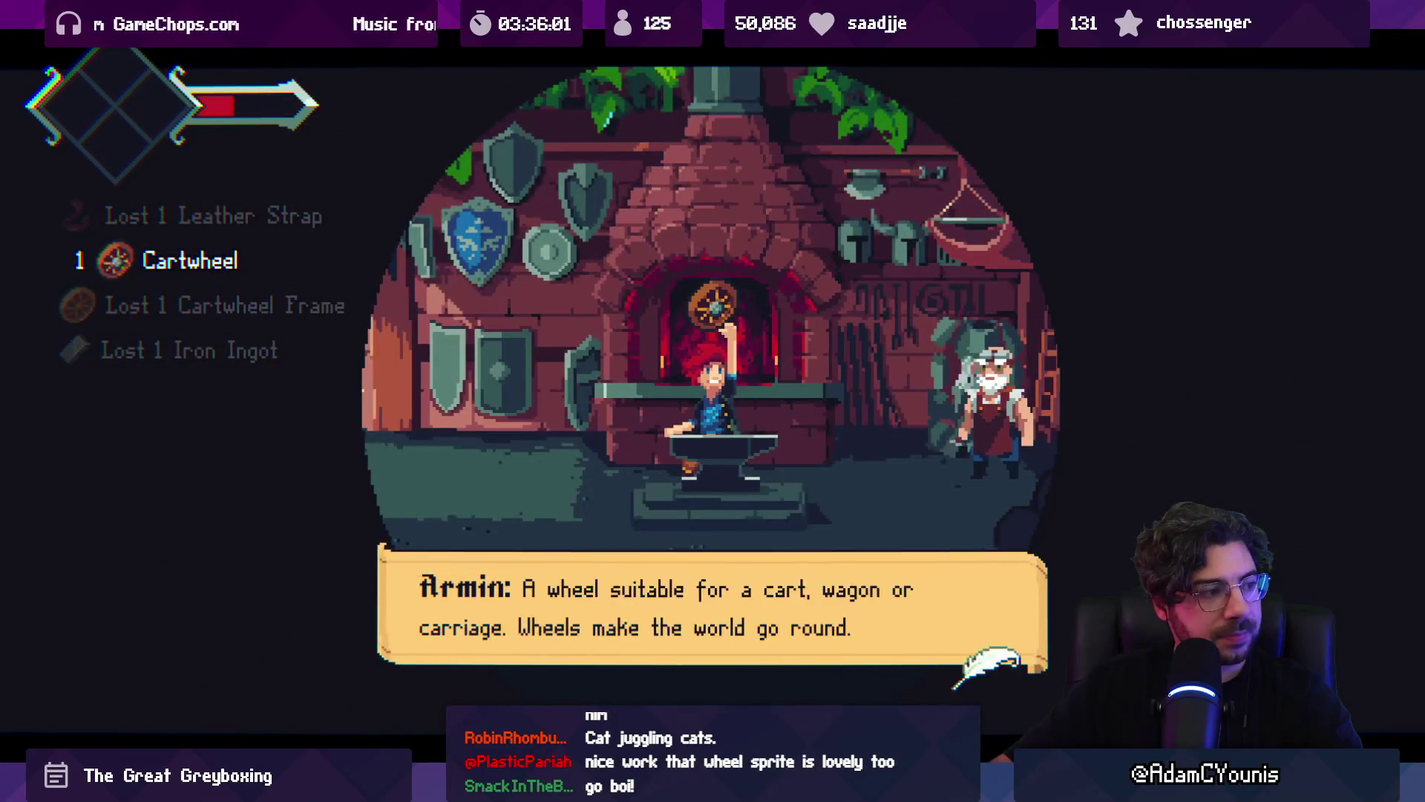
key("Return")
key("Left")
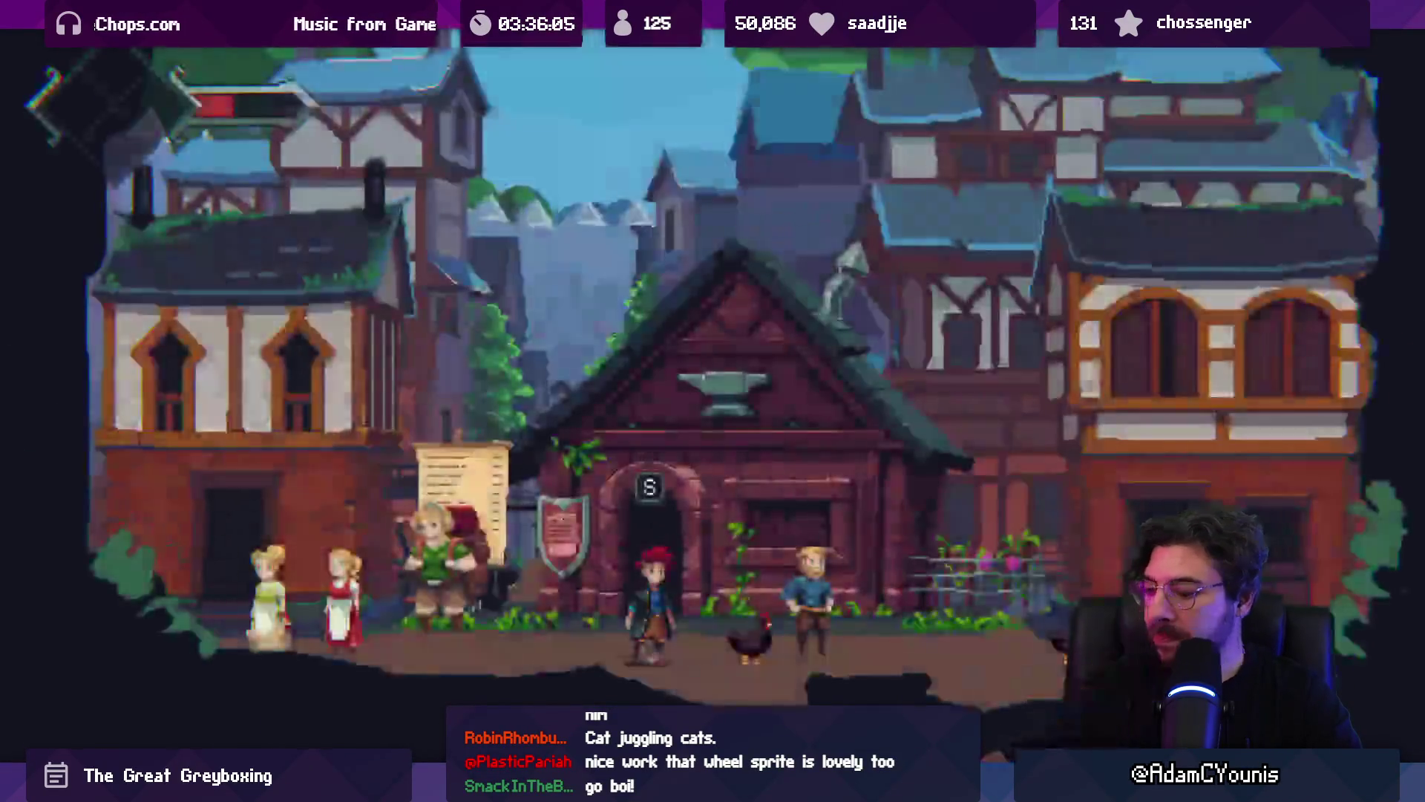
key("Right")
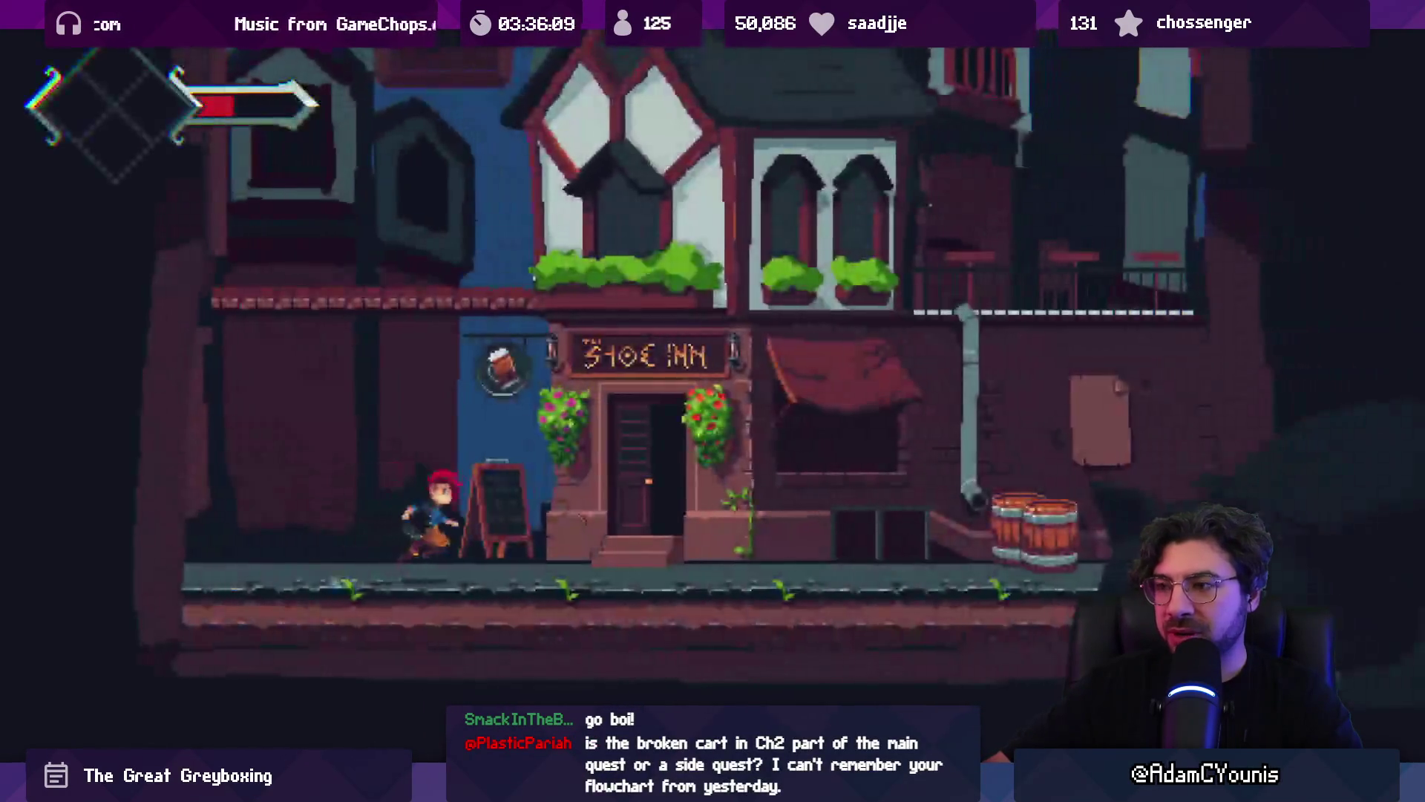
- Run along the inn street and across the town square, then re-enter Ned's smithy
key("Right")
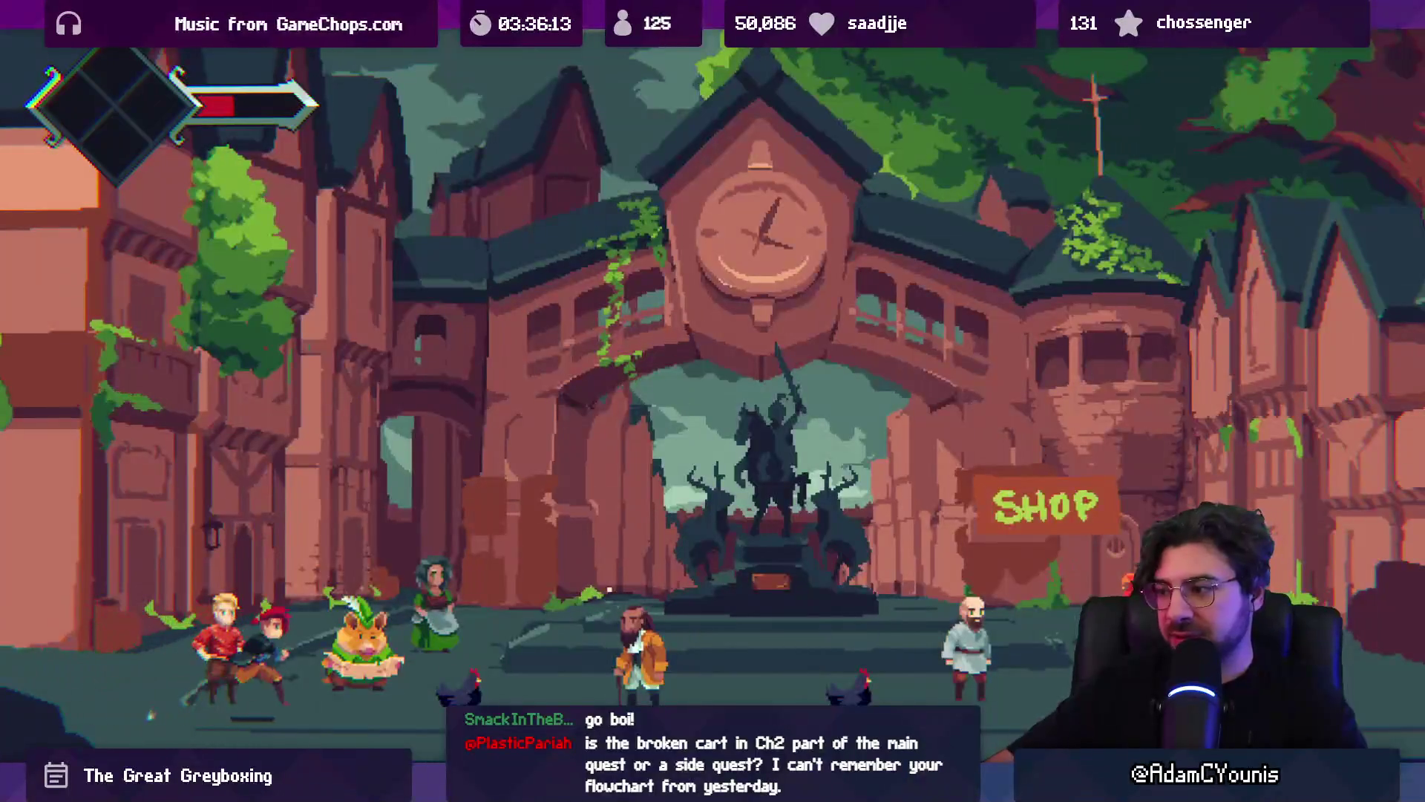
key("Right")
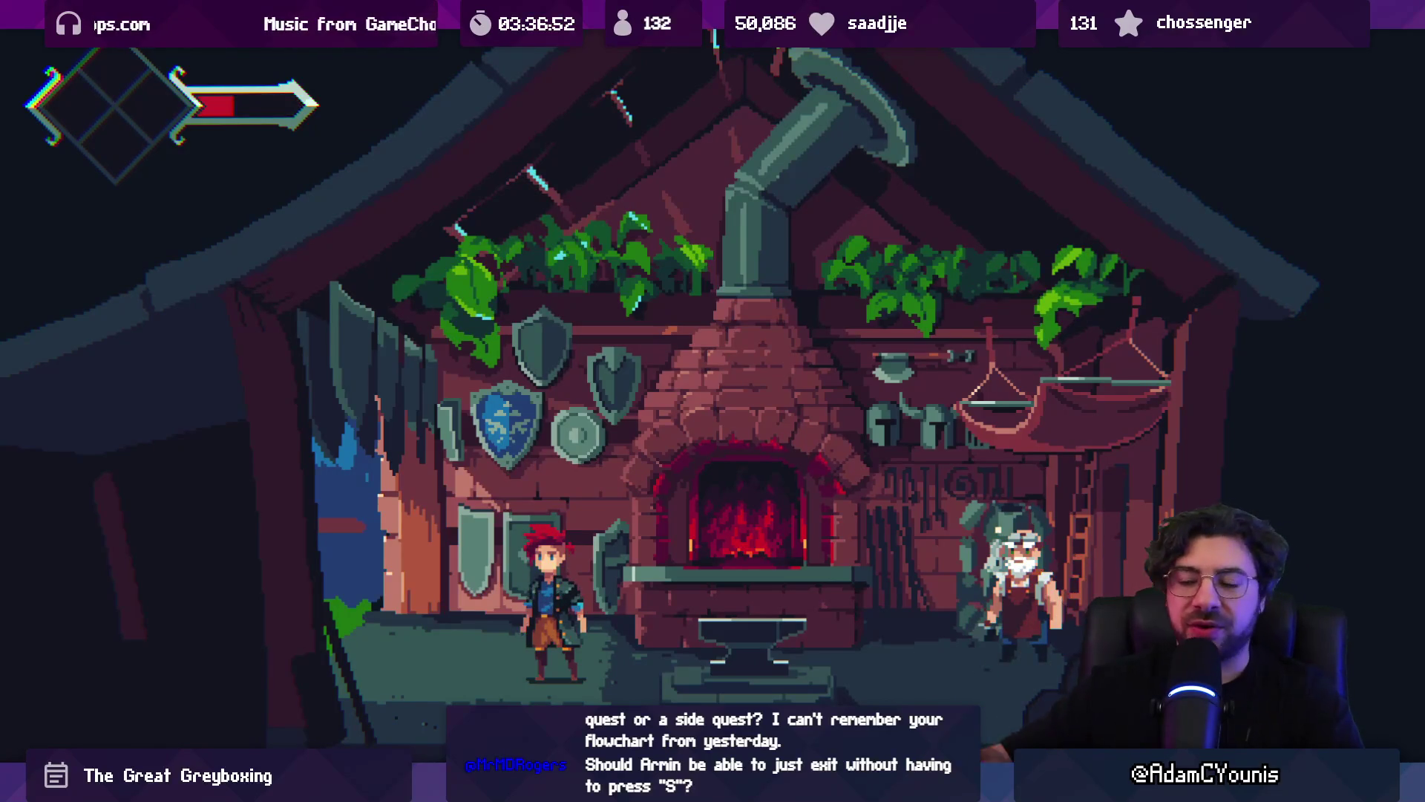
key("Left")
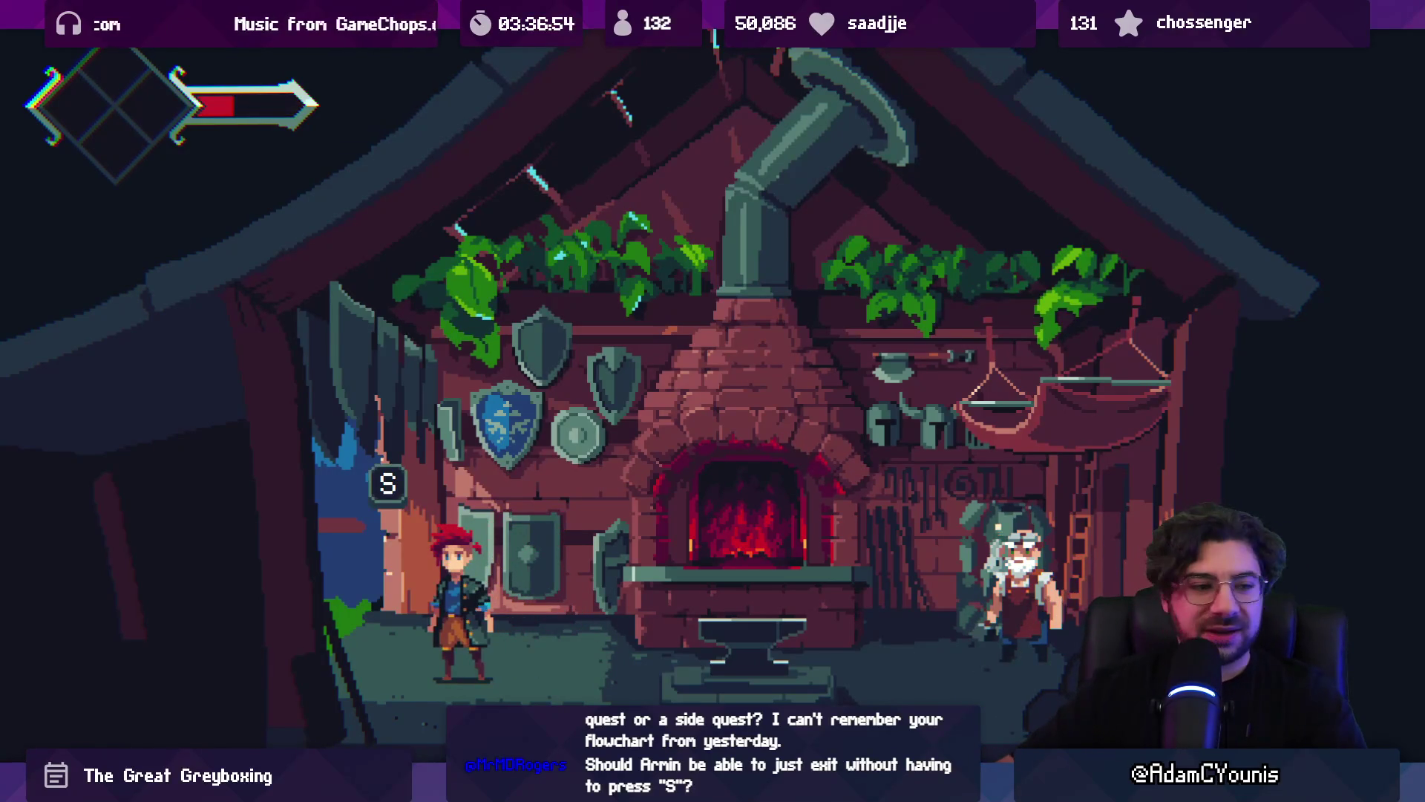
- Test the smithy doorway by exiting, re-entering and walking into the door edge several times
key("s")
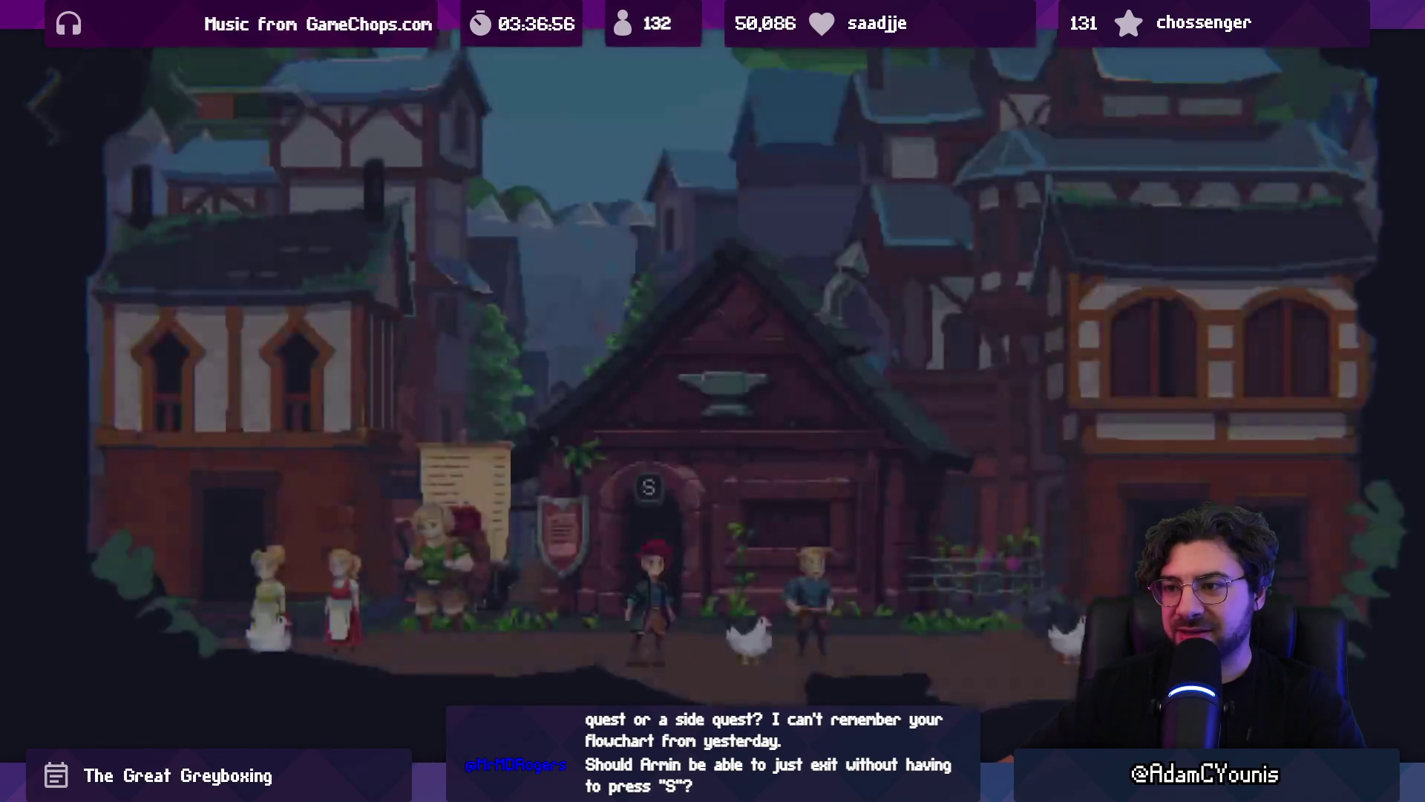
key("Left")
key("Right")
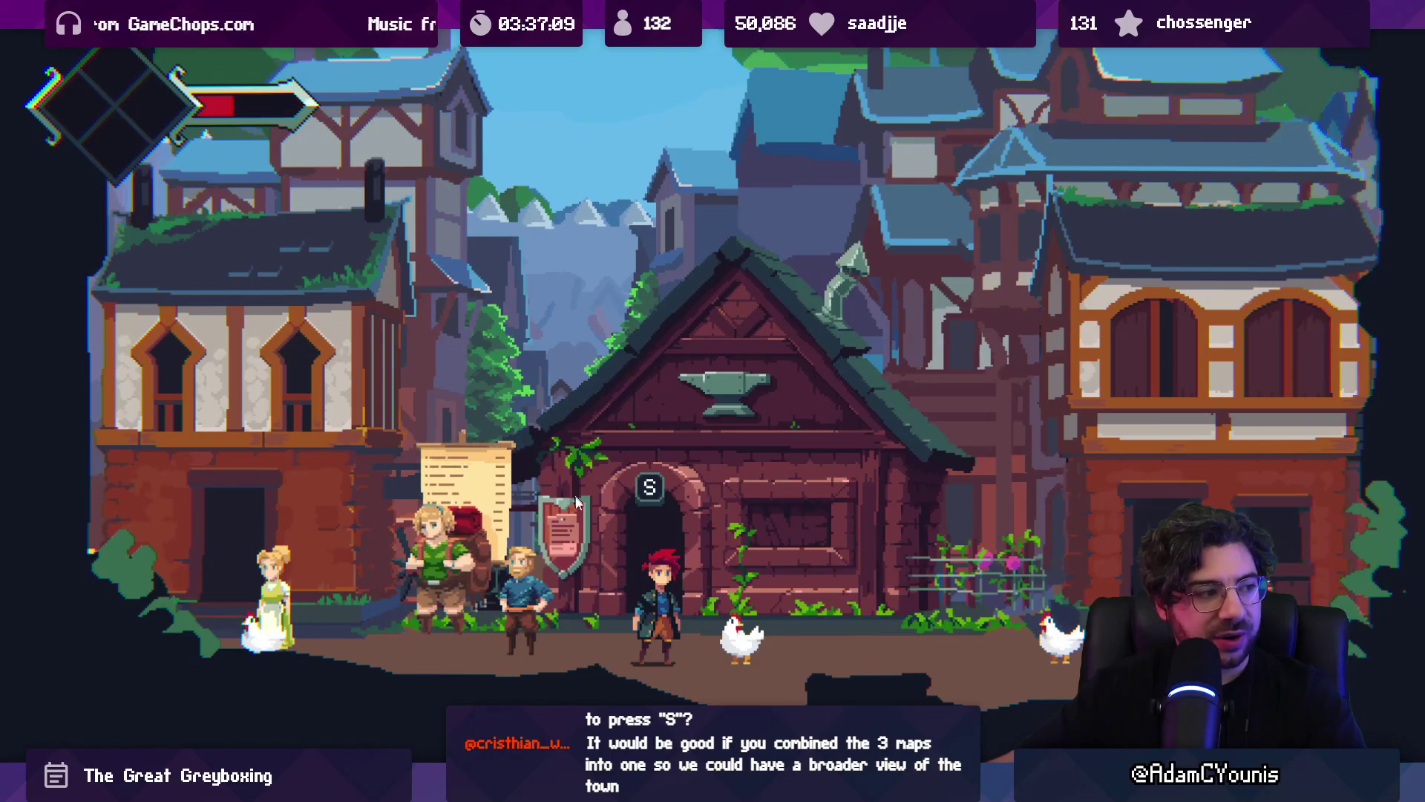
key("s")
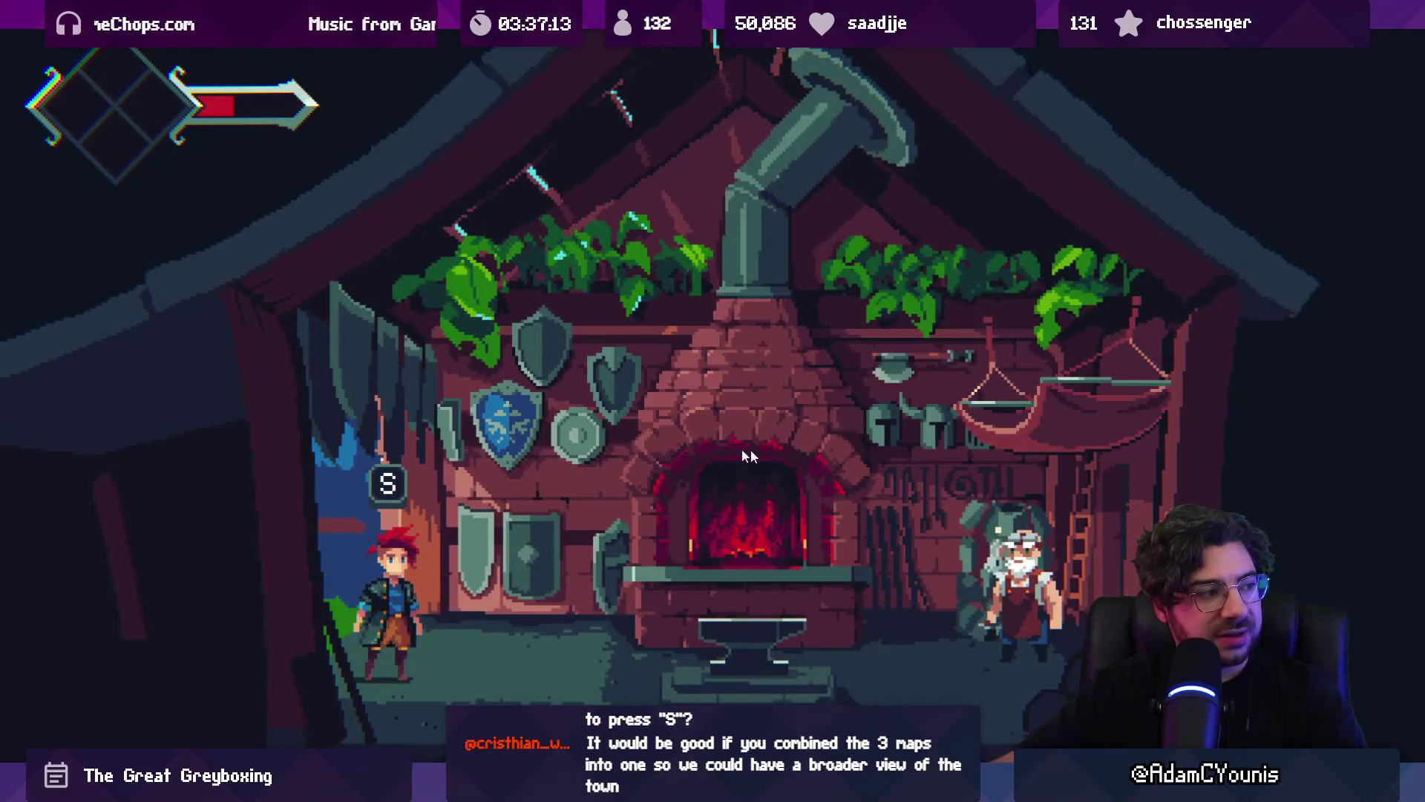
key("Left")
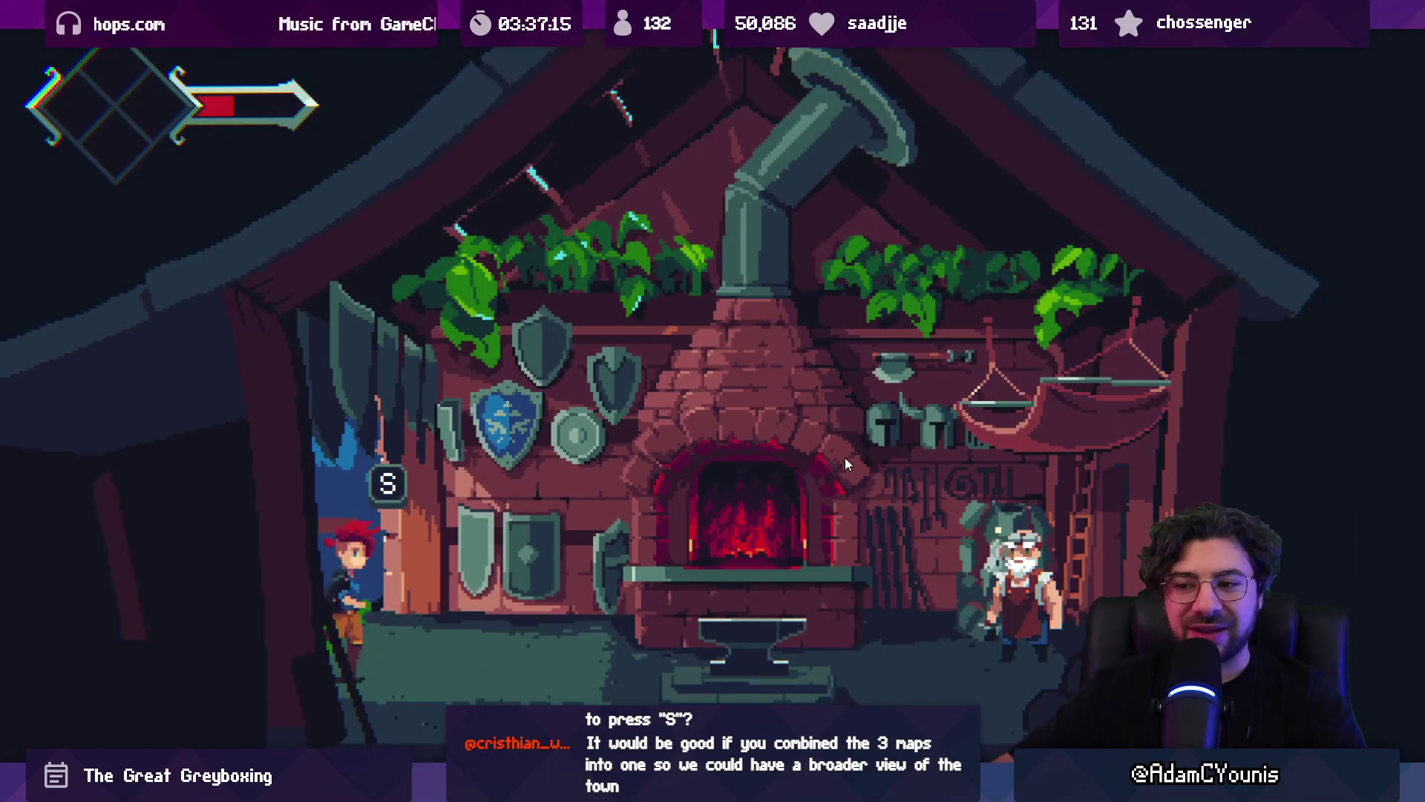
key("Right")
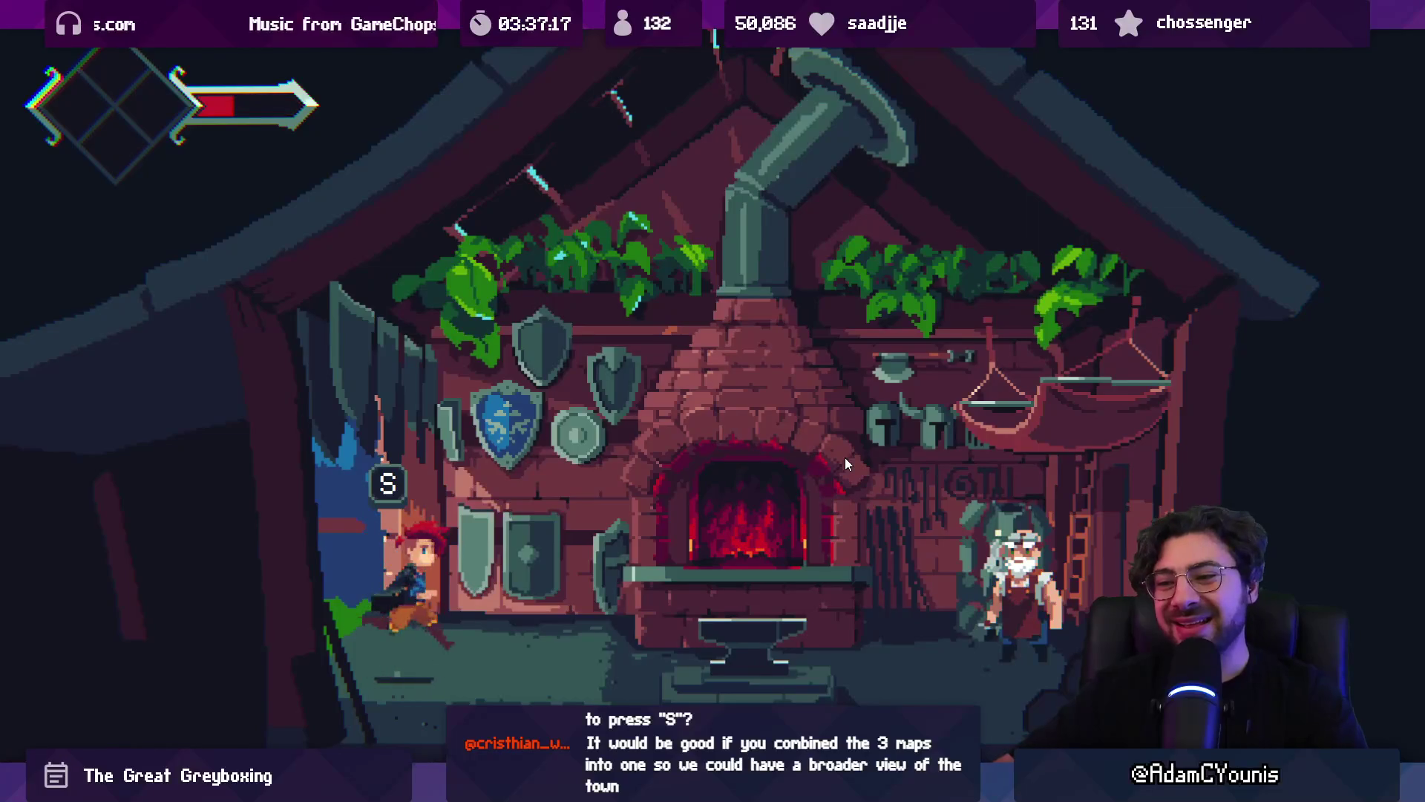
key("Left")
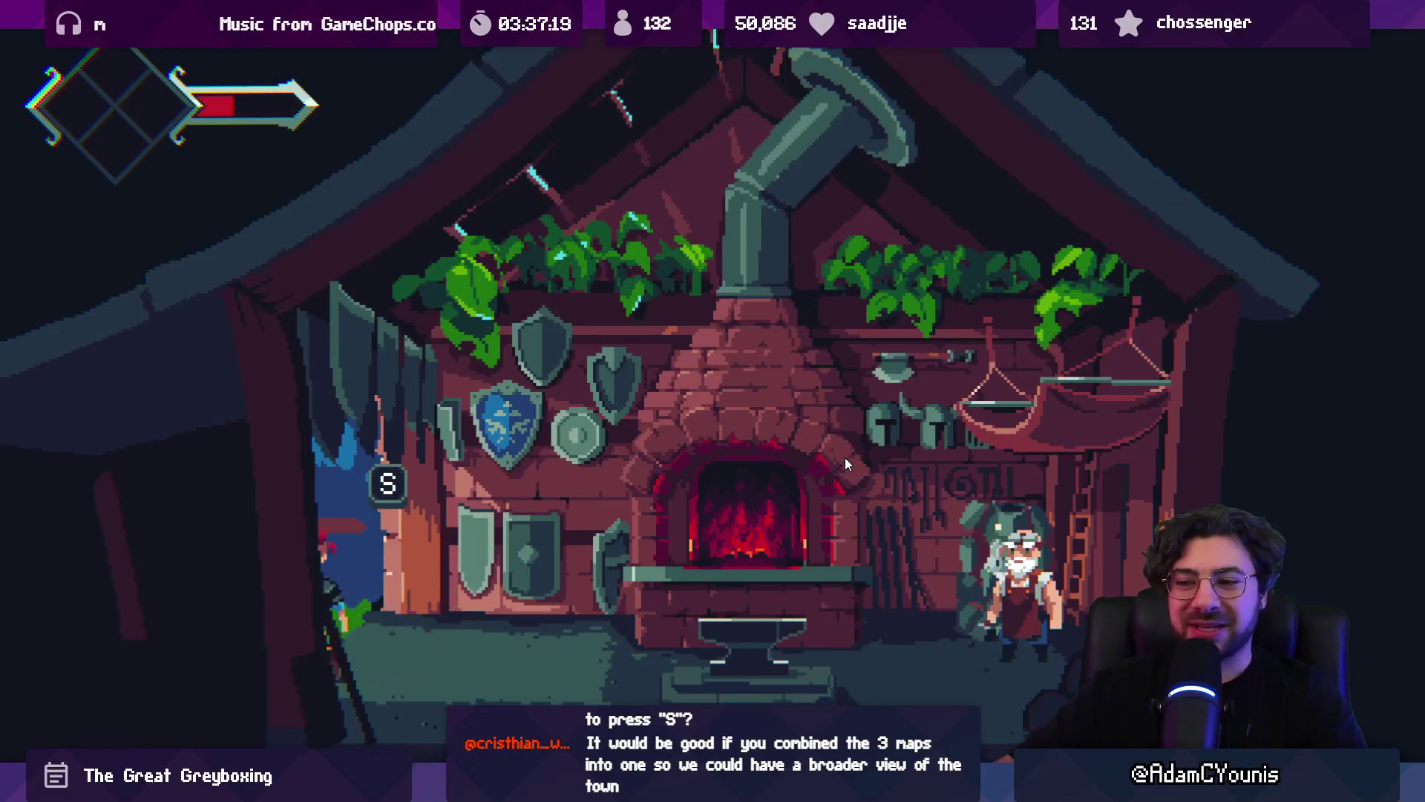
key("Right")
key("s")
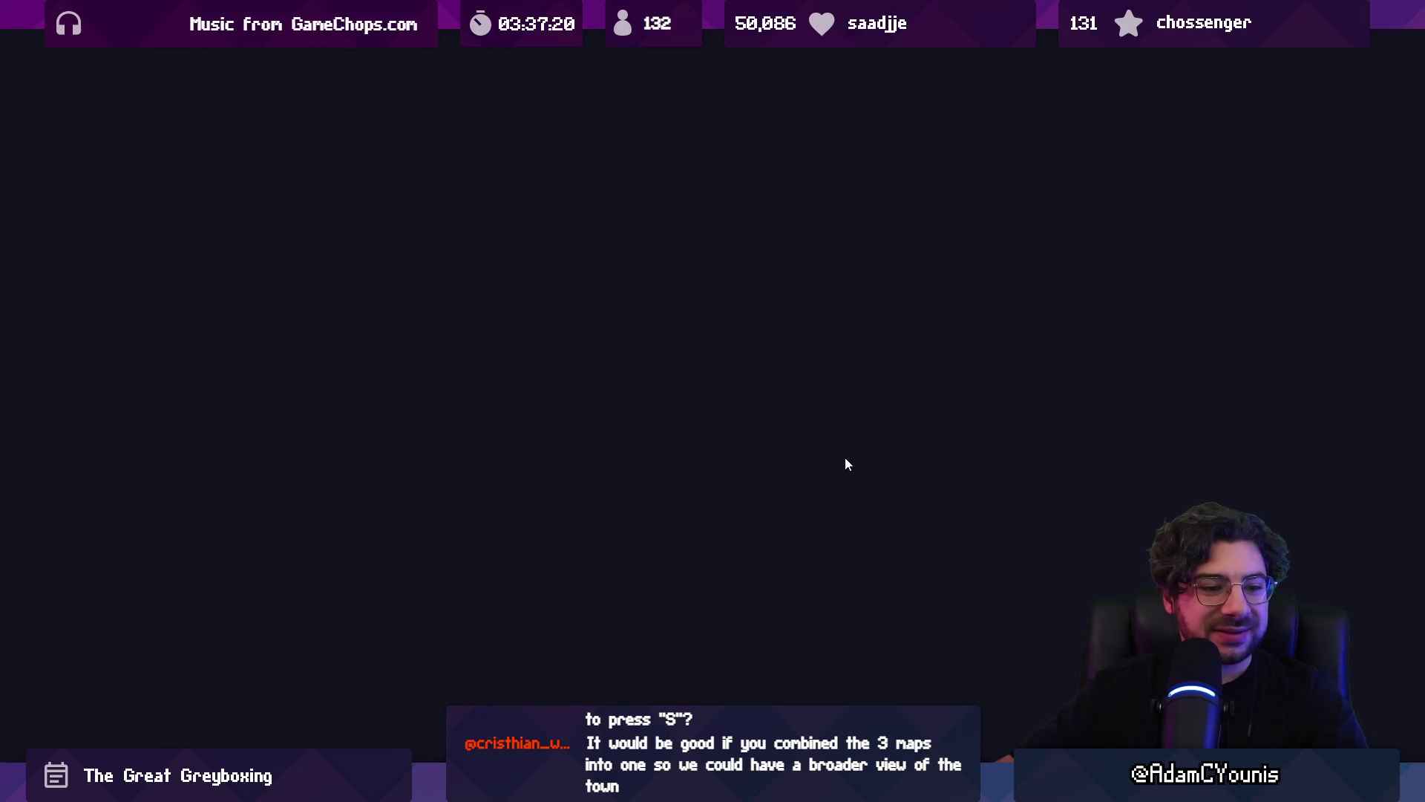
key("Right")
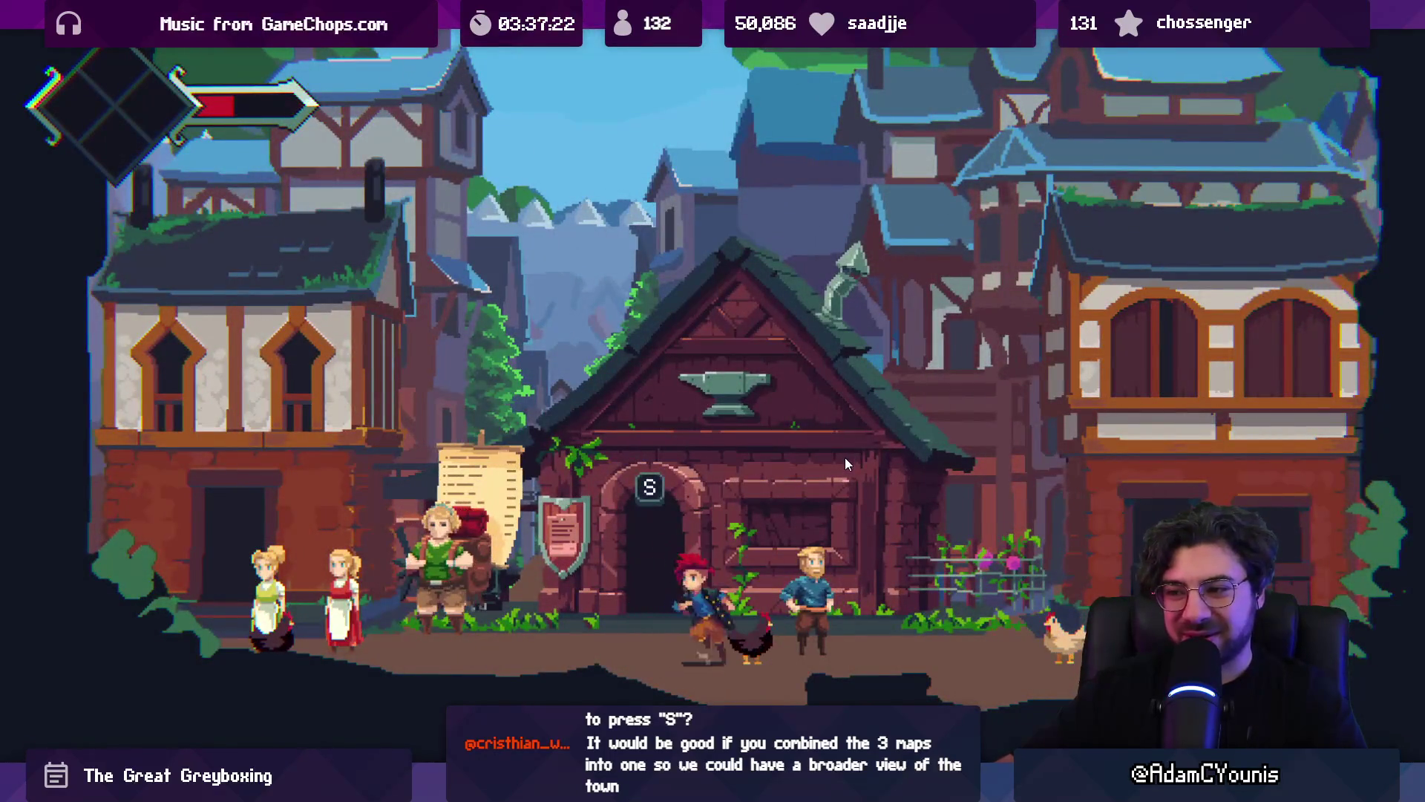
key("s")
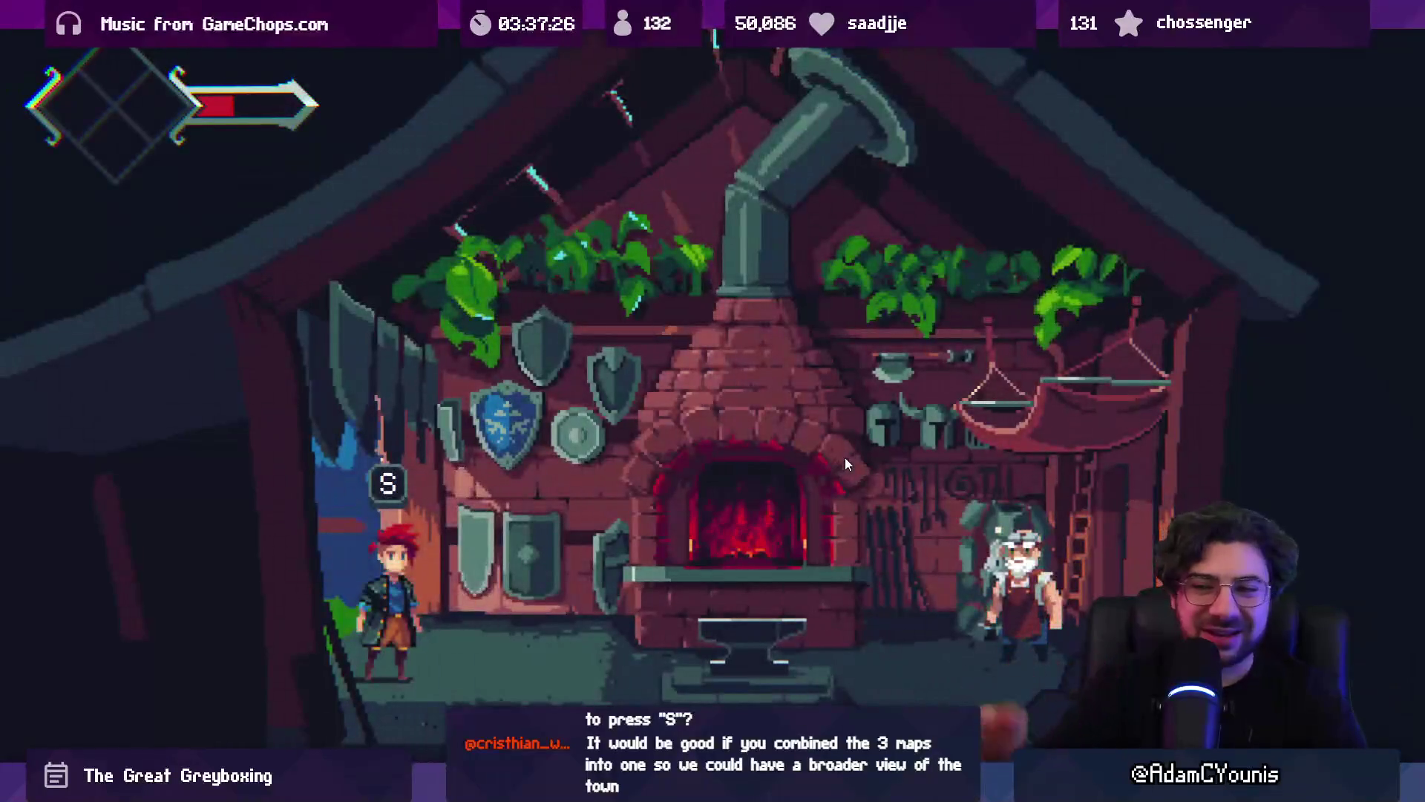
- Walk Armin up to the blacksmith and bring up the Map of the World
key("Right")
key("Right")
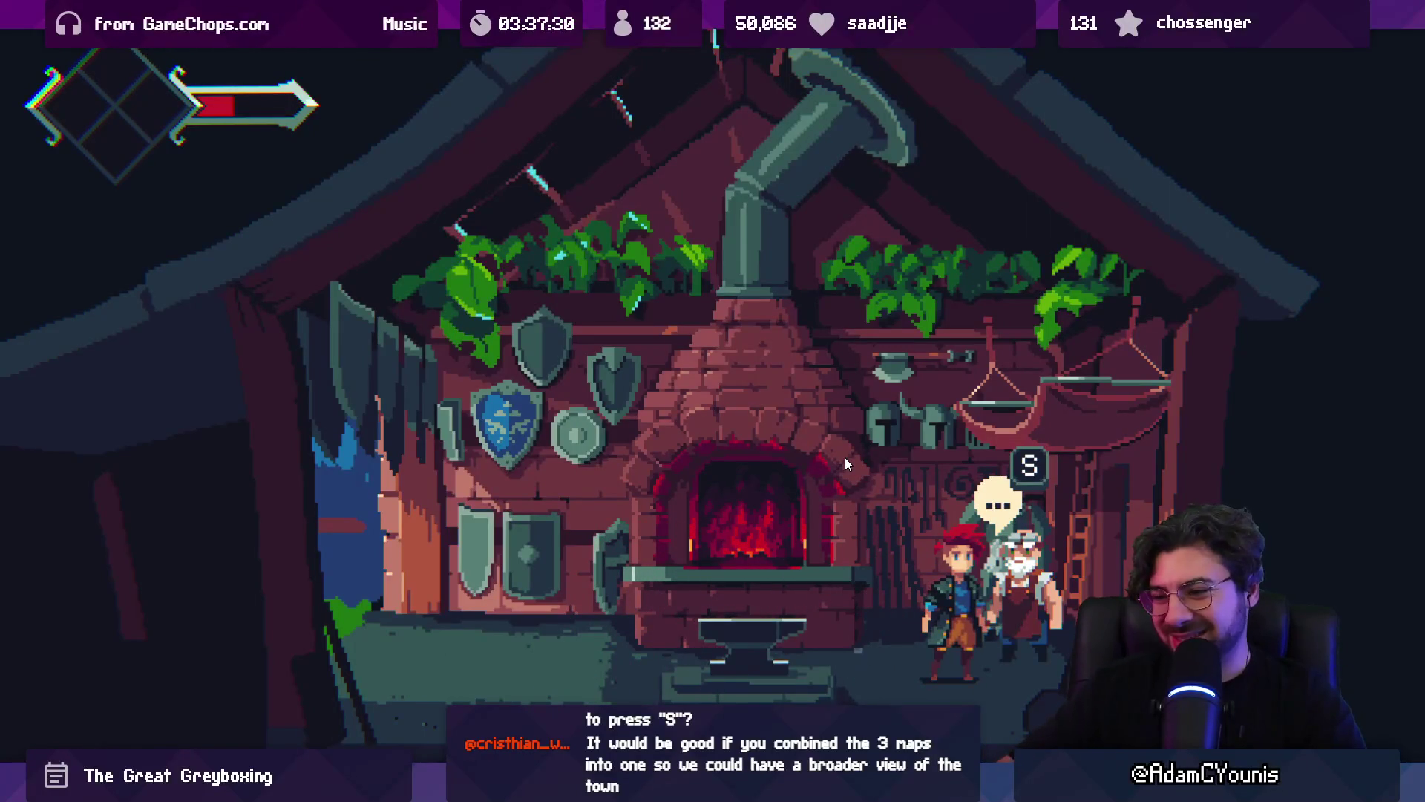
key("Left")
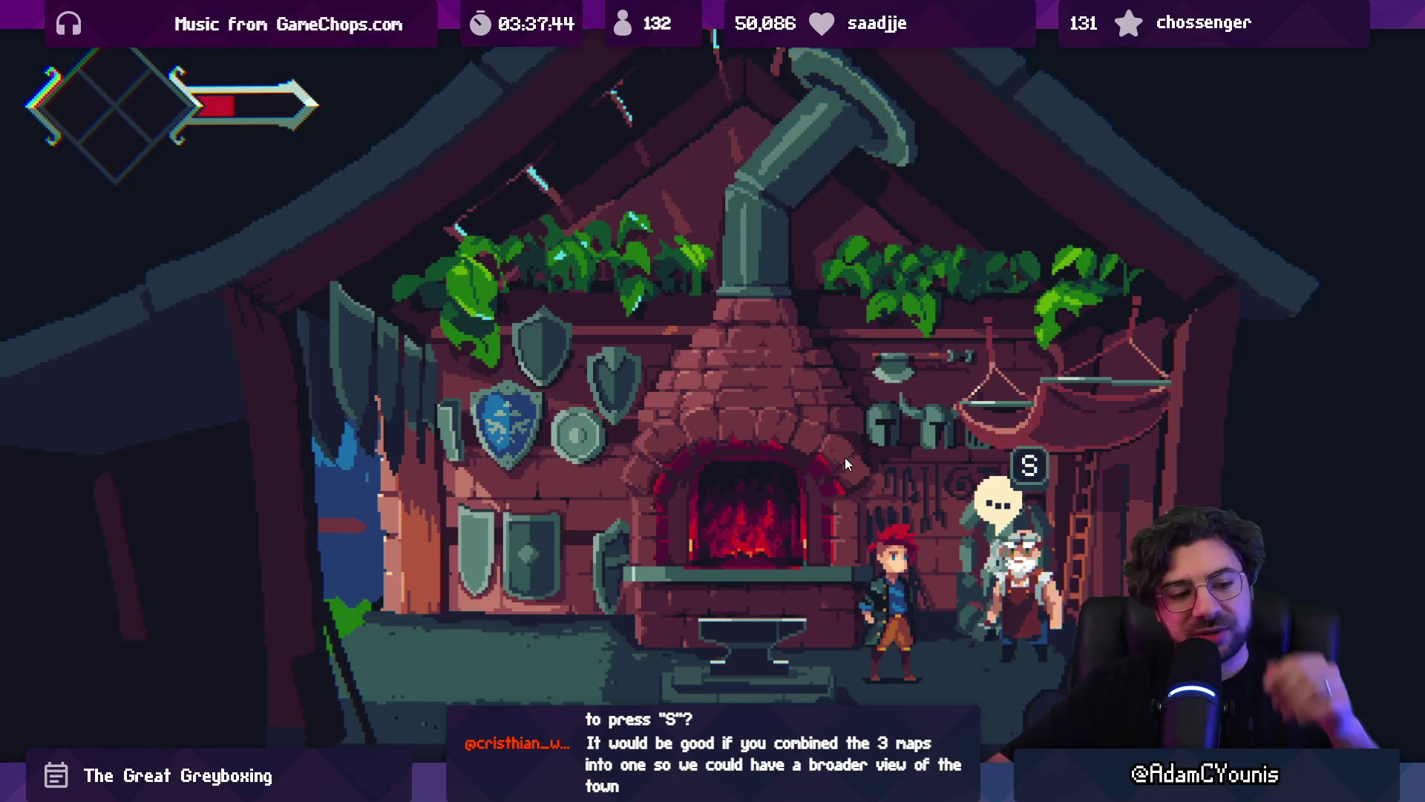
key("m")
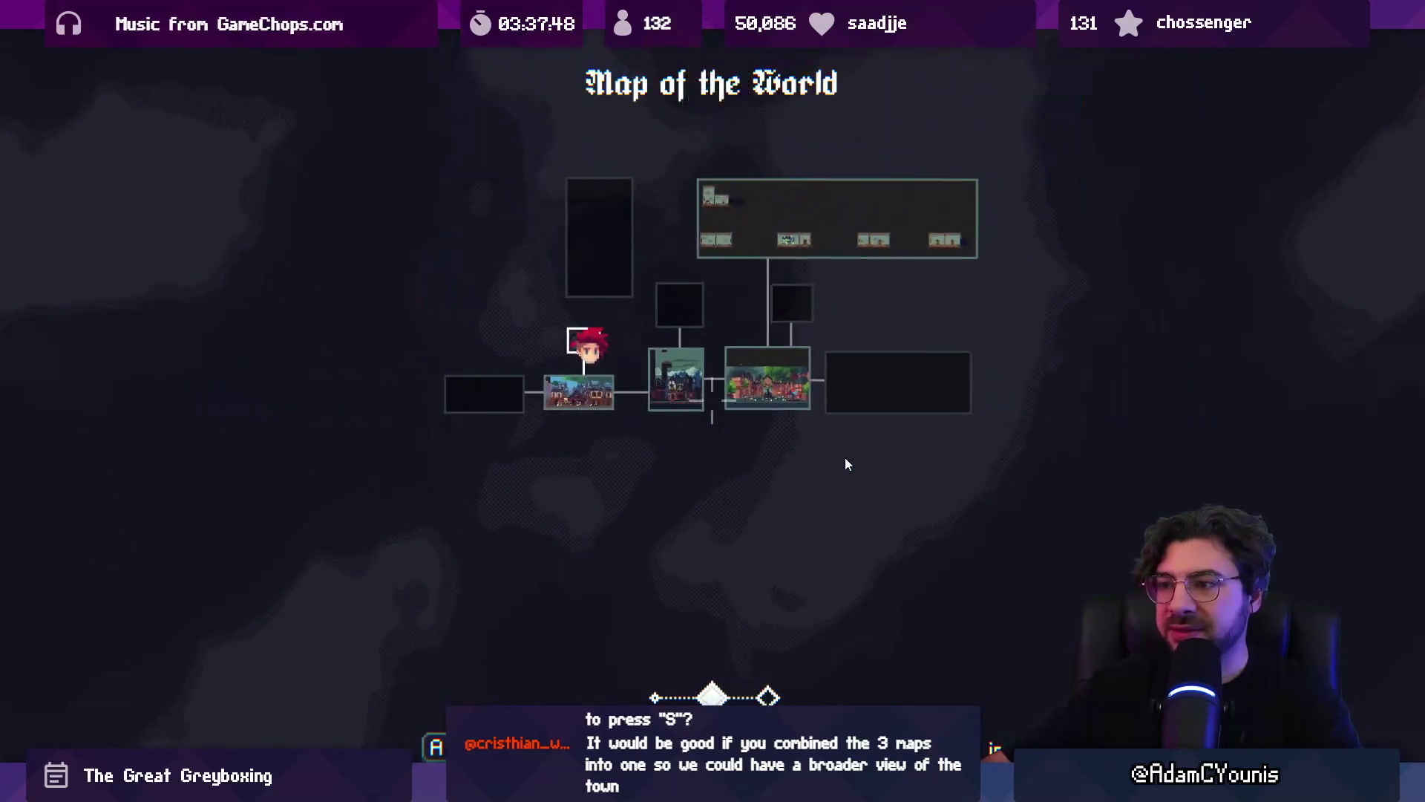
- Zoom and pan the world map around Cheverton Window Street, then close it
scroll(846, 464, "up", 1)
key("a")
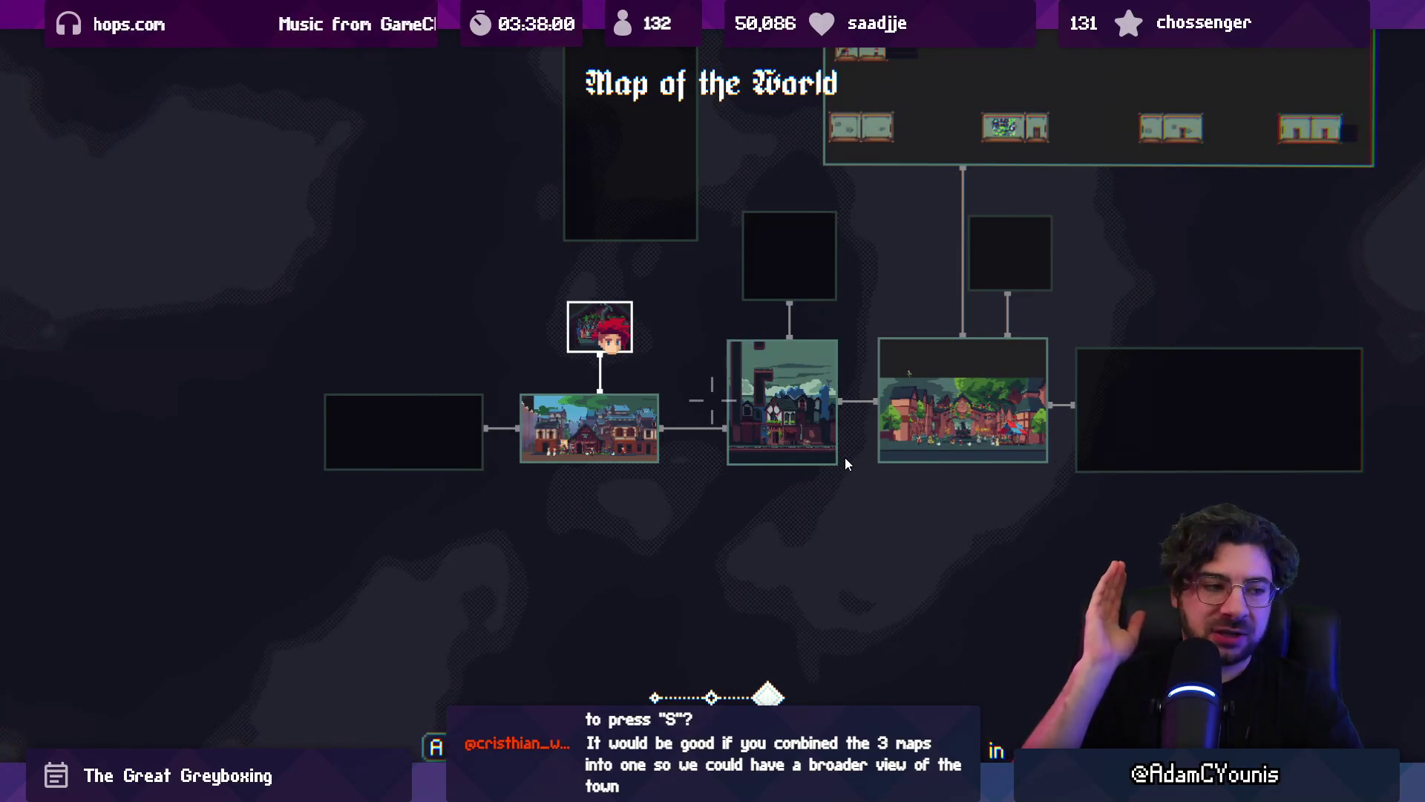
key("m")
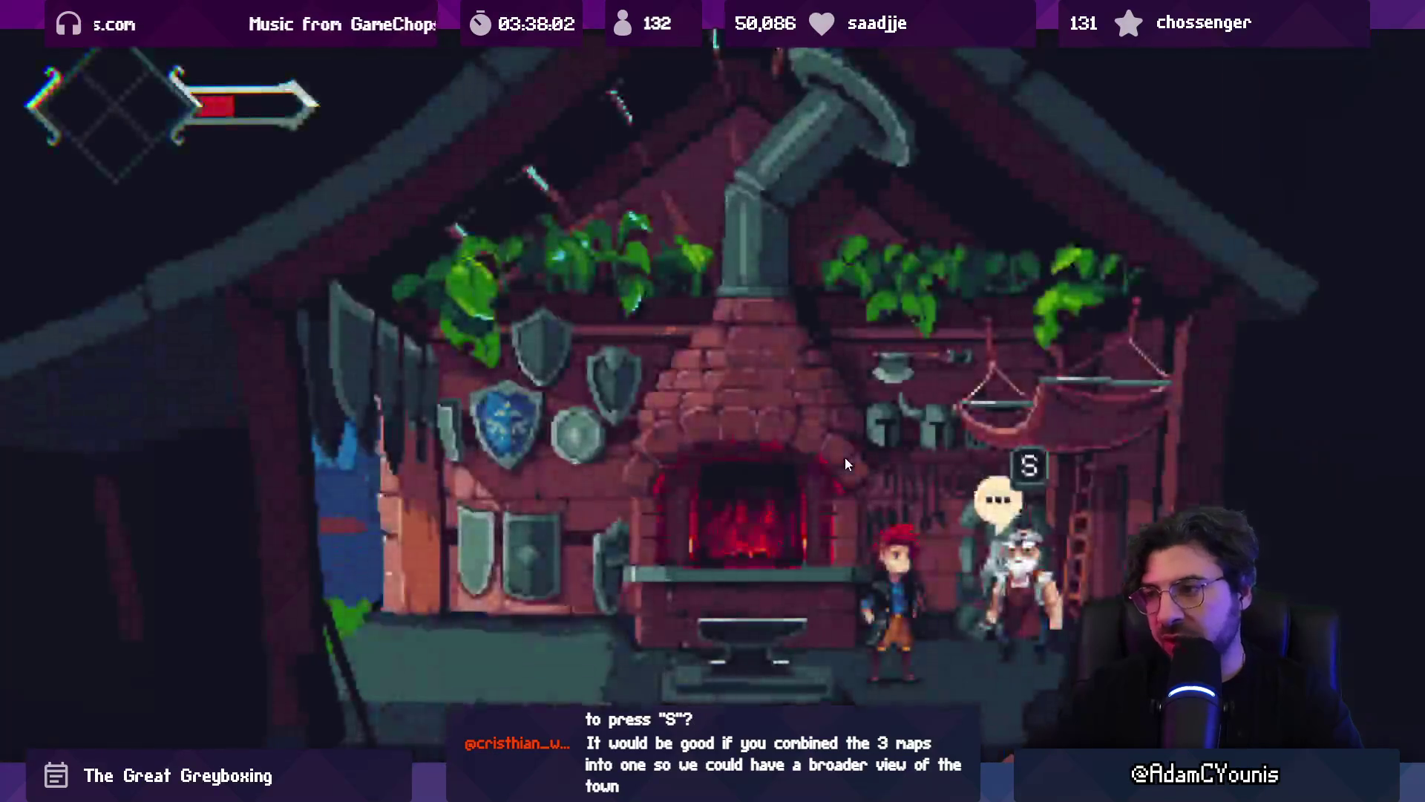
key("m")
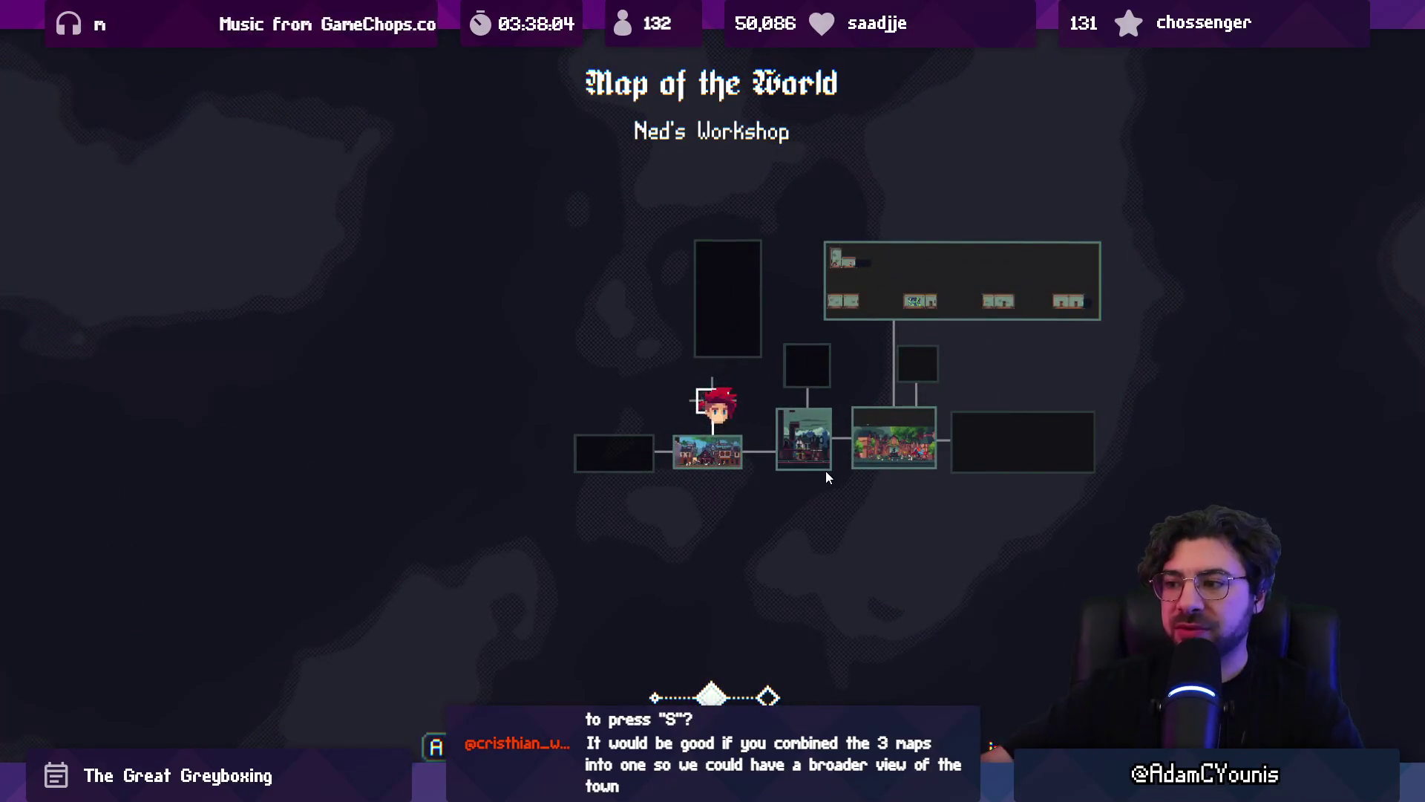
scroll(826, 469, "up", 2)
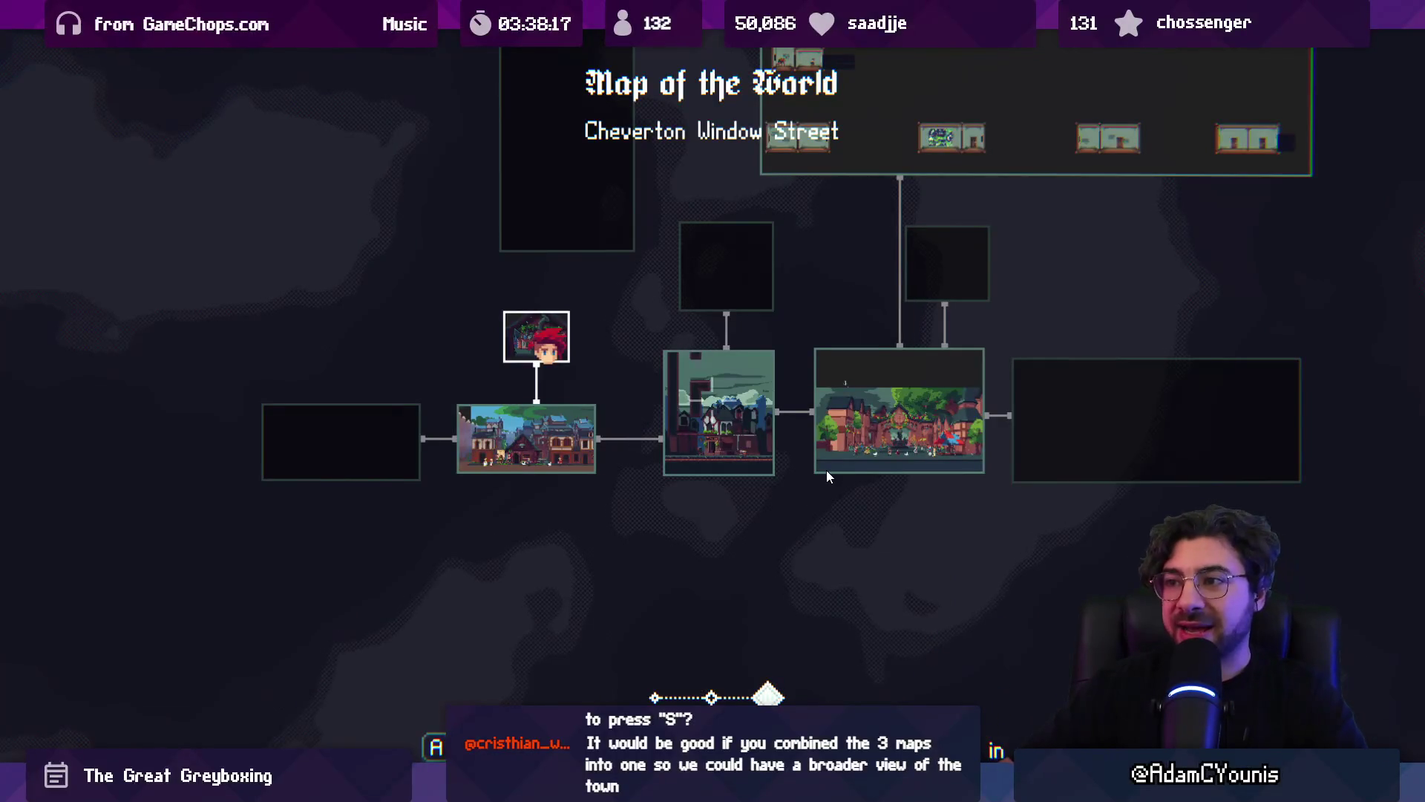
key("Left")
key("Right")
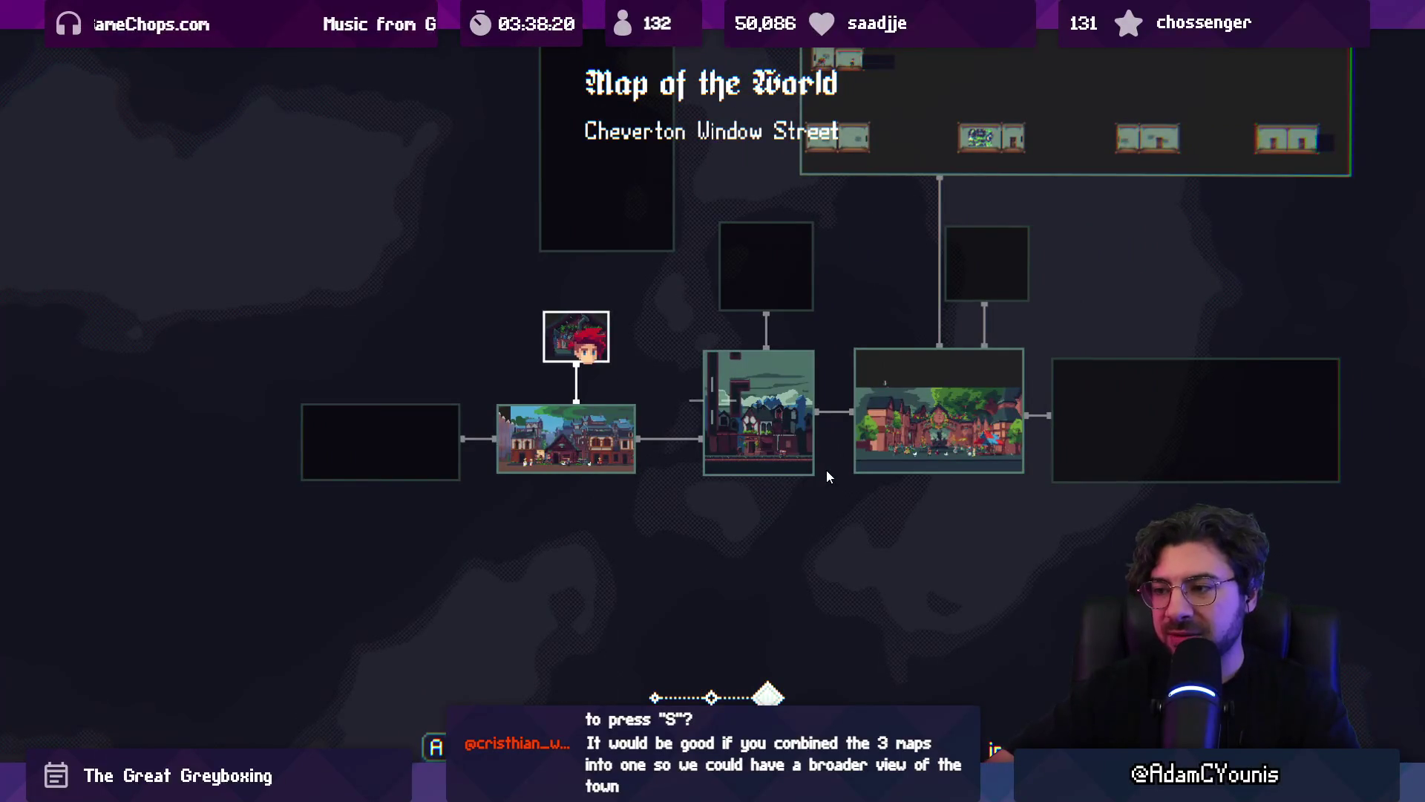
key("Escape")
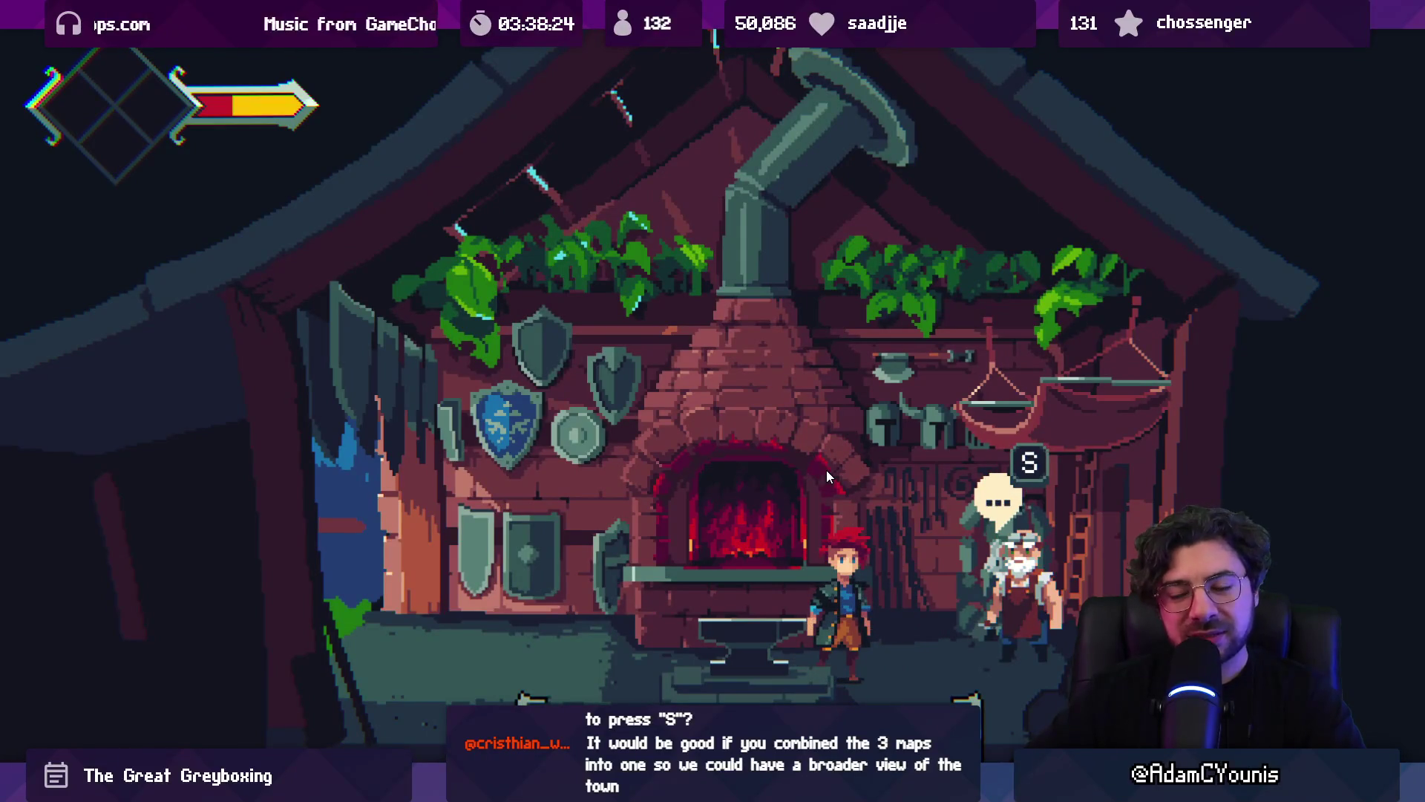
- Talk through Ned's conversation about the delivered wheel to start the It's About Time quest
key("s")
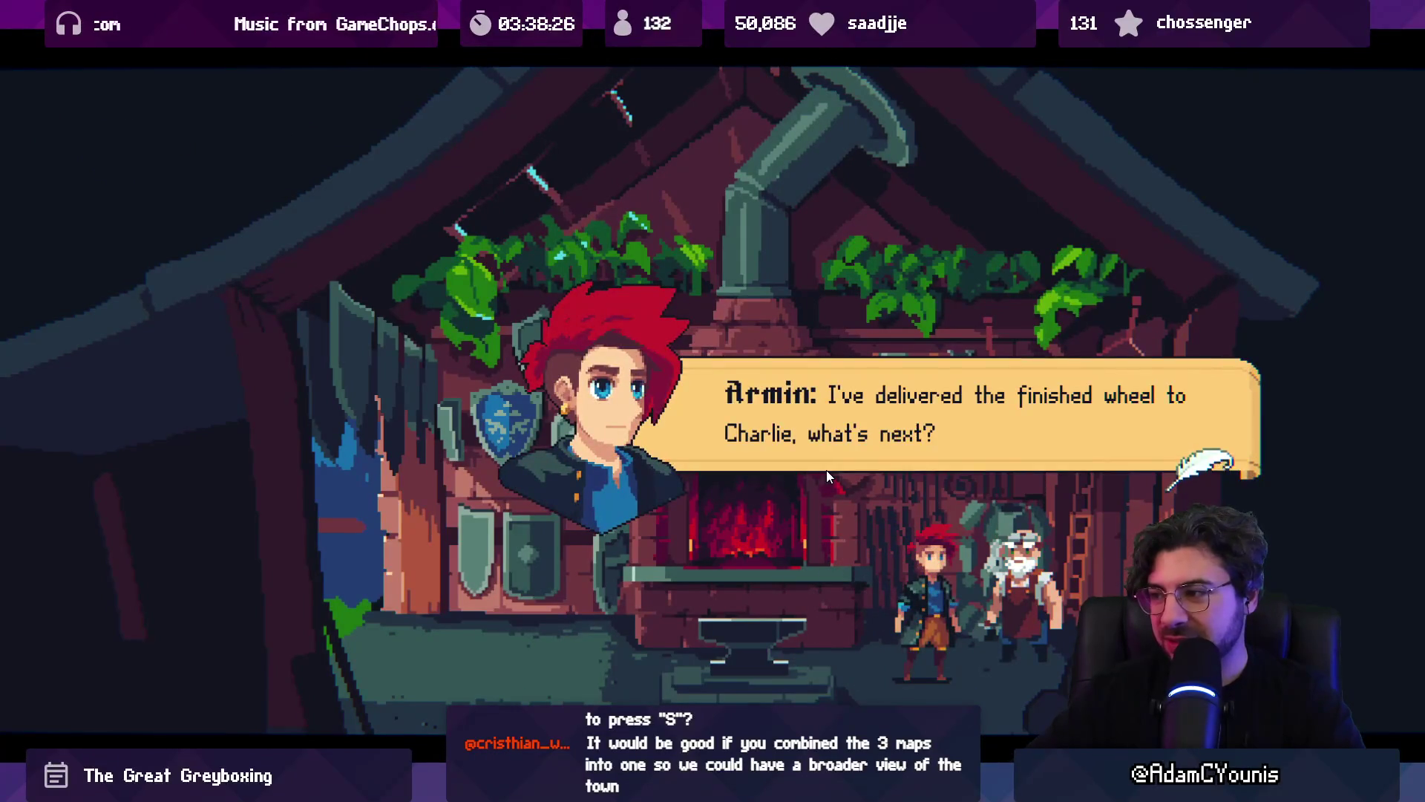
key("s")
key("s")
key("s")
key("s")
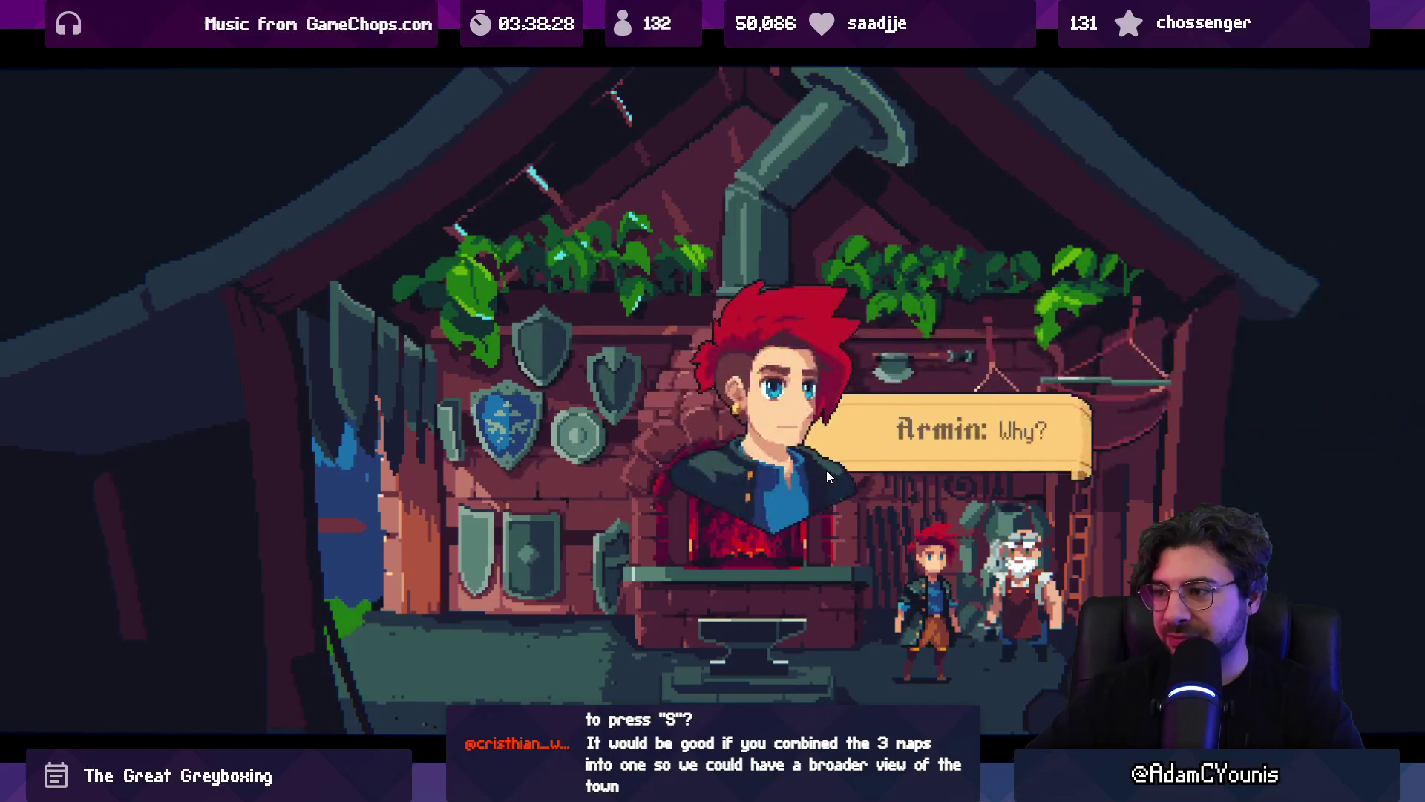
key("s")
key("s")
key("s")
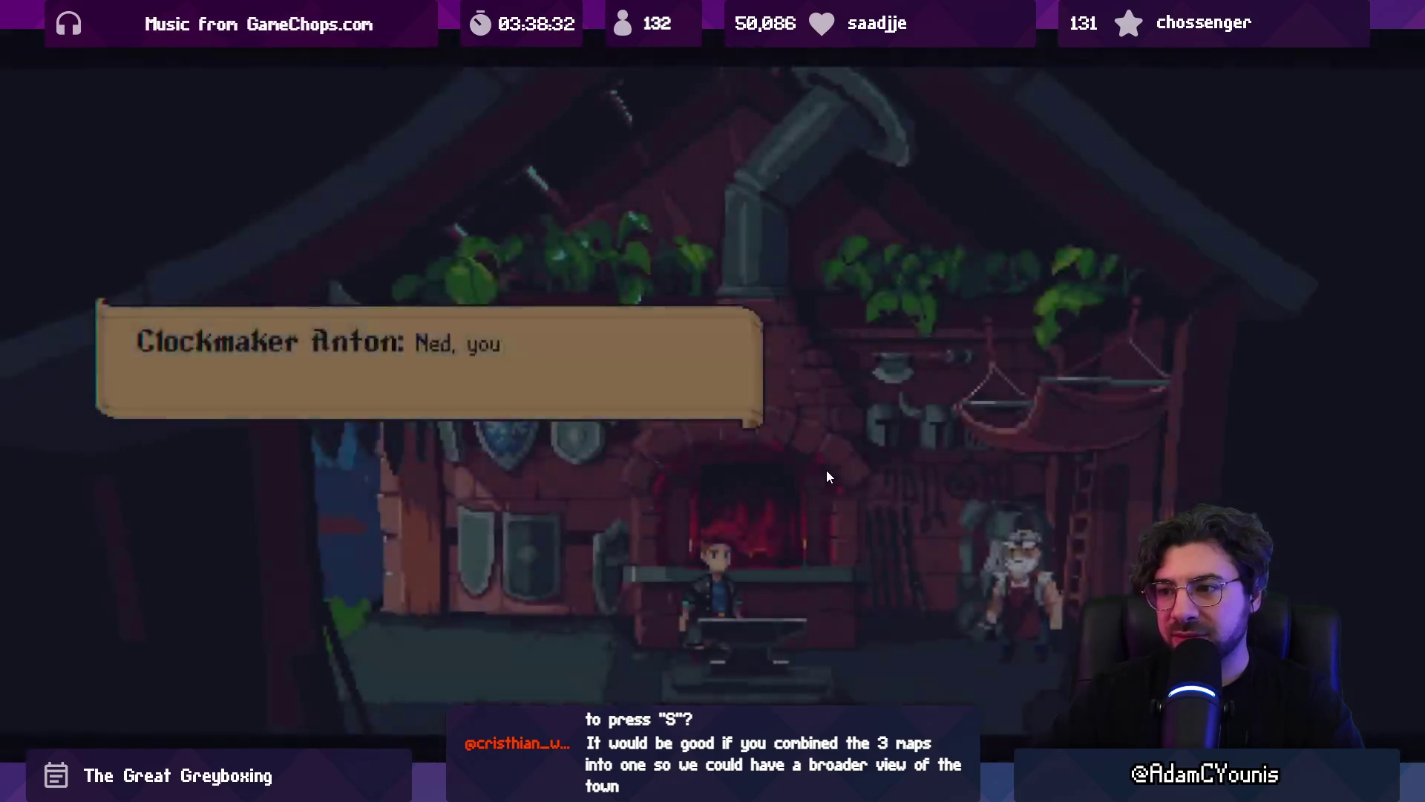
key("s")
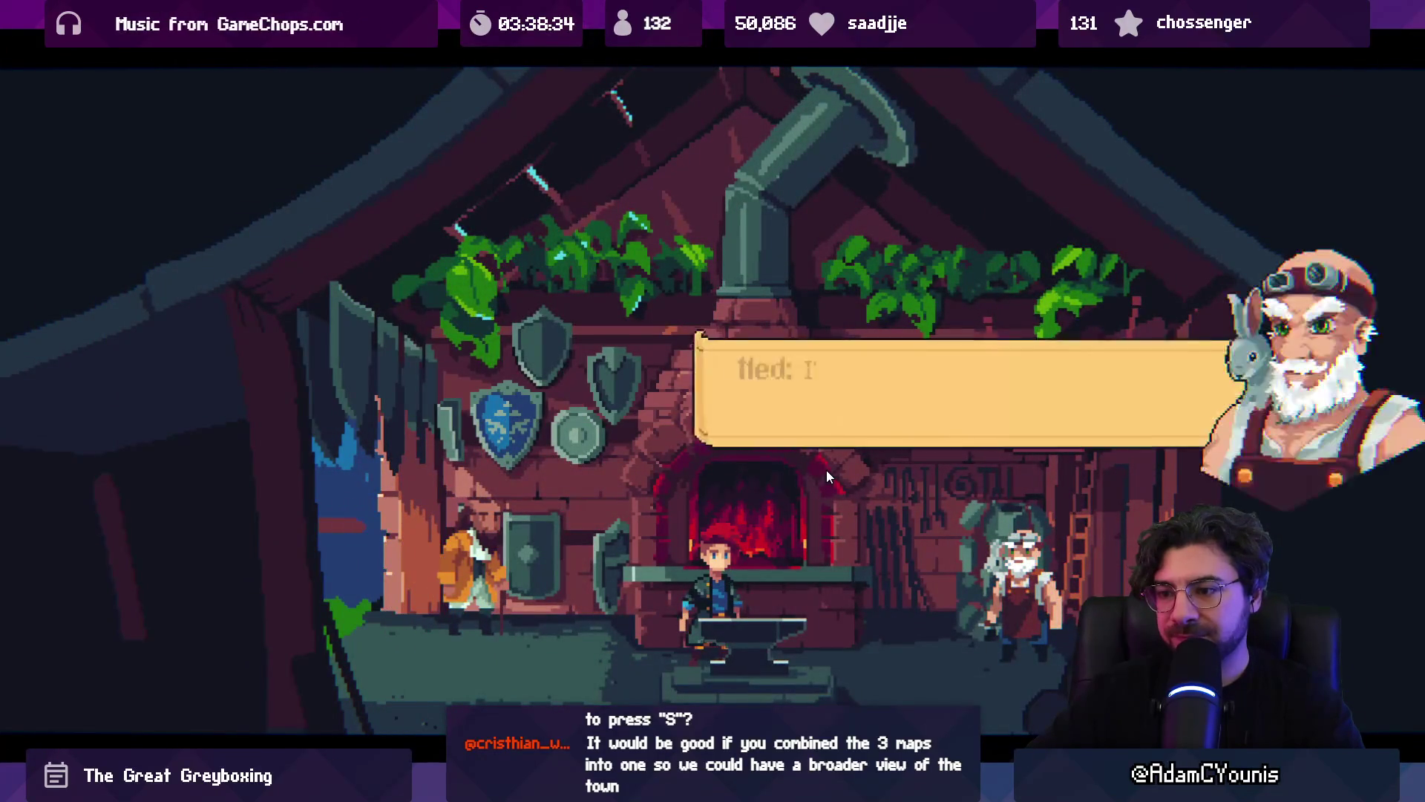
key("s")
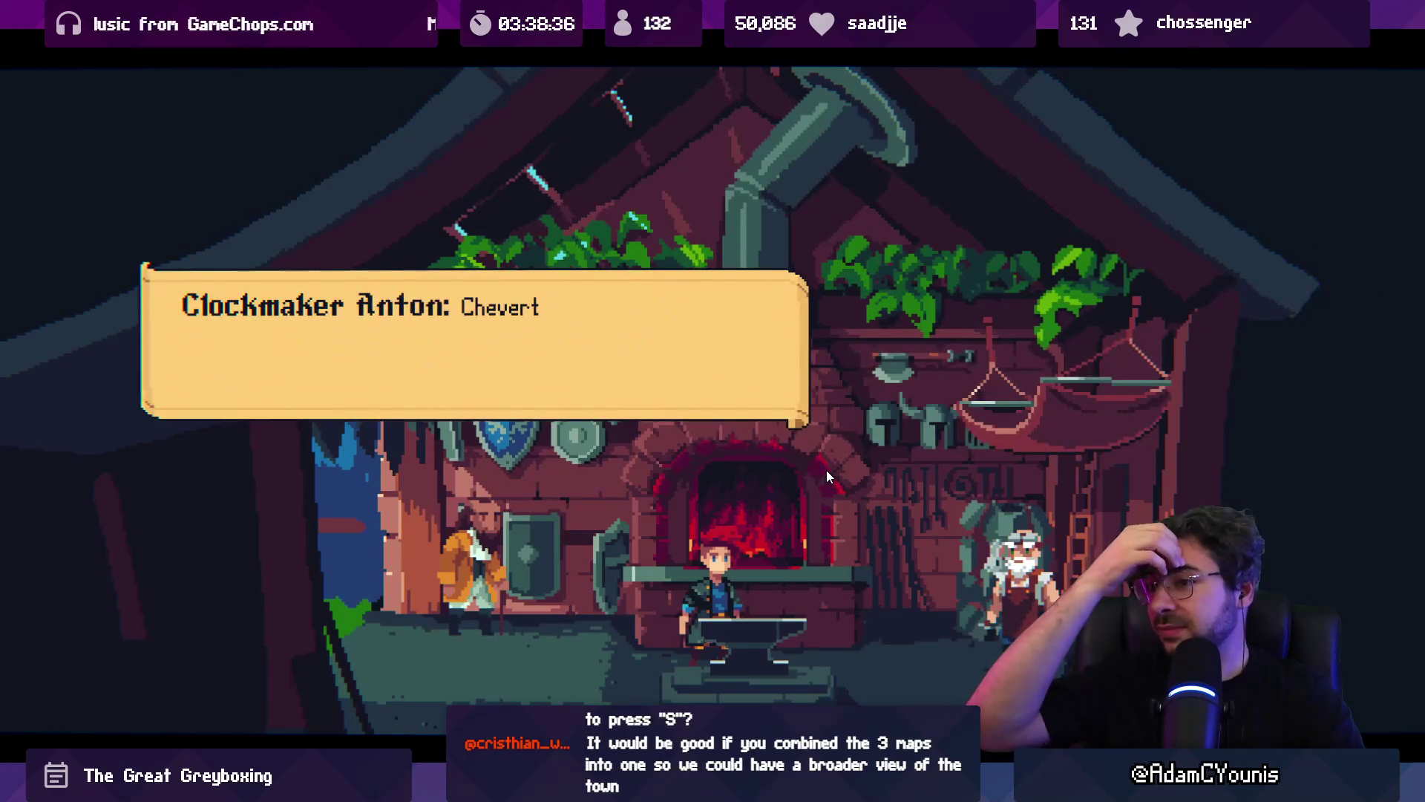
key("s")
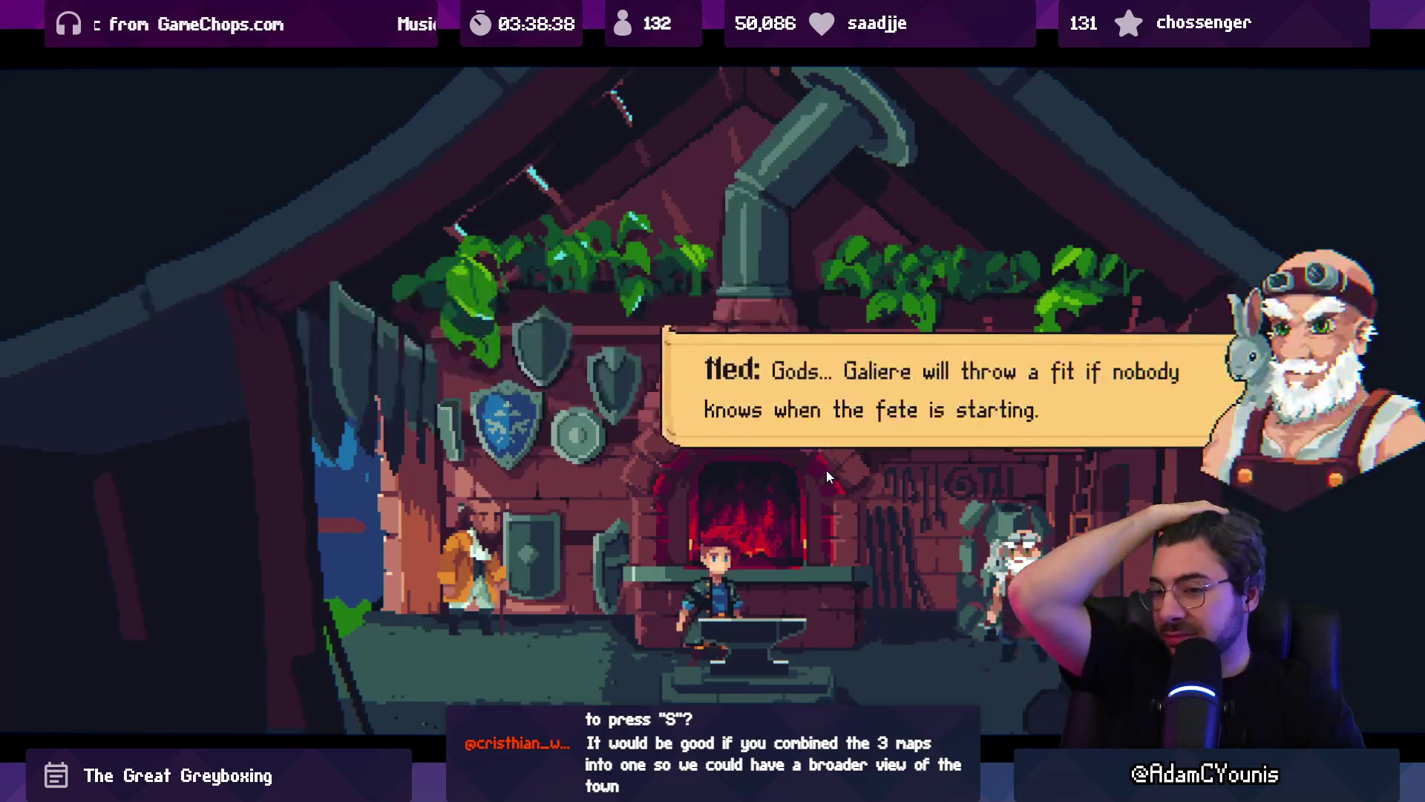
key("s")
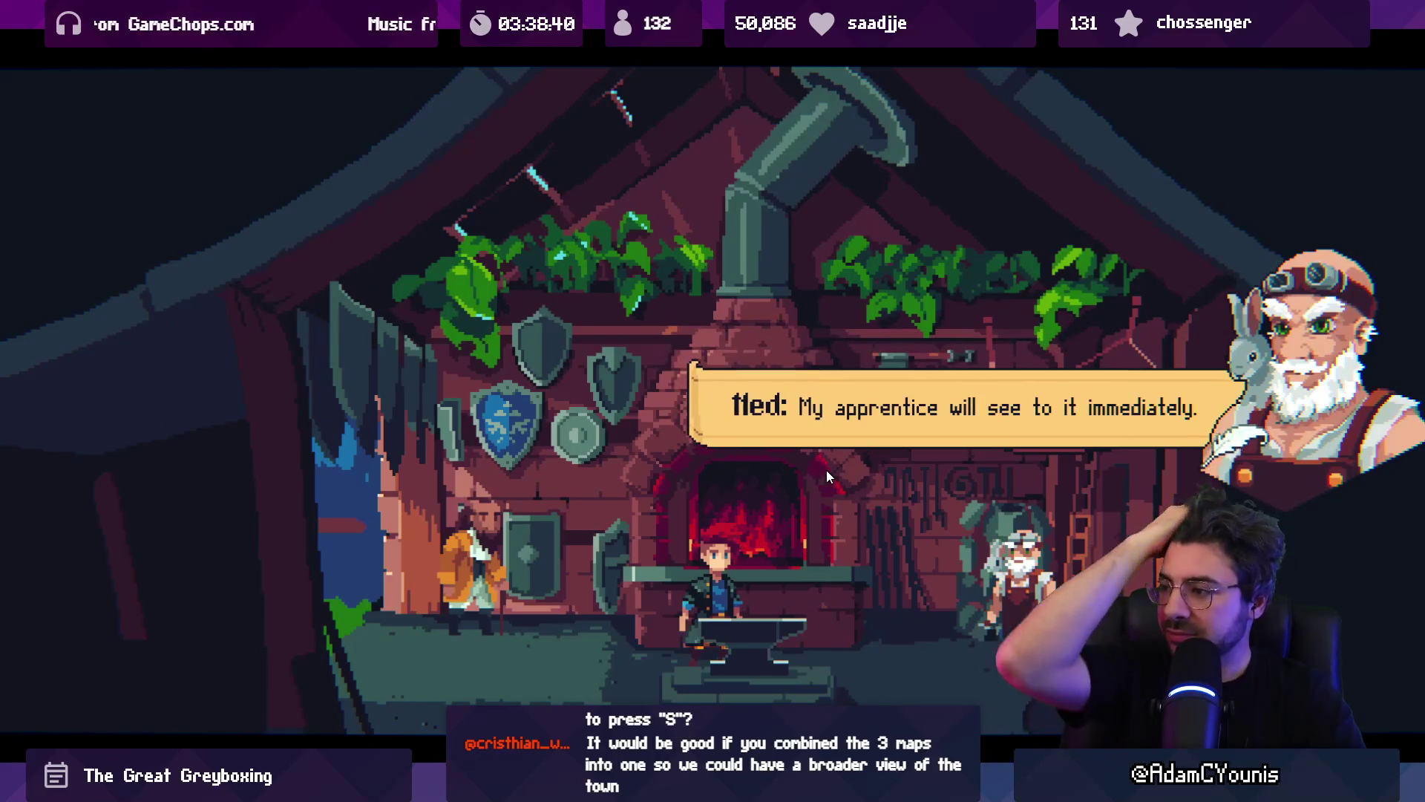
key("s")
key("s")
key("s")
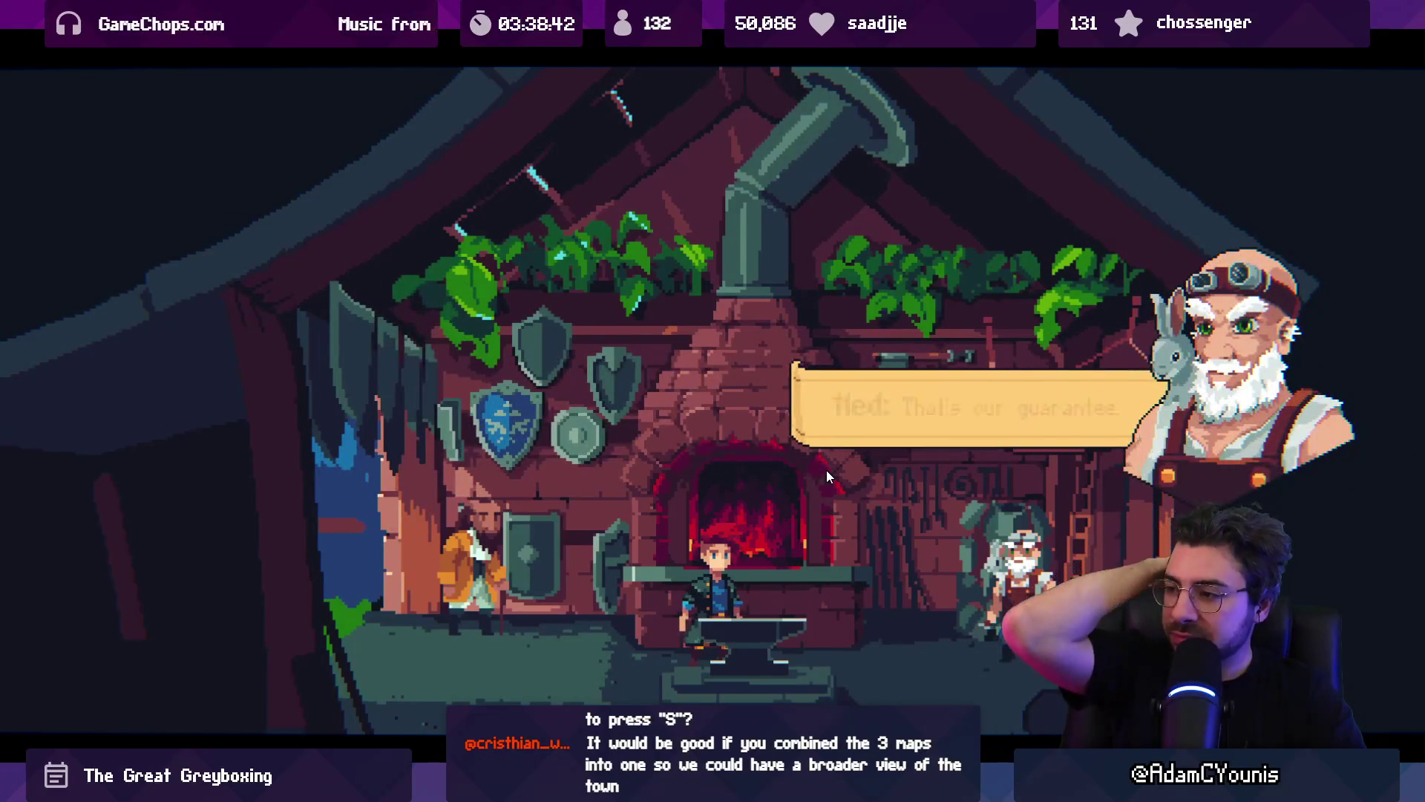
key("s")
key("s")
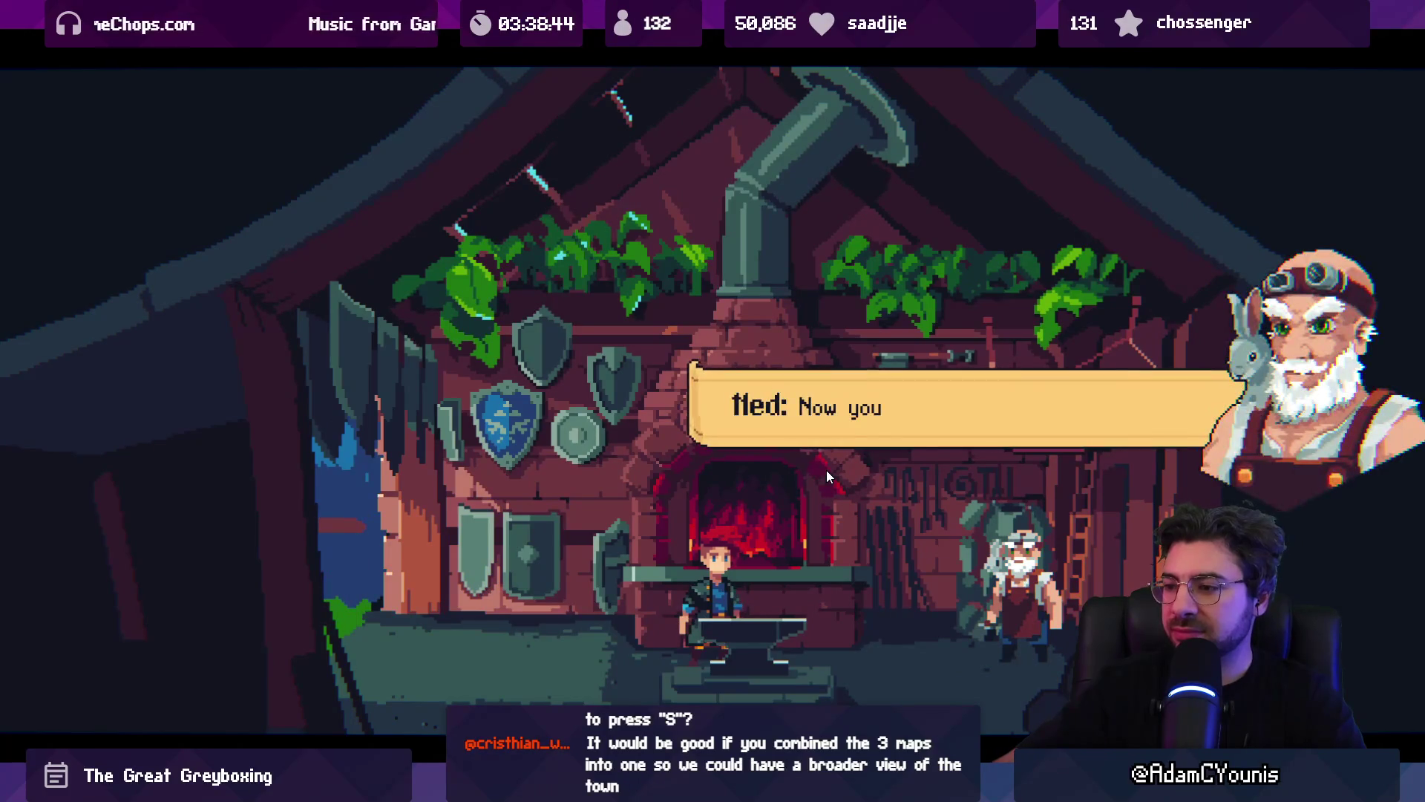
key("s")
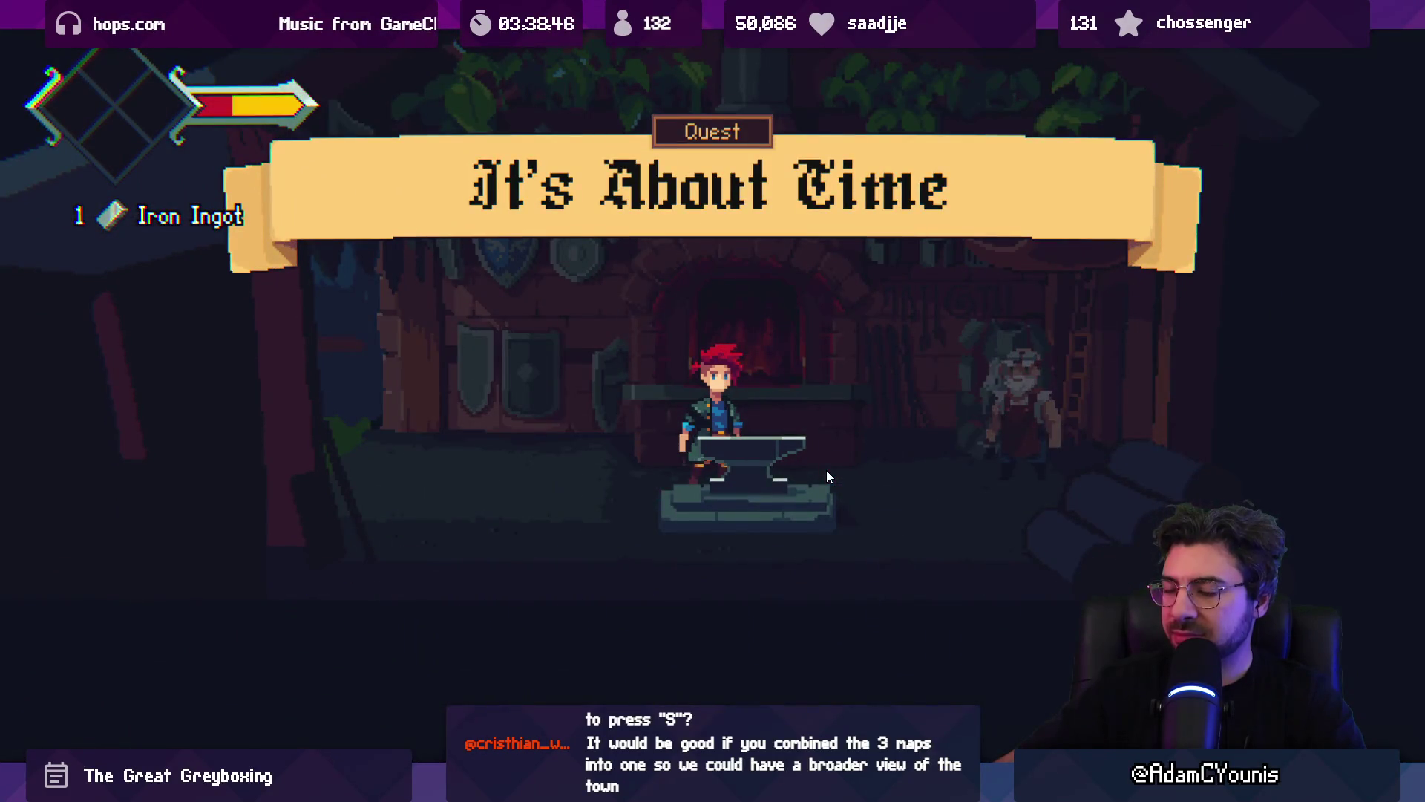
- Forge a Gear from the Iron Ingot at the anvil and leave the smithy
key("s")
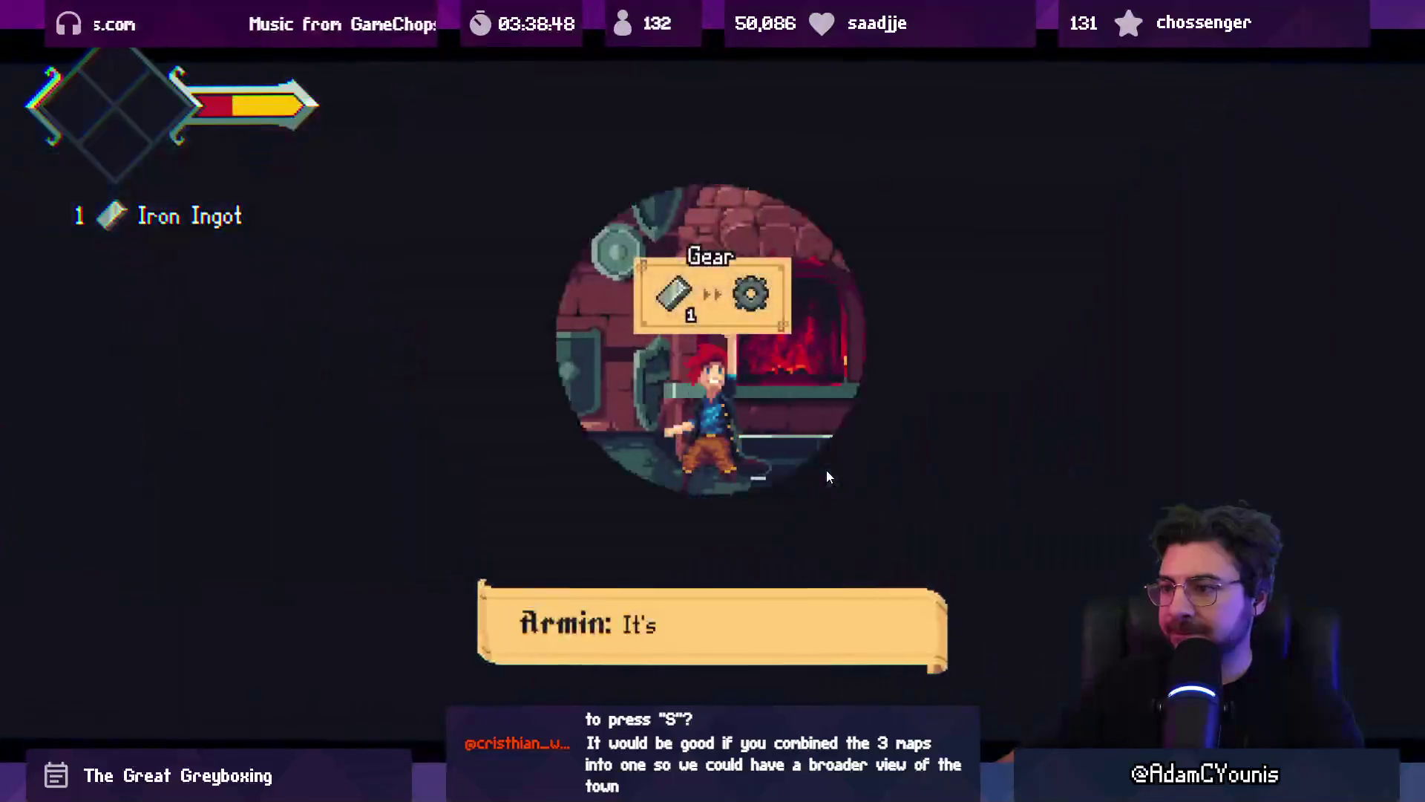
key("s")
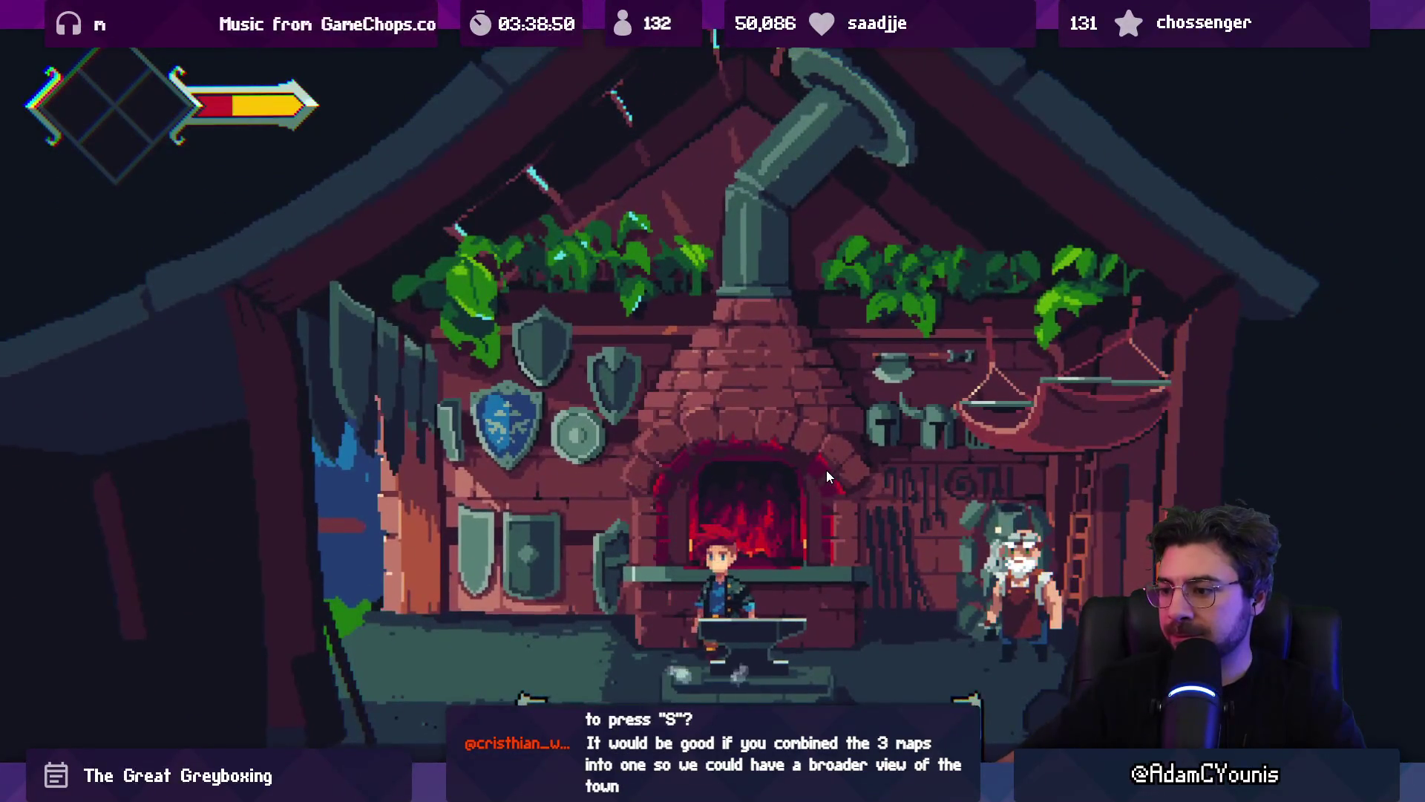
key("Down")
key("Down")
key("Down")
key("s")
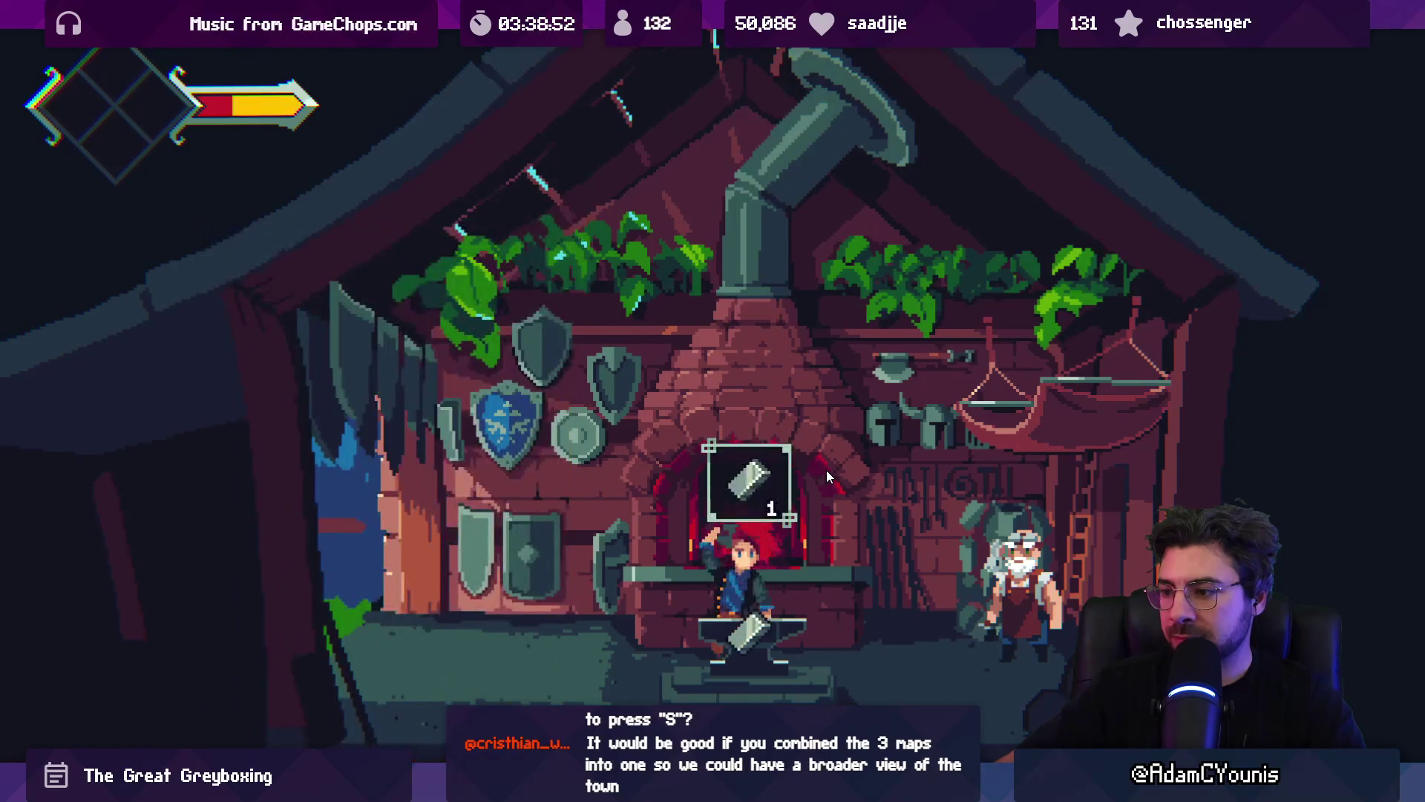
key("s")
key("s")
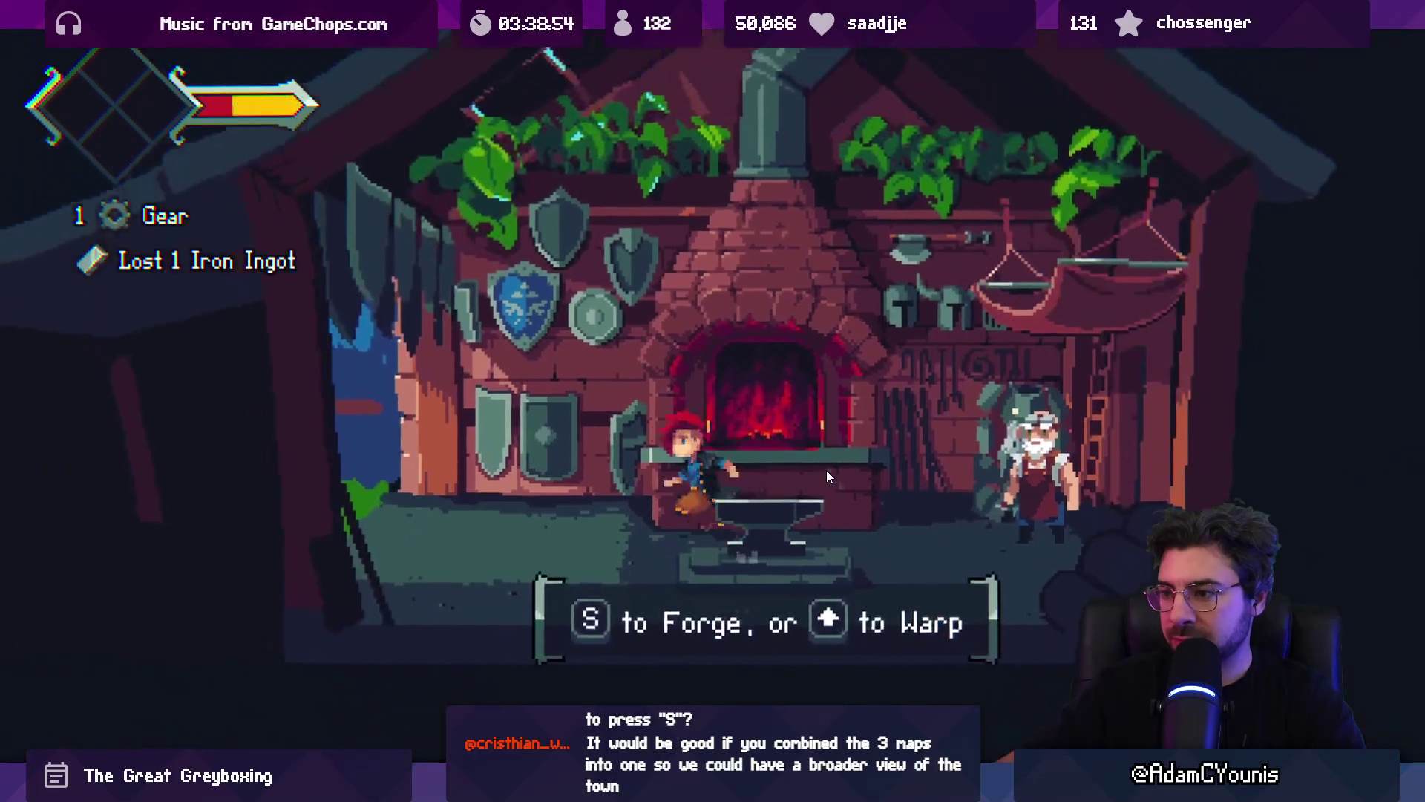
key("Left")
key("s")
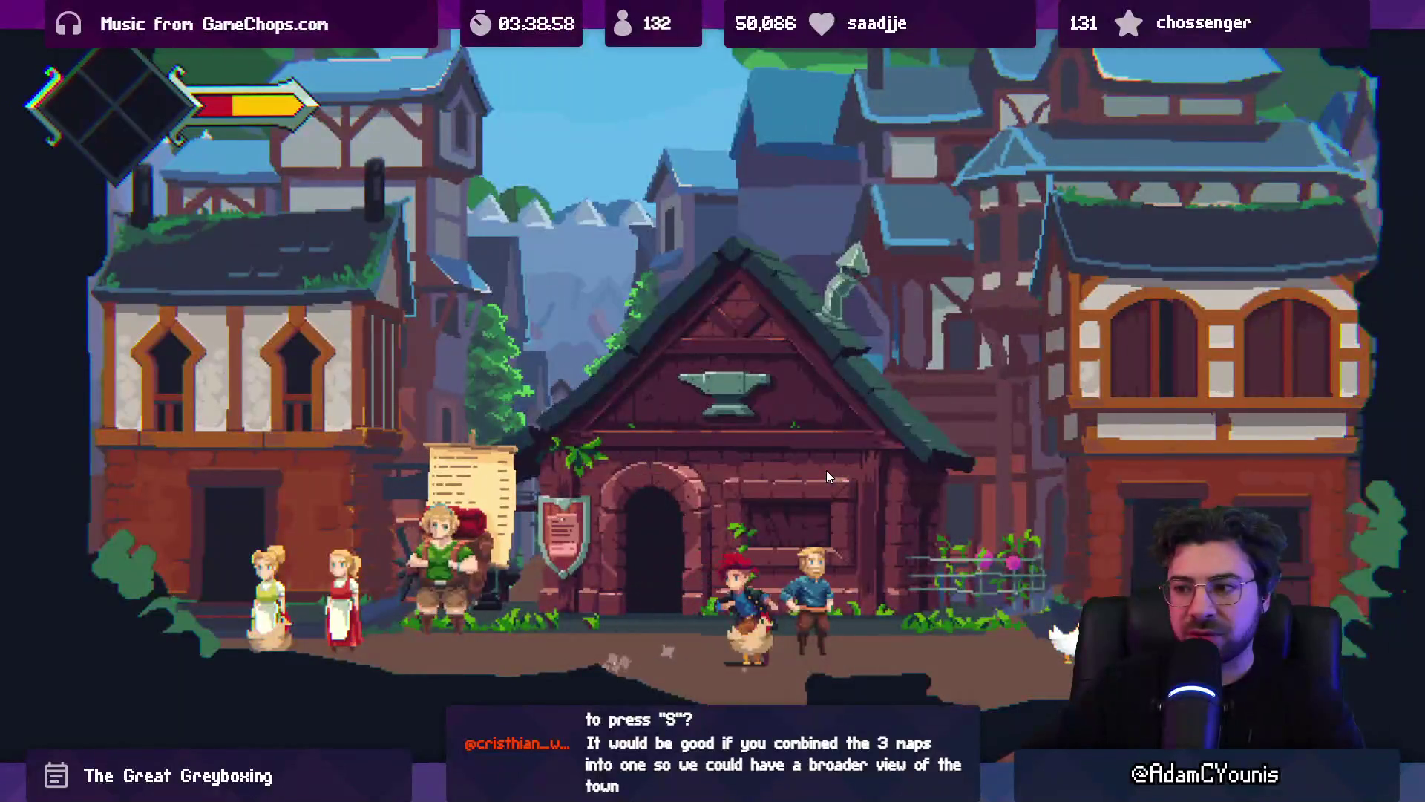
- Walk Armin around the street, restore the full editor layout, and exit Play mode
key("Left")
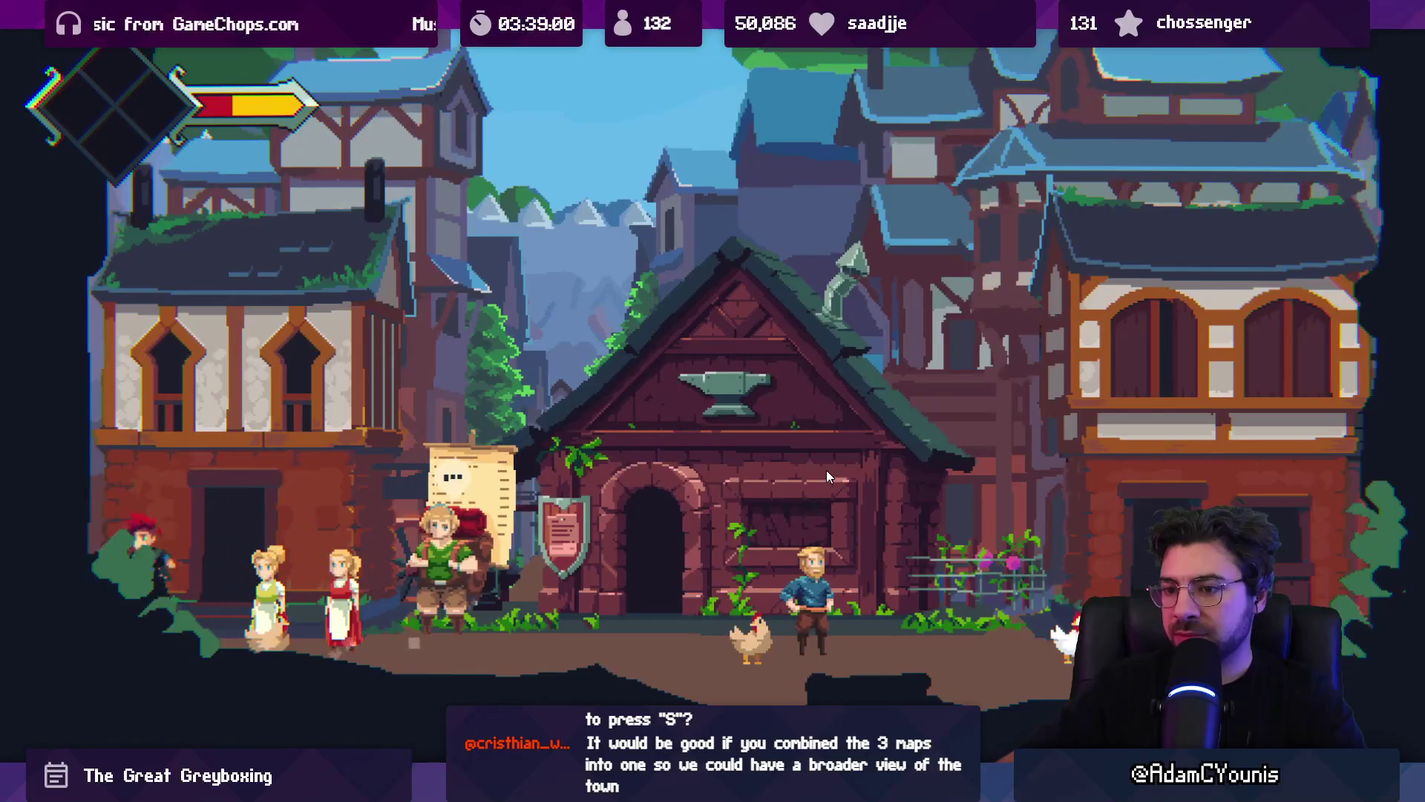
key("Left")
key("Right")
key("Right")
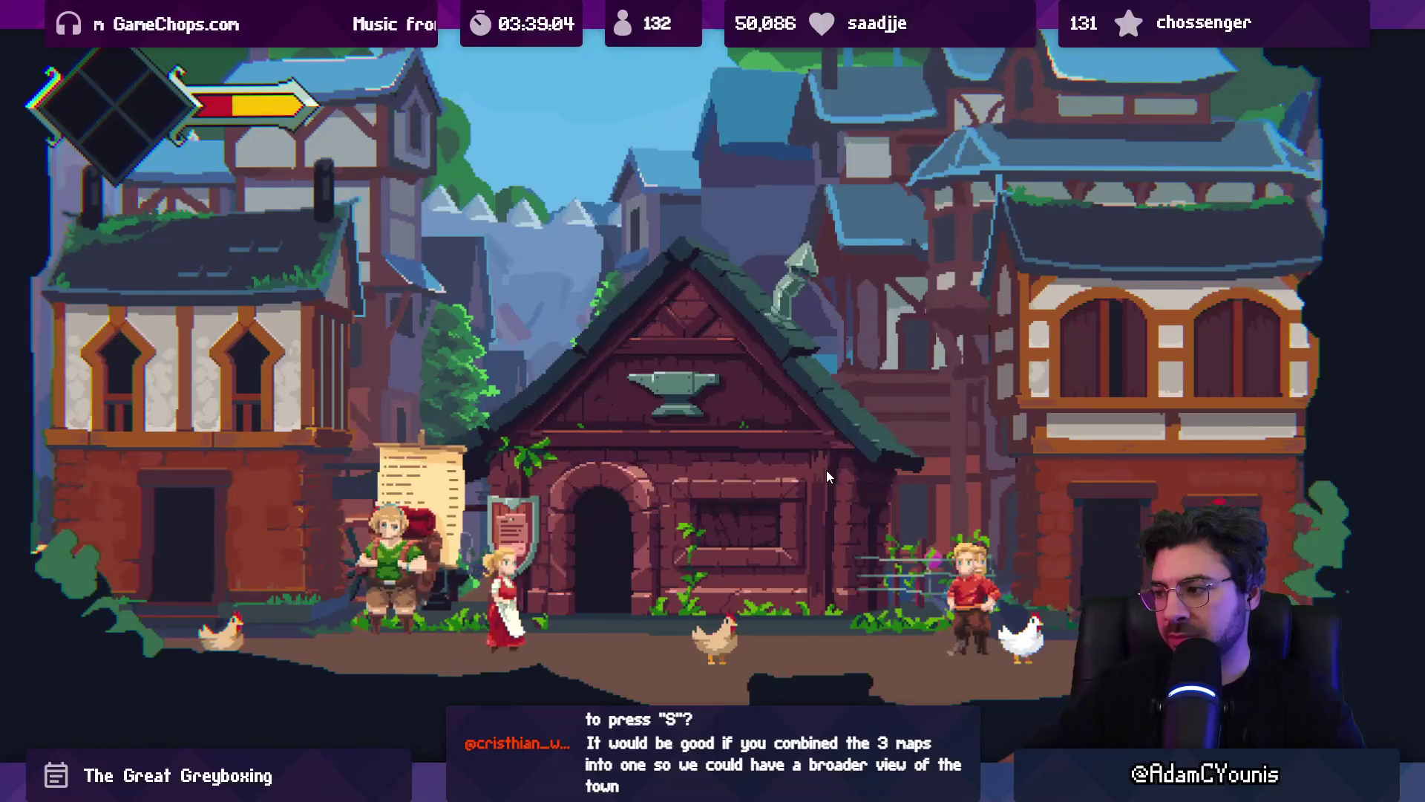
key("Left")
key("Left")
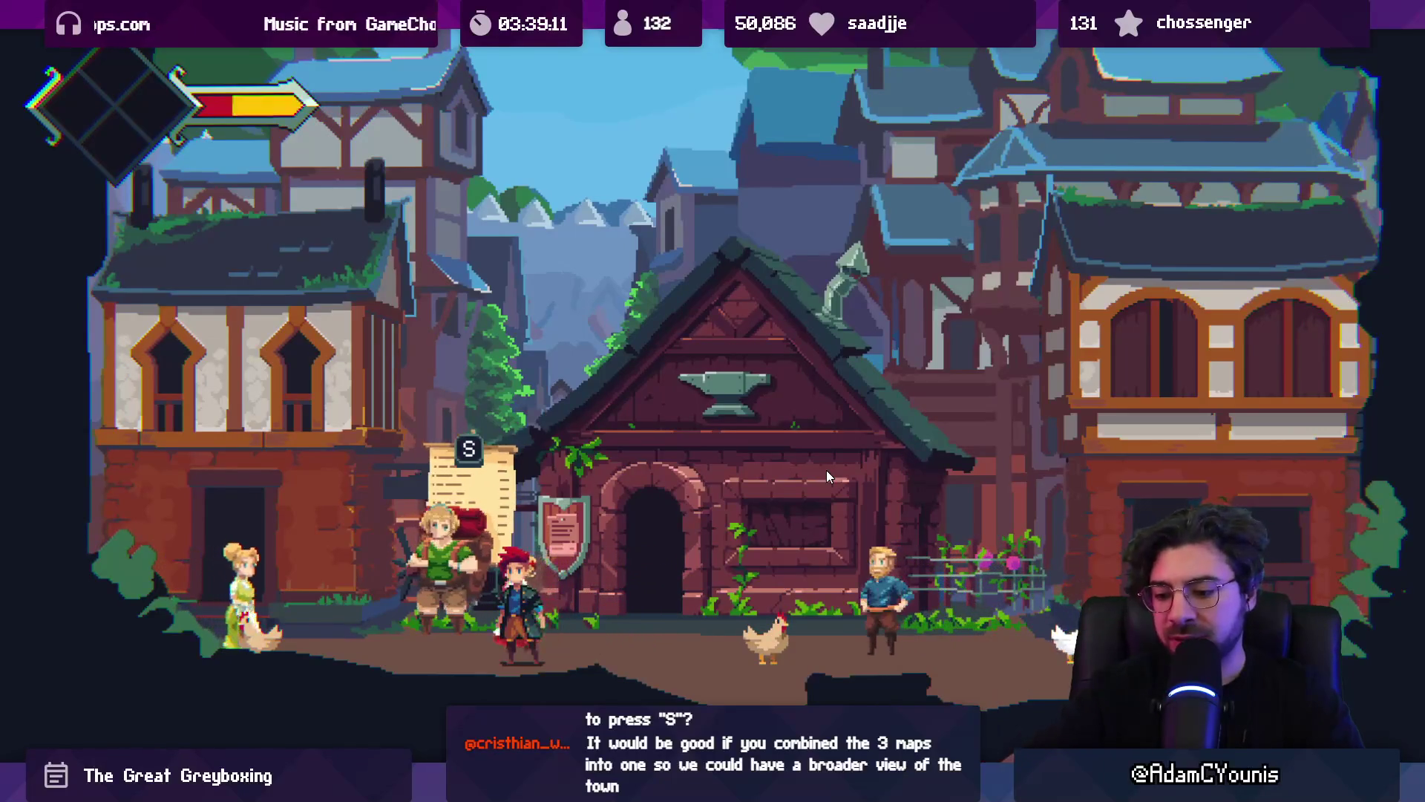
key("shift+space")
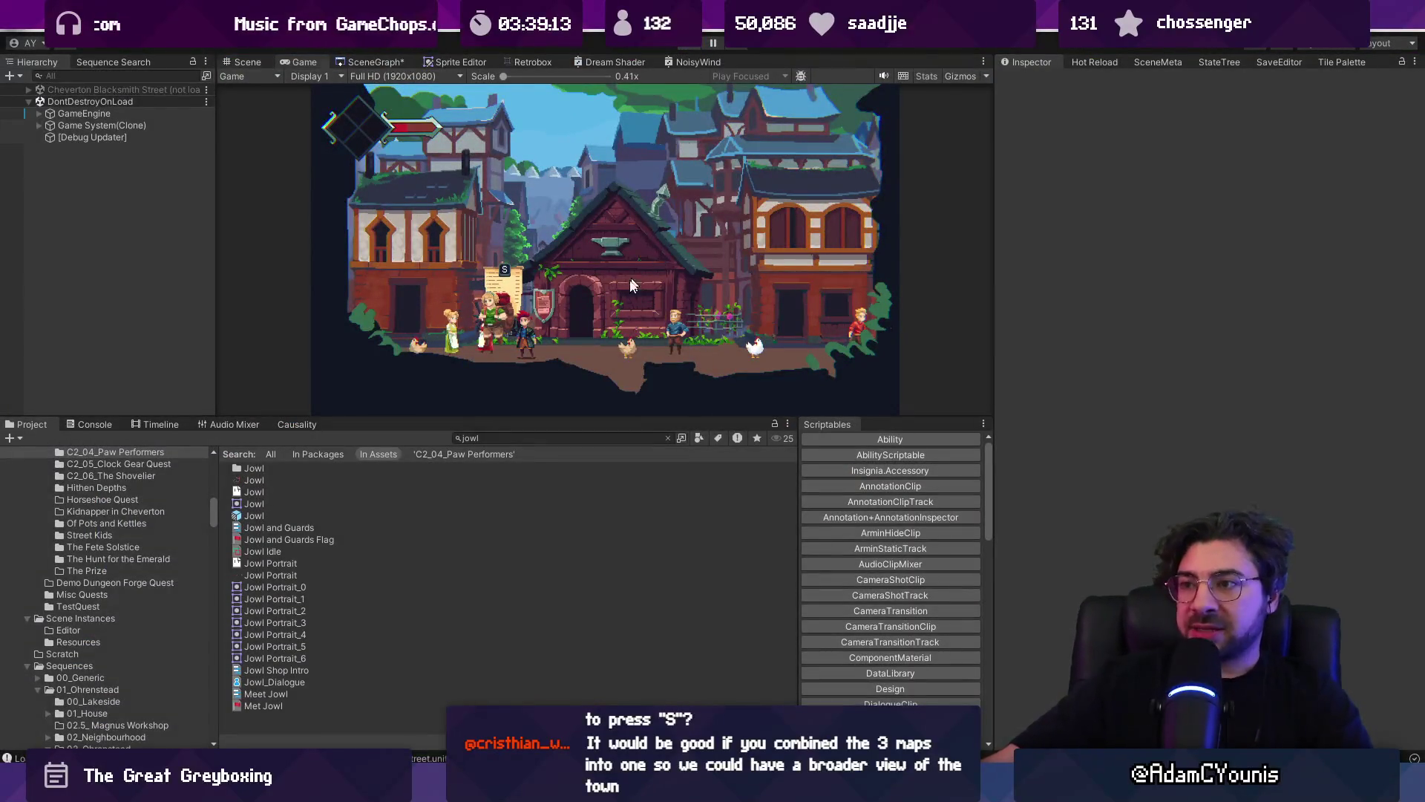
key("ctrl+p")
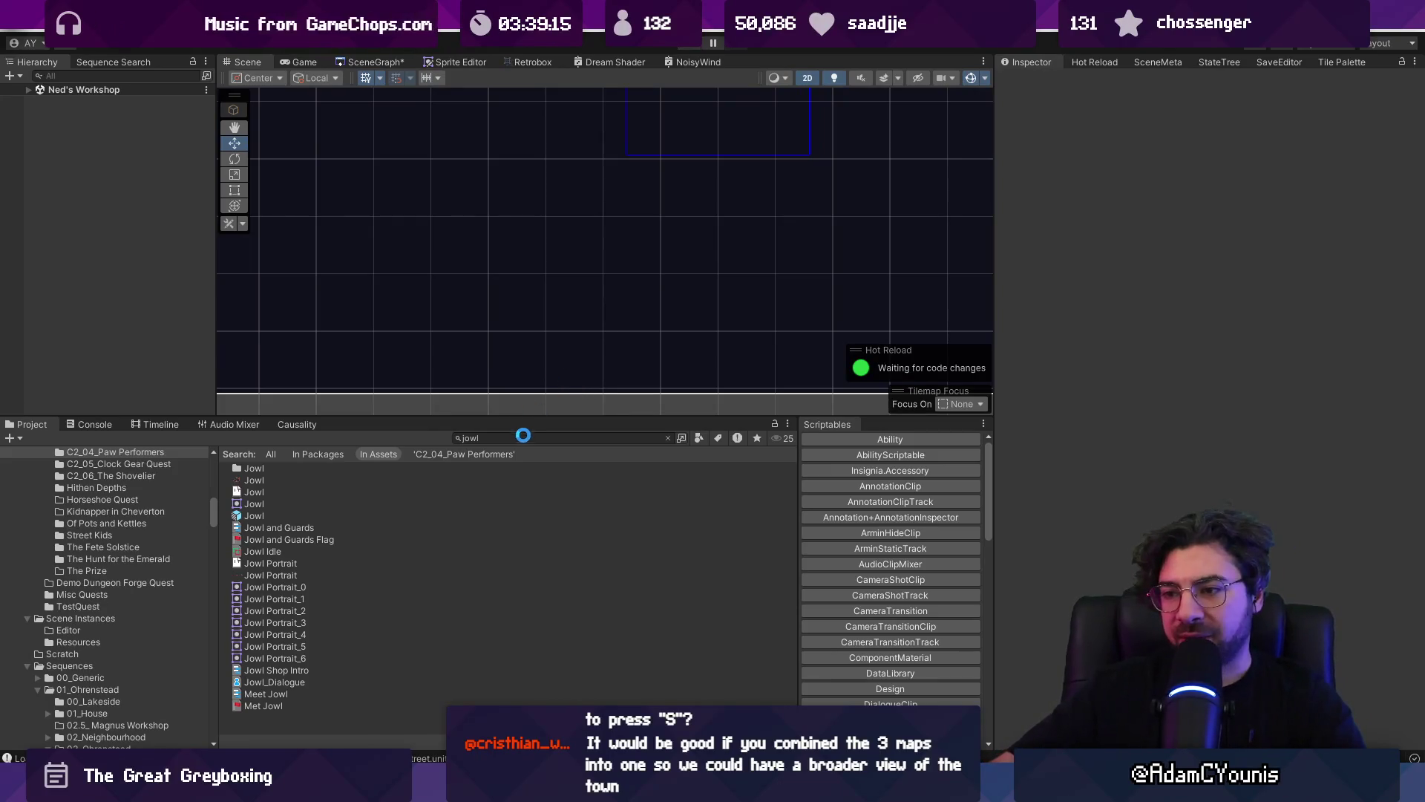
- In Give Wheel To Charlie, rewrite Armin's first line to 'Hey, Charlie. The wheel is all fixed up.'
left_click(514, 441)
type("charlie")
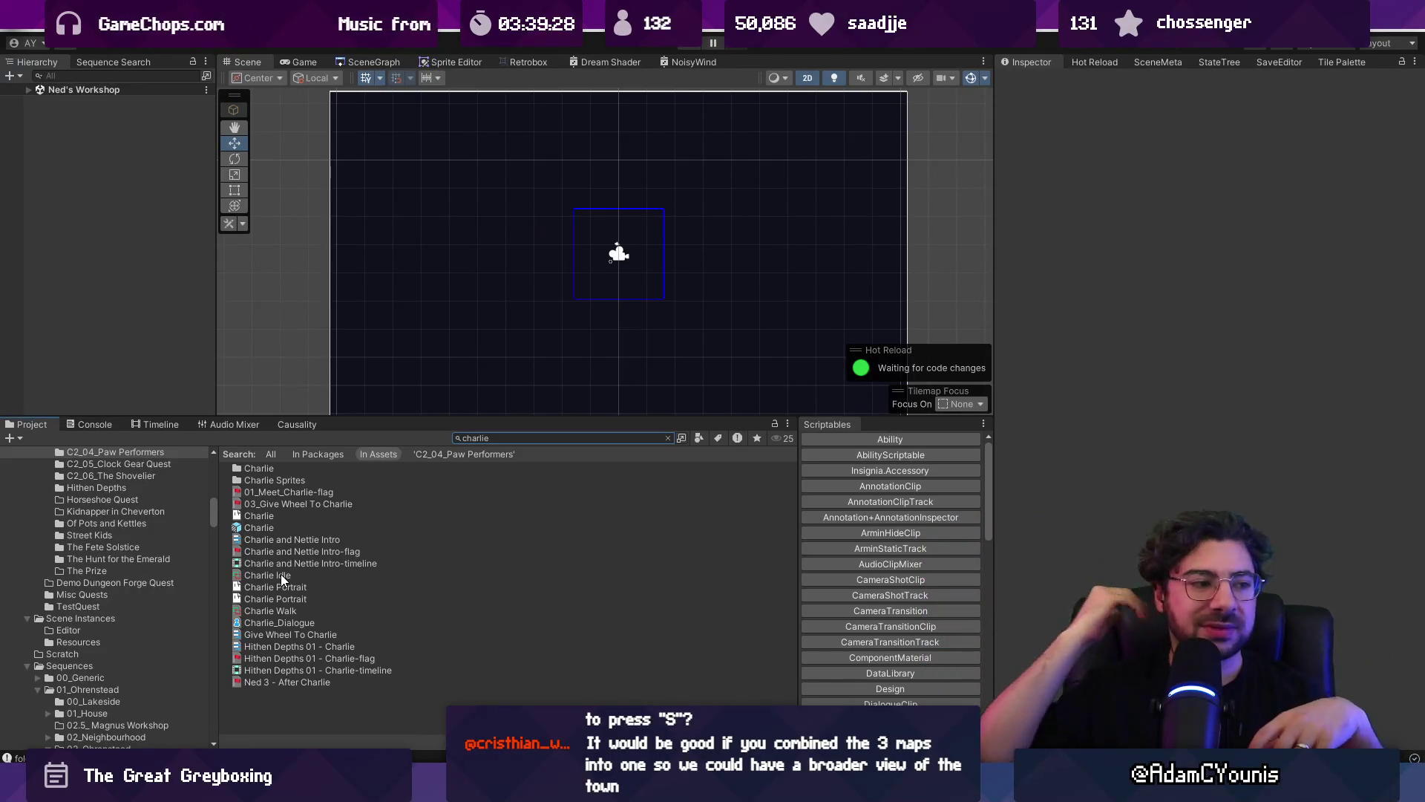
left_click(298, 636)
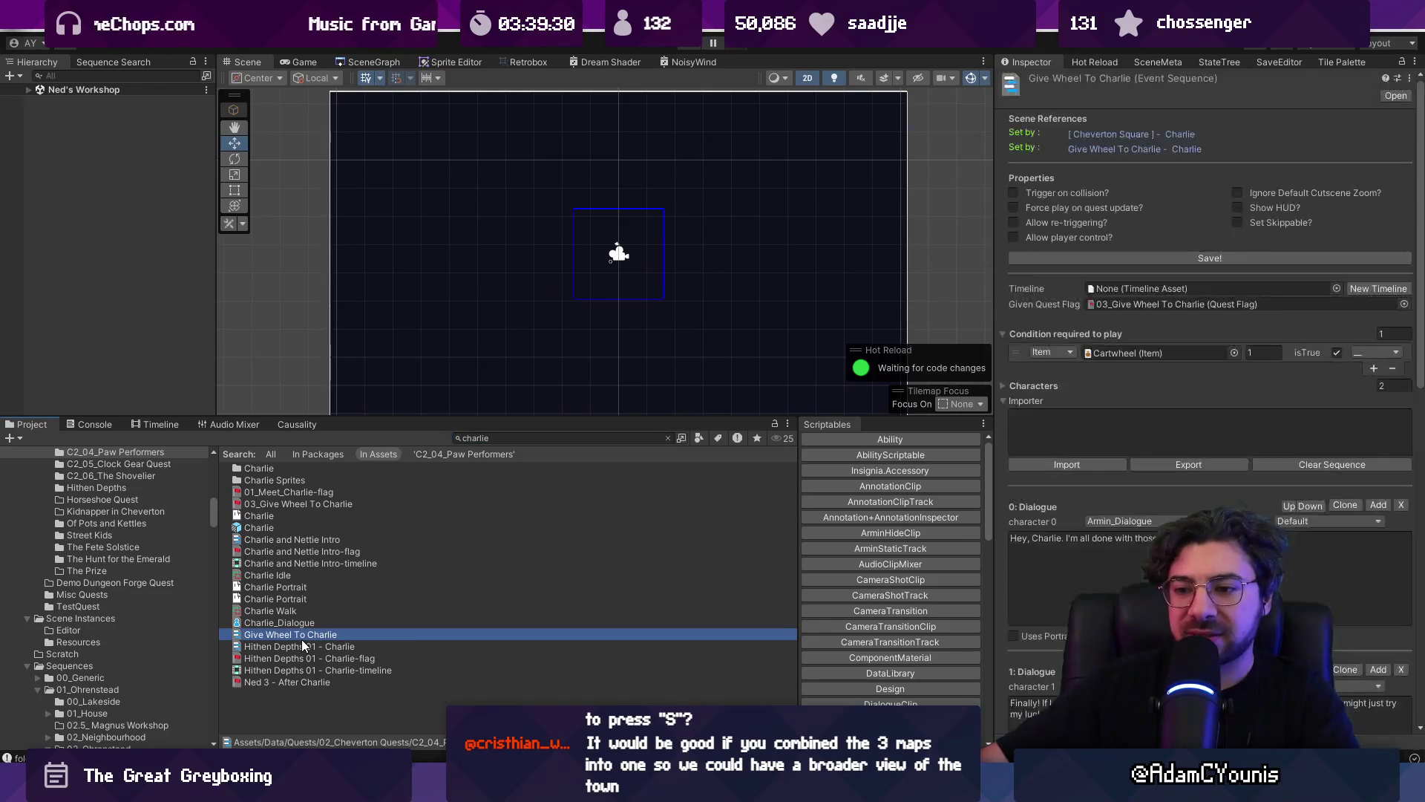
scroll(1124, 519, "down", 3)
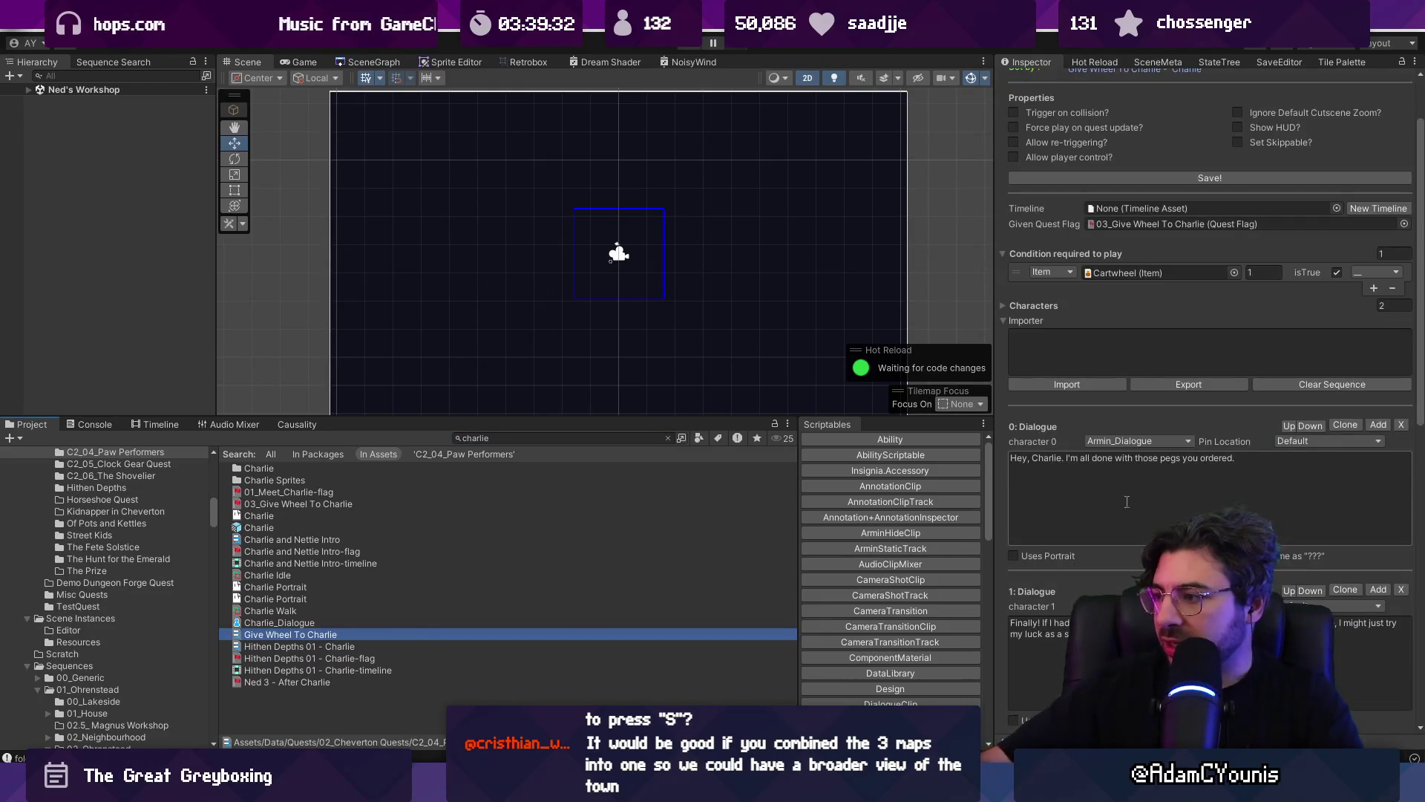
left_click(1130, 461)
left_click(1269, 465)
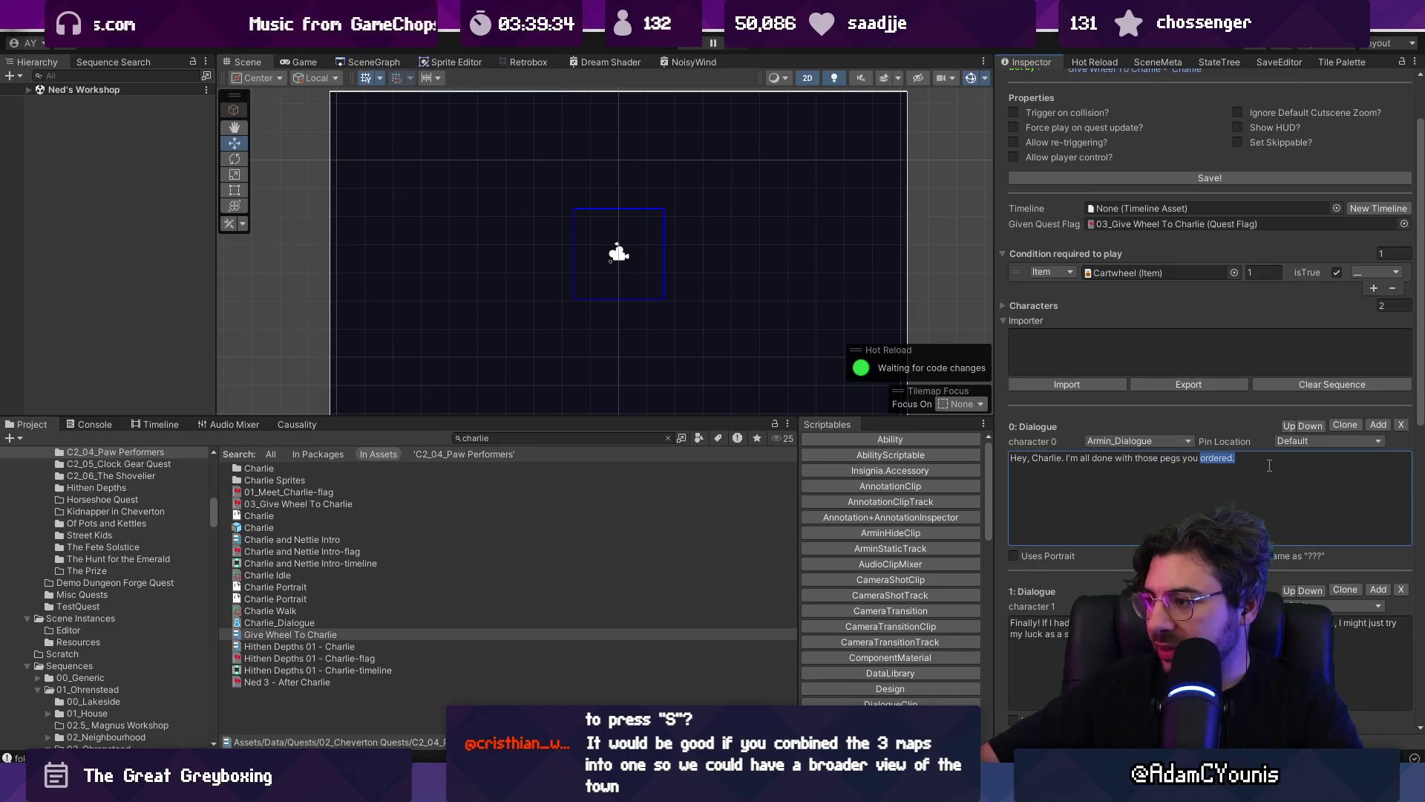
type("Te")
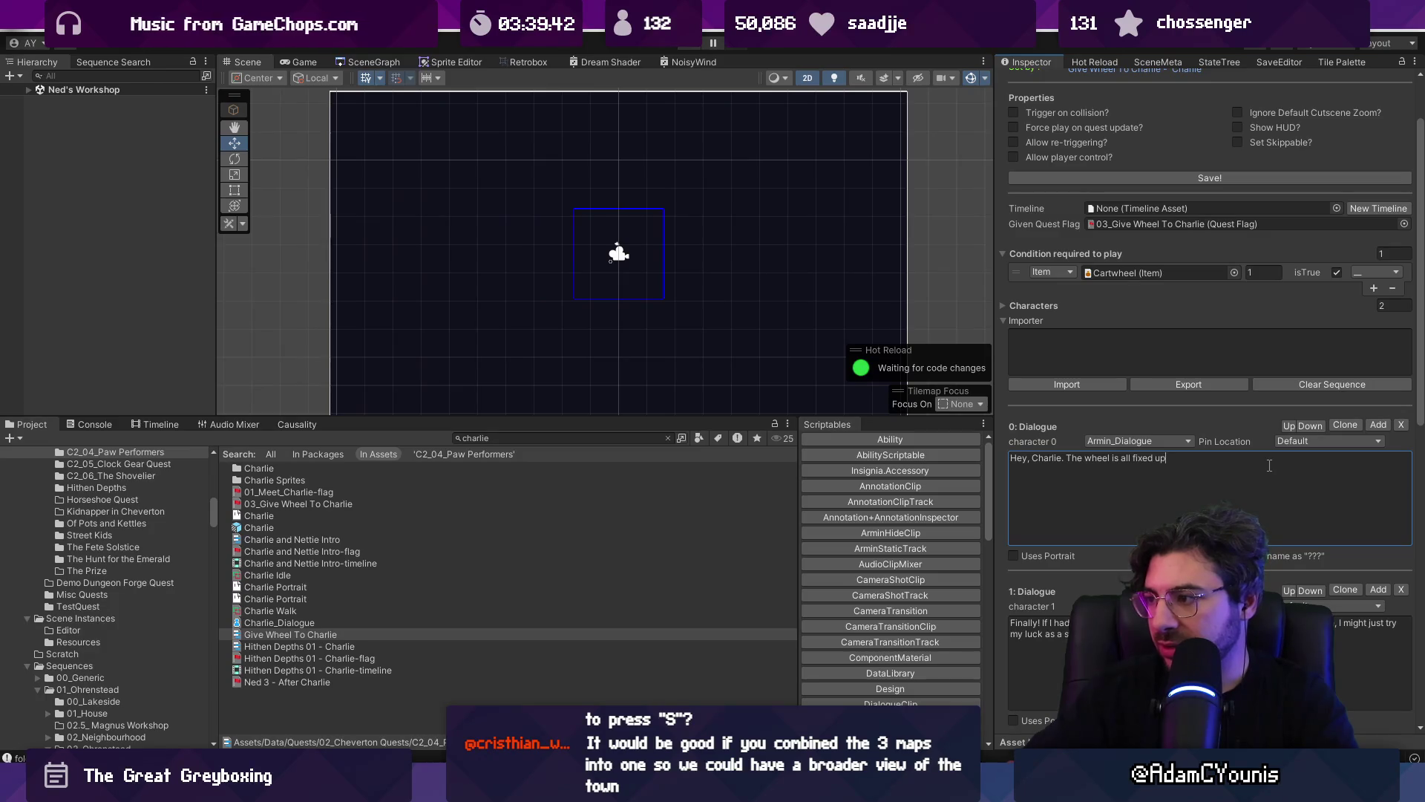
scroll(1149, 501, "down", 2)
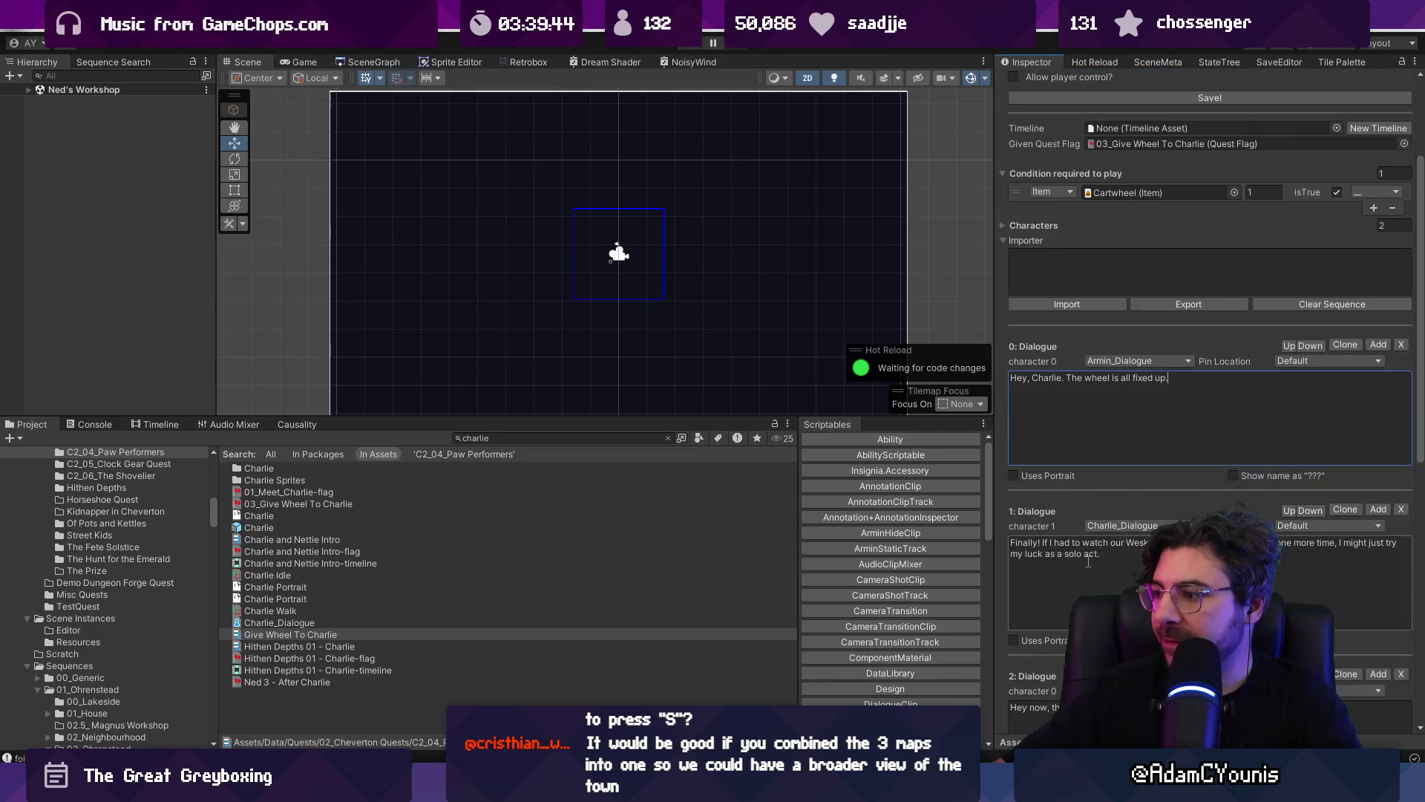
left_click(1121, 555)
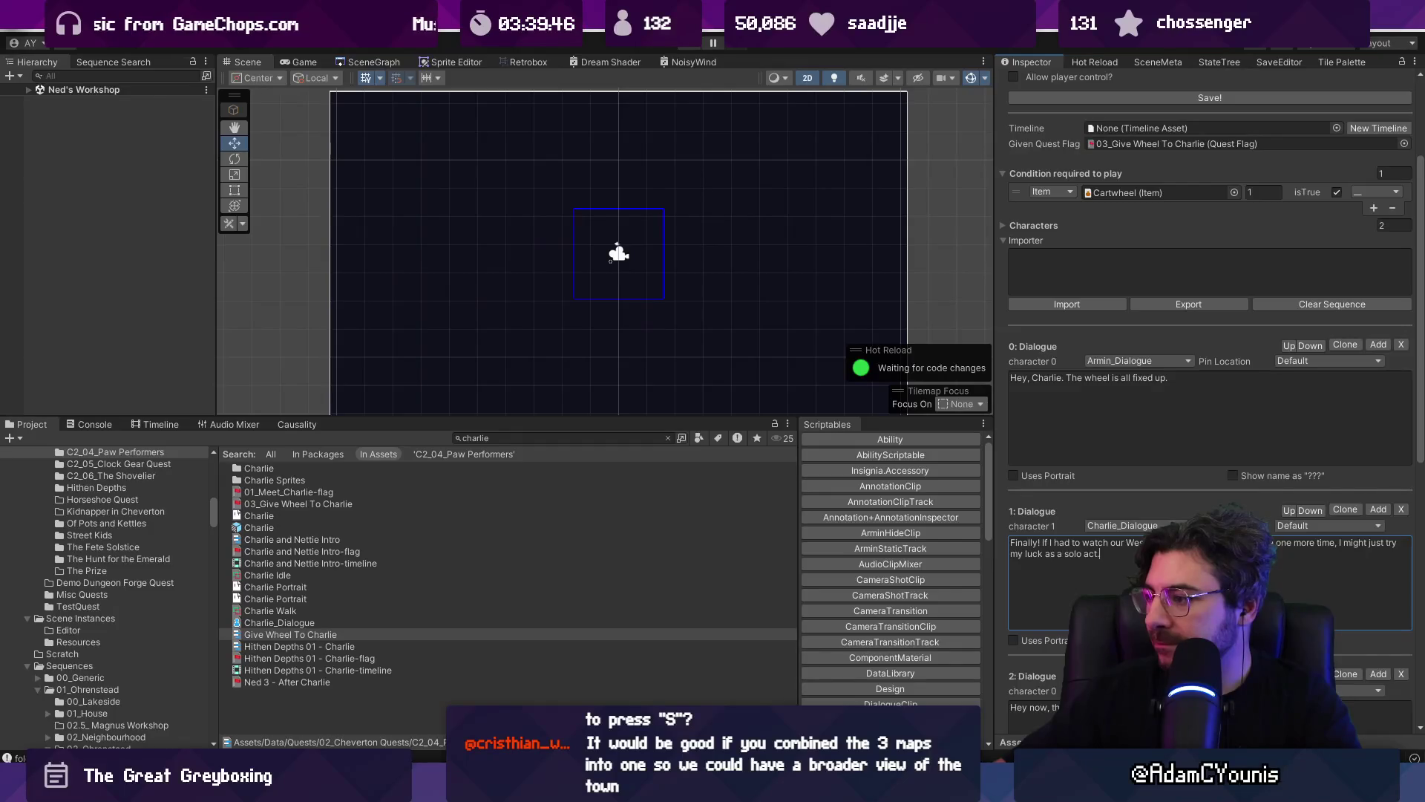
scroll(1121, 555, "down", 5)
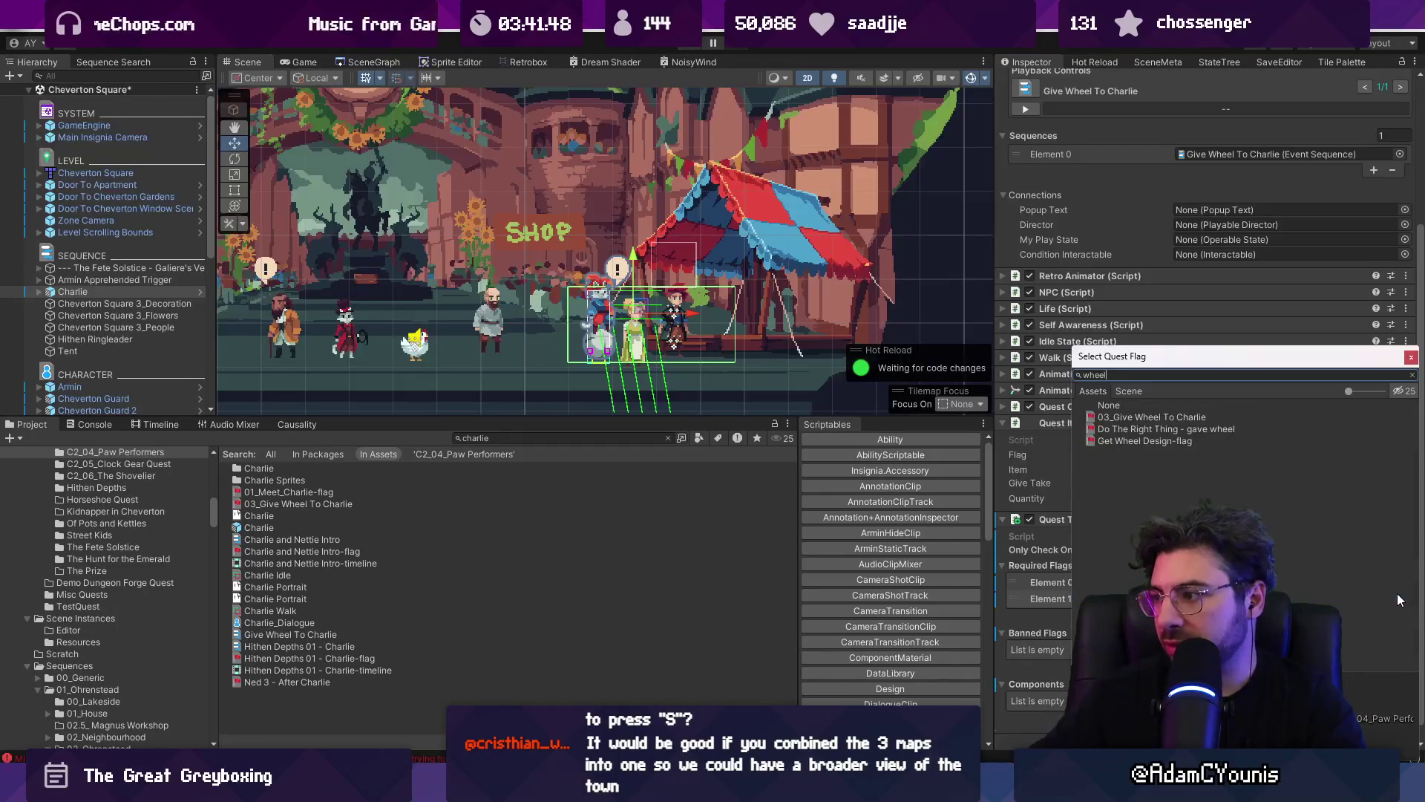
- Confirm the dialogue edit, save the scene, stop the playtest, and locate the Chapter 2 - Fete Solstice state
key("Return")
key("ctrl+s")
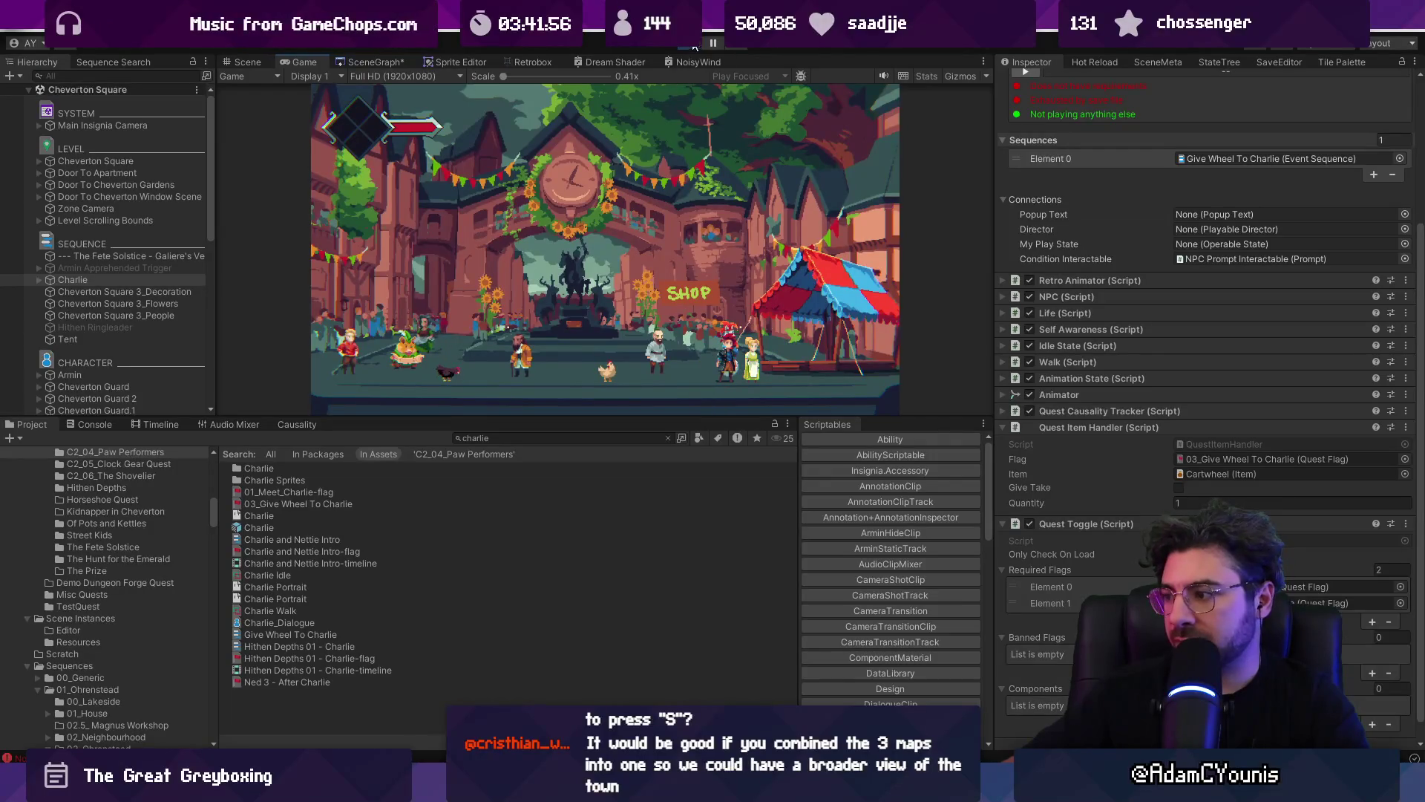
left_click(694, 45)
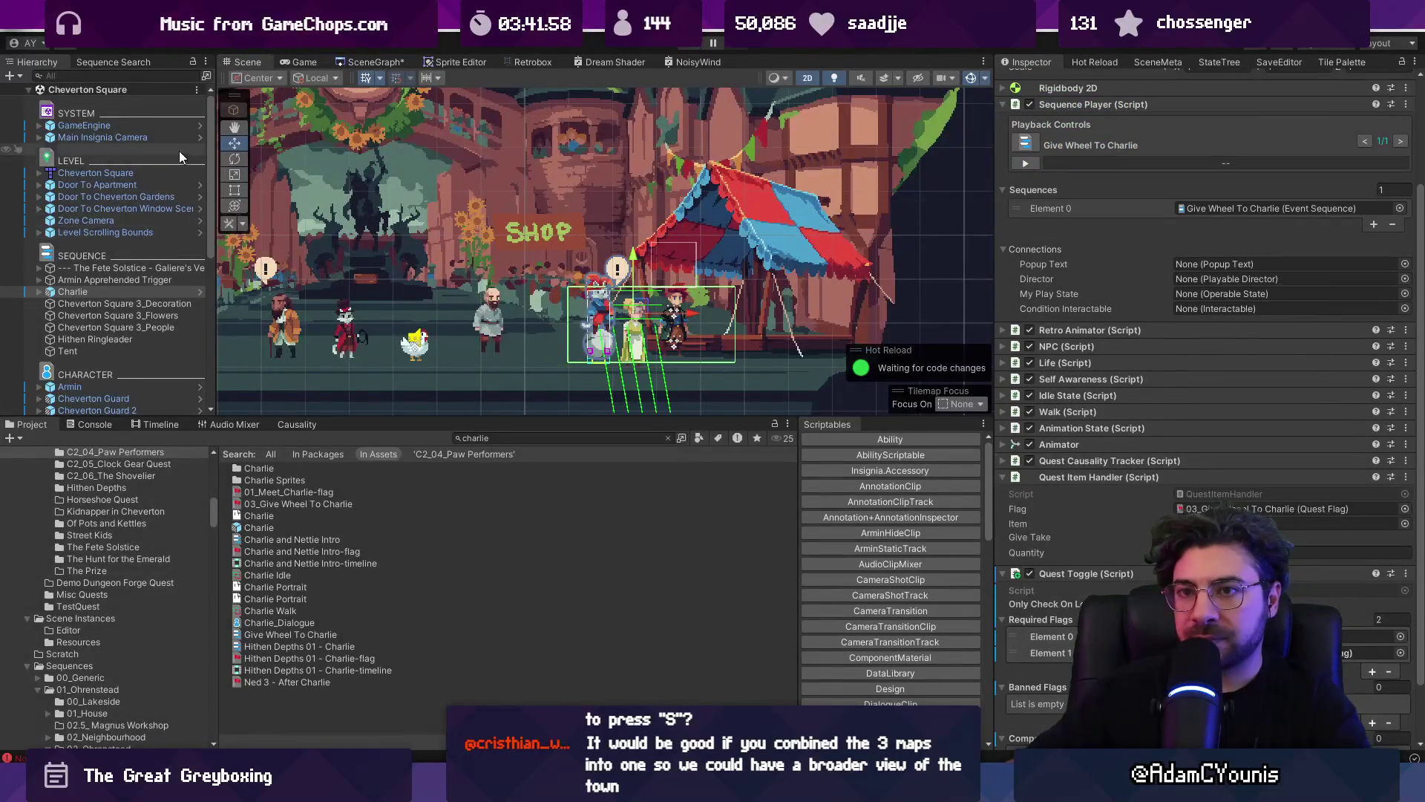
left_click(180, 137)
left_click(181, 125)
double_click(1261, 226)
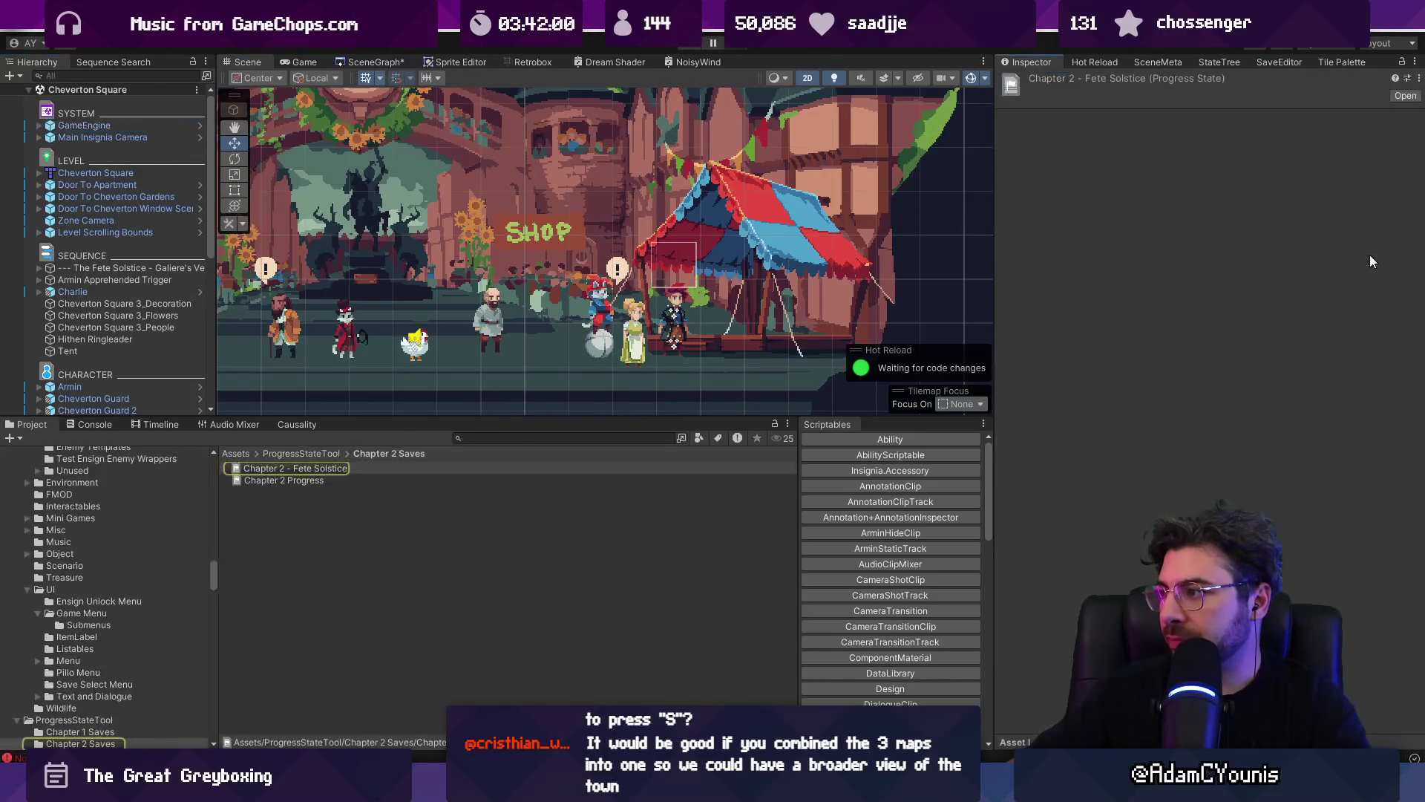
left_click(384, 469)
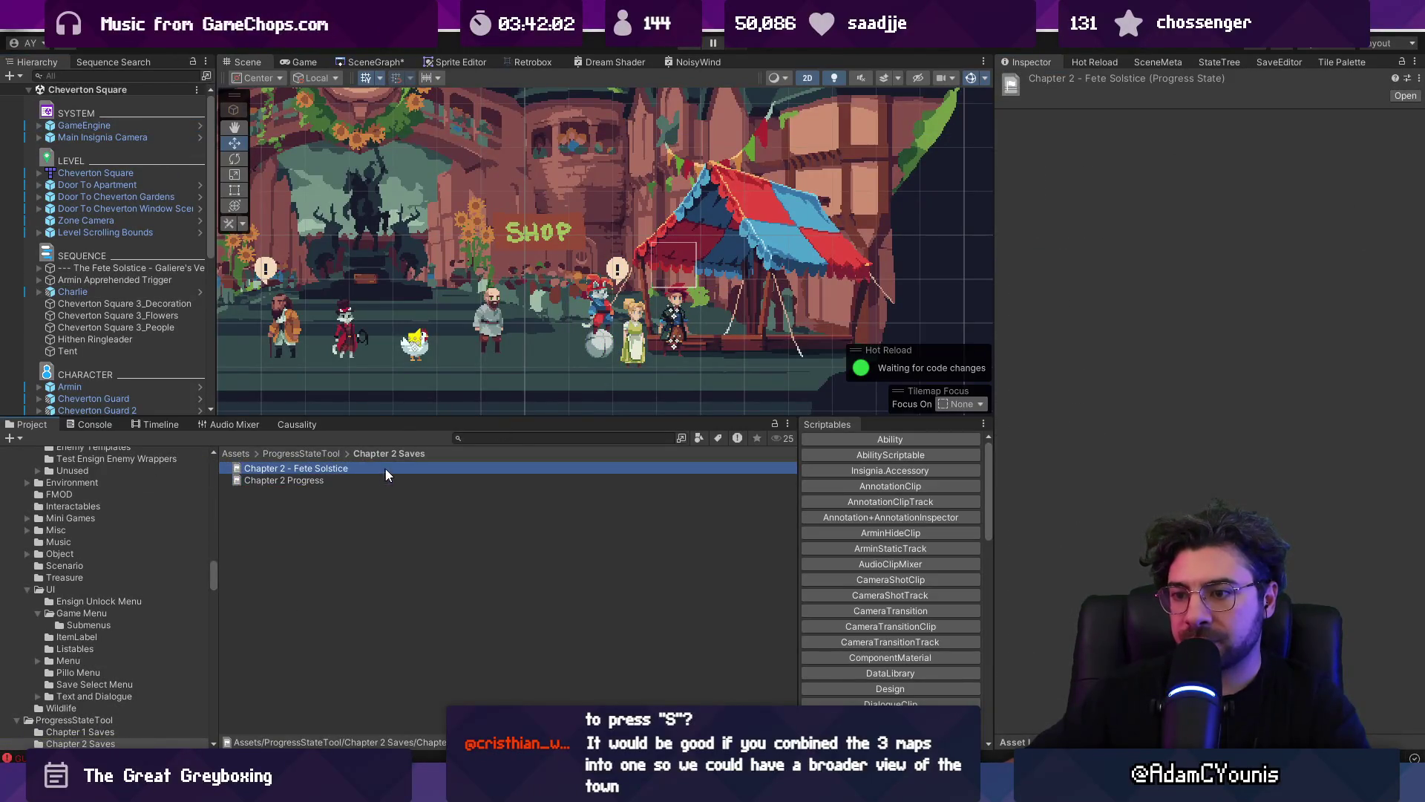
key("ctrl+s")
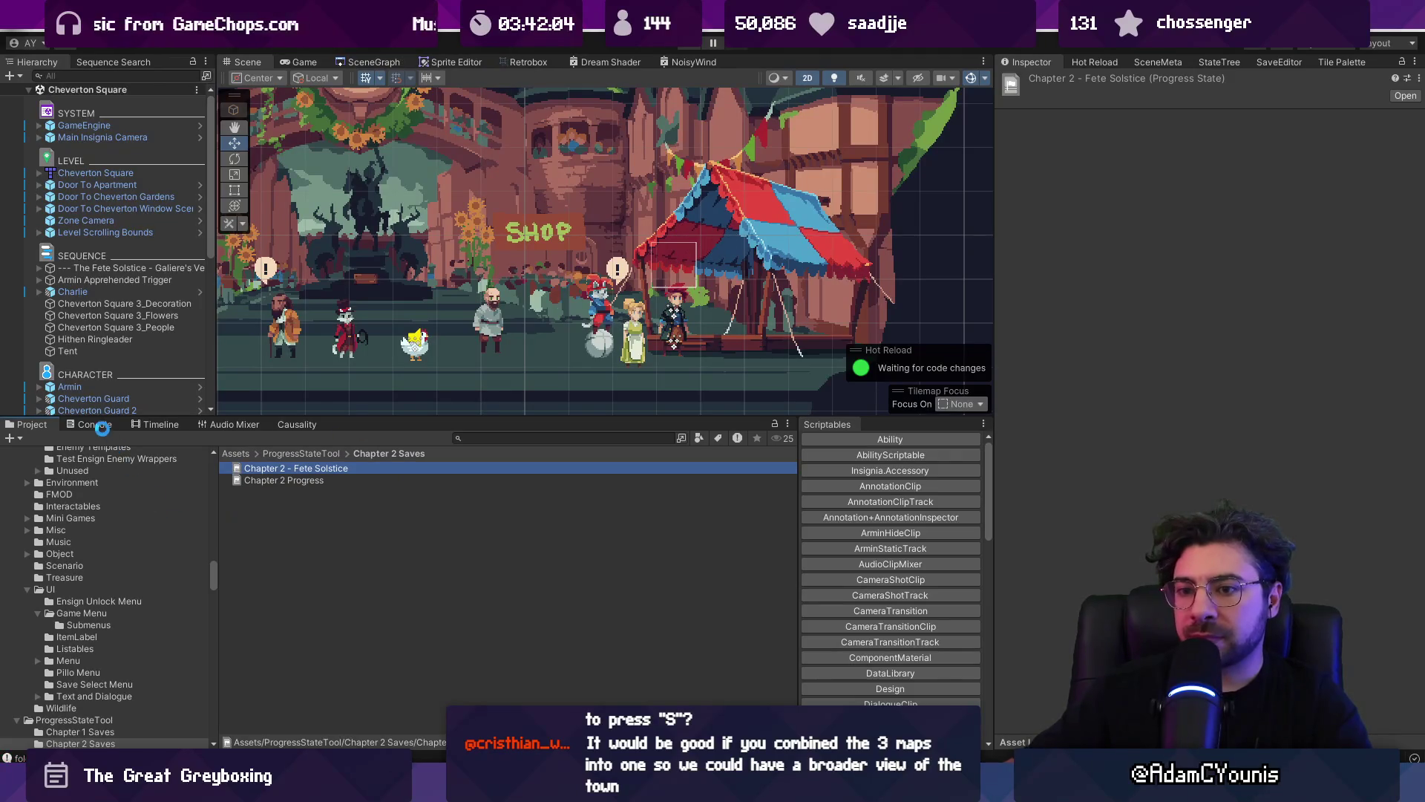
- Clear the console errors, then open Chapter 2 - Fete Solstice from the GameEngine object
left_click(95, 425)
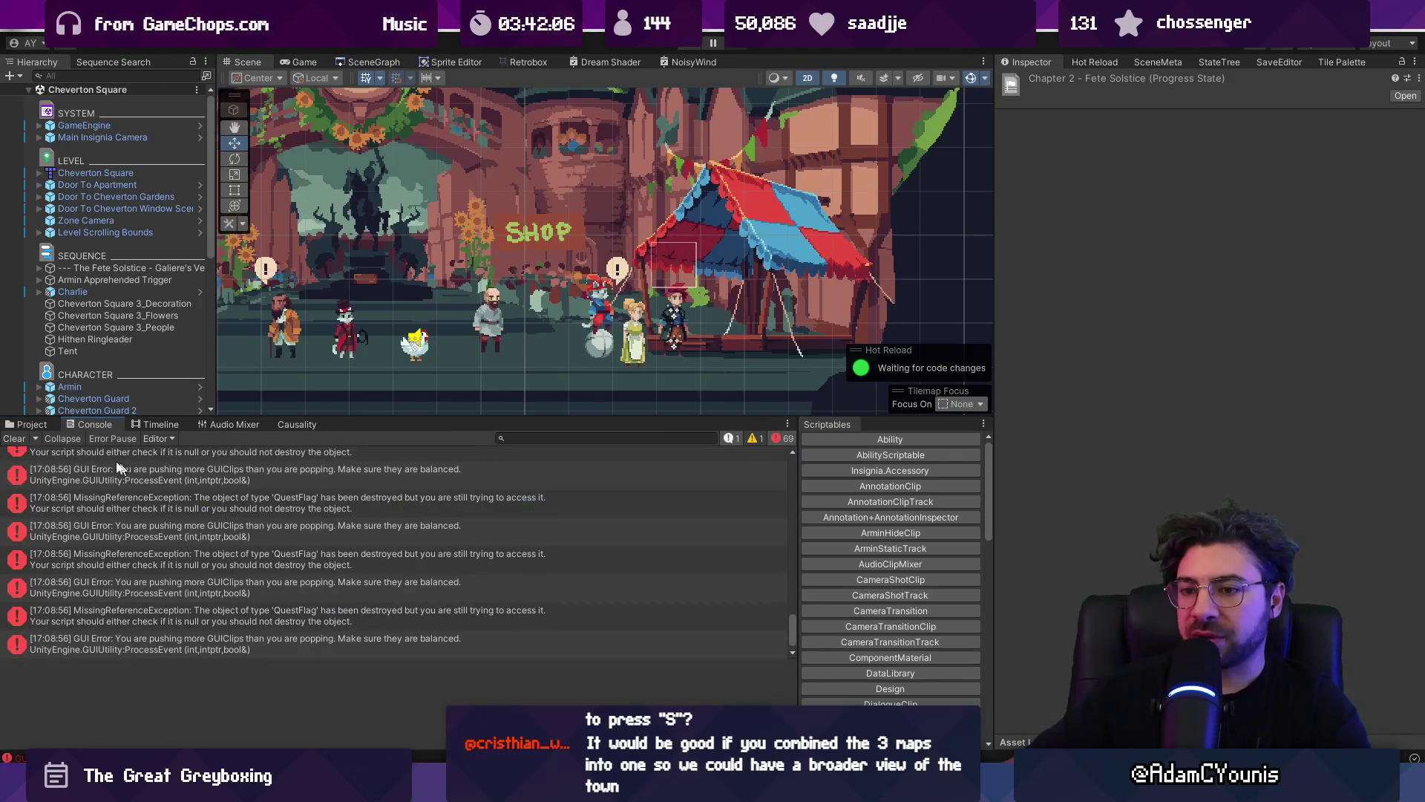
left_click(12, 439)
left_click(29, 424)
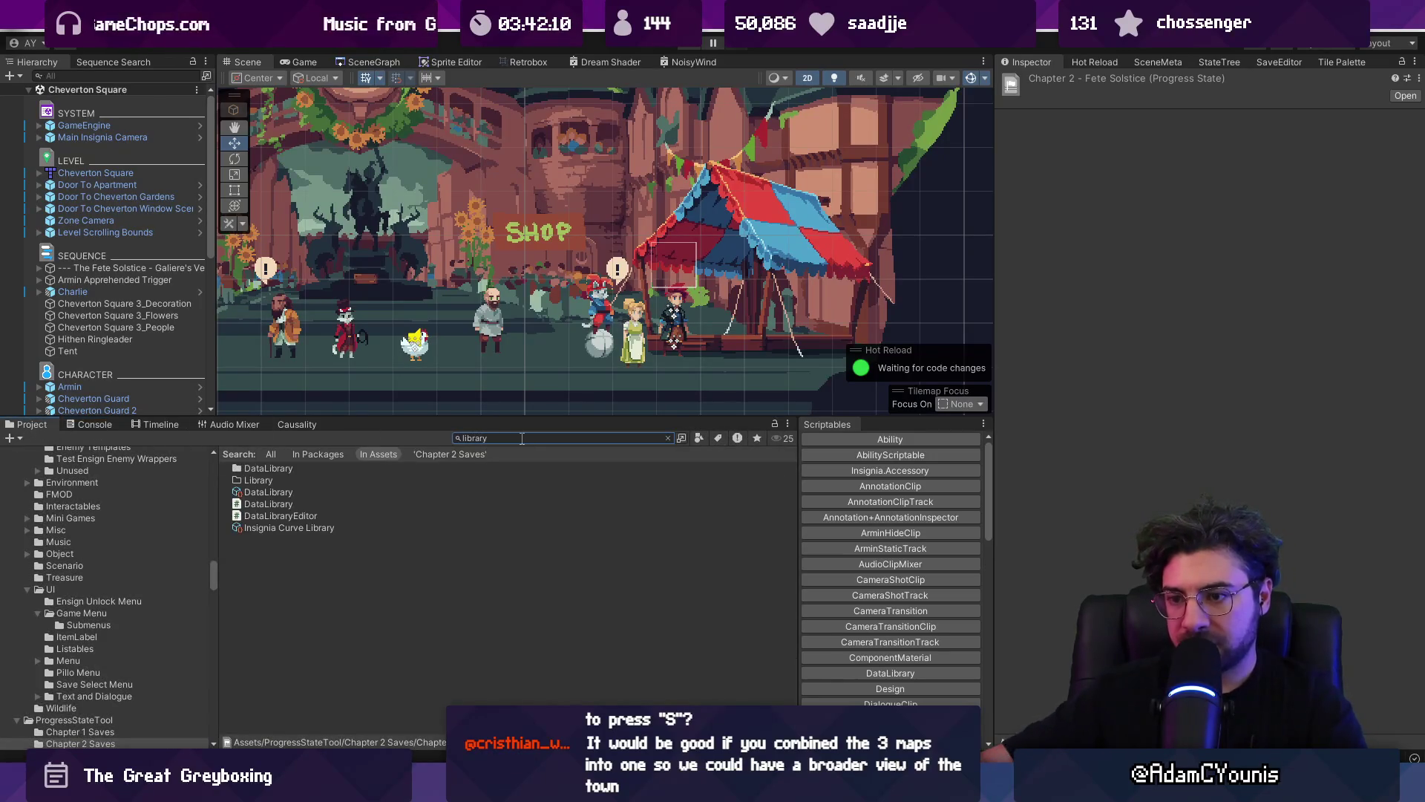
left_click(278, 493)
left_click(1147, 117)
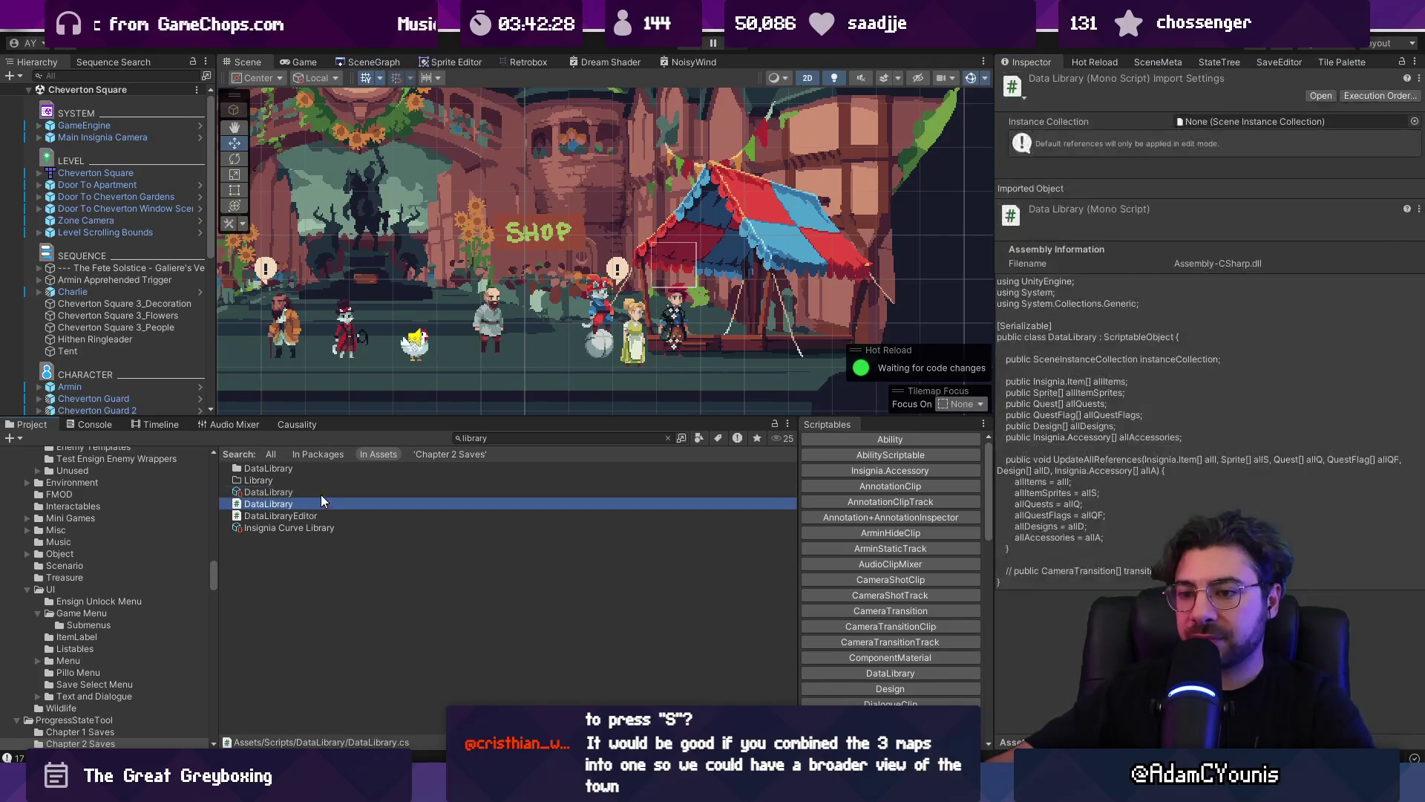
left_click(605, 332)
scroll(114, 154, "up", 6)
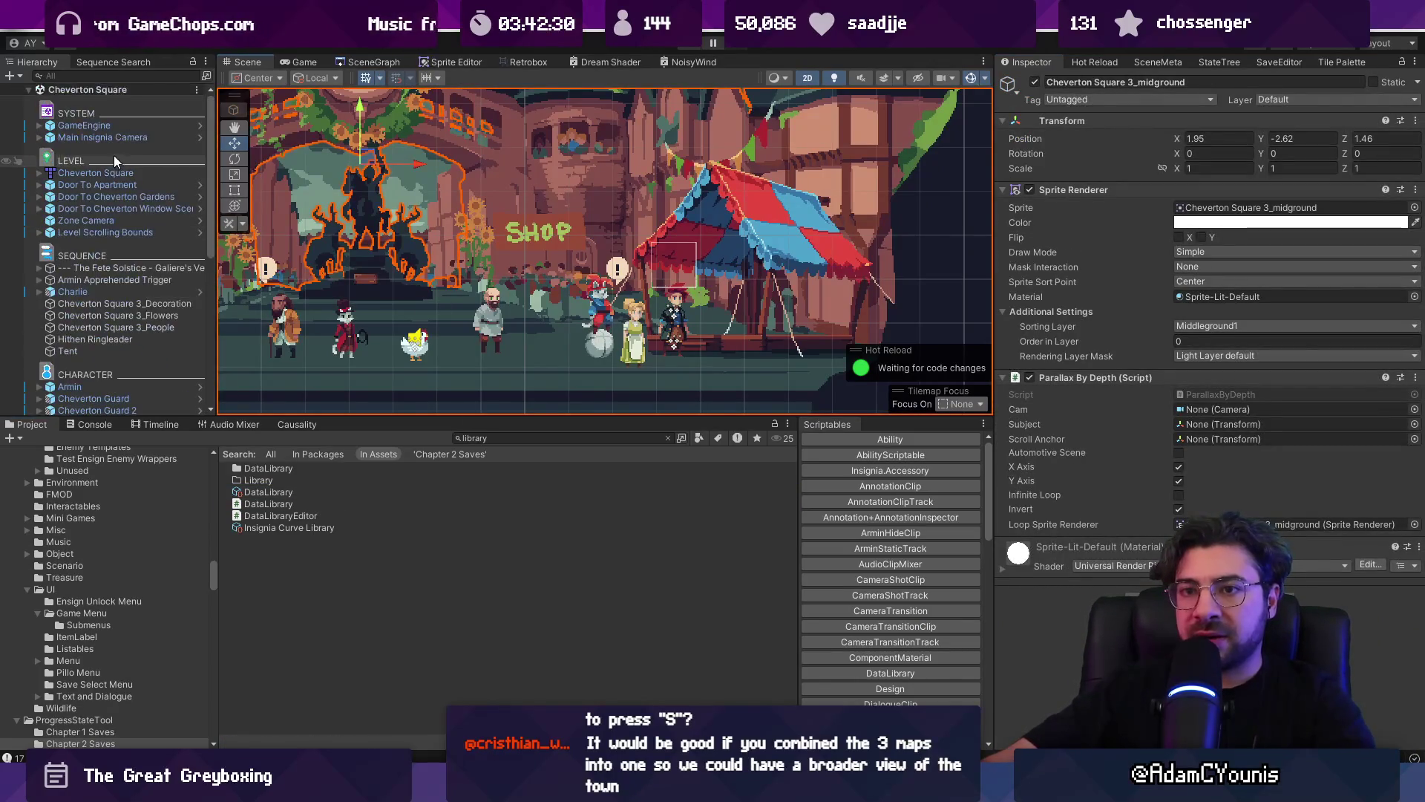
left_click(119, 127)
double_click(1196, 255)
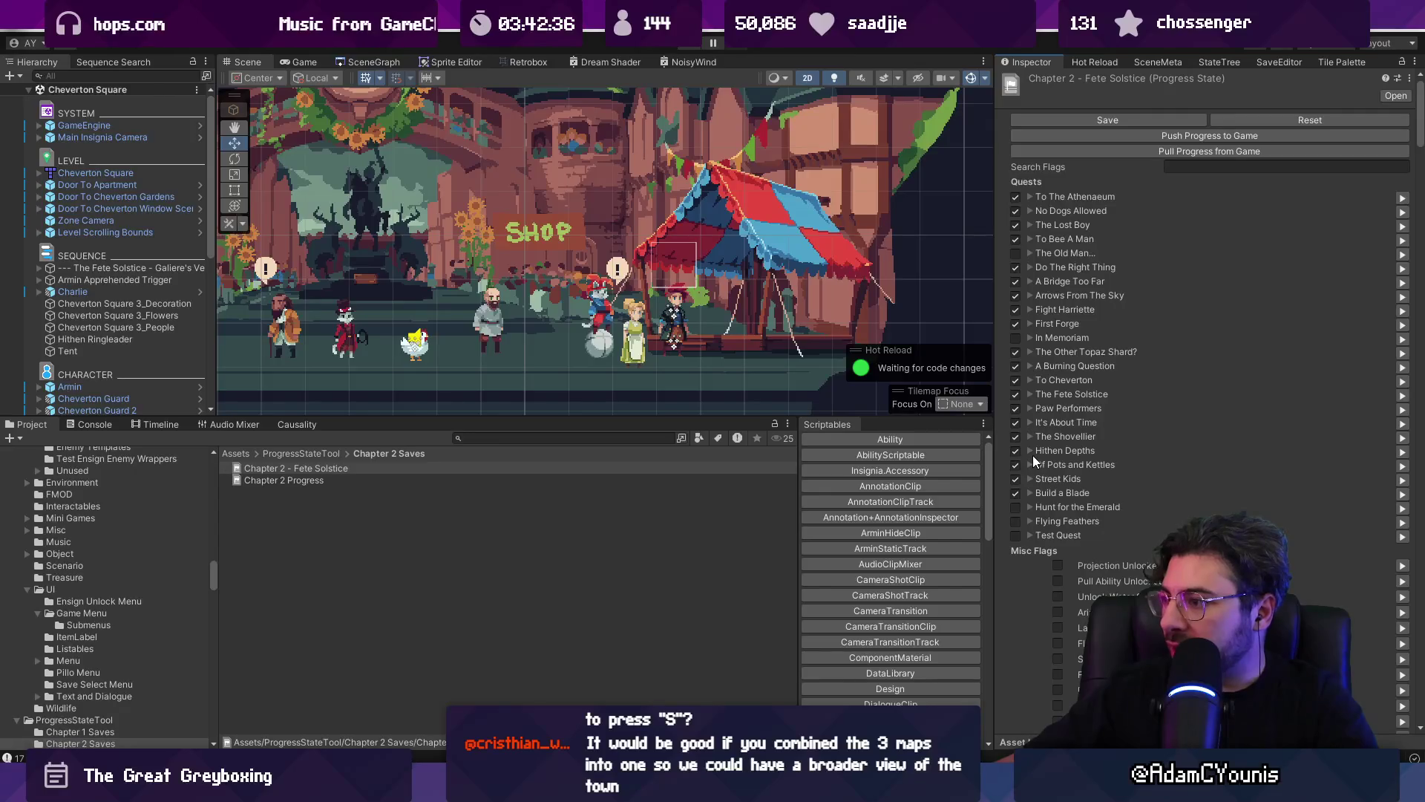
- Check the Paw Performers flags, run a quick playtest, and reopen Chapter 2 - Fete Solstice
left_click(1029, 409)
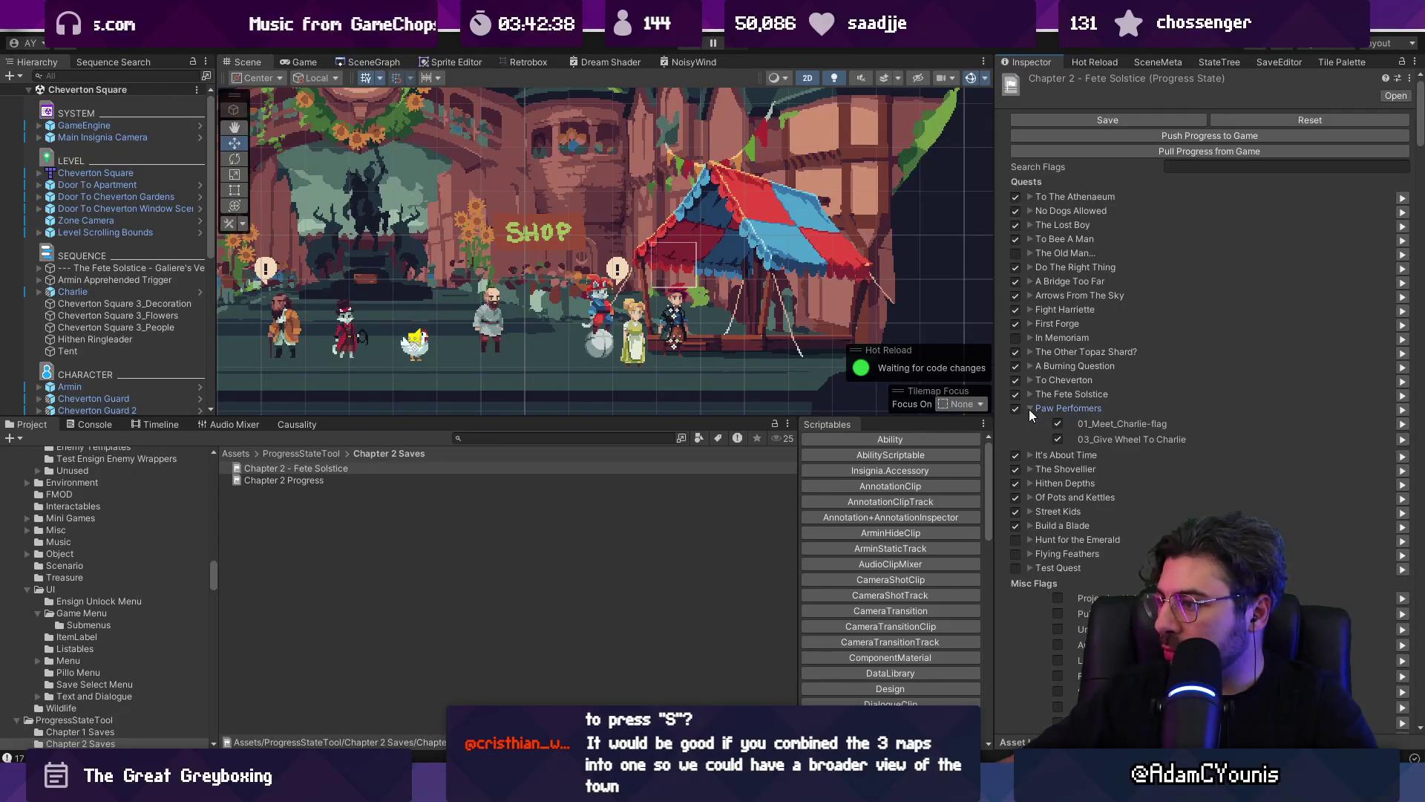
left_click(1031, 409)
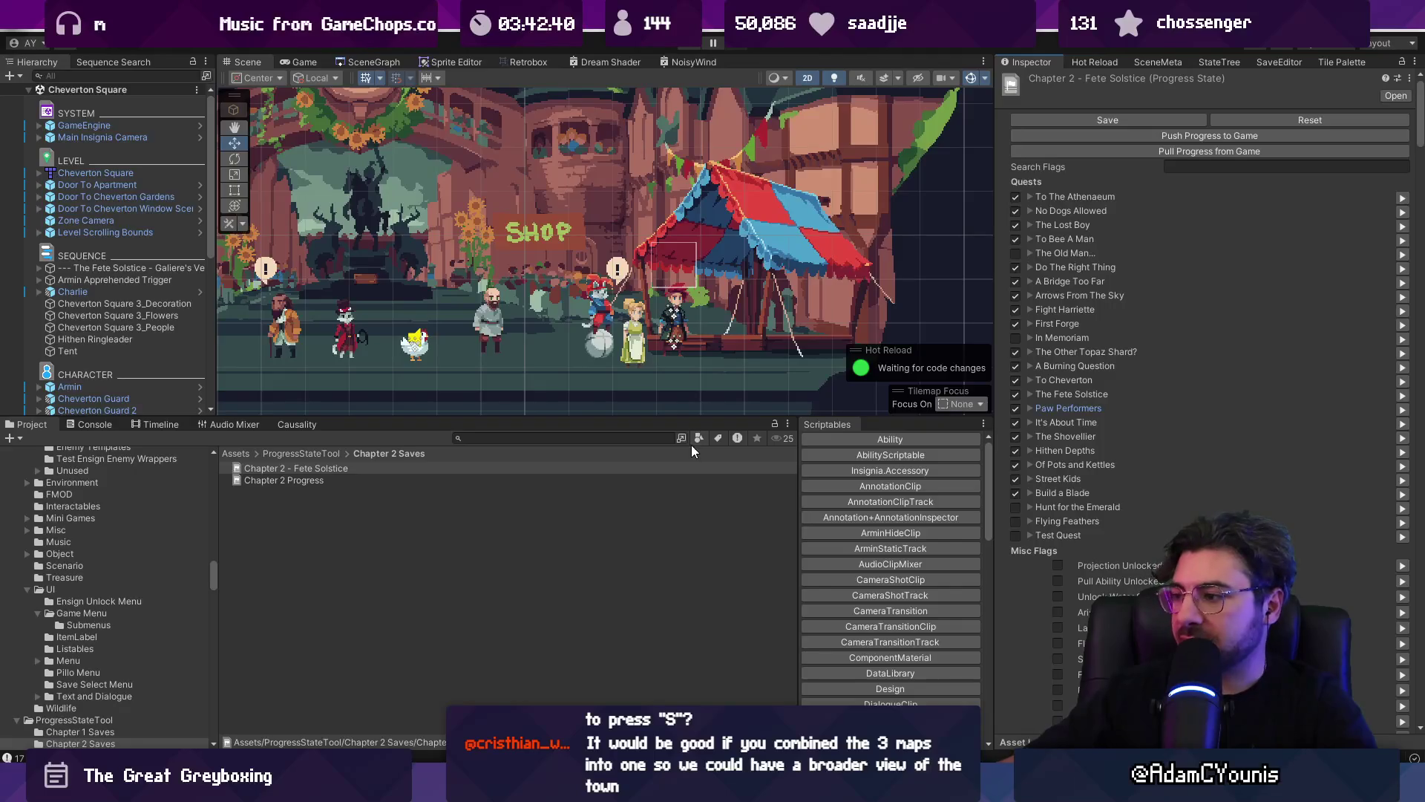
left_click(112, 243)
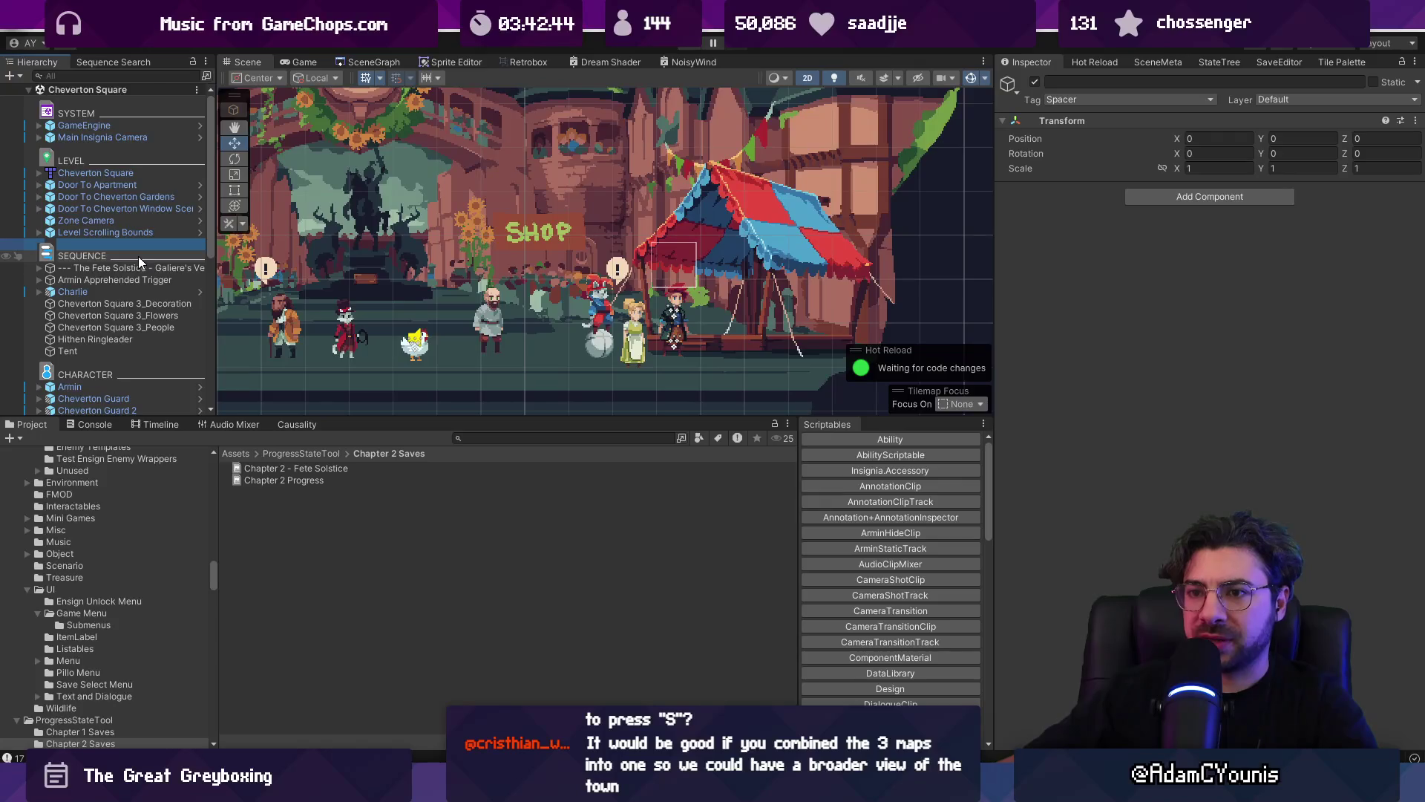
left_click(688, 49)
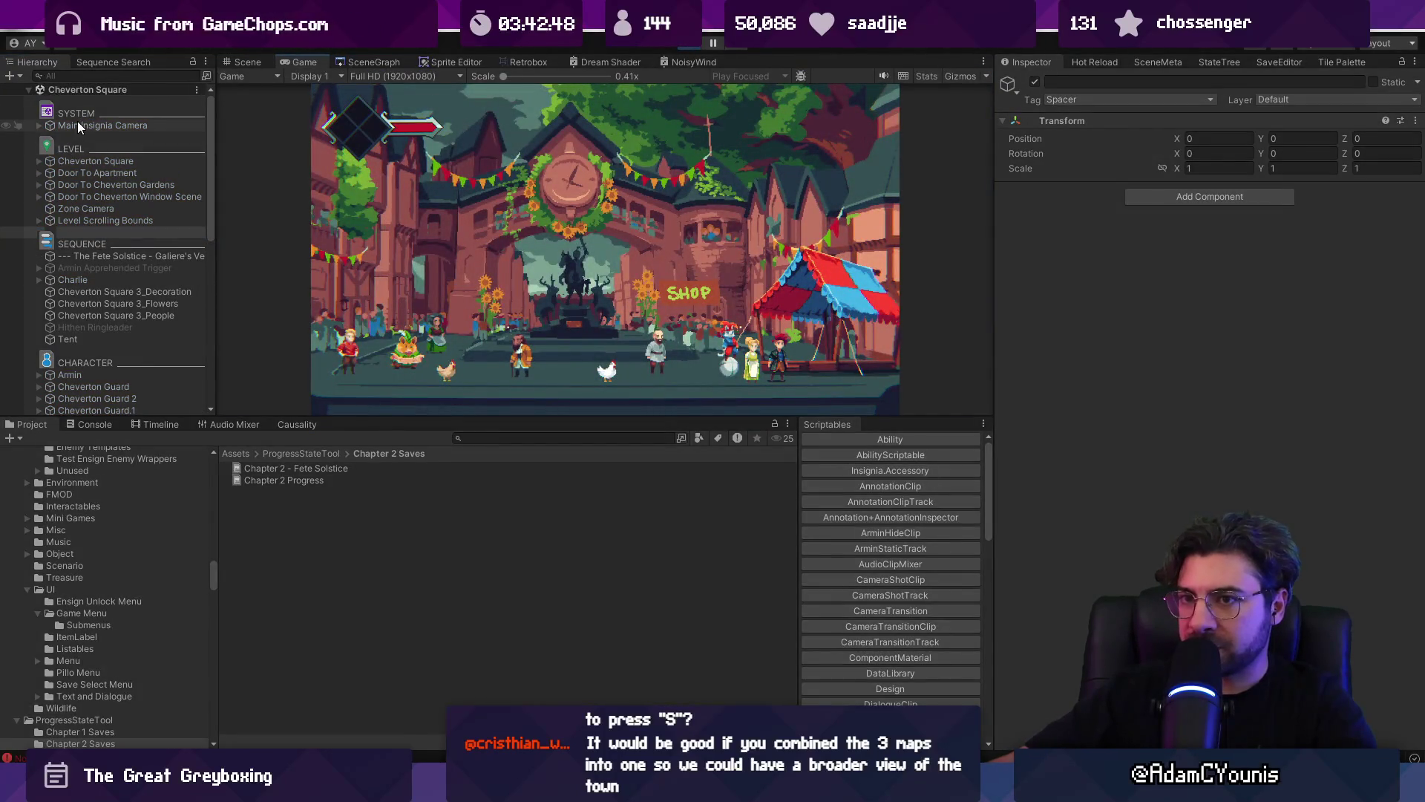
left_click(679, 48)
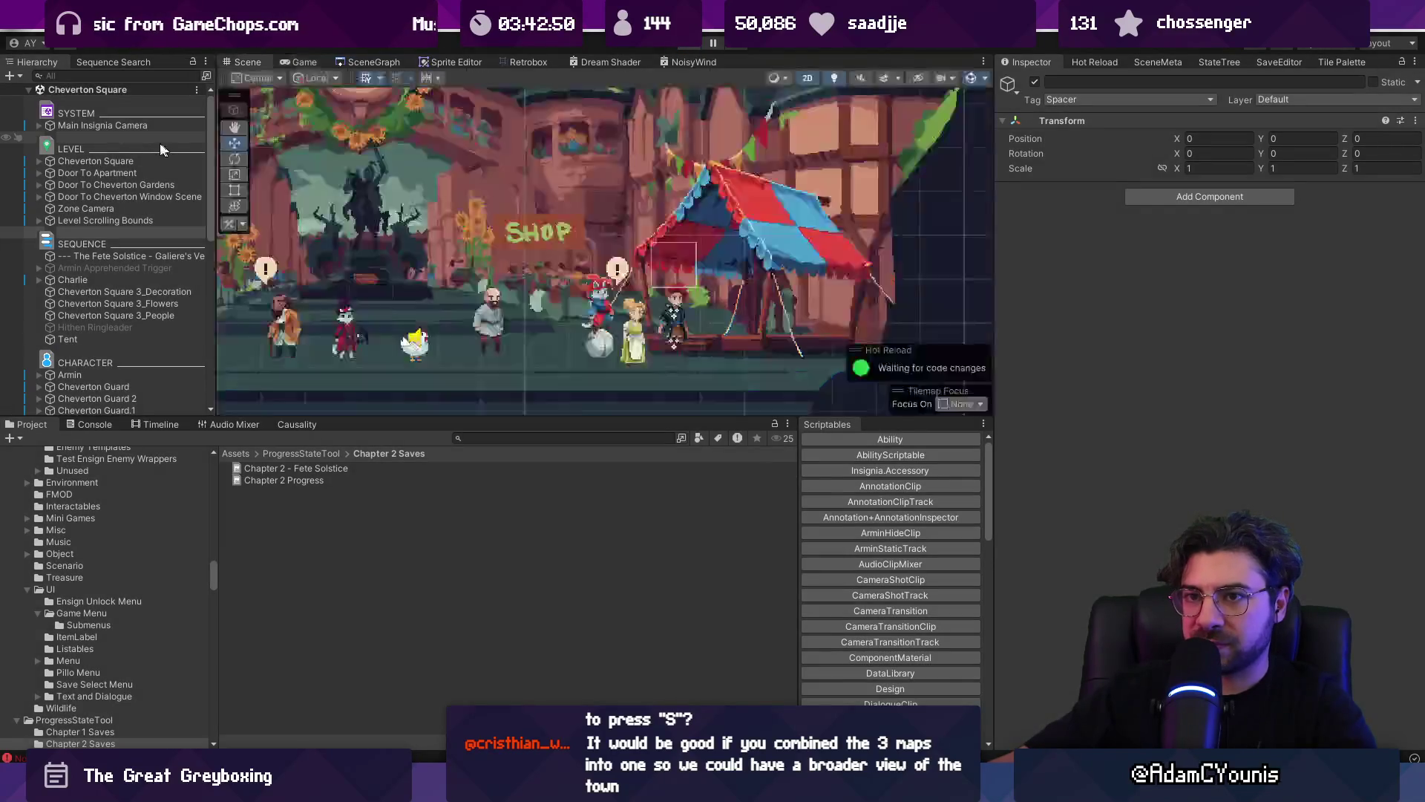
left_click(111, 125)
double_click(1271, 259)
- Untick 03_Give Wheel To Charlie under Paw Performers, save, playtest, then show the SceneGraph map
left_click(1253, 165)
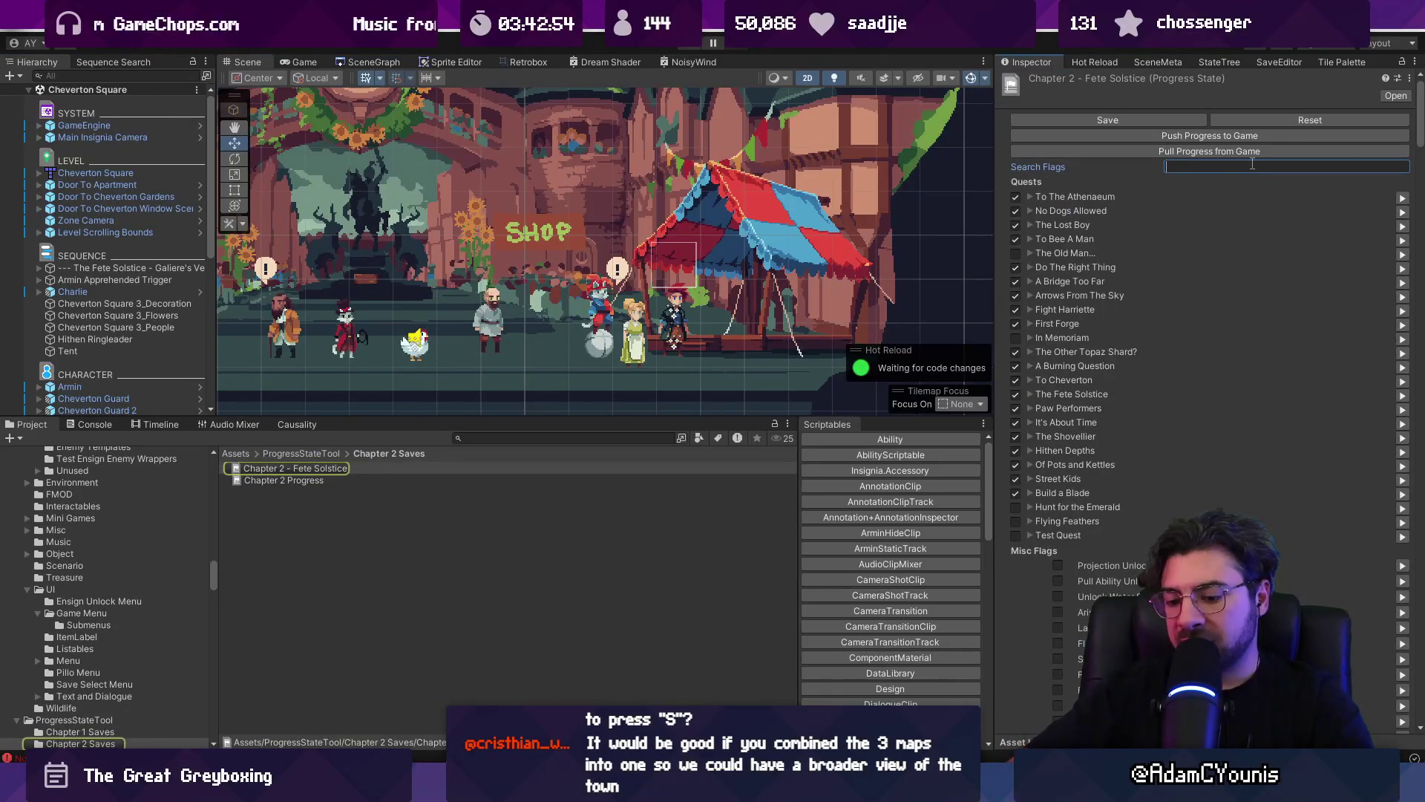
type("pa")
key("BackSpace")
key("BackSpace")
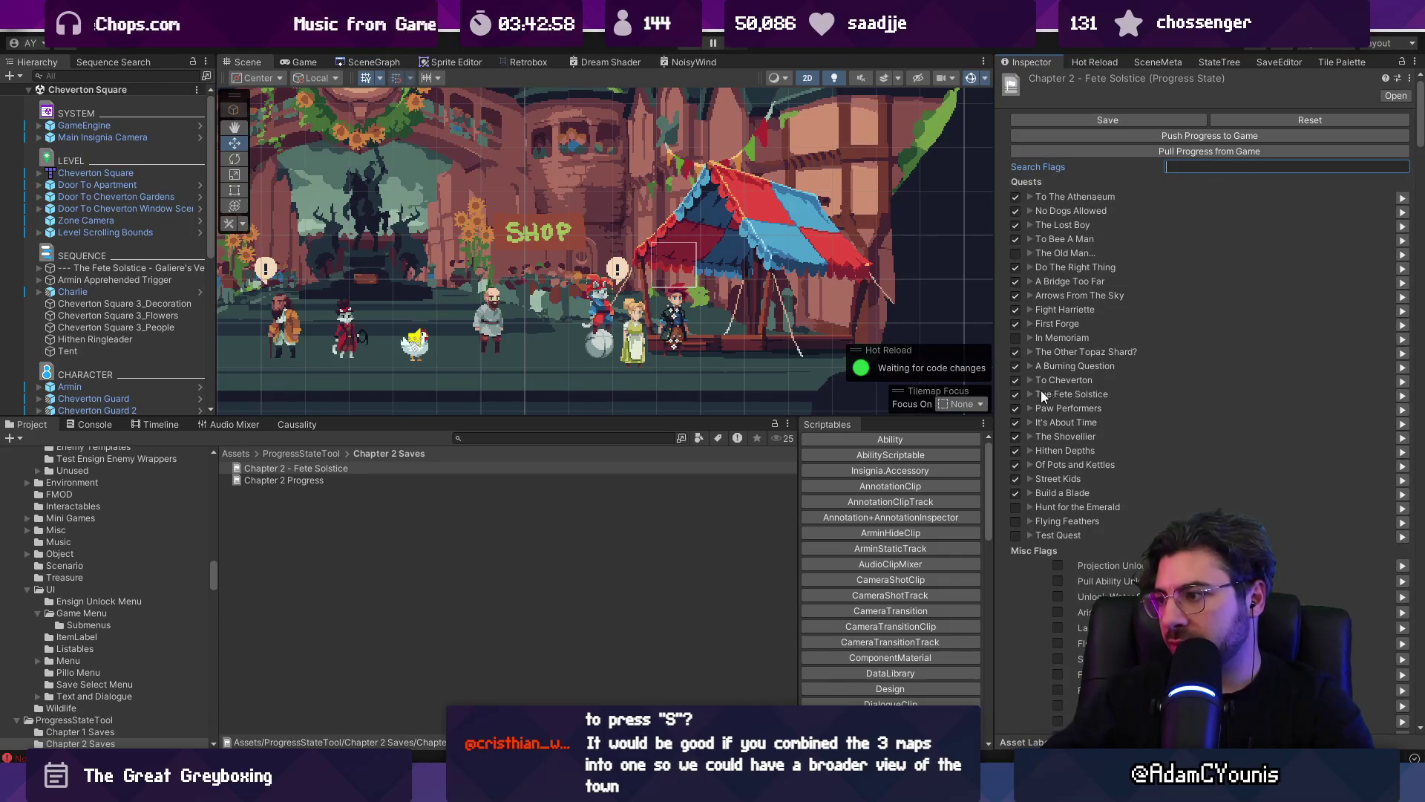
left_click(1031, 408)
left_click(1058, 438)
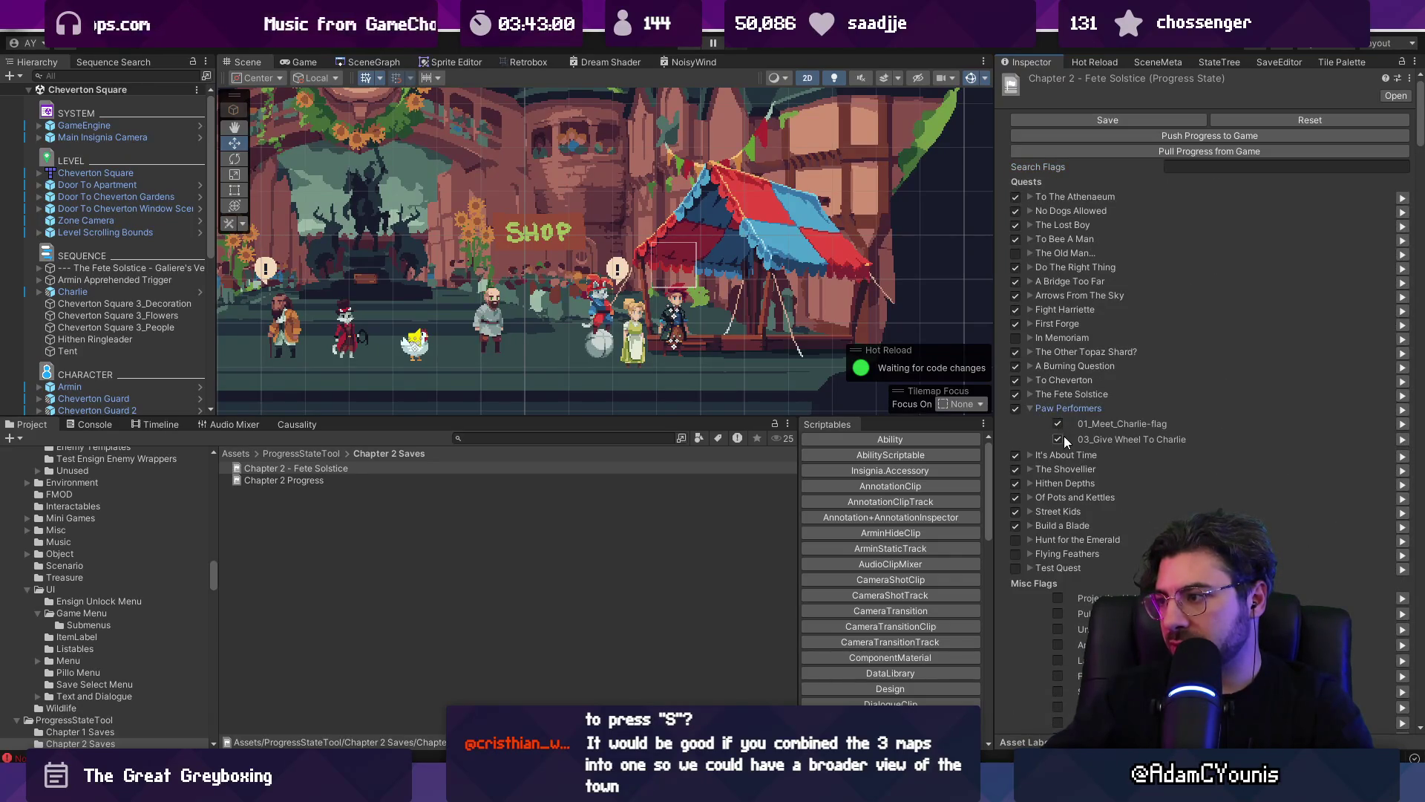
left_click(1087, 118)
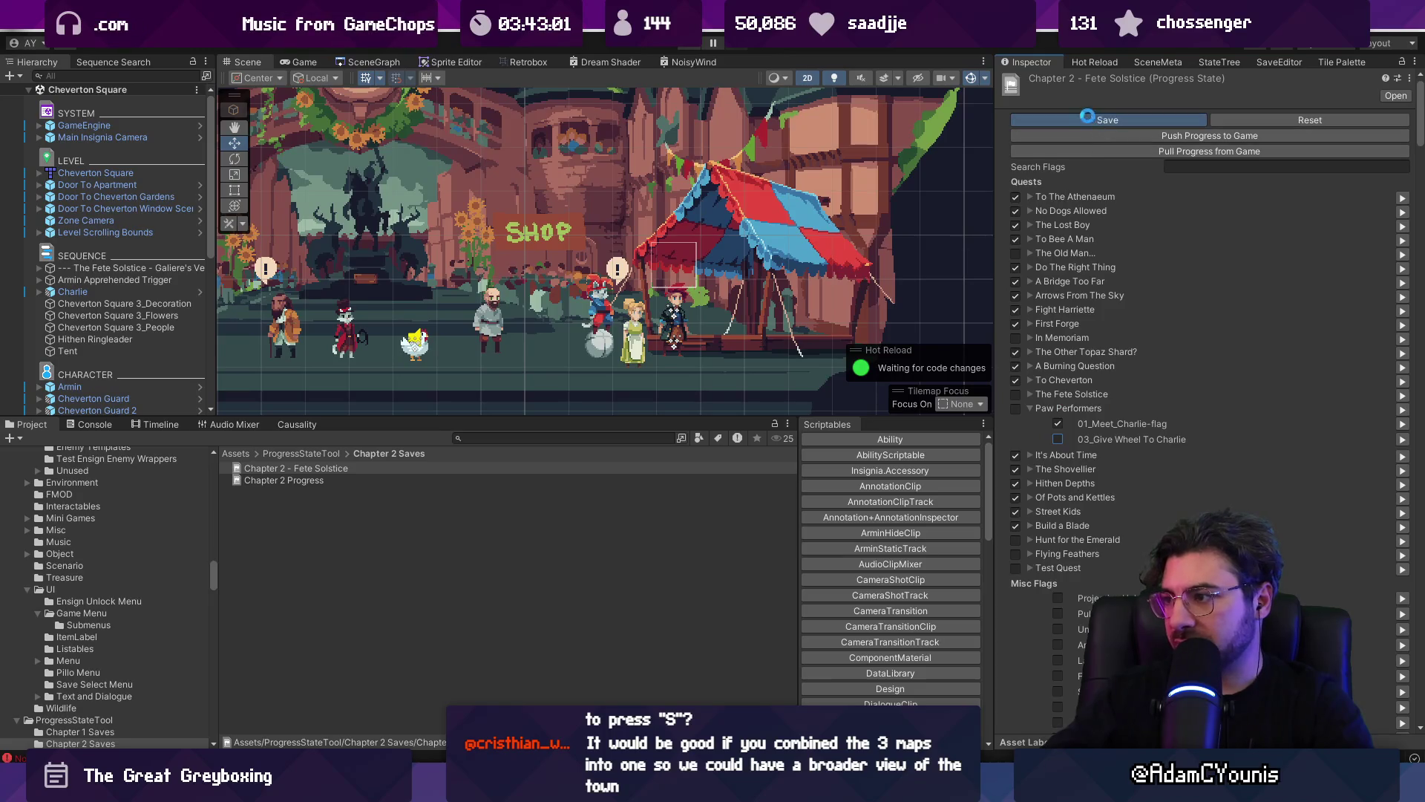
left_click(691, 47)
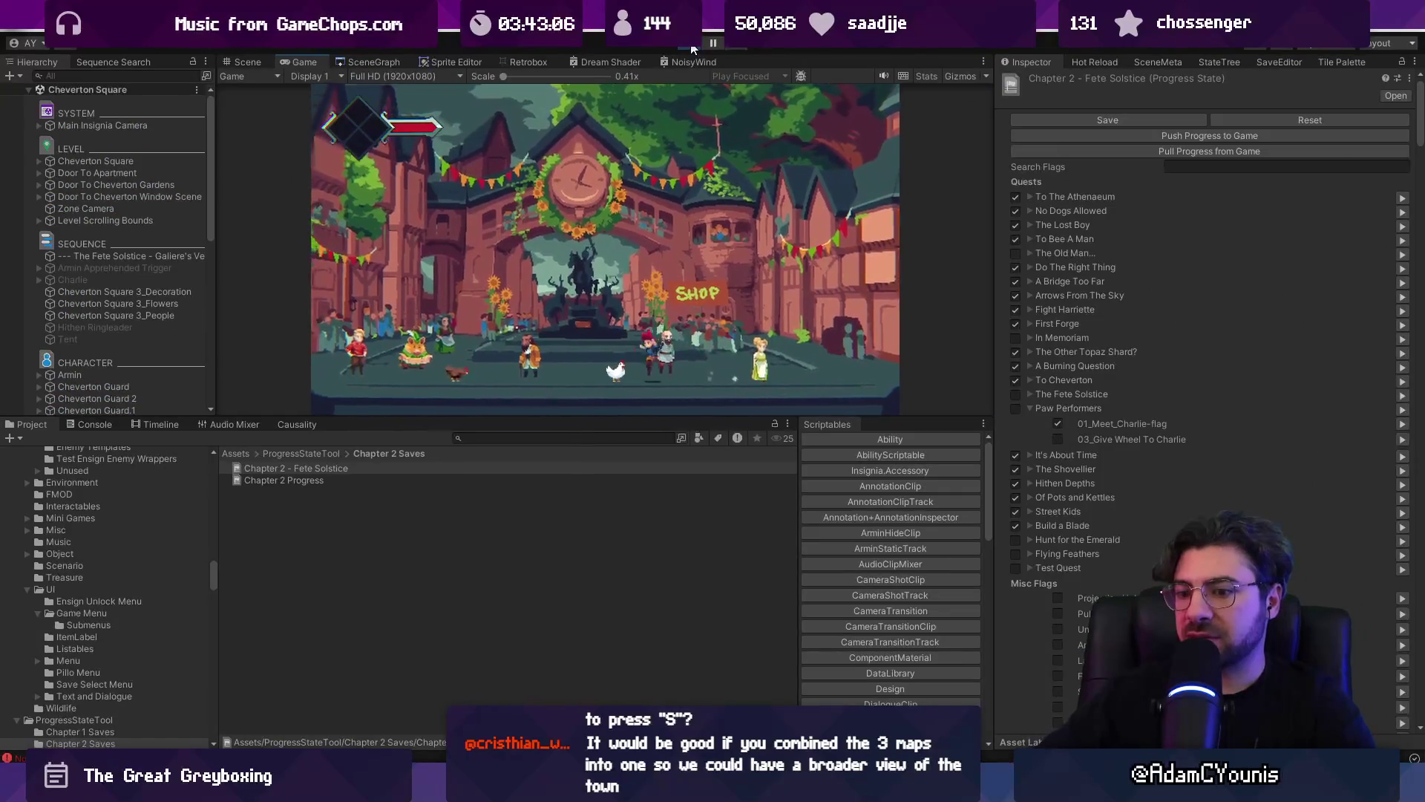
left_click(687, 47)
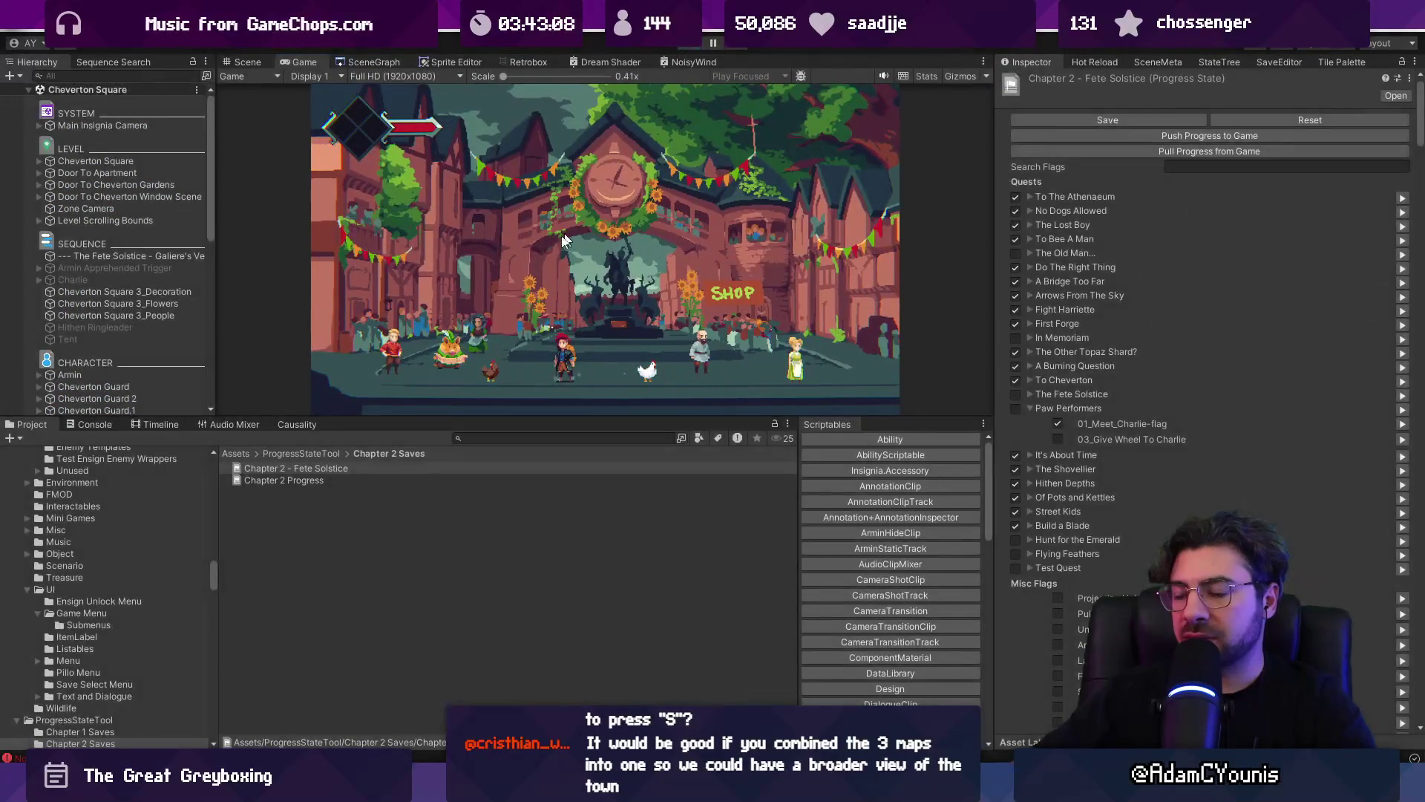
left_click(364, 62)
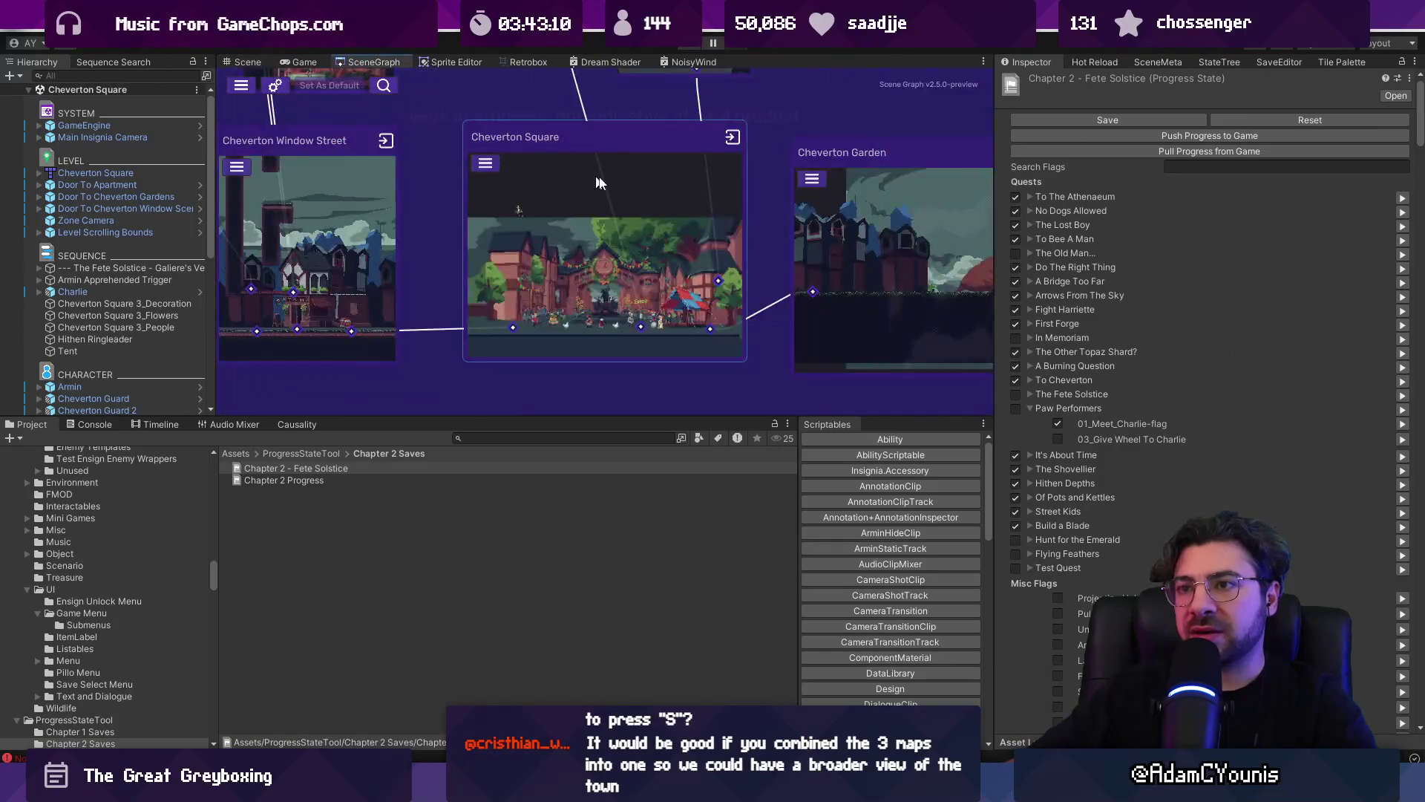
- Enlarge the SceneGraph panel and frame the Cheverton Forest Hithen Caravan room
scroll(791, 300, "down", 5)
scroll(439, 244, "up", 5)
scroll(611, 260, "down", 3)
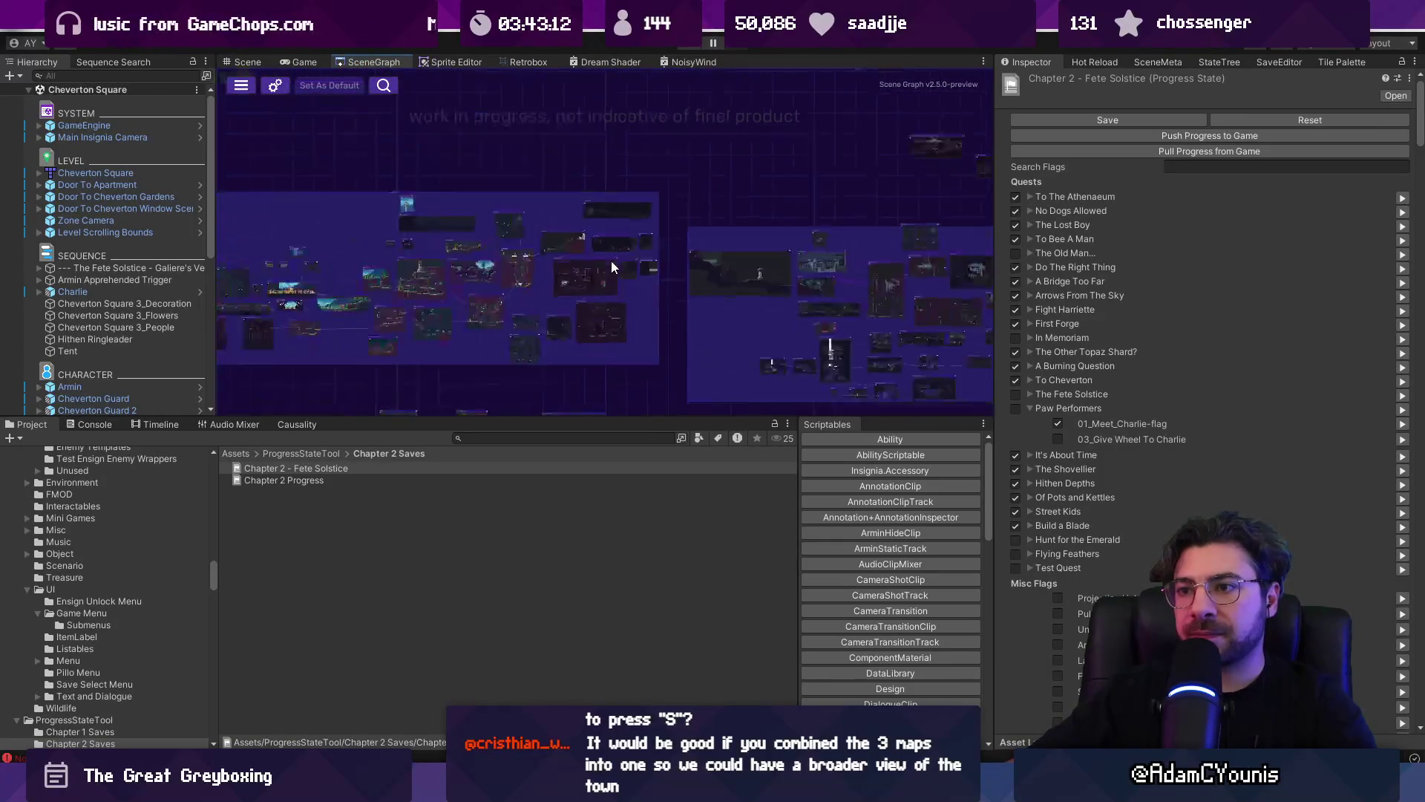
scroll(544, 140, "up", 5)
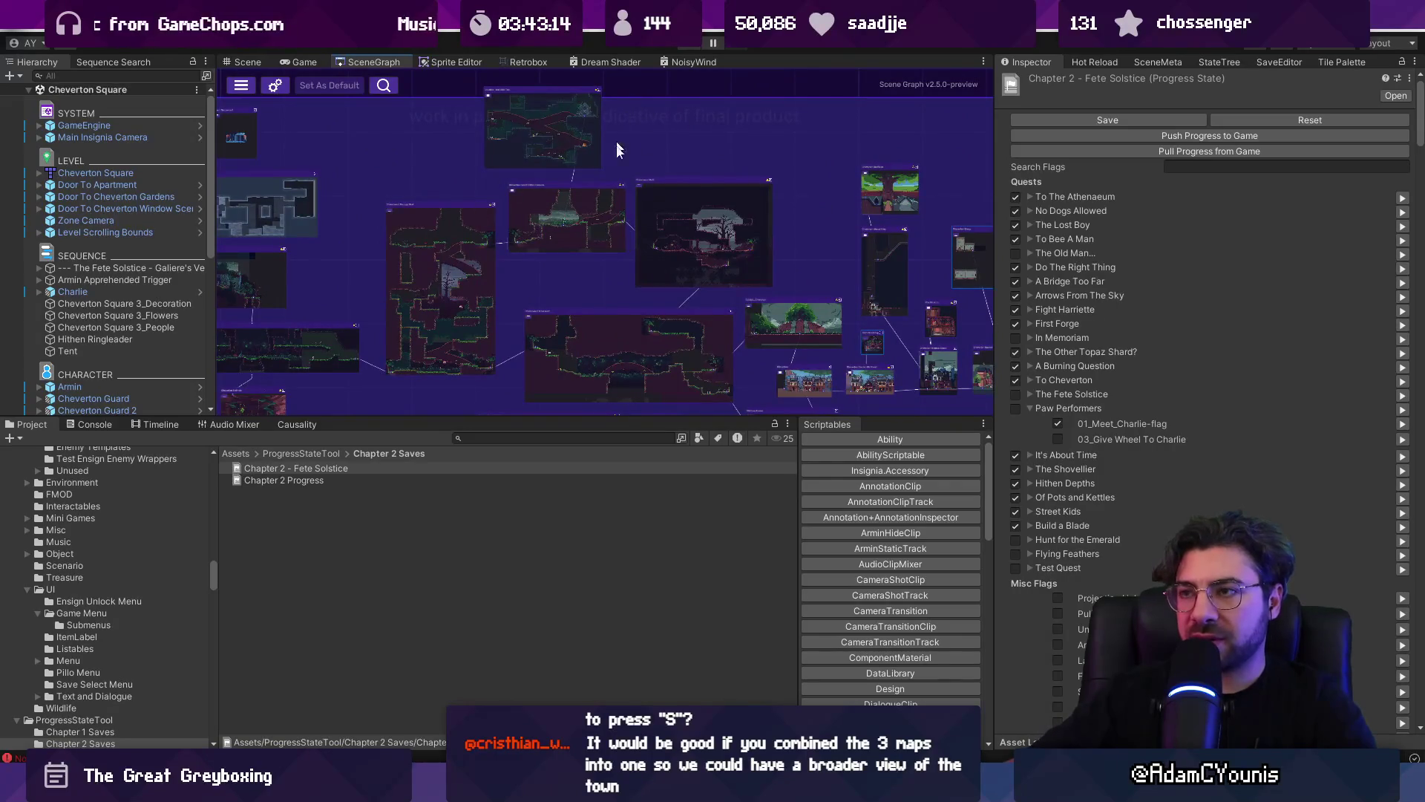
left_click_drag(622, 414, 663, 540)
scroll(631, 349, "up", 2)
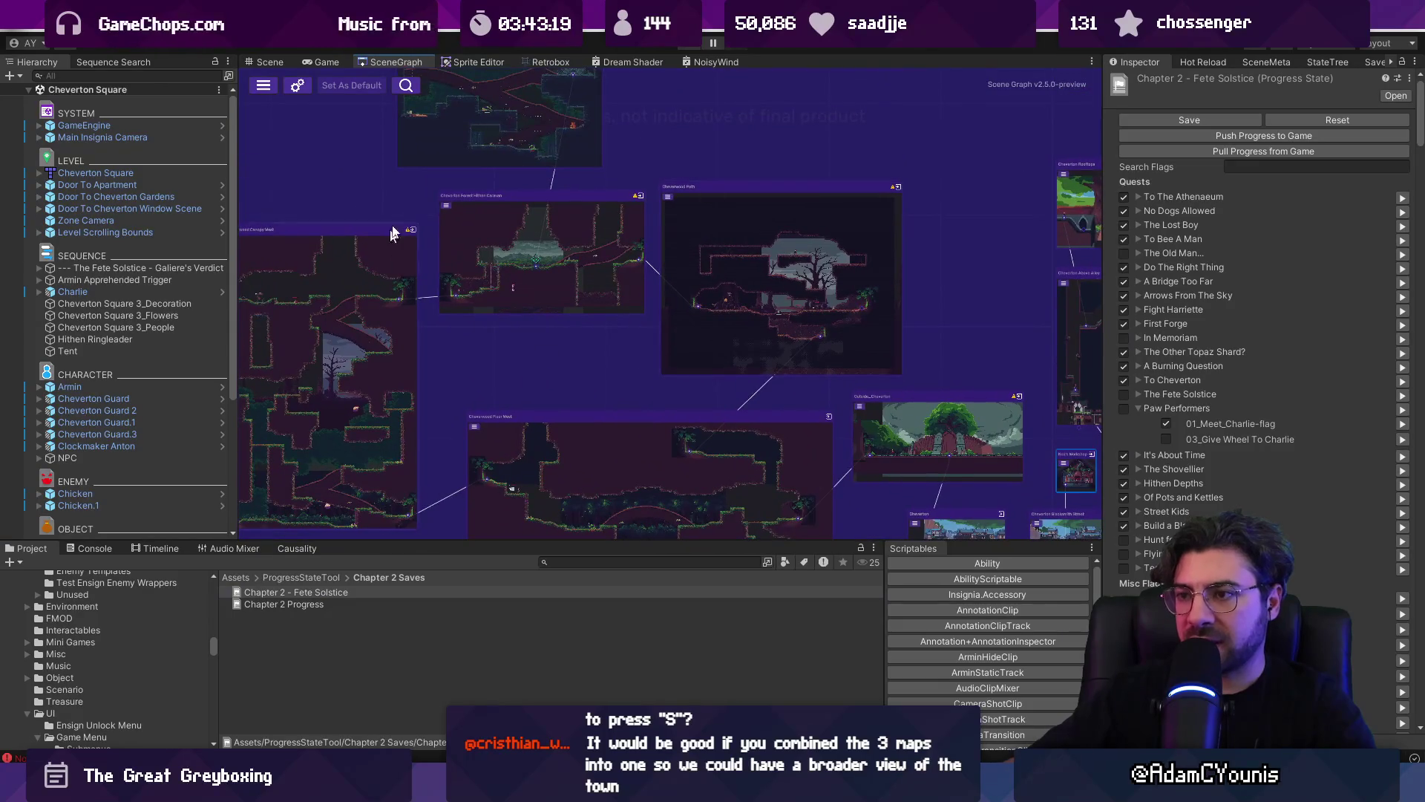
double_click(509, 360)
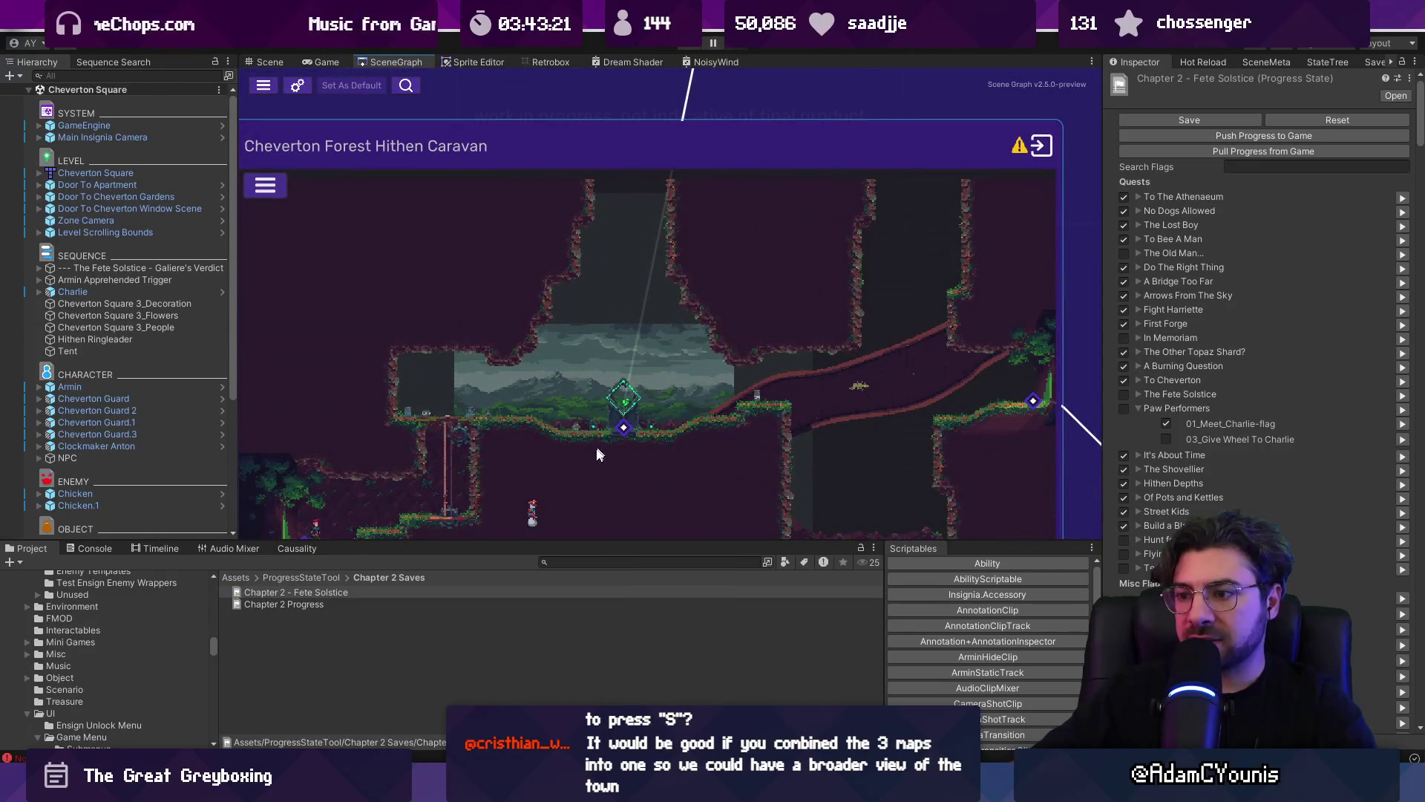
scroll(568, 378, "down", 1)
left_click_drag(603, 426, 605, 296)
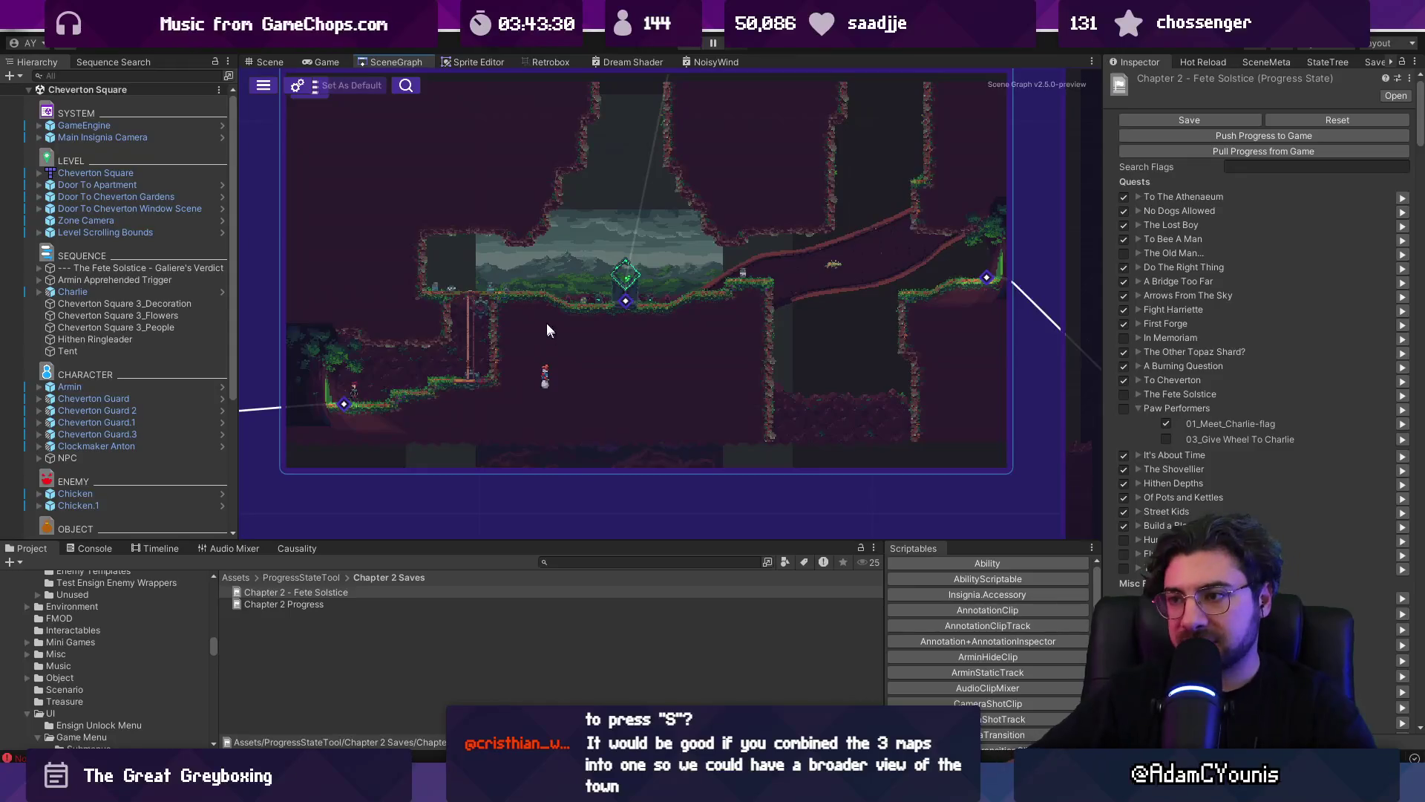
- Zoom and pan across the connected forest floor rooms in the SceneGraph map
scroll(549, 329, "down", 5)
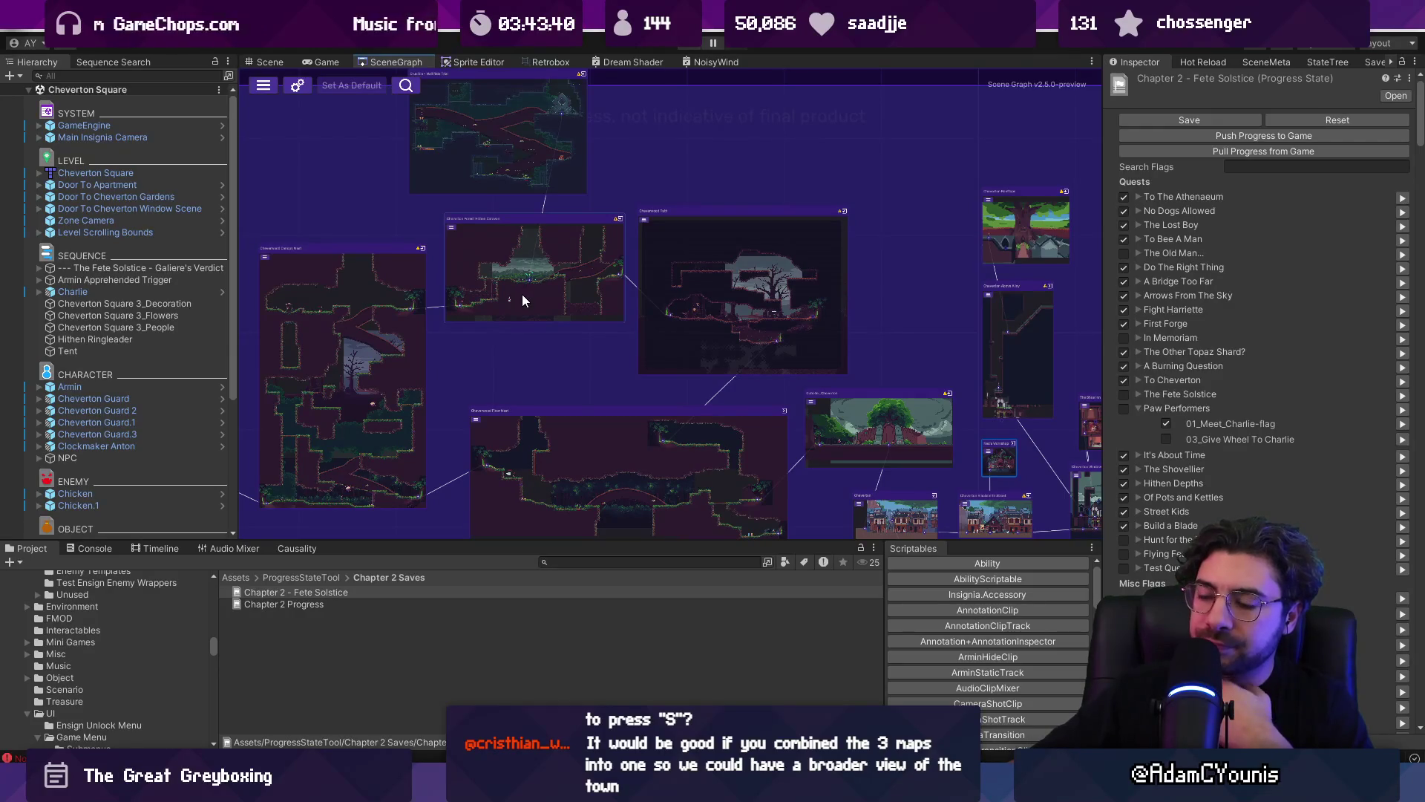
scroll(661, 429, "up", 3)
scroll(637, 400, "up", 3)
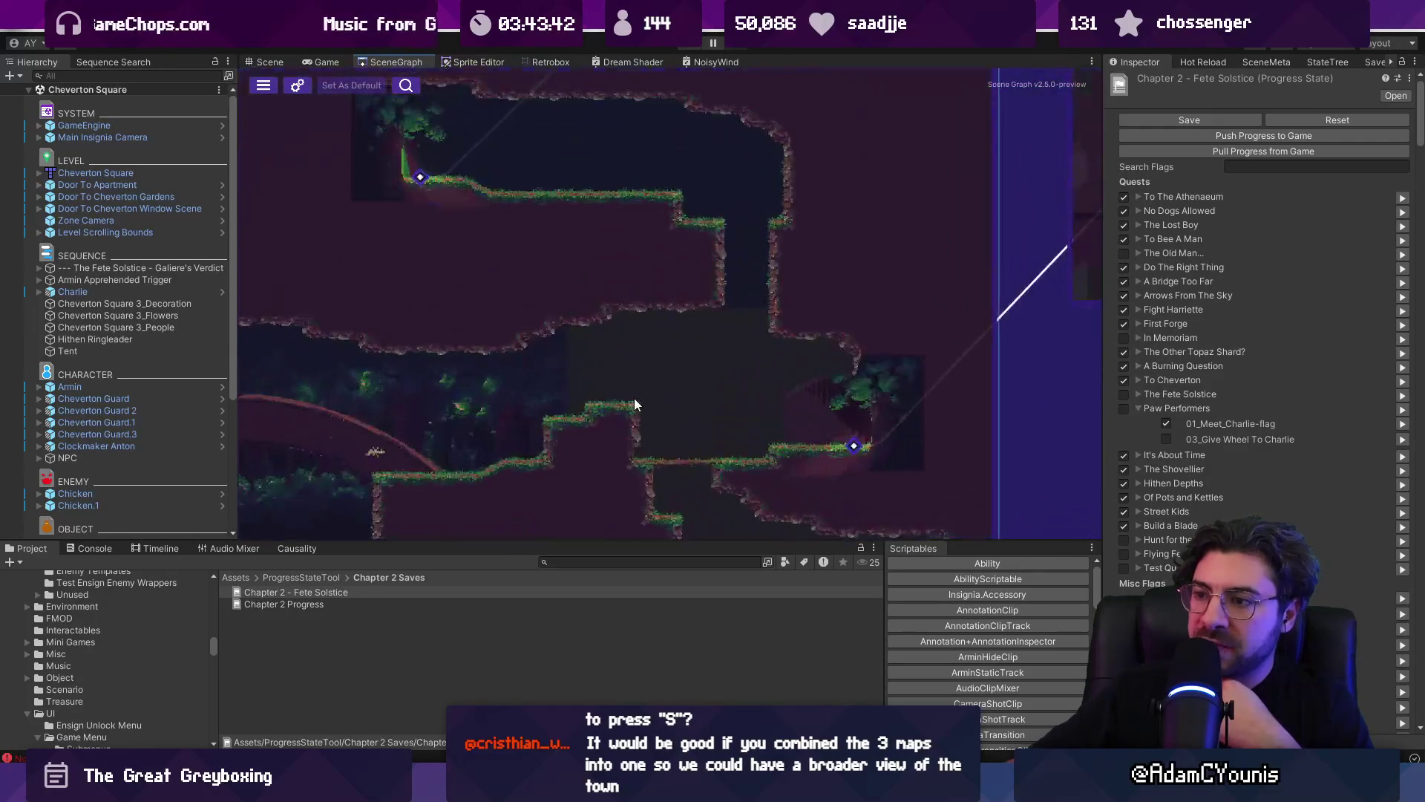
mouse_move(619, 378)
left_mouse_down()
mouse_move(829, 316)
mouse_move(889, 324)
mouse_move(783, 407)
left_mouse_up()
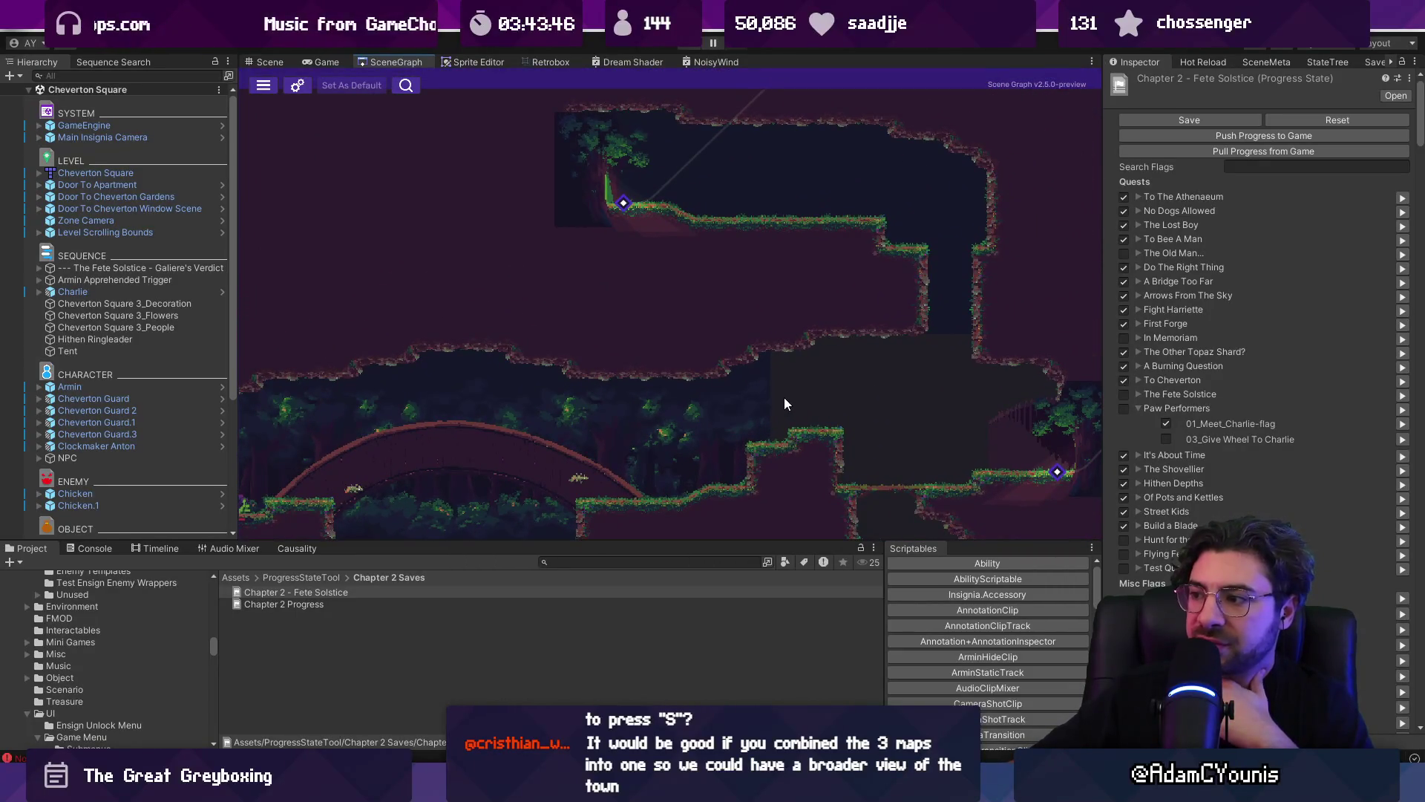
scroll(783, 401, "down", 3)
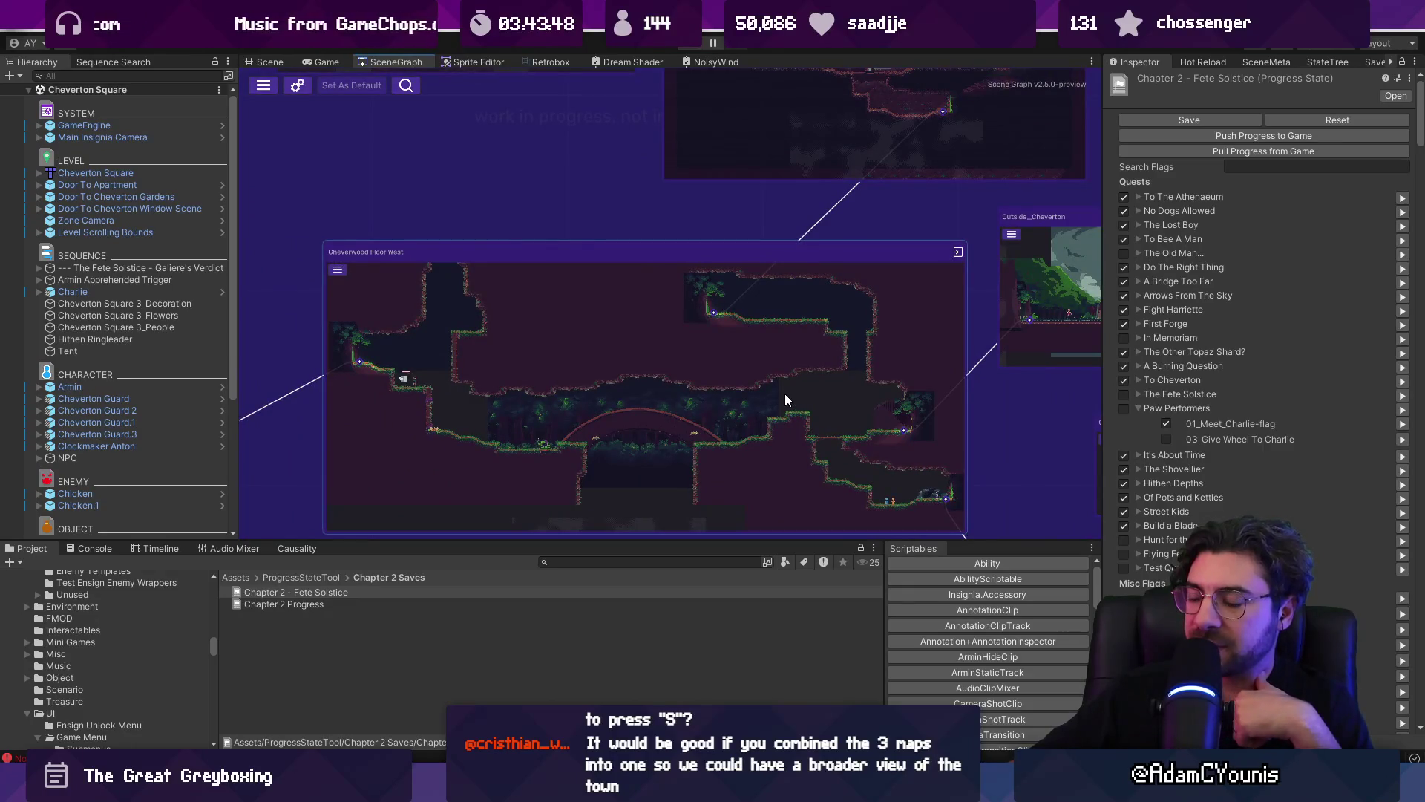
scroll(782, 400, "down", 3)
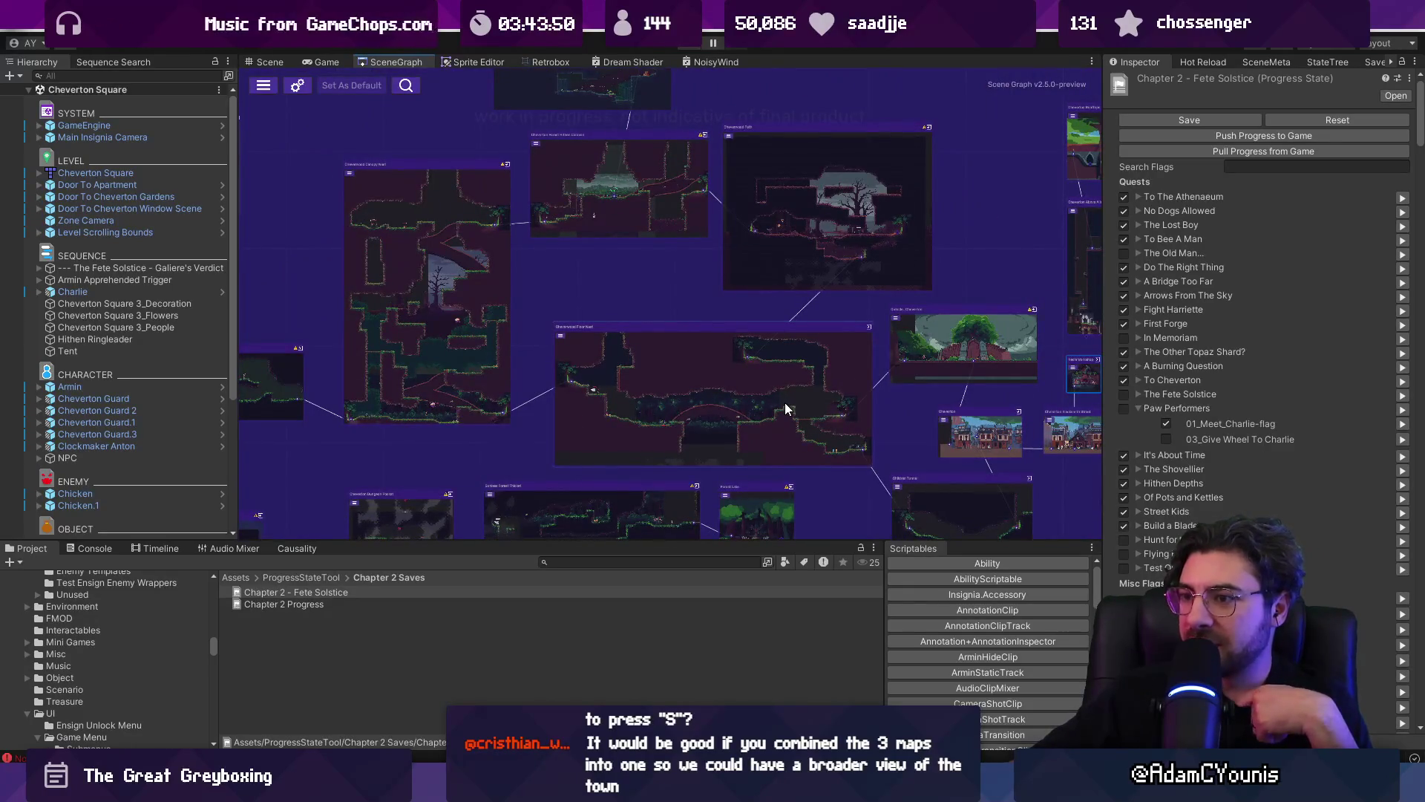
scroll(740, 418, "up", 3)
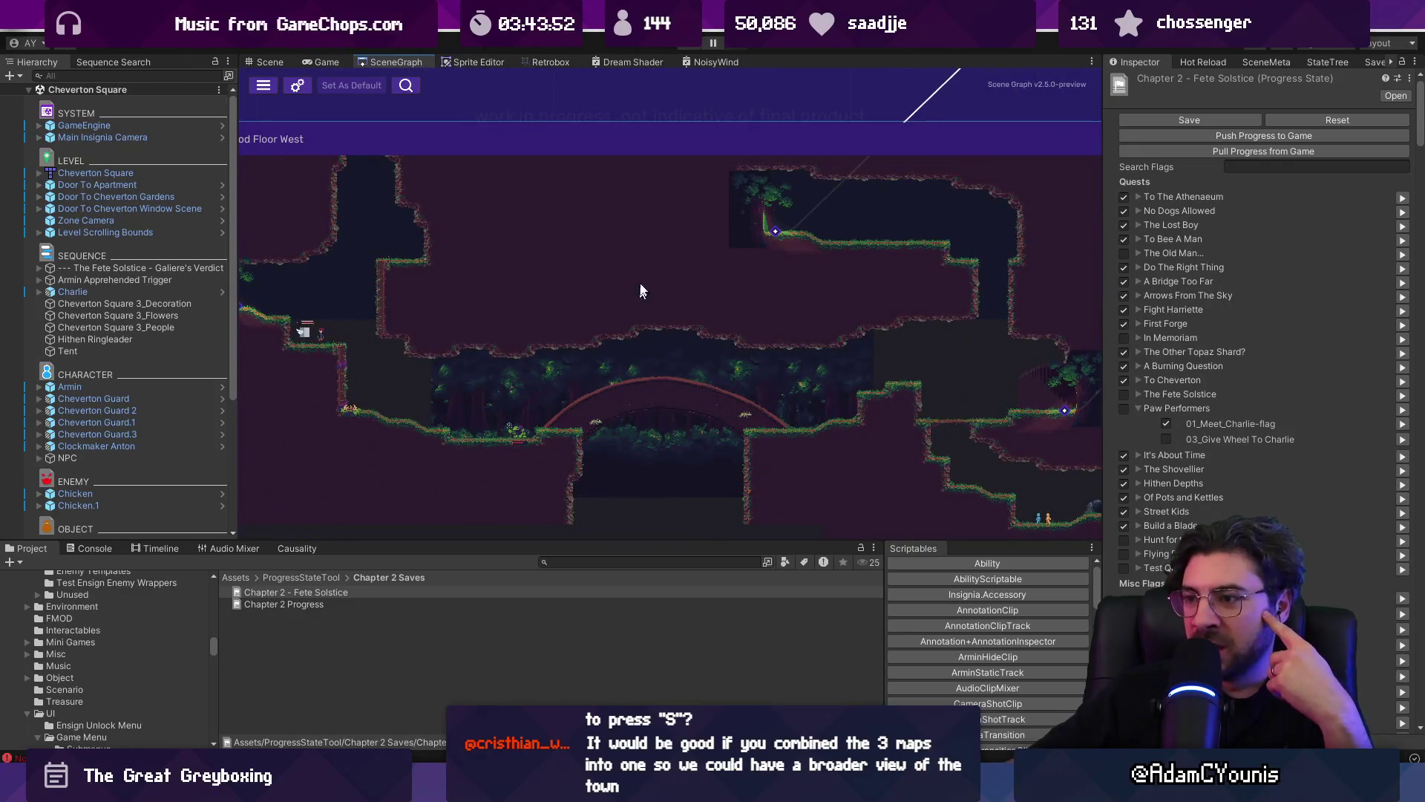
scroll(638, 308, "down", 2)
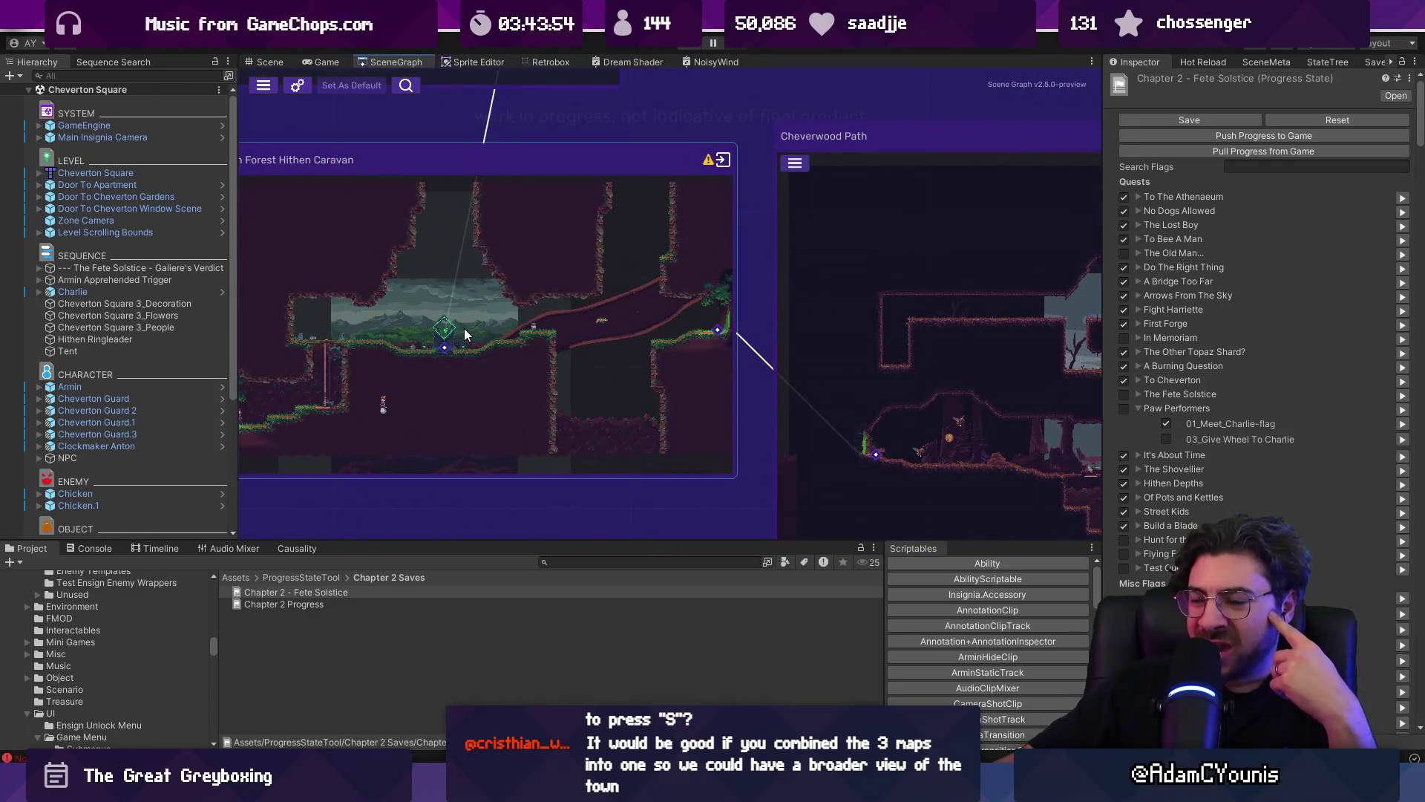
scroll(464, 329, "down", 5)
mouse_move(480, 278)
left_mouse_down()
mouse_move(491, 230)
mouse_move(527, 243)
mouse_move(587, 218)
mouse_move(581, 241)
left_mouse_up()
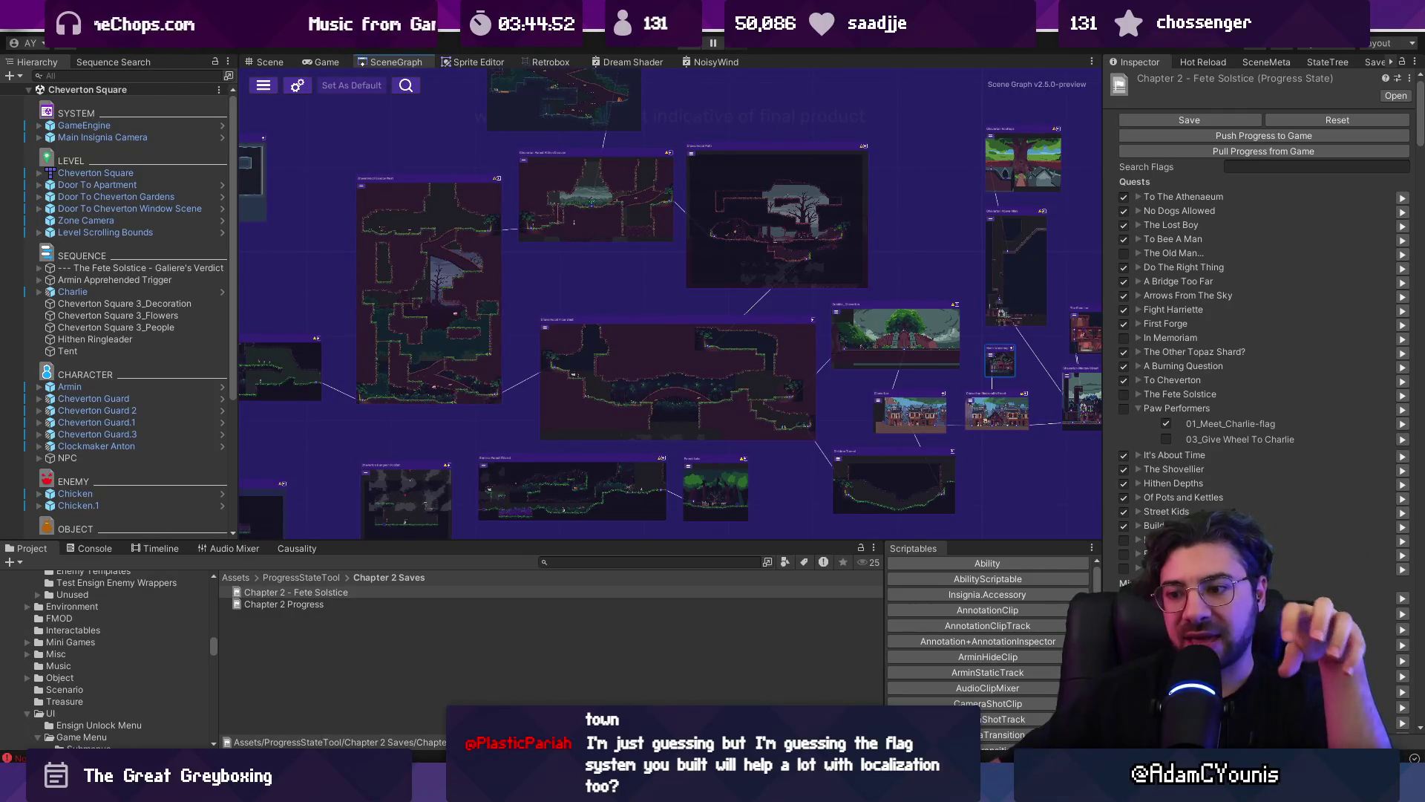
key("alt+Tab")
key("alt+Tab")
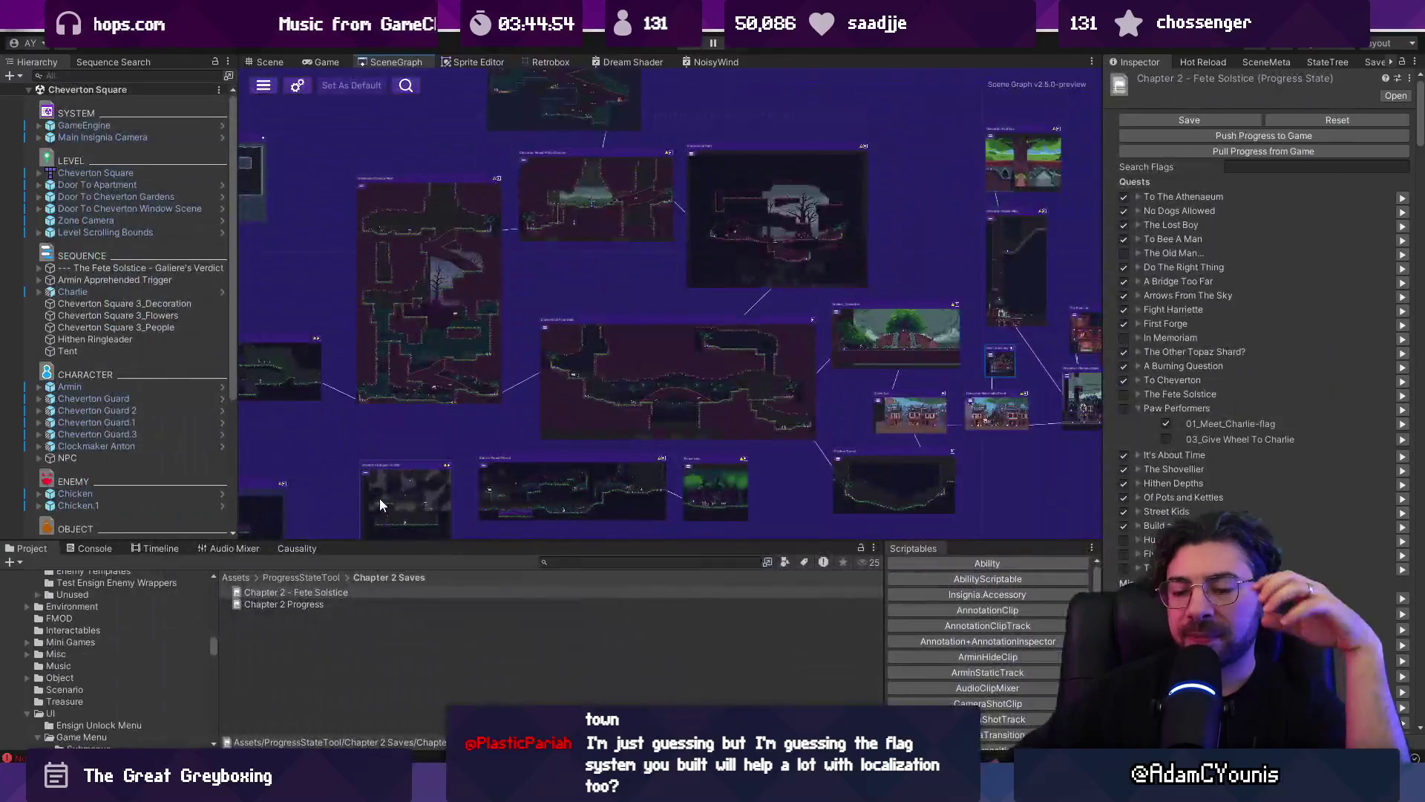
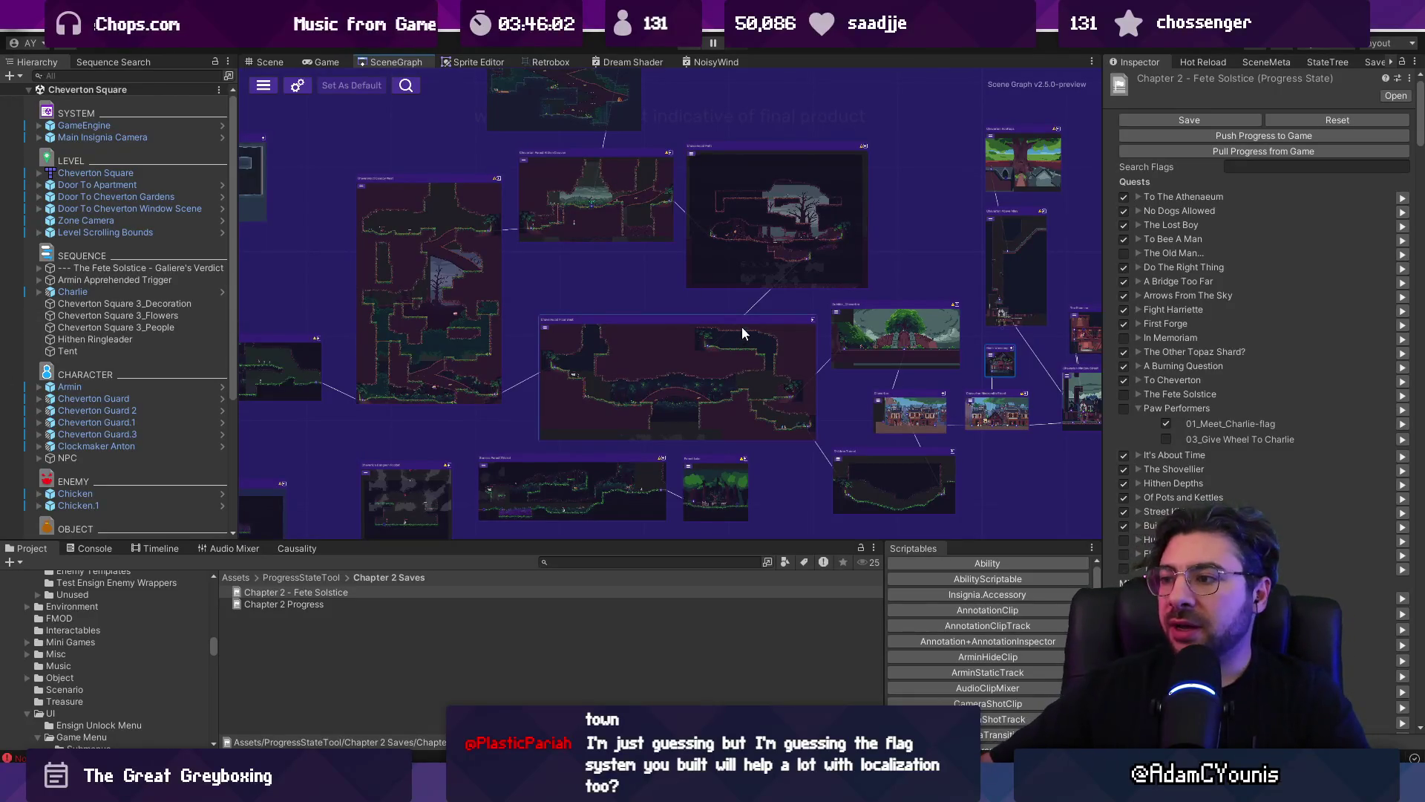
- Zoom in and out around Floor West on the room map and box-select the room nodes
scroll(735, 328, "up", 2)
scroll(668, 323, "up", 3)
scroll(671, 312, "down", 3)
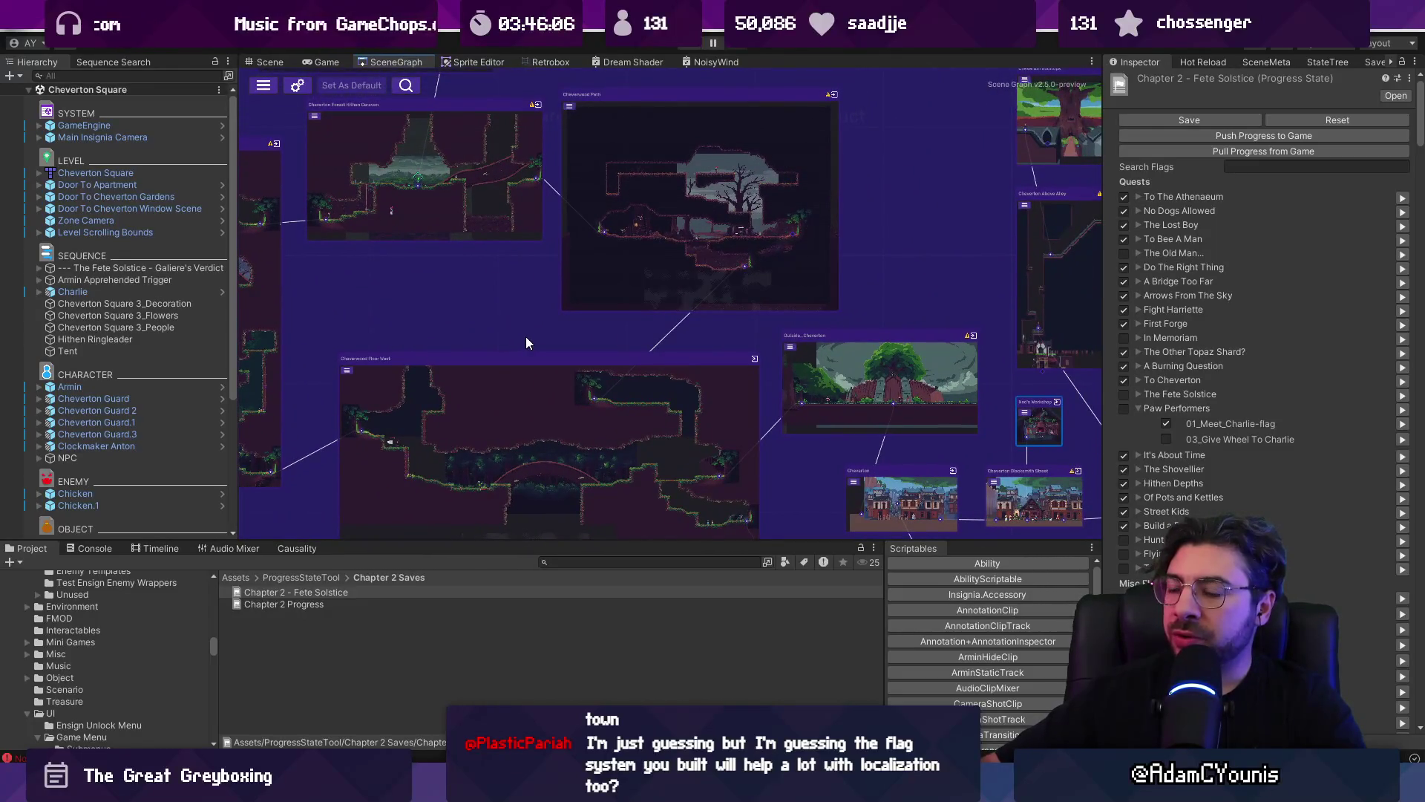
scroll(652, 464, "up", 4)
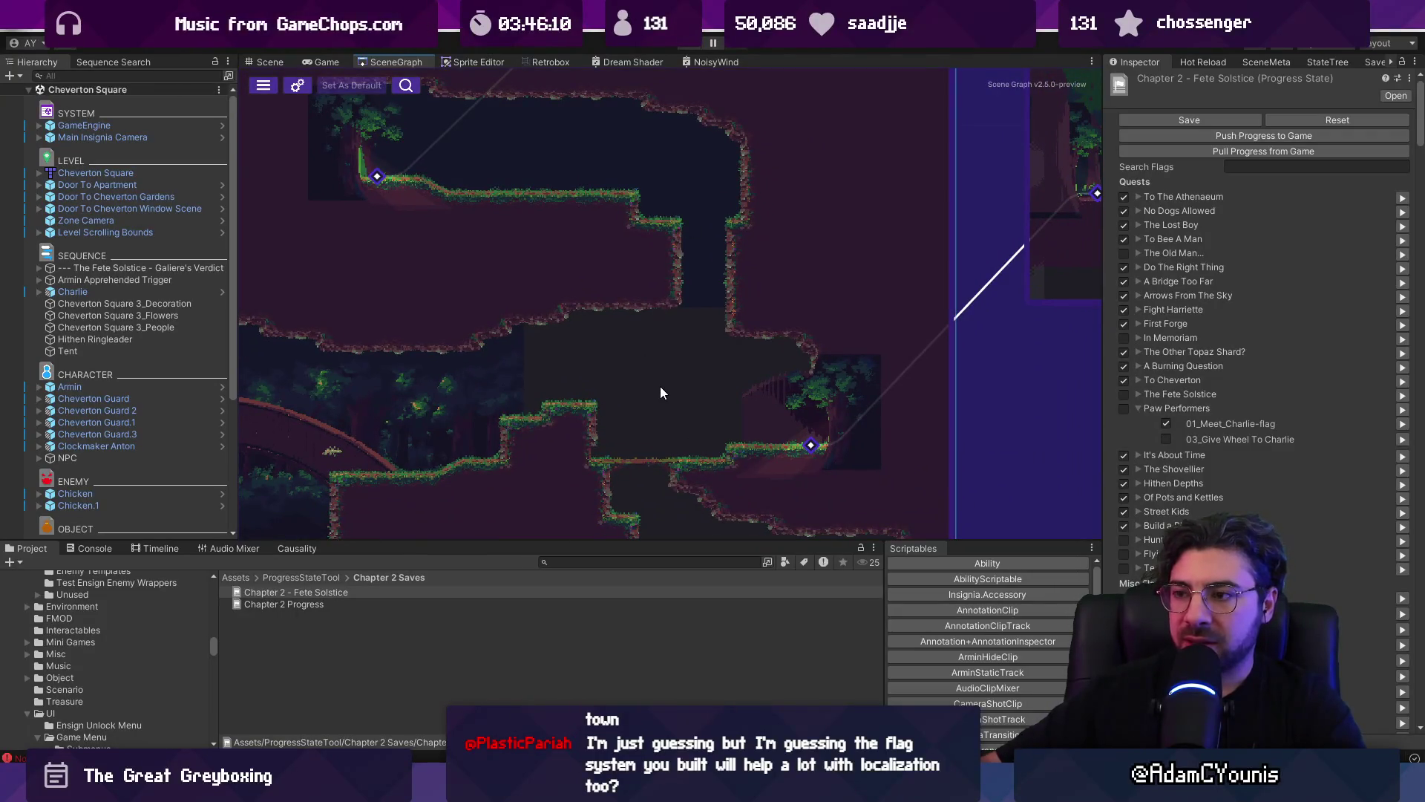
scroll(661, 391, "down", 2)
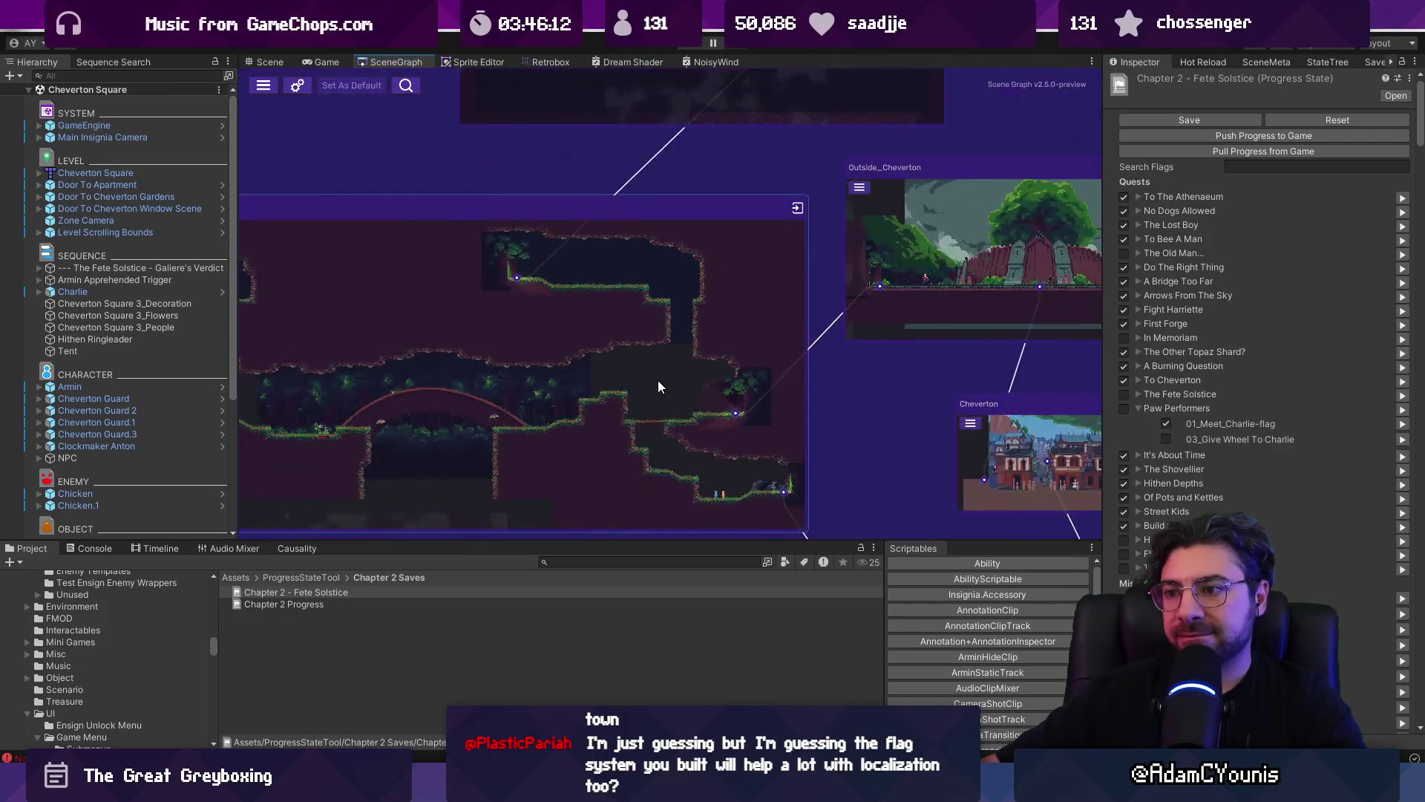
scroll(652, 389, "up", 3)
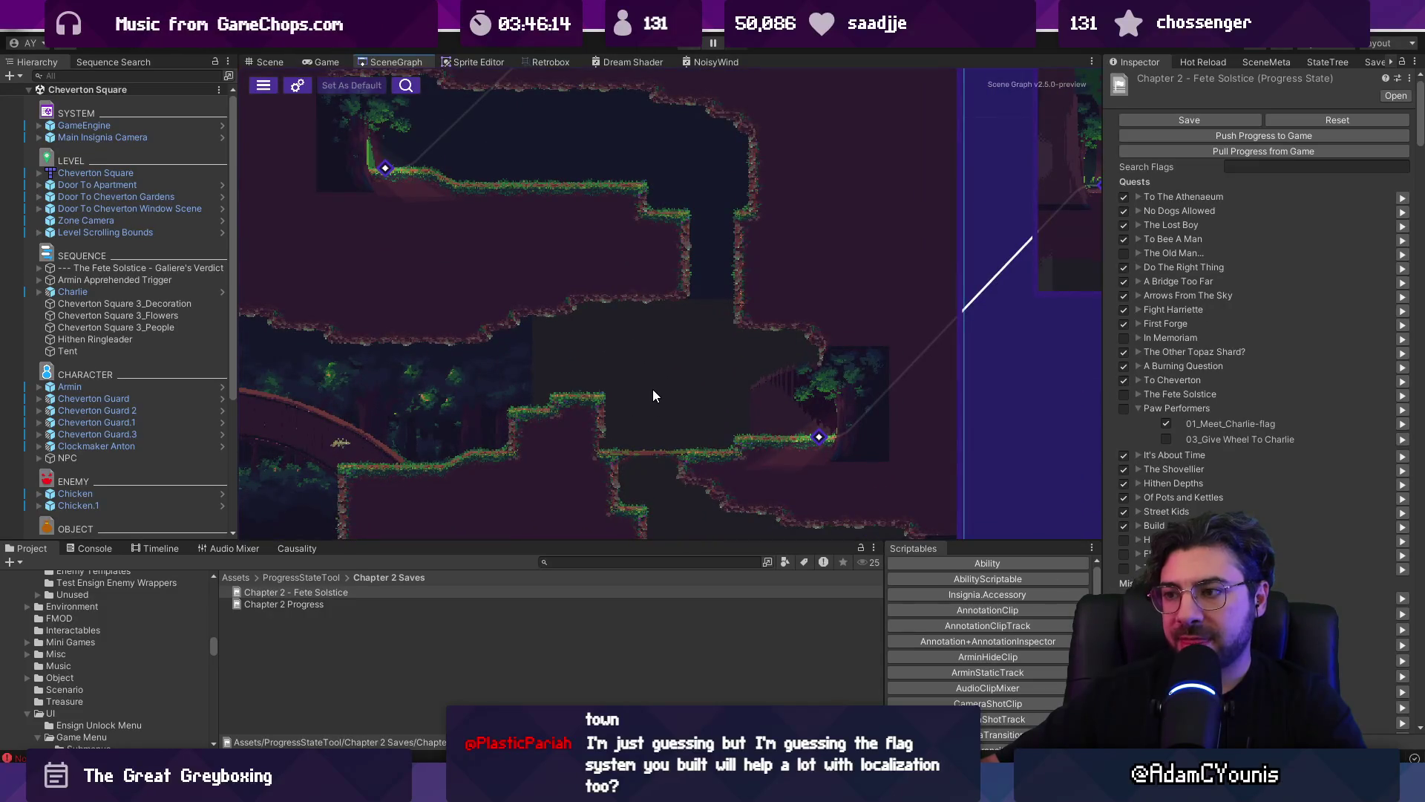
scroll(712, 410, "down", 4)
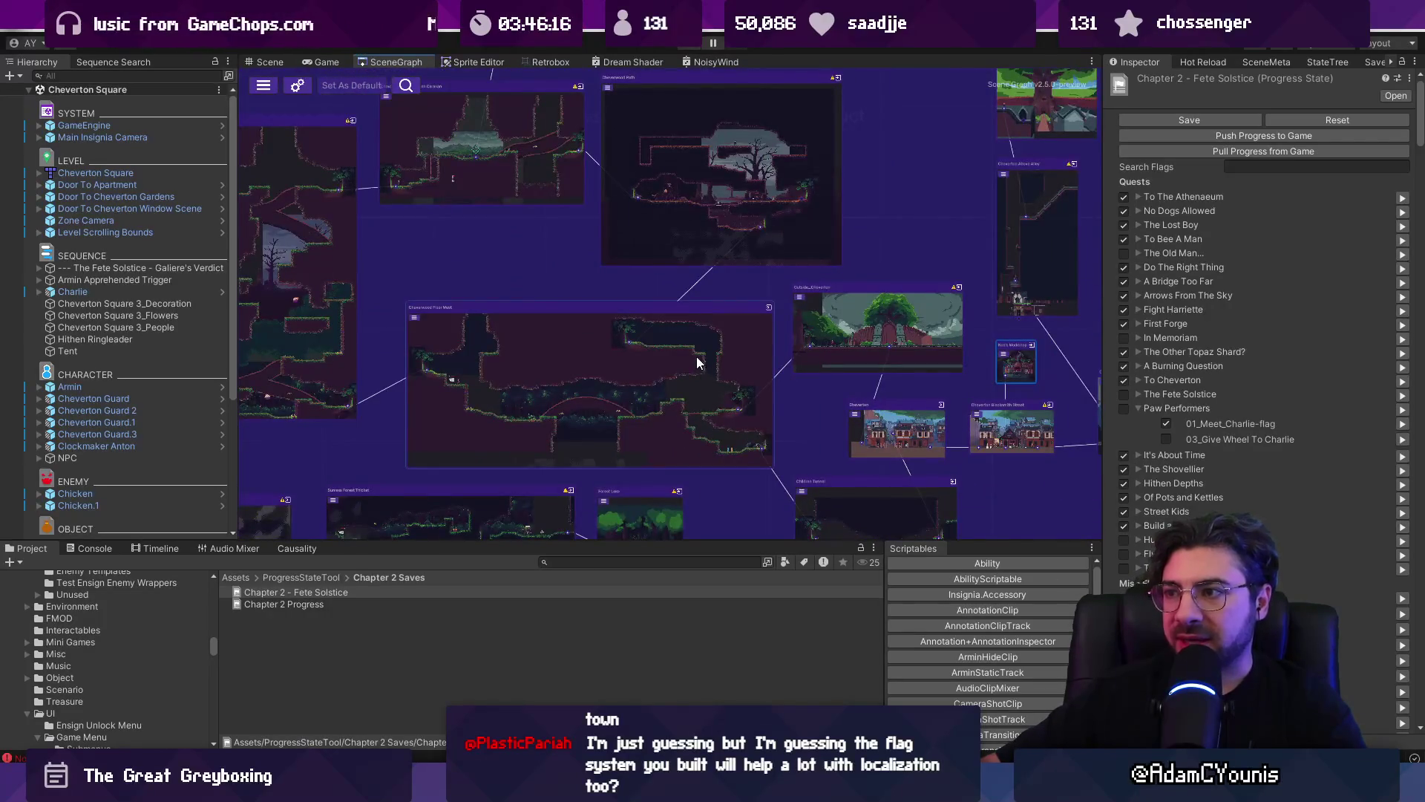
scroll(698, 362, "up", 2)
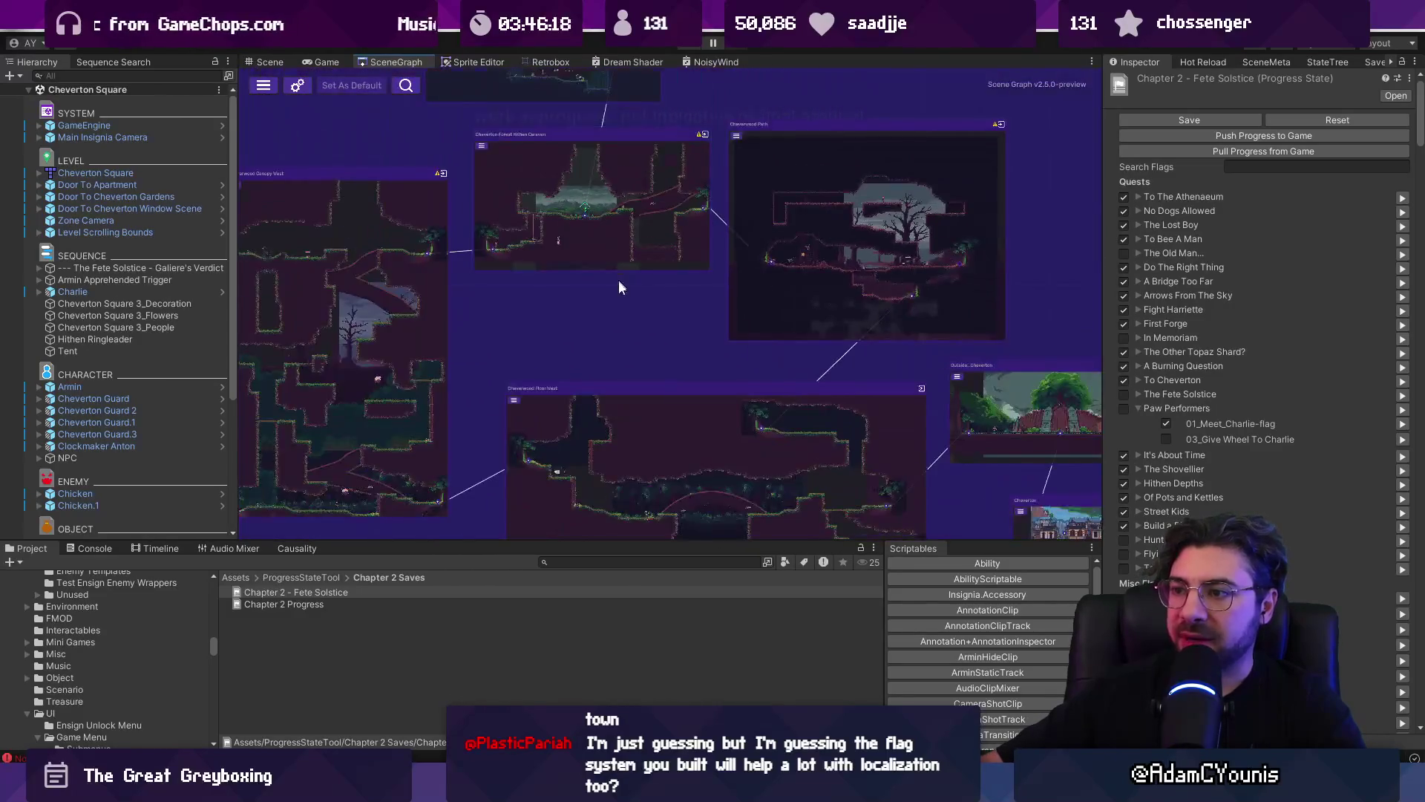
scroll(588, 297, "down", 3)
scroll(551, 256, "up", 2)
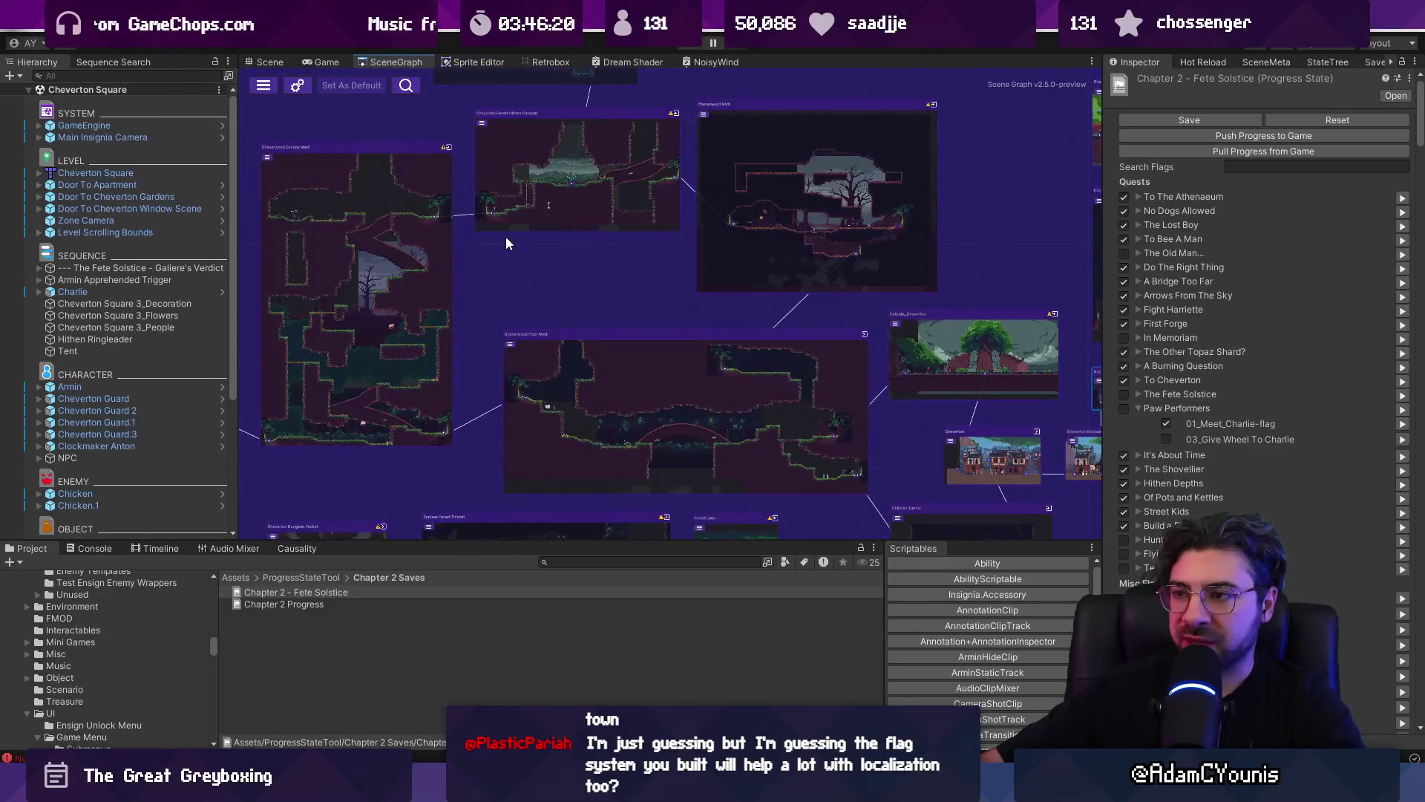
left_click_drag(679, 308, 682, 318)
- Drag the Project panel divider down so the SceneGraph view is taller
scroll(545, 211, "up", 3)
scroll(553, 218, "down", 2)
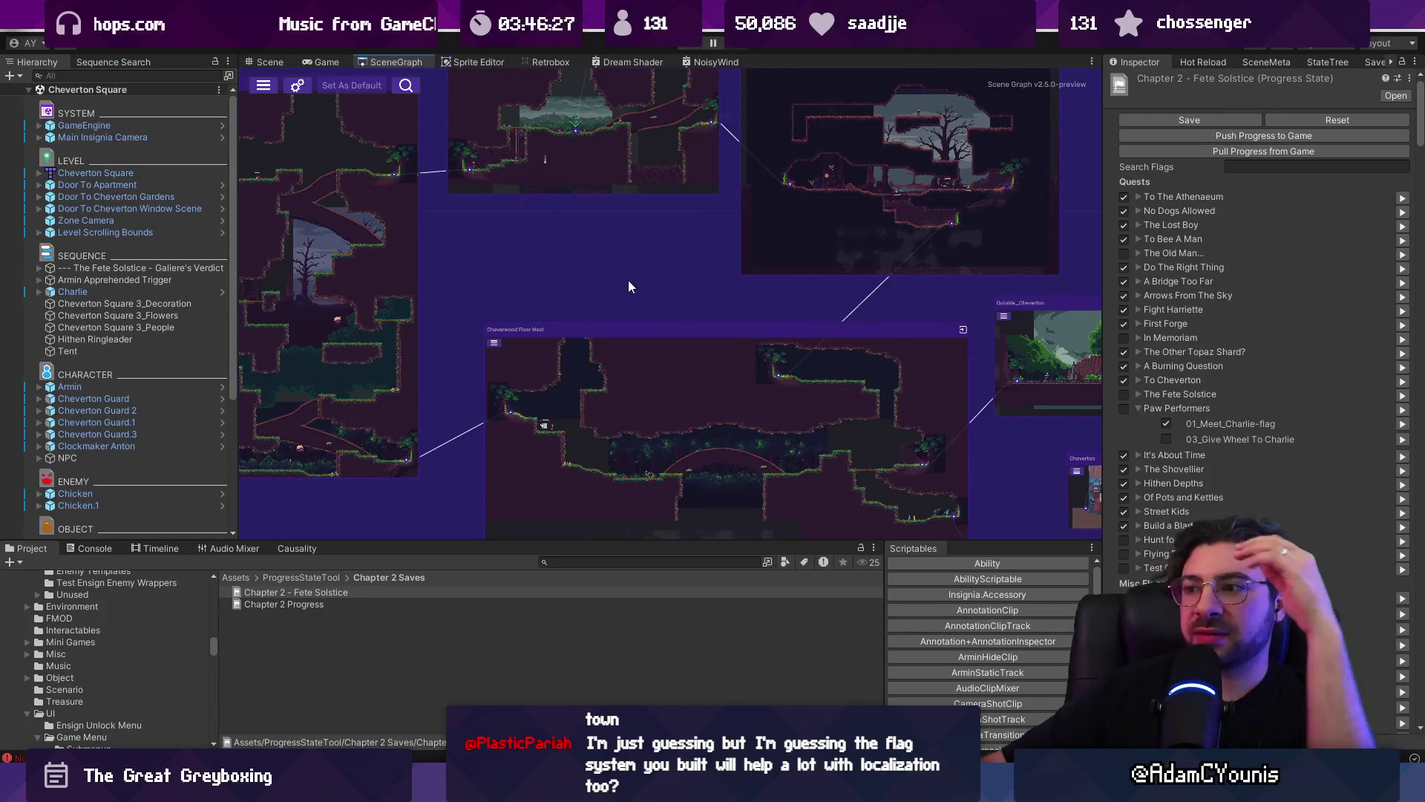
scroll(709, 270, "down", 4)
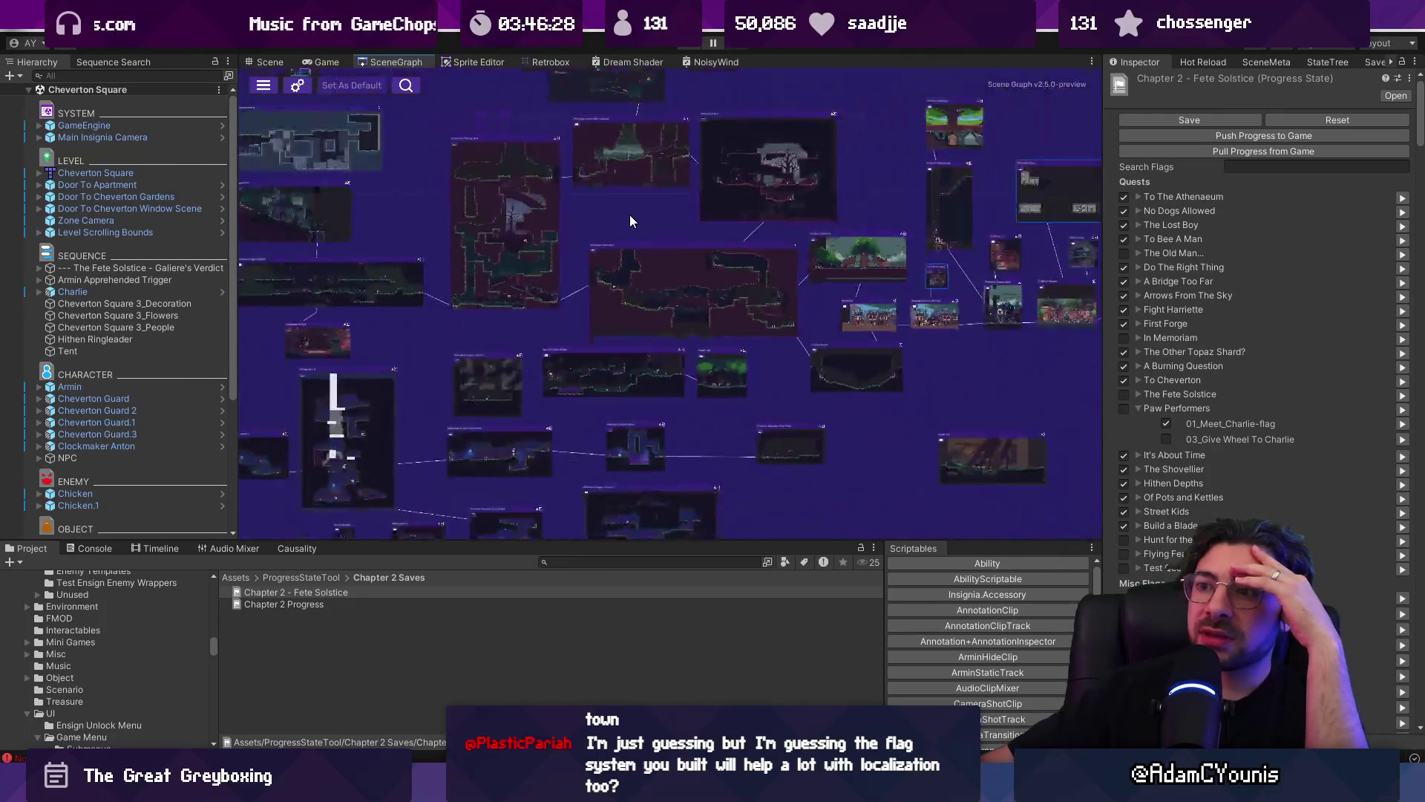
scroll(634, 208, "up", 2)
left_click_drag(630, 221, 593, 219)
left_click_drag(549, 541, 549, 598)
scroll(583, 321, "up", 1)
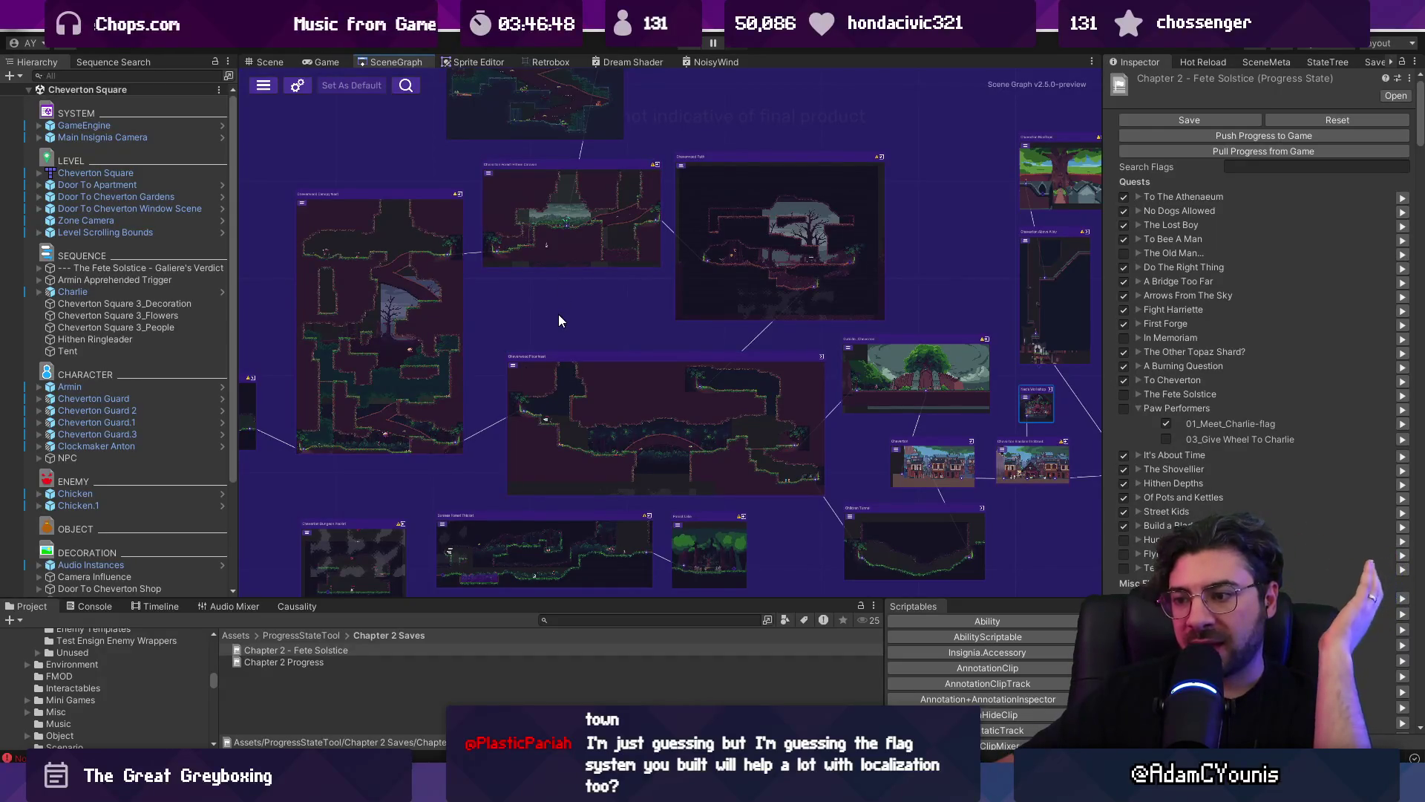
double_click(647, 463)
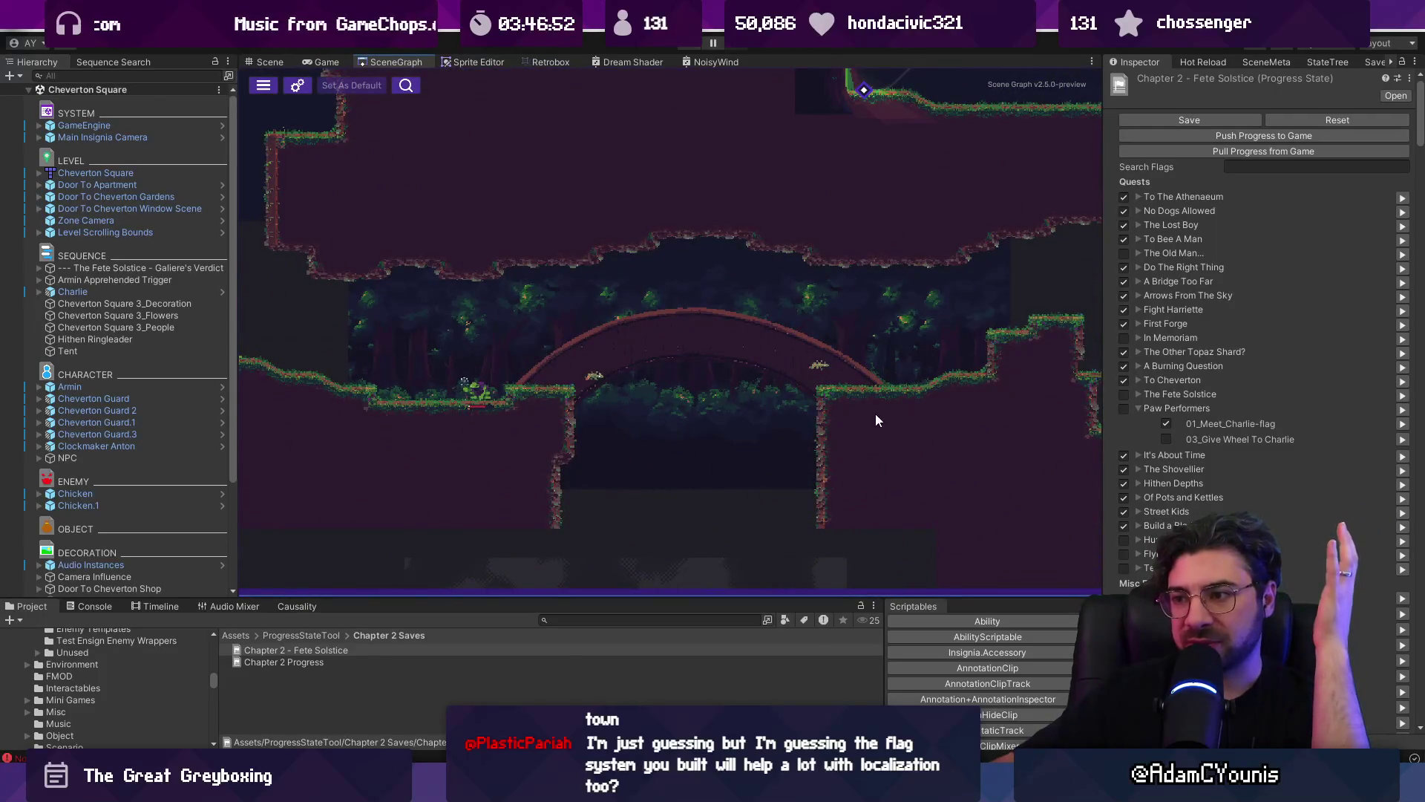
scroll(719, 346, "down", 5)
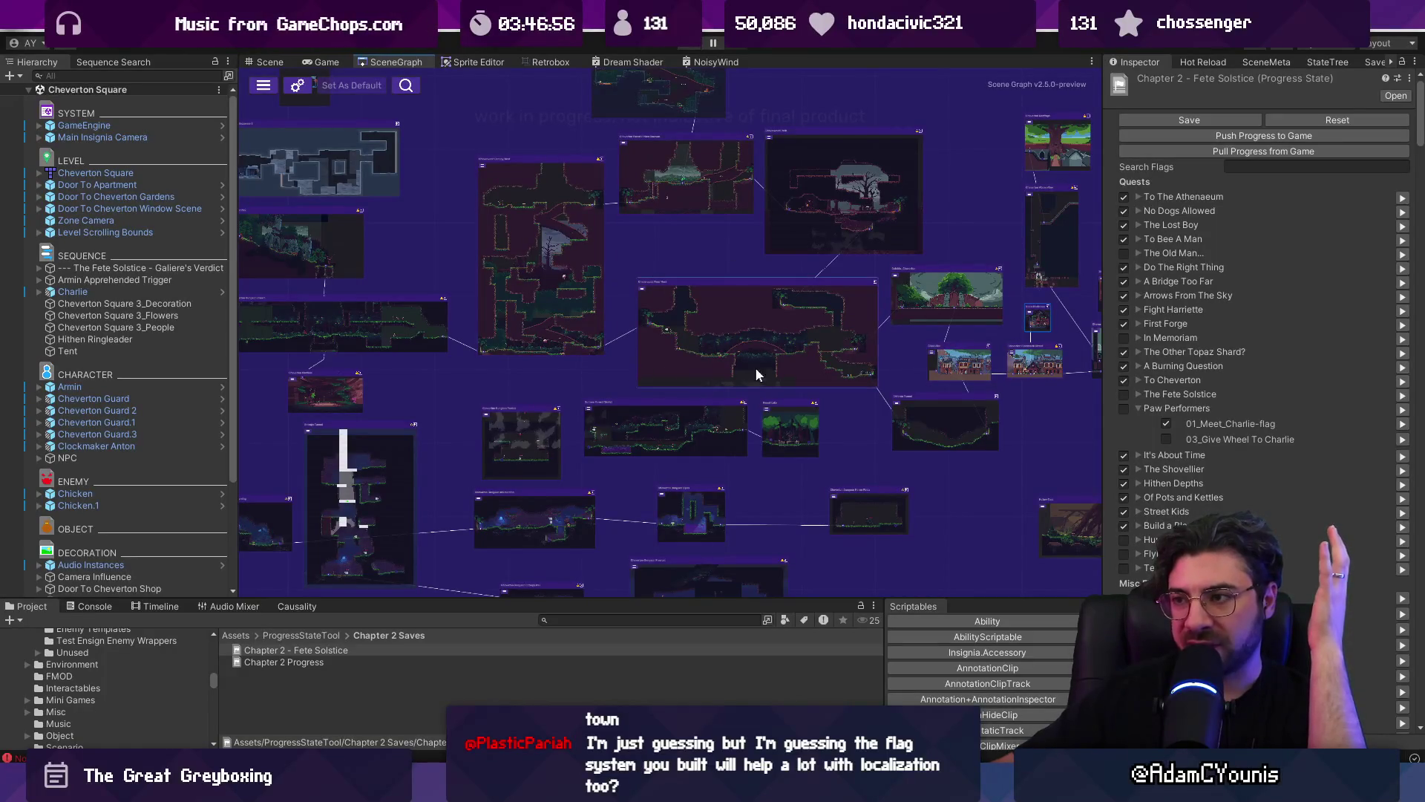
scroll(752, 350, "up", 6)
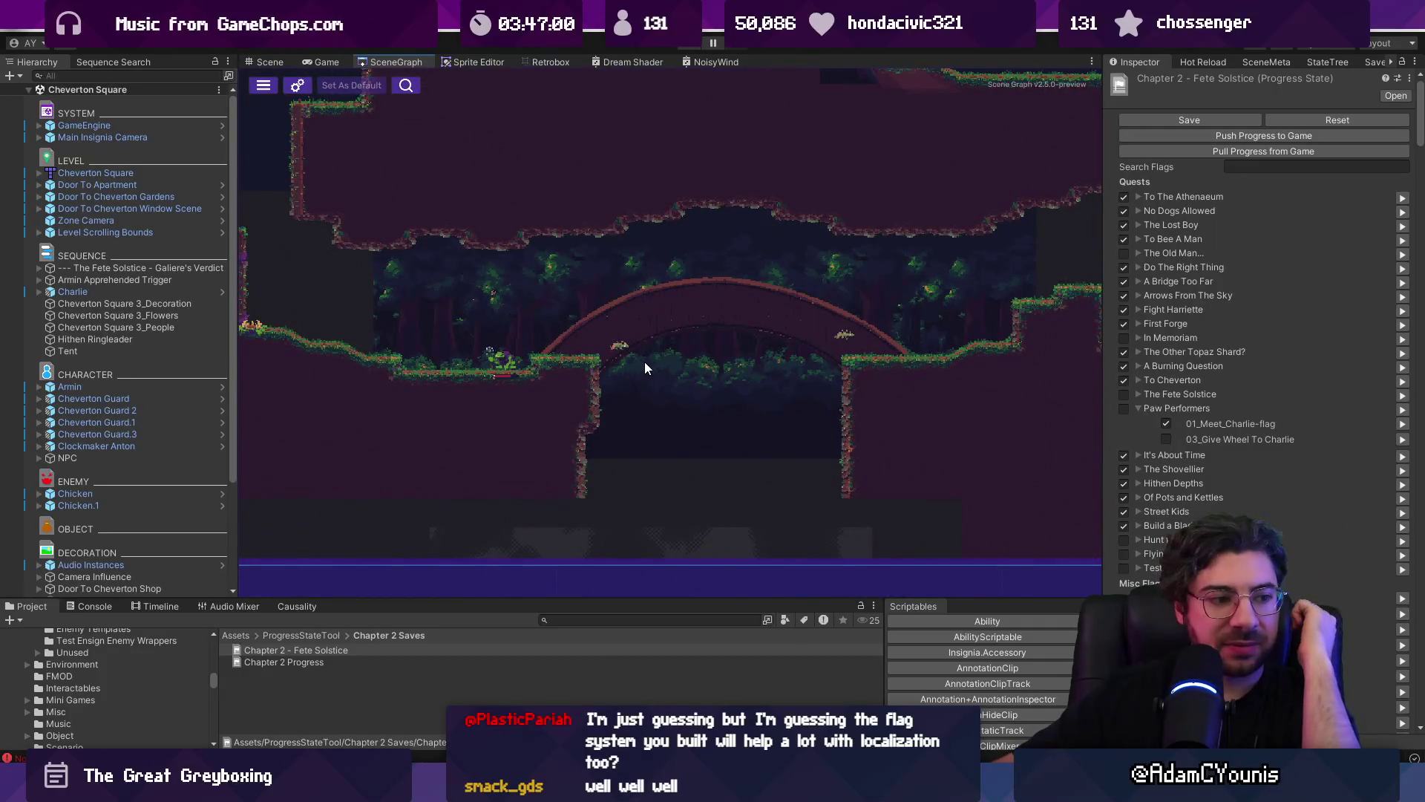
scroll(643, 357, "down", 5)
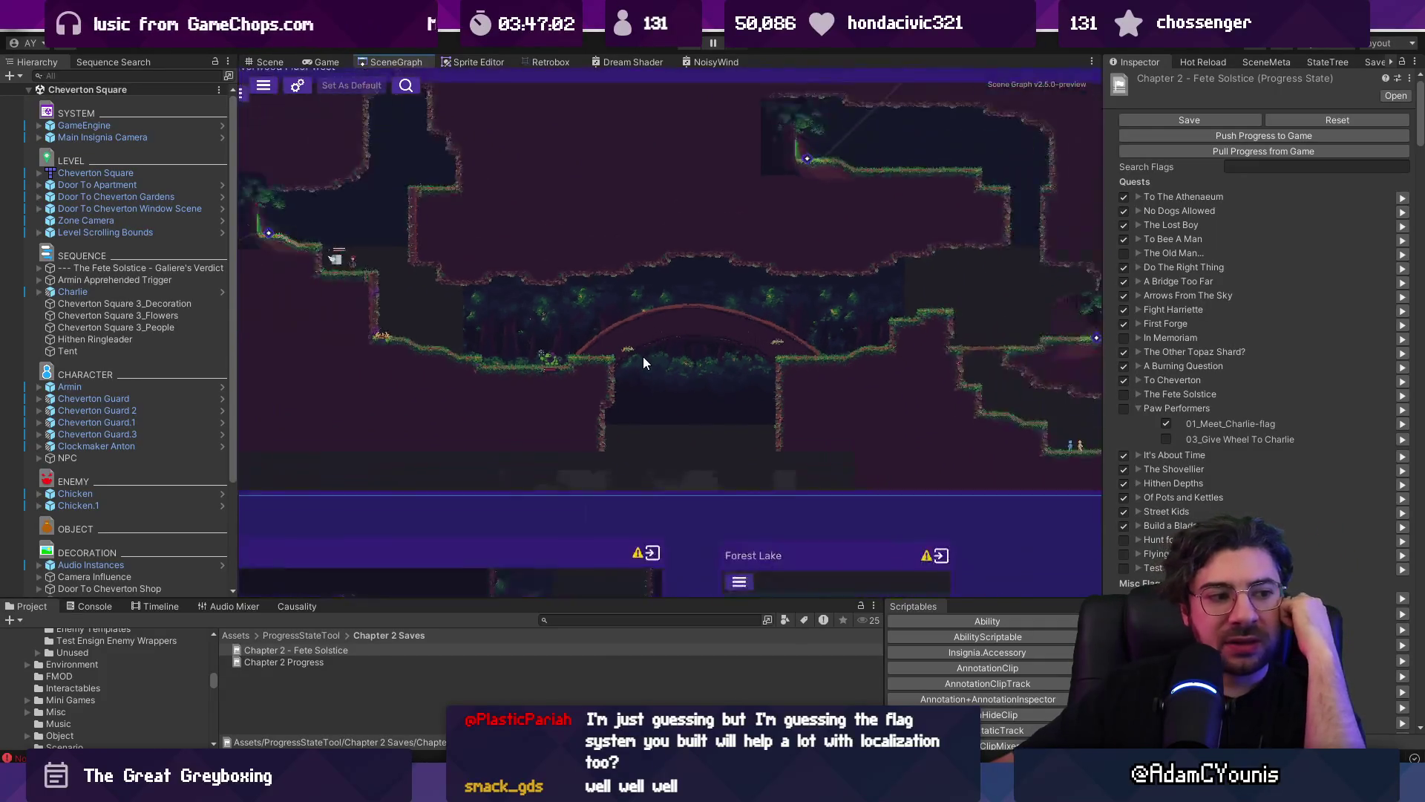
scroll(642, 362, "down", 2)
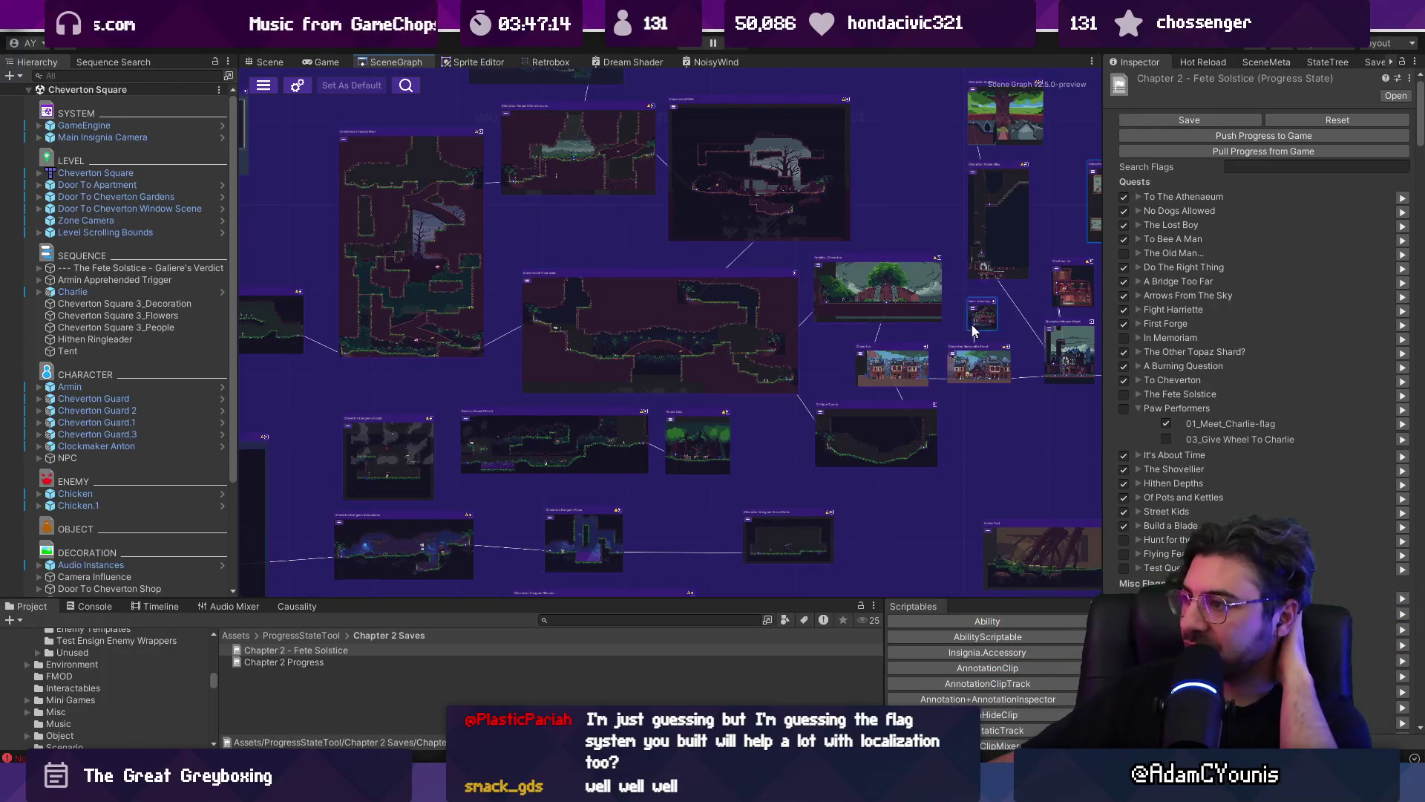
- Pan to the Cheverton town rooms and zoom in and out around Ned's Workshop
left_click_drag(997, 327, 635, 308)
scroll(743, 342, "up", 5)
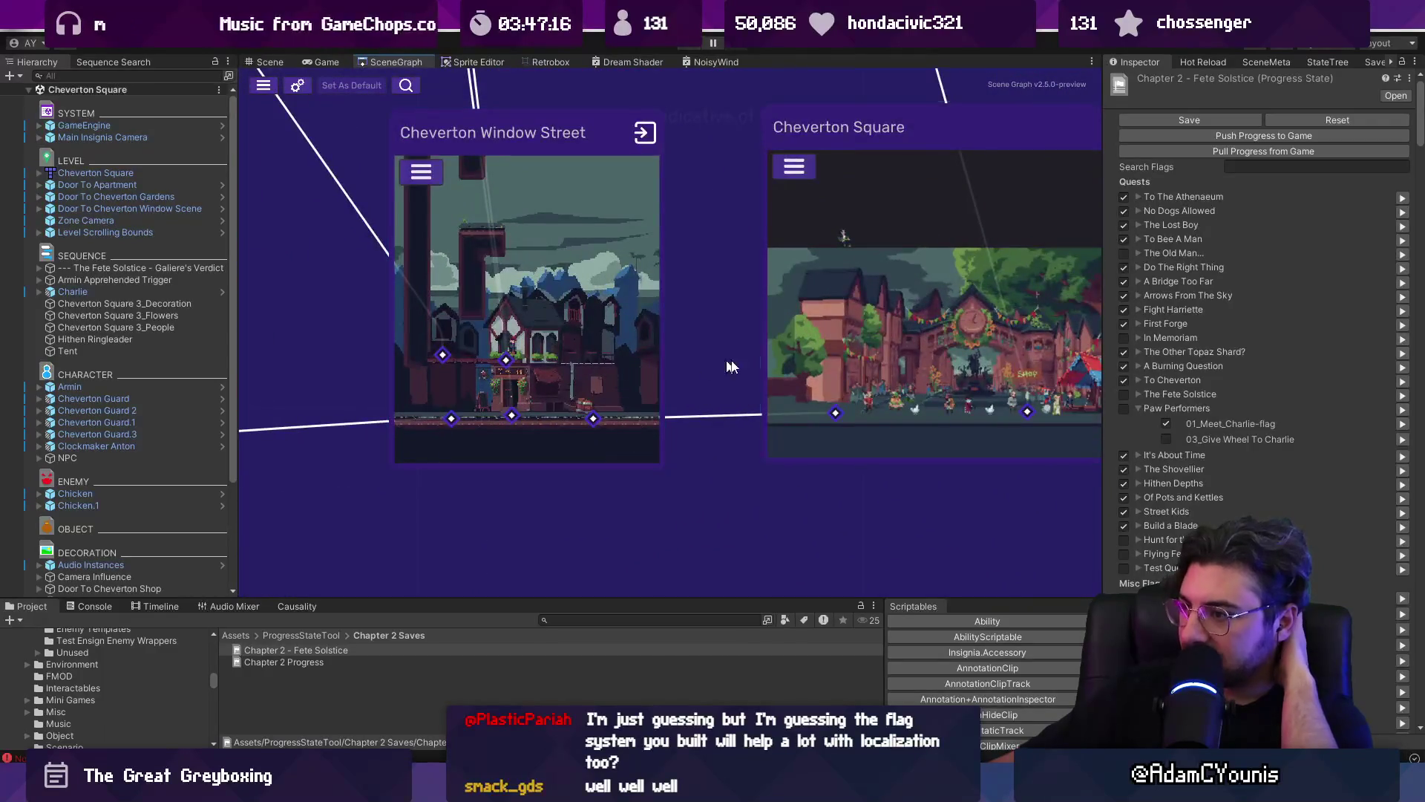
scroll(876, 401, "down", 3)
scroll(523, 297, "up", 3)
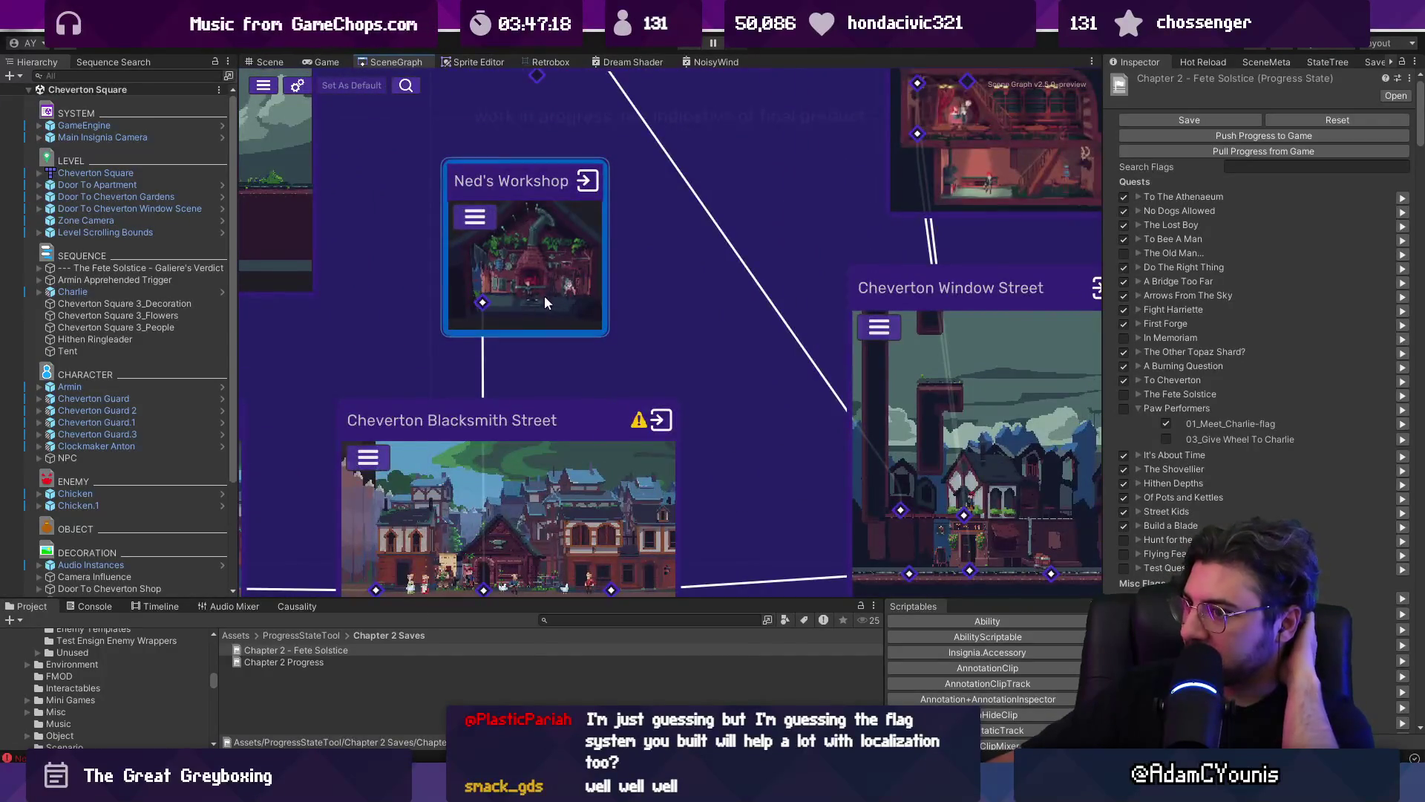
scroll(545, 302, "down", 3)
scroll(539, 304, "down", 5)
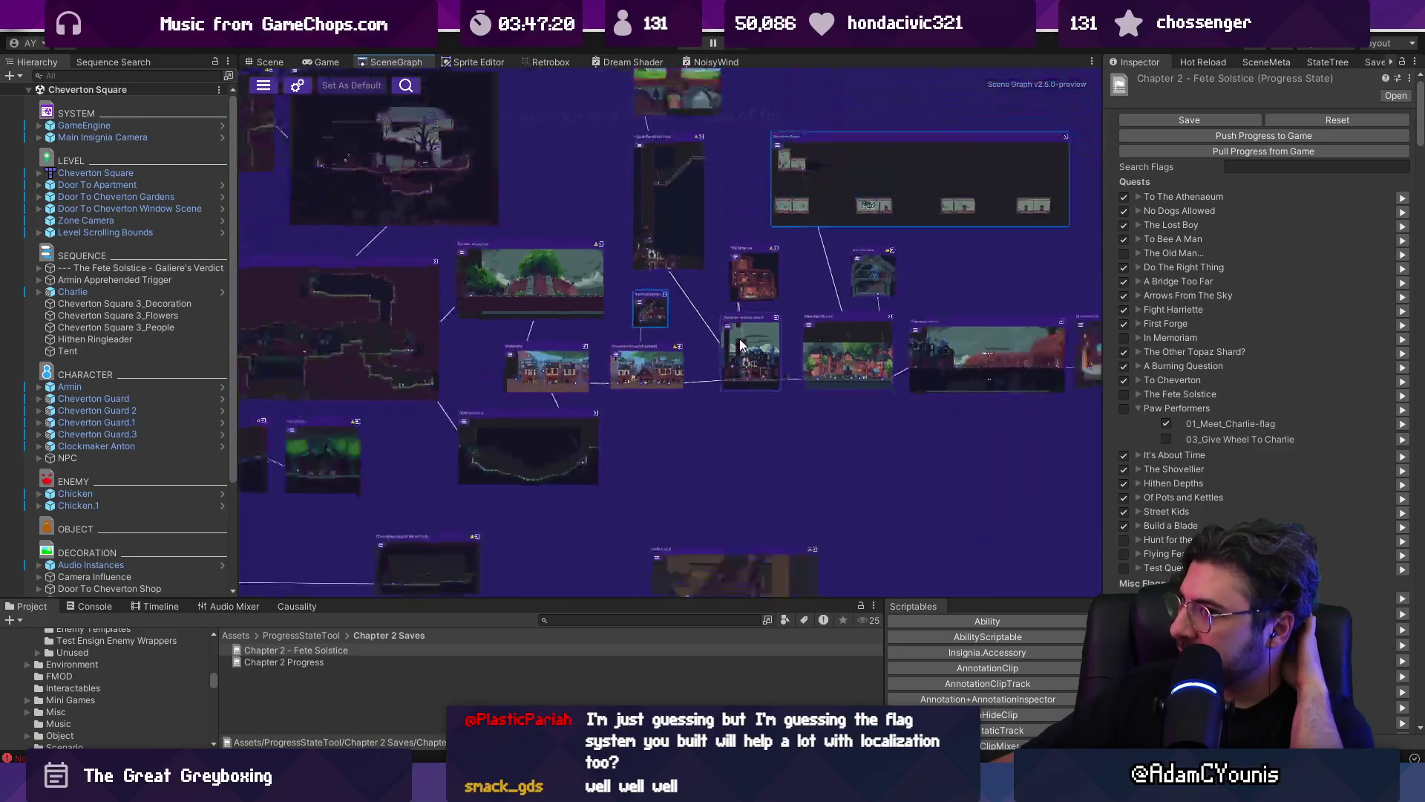
- Zoom on Floor West, then switch to the Insignia Story Map notes in Figma
scroll(537, 294, "up", 3)
scroll(556, 334, "up", 2)
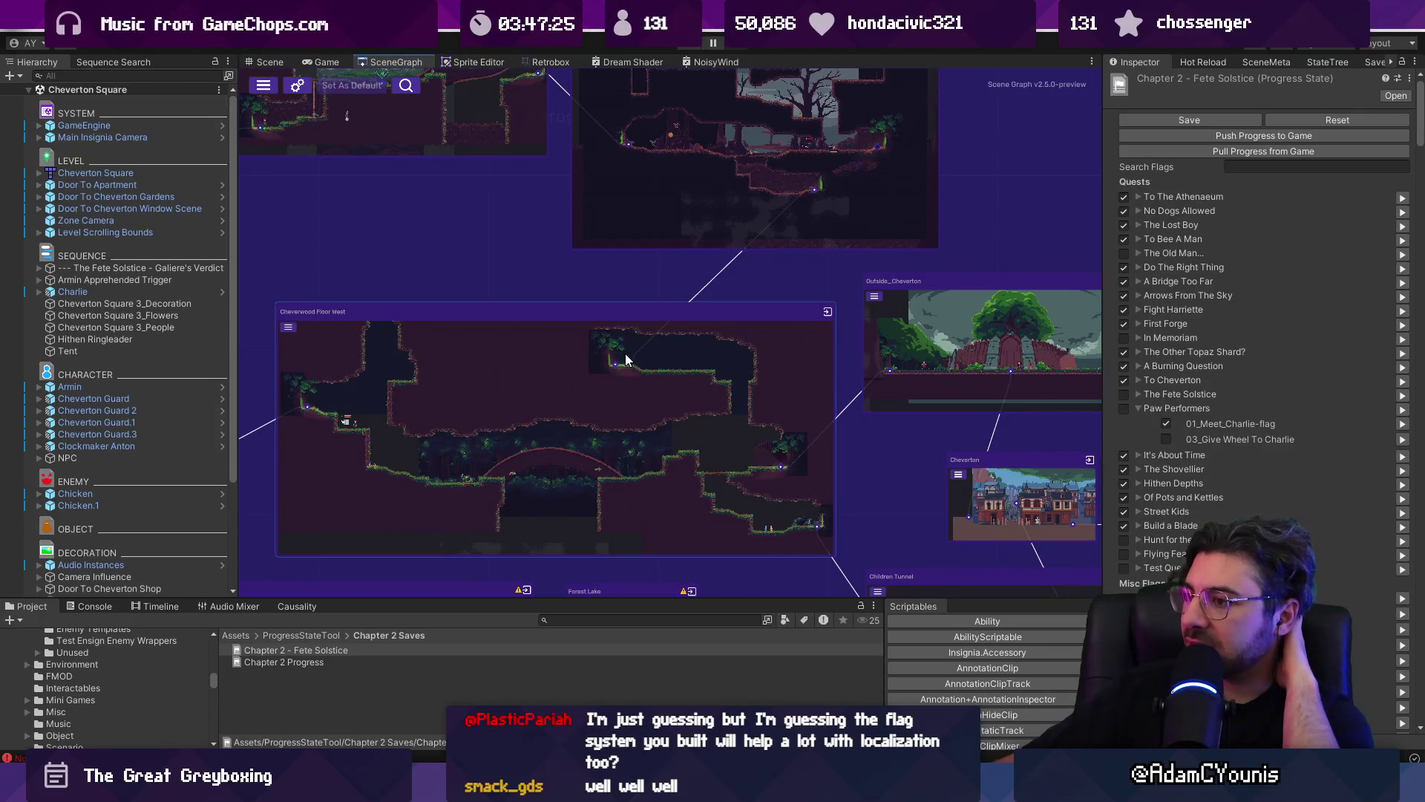
scroll(759, 397, "down", 1)
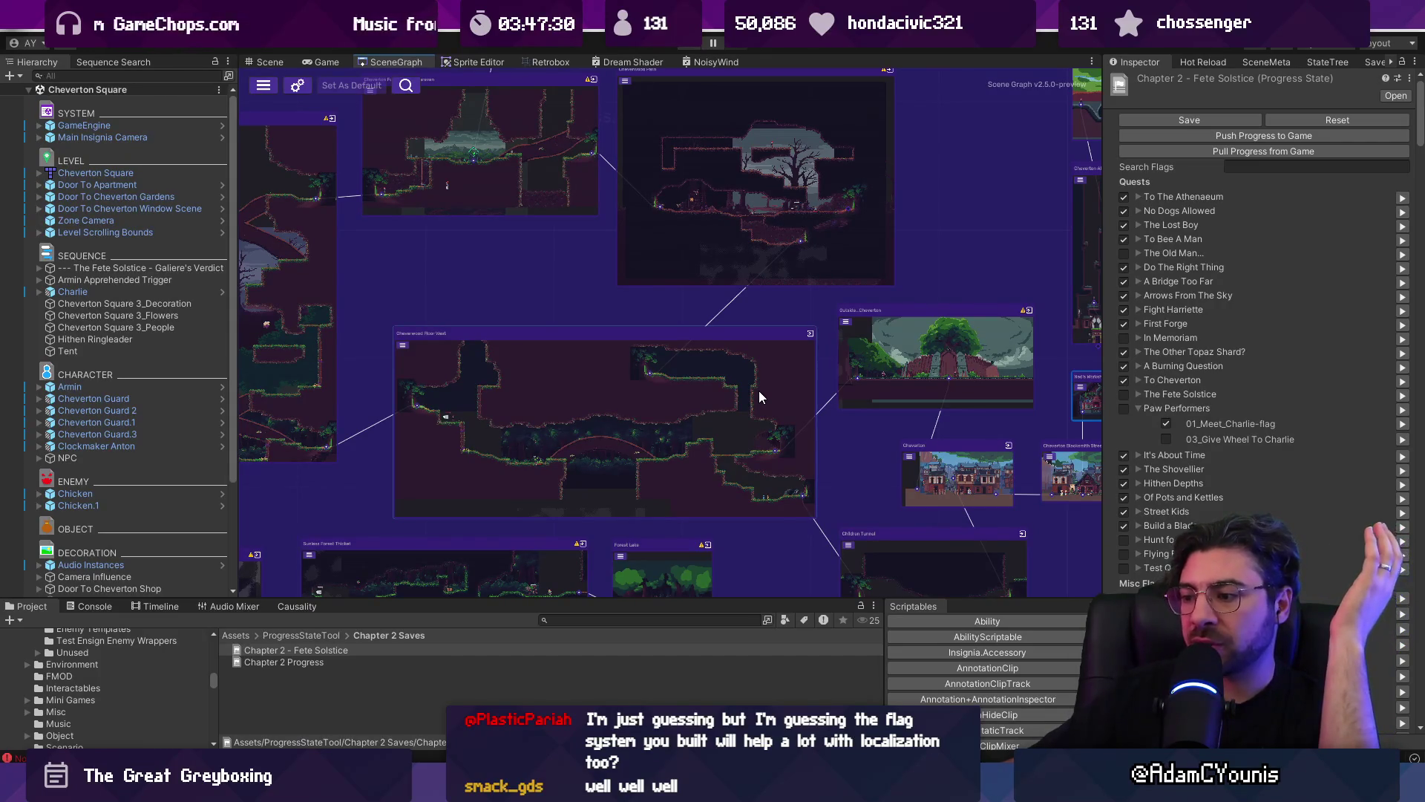
key("alt+Tab")
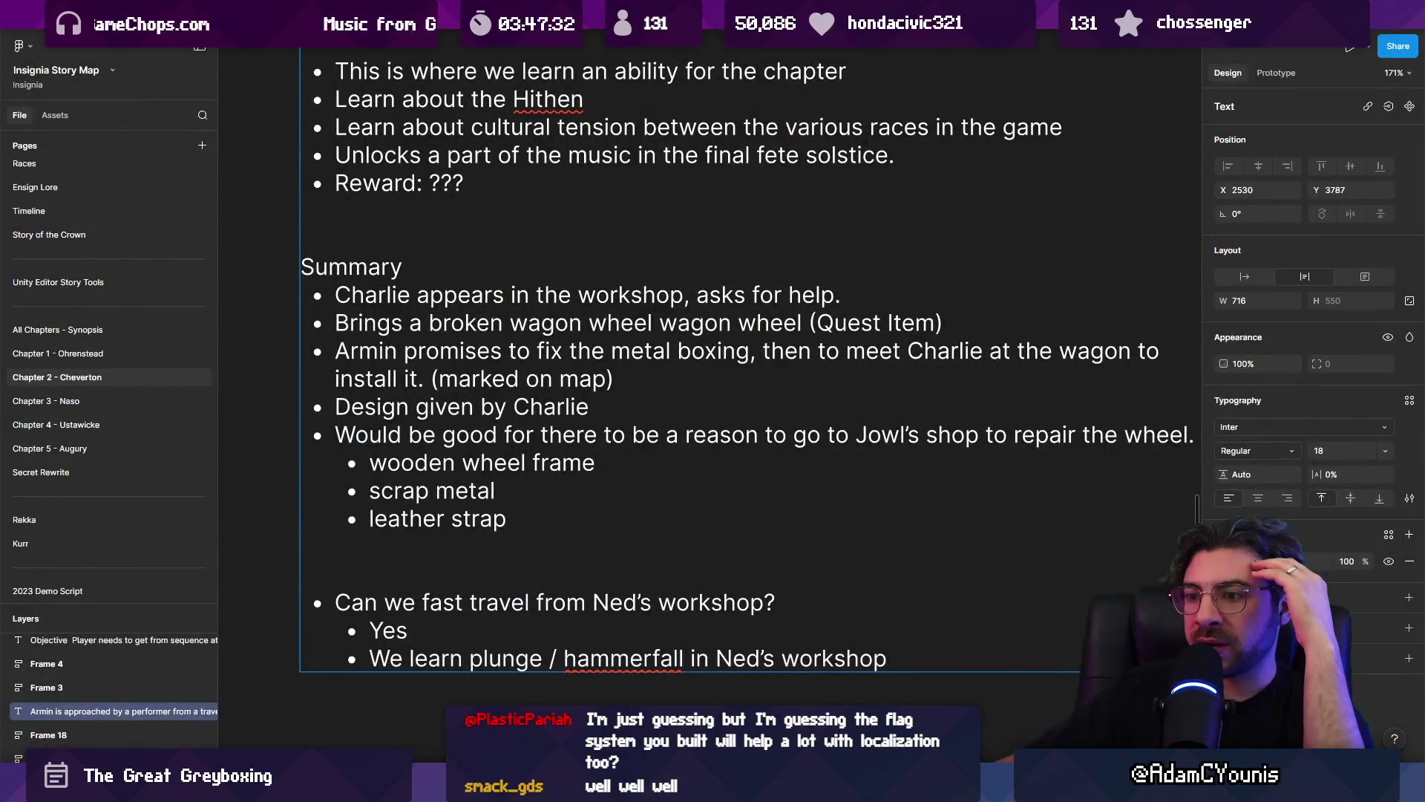
- Open the Insignia - Working Design Document file and zoom around its canvas
left_click(573, 700)
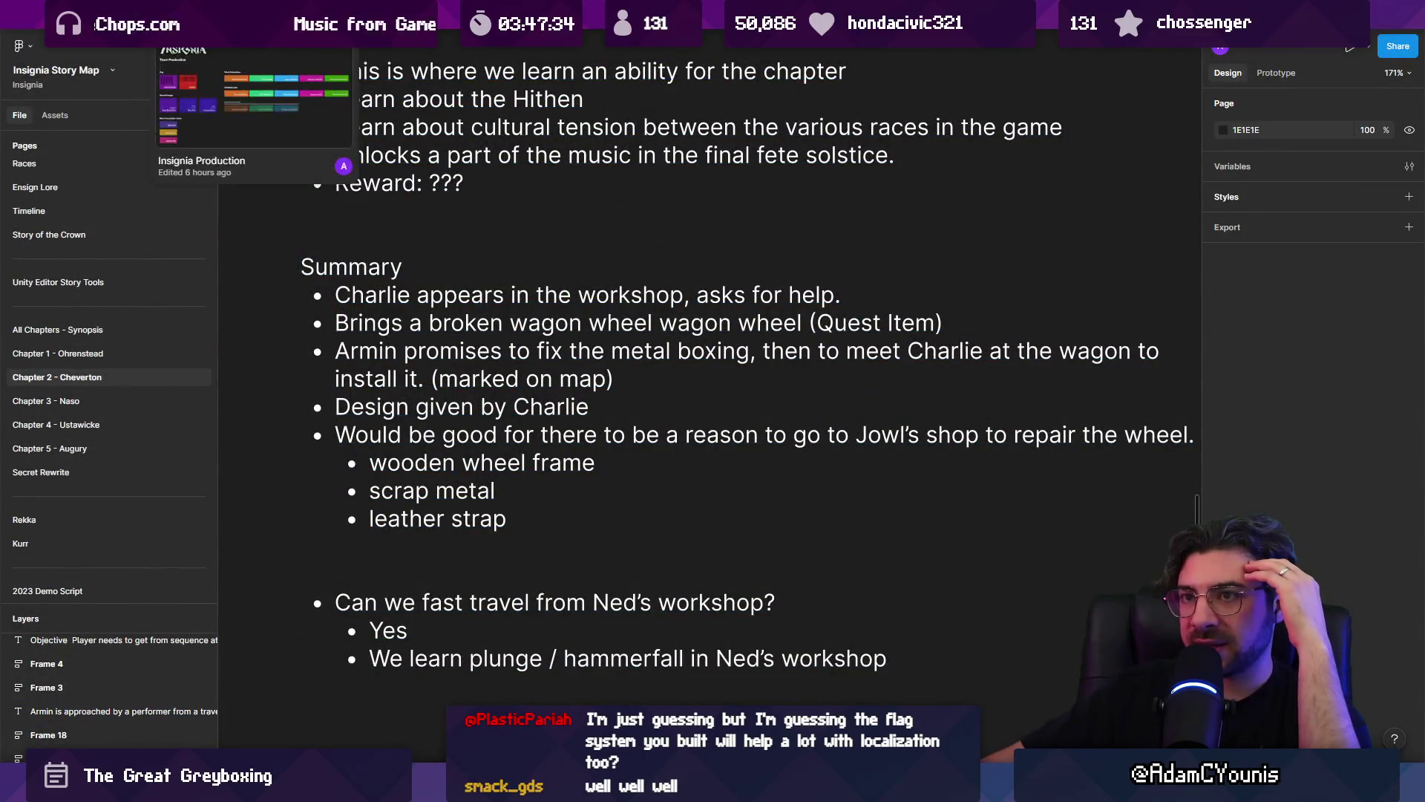
left_click(386, 18)
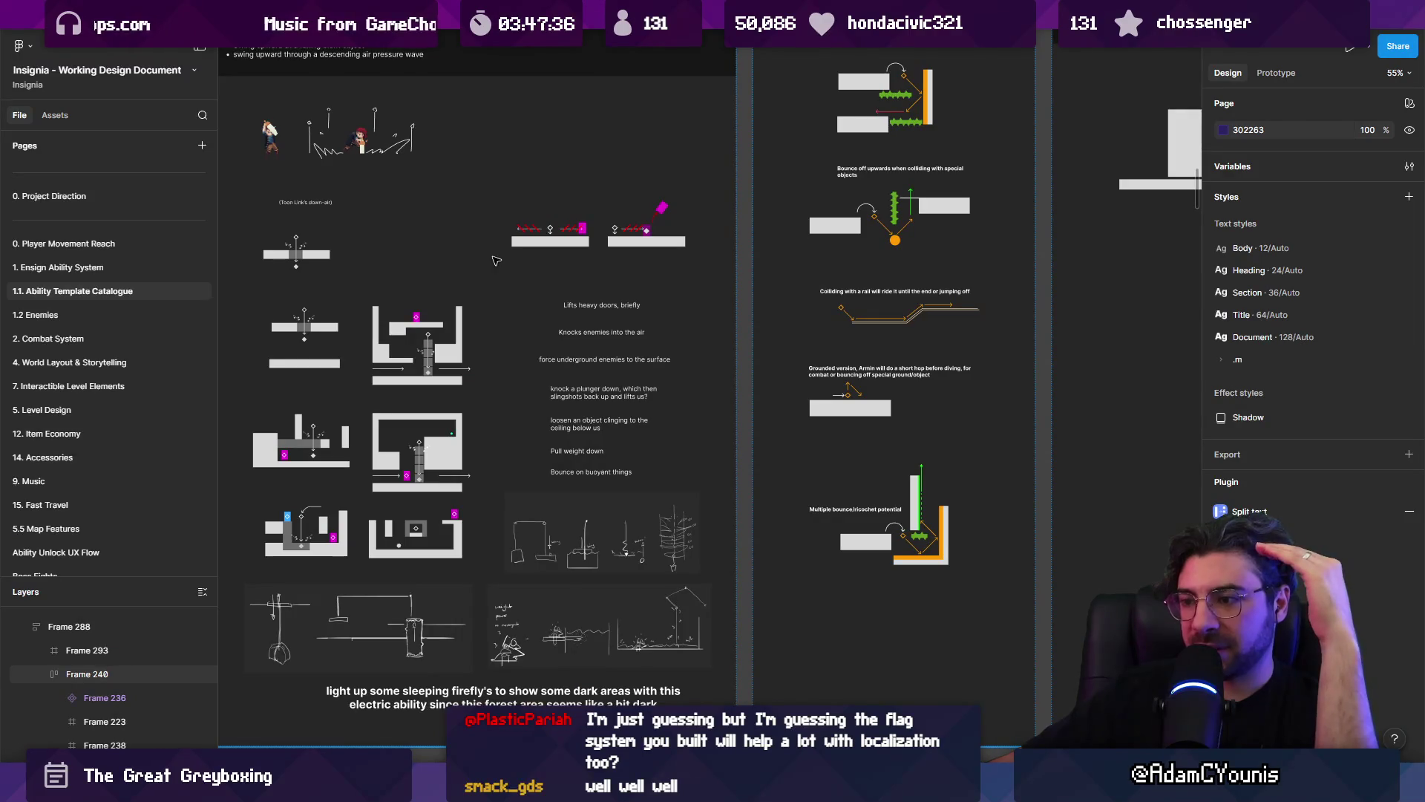
scroll(636, 319, "up", 5, "ctrl")
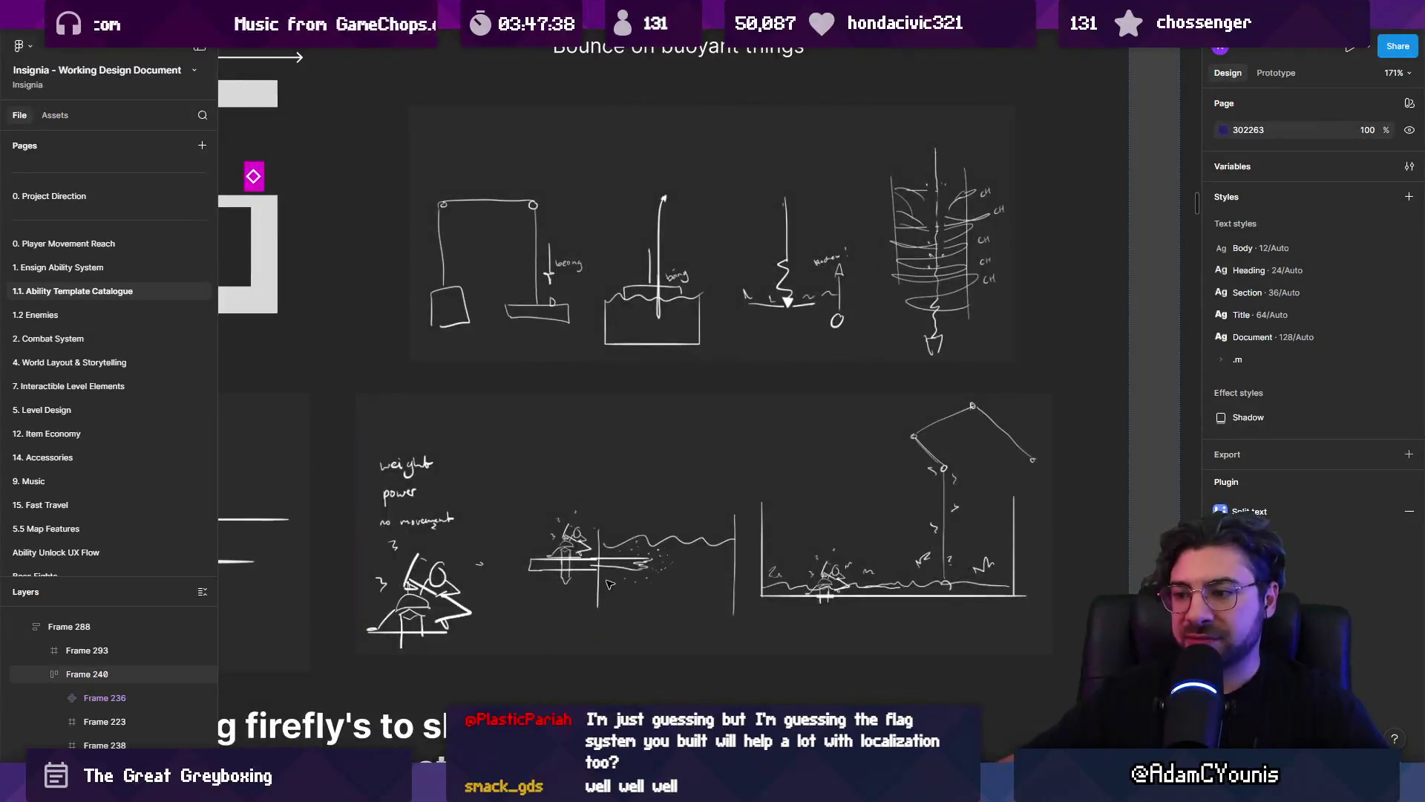
scroll(636, 319, "up", 4, "ctrl")
scroll(609, 451, "down", 4, "ctrl")
scroll(626, 405, "up", 2)
scroll(626, 405, "up", 3)
scroll(748, 476, "down", 5, "ctrl")
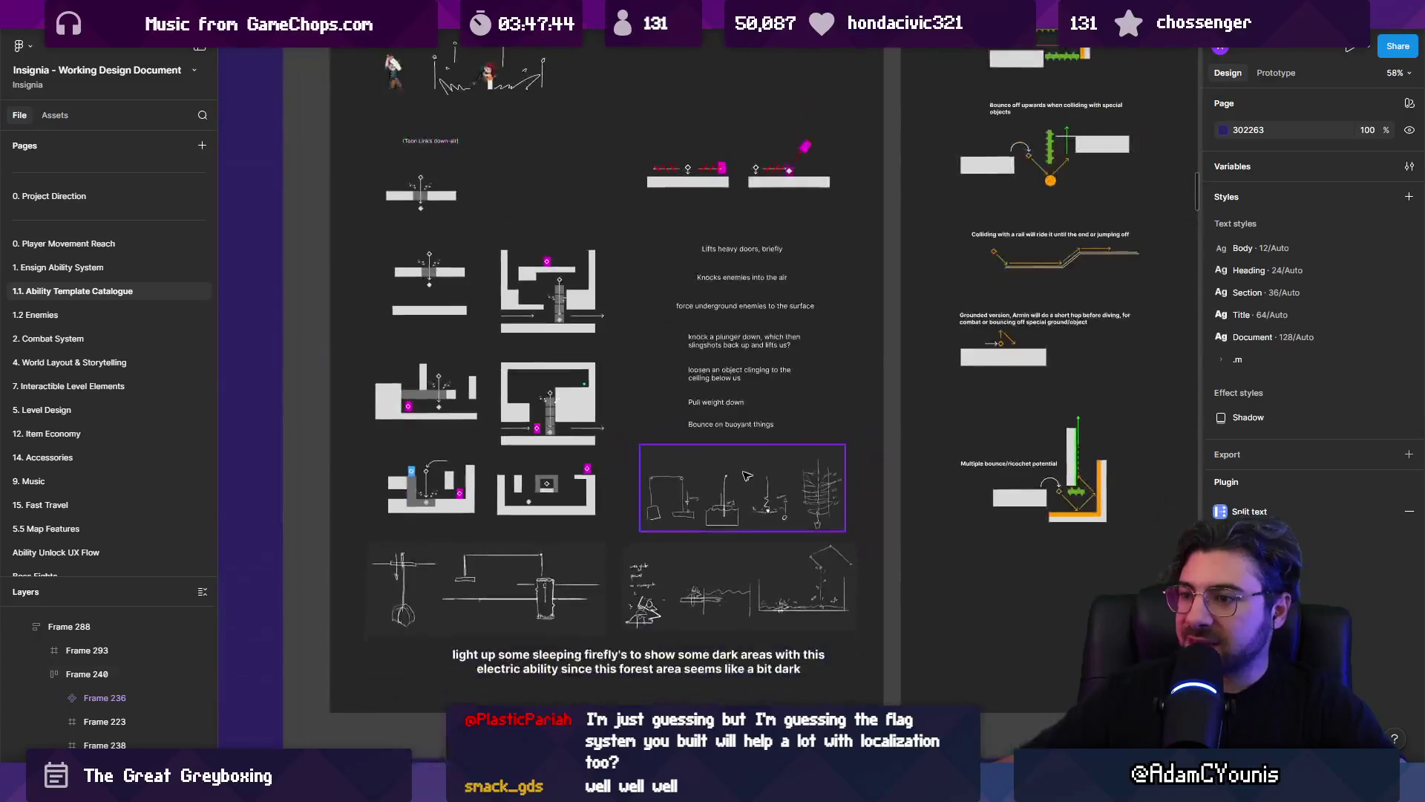
- Select the frame of ability template sketches and zoom in and out to examine them
left_click(587, 347)
scroll(519, 579, "up", 4, "ctrl")
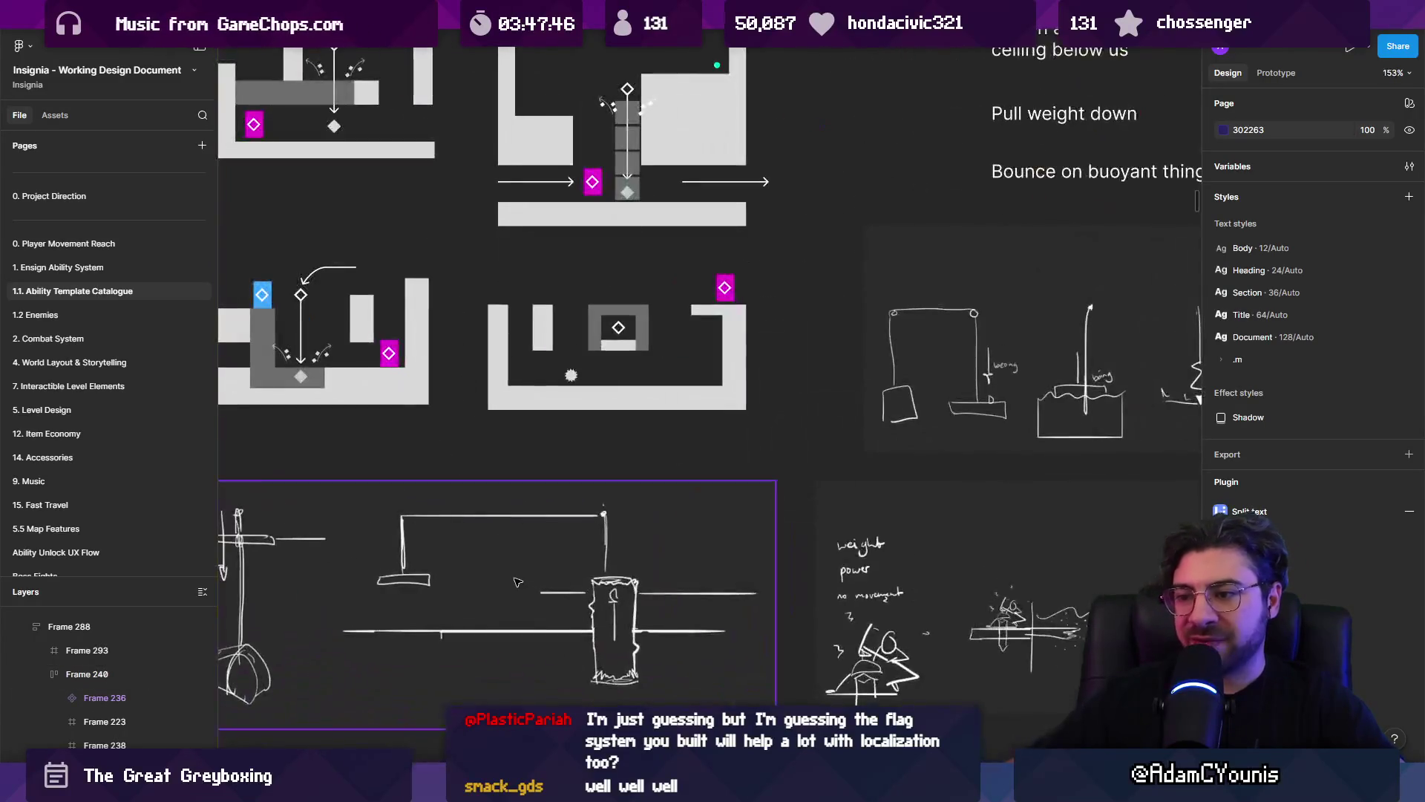
scroll(519, 579, "down", 2, "ctrl")
scroll(401, 532, "up", 1, "ctrl")
scroll(442, 527, "up", 3, "ctrl")
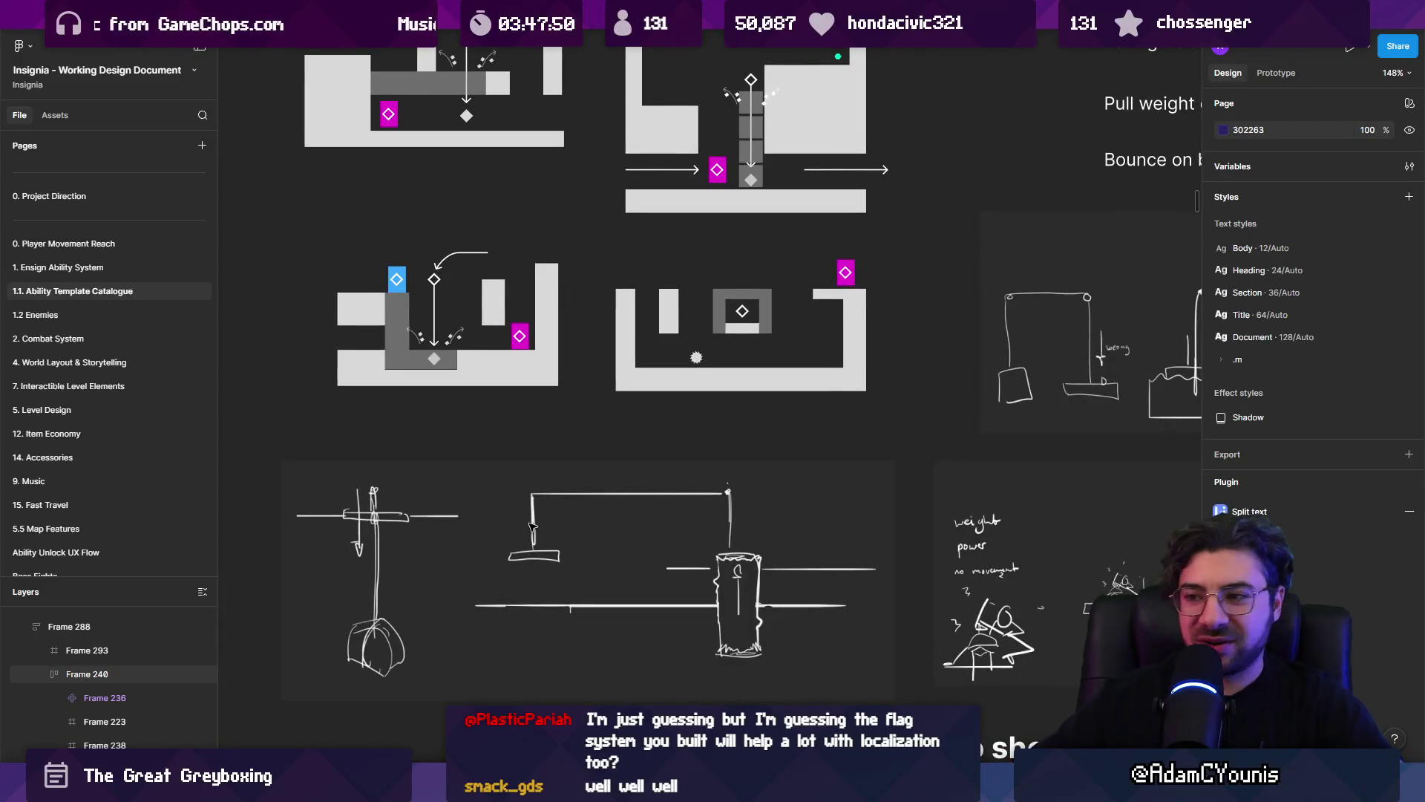
scroll(517, 533, "down", 3, "ctrl")
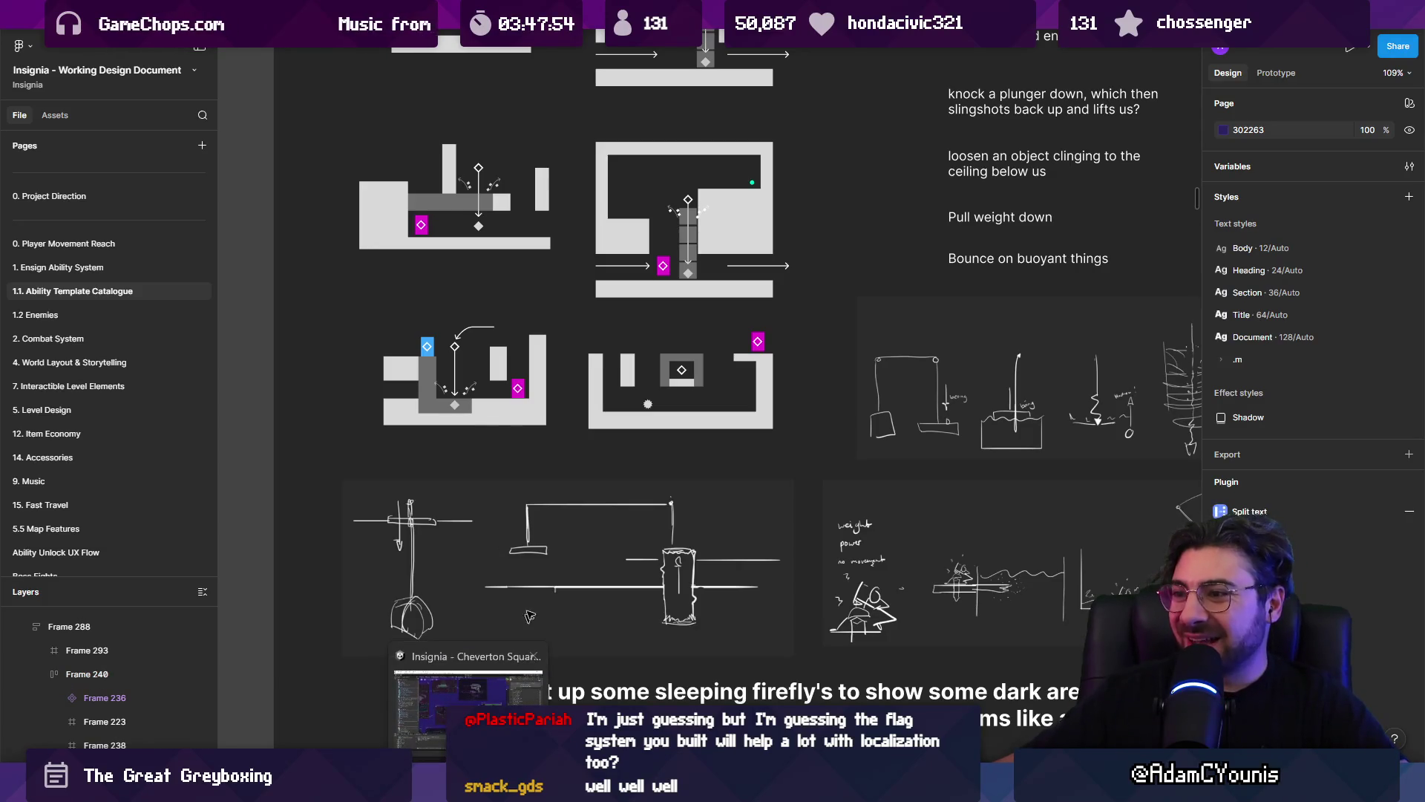
scroll(668, 520, "down", 3, "ctrl")
scroll(843, 380, "up", 5, "ctrl")
scroll(843, 380, "down", 1)
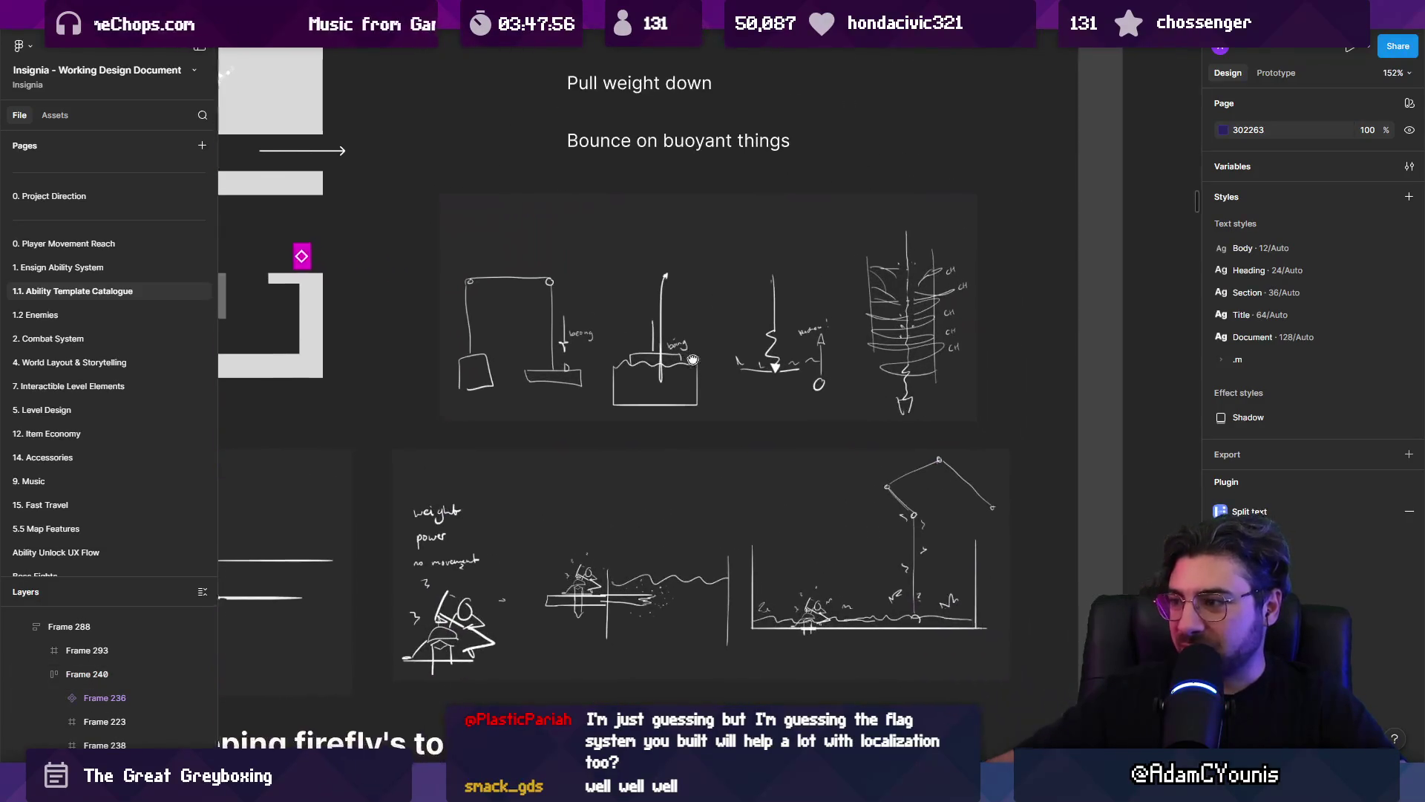
- Zoom back out on the sketches and return to the Unity editor
scroll(853, 465, "down", 3, "ctrl")
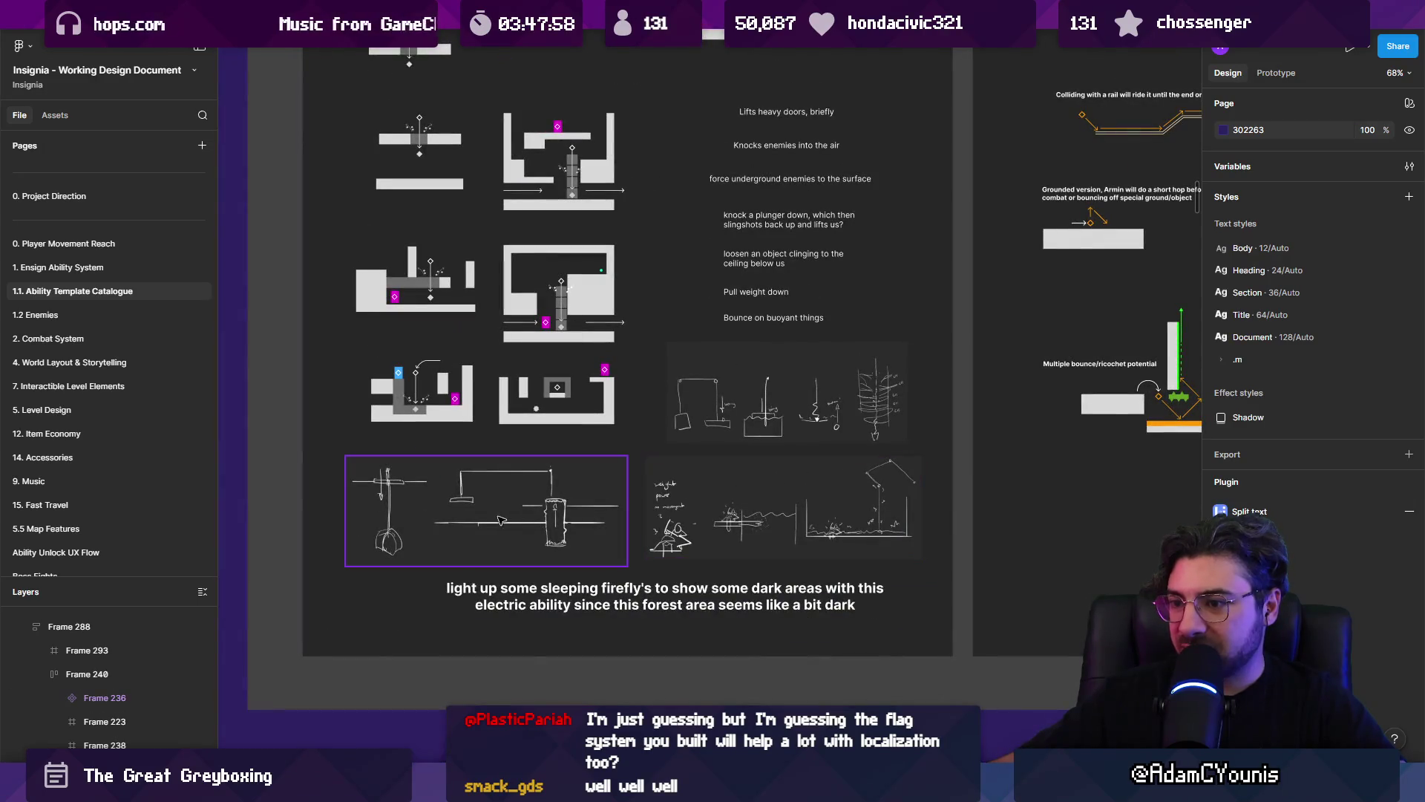
scroll(375, 525, "up", 4, "ctrl")
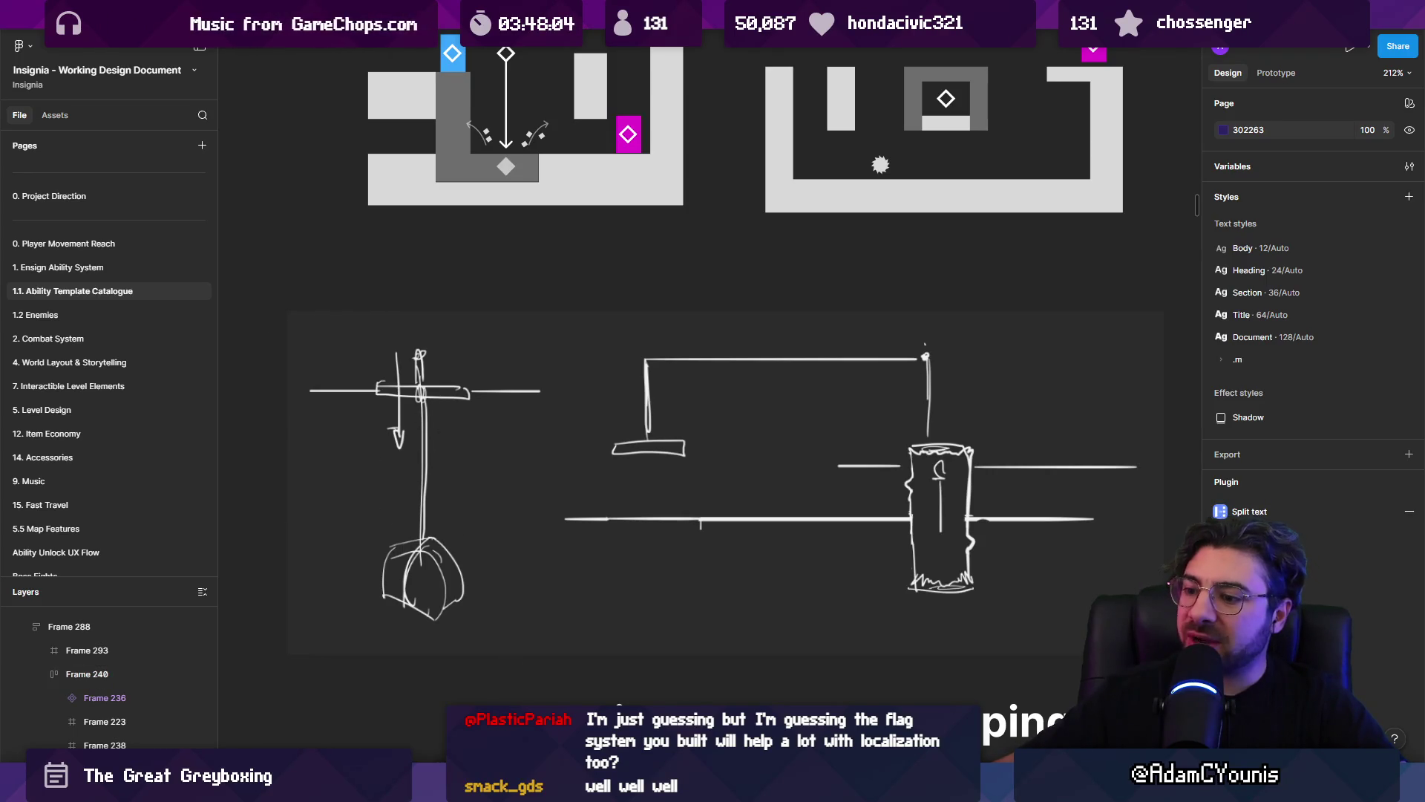
left_click(470, 788)
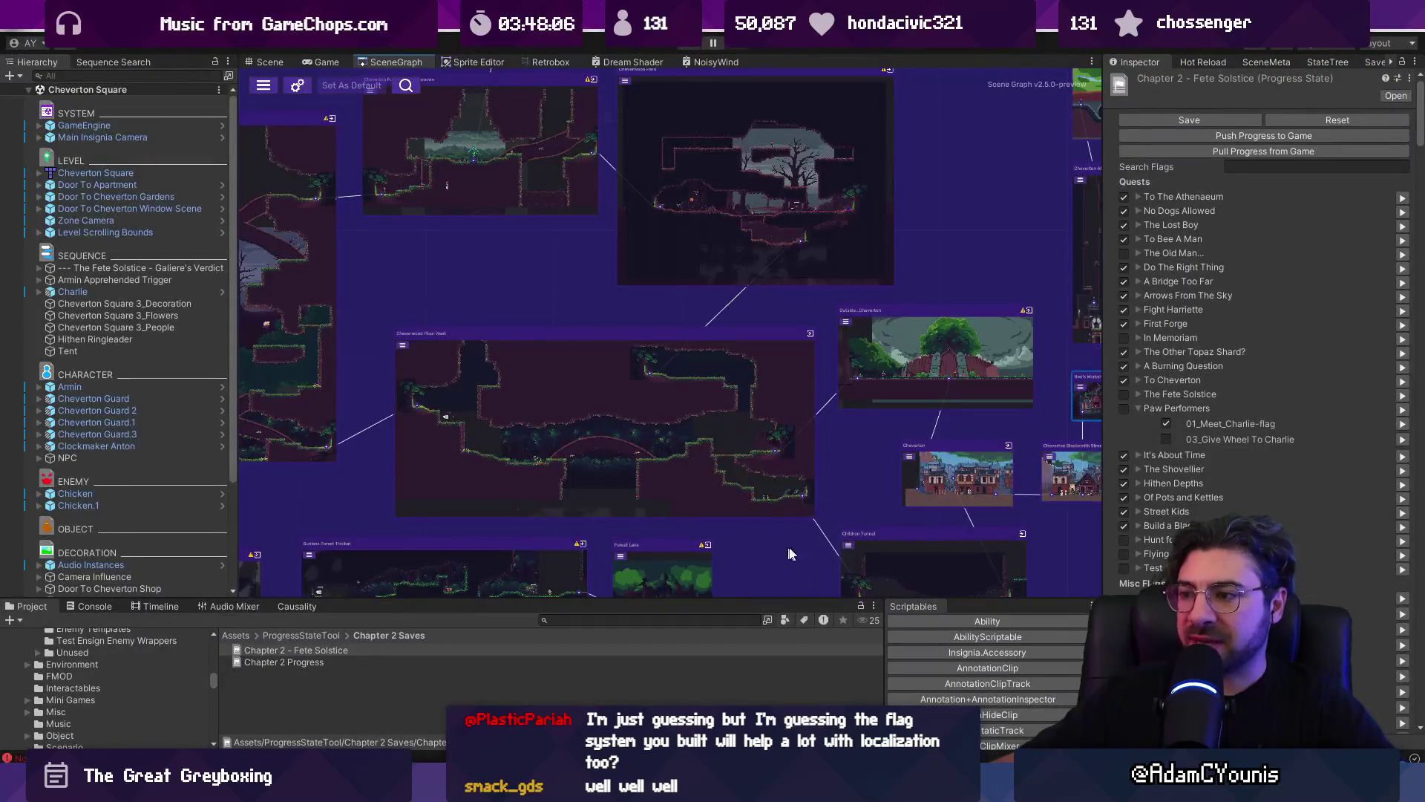
scroll(757, 427, "up", 5)
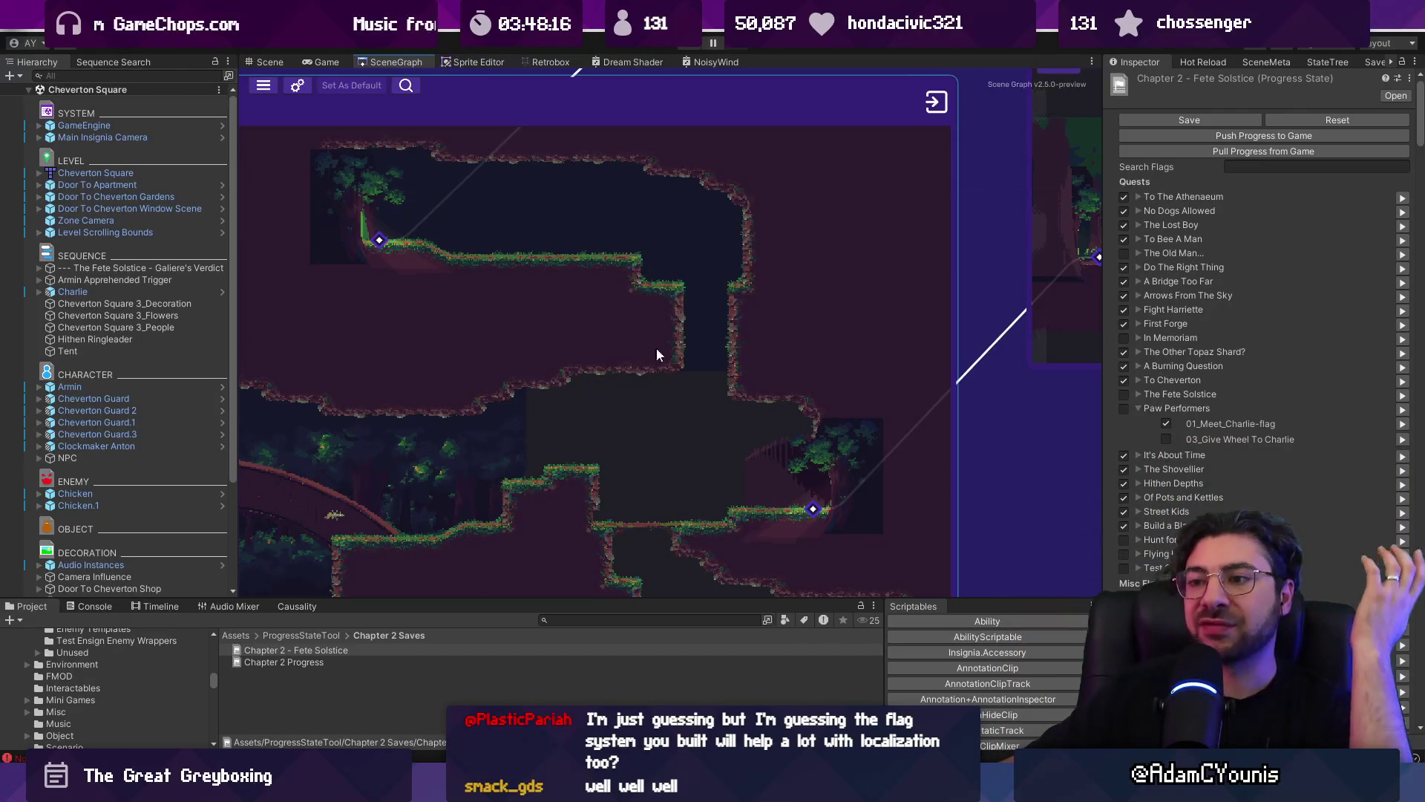
scroll(861, 328, "down", 3)
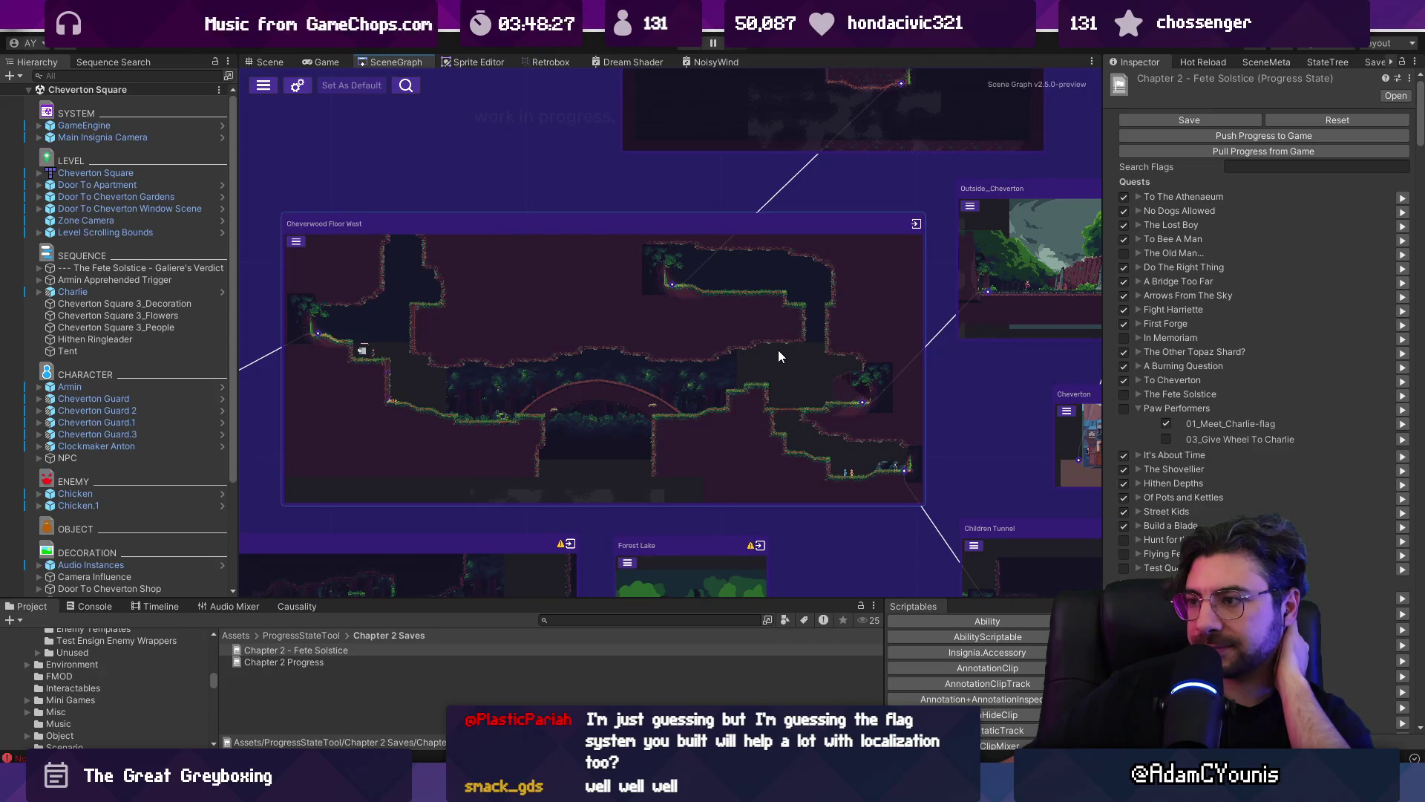
scroll(727, 367, "up", 3)
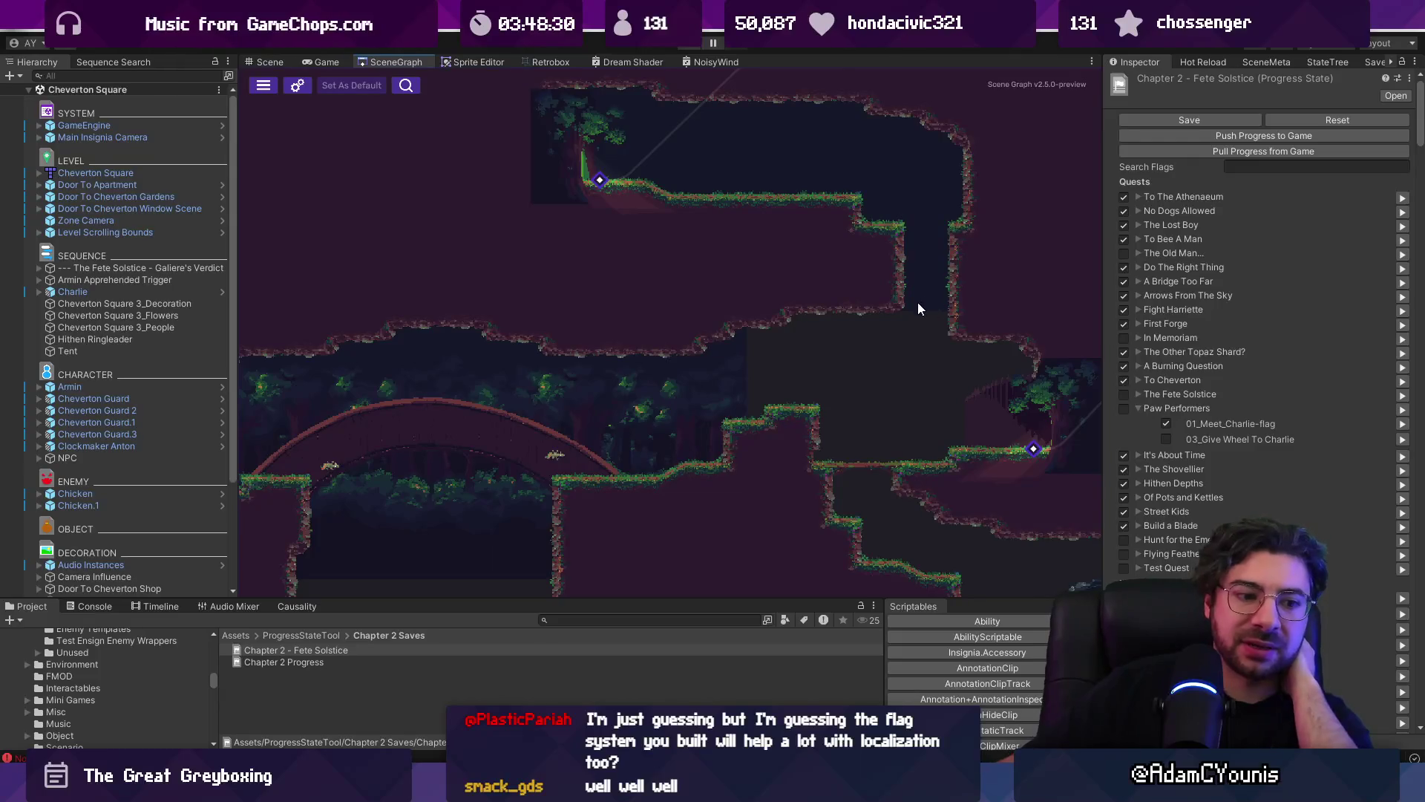
scroll(854, 328, "down", 3)
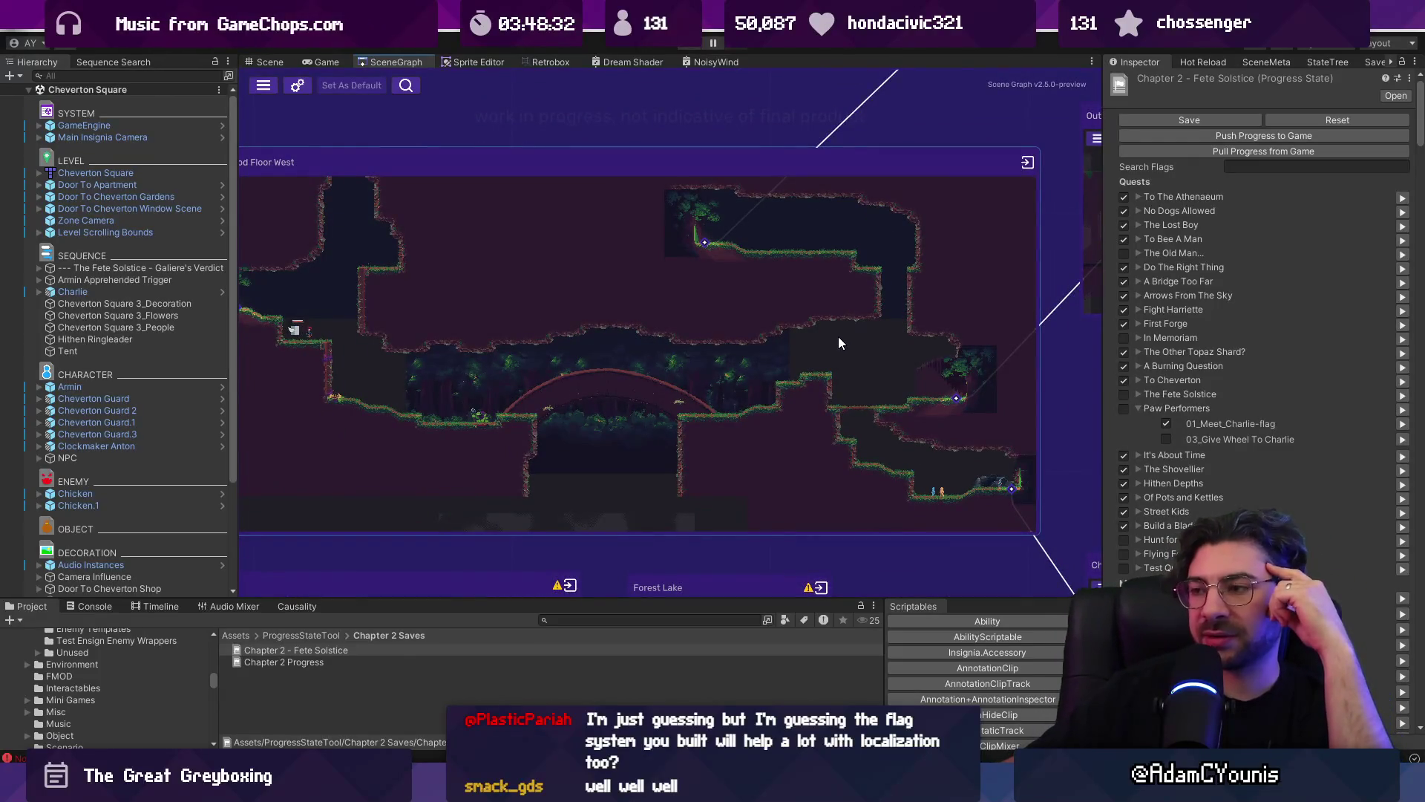
scroll(843, 271, "down", 2)
mouse_move(809, 189)
left_mouse_down()
mouse_move(854, 429)
mouse_move(905, 332)
left_mouse_up()
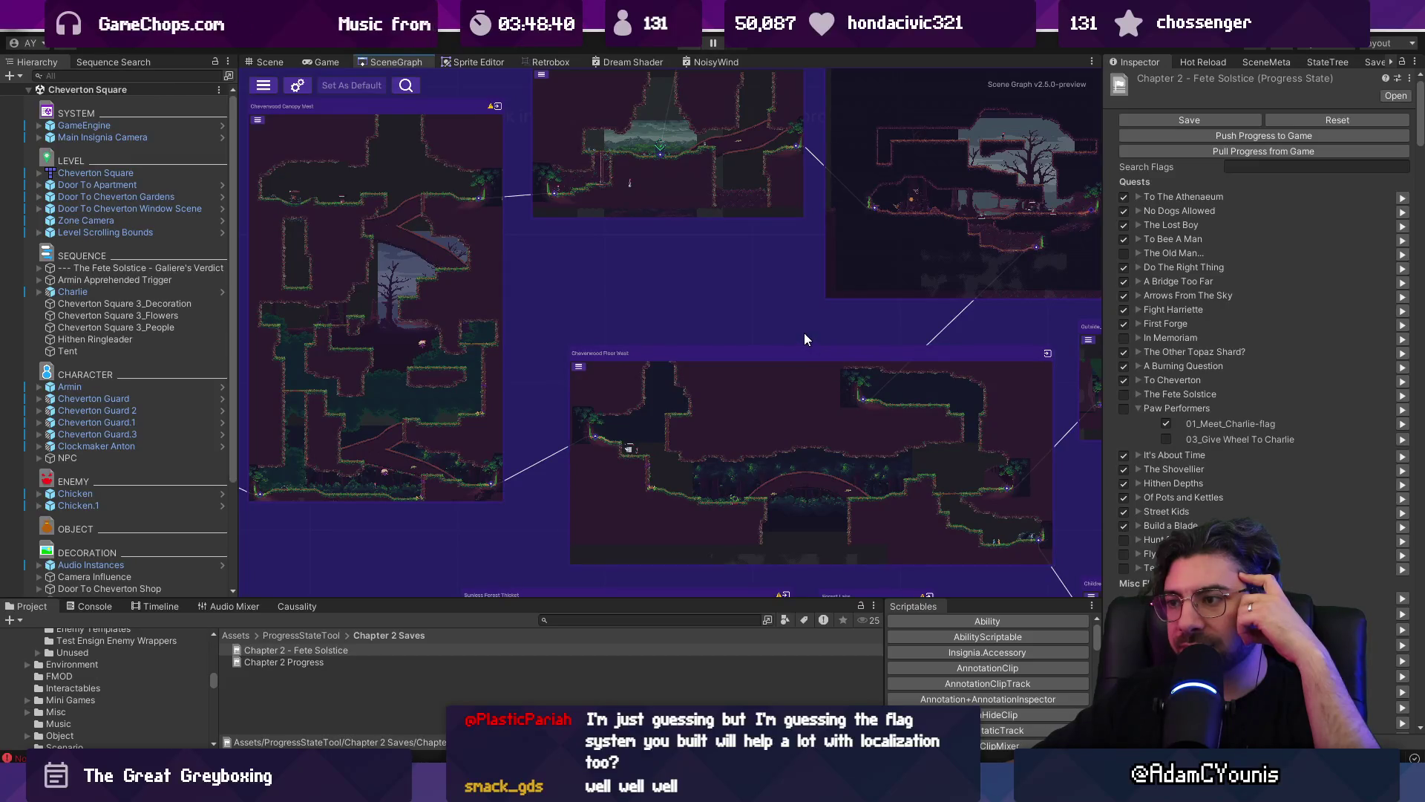
scroll(801, 334, "up", 1)
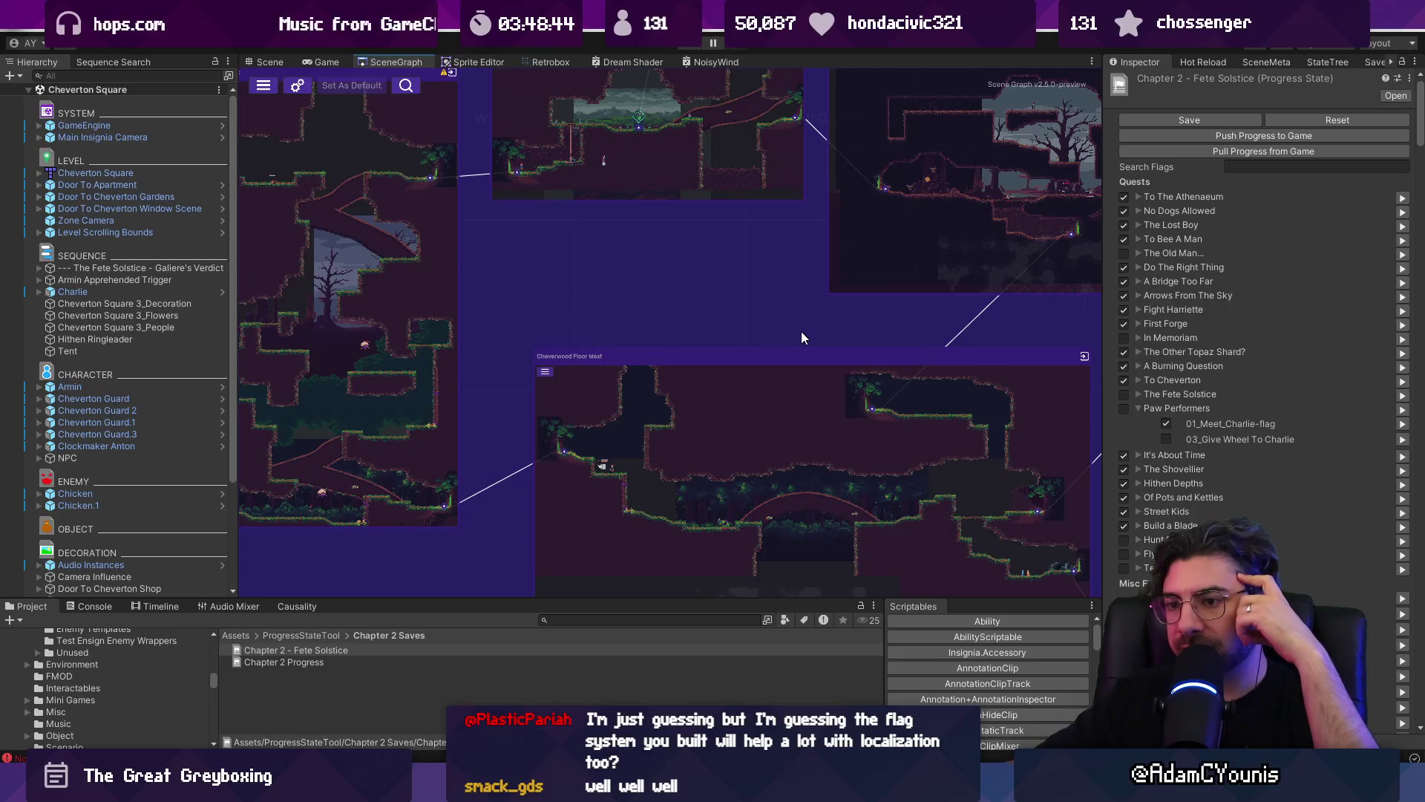
mouse_move(801, 335)
left_mouse_down()
mouse_move(830, 474)
mouse_move(791, 411)
mouse_move(598, 401)
left_mouse_up()
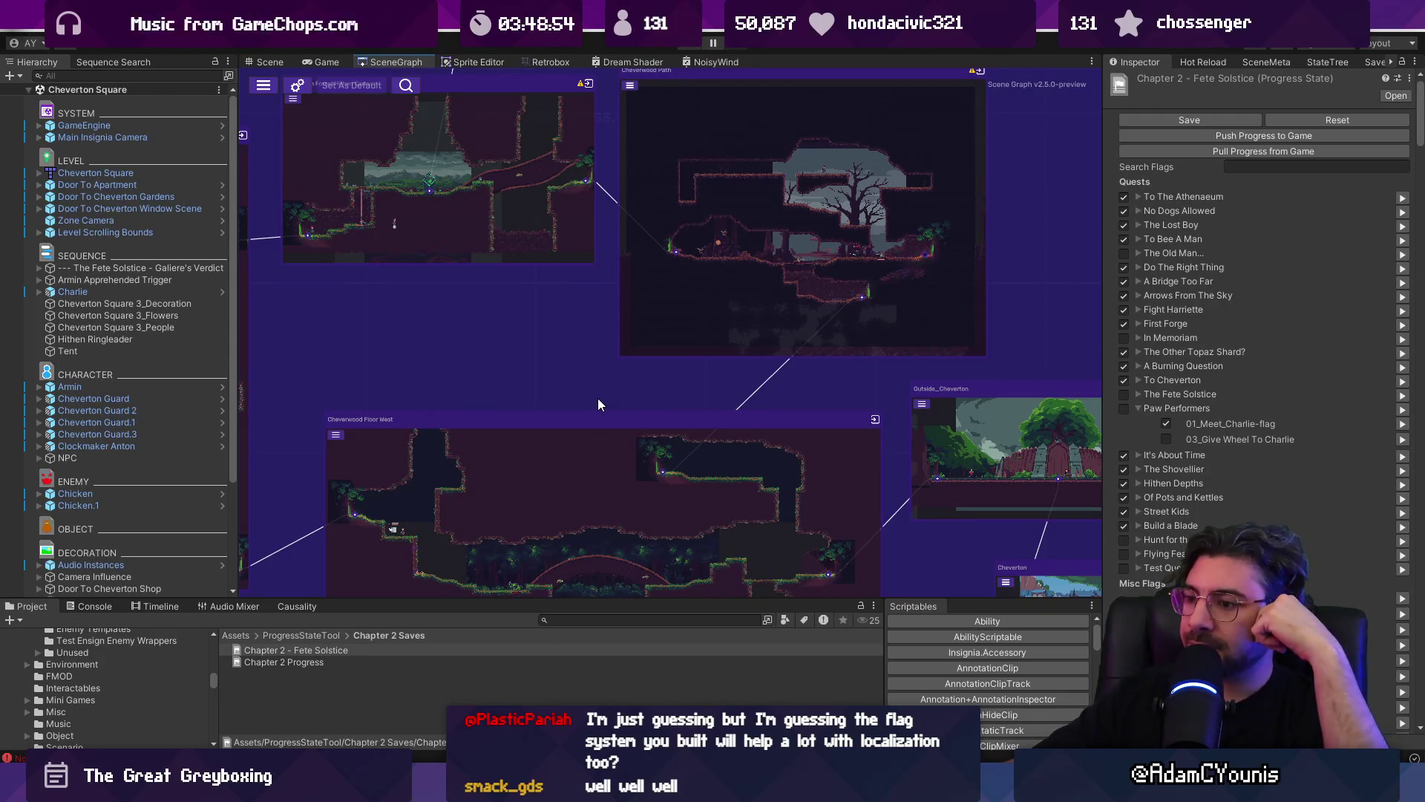
scroll(597, 400, "down", 3)
scroll(567, 425, "up", 3)
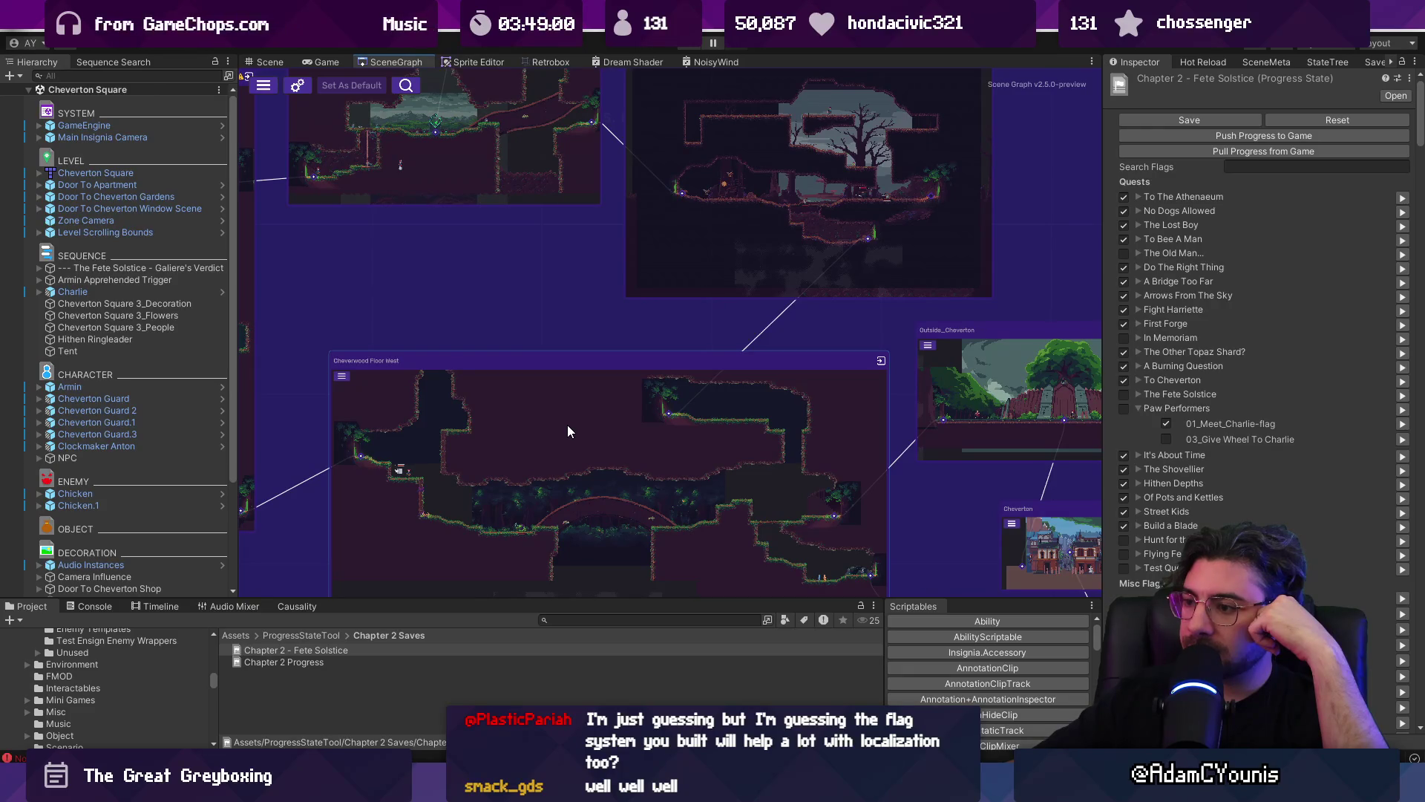
scroll(567, 425, "down", 3)
scroll(639, 466, "up", 2)
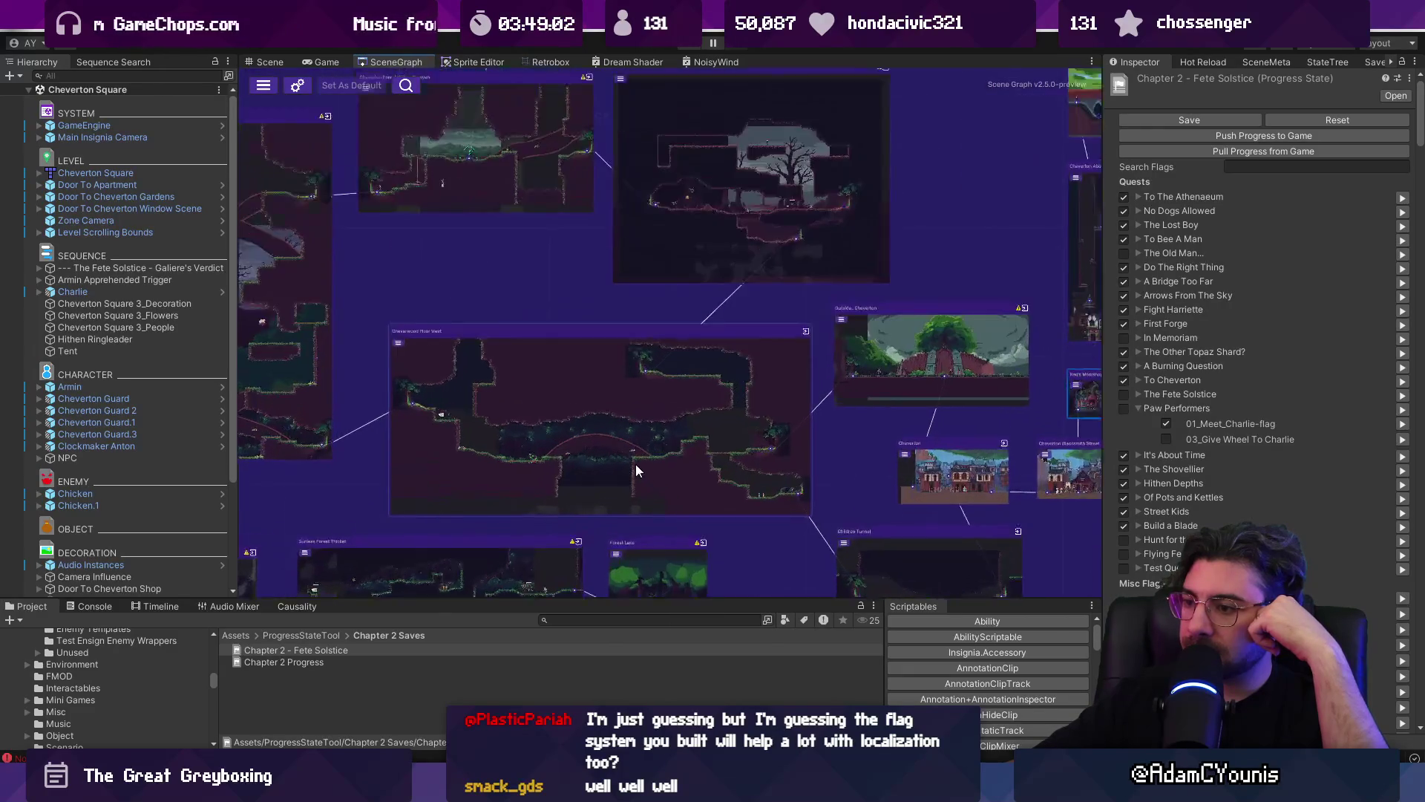
scroll(639, 466, "up", 1)
scroll(652, 282, "down", 1)
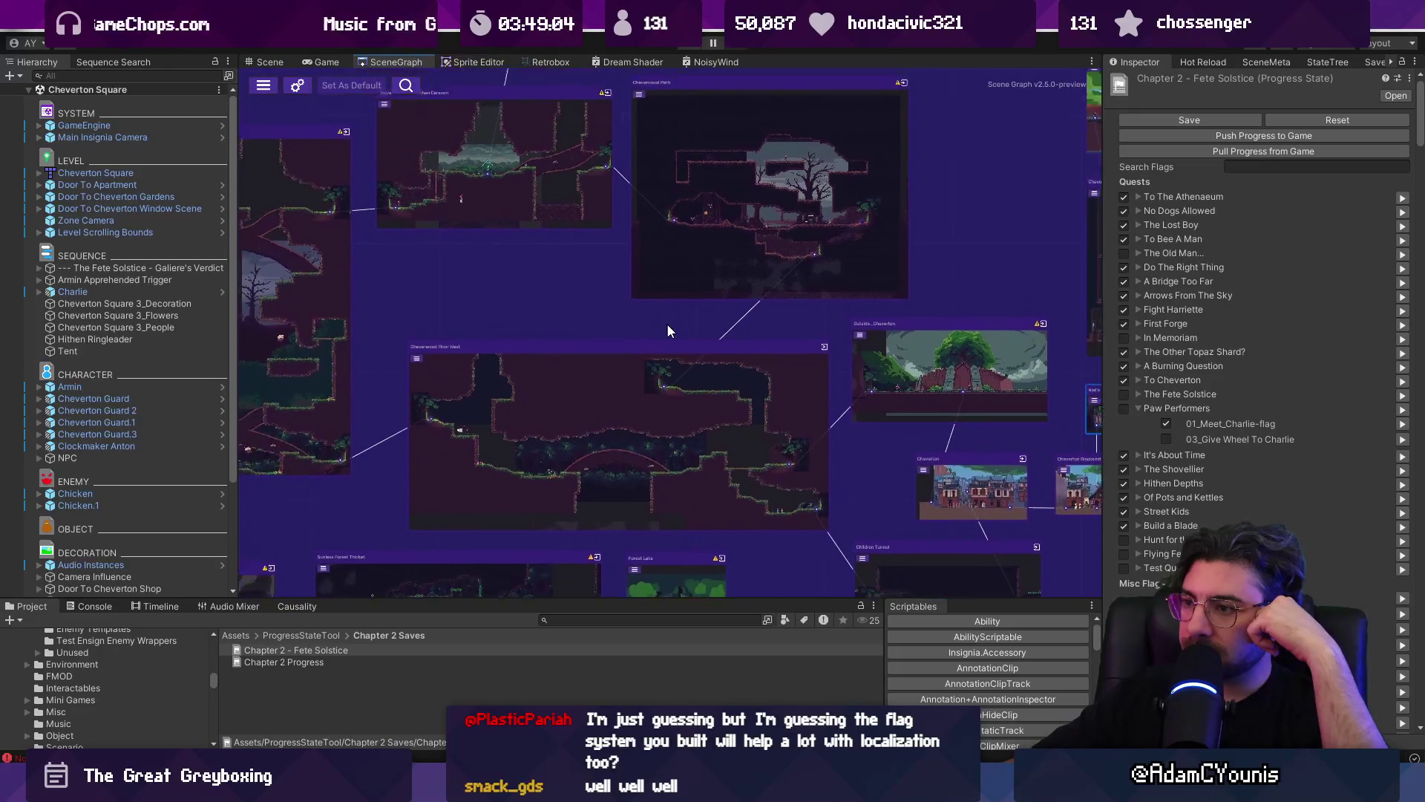
scroll(665, 325, "down", 4)
scroll(858, 368, "up", 2)
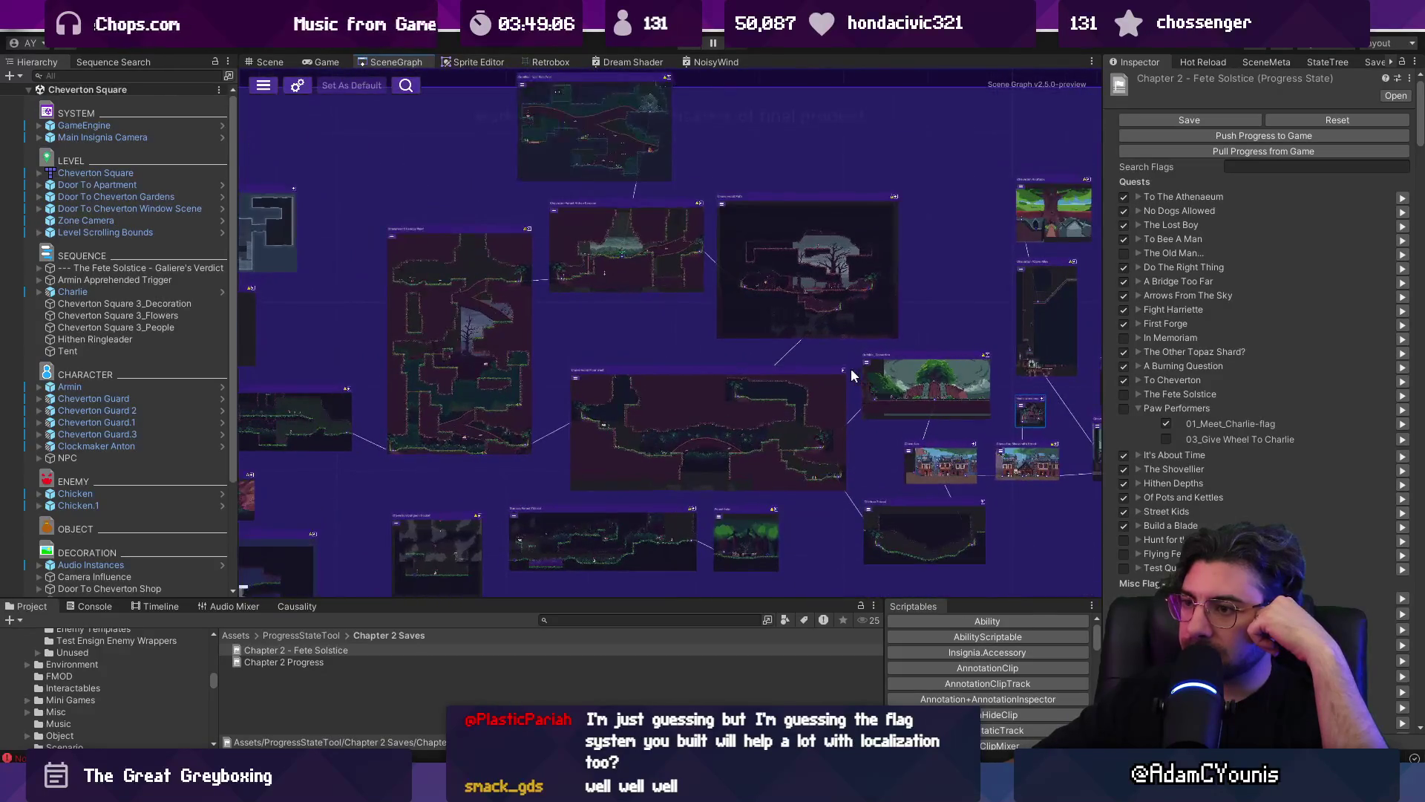
scroll(671, 344, "up", 2)
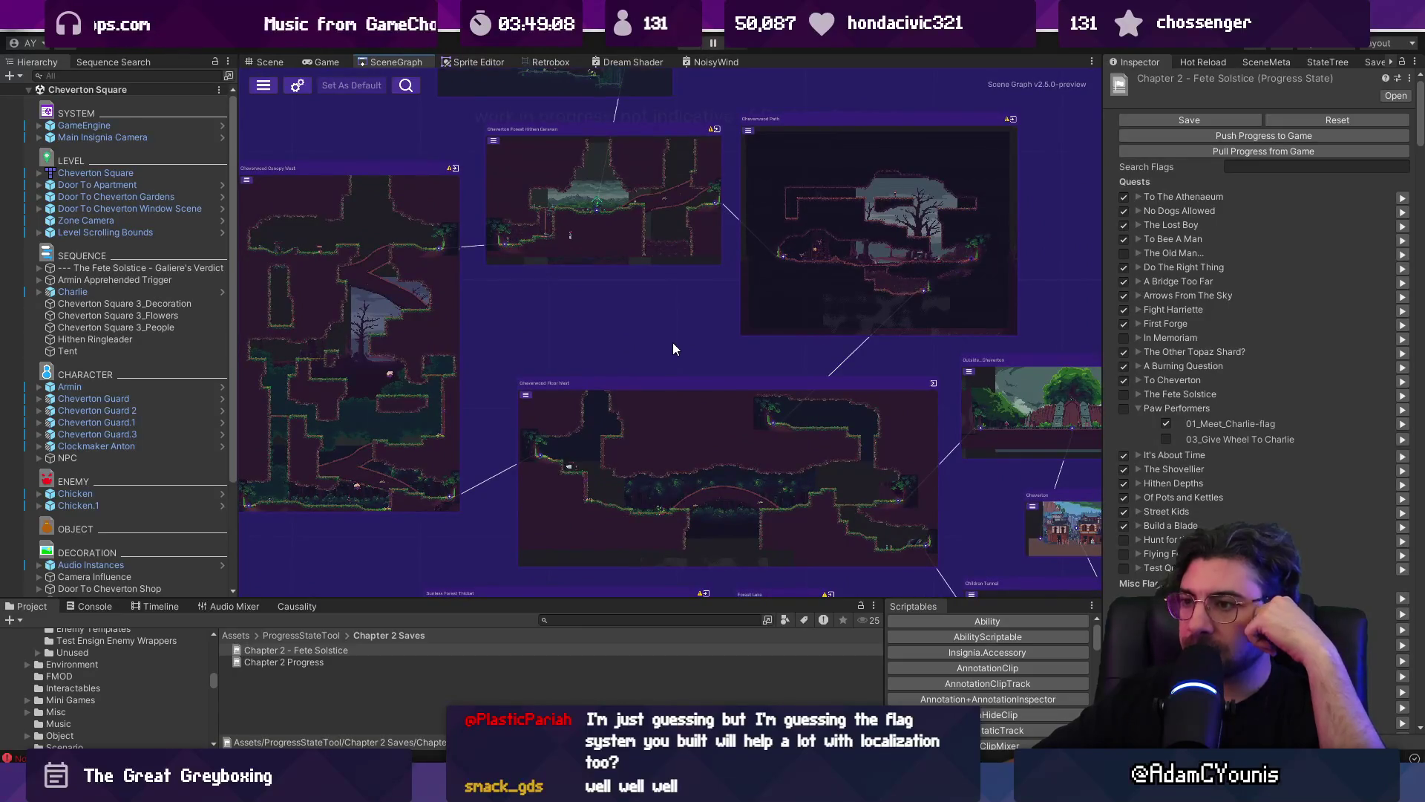
scroll(661, 355, "down", 2)
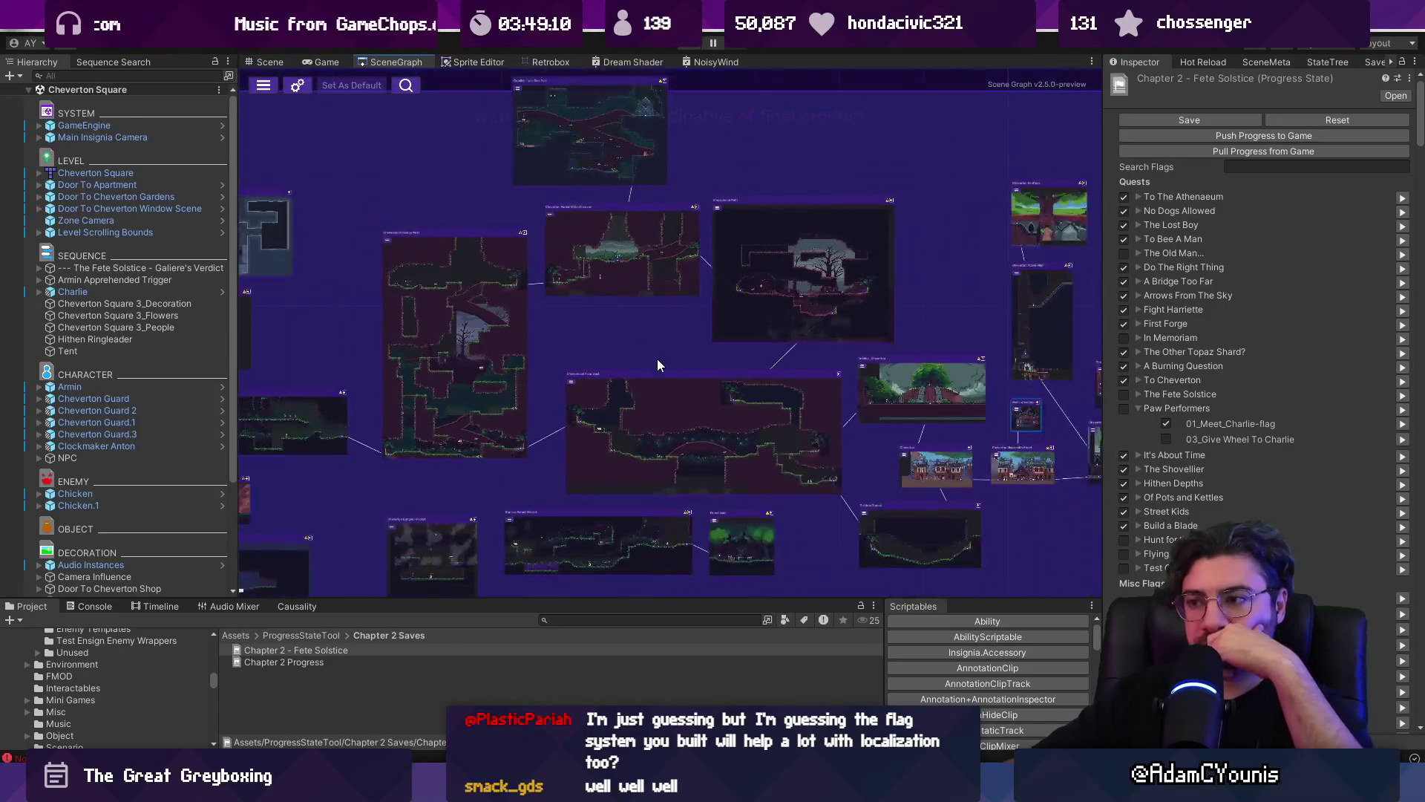
scroll(668, 517, "up", 2)
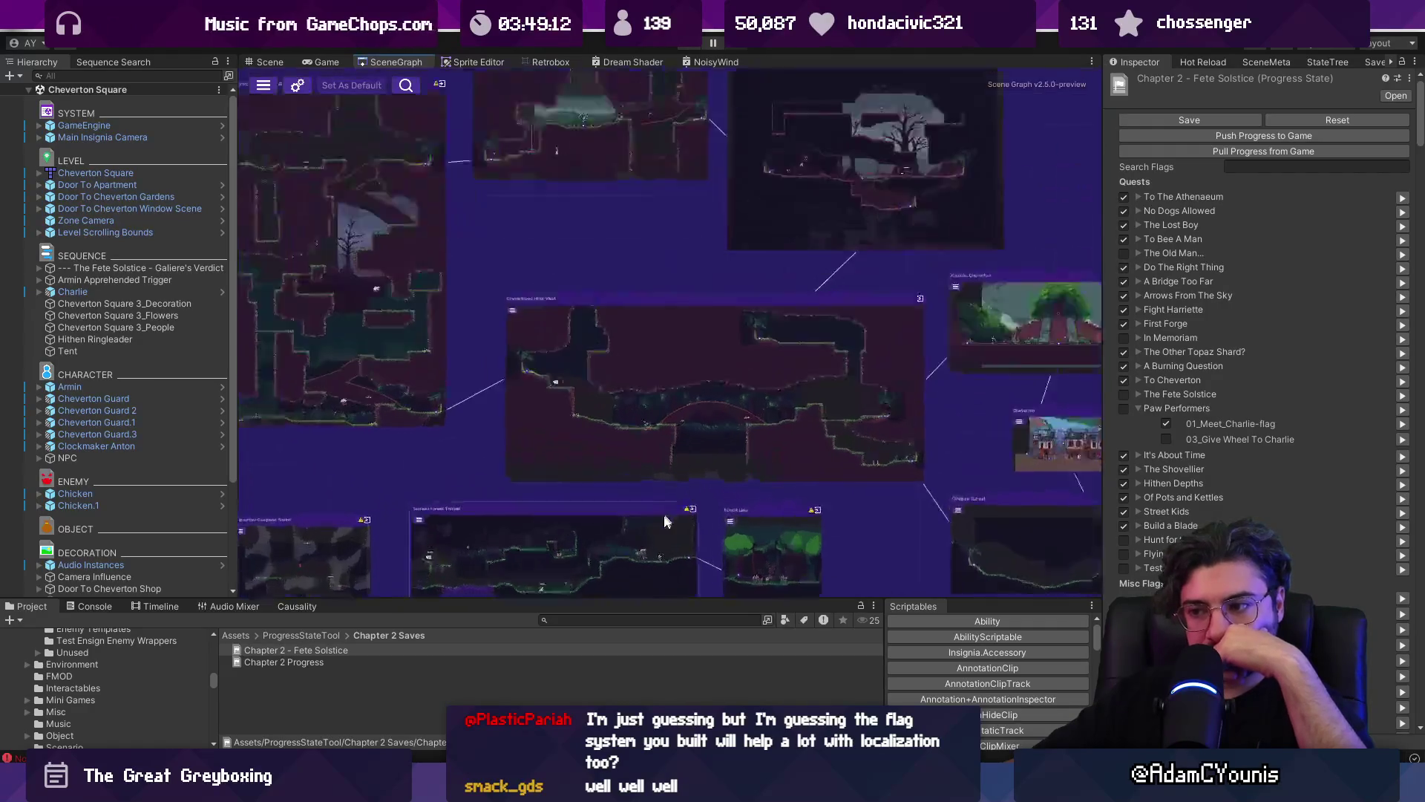
scroll(668, 518, "up", 3)
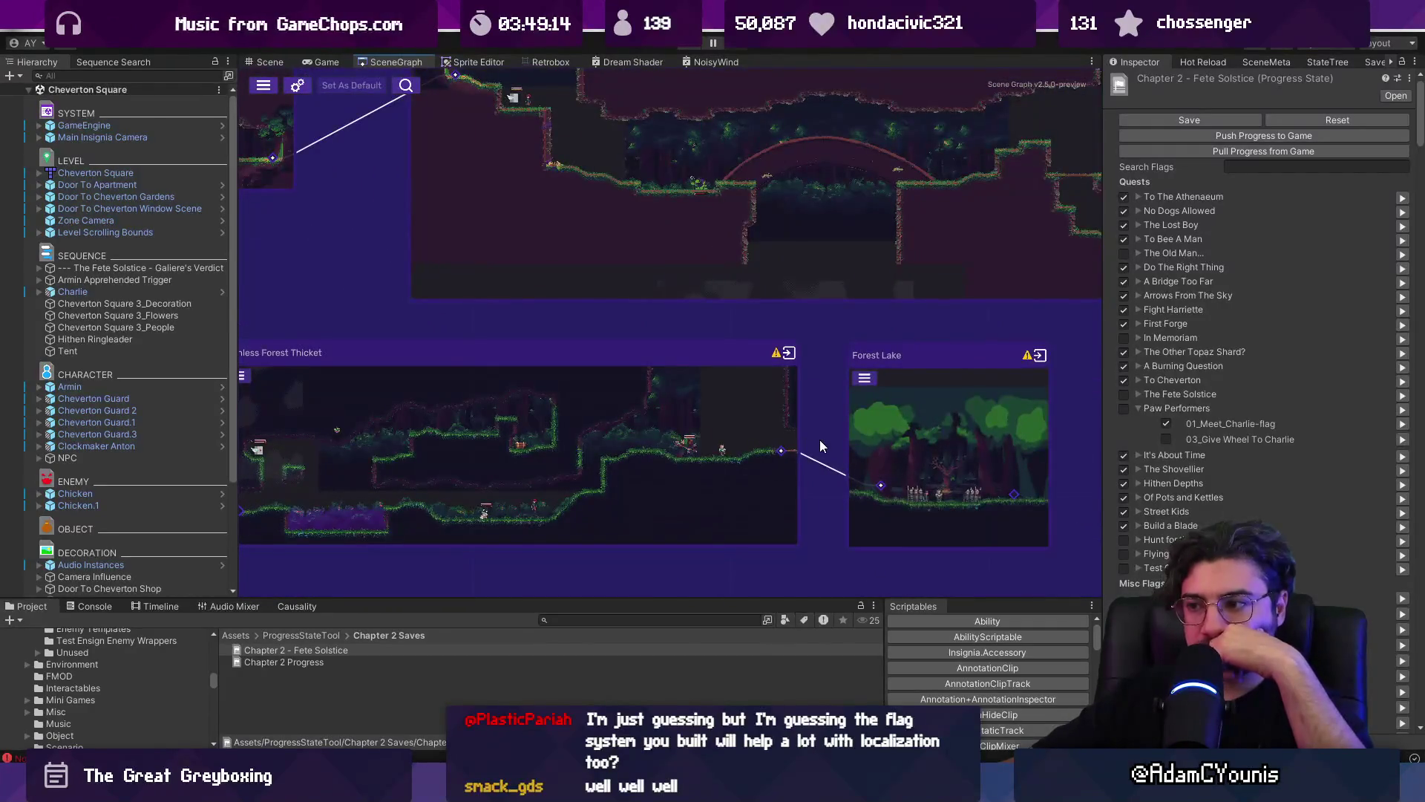
- Center the Forest Lake room and zoom in and out on the tall canopy node
scroll(820, 446, "up", 3)
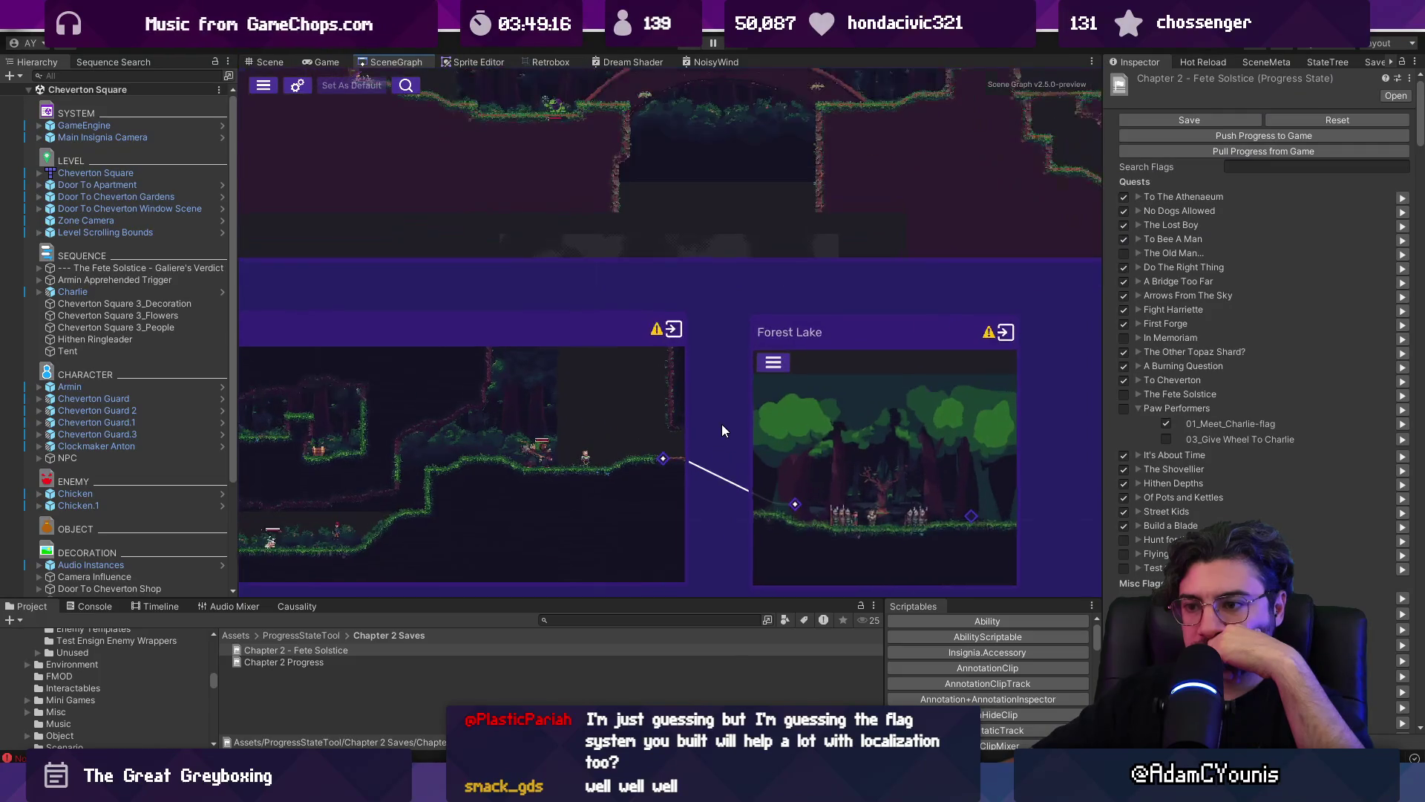
scroll(722, 425, "down", 1)
left_click_drag(722, 425, 545, 388)
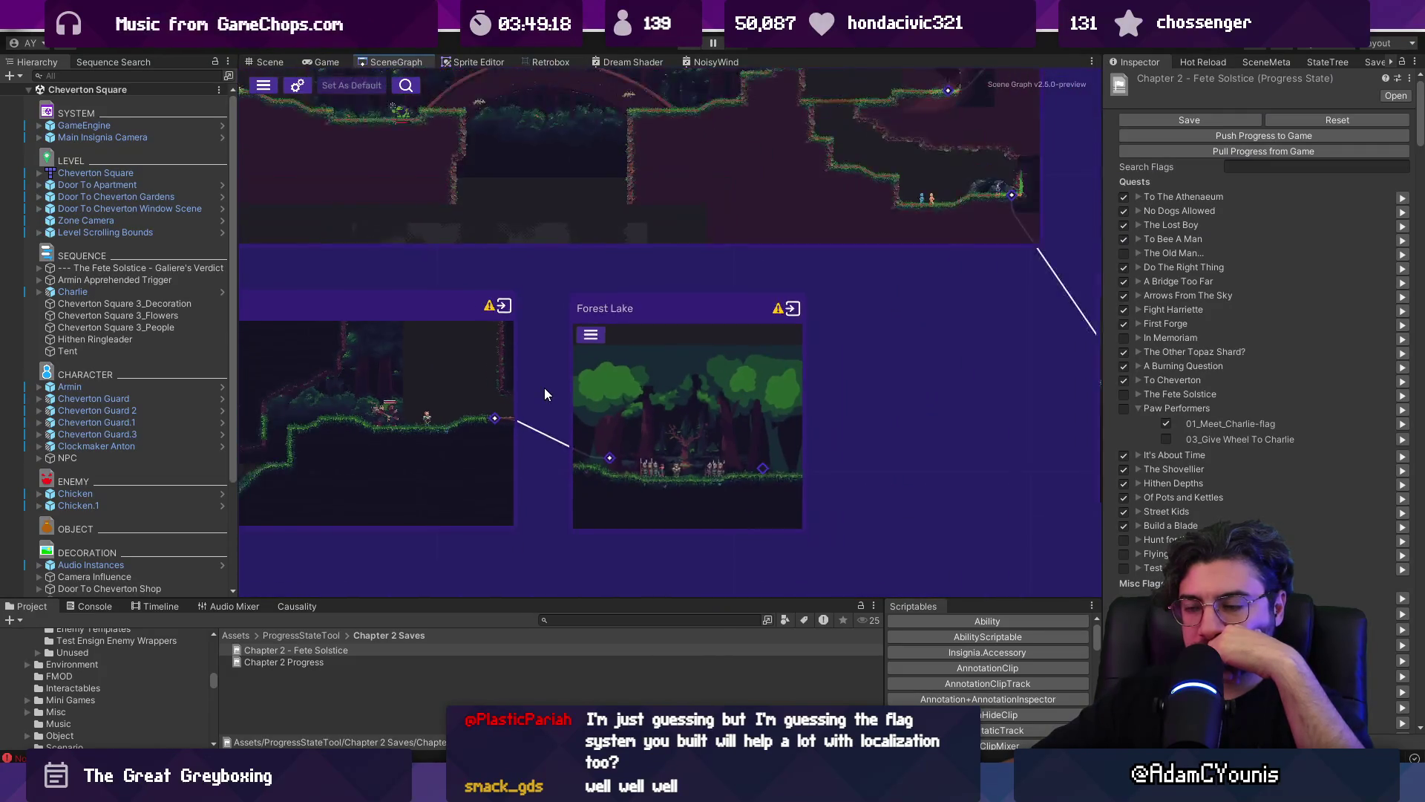
scroll(545, 387, "down", 5)
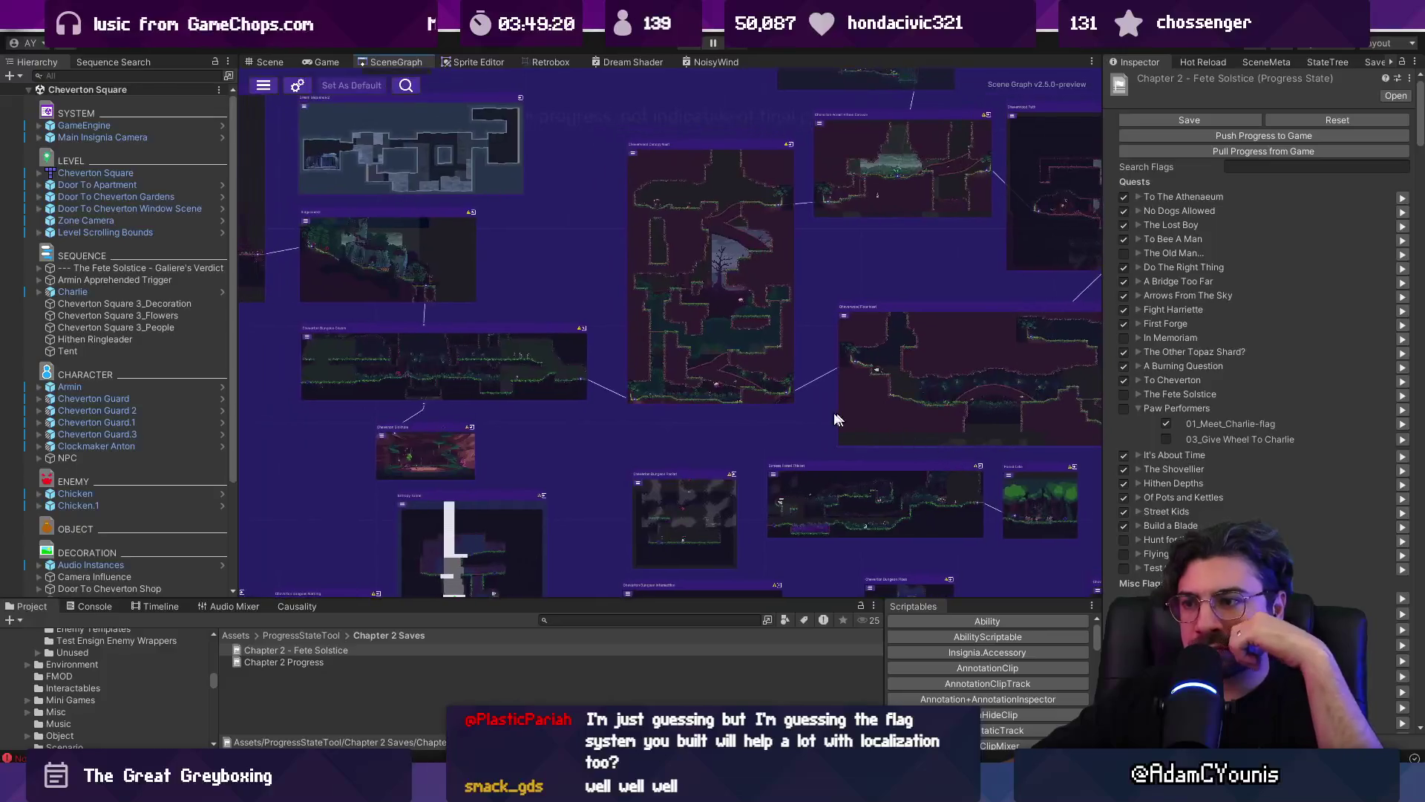
scroll(688, 378, "up", 2)
scroll(688, 379, "up", 3)
scroll(763, 414, "down", 2)
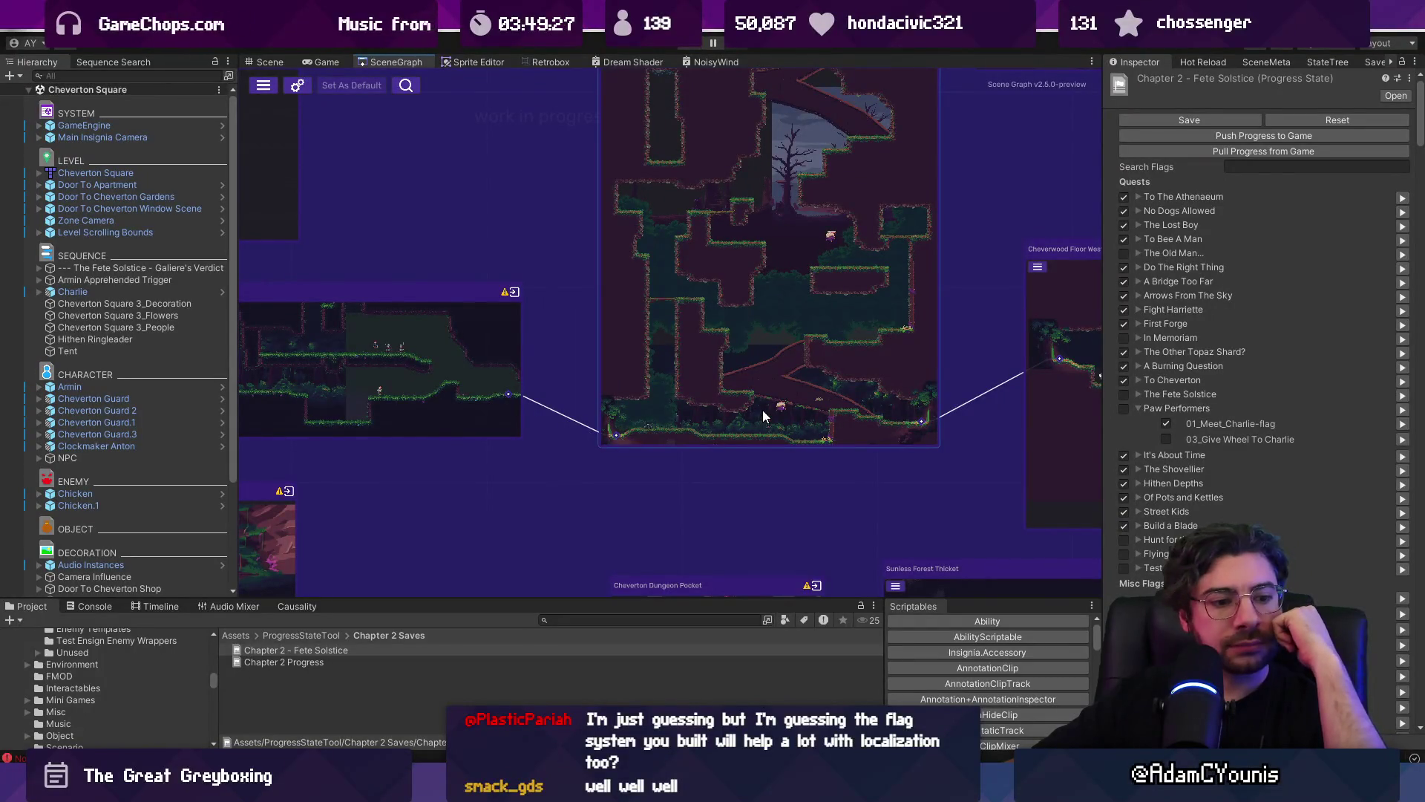
scroll(756, 407, "up", 4)
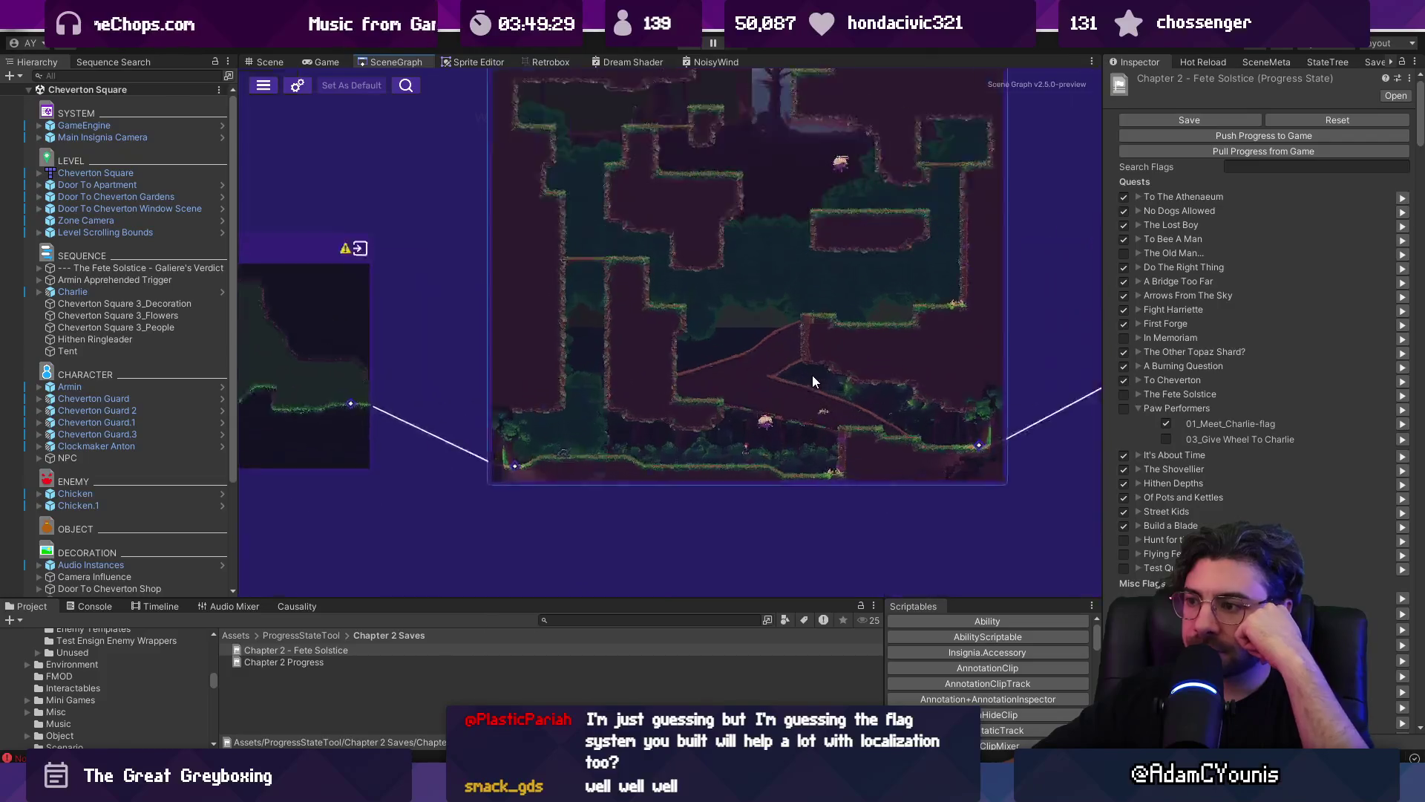
scroll(671, 427, "down", 1)
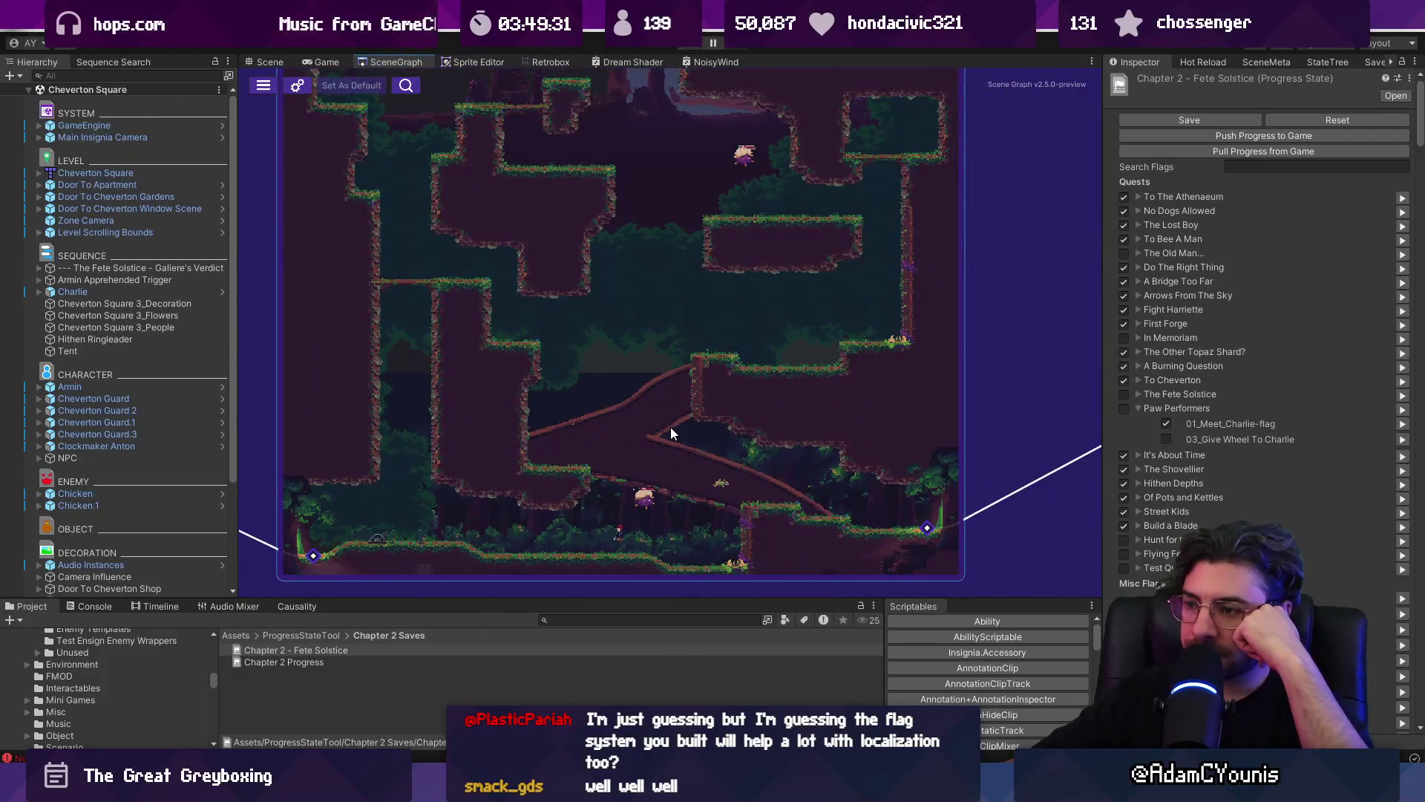
scroll(670, 429, "down", 3)
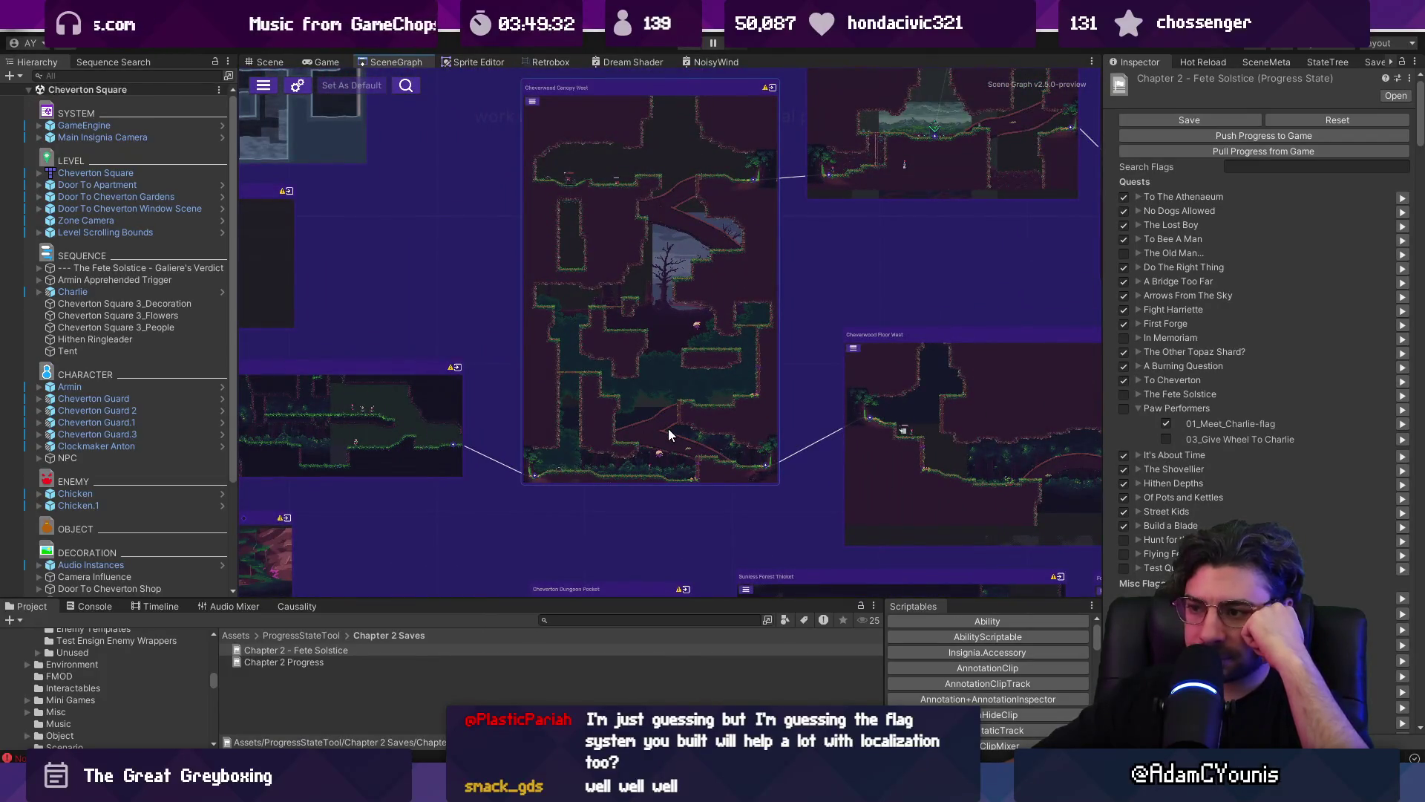
- Pan below and left of the canopy to Ridgelands, Entropy Tunnel, Dungeon Pocket and Sunless Forest Thicket
left_click_drag(746, 429, 760, 279)
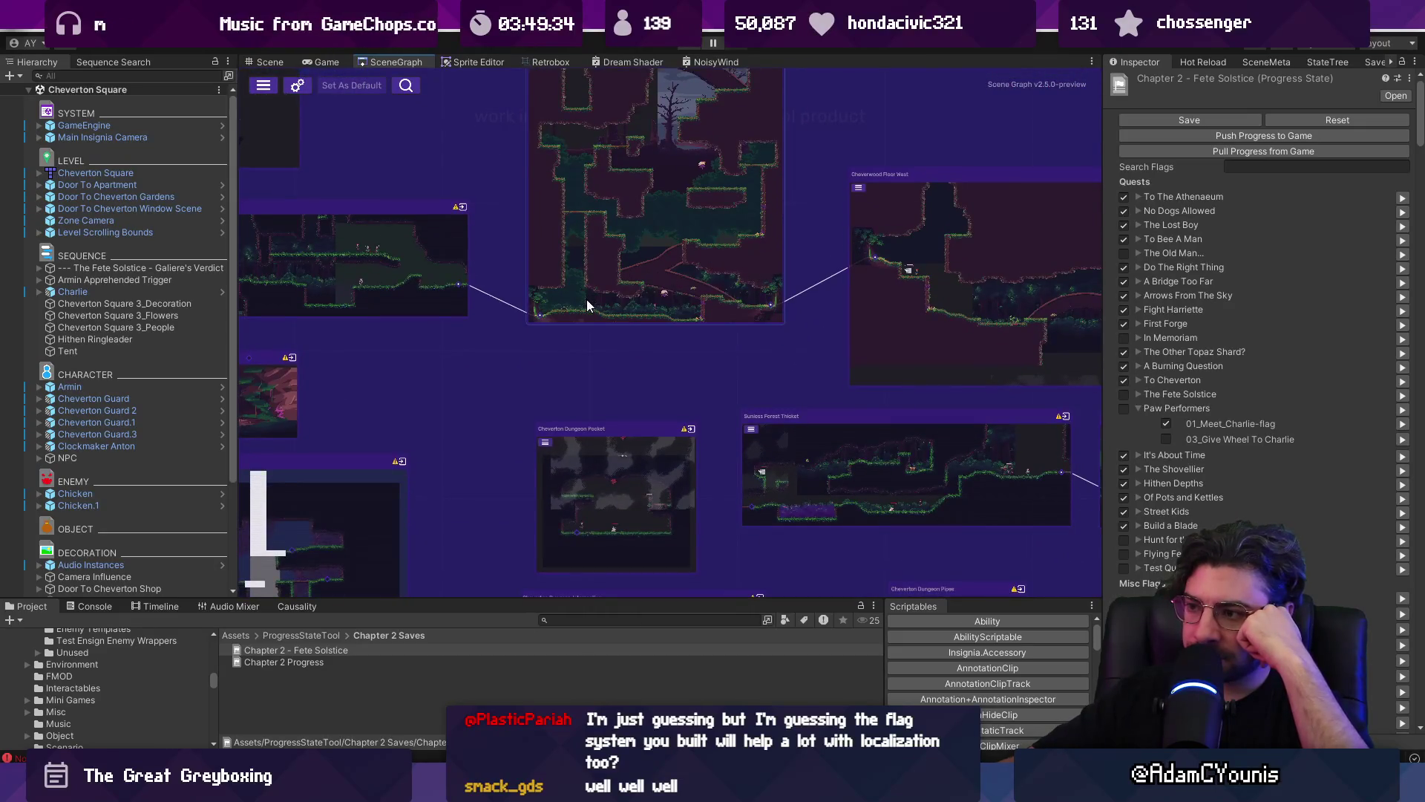
scroll(587, 304, "down", 2)
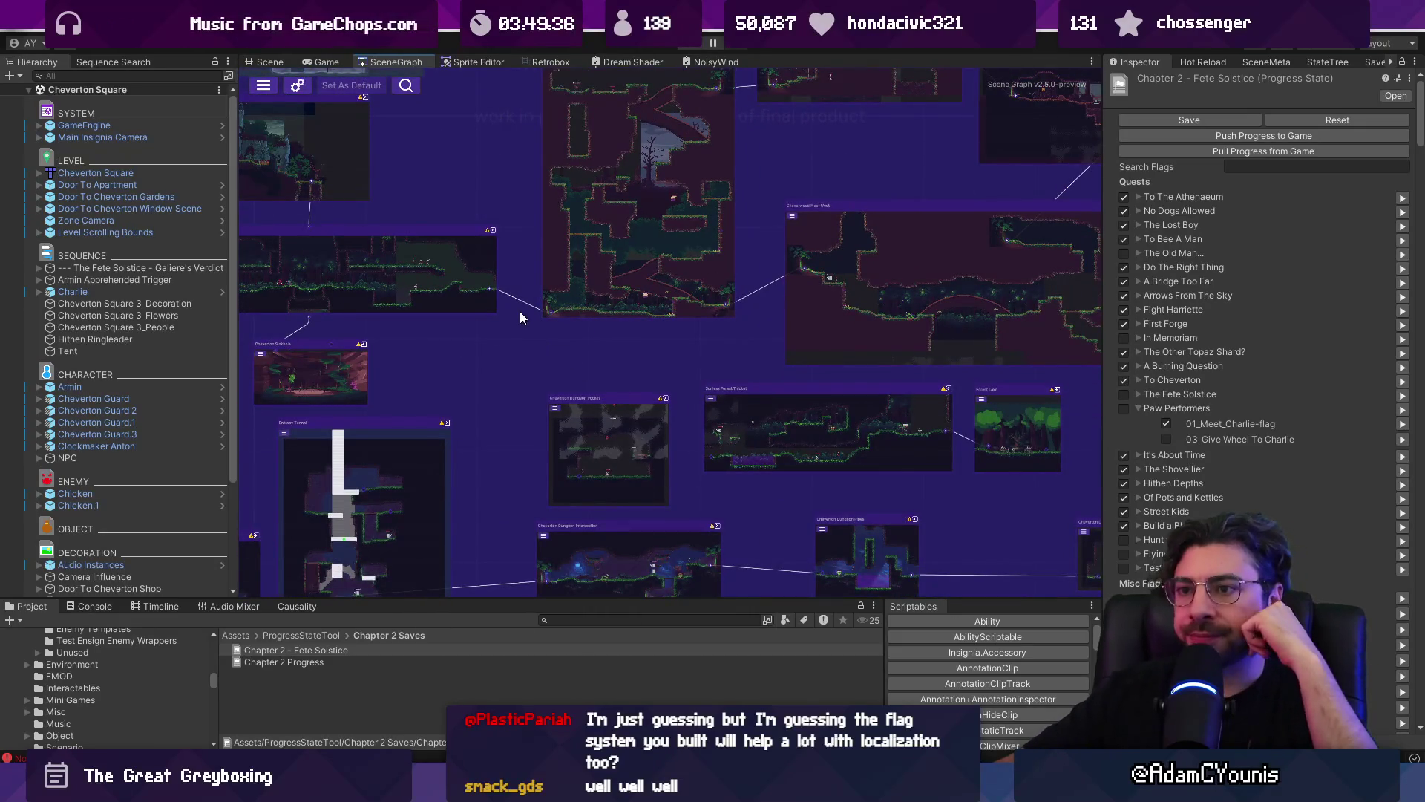
scroll(524, 341, "up", 3)
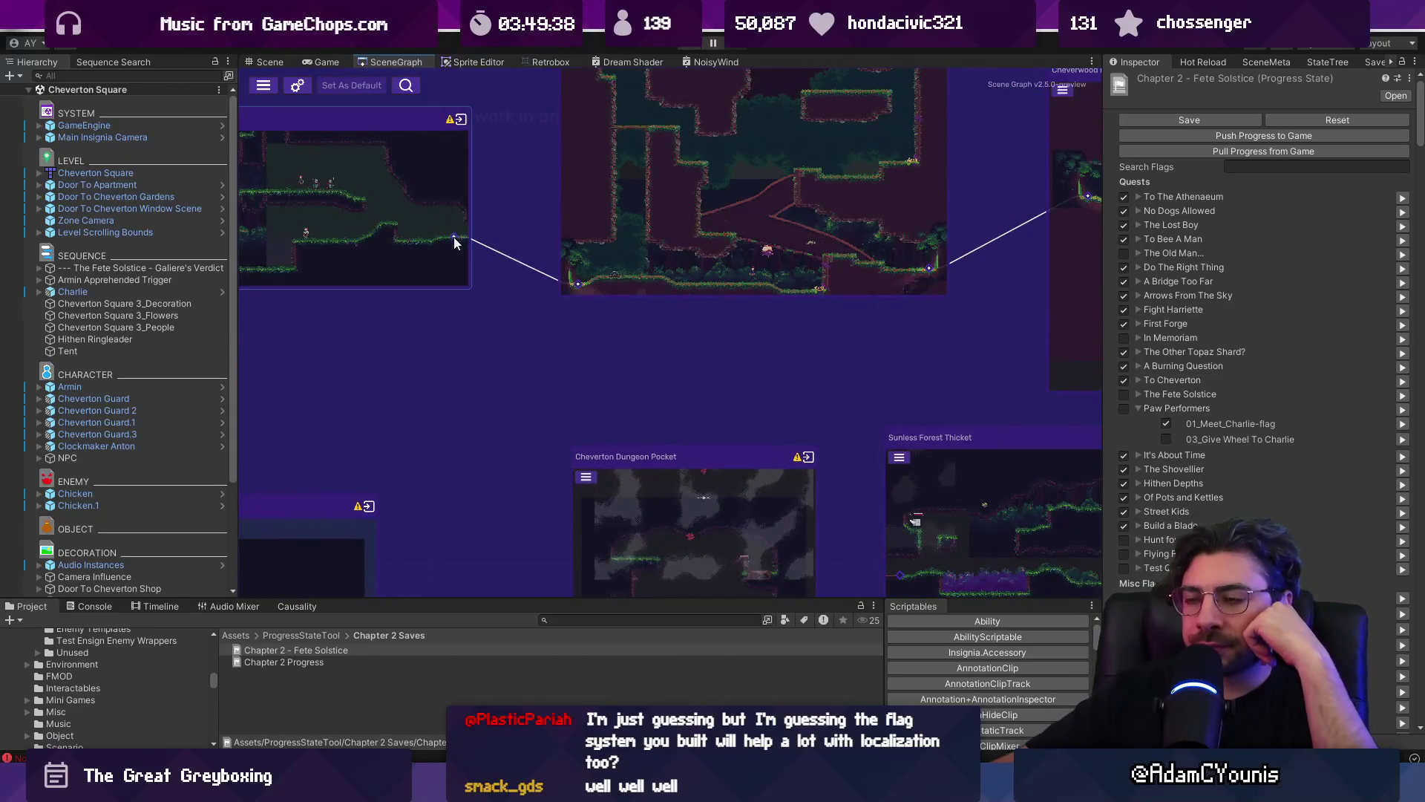
mouse_move(415, 279)
left_mouse_down()
mouse_move(625, 337)
mouse_move(625, 304)
mouse_move(549, 302)
mouse_move(847, 406)
mouse_move(849, 469)
mouse_move(706, 501)
mouse_move(772, 540)
mouse_move(651, 426)
mouse_move(722, 510)
mouse_move(827, 454)
mouse_move(768, 374)
left_mouse_up()
scroll(616, 345, "down", 3)
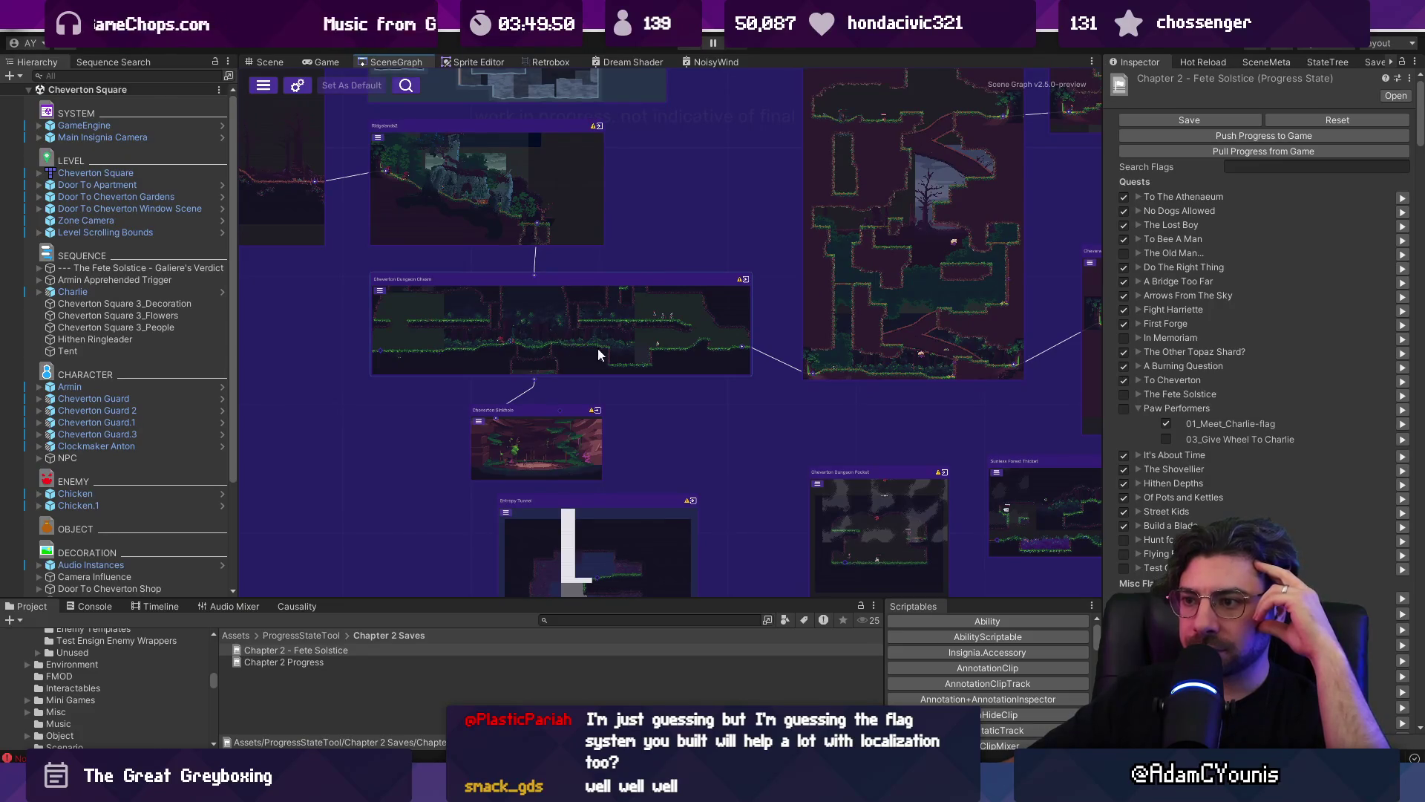
left_click_drag(594, 331, 460, 297)
- Move the Dungeon Pocket node beside Sunless Forest Thicket, then further down-right
scroll(522, 336, "up", 4)
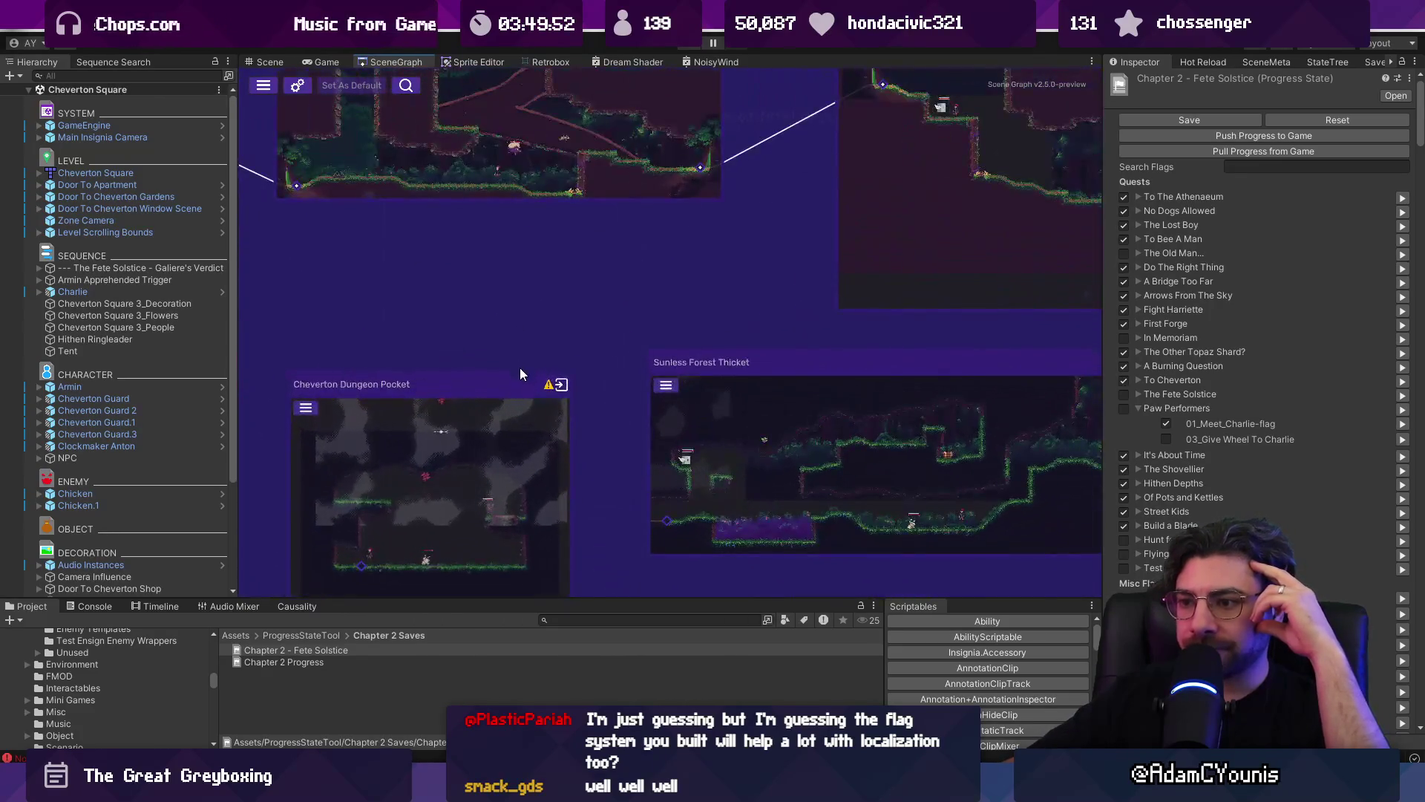
scroll(490, 381, "down", 3)
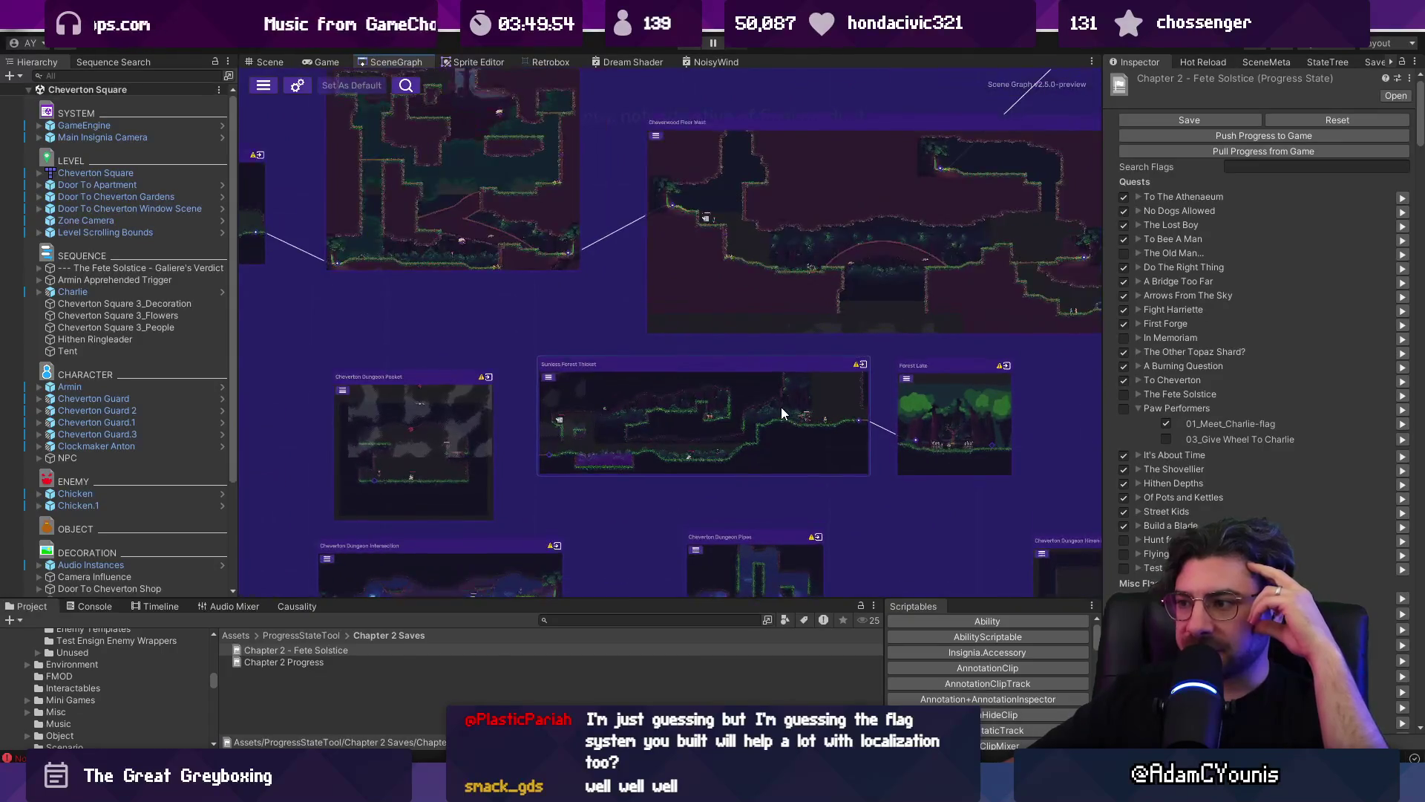
scroll(855, 395, "up", 3)
scroll(551, 354, "down", 3)
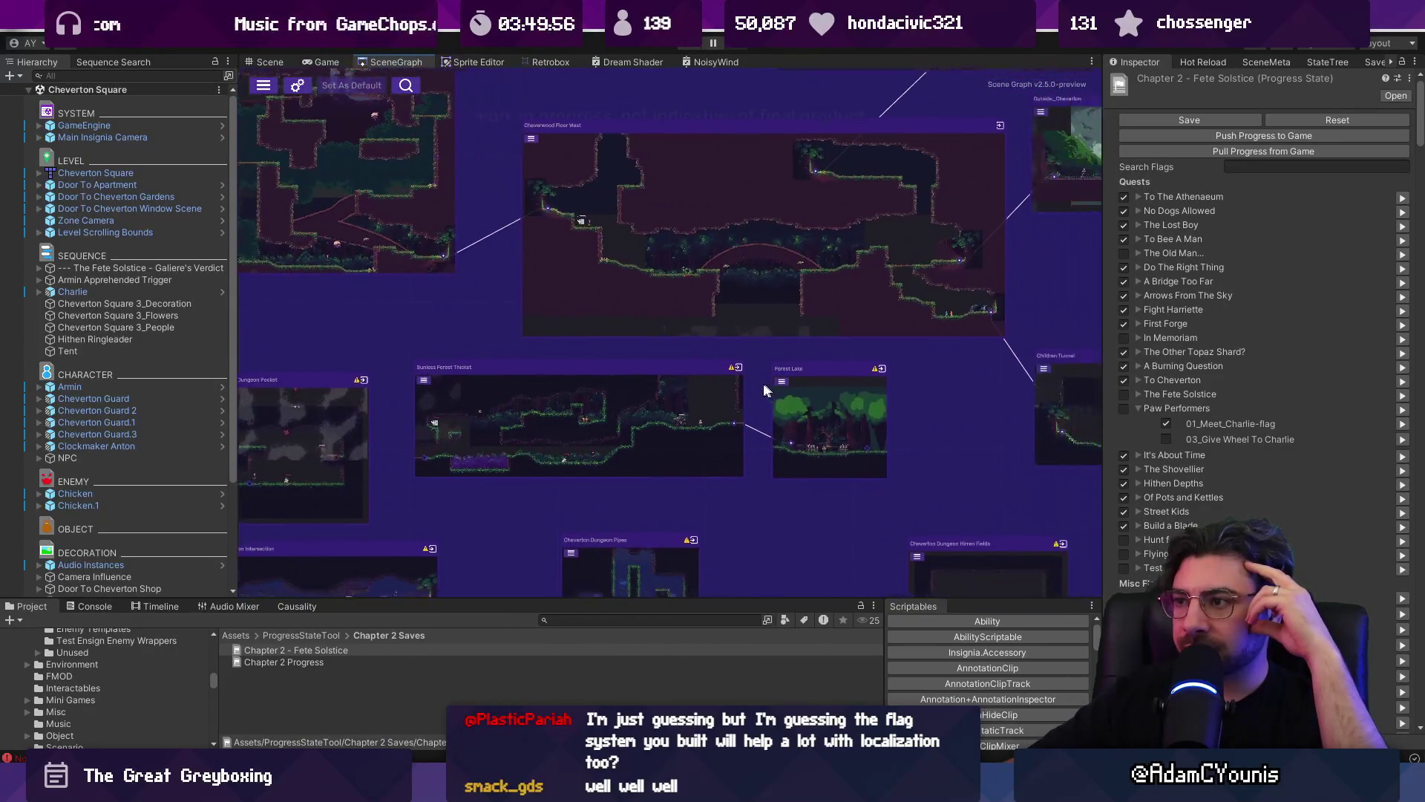
scroll(781, 391, "up", 1)
scroll(577, 301, "down", 3)
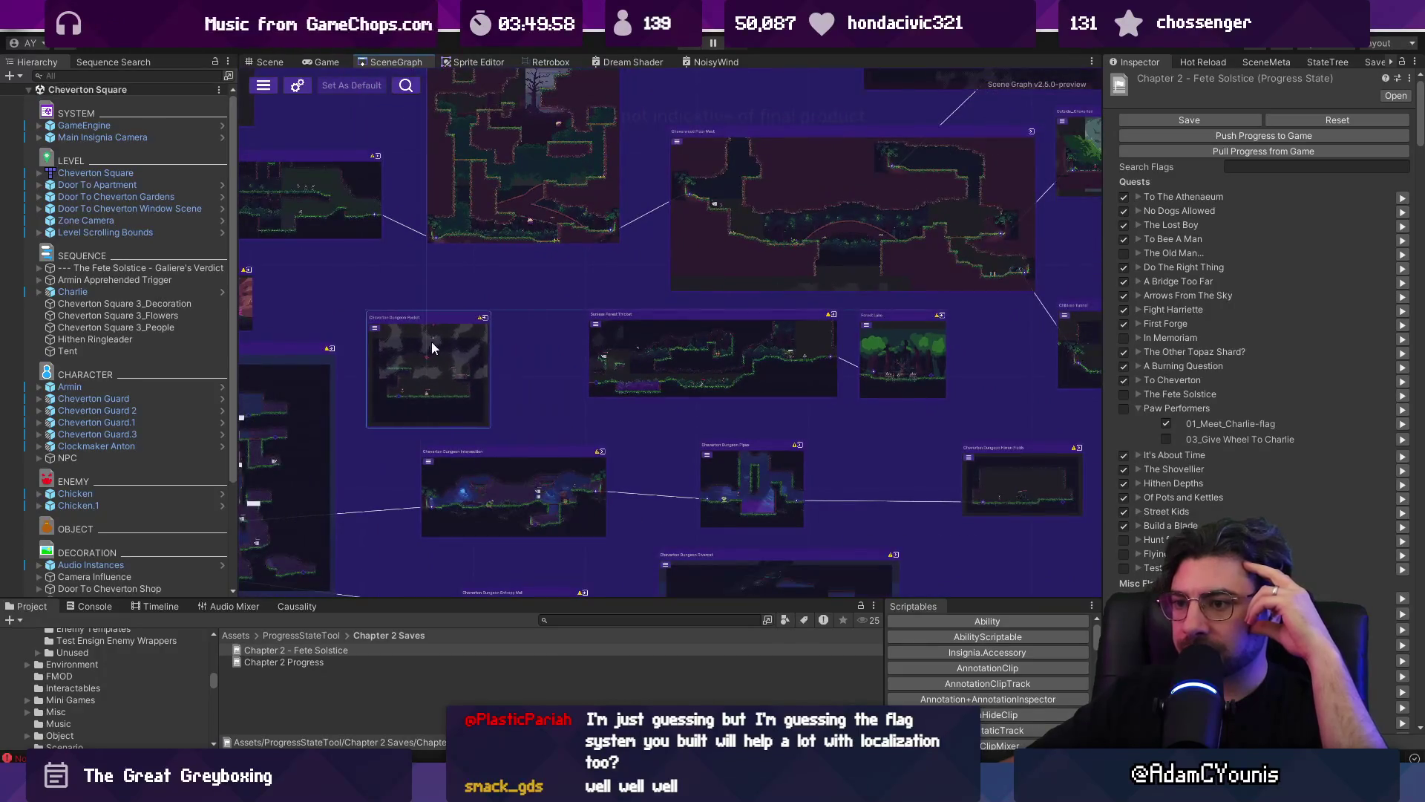
left_click_drag(437, 347, 545, 329)
scroll(580, 269, "down", 2)
mouse_move(549, 269)
left_mouse_down()
mouse_move(710, 297)
mouse_move(887, 427)
left_mouse_up()
- Center Cheverwood Floor West and nudge Cheverwood Path and Outside_Cheverton slightly up-right
scroll(636, 334, "up", 3)
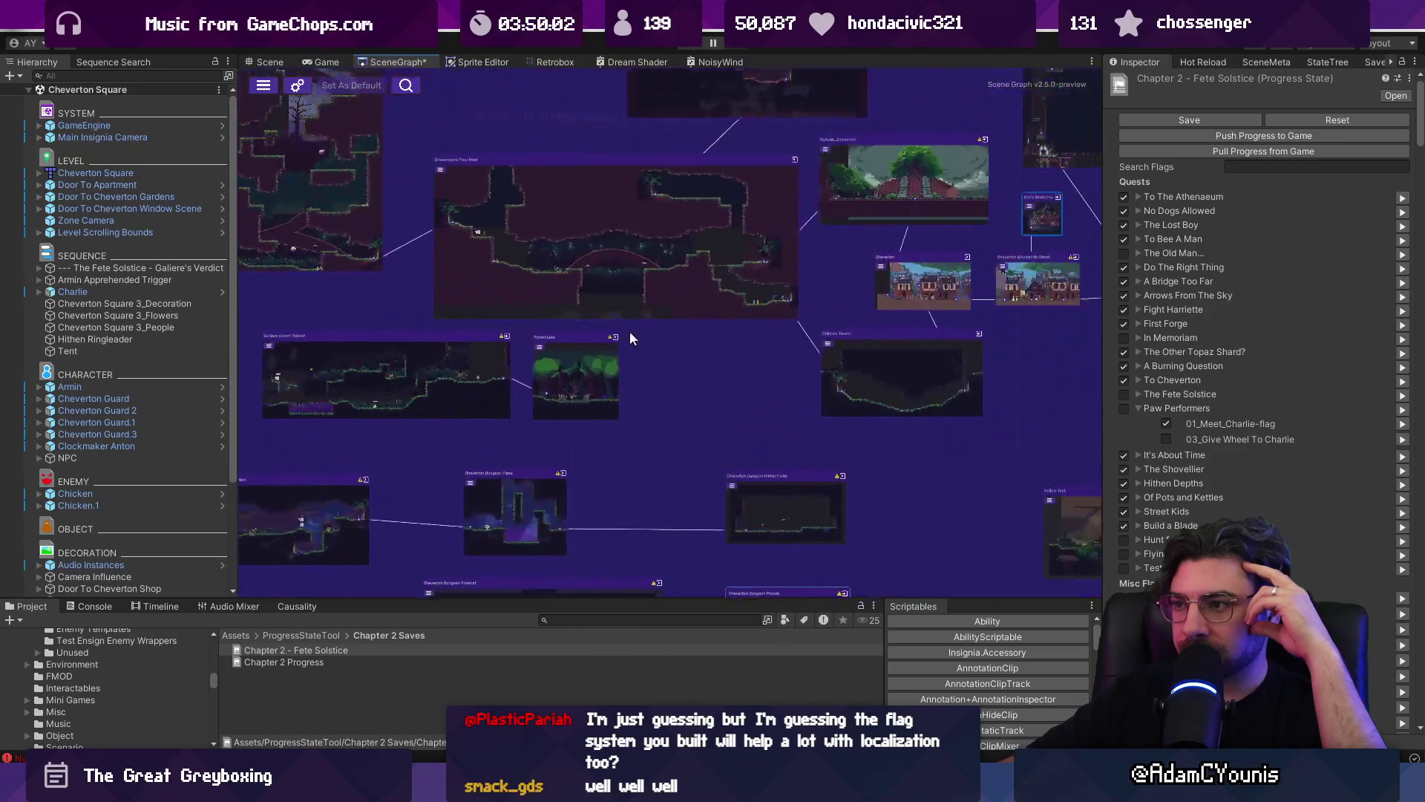
scroll(636, 334, "up", 3)
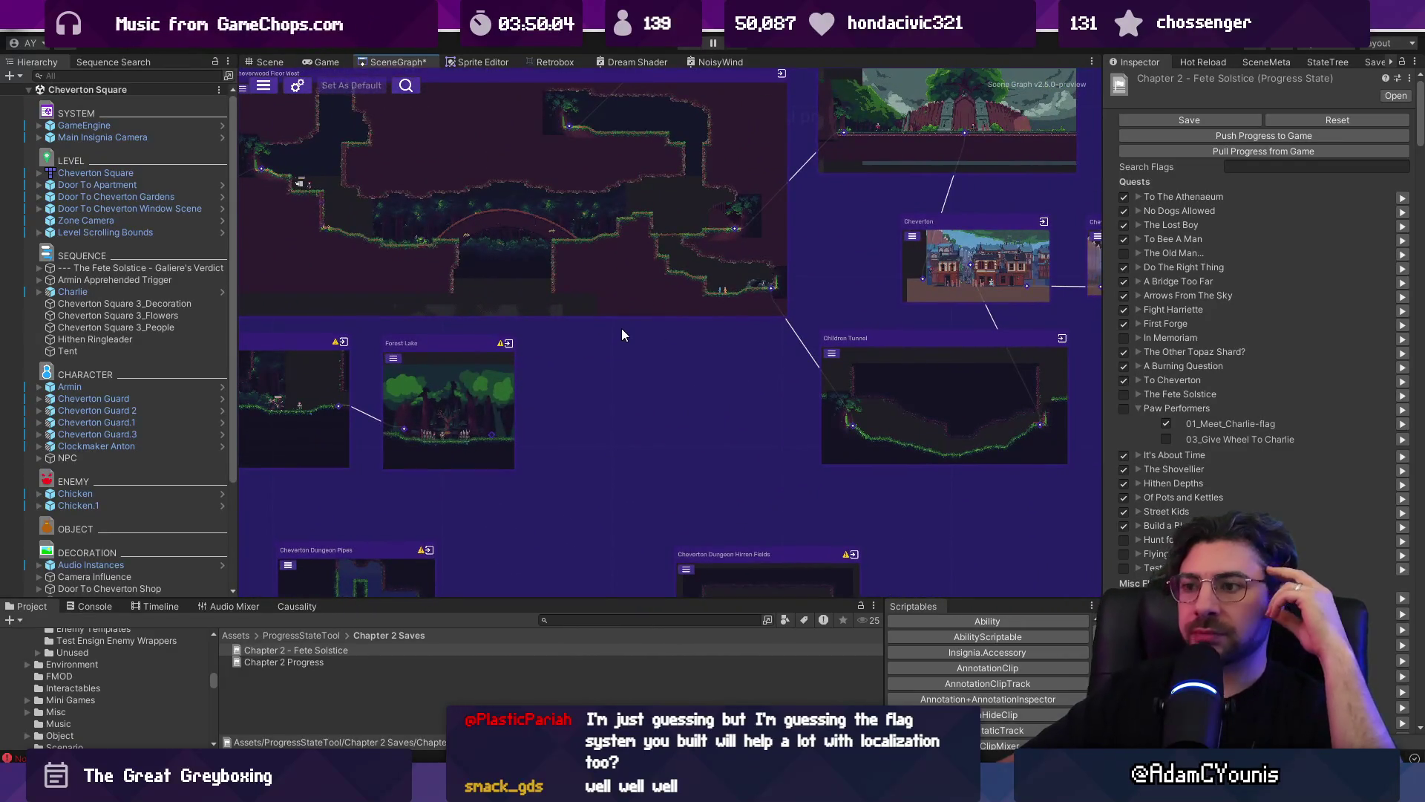
left_click_drag(622, 327, 874, 516)
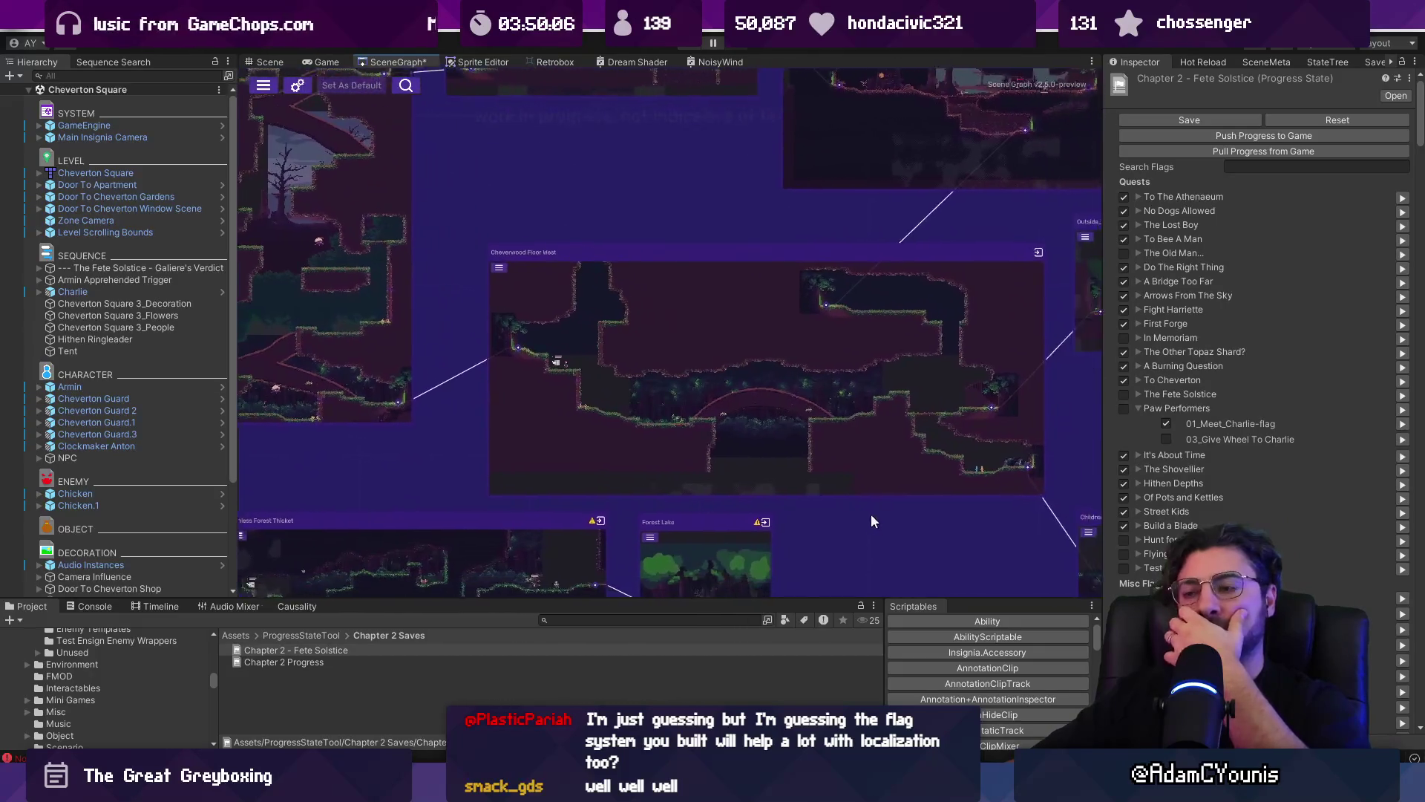
left_click(697, 349)
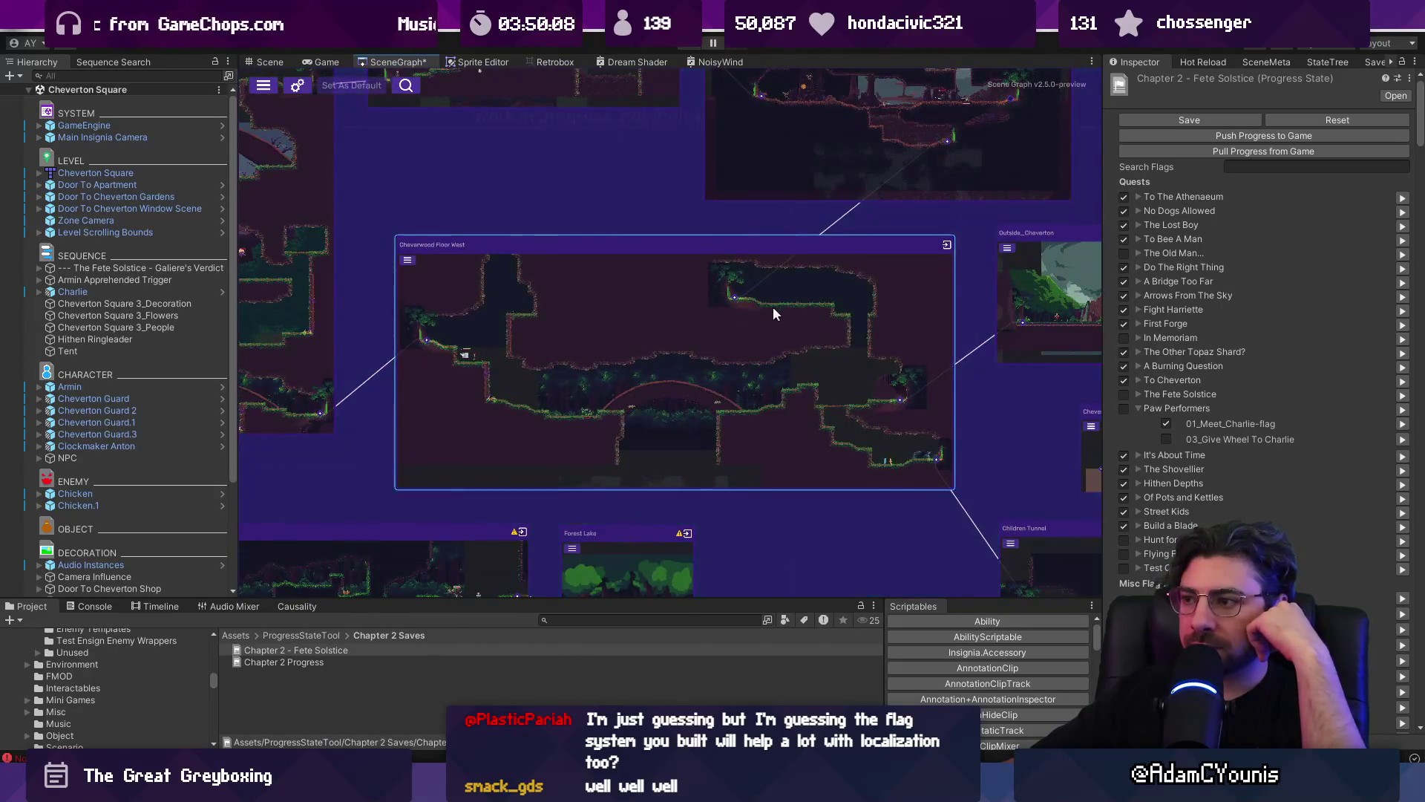
scroll(571, 368, "down", 5)
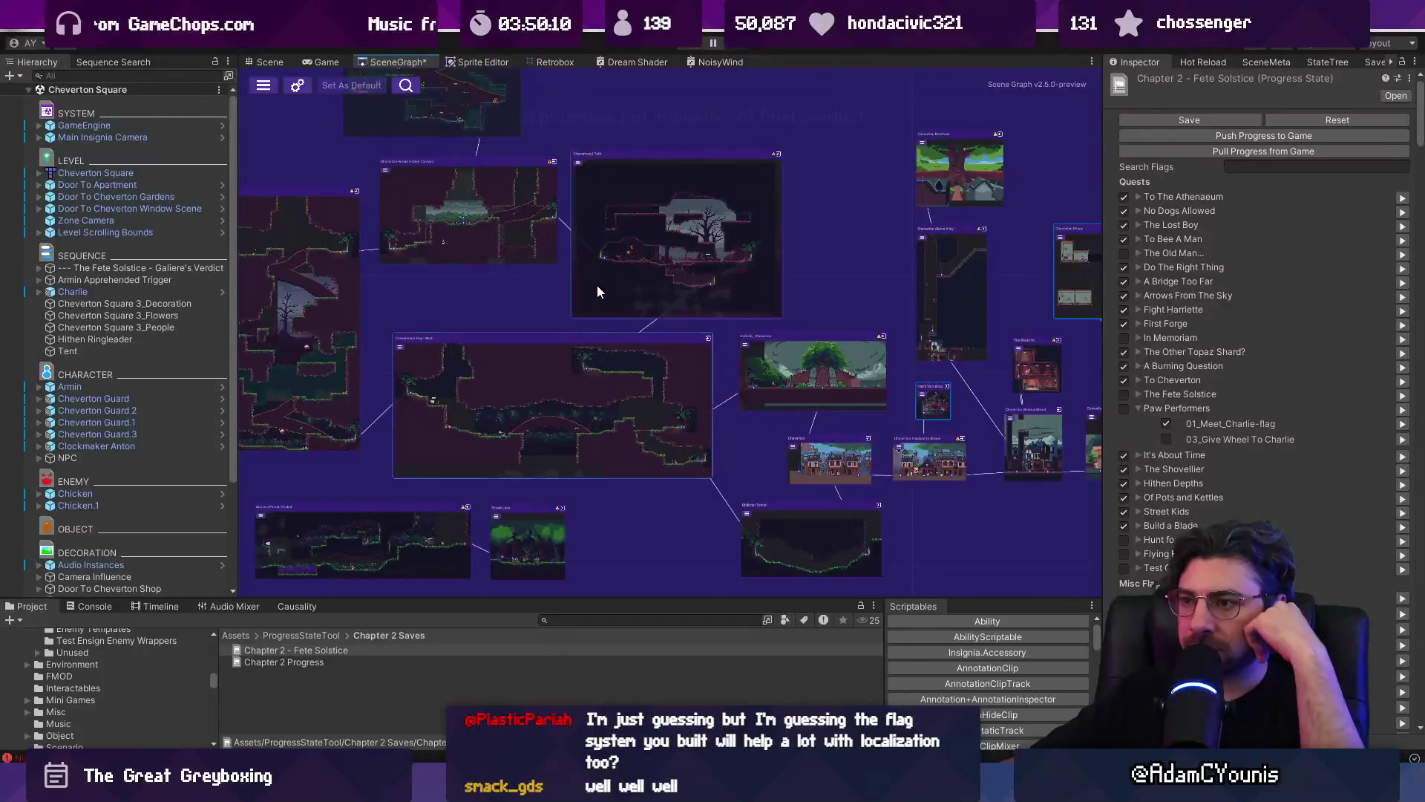
left_click_drag(597, 287, 607, 279)
left_click_drag(806, 377, 811, 370)
left_click(820, 448)
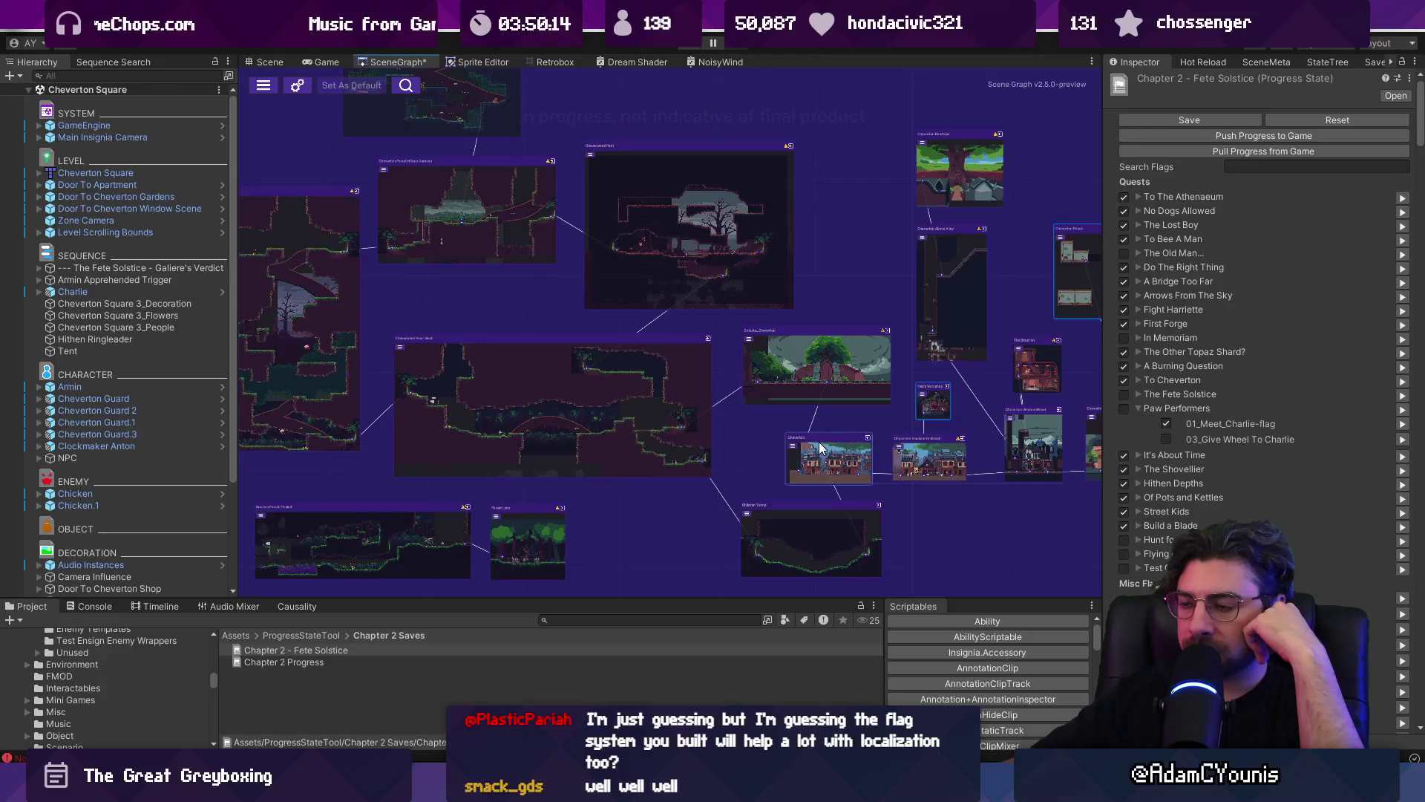
left_click(684, 227)
mouse_move(666, 234)
left_mouse_down()
mouse_move(706, 373)
mouse_move(778, 373)
left_mouse_up()
- Zoom out over the forest rooms, pan to Cheverton Forest Descent, and zoom onto the Hithen Caravan node
scroll(787, 371, "down", 6)
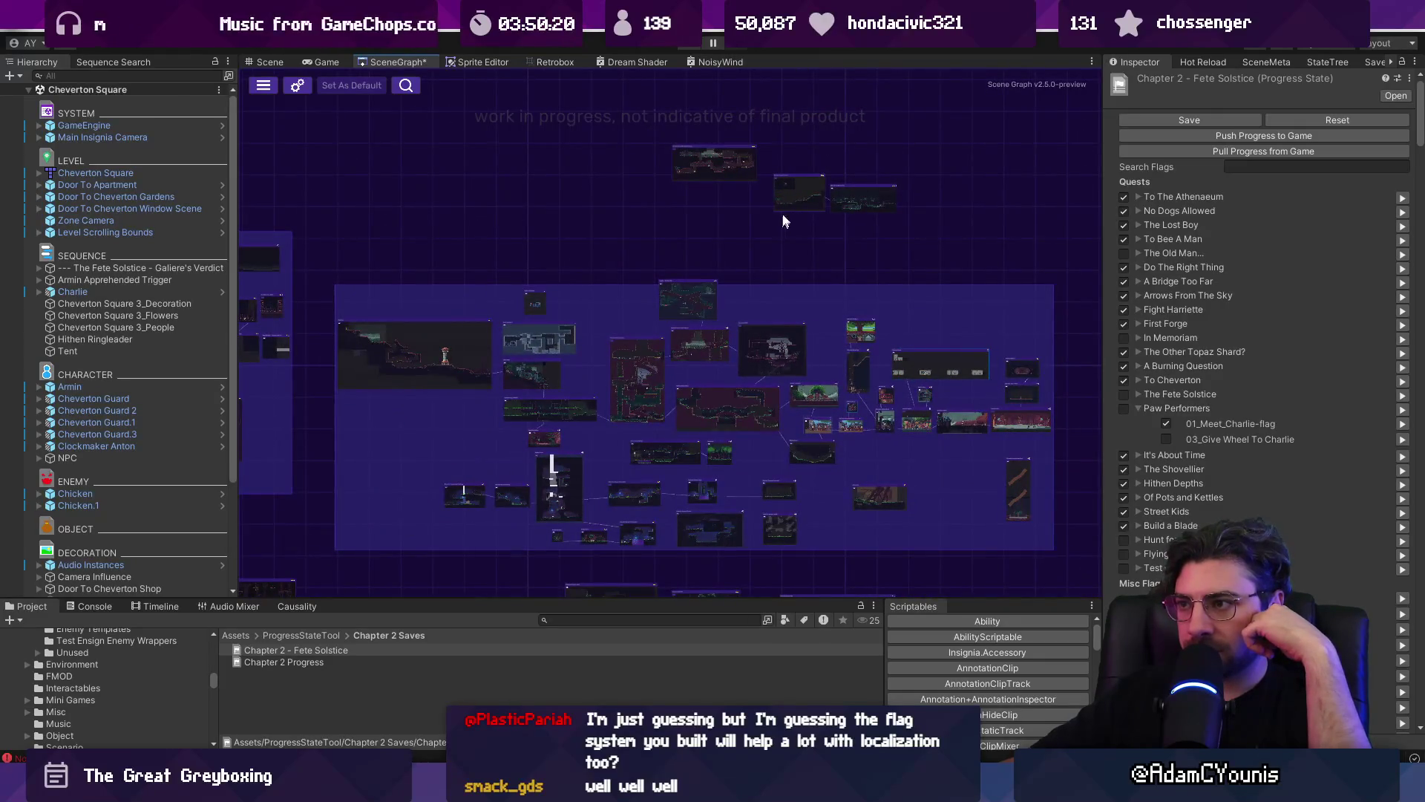
scroll(779, 229, "up", 8)
scroll(957, 297, "down", 4)
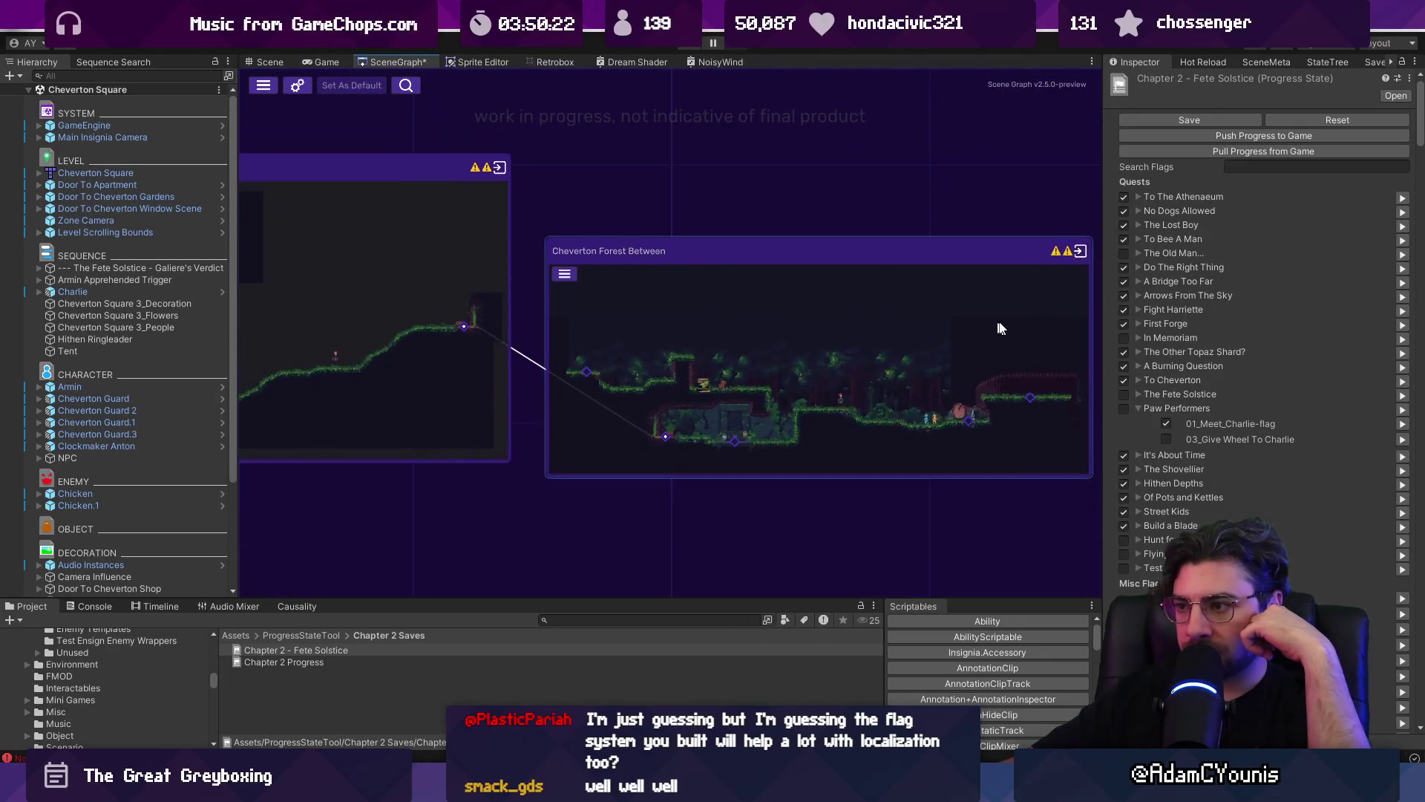
left_click_drag(496, 267, 867, 393)
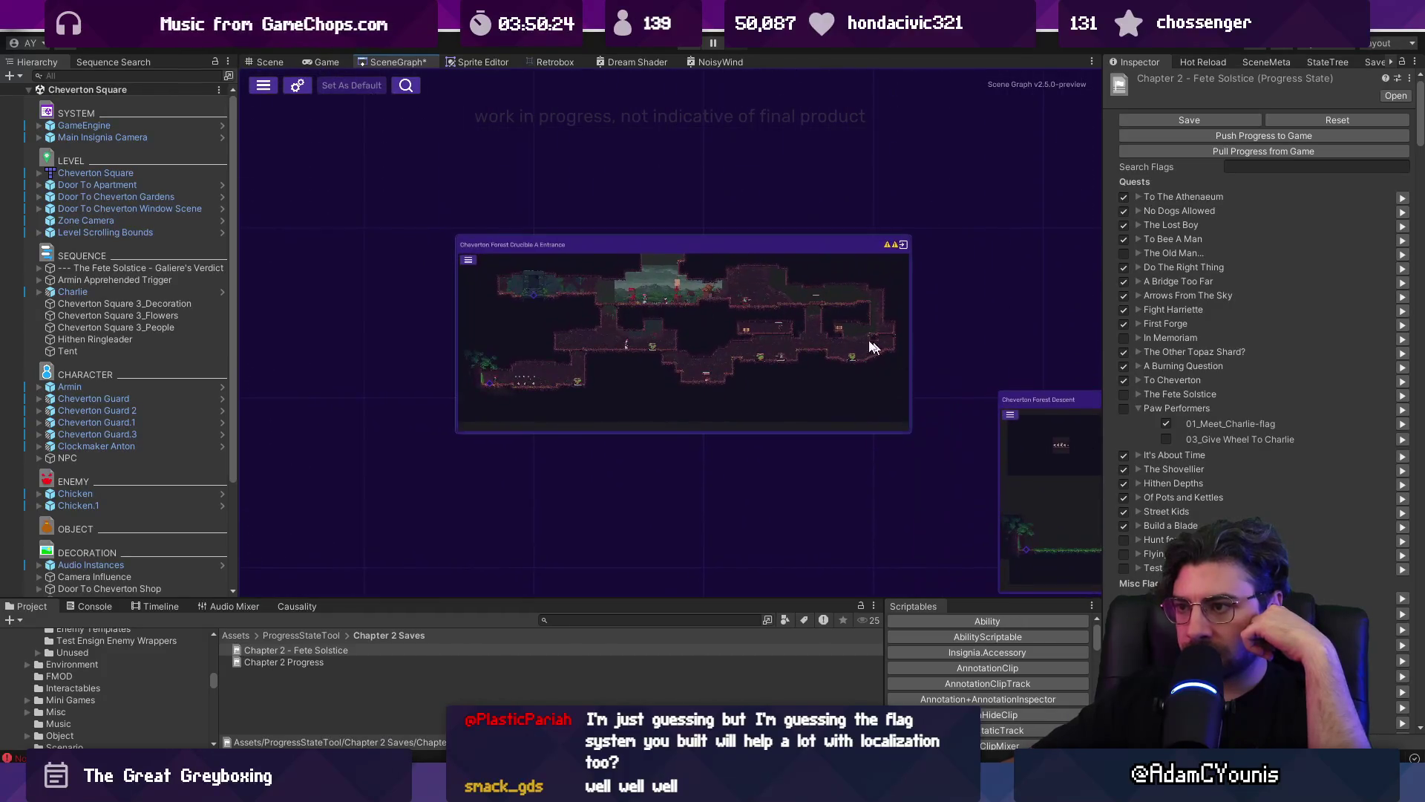
scroll(767, 285, "up", 5)
scroll(675, 306, "down", 2)
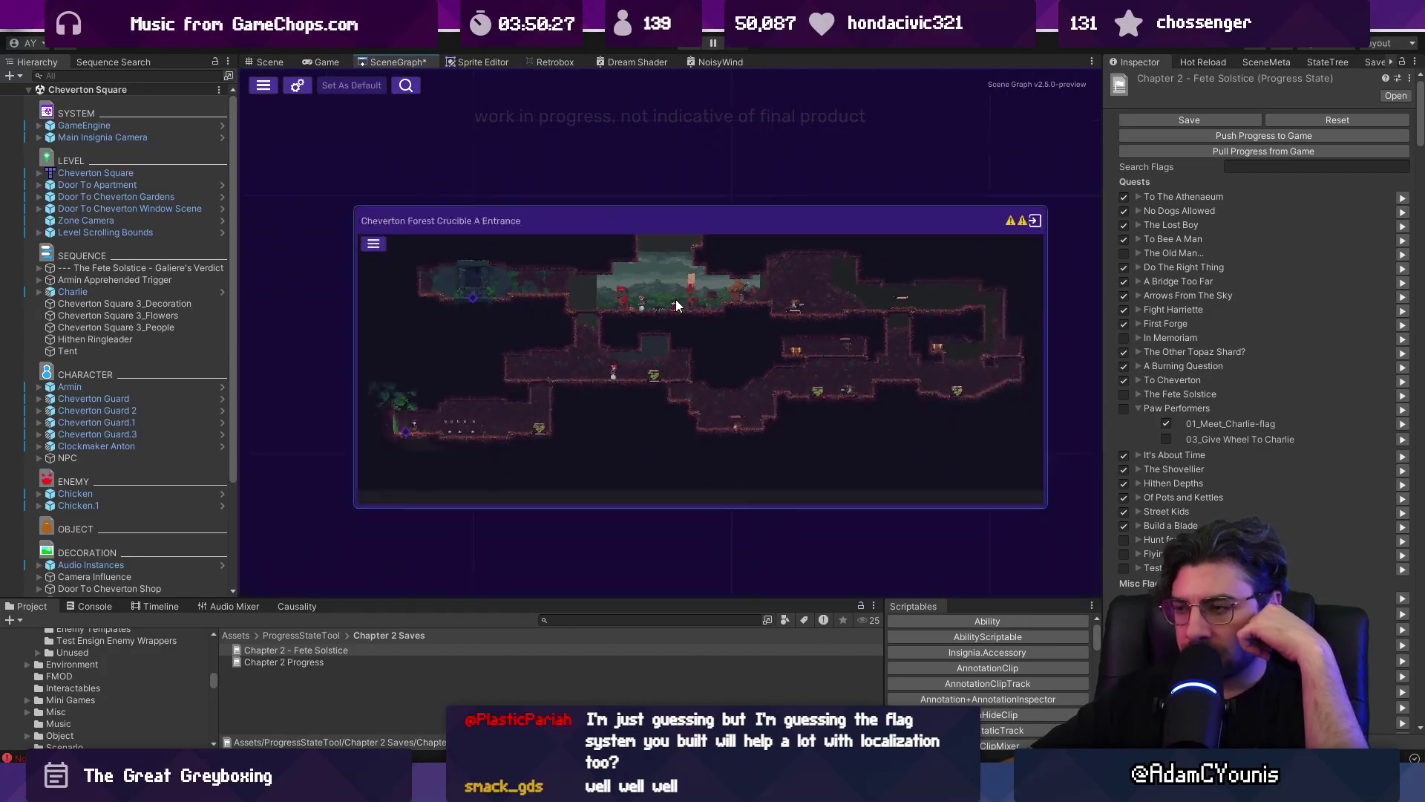
scroll(672, 326, "down", 3)
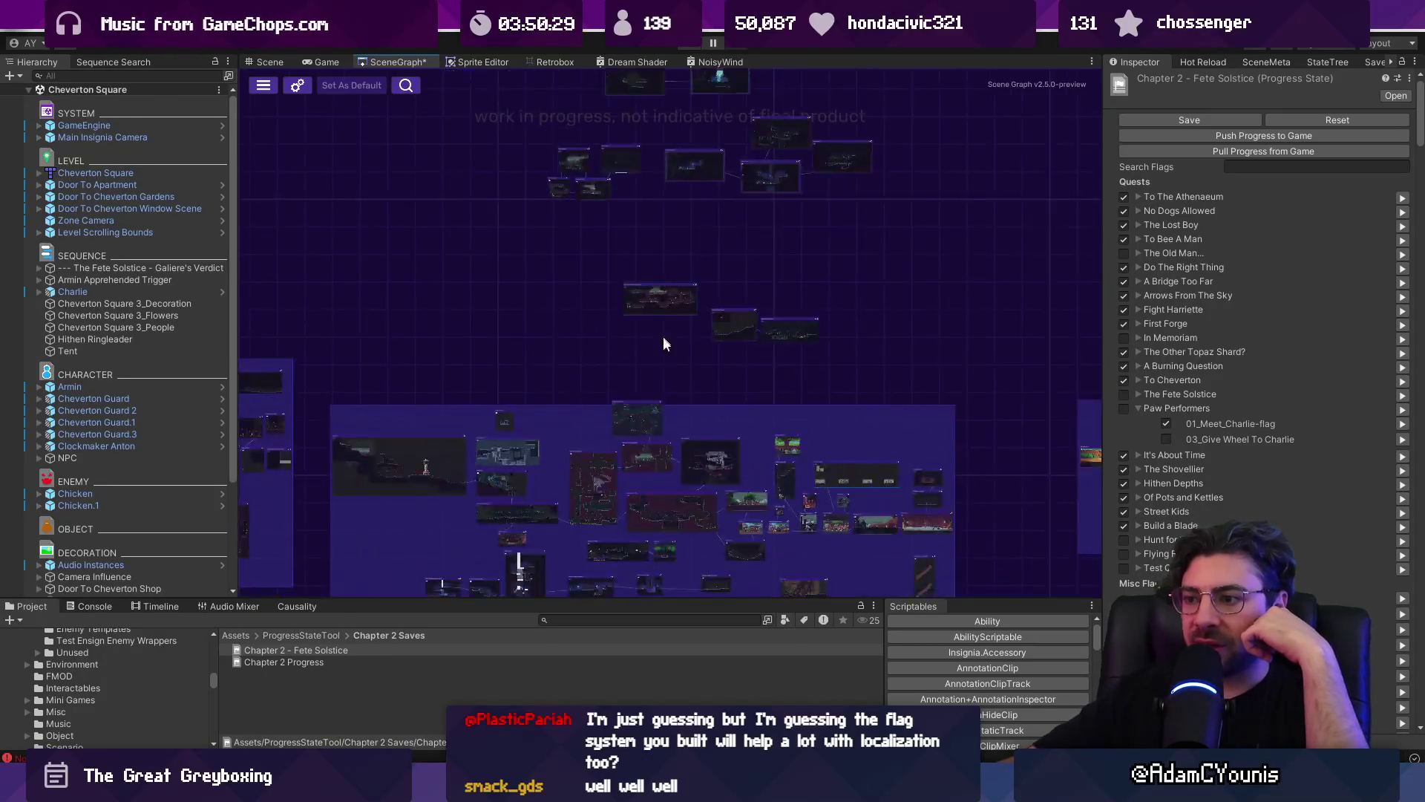
scroll(662, 327, "up", 6)
scroll(648, 490, "up", 3)
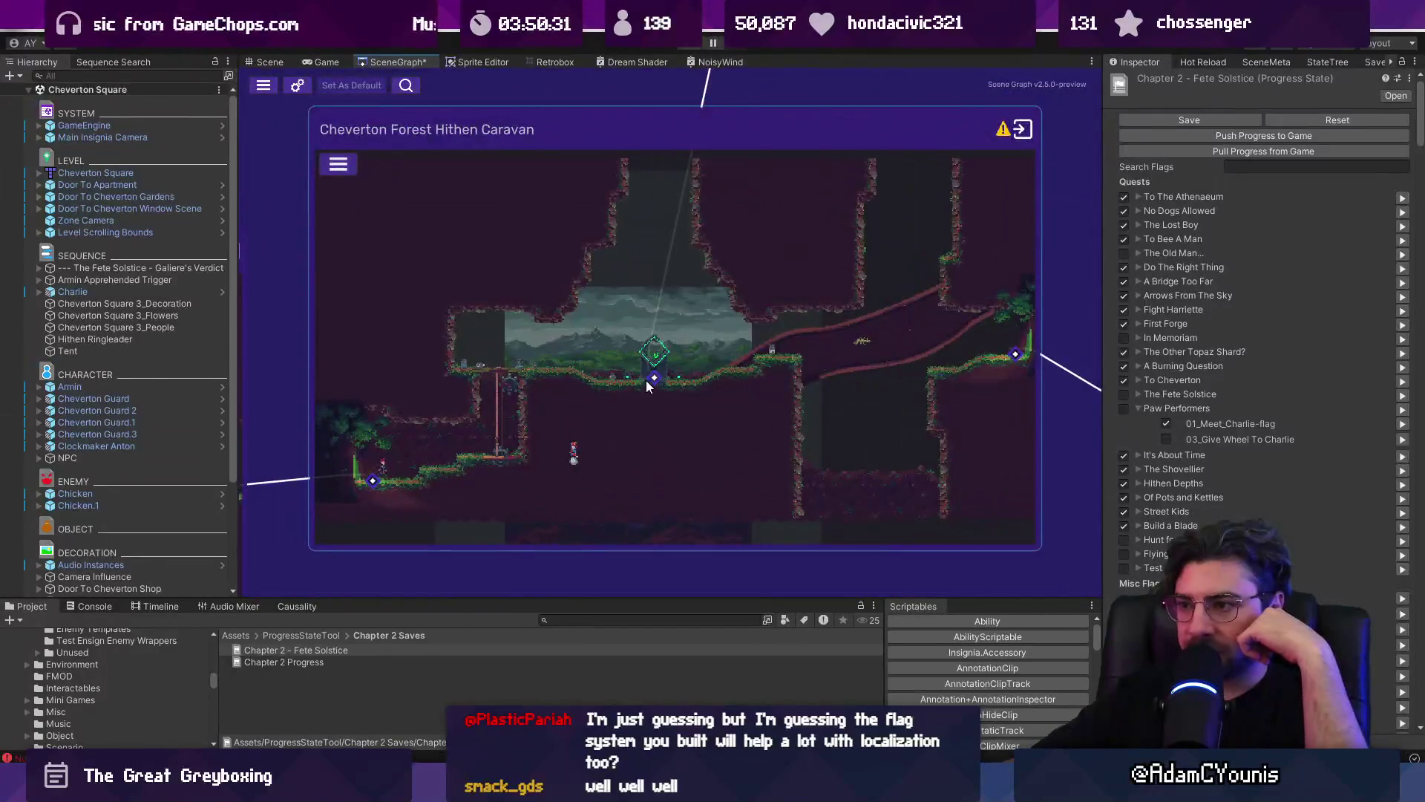